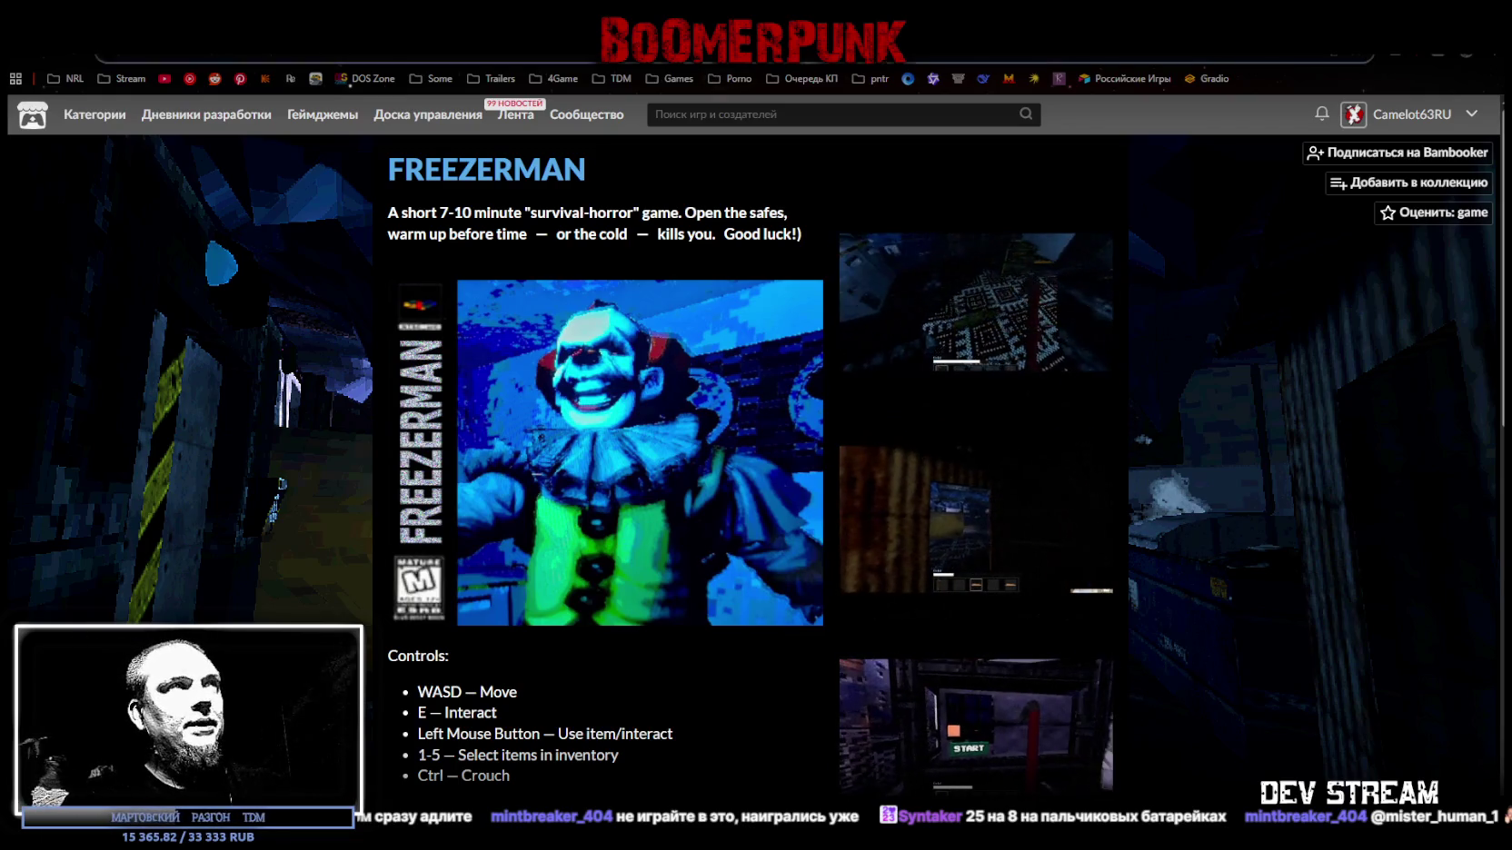
# - Focus the browser address bar, then close its suggestion dropdown again
pyautogui.hotkey('ctrl', 'l')
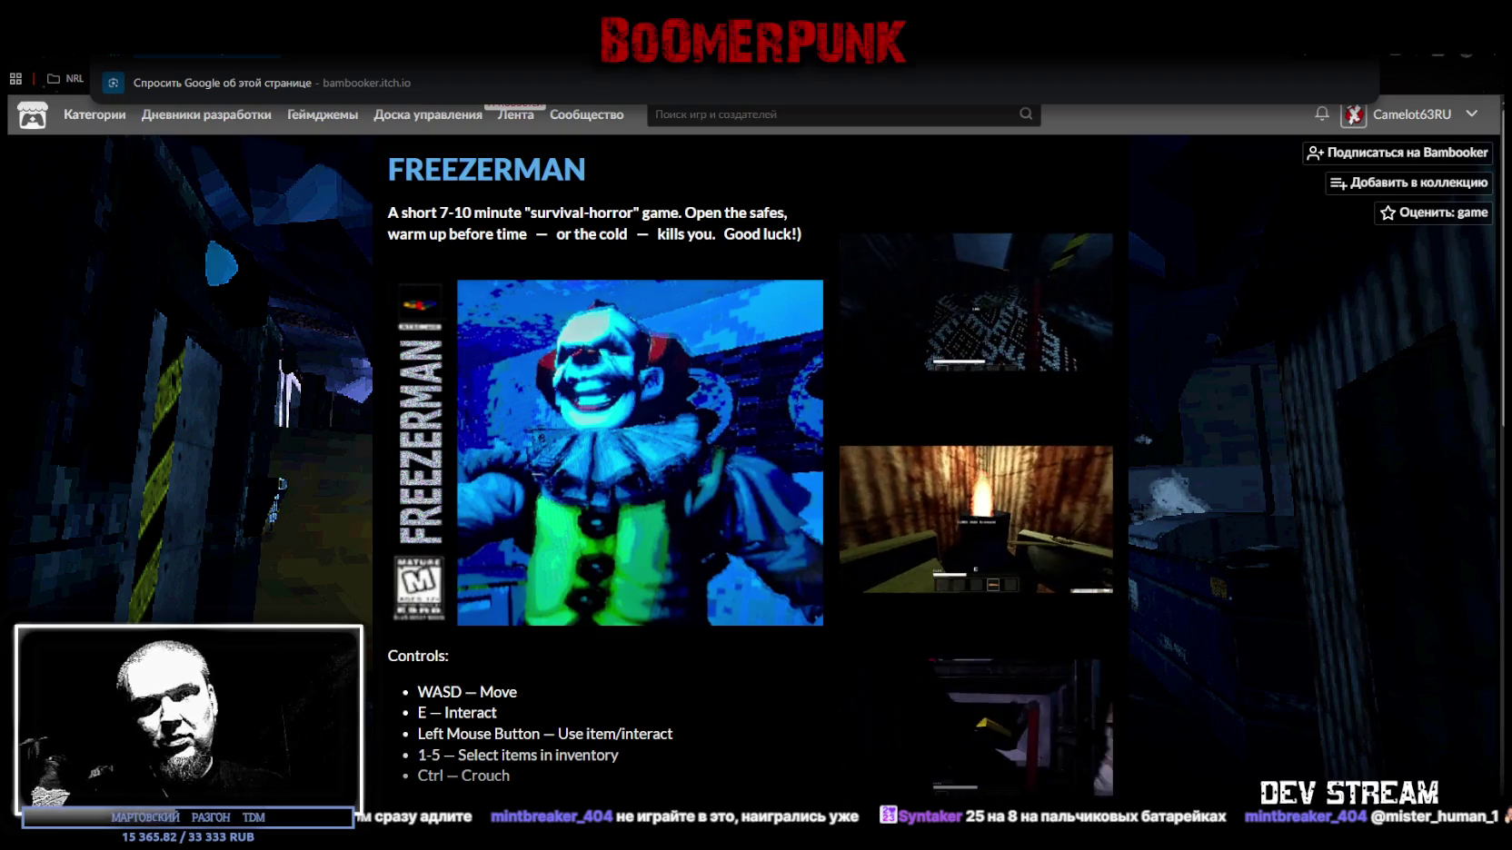
pyautogui.press('Escape')
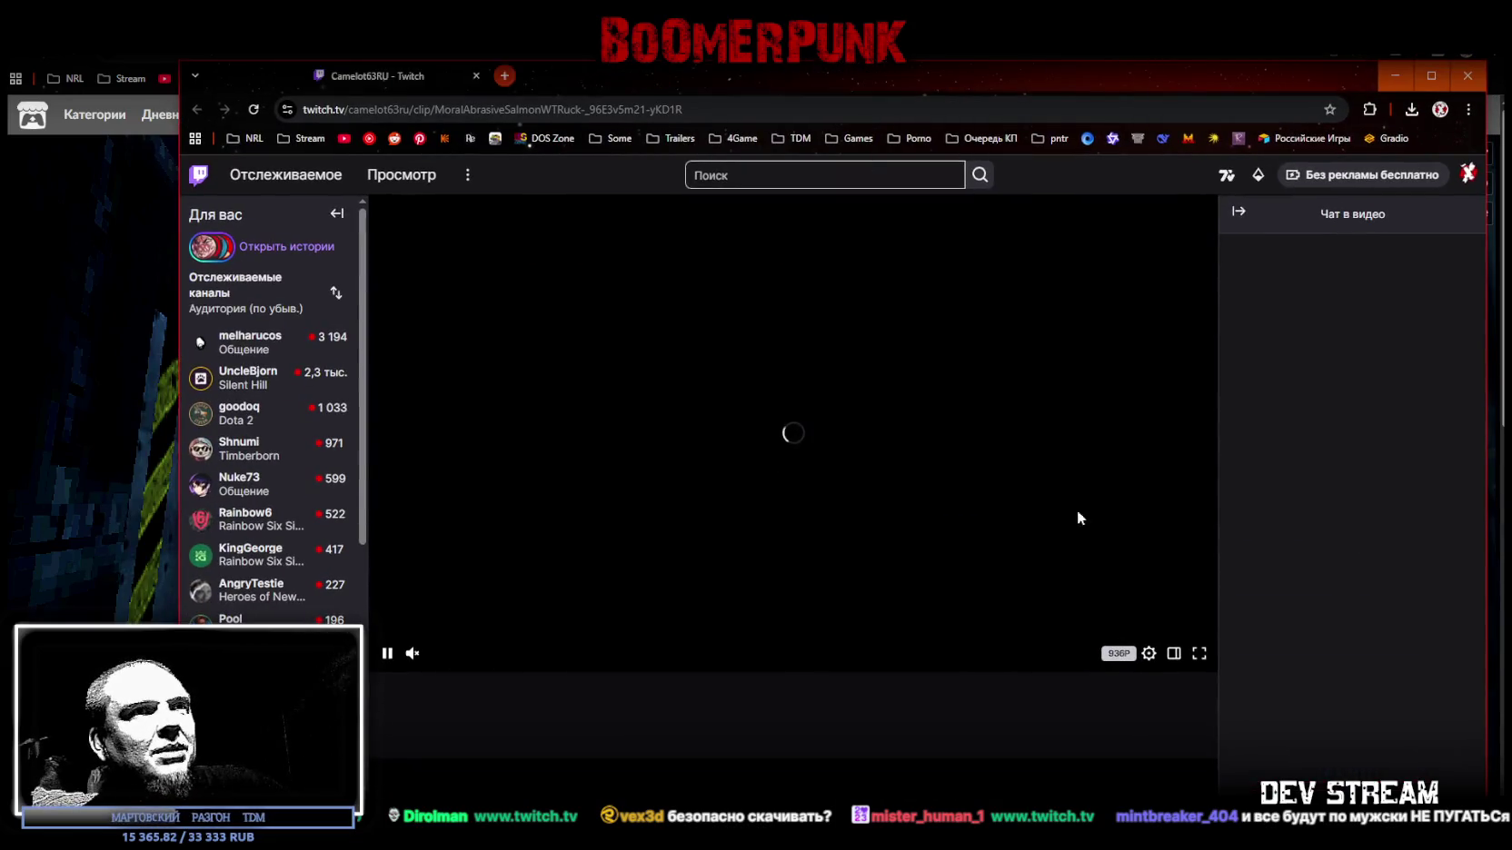
# - Start the «БУ» Twitch clip, narrow its window beside itch.io, and rewind slightly
pyautogui.click(1173, 652)
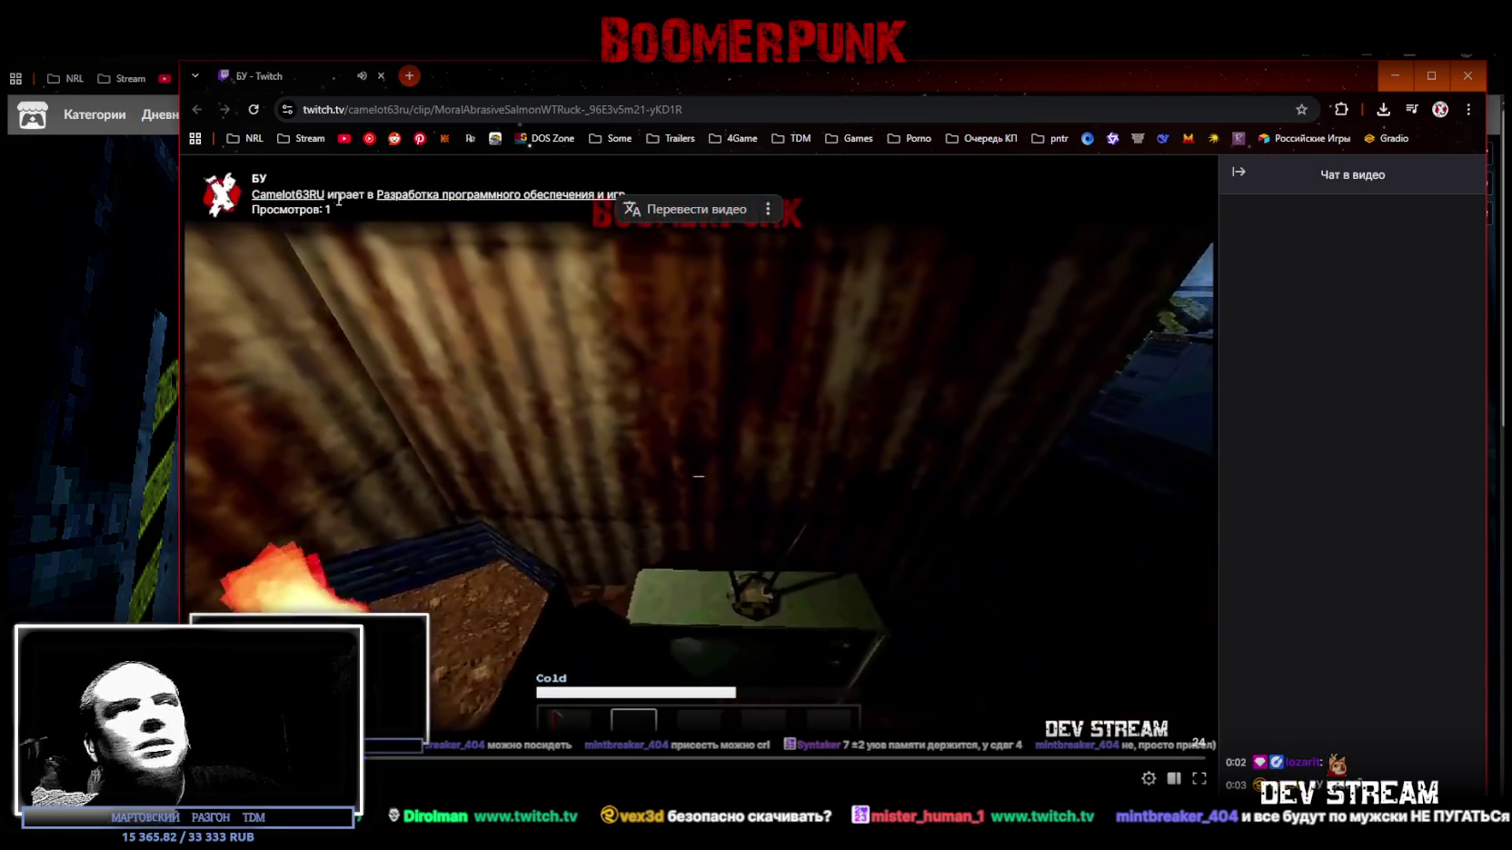
pyautogui.moveTo(181, 264); pyautogui.dragTo(425, 264)
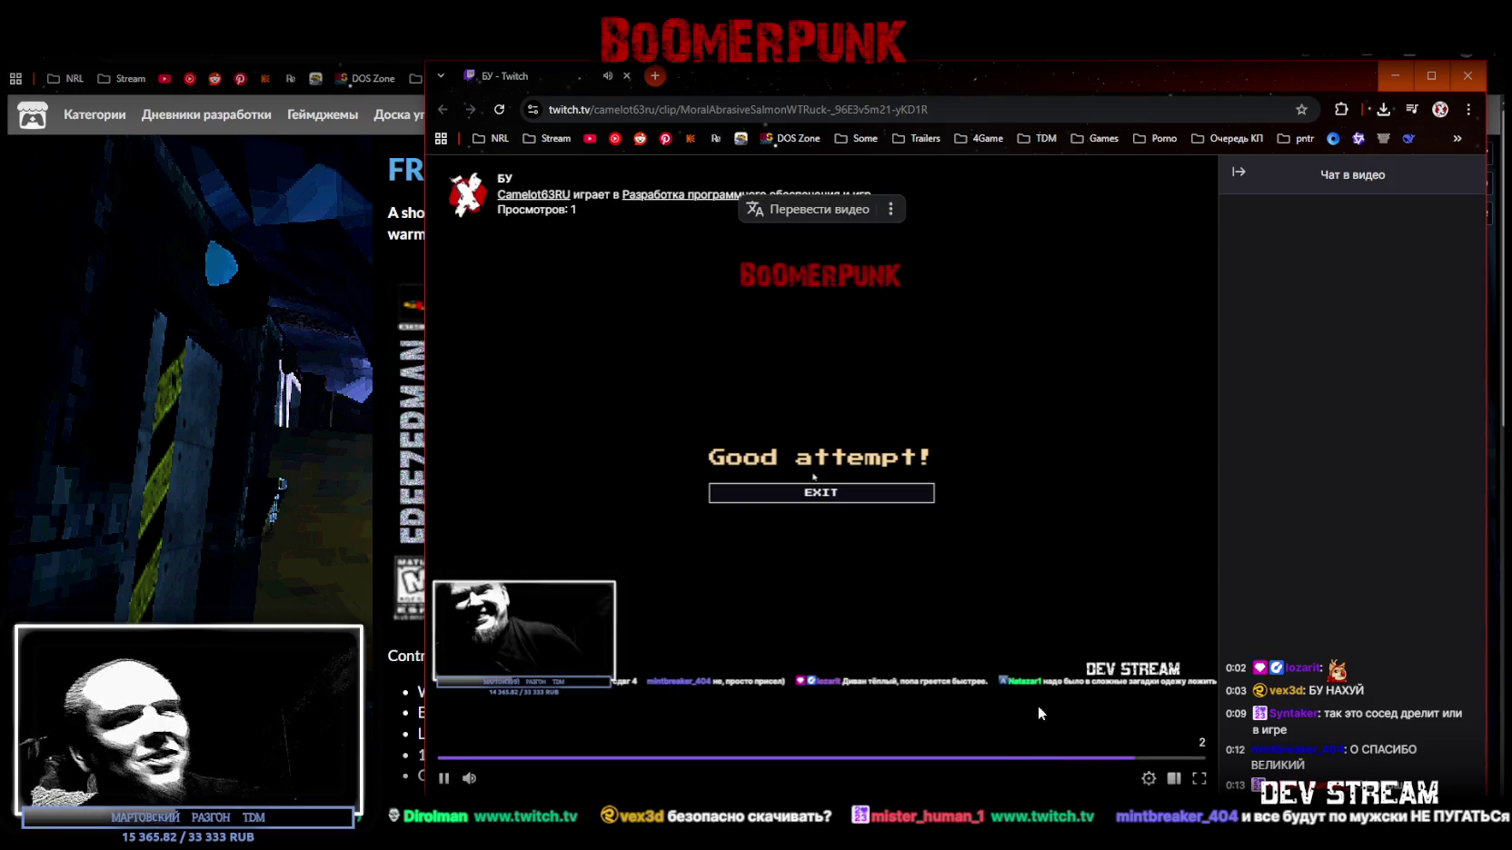
pyautogui.click(1034, 760)
# - Rewind the clip to 00:00:21, replay its final moments, and pause it
pyautogui.click(1035, 760)
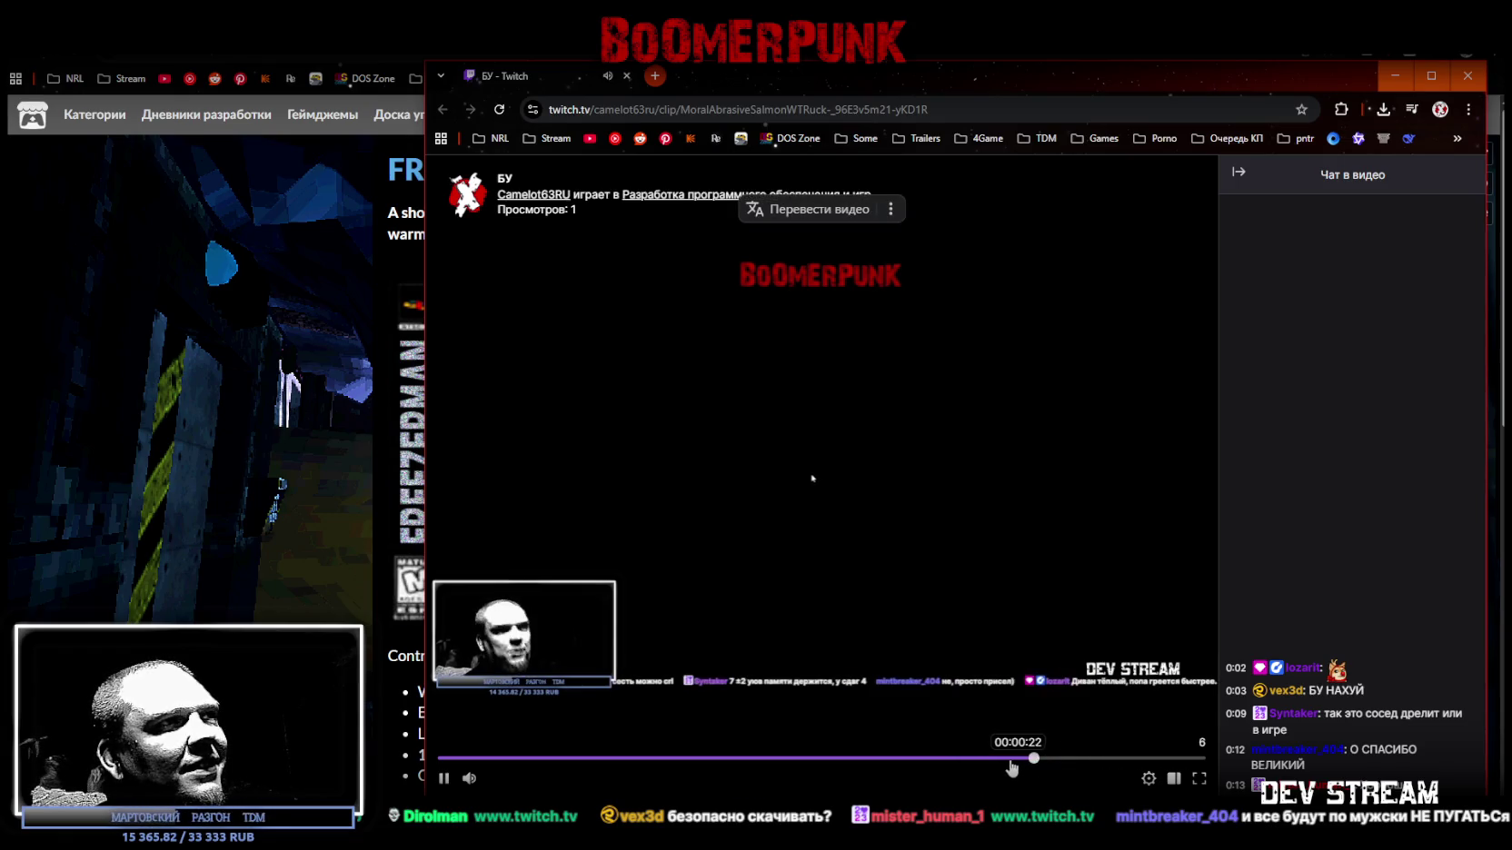
pyautogui.click(996, 759)
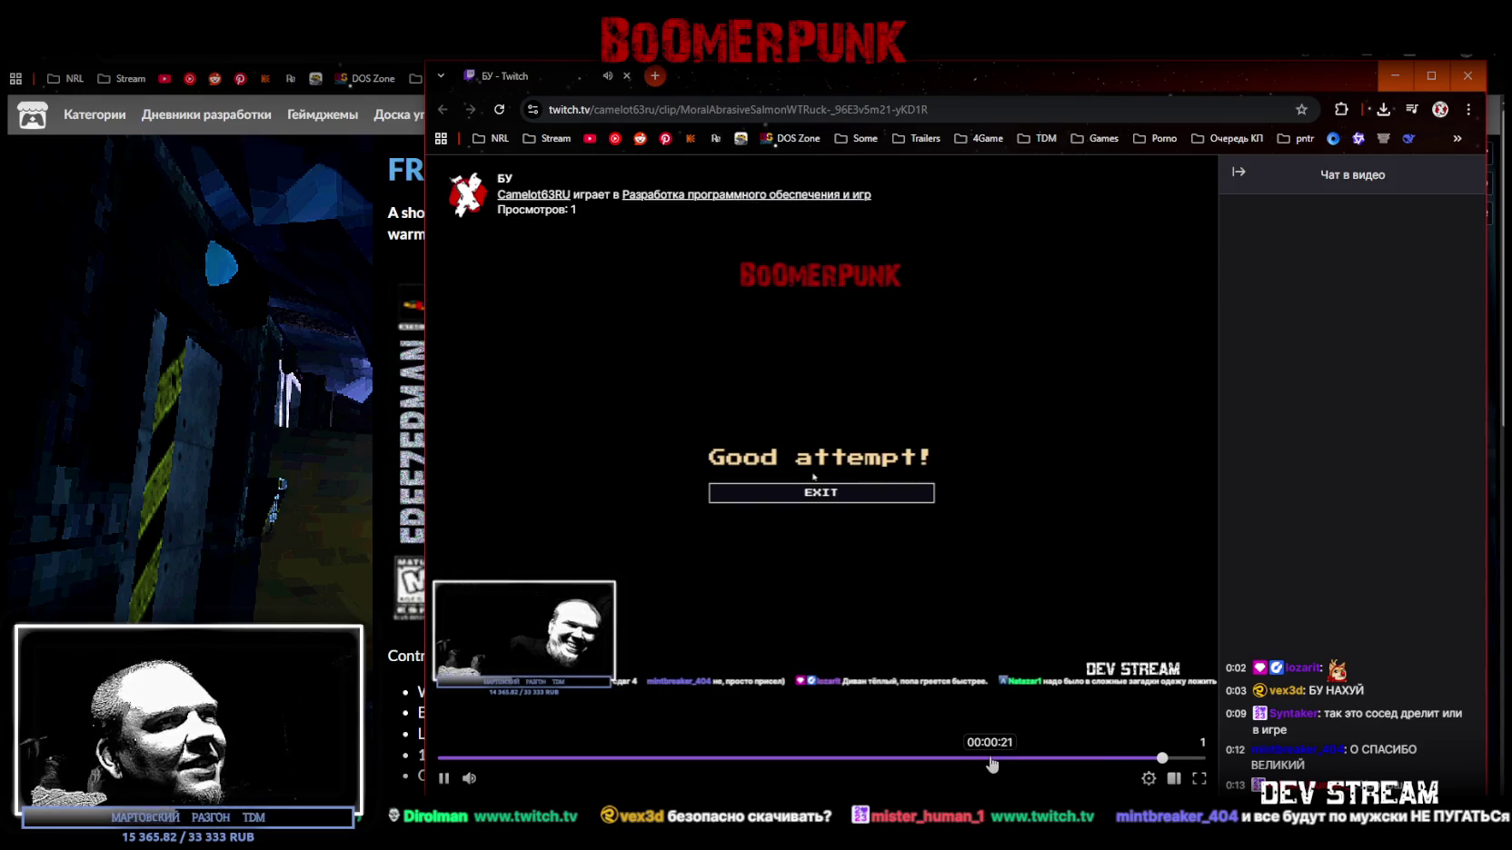
pyautogui.click(991, 759)
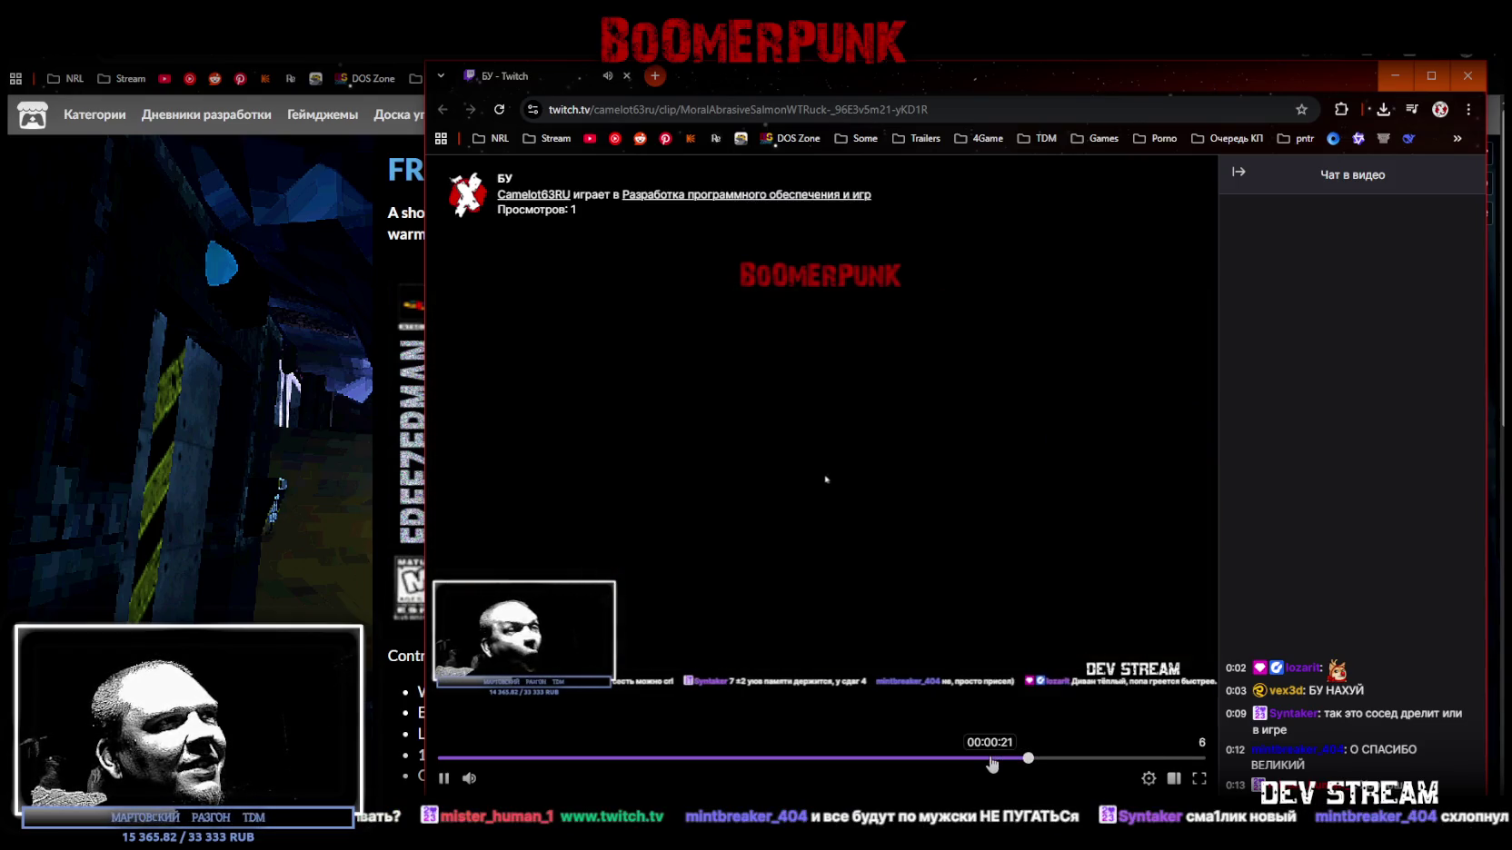
pyautogui.click(446, 778)
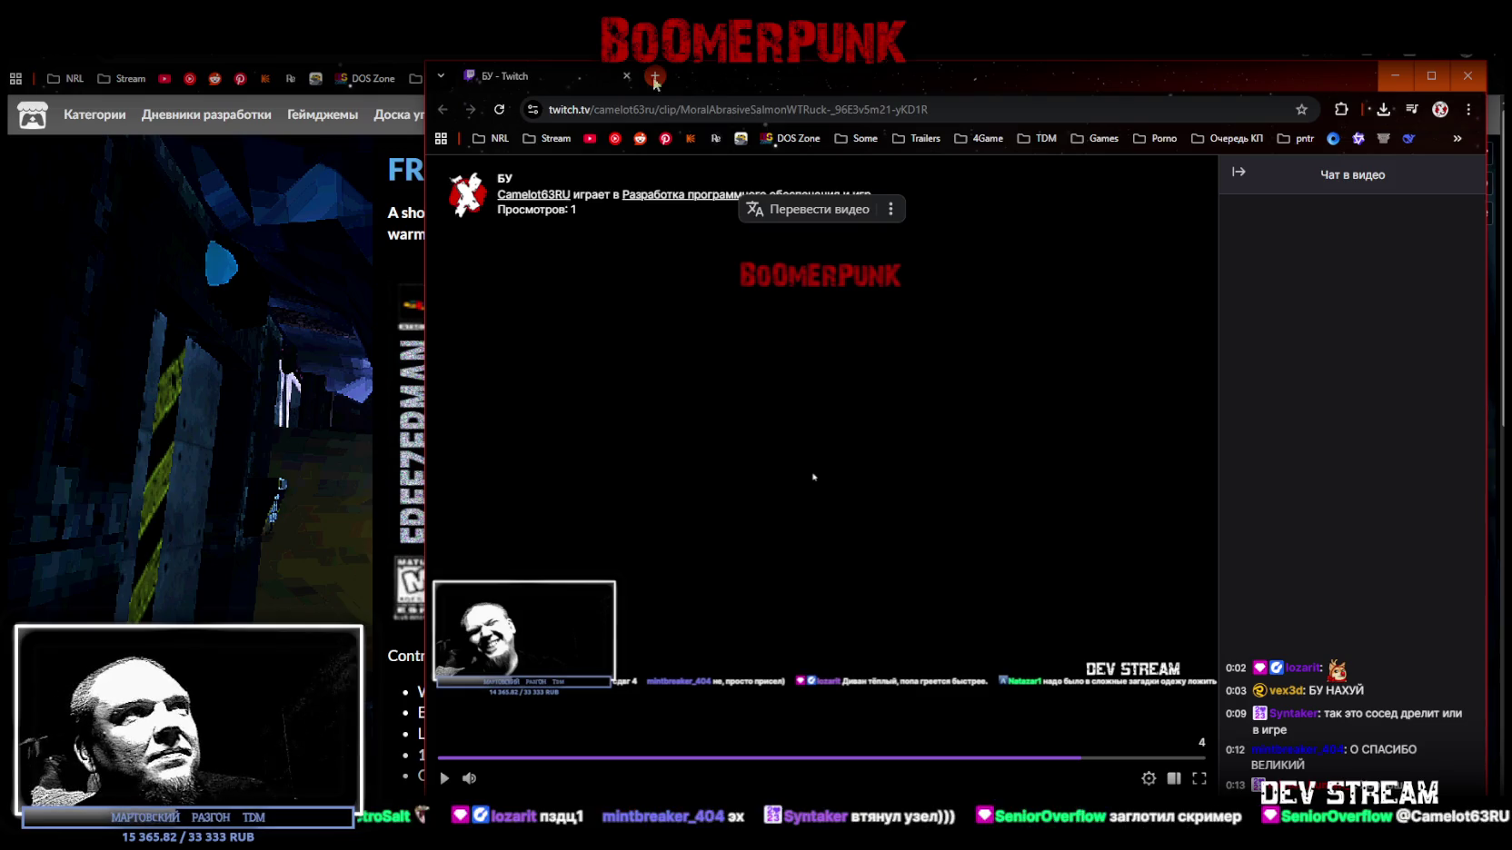
# - Close the Twitch clip window and return to Blockbench on a level side view of the locker
pyautogui.click(626, 76)
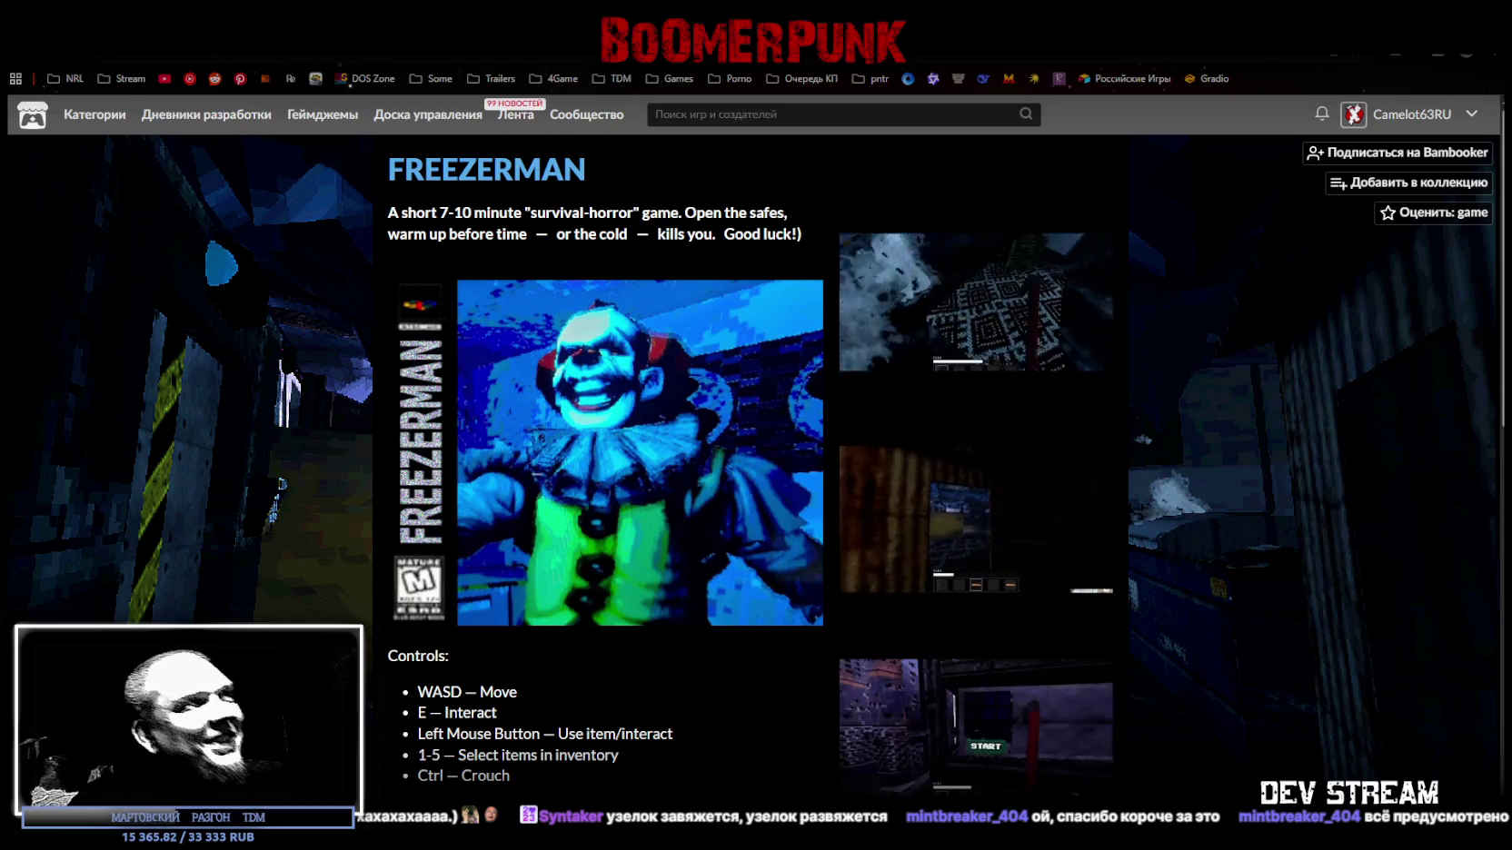
pyautogui.hotkey('alt', 'Tab')
pyautogui.moveTo(807, 507); pyautogui.dragTo(1045, 527)
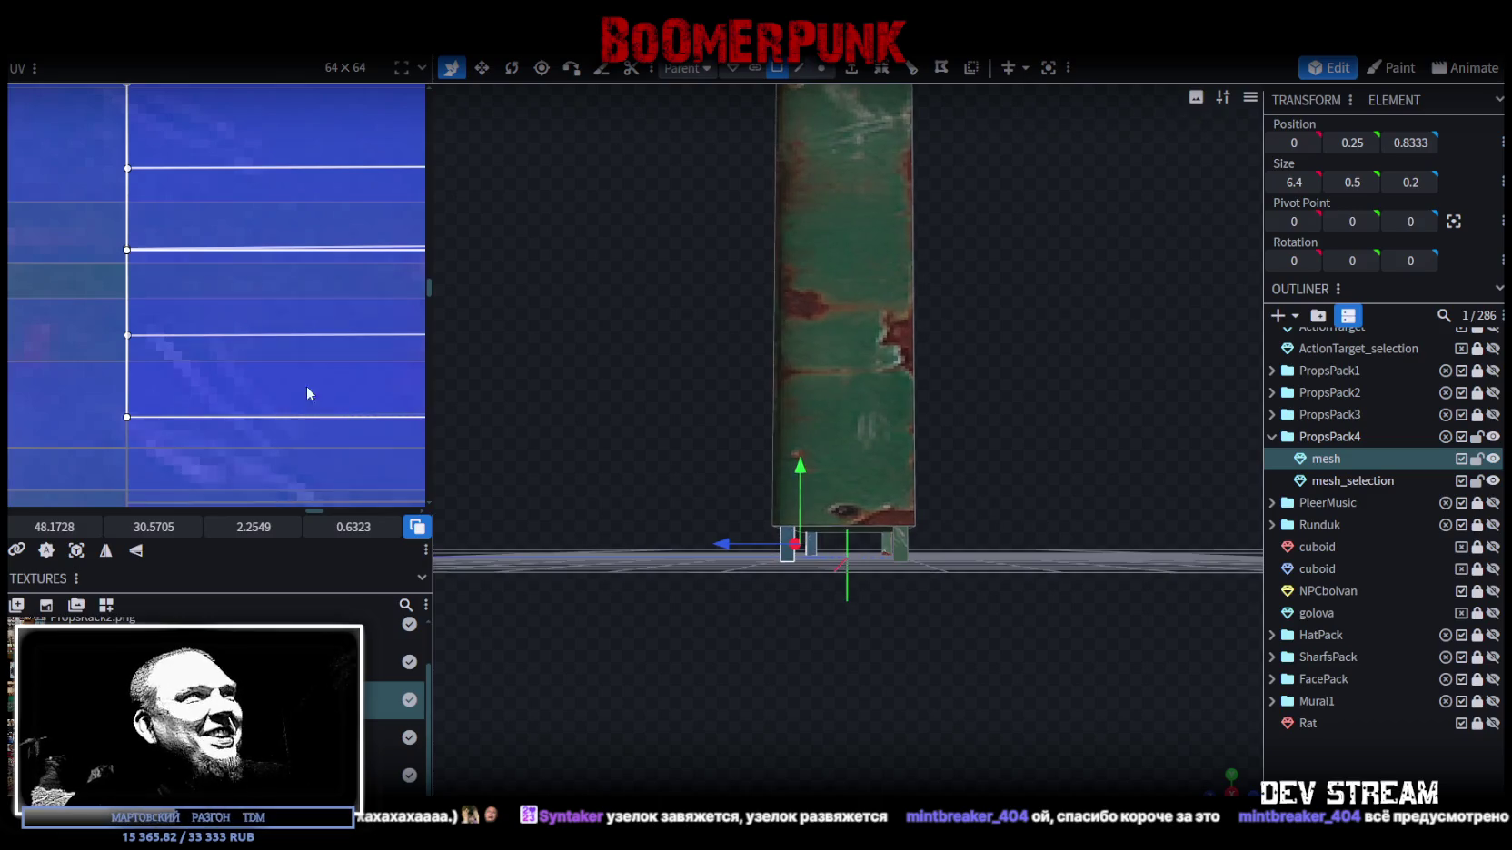
# - Zoom out and look down over the locker grid, then bring up the Cruelty Squad Steam page
pyautogui.scroll(-3, 305, 383)
pyautogui.moveTo(832, 660); pyautogui.dragTo(832, 718)
pyautogui.scroll(-3, 307, 372)
pyautogui.scroll(-1, 306, 373)
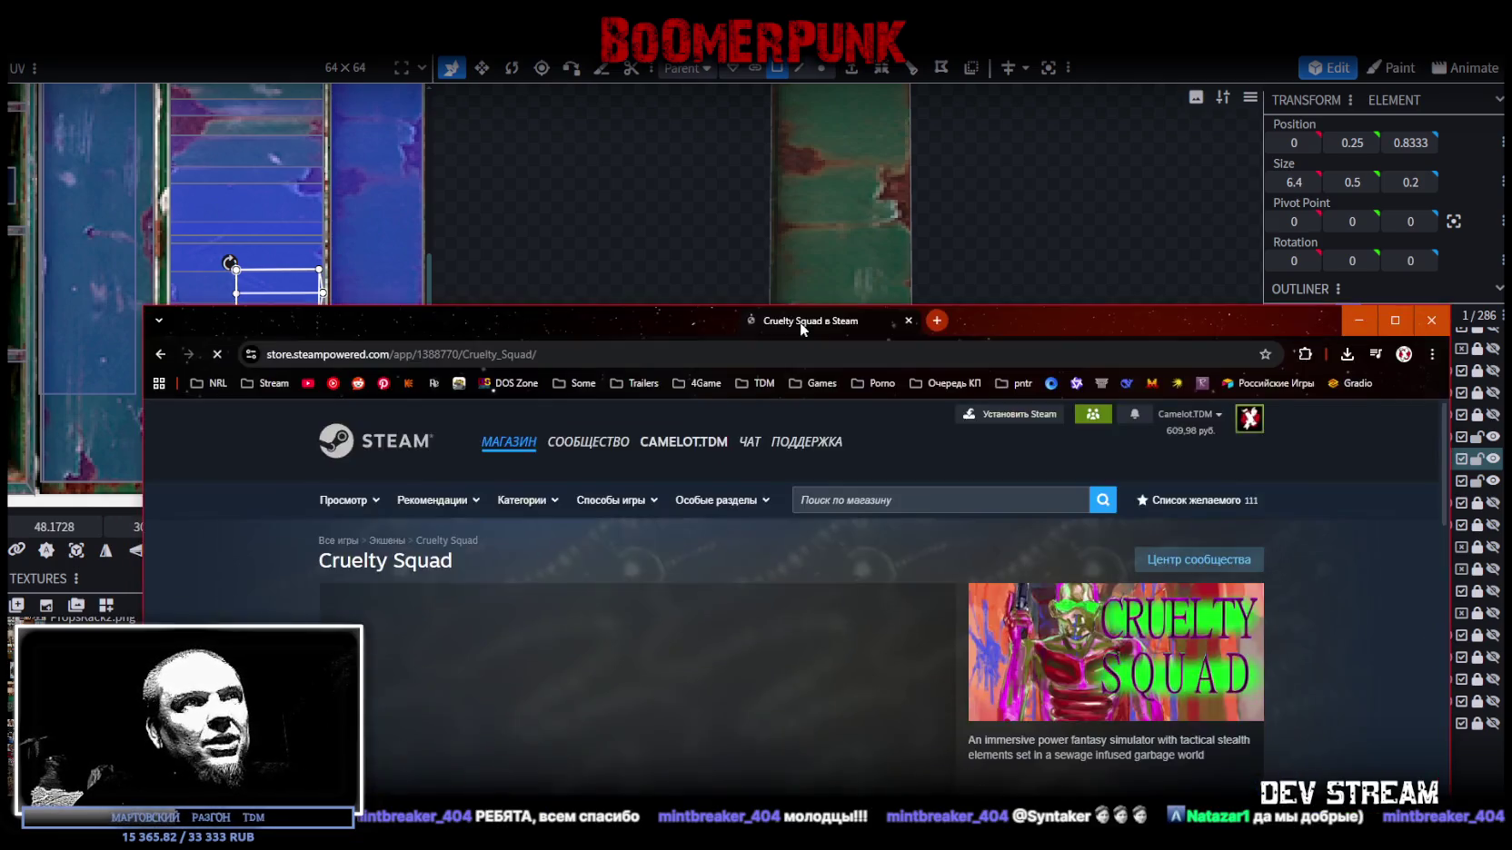
pyautogui.moveTo(809, 310); pyautogui.dragTo(826, 72)
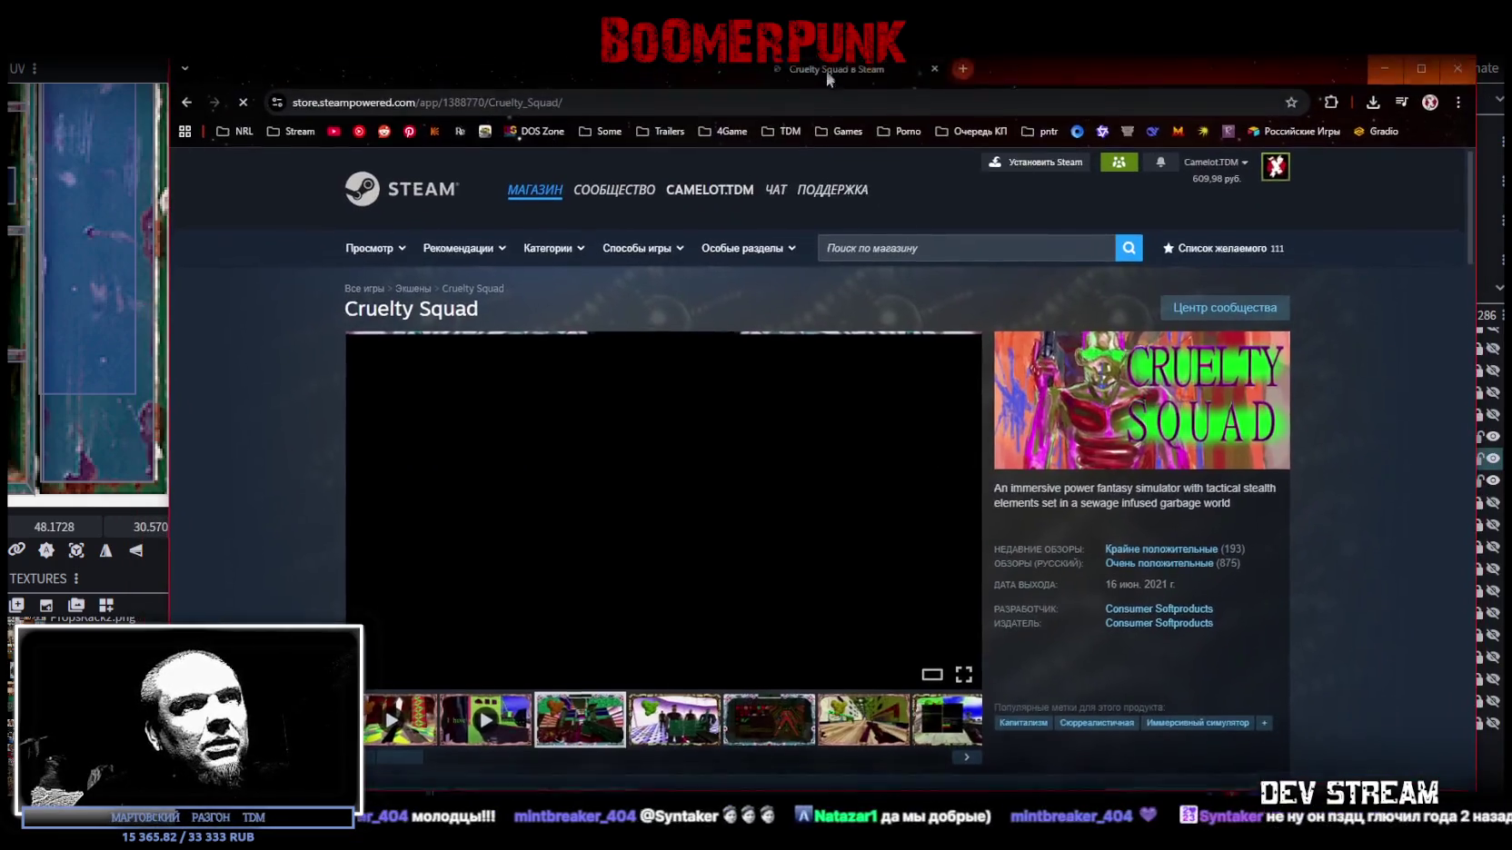
# - Maximize the Steam page and show Cruelty Squad's reviews in all languages: 23,003 reviews, 96% positive
pyautogui.click(1405, 73)
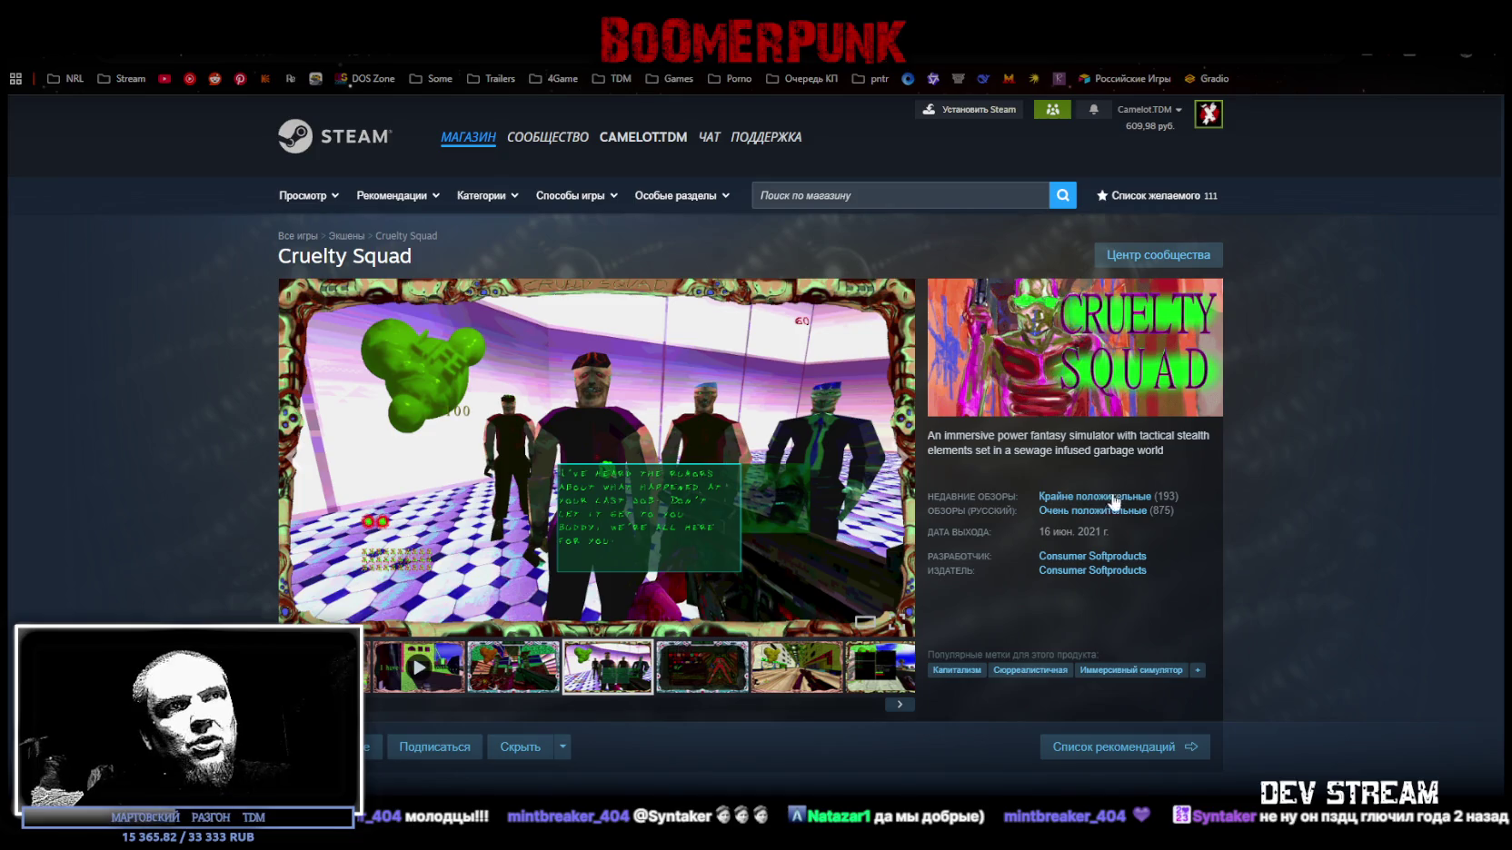
pyautogui.click(1101, 512)
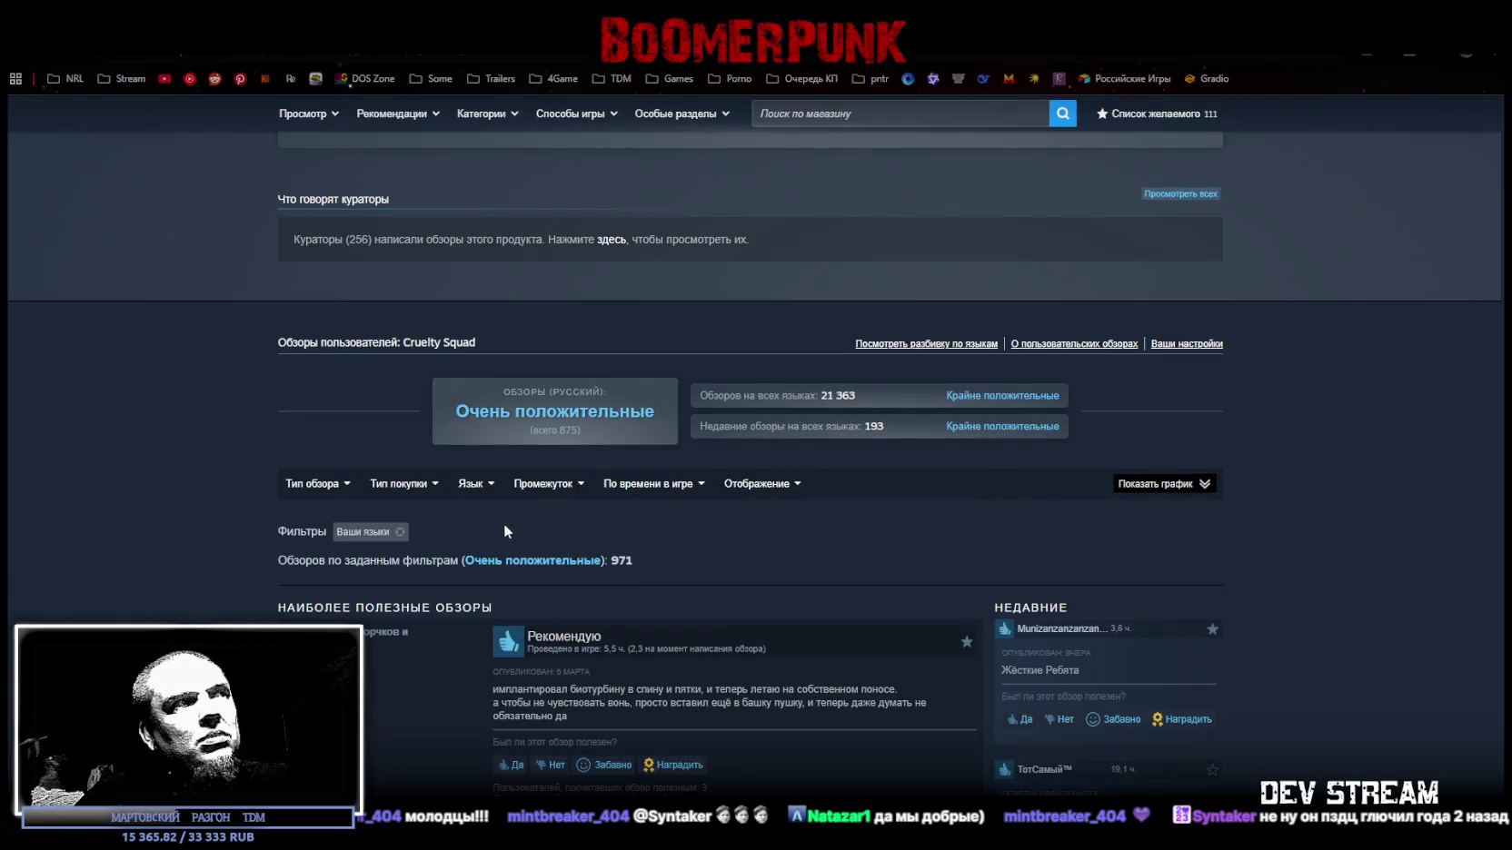
pyautogui.click(400, 533)
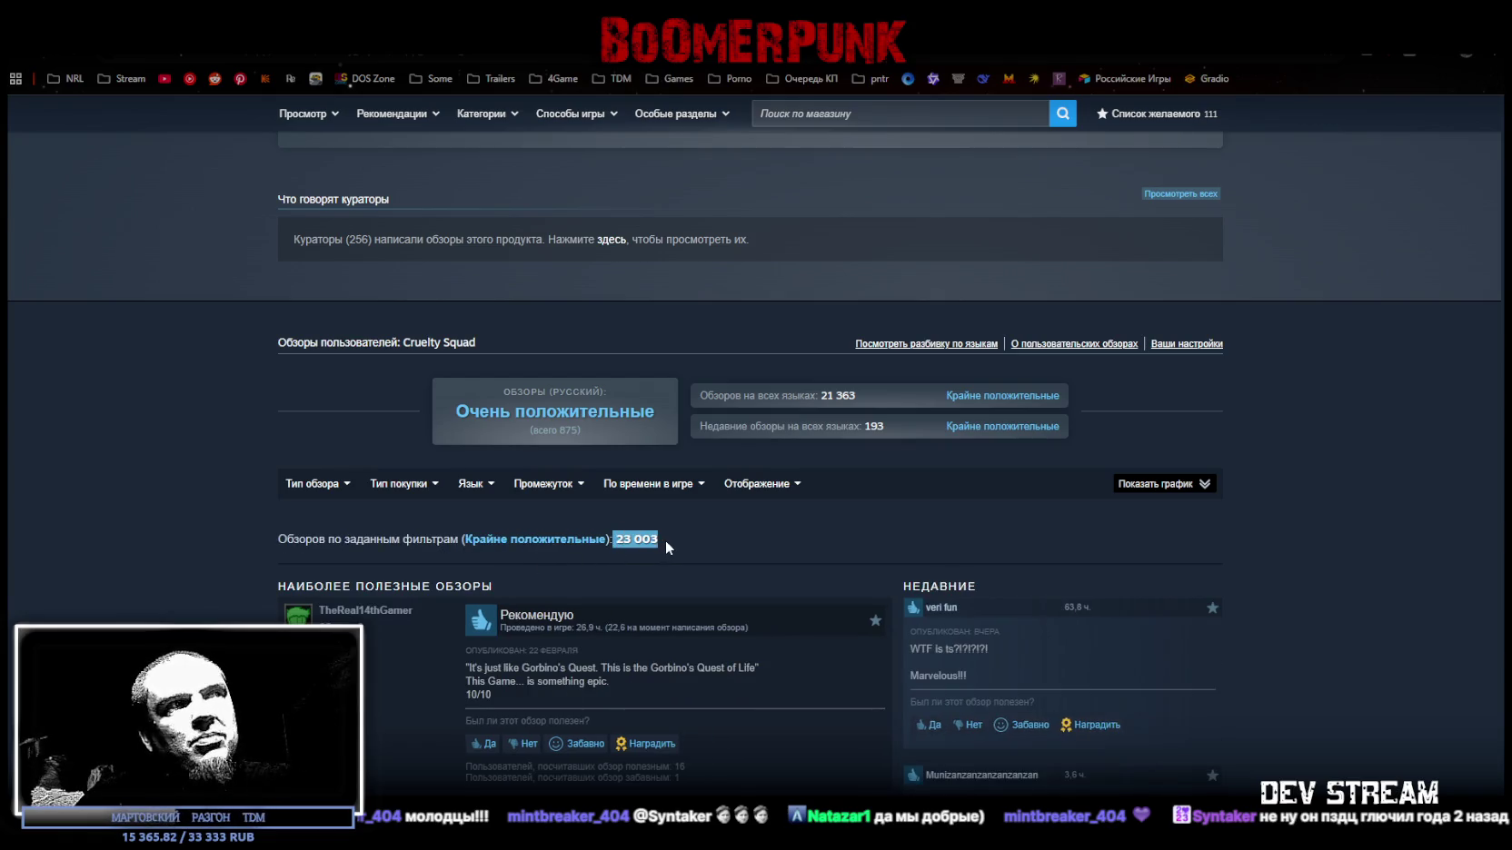
pyautogui.click(659, 538)
pyautogui.moveTo(535, 538)
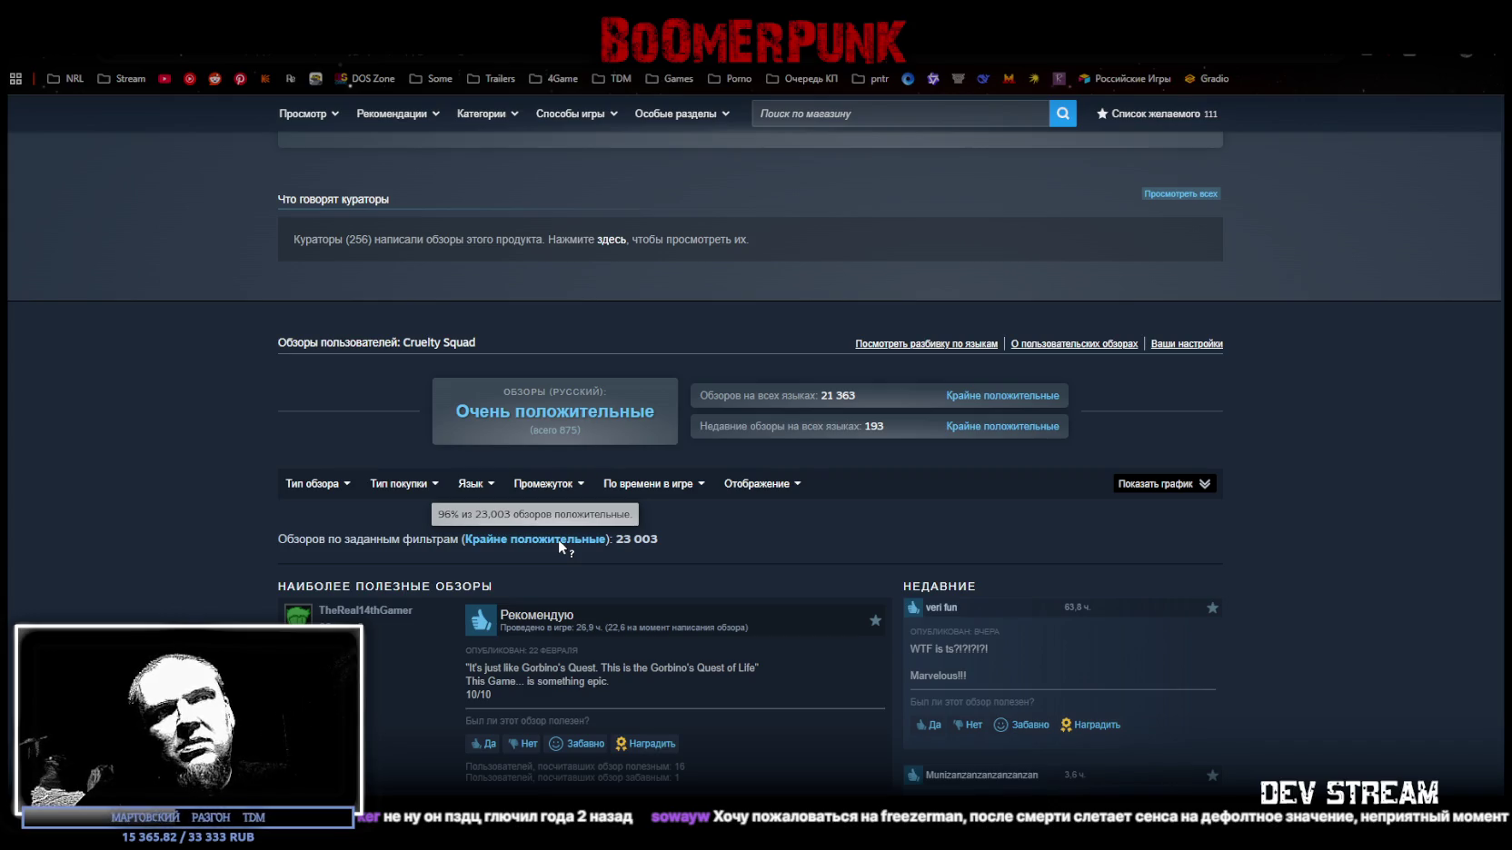
# - Scroll to the top of the Cruelty Squad page to browse its screenshots, then return to Blockbench
pyautogui.scroll(10, 980, 467)
pyautogui.scroll(10, 995, 467)
pyautogui.scroll(10, 992, 463)
pyautogui.scroll(2, 992, 463)
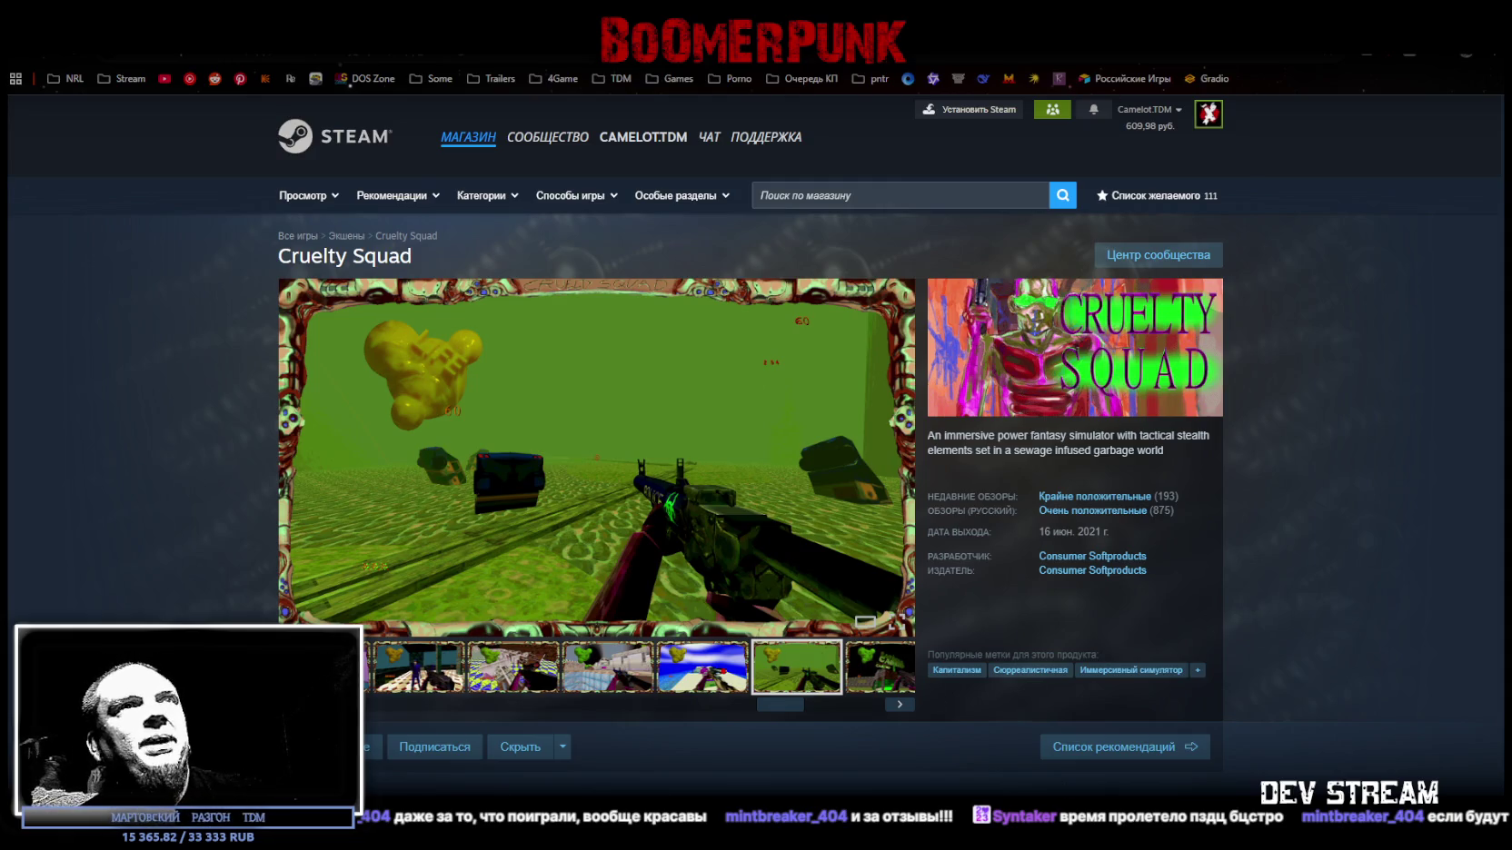
pyautogui.hotkey('alt', 'Tab')
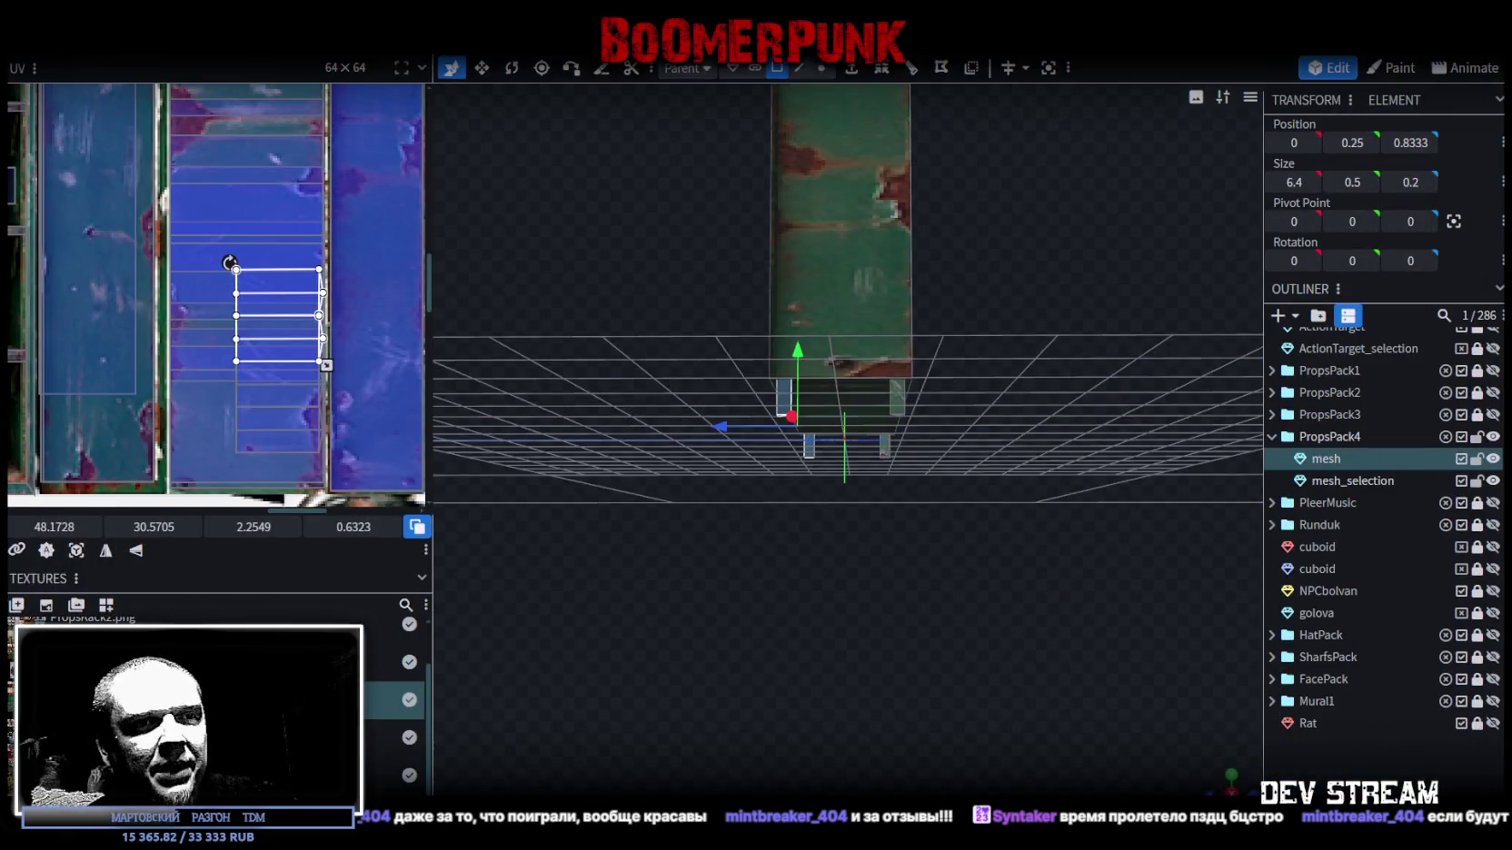
# - Orbit to an angled front view of the green locker and select mesh_selection in the Outliner
pyautogui.moveTo(961, 661)
pyautogui.mouseDown()
pyautogui.moveTo(974, 711)
pyautogui.moveTo(977, 660)
pyautogui.mouseUp()
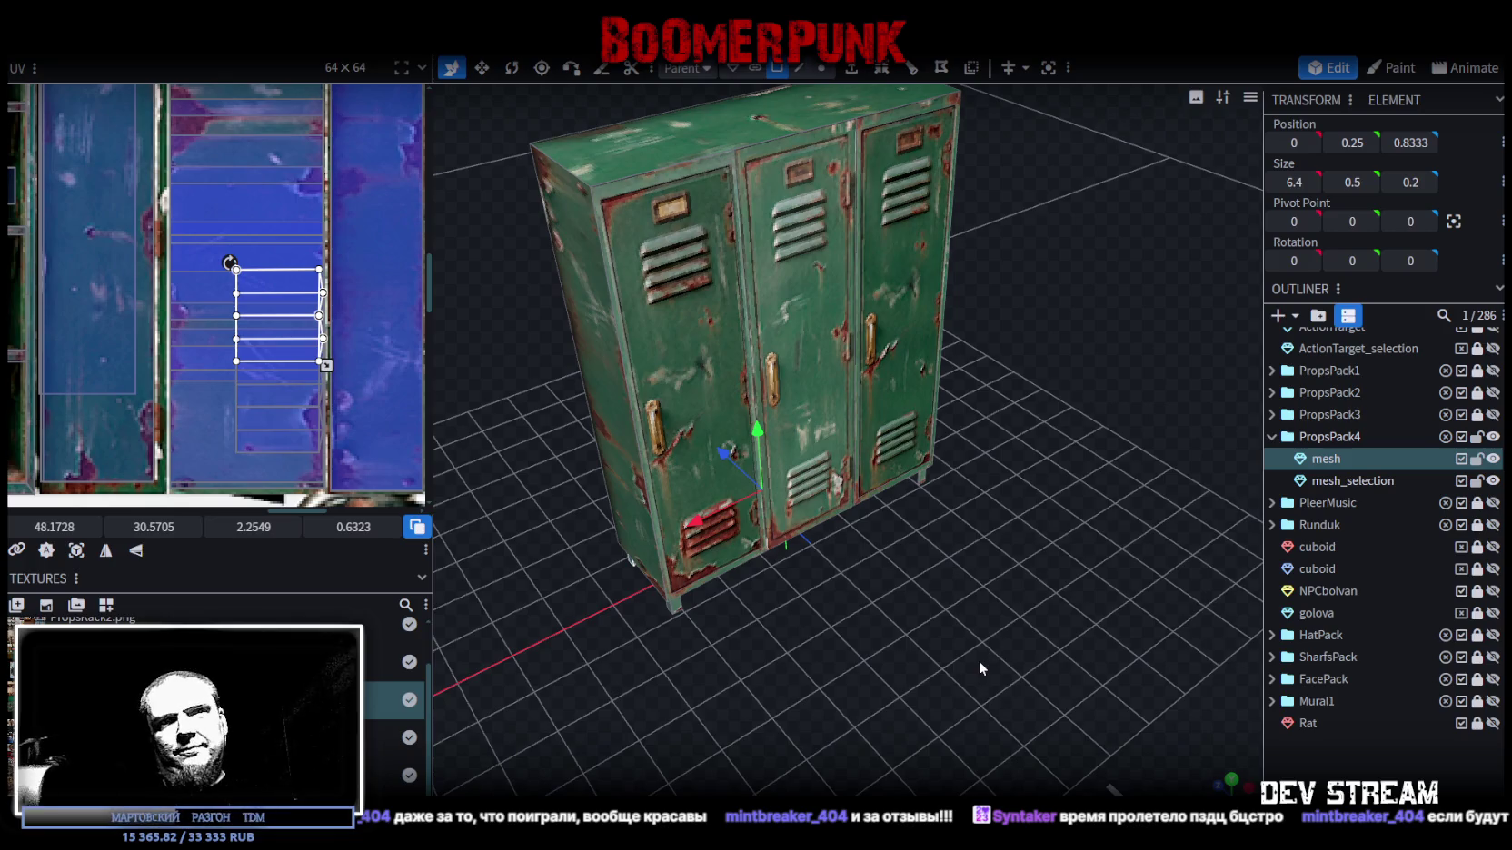
pyautogui.click(1354, 480)
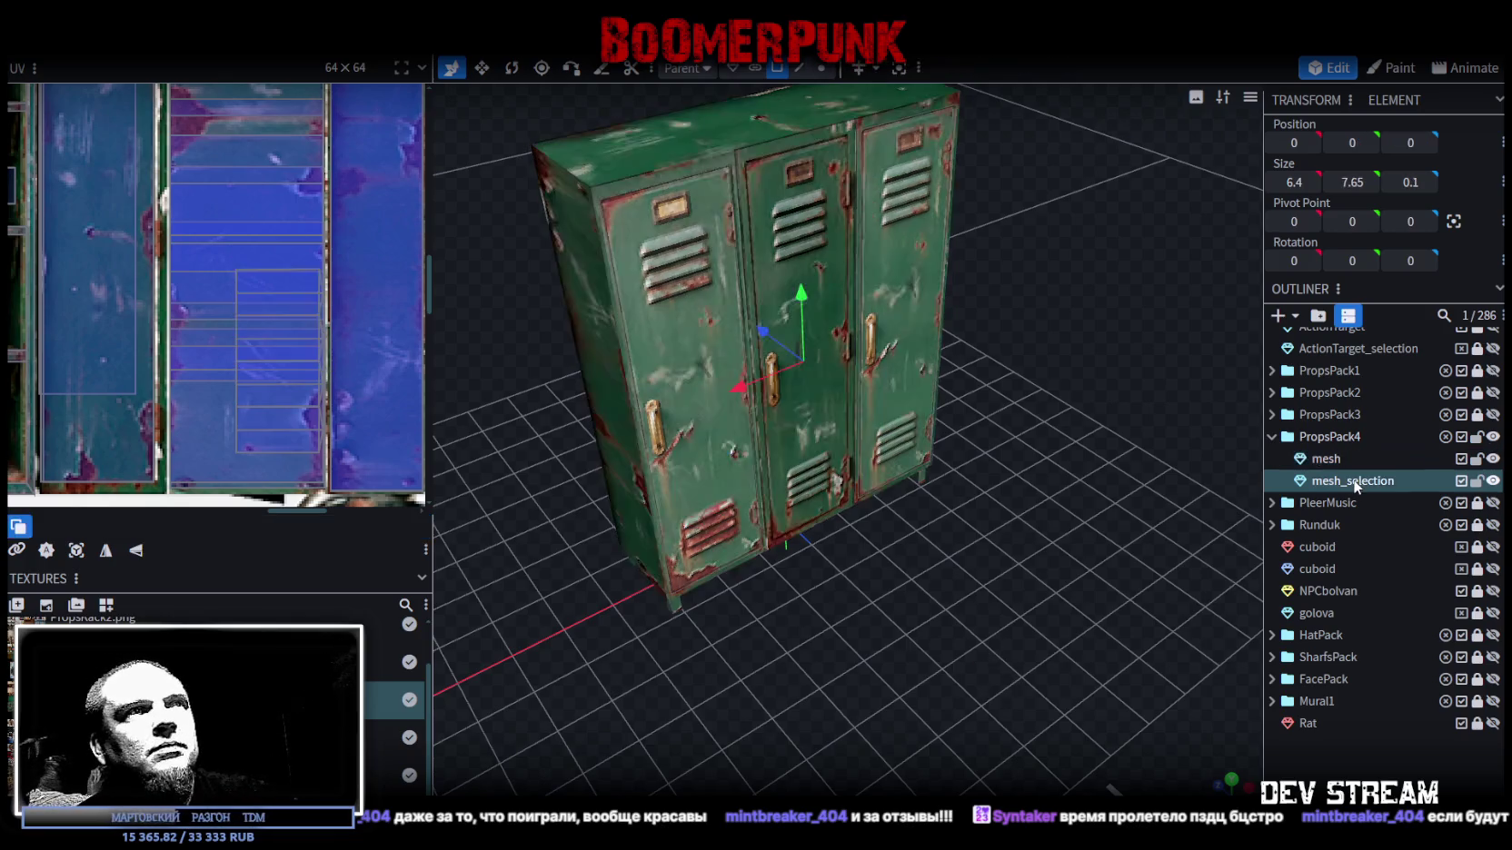
pyautogui.scroll(3, 953, 574)
pyautogui.scroll(3, 996, 567)
pyautogui.scroll(-2, 995, 567)
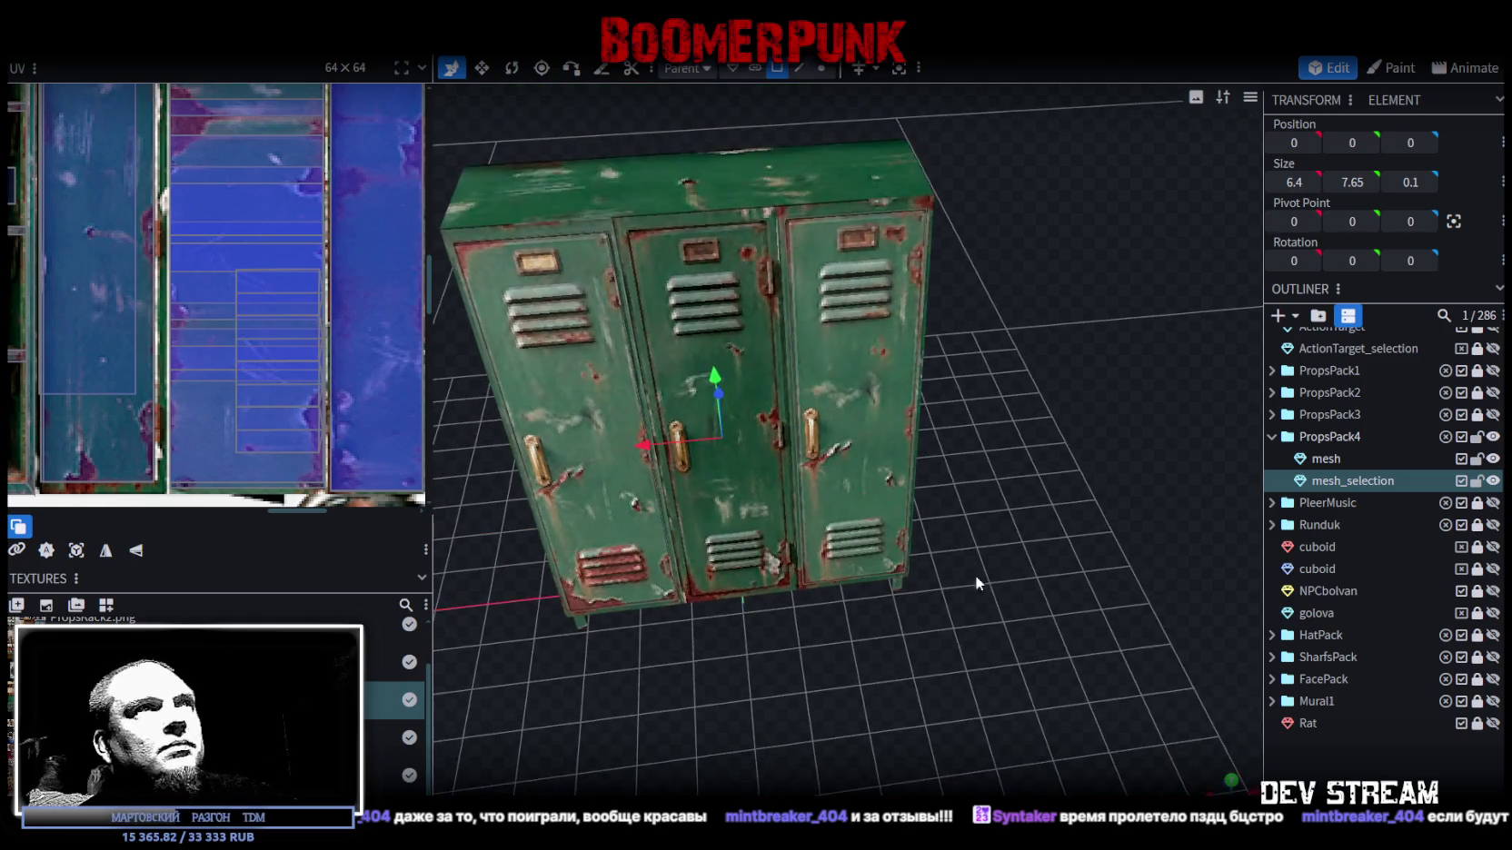
pyautogui.scroll(-2, 979, 582)
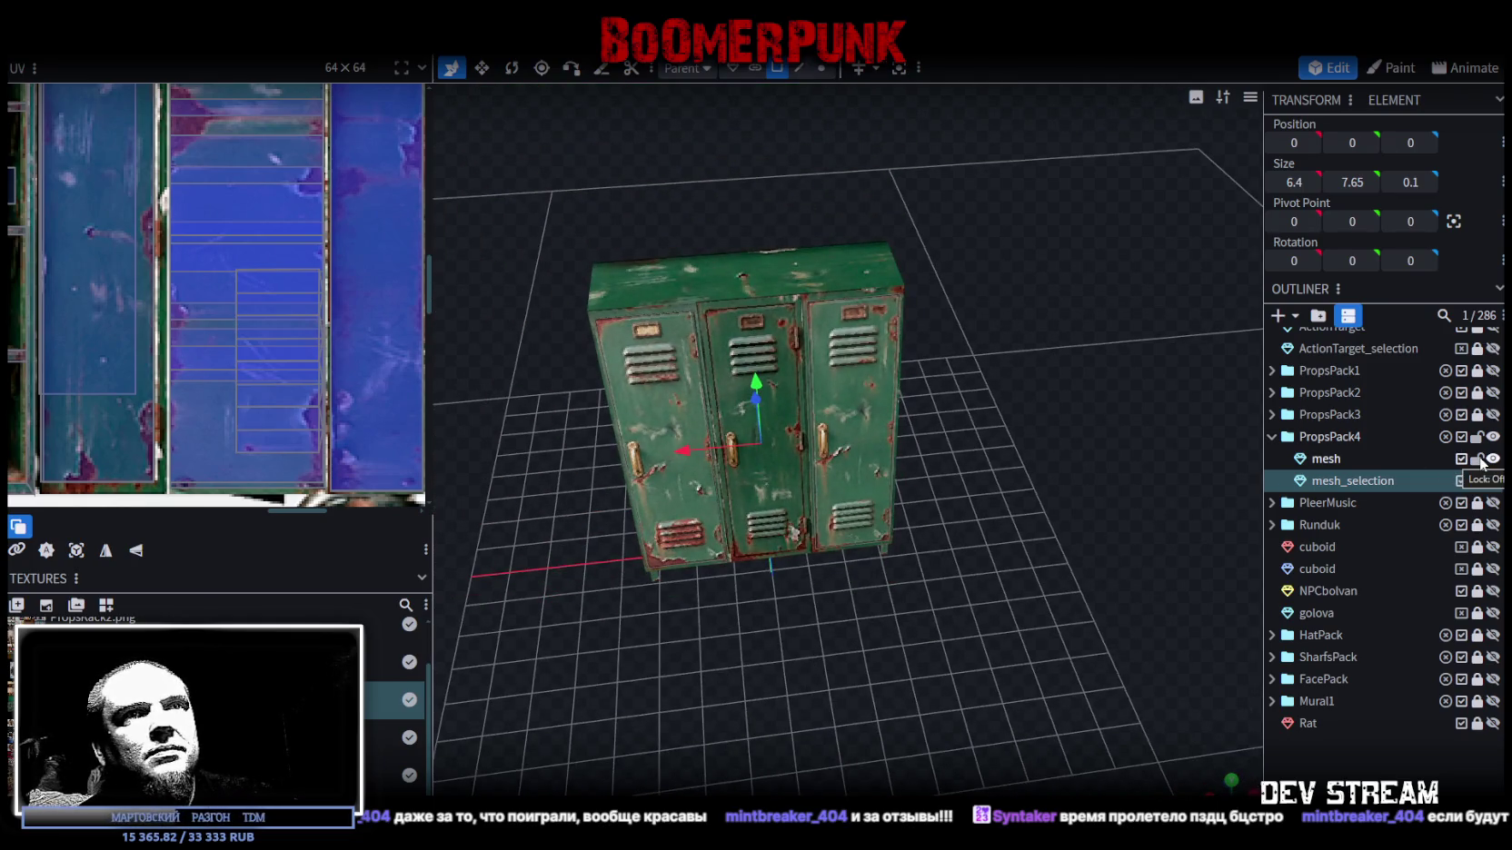
# - Rename the first locker mesh in PropsPack4 to IKshkaf1
pyautogui.doubleClick(1363, 459)
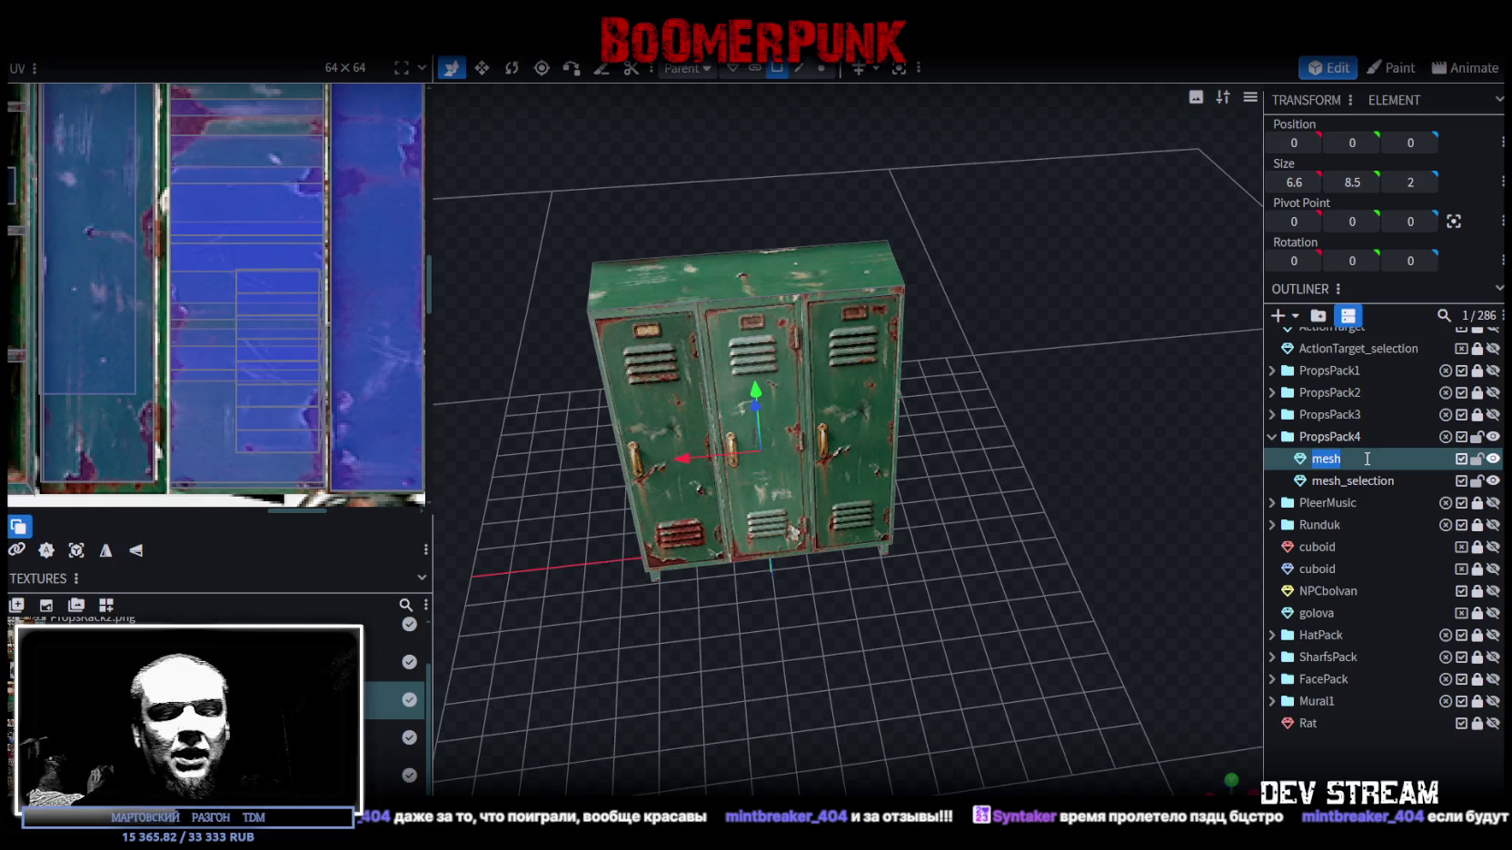
pyautogui.write('Д')
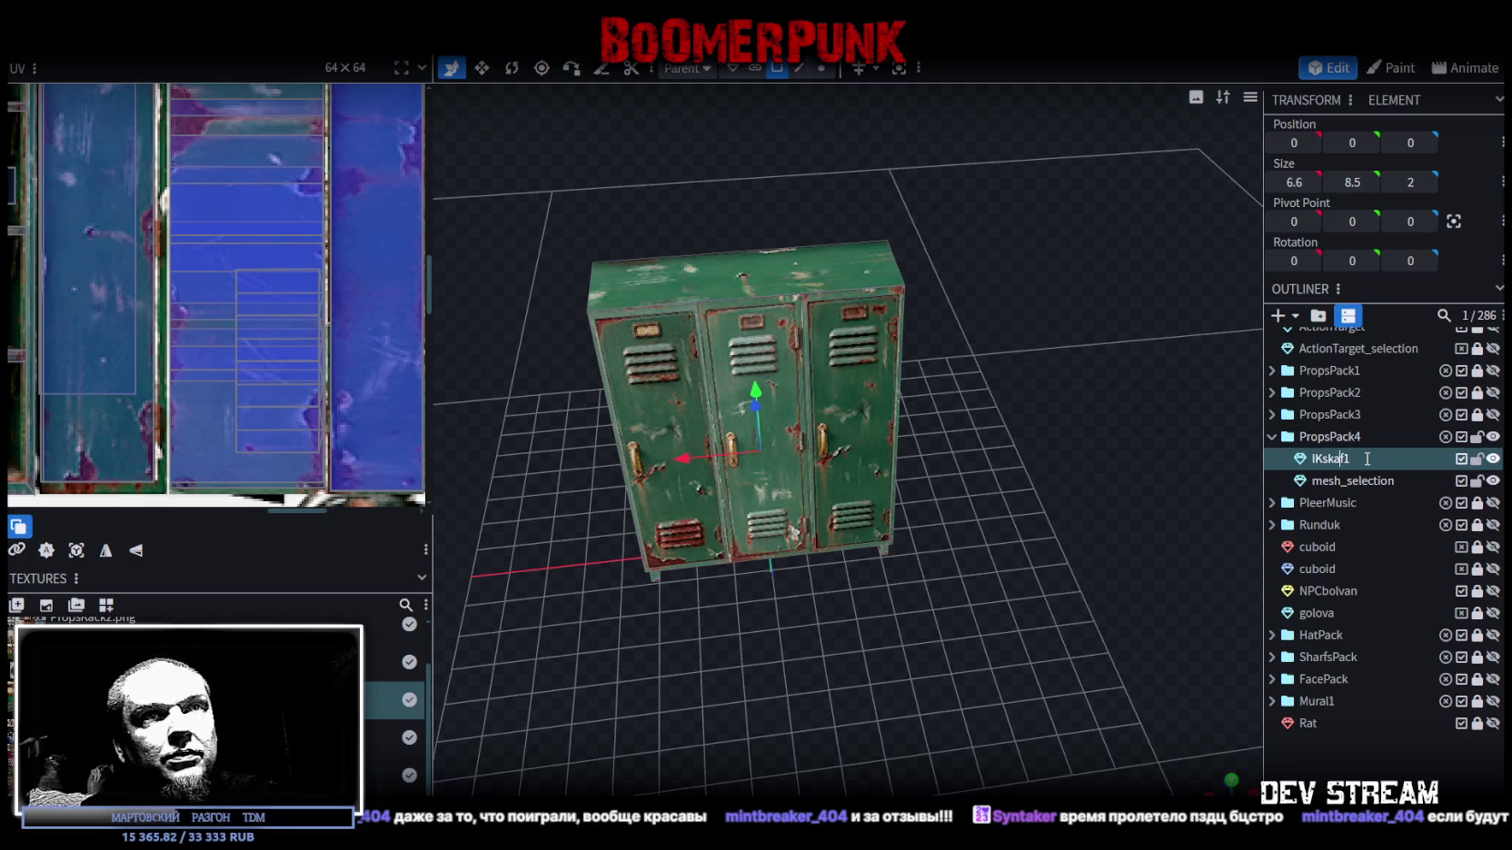
pyautogui.write('h')
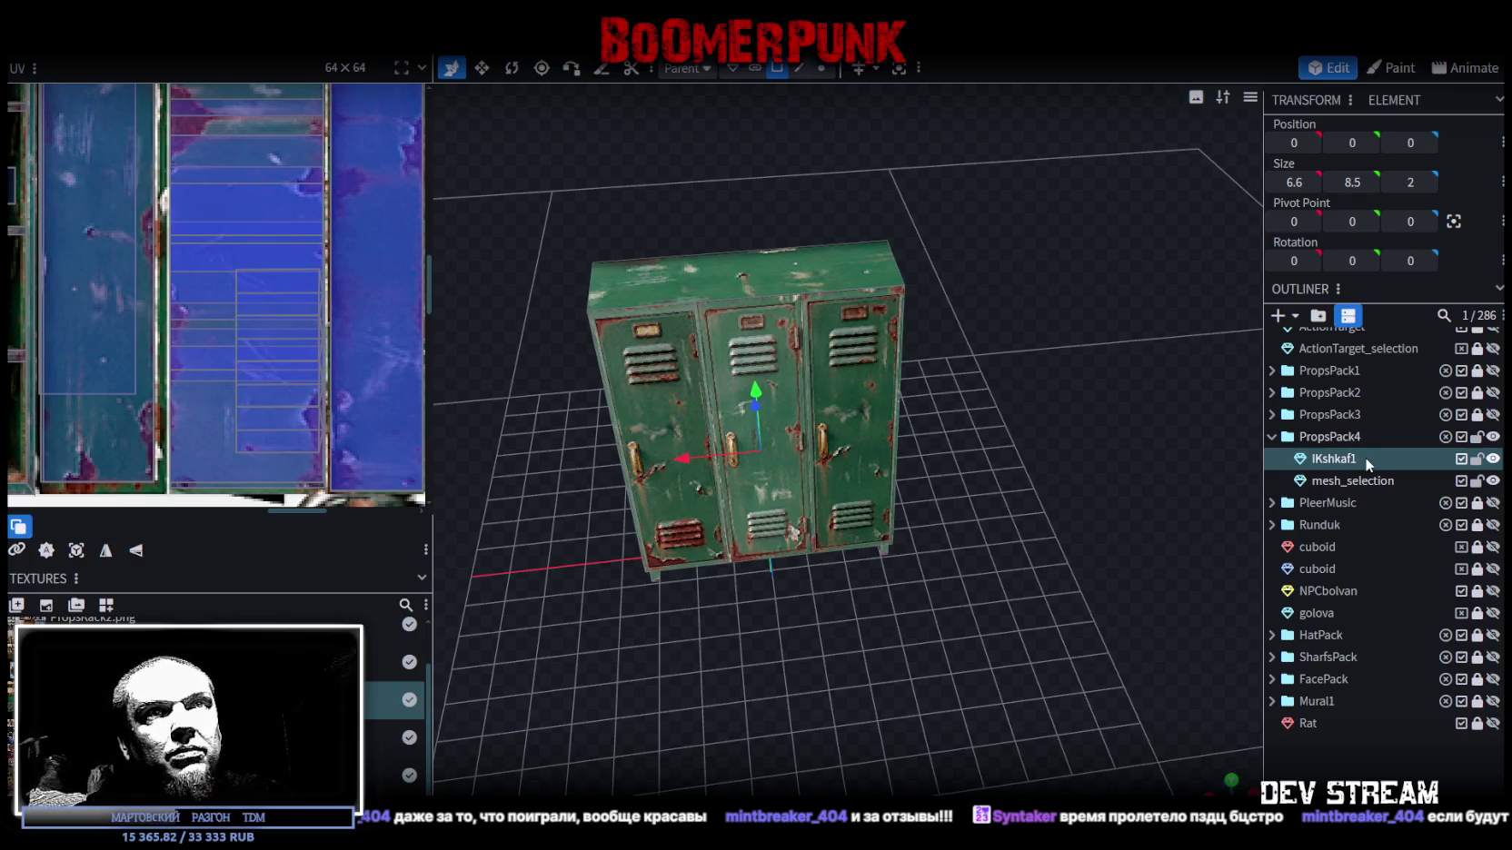
pyautogui.hotkey('ctrl', 'a')
pyautogui.hotkey('ctrl', 'c')
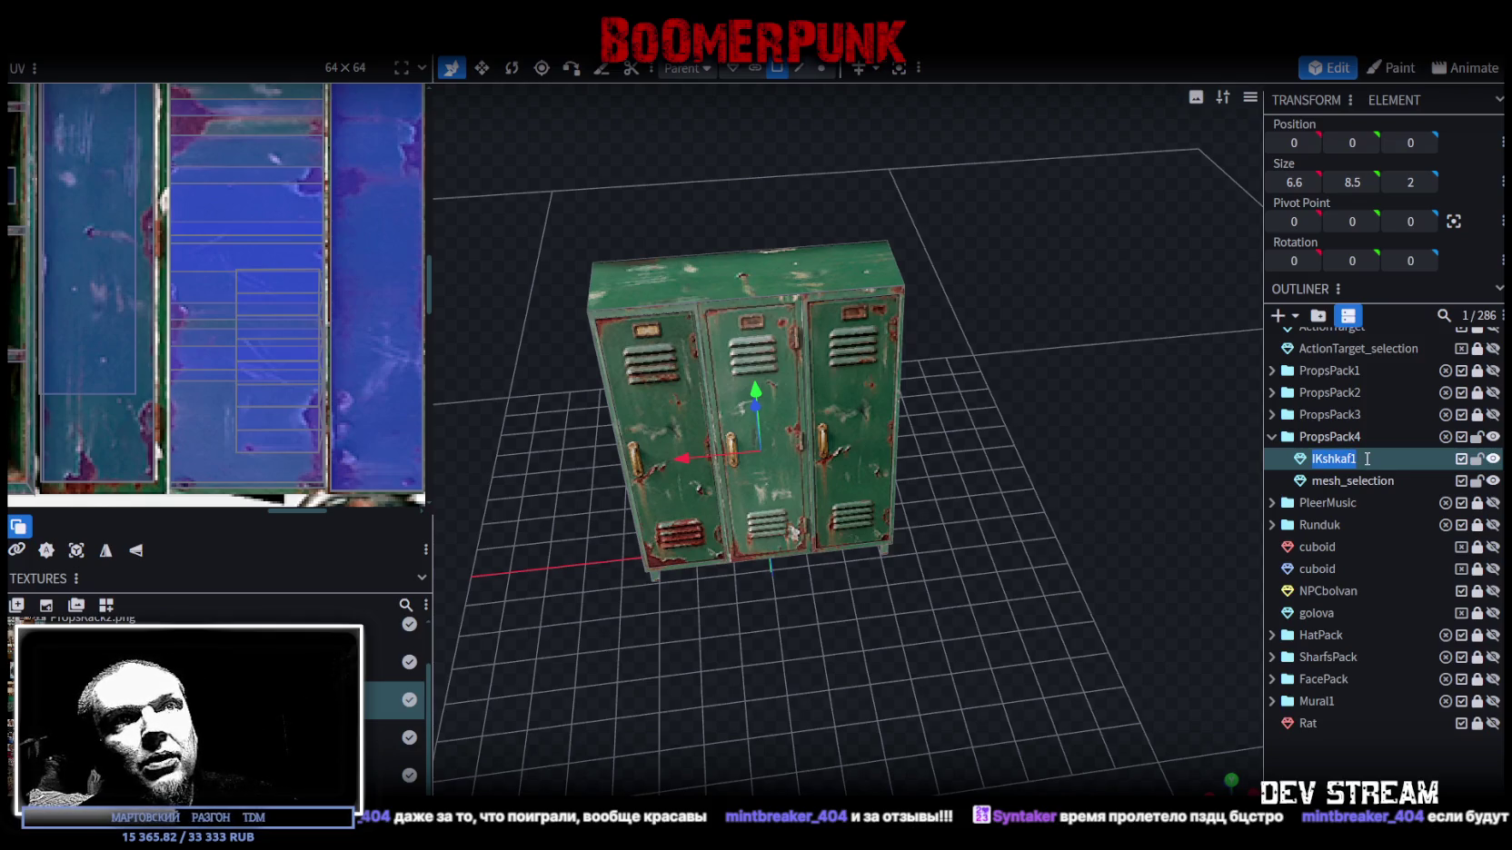
# - Rename the mesh_selection piece to IKshkaf1_door1
pyautogui.doubleClick(1357, 482)
pyautogui.hotkey('ctrl', 'v')
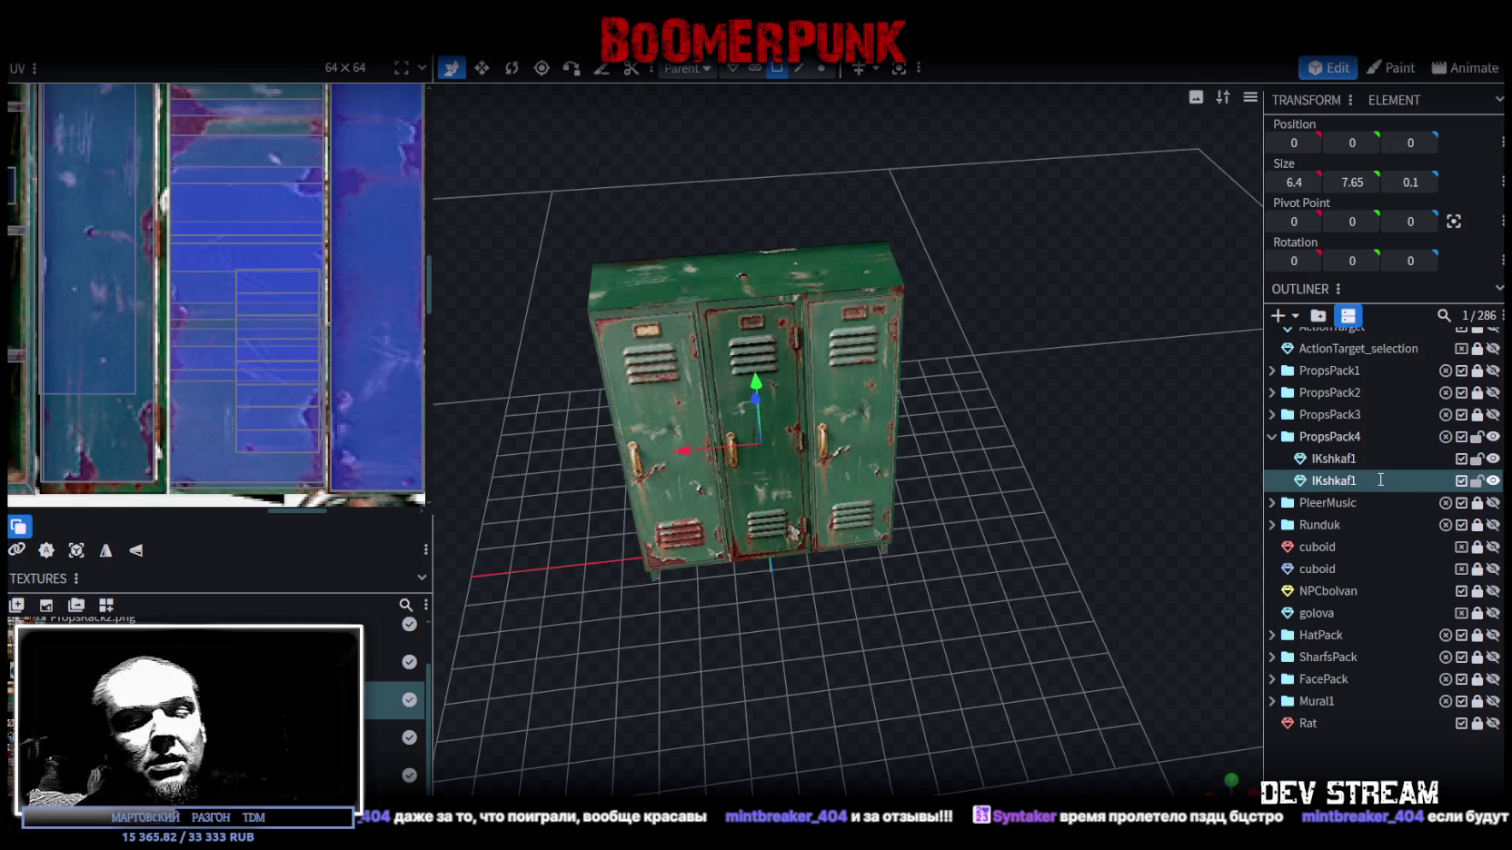
pyautogui.write('_door1')
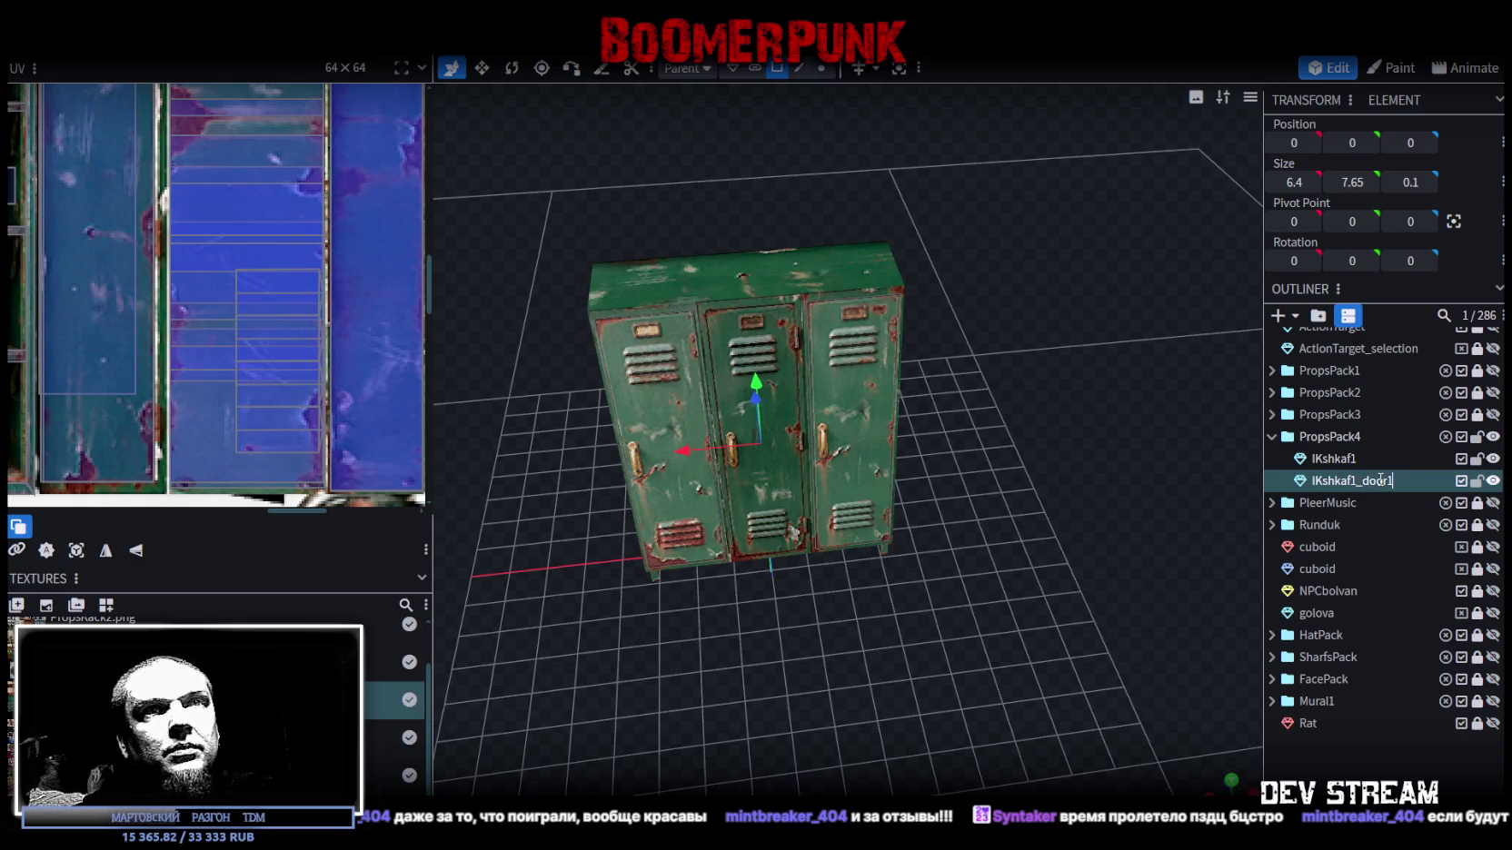
pyautogui.press('Return')
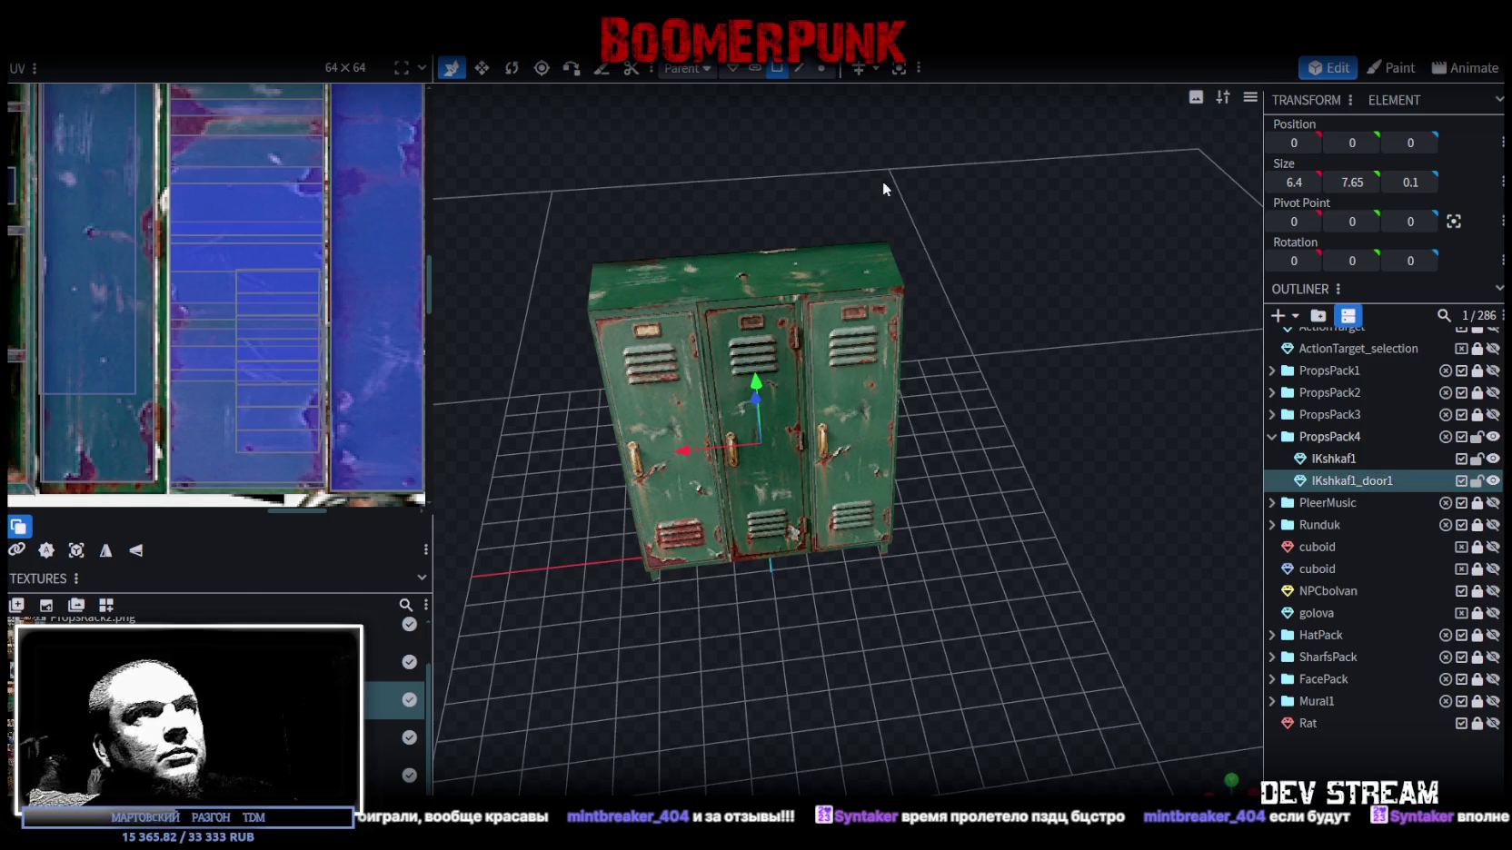
pyautogui.click(778, 73)
# - Split the right locker door face off into a separate mesh
pyautogui.click(863, 409)
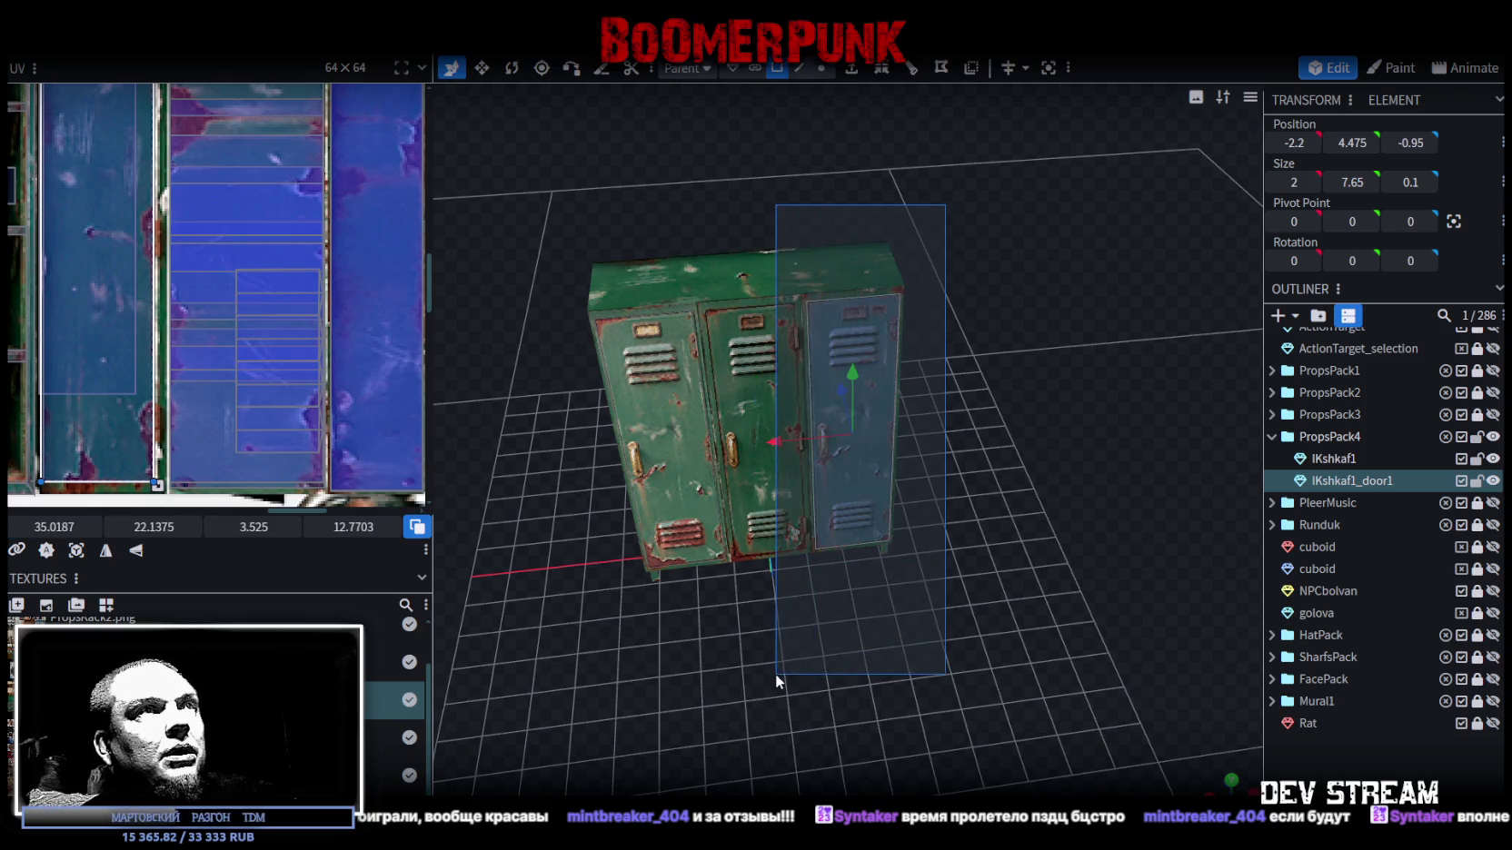
pyautogui.rightClick(868, 486)
pyautogui.click(913, 519)
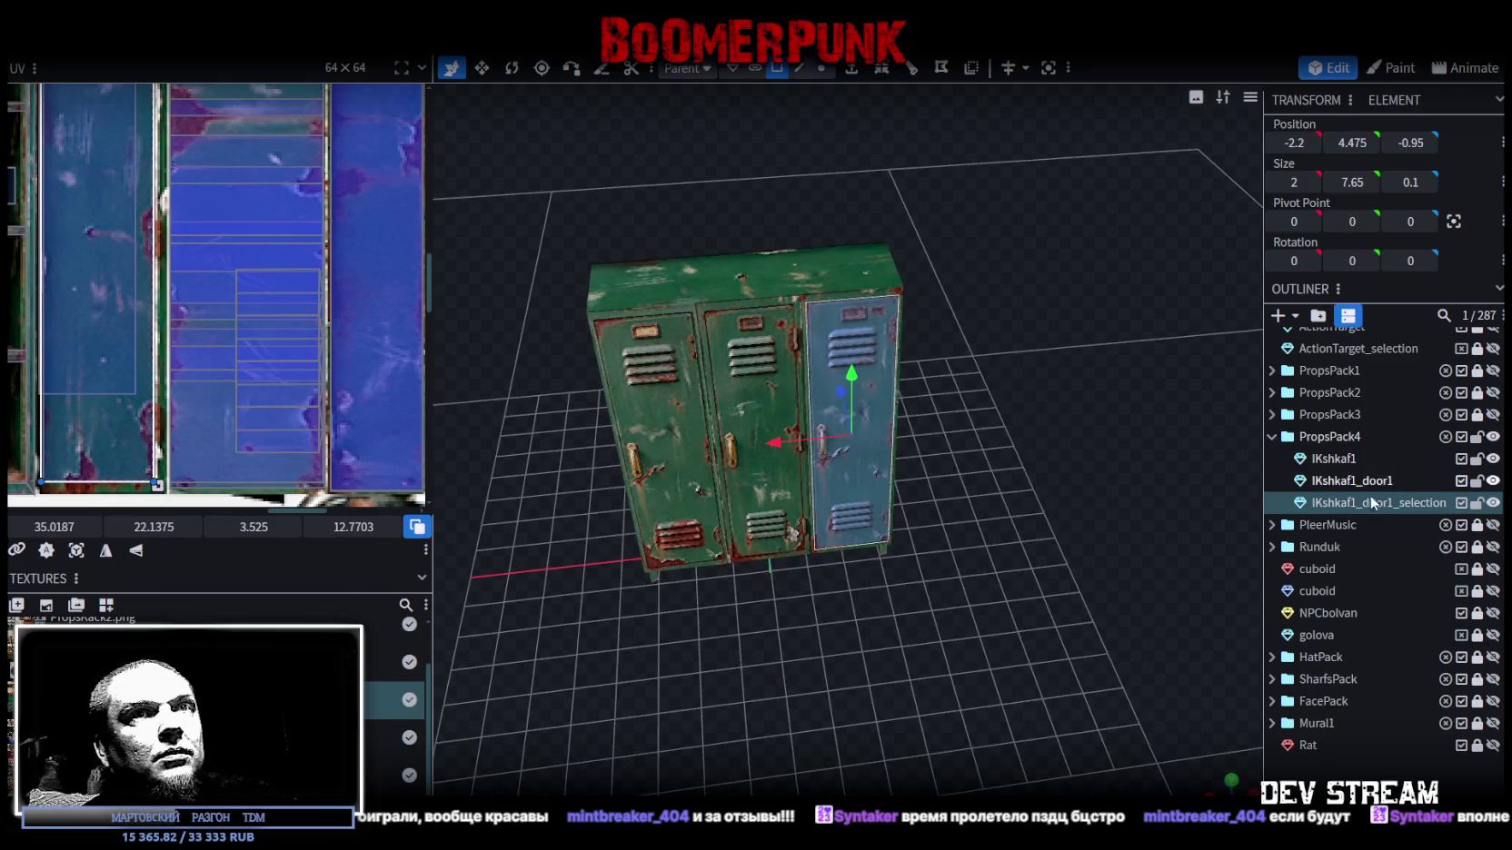
# - Rename the newly split door mesh to IKshkaf1_door2
pyautogui.doubleClick(1395, 507)
pyautogui.click(1388, 509)
pyautogui.hotkey('shift', 'End')
pyautogui.write('2')
pyautogui.press('Return')
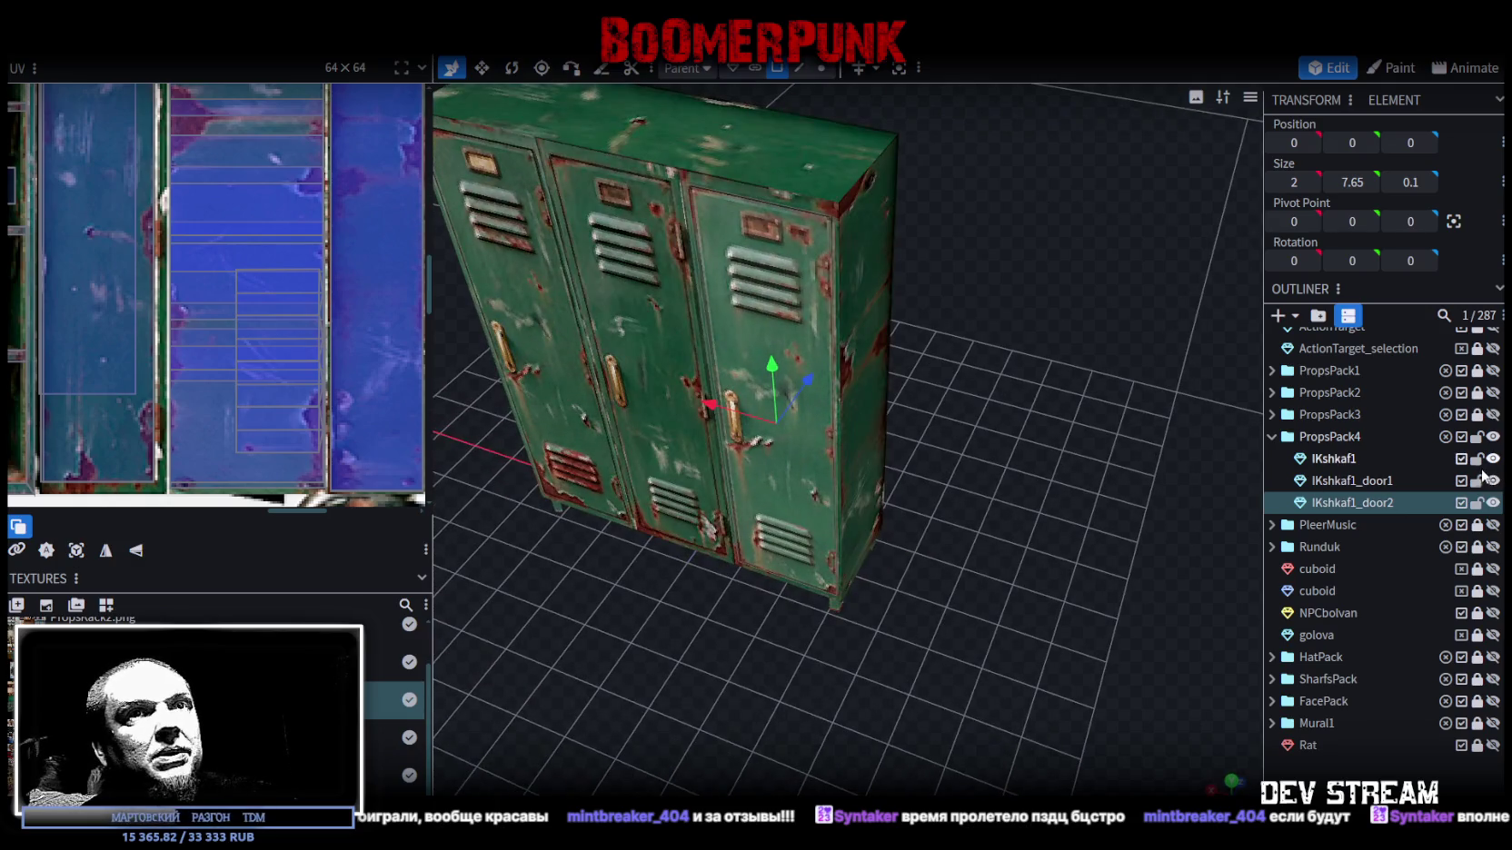
# - Lock and hide IKshkaf1, then center the first door's pivot on its outer vertical edge
pyautogui.click(1478, 460)
pyautogui.click(1492, 461)
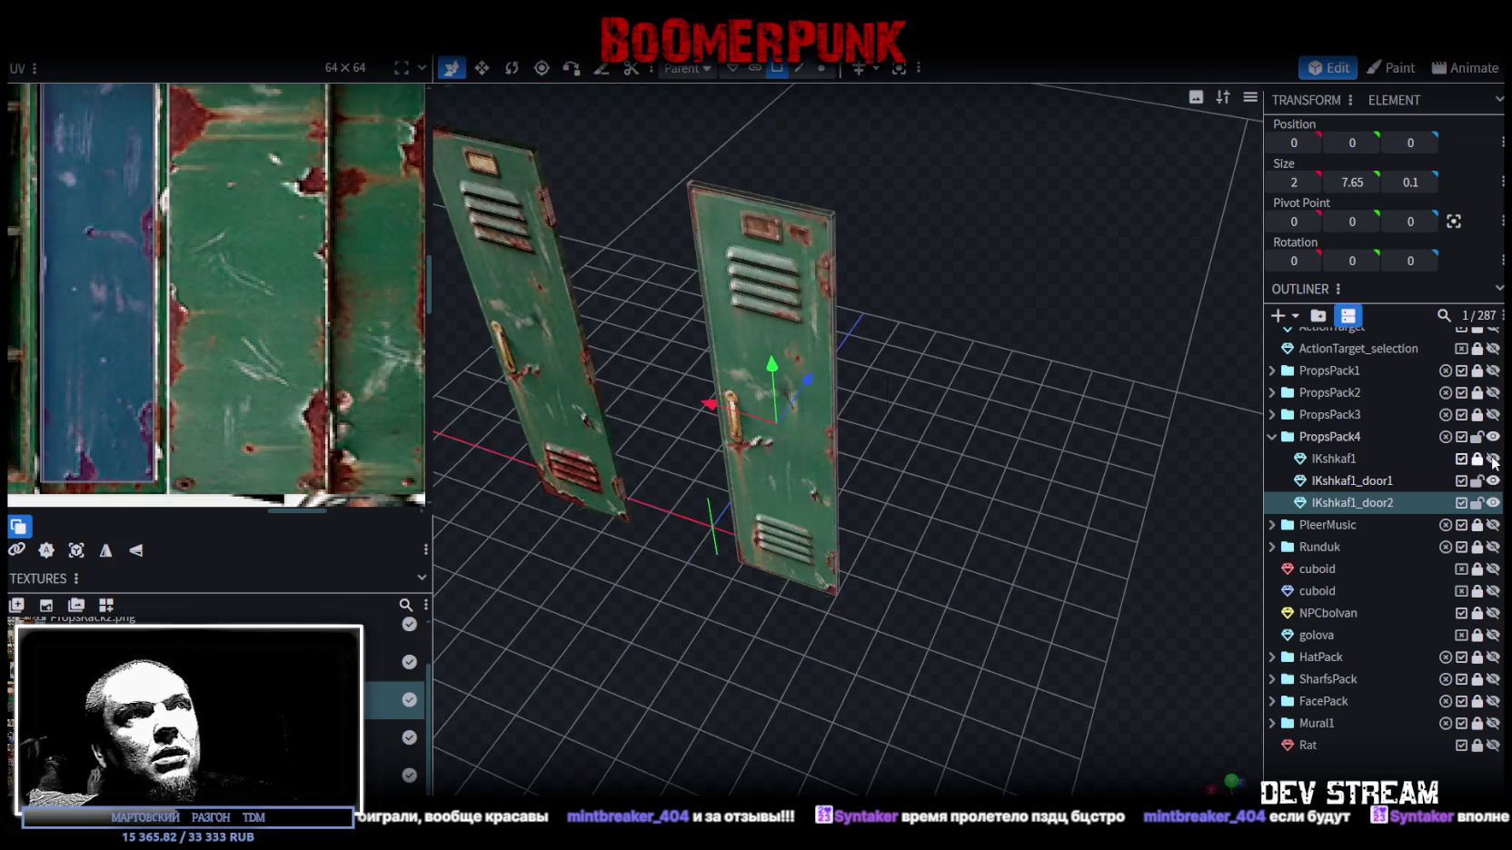
pyautogui.moveTo(921, 425)
pyautogui.mouseDown()
pyautogui.moveTo(898, 449)
pyautogui.moveTo(898, 435)
pyautogui.mouseUp()
pyautogui.click(803, 69)
pyautogui.click(806, 381)
pyautogui.moveTo(877, 357); pyautogui.dragTo(917, 356)
pyautogui.click(989, 69)
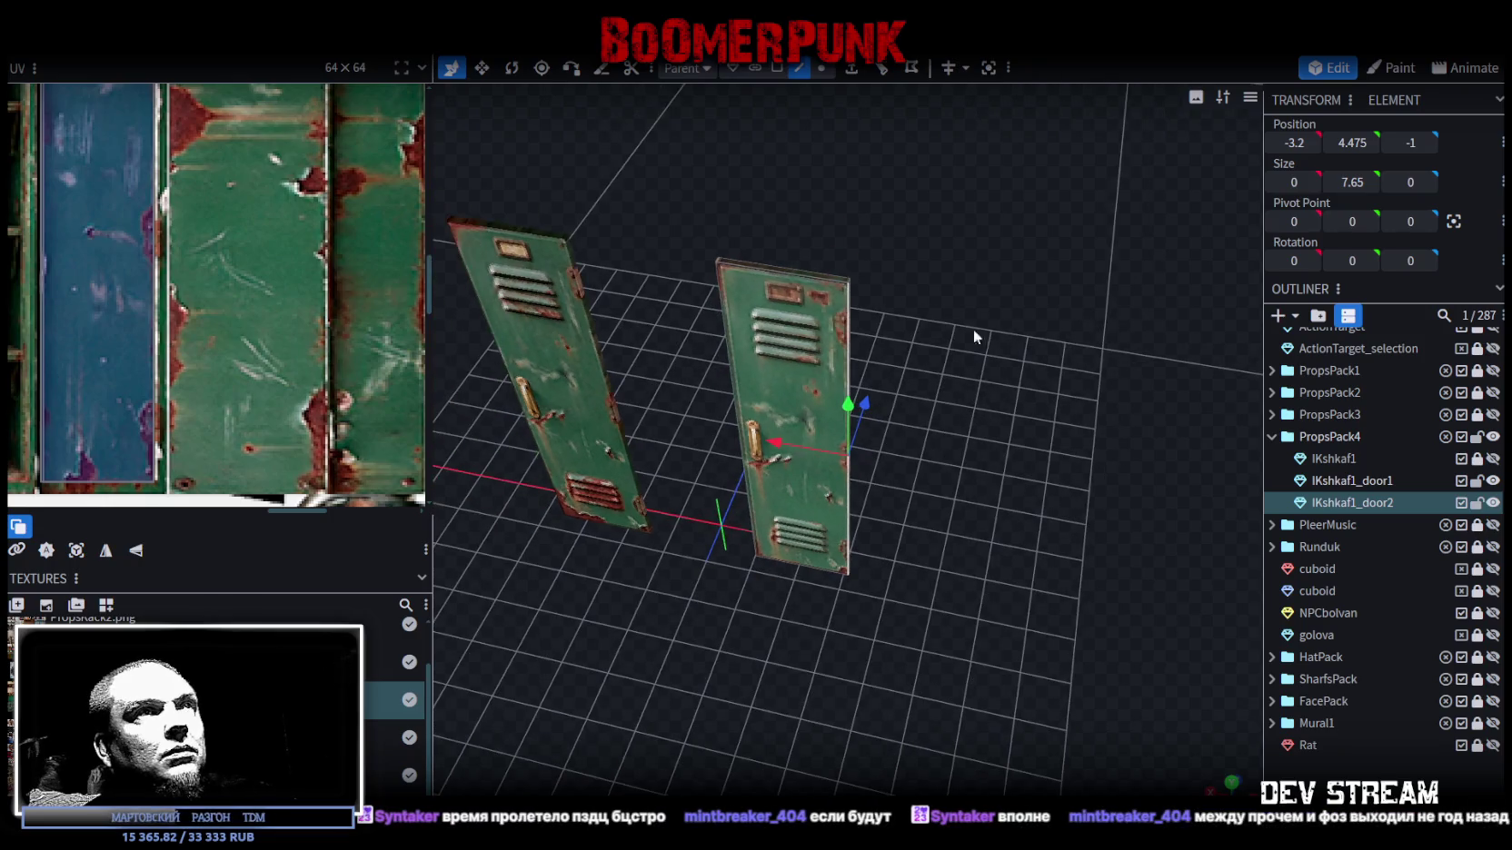
pyautogui.click(1452, 224)
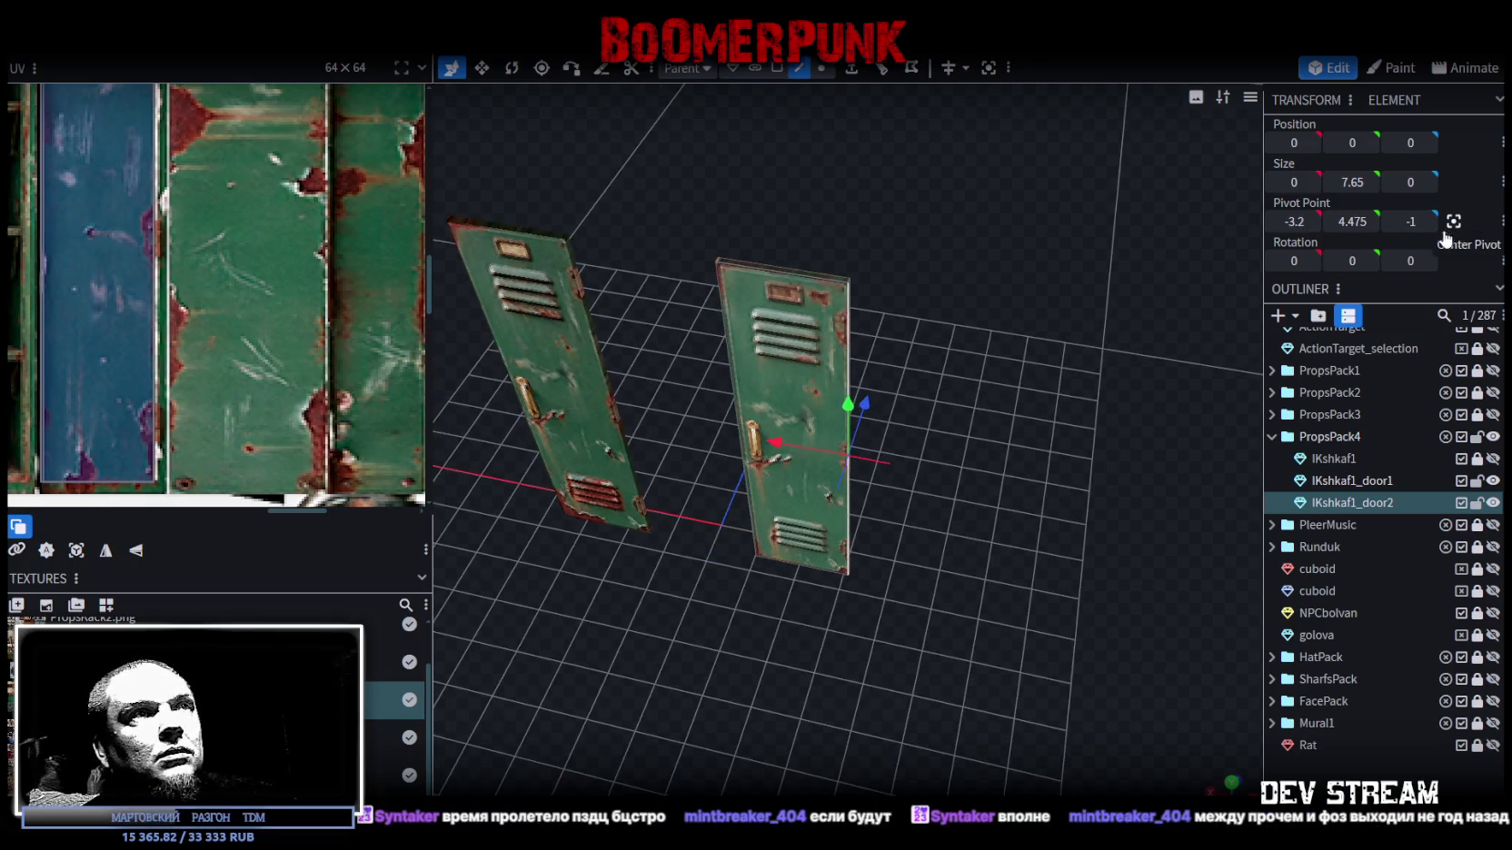
# - Select the other locker door and orbit to an upright view of it
pyautogui.moveTo(863, 545); pyautogui.dragTo(963, 554)
pyautogui.click(1352, 481)
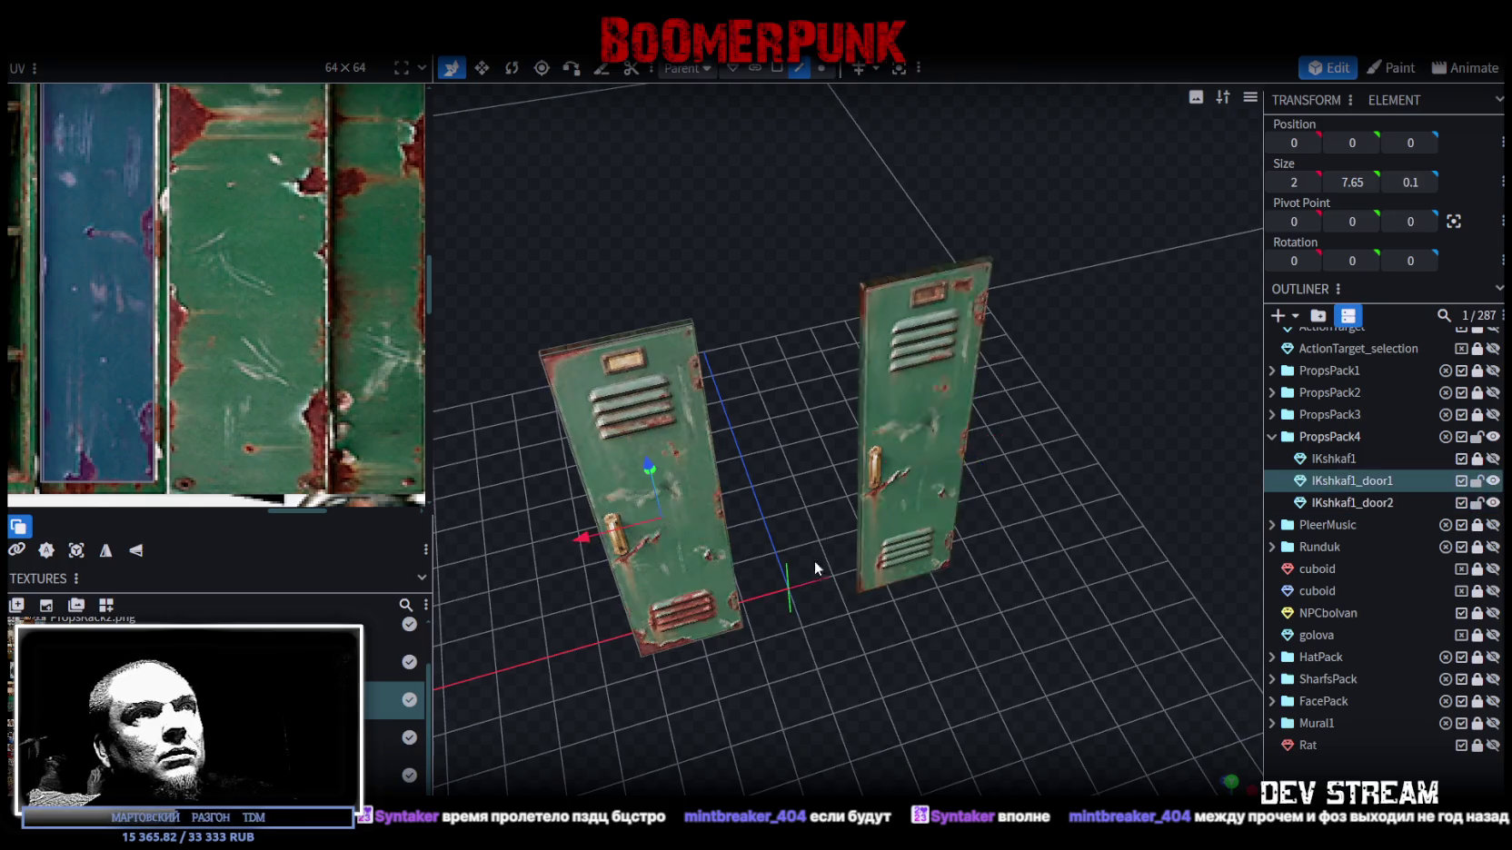
pyautogui.moveTo(815, 568); pyautogui.dragTo(781, 545)
pyautogui.scroll(5, 759, 532)
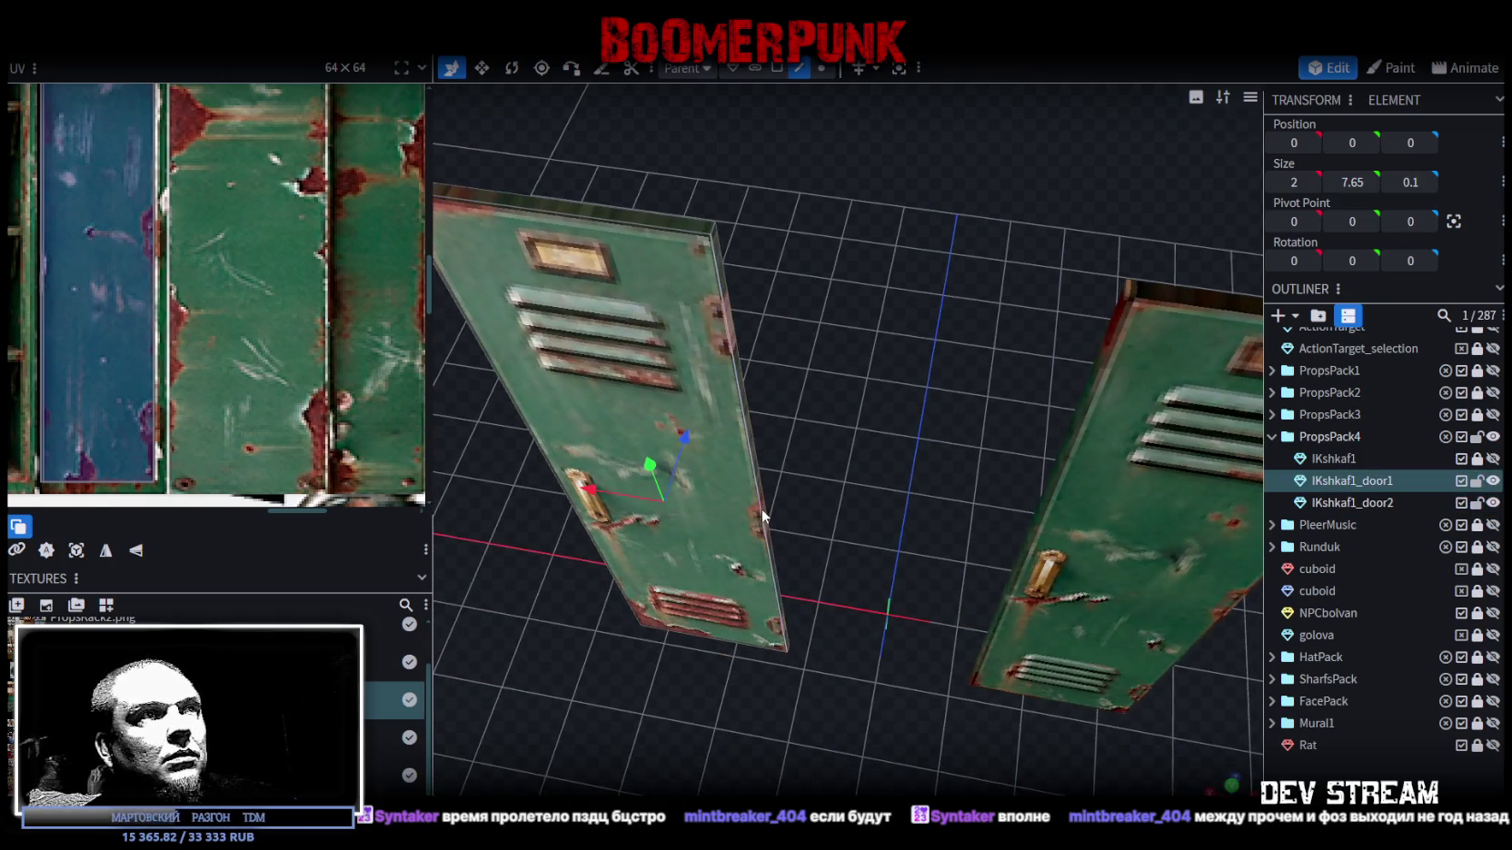
pyautogui.scroll(-5, 989, 511)
pyautogui.moveTo(988, 504)
pyautogui.mouseDown()
pyautogui.moveTo(944, 544)
pyautogui.moveTo(1025, 554)
pyautogui.mouseUp()
# - Save PropsPack1.bbmodel and show the IKshkaf1 cabinet body again
pyautogui.hotkey('ctrl', 's')
pyautogui.click(1492, 459)
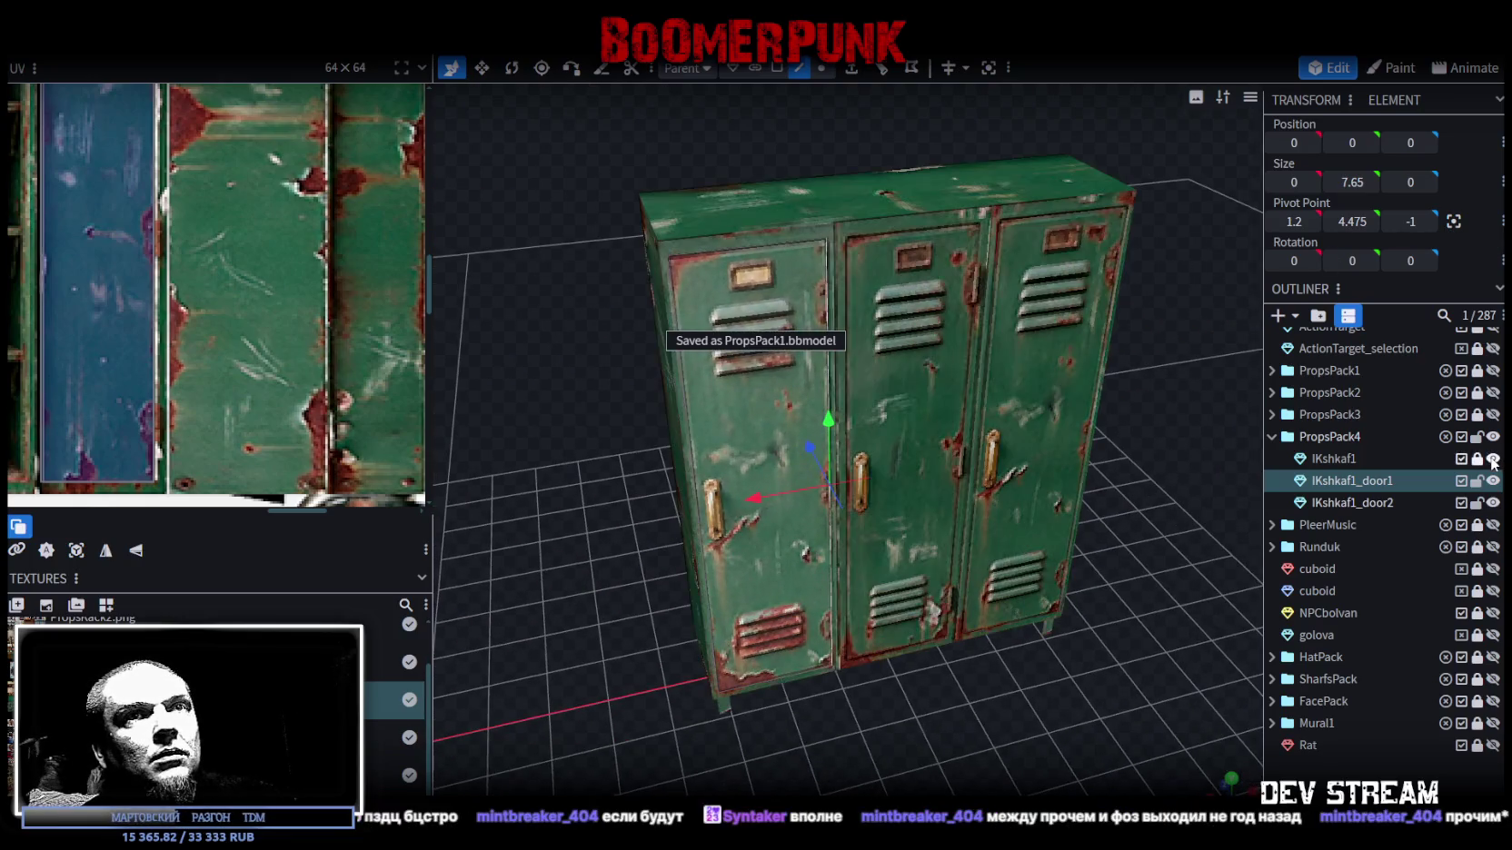
pyautogui.press('Escape')
pyautogui.moveTo(1188, 581)
pyautogui.mouseDown()
pyautogui.moveTo(931, 579)
pyautogui.moveTo(1086, 577)
pyautogui.mouseUp()
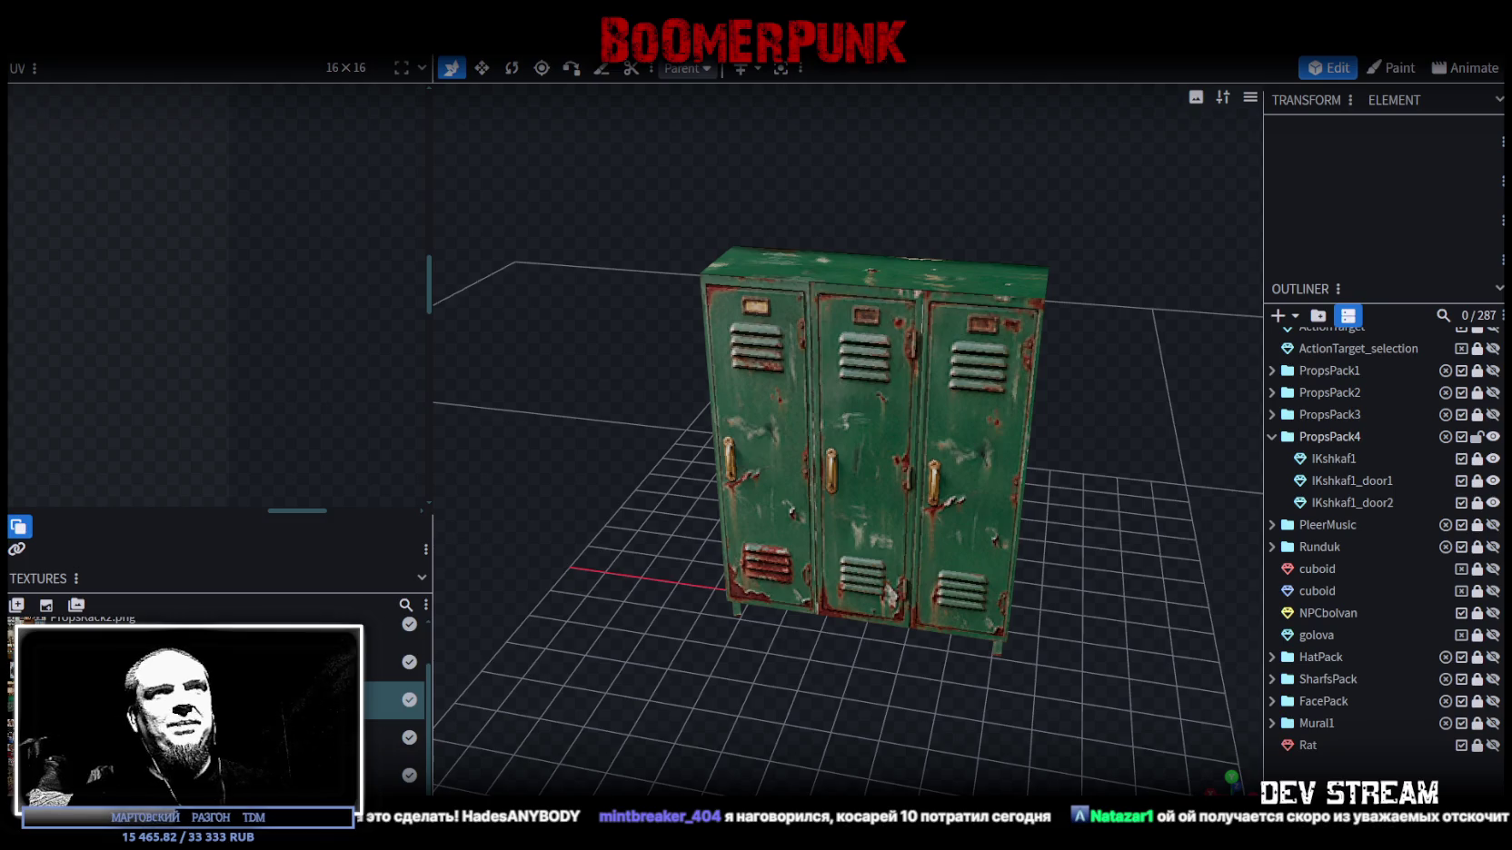
pyautogui.moveTo(832, 614); pyautogui.dragTo(1082, 387)
# - Select the IKshkaf1 locker body in face mode and pick its middle door face
pyautogui.scroll(3, 956, 488)
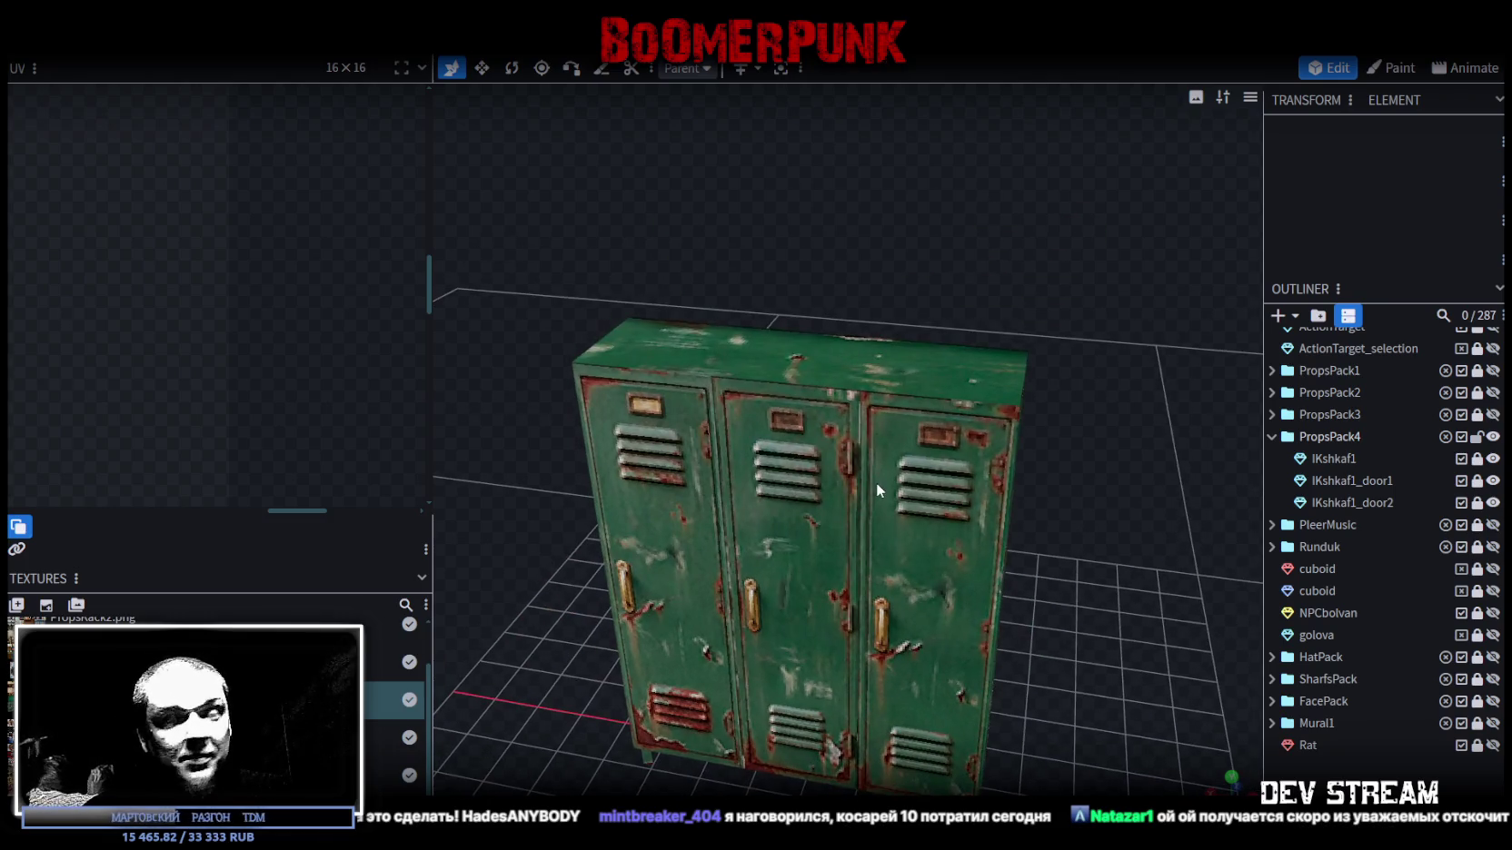
pyautogui.scroll(4, 923, 495)
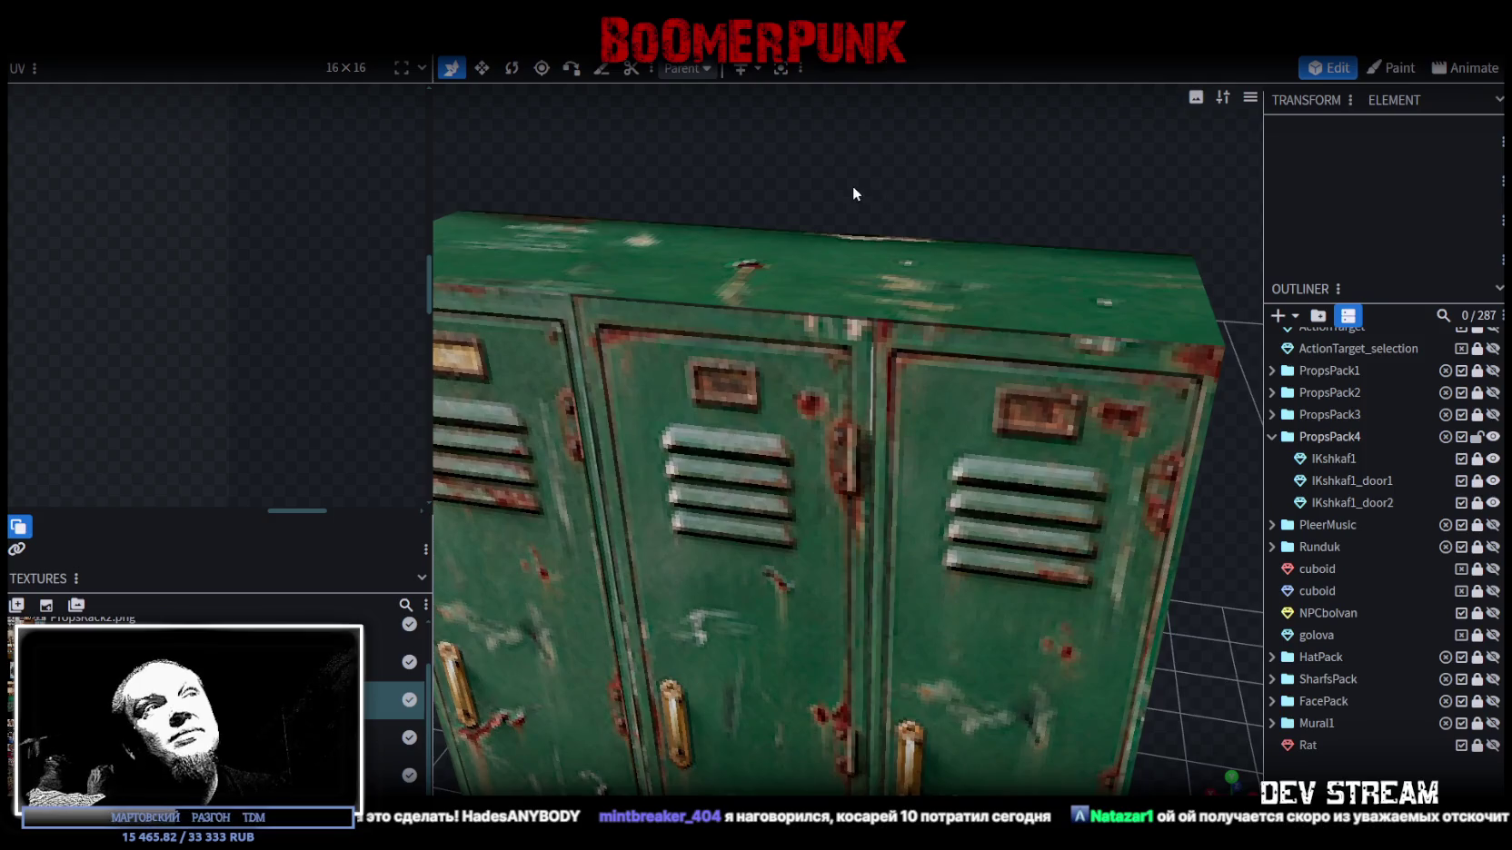
pyautogui.moveTo(854, 194); pyautogui.dragTo(888, 186)
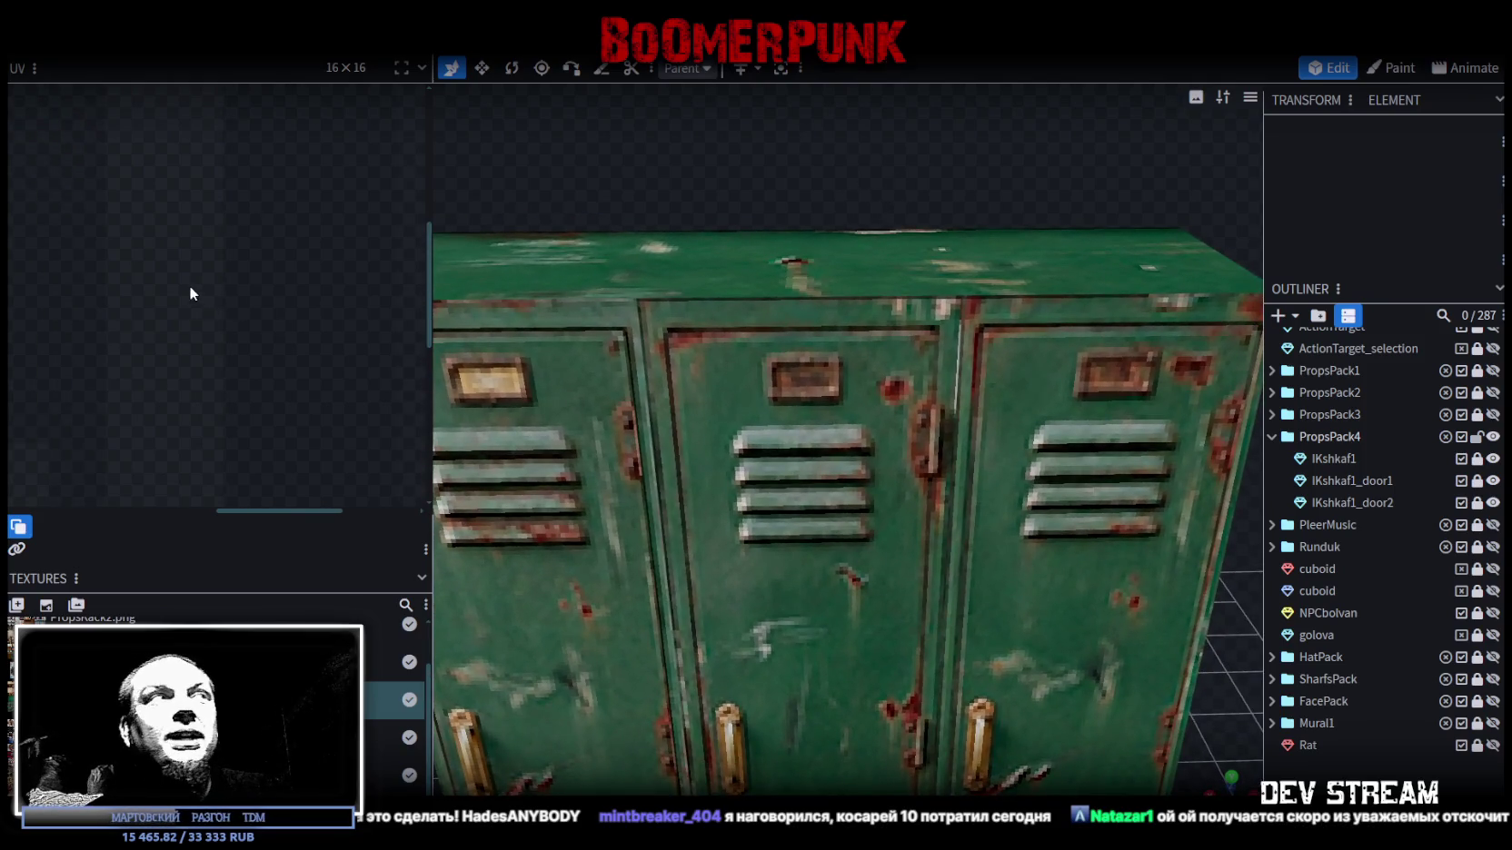
pyautogui.click(1351, 458)
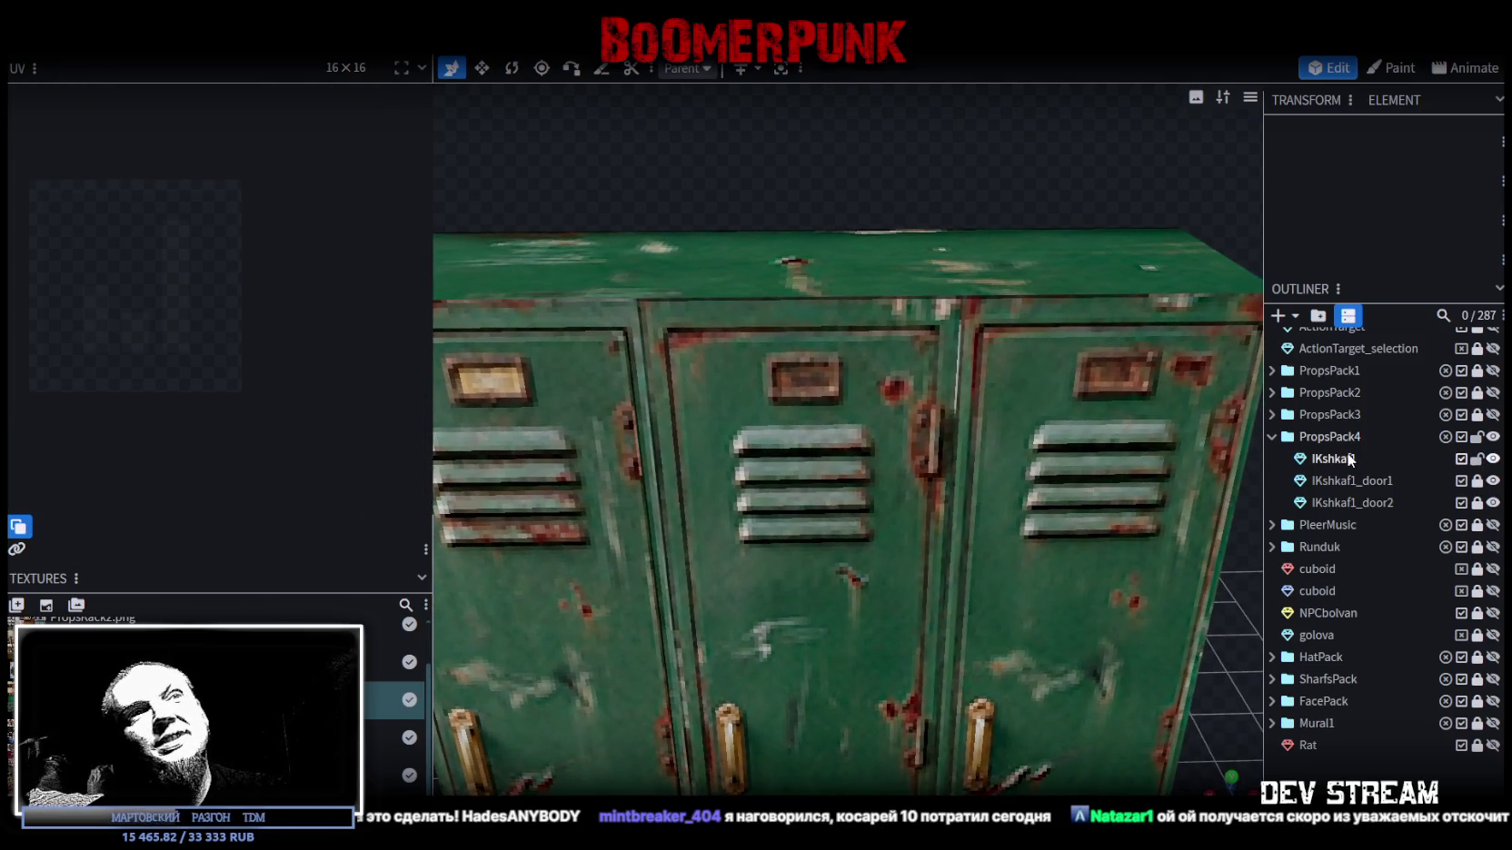
pyautogui.click(1351, 458)
pyautogui.press('3')
pyautogui.press('2')
pyautogui.click(800, 373)
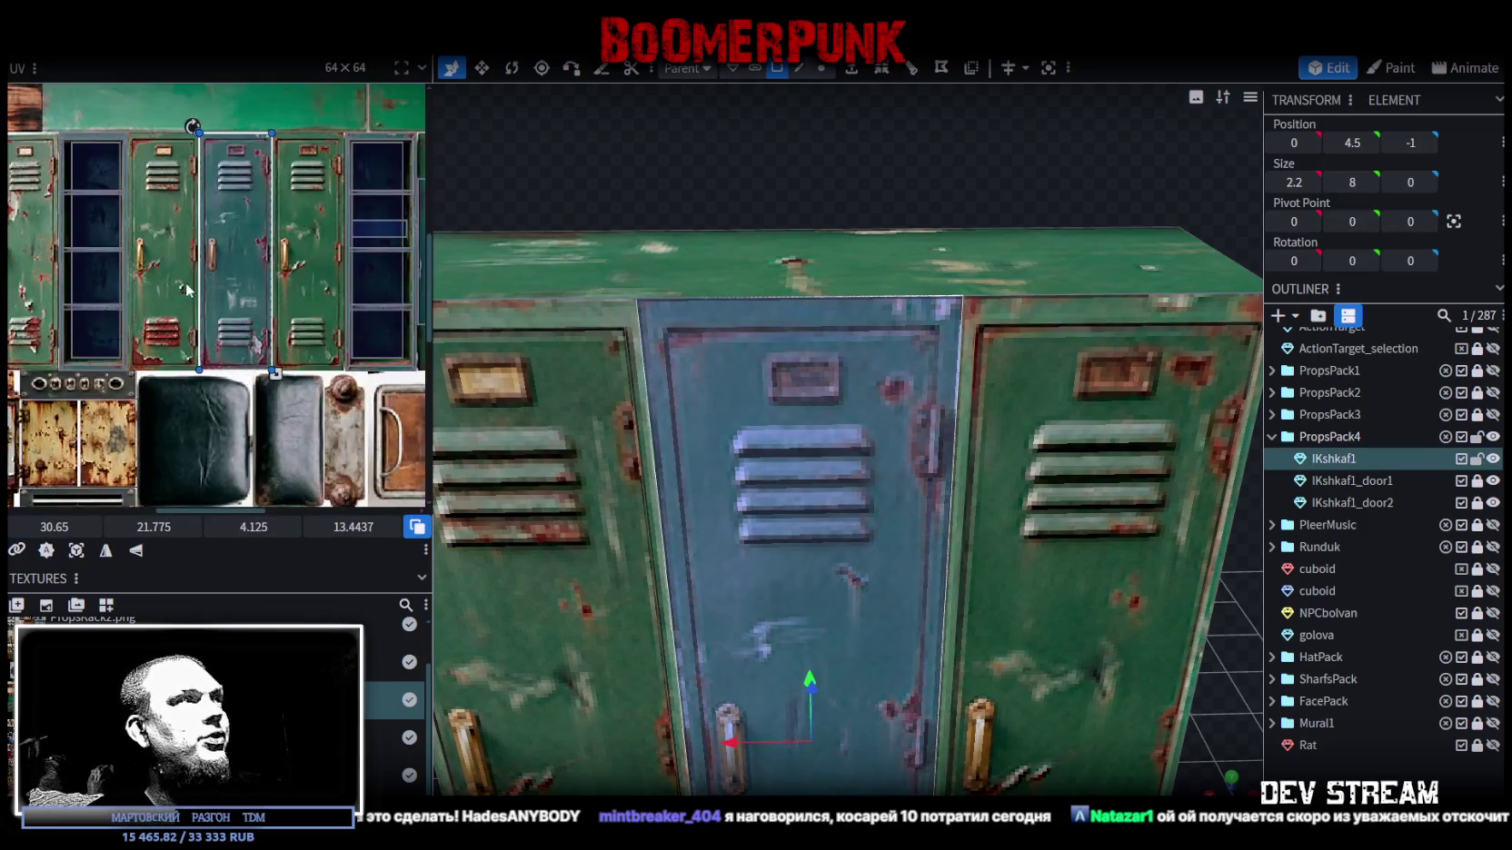
# - Zoom the UV editor to inspect the middle door's mapping, then save PropsPack1.bbmodel
pyautogui.scroll(-1, 350, 223)
pyautogui.scroll(3, 251, 327)
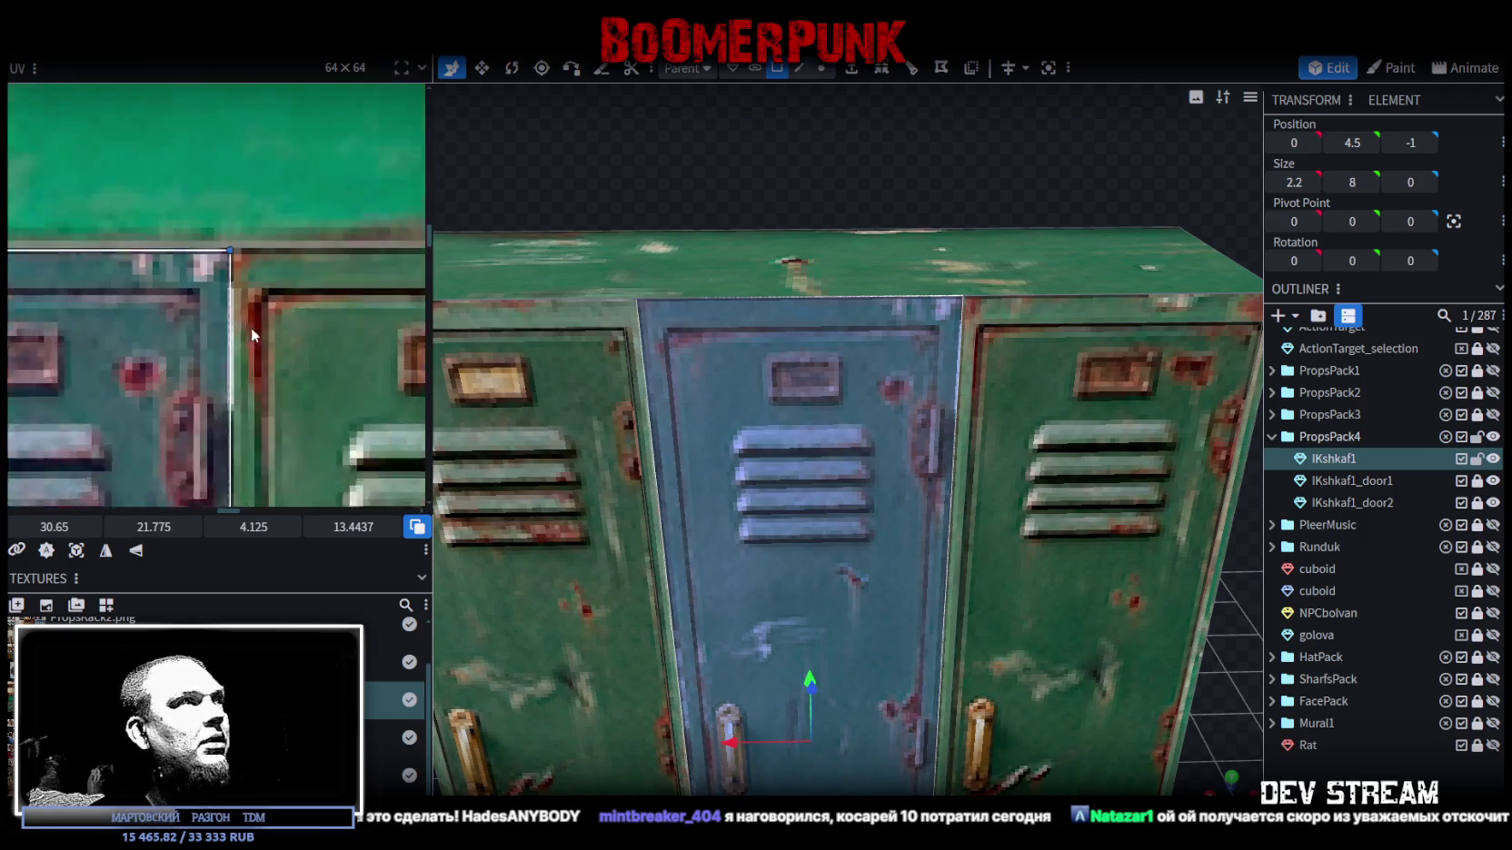
pyautogui.scroll(2, 224, 321)
pyautogui.scroll(-2, 225, 316)
pyautogui.scroll(-1, 224, 316)
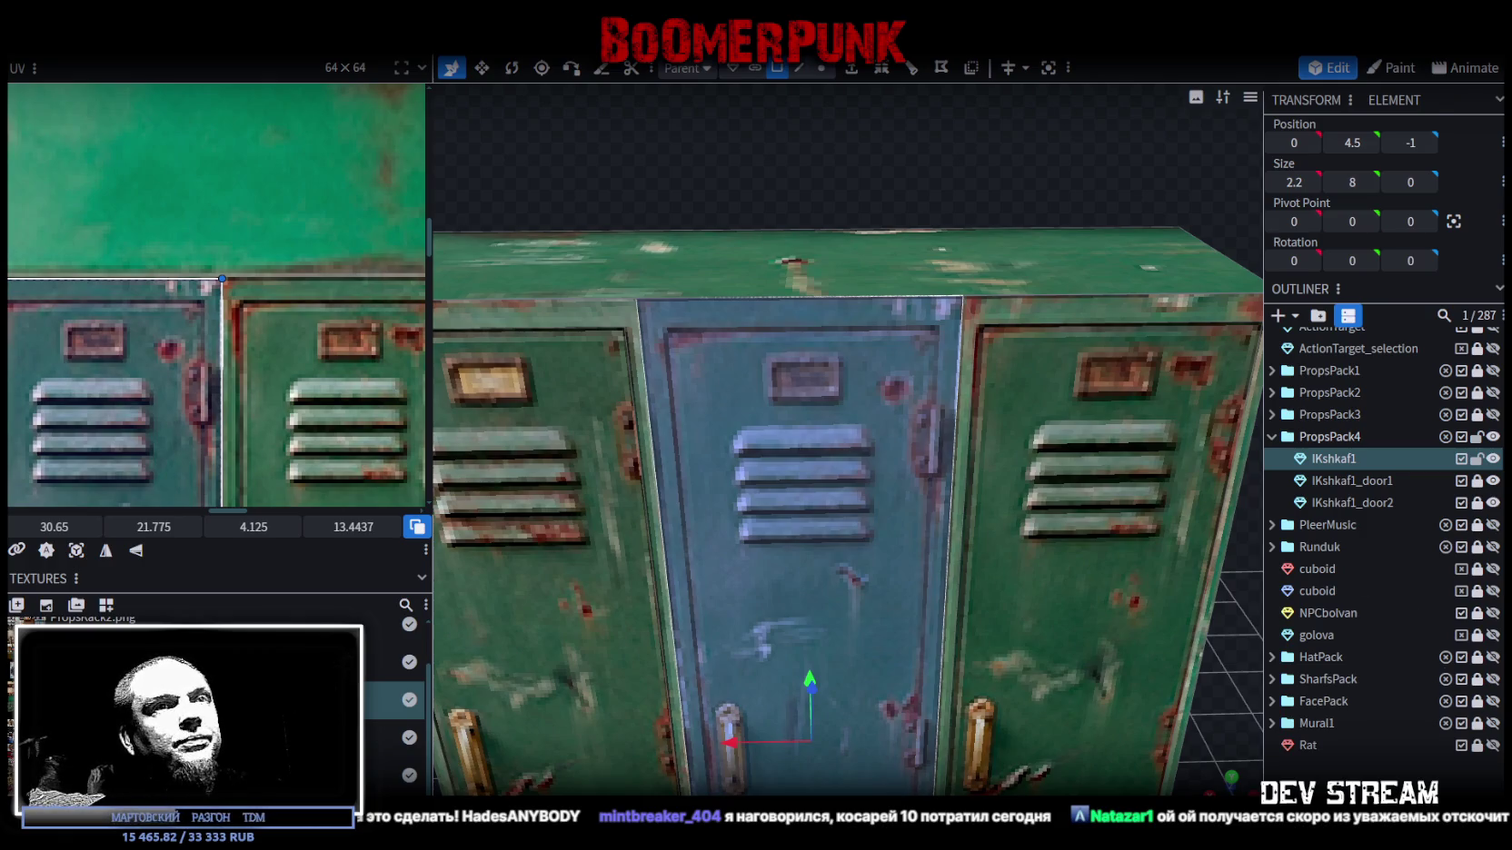
pyautogui.moveTo(1098, 551)
pyautogui.mouseDown()
pyautogui.moveTo(1058, 579)
pyautogui.moveTo(1119, 582)
pyautogui.moveTo(1121, 640)
pyautogui.moveTo(1071, 458)
pyautogui.moveTo(998, 523)
pyautogui.moveTo(961, 481)
pyautogui.moveTo(946, 512)
pyautogui.moveTo(1168, 627)
pyautogui.moveTo(794, 635)
pyautogui.moveTo(868, 694)
pyautogui.moveTo(761, 345)
pyautogui.mouseUp()
pyautogui.hotkey('ctrl', 's')
pyautogui.click(762, 345)
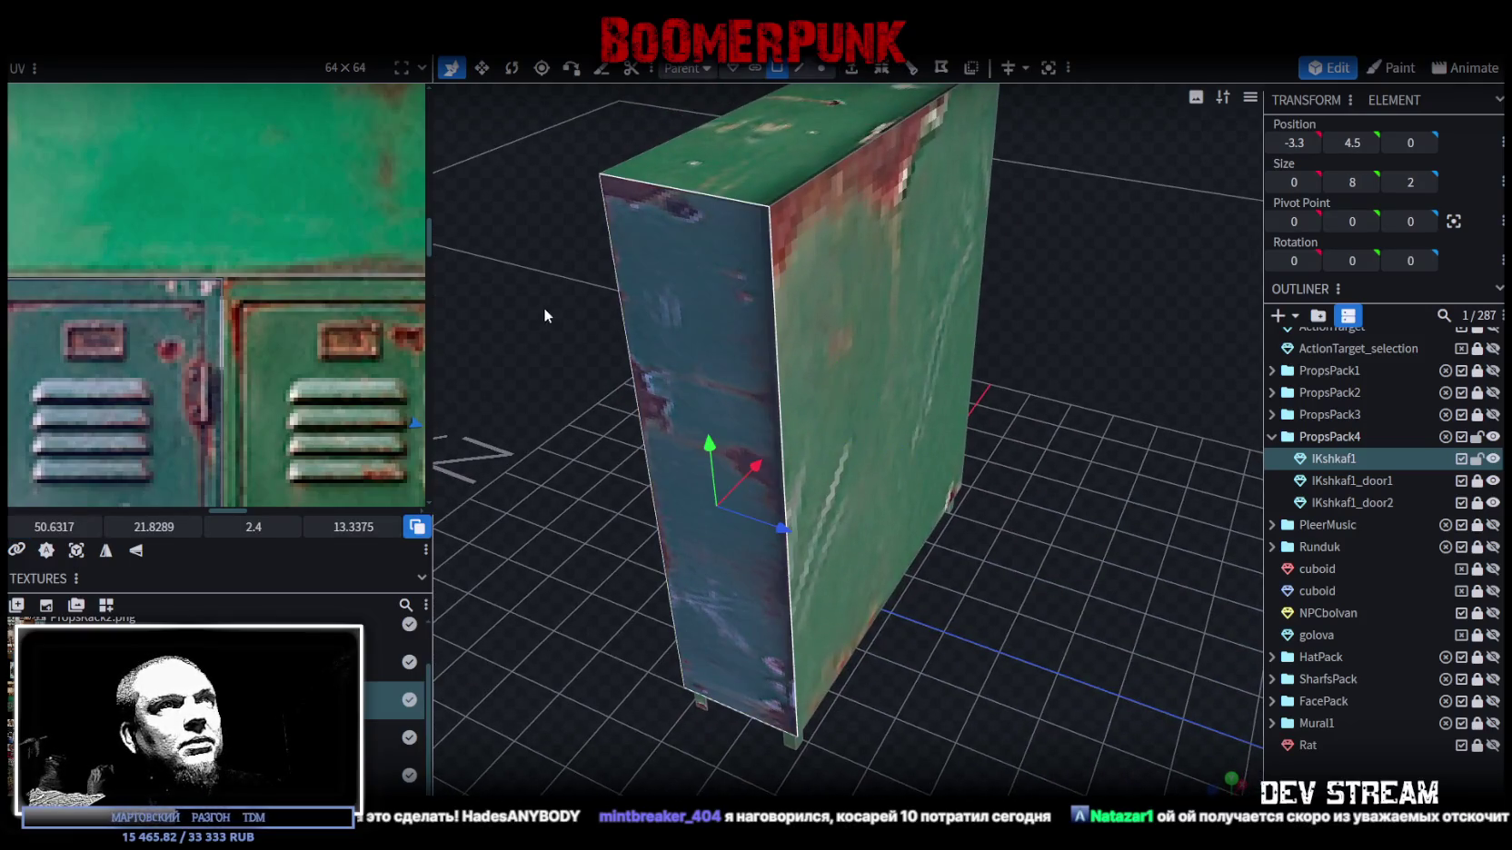
pyautogui.moveTo(548, 300); pyautogui.dragTo(759, 373)
pyautogui.scroll(-3, 758, 373)
pyautogui.click(827, 328)
pyautogui.moveTo(827, 328)
pyautogui.mouseDown()
pyautogui.moveTo(992, 639)
pyautogui.moveTo(1039, 570)
pyautogui.moveTo(1001, 540)
pyautogui.mouseUp()
pyautogui.moveTo(980, 642); pyautogui.dragTo(957, 700)
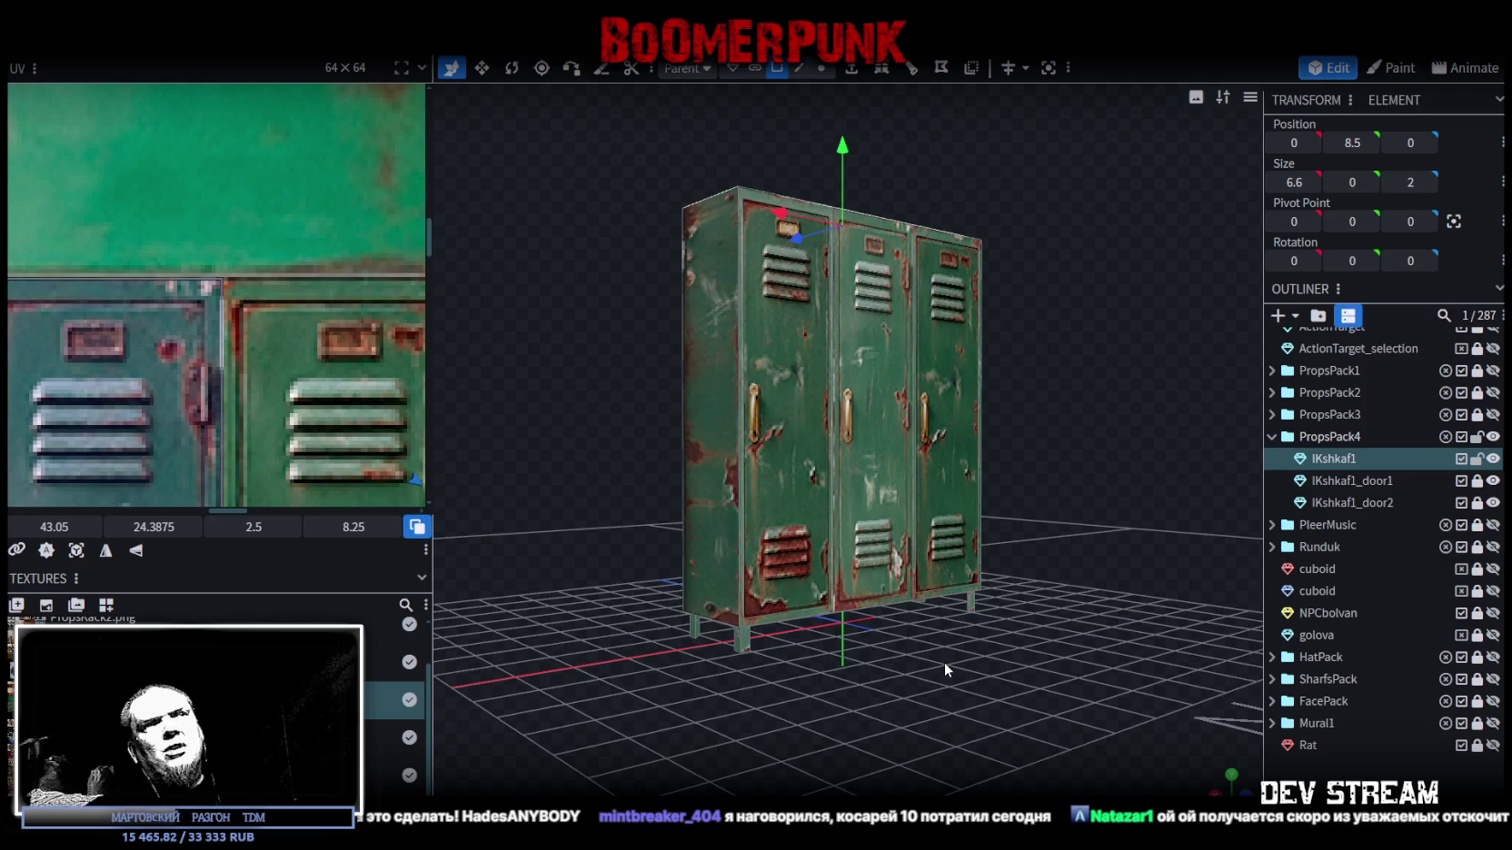
# - Check the locker's front, right-side and top faces against the green locker doors on the atlas
pyautogui.moveTo(1058, 532)
pyautogui.mouseDown()
pyautogui.moveTo(893, 392)
pyautogui.moveTo(859, 480)
pyautogui.moveTo(858, 427)
pyautogui.mouseUp()
pyautogui.click(859, 427)
pyautogui.click(940, 369)
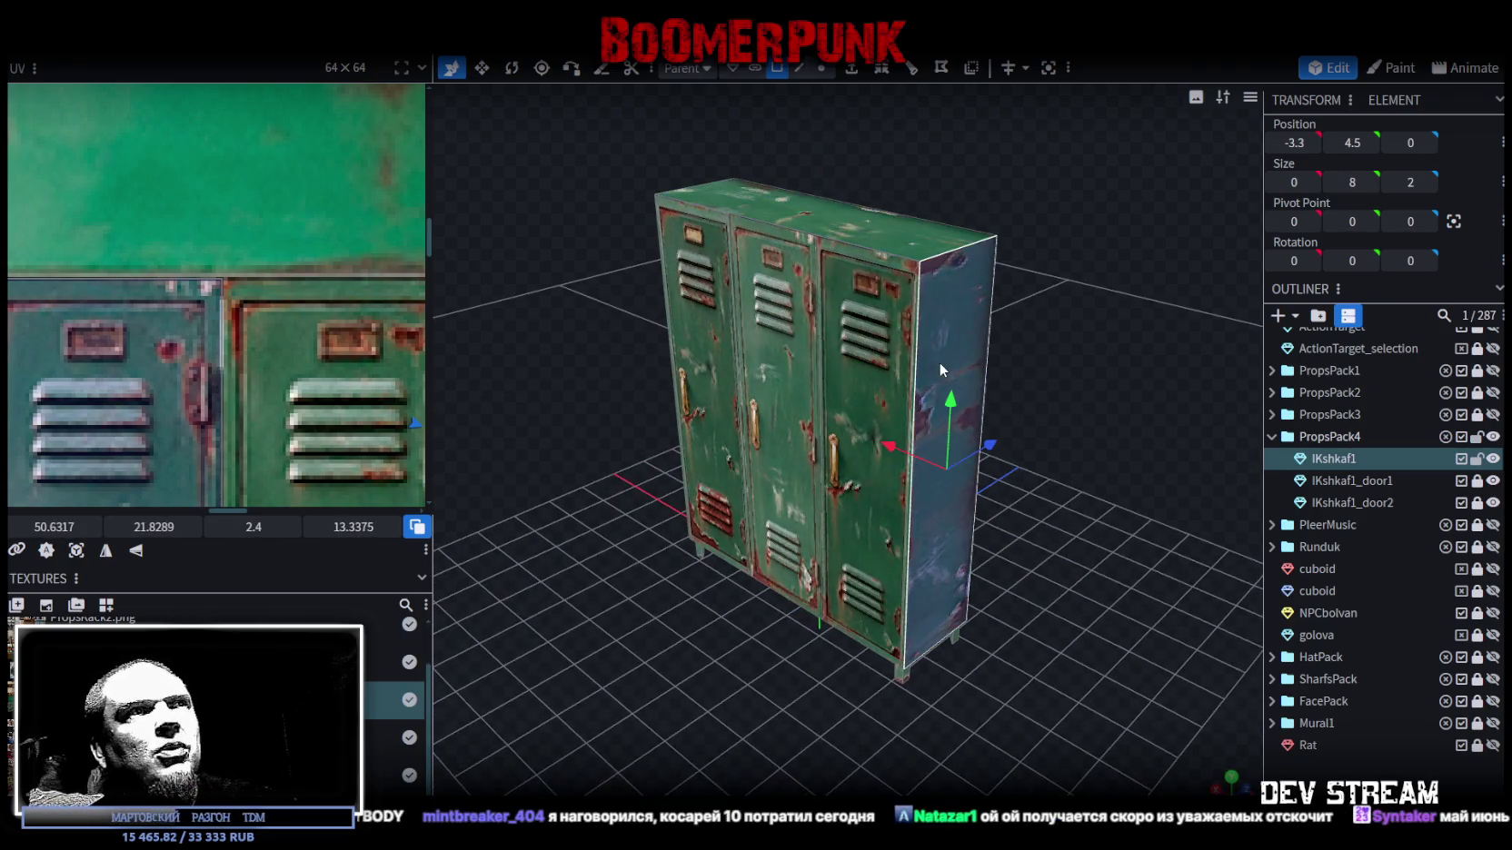
pyautogui.moveTo(1046, 412)
pyautogui.mouseDown()
pyautogui.moveTo(794, 428)
pyautogui.moveTo(656, 380)
pyautogui.moveTo(460, 389)
pyautogui.moveTo(1027, 377)
pyautogui.moveTo(1017, 270)
pyautogui.moveTo(1026, 334)
pyautogui.moveTo(1141, 318)
pyautogui.moveTo(785, 657)
pyautogui.moveTo(818, 673)
pyautogui.moveTo(787, 683)
pyautogui.mouseUp()
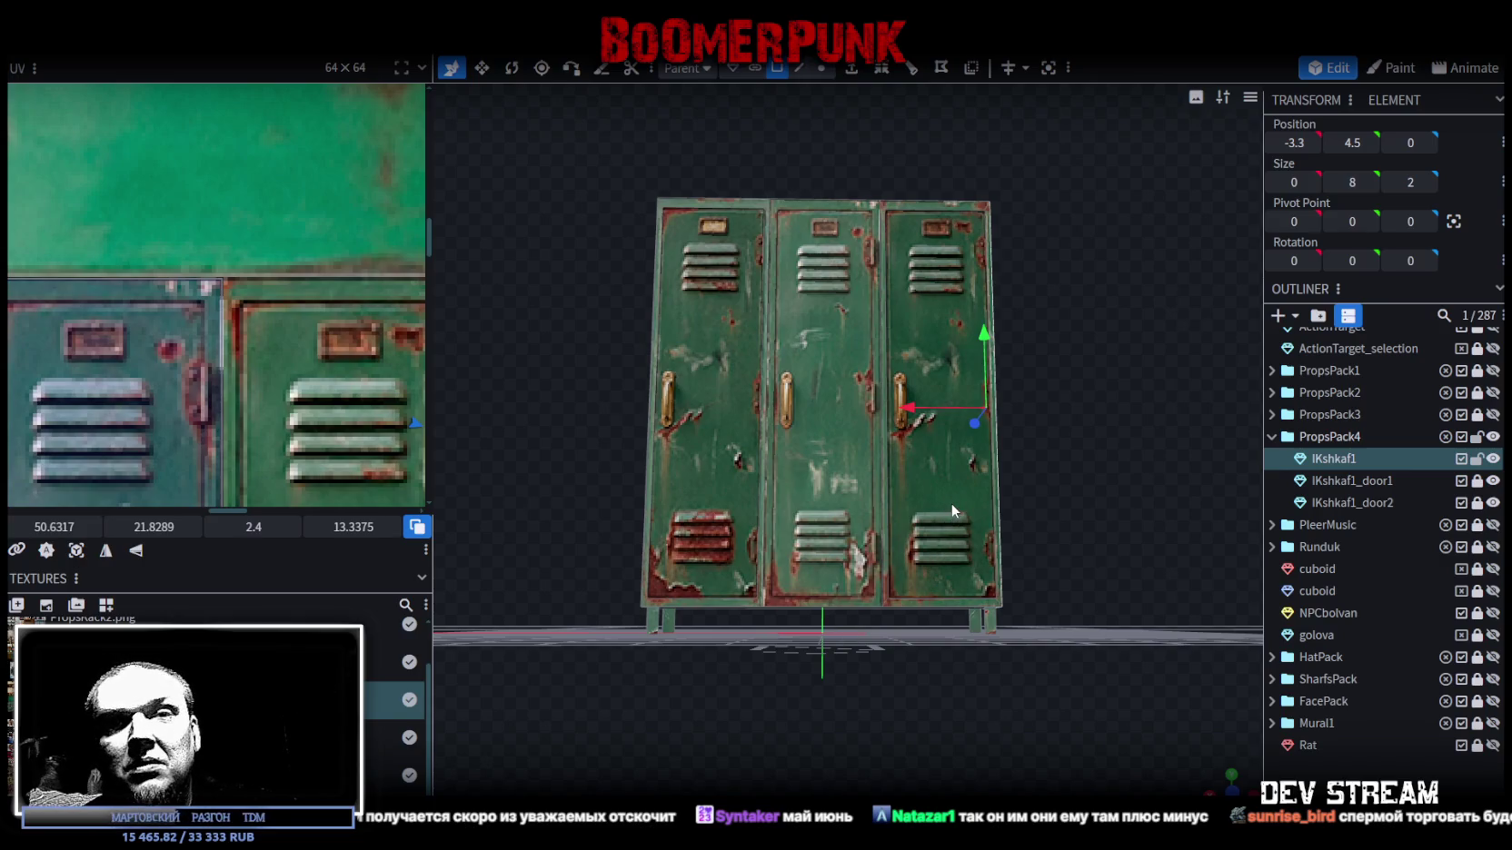
pyautogui.press('KP_1')
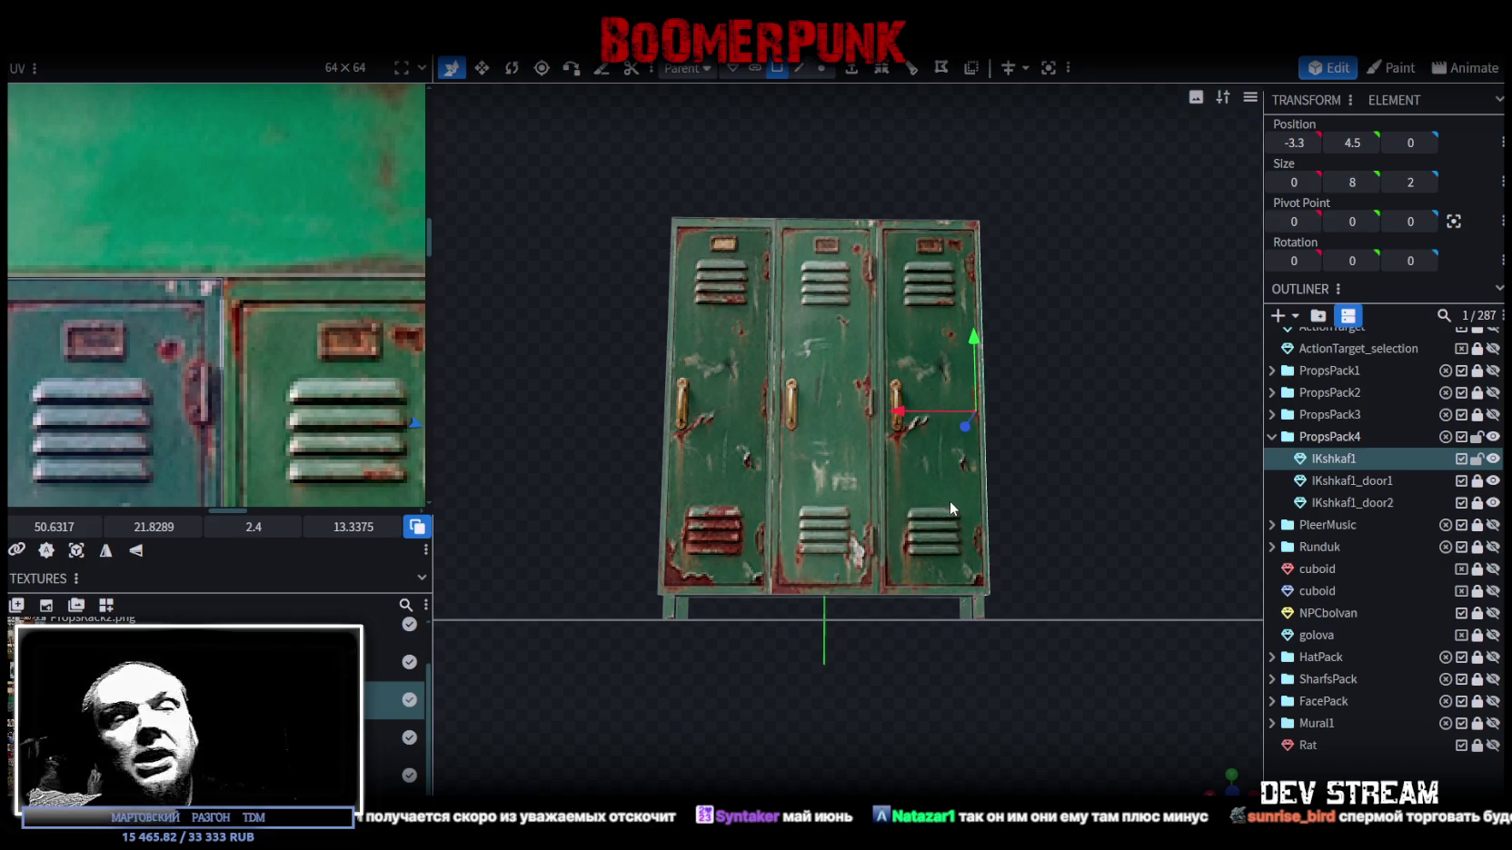
pyautogui.moveTo(1119, 485); pyautogui.dragTo(921, 234)
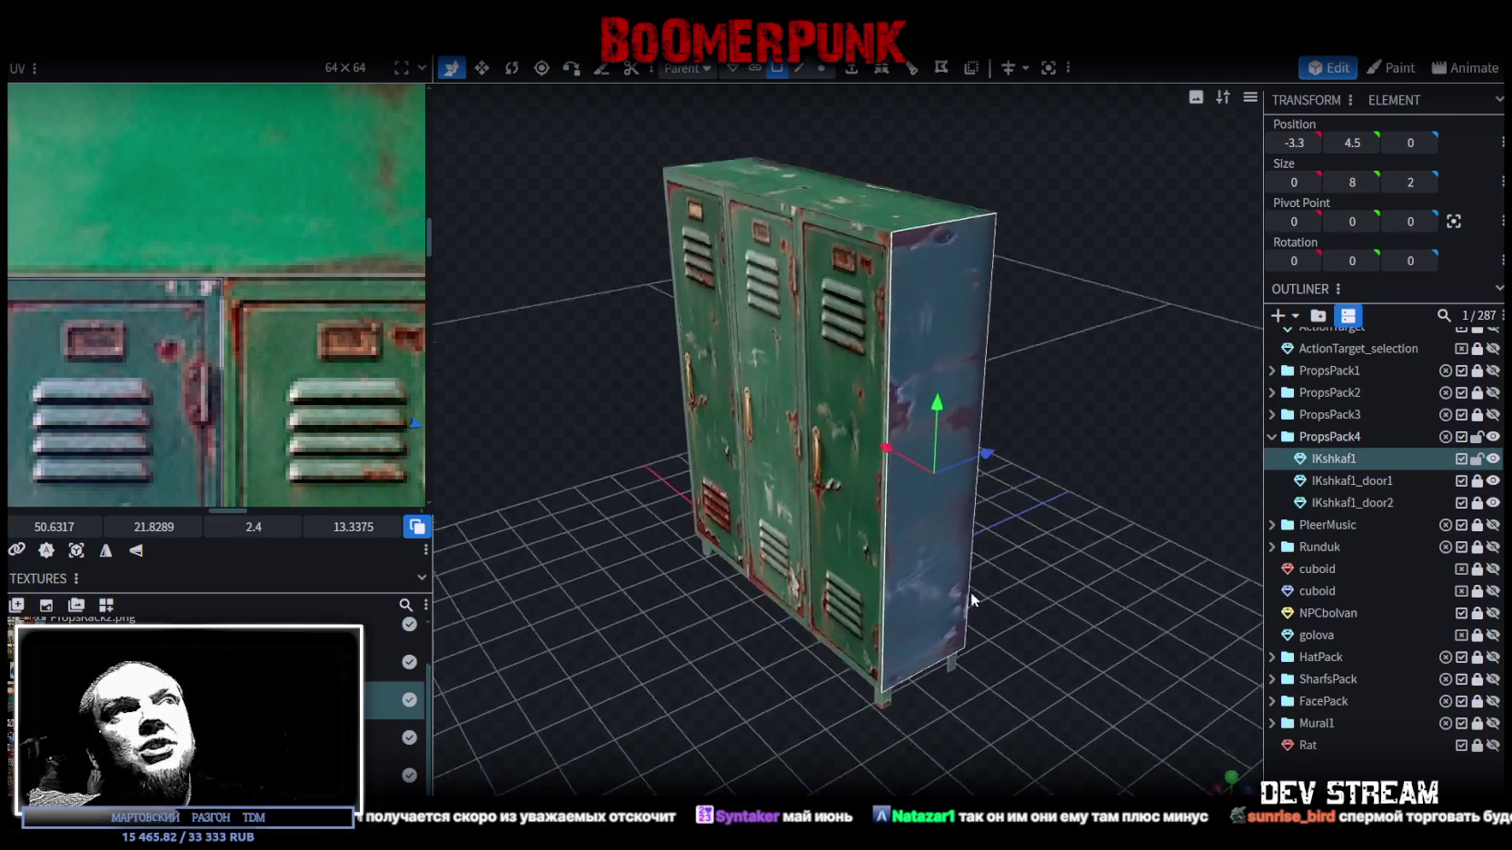
pyautogui.click(921, 234)
pyautogui.moveTo(1014, 396)
pyautogui.mouseDown()
pyautogui.moveTo(1045, 517)
pyautogui.moveTo(1102, 515)
pyautogui.mouseUp()
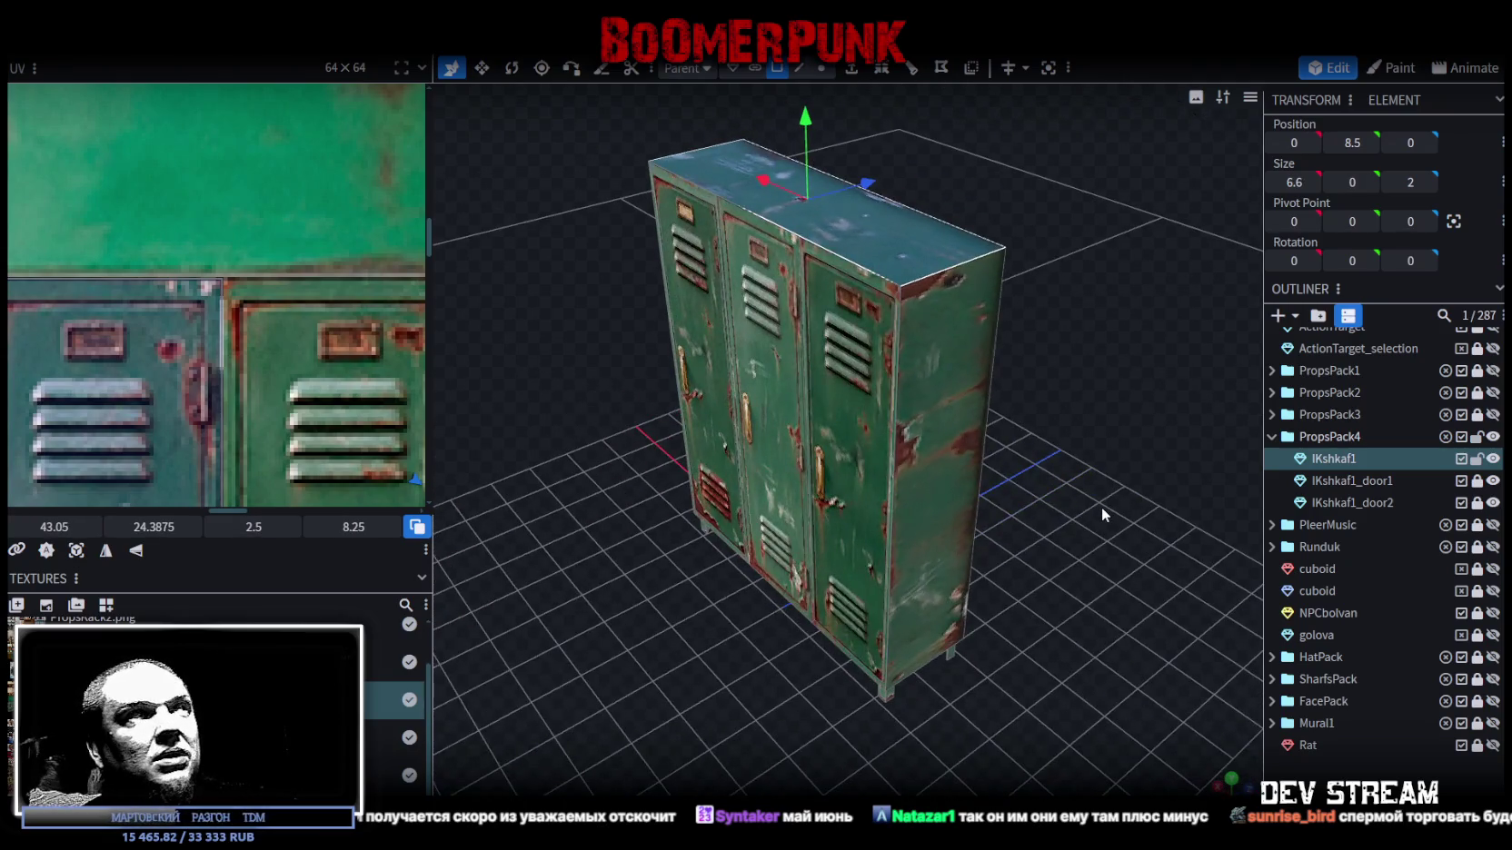
pyautogui.moveTo(1062, 661)
pyautogui.mouseDown()
pyautogui.moveTo(1163, 664)
pyautogui.moveTo(1119, 649)
pyautogui.moveTo(1110, 693)
pyautogui.moveTo(1087, 484)
pyautogui.mouseUp()
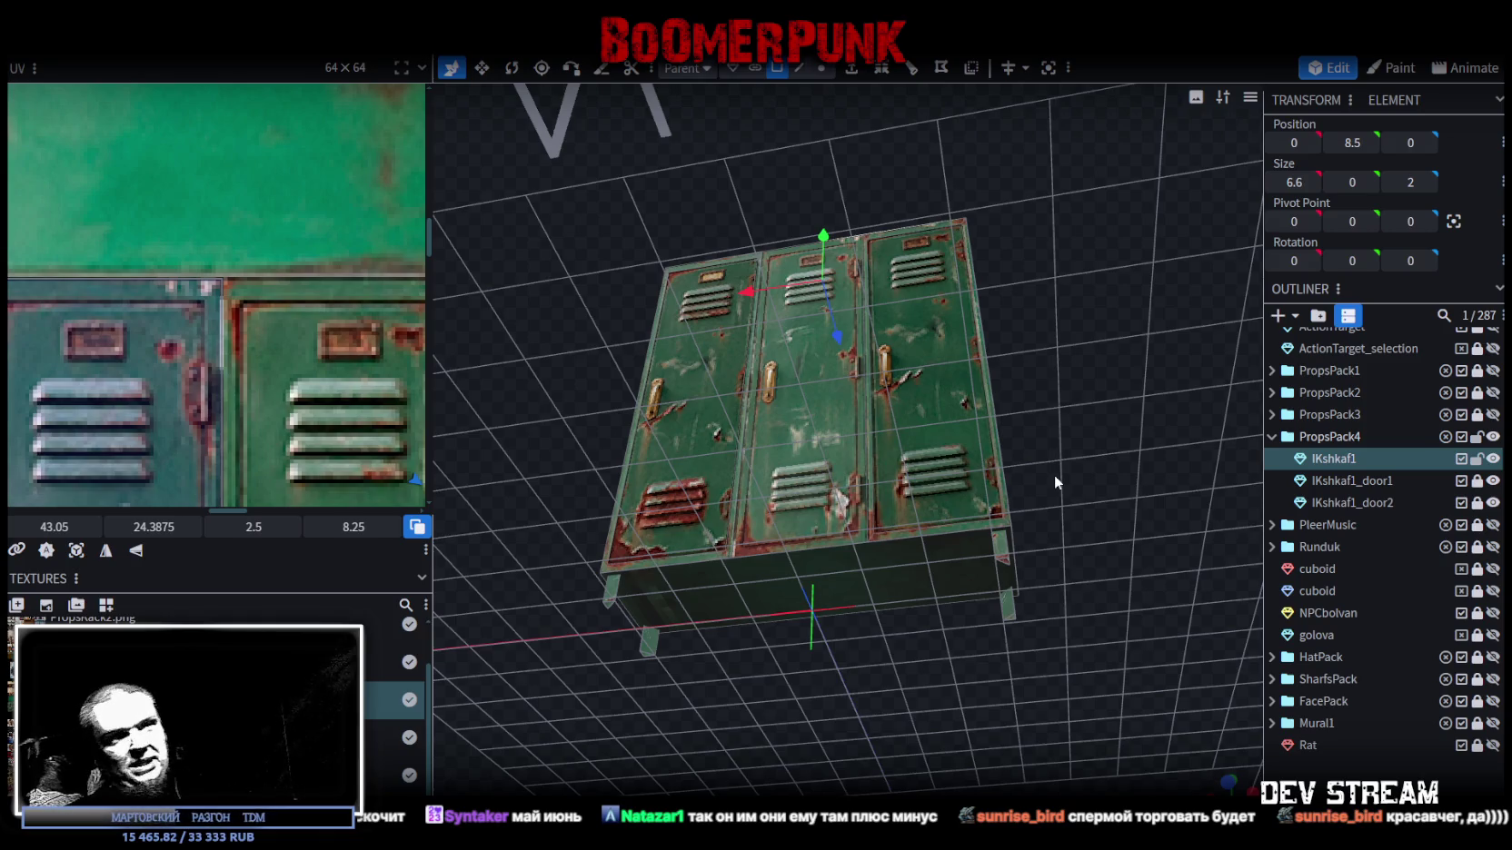
# - Go to front view, pick the right door area and widen the UV editing panel
pyautogui.press('KP_1')
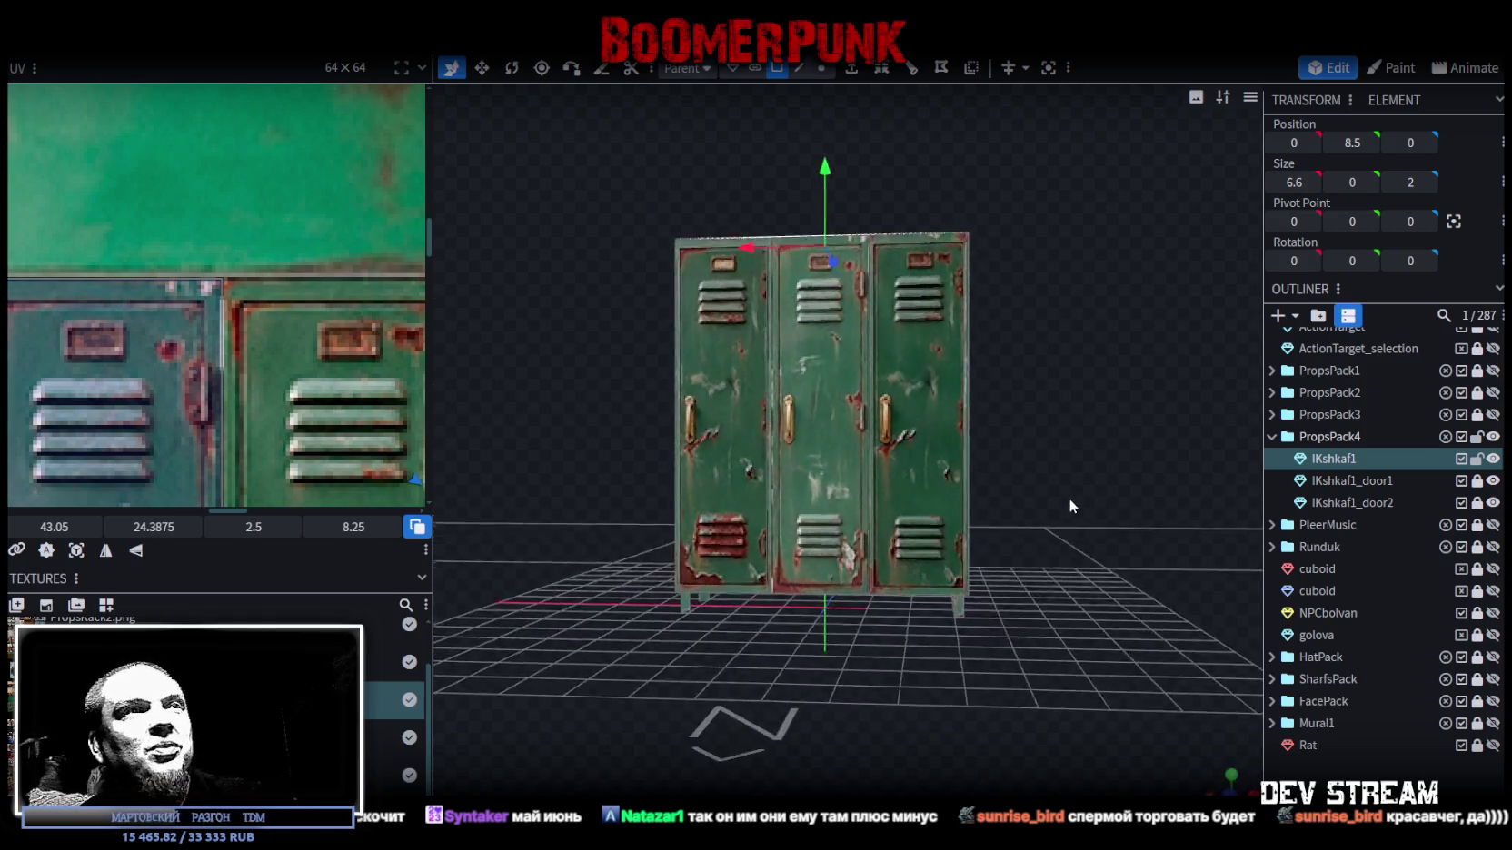
pyautogui.click(890, 409)
pyautogui.scroll(-5, 15, 420)
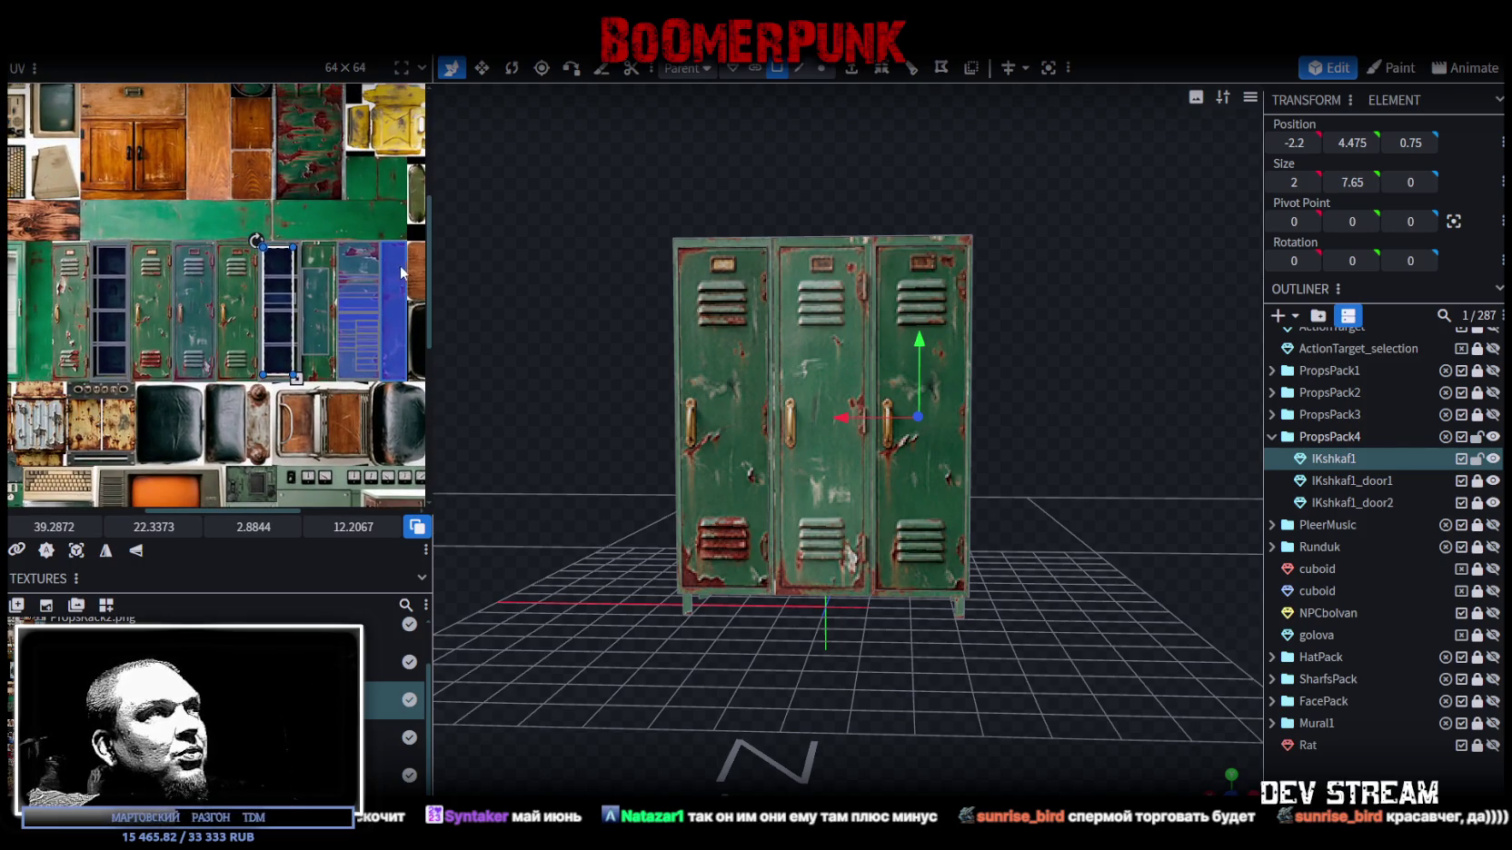
pyautogui.moveTo(431, 261); pyautogui.dragTo(596, 305)
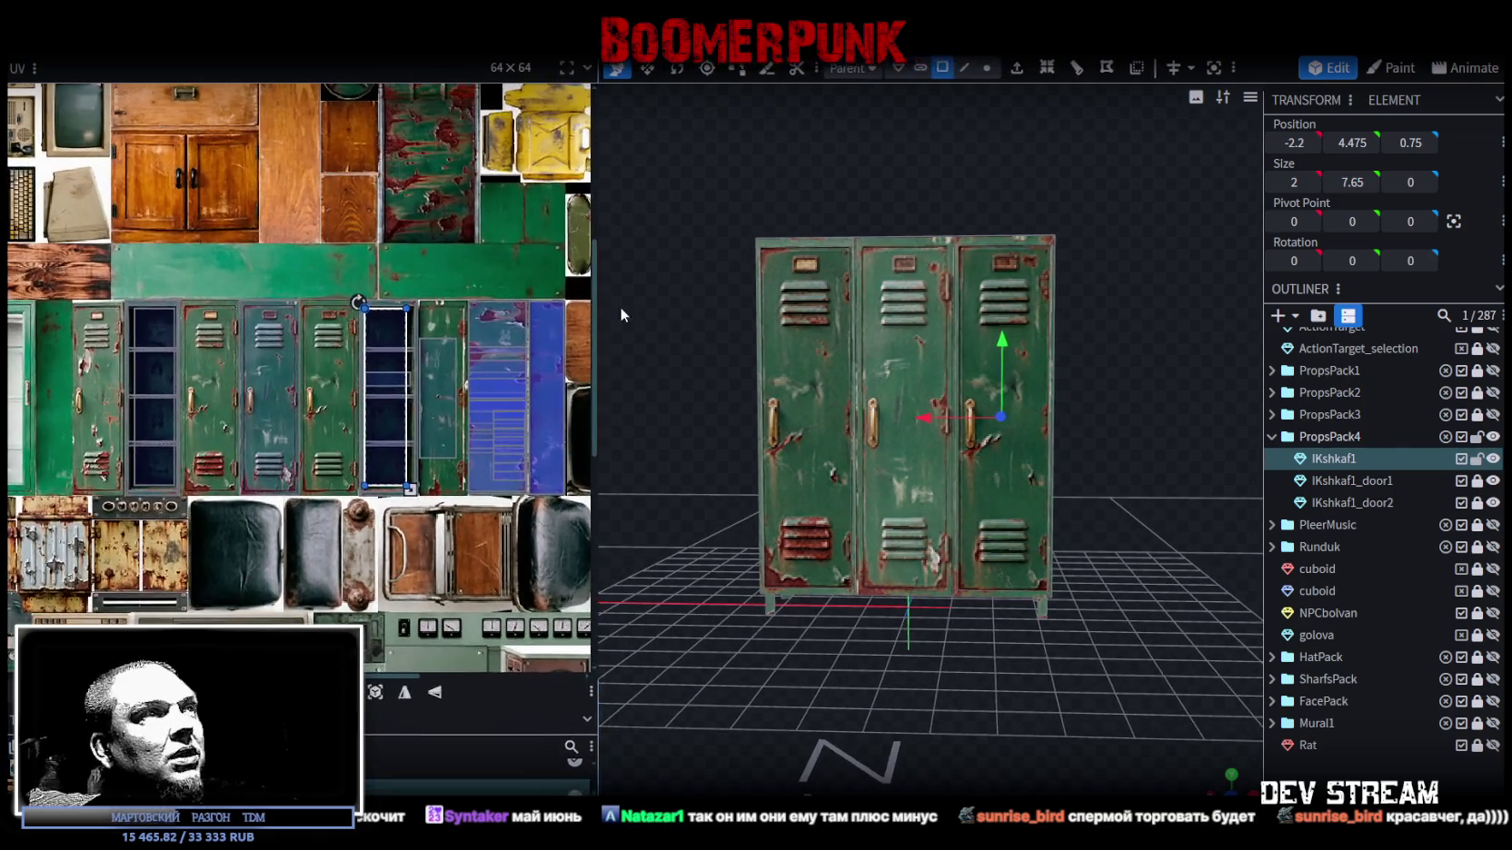
pyautogui.moveTo(894, 138); pyautogui.dragTo(912, 132)
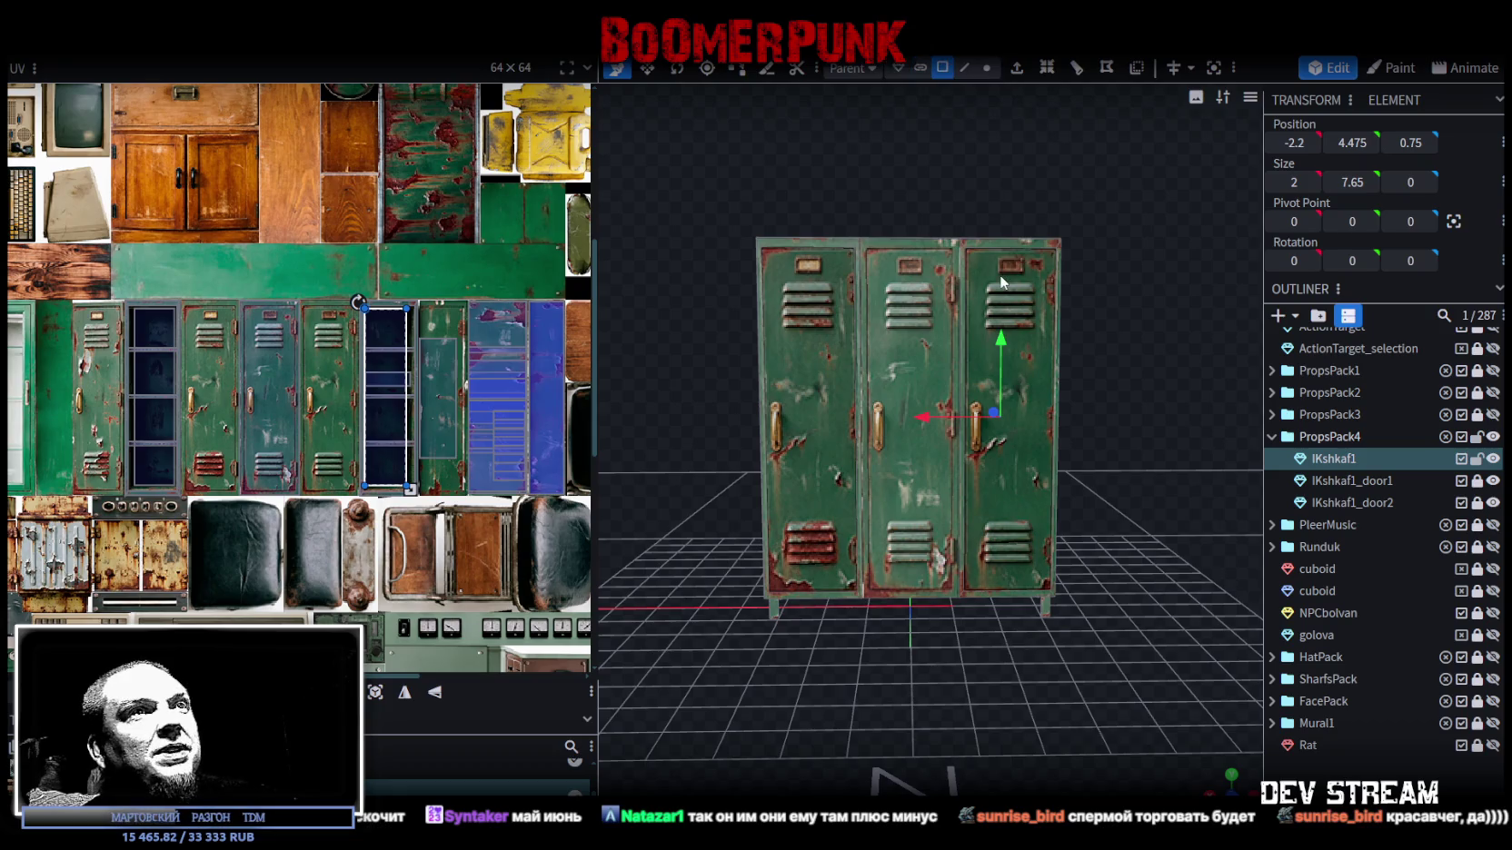
# - Unlock the IKshkaf1_door1 and IKshkaf1_door2 parts in the outliner
pyautogui.click(1475, 481)
pyautogui.click(1475, 502)
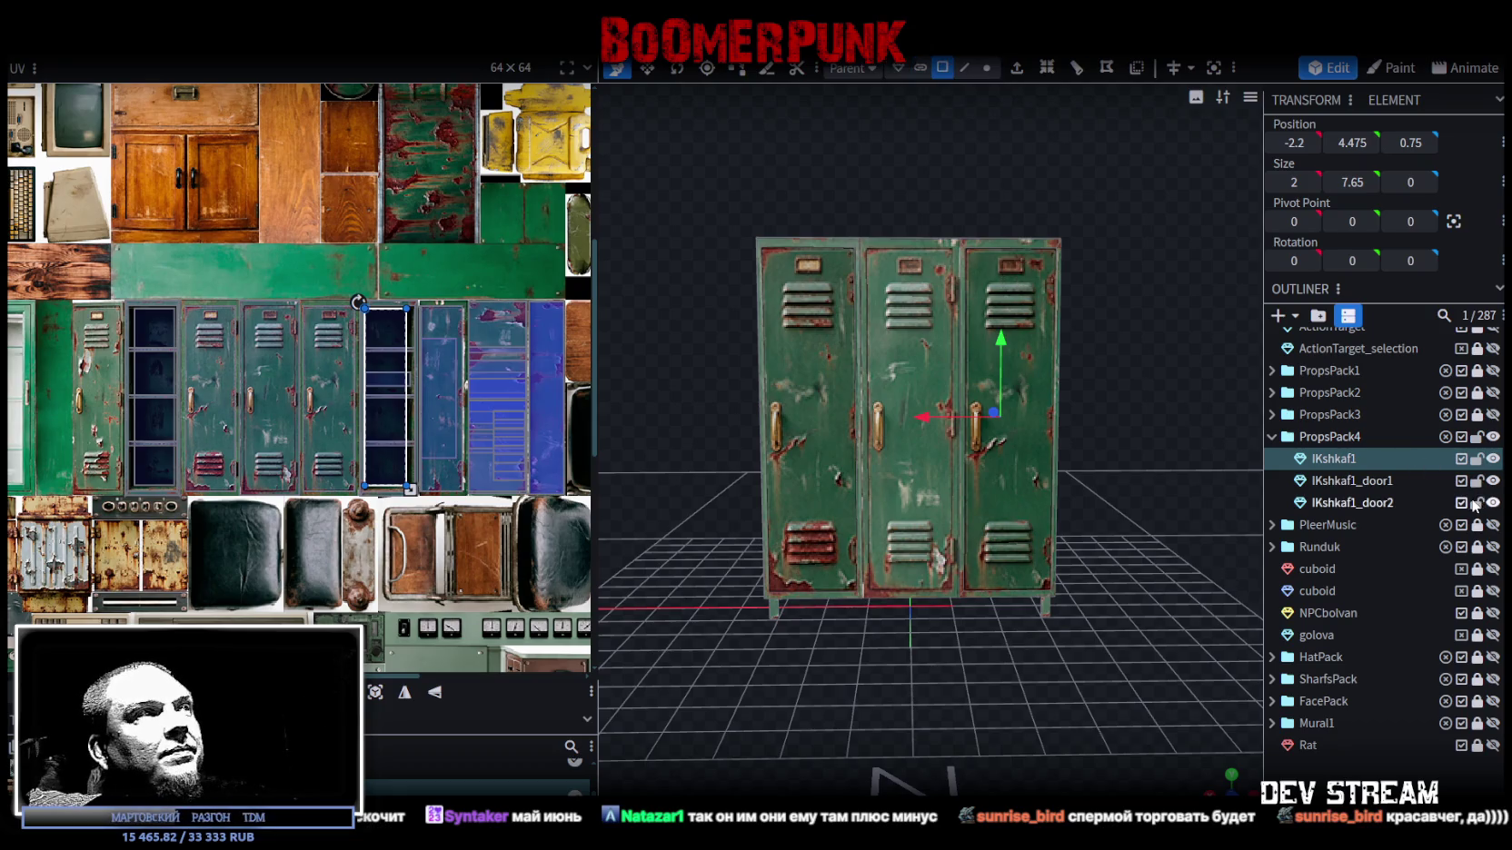
pyautogui.scroll(2, 233, 391)
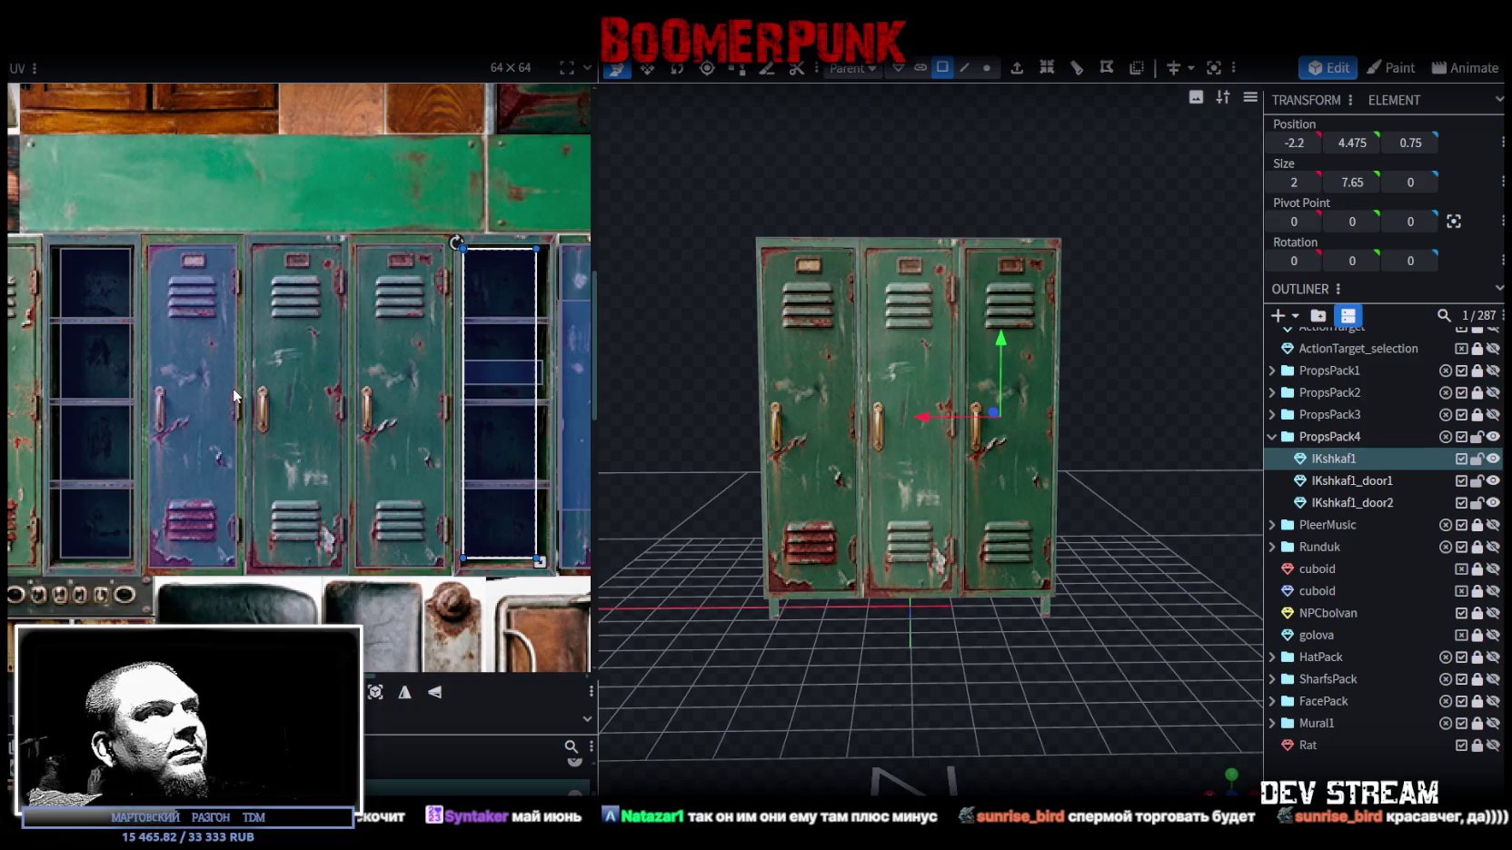
pyautogui.scroll(1, 233, 391)
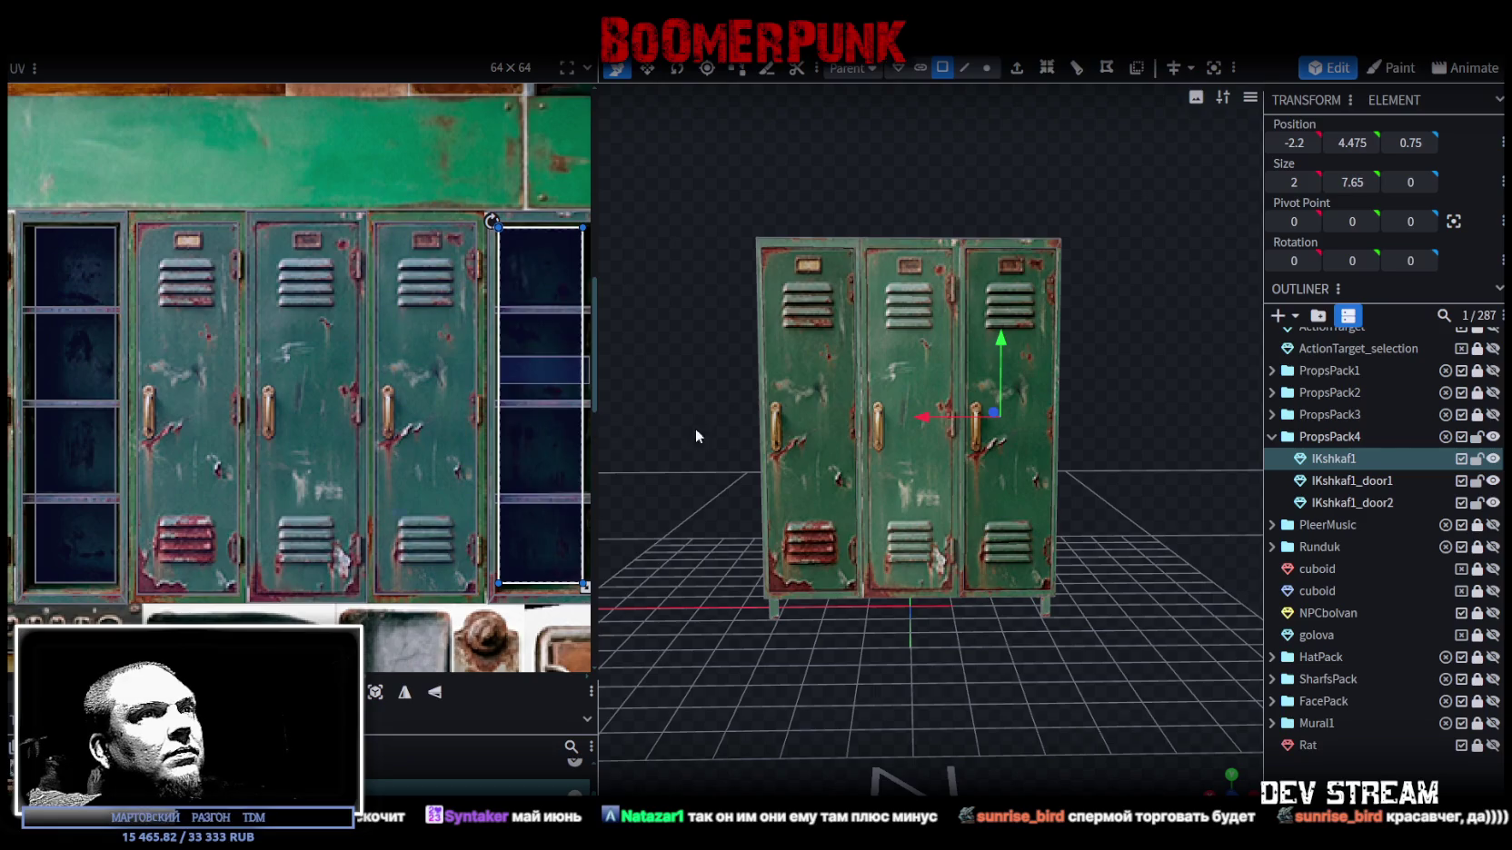
pyautogui.moveTo(821, 241)
pyautogui.mouseDown()
pyautogui.moveTo(779, 198)
pyautogui.moveTo(716, 215)
pyautogui.mouseUp()
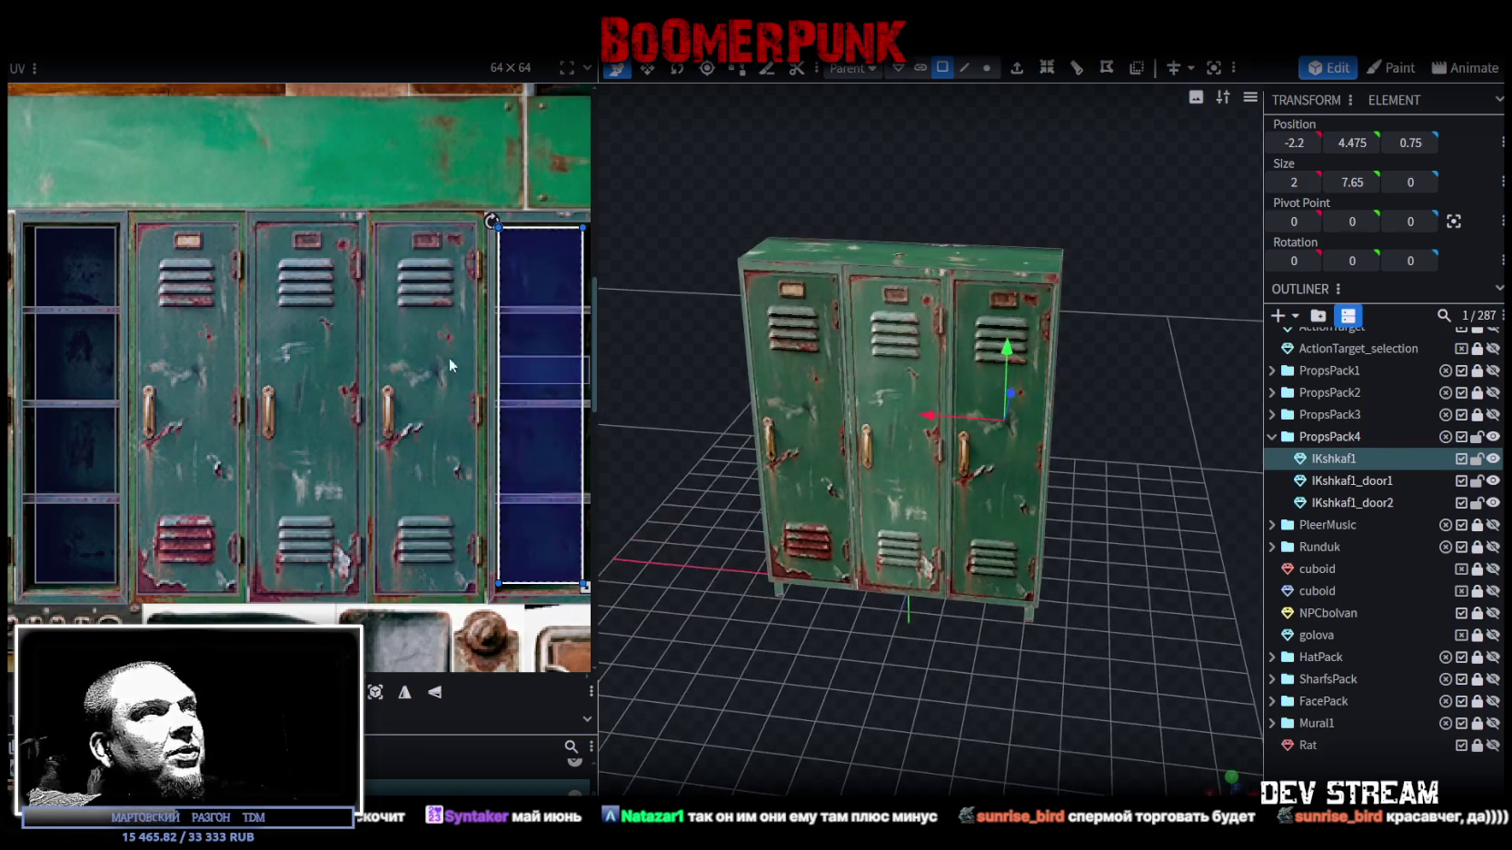
pyautogui.scroll(-2, 430, 400)
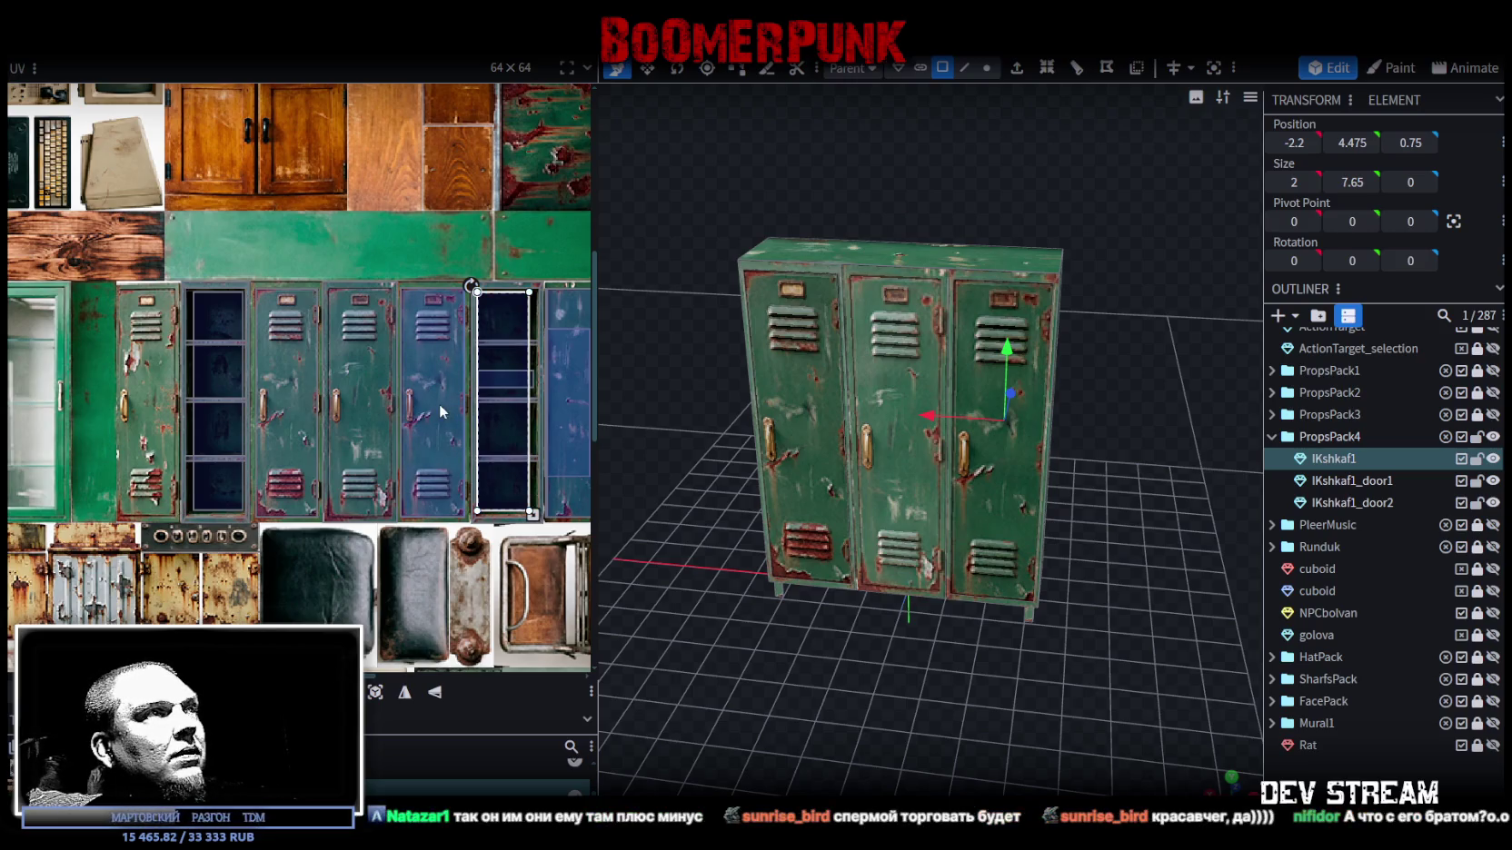
# - Move IKshkaf1_door2's UV box onto the leftmost peeled locker strip and resize it
pyautogui.click(1003, 318)
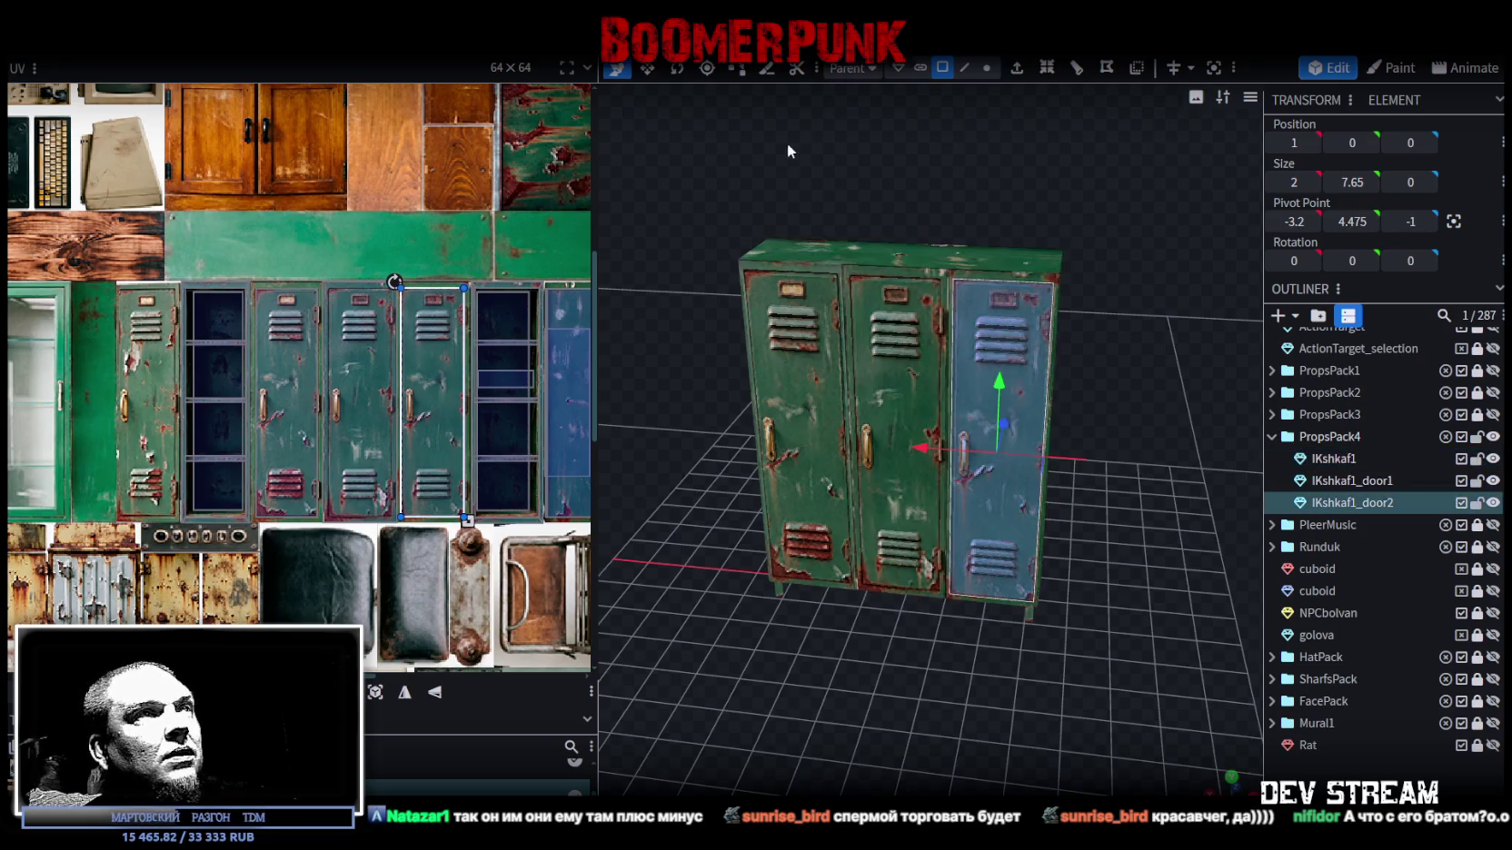
pyautogui.moveTo(434, 340); pyautogui.dragTo(159, 356)
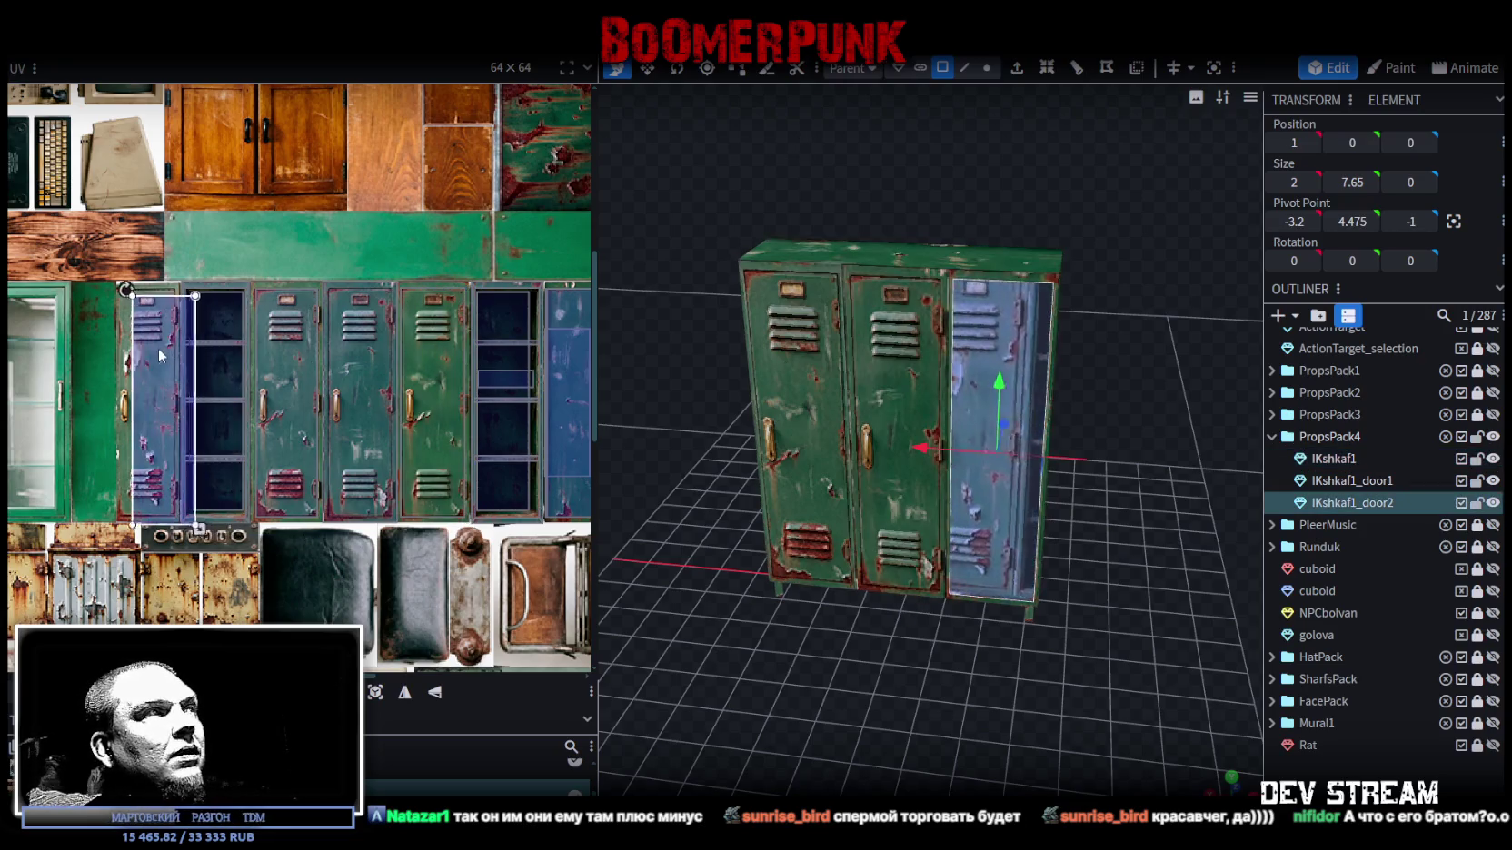
pyautogui.scroll(3, 127, 299)
pyautogui.scroll(2, 127, 300)
pyautogui.moveTo(215, 337); pyautogui.dragTo(217, 337)
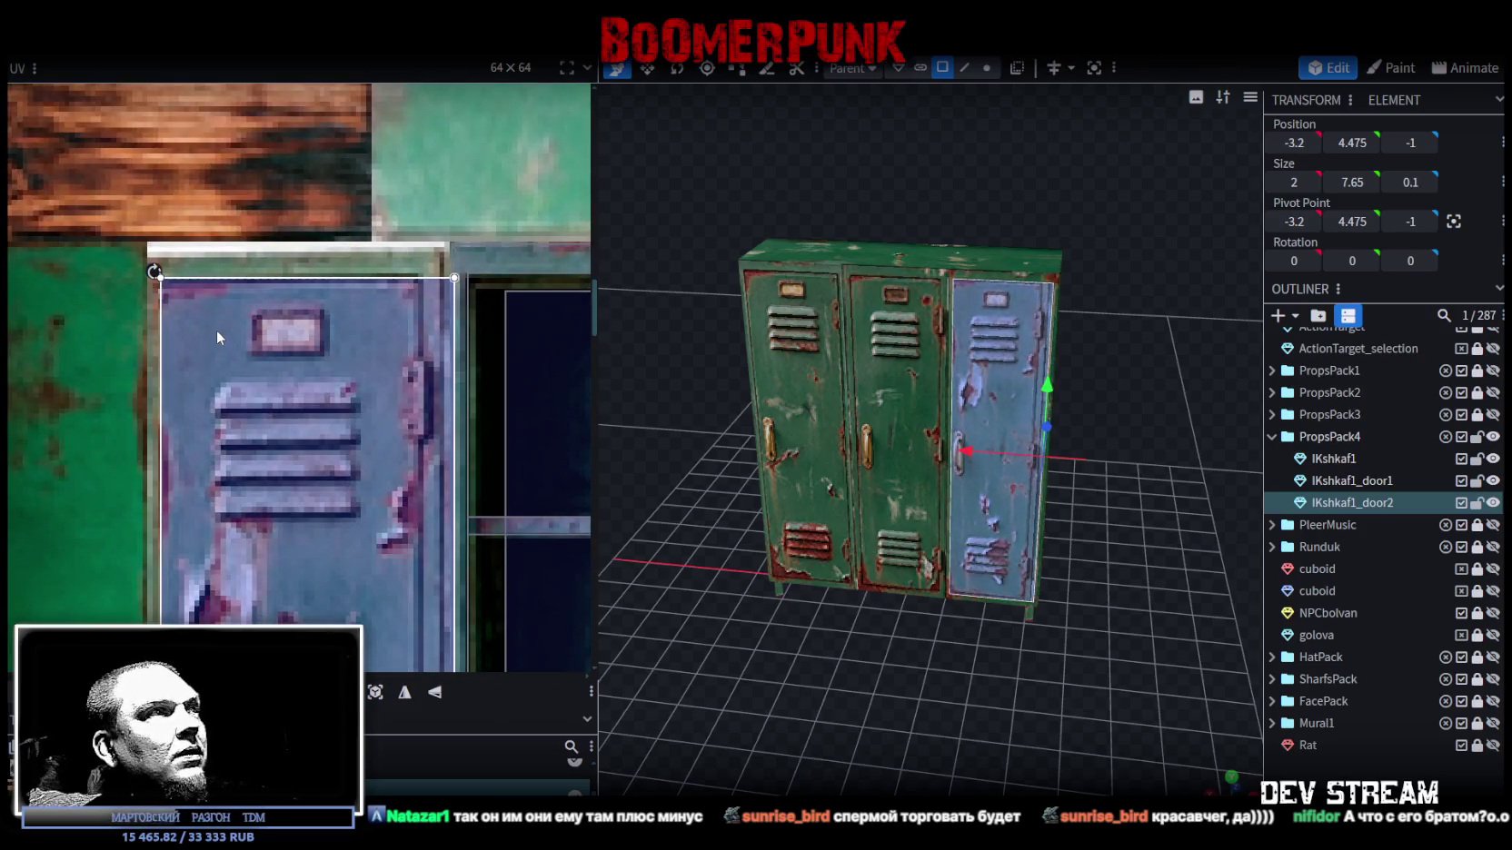
pyautogui.scroll(-4, 218, 337)
pyautogui.scroll(2, 391, 491)
pyautogui.scroll(2, 390, 491)
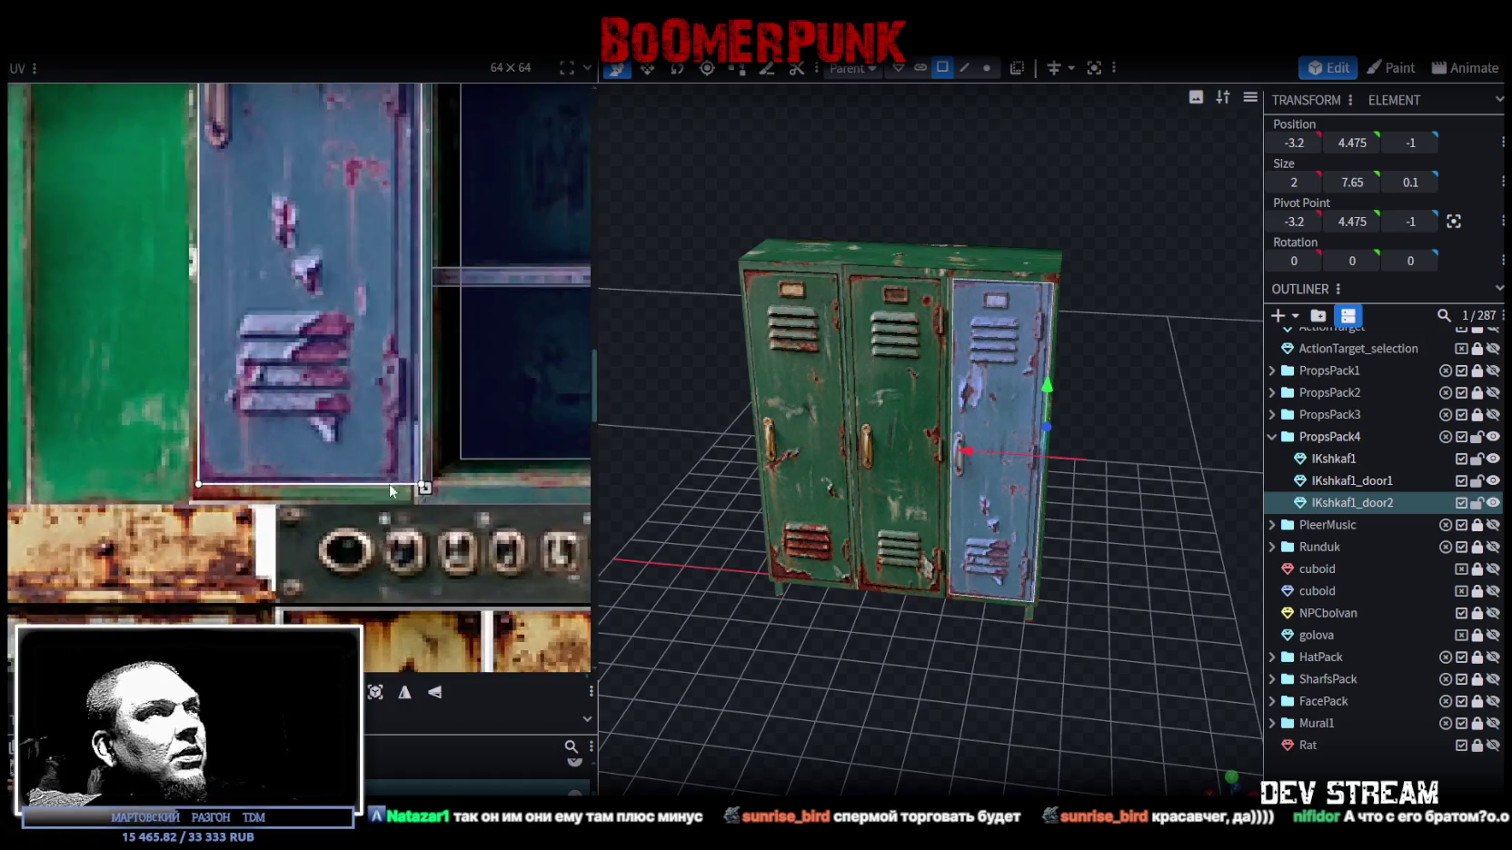
pyautogui.scroll(2, 389, 491)
pyautogui.moveTo(422, 481); pyautogui.dragTo(381, 474)
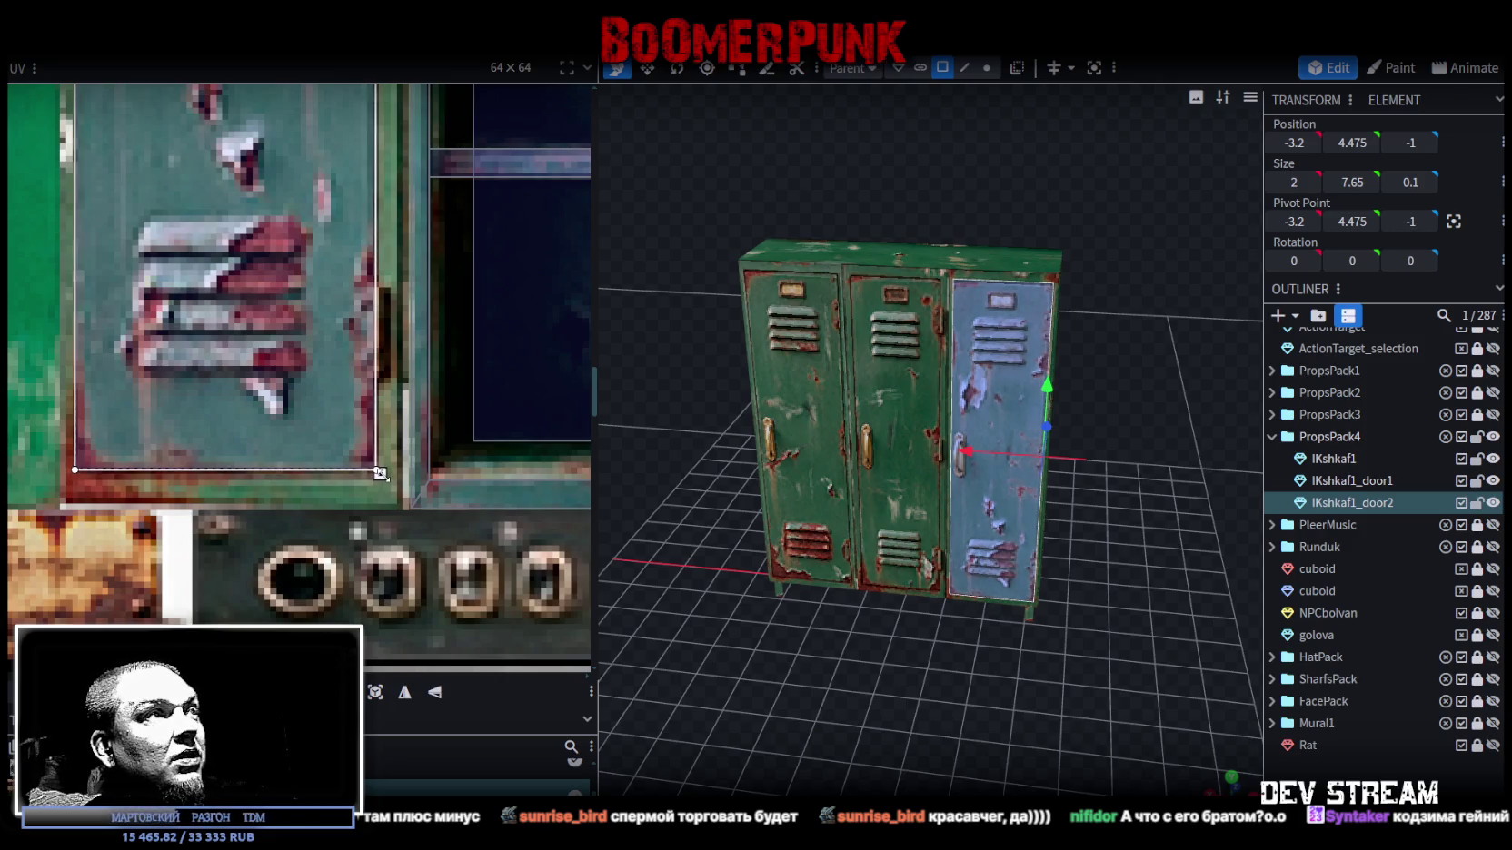
pyautogui.moveTo(1057, 440)
pyautogui.mouseDown()
pyautogui.moveTo(1107, 514)
pyautogui.moveTo(867, 429)
pyautogui.mouseUp()
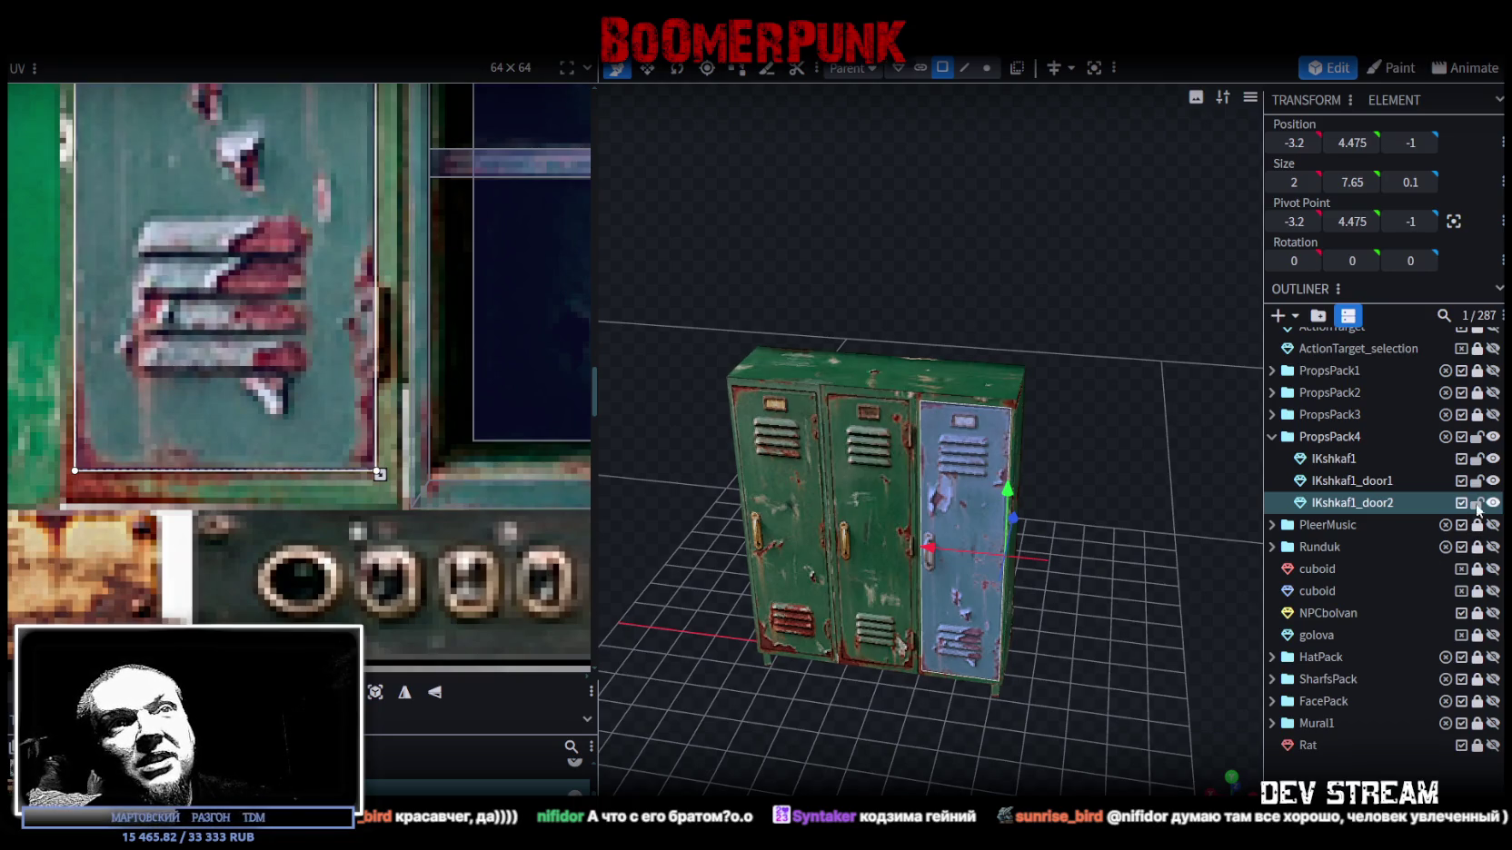
# - Lock both locker doors and the IKshkaf1 cabinet body again
pyautogui.click(1477, 503)
pyautogui.click(1478, 480)
pyautogui.click(1477, 459)
pyautogui.moveTo(1135, 563)
pyautogui.mouseDown()
pyautogui.moveTo(1054, 612)
pyautogui.moveTo(1053, 572)
pyautogui.moveTo(1246, 724)
pyautogui.mouseUp()
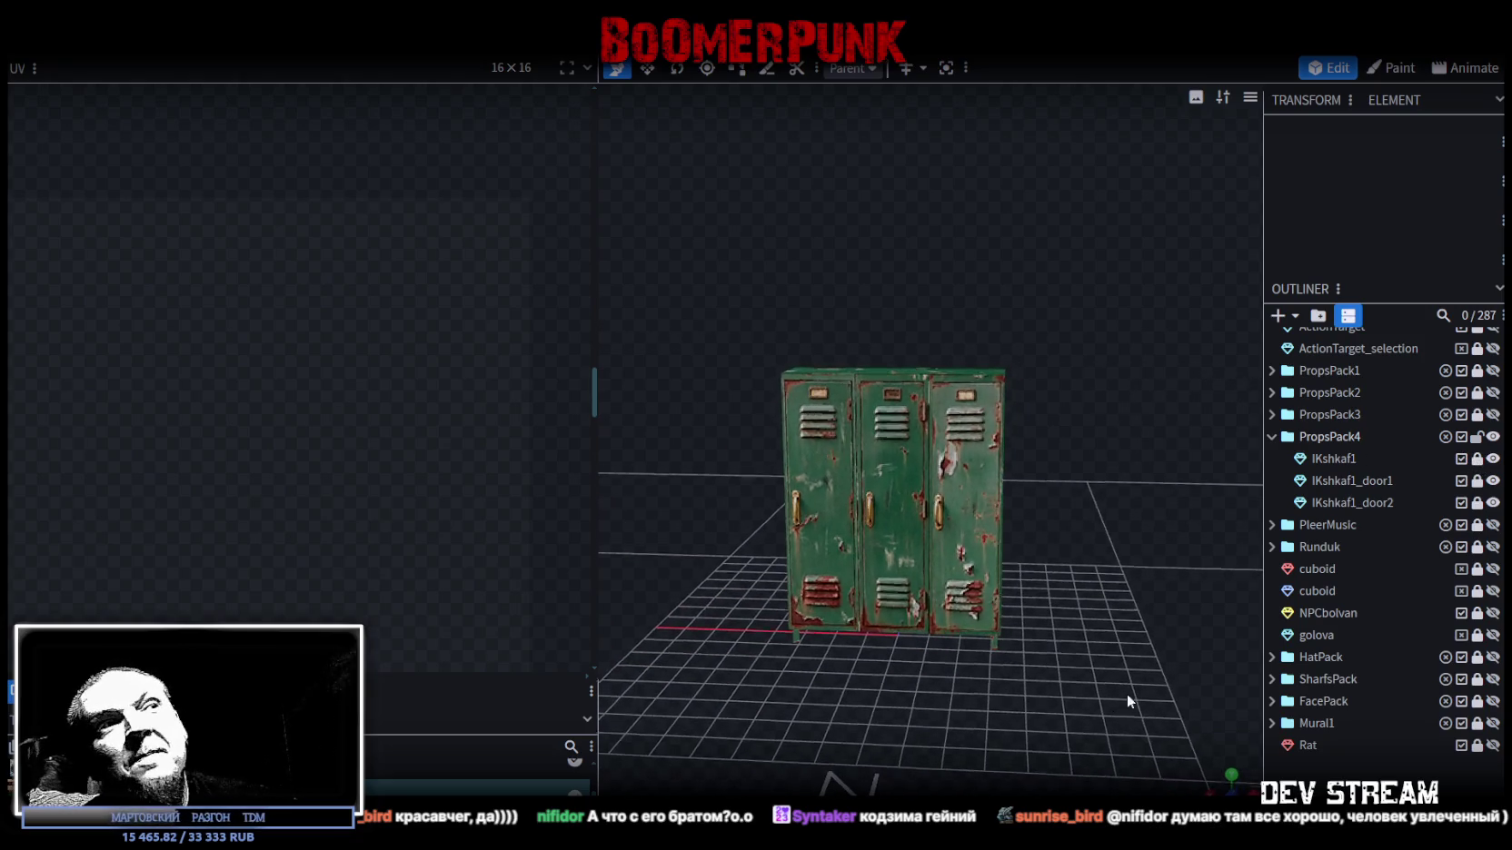
pyautogui.scroll(3, 1127, 696)
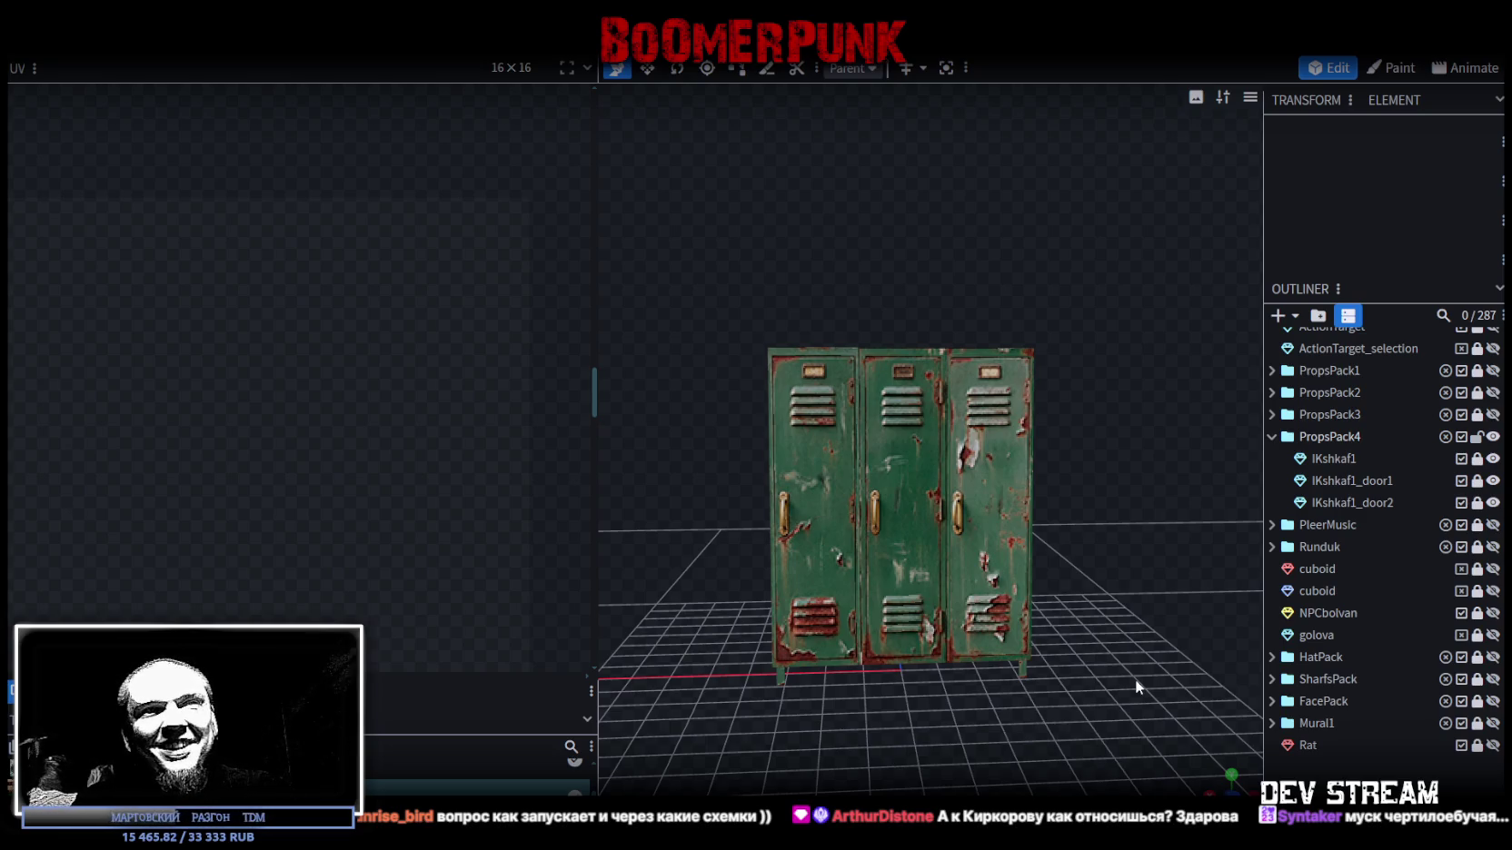
pyautogui.scroll(2, 1072, 287)
pyautogui.scroll(2, 1008, 236)
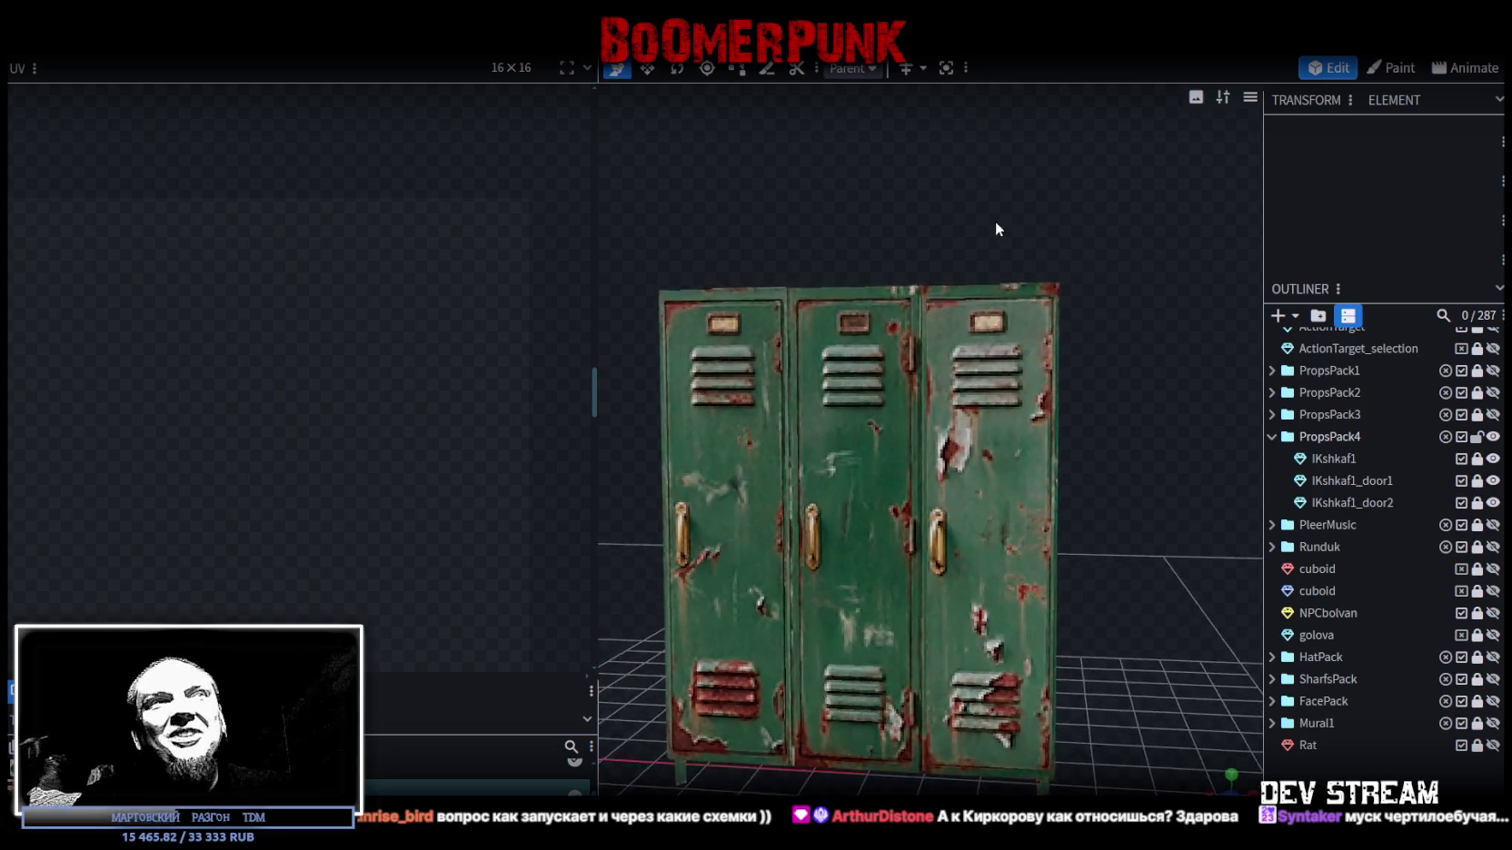
pyautogui.scroll(1, 999, 227)
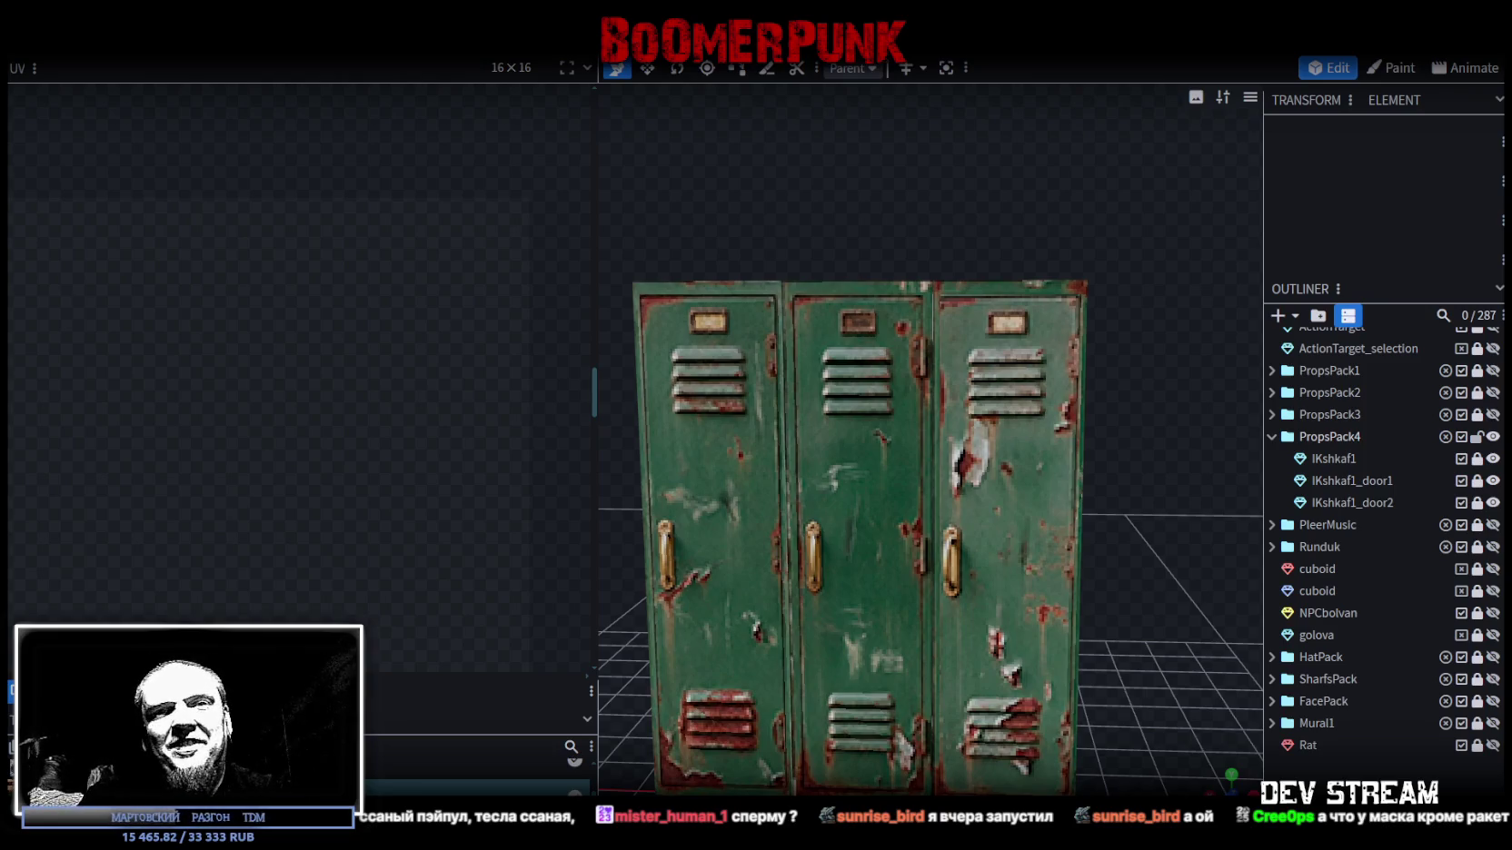
pyautogui.scroll(-3, 1163, 572)
pyautogui.moveTo(1163, 572); pyautogui.dragTo(1125, 579)
pyautogui.scroll(2, 1131, 581)
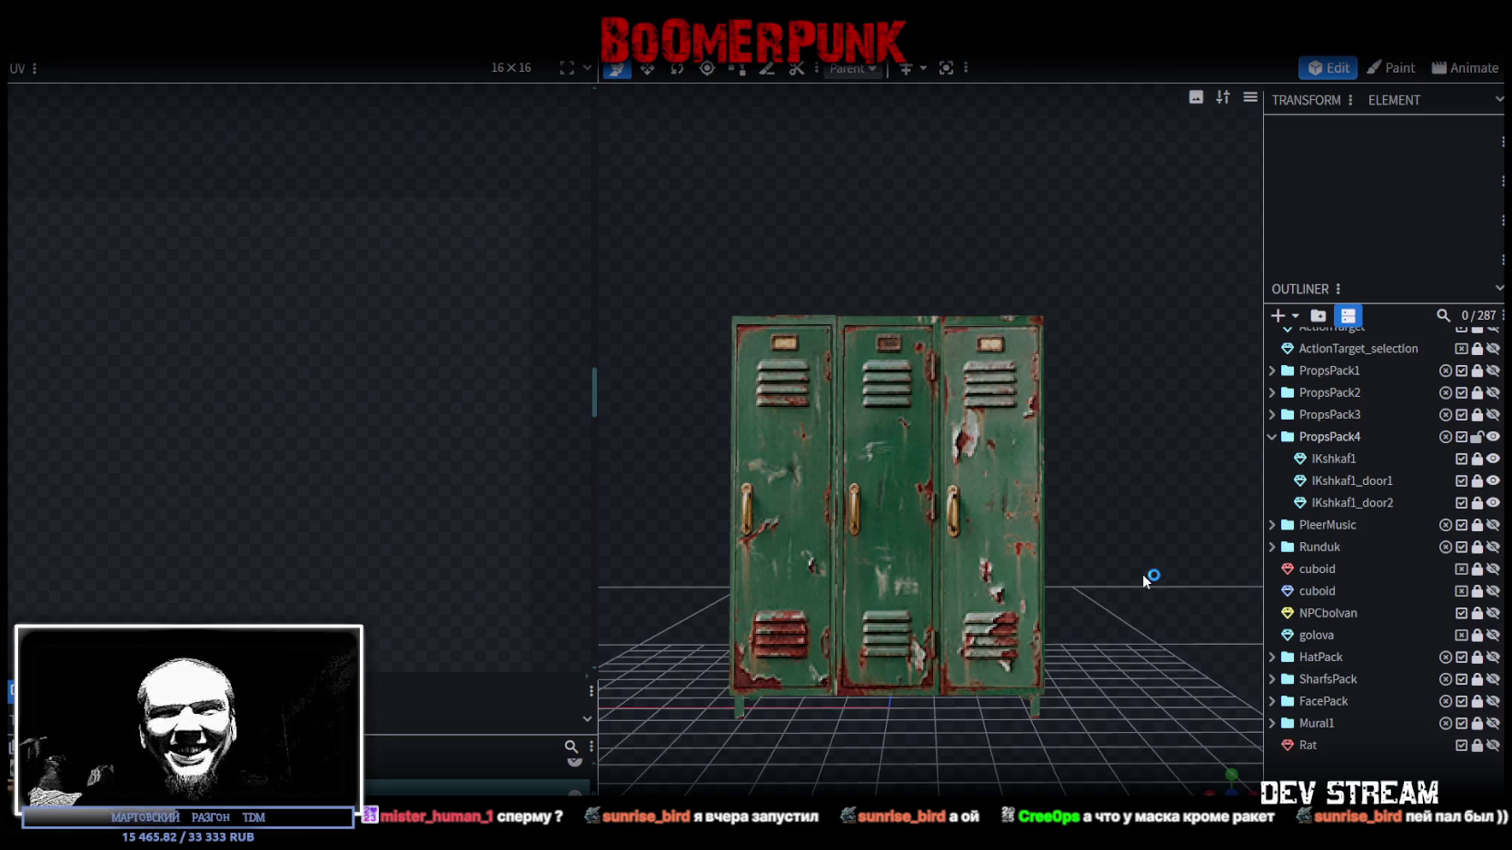
pyautogui.scroll(1, 1127, 572)
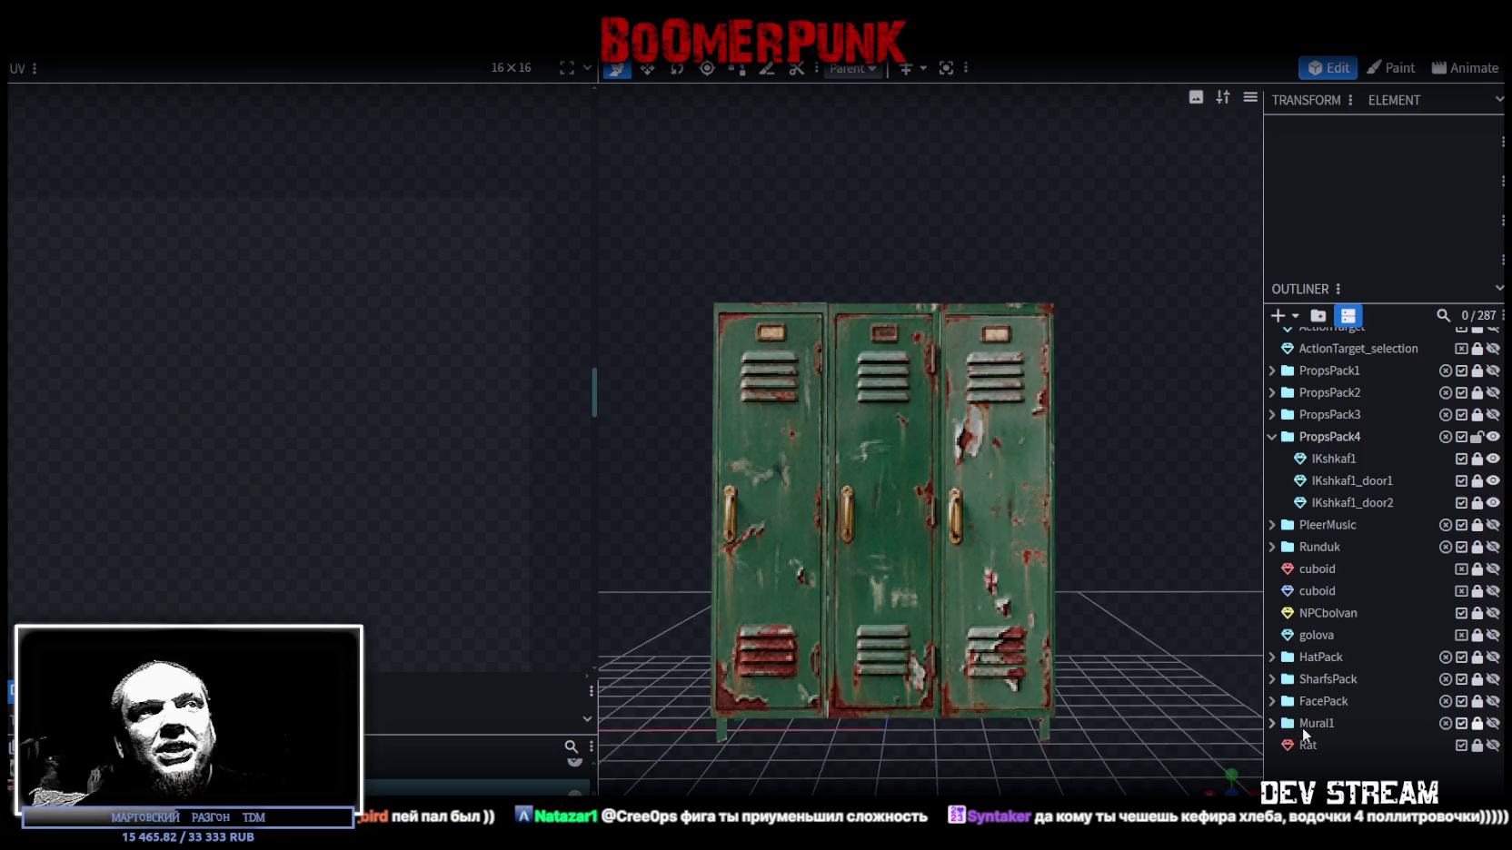
pyautogui.moveTo(1182, 654)
pyautogui.mouseDown()
pyautogui.moveTo(934, 635)
pyautogui.moveTo(1008, 751)
pyautogui.moveTo(1038, 694)
pyautogui.moveTo(1110, 709)
pyautogui.moveTo(903, 713)
pyautogui.moveTo(996, 604)
pyautogui.moveTo(1007, 718)
pyautogui.moveTo(1060, 613)
pyautogui.moveTo(1129, 581)
pyautogui.mouseUp()
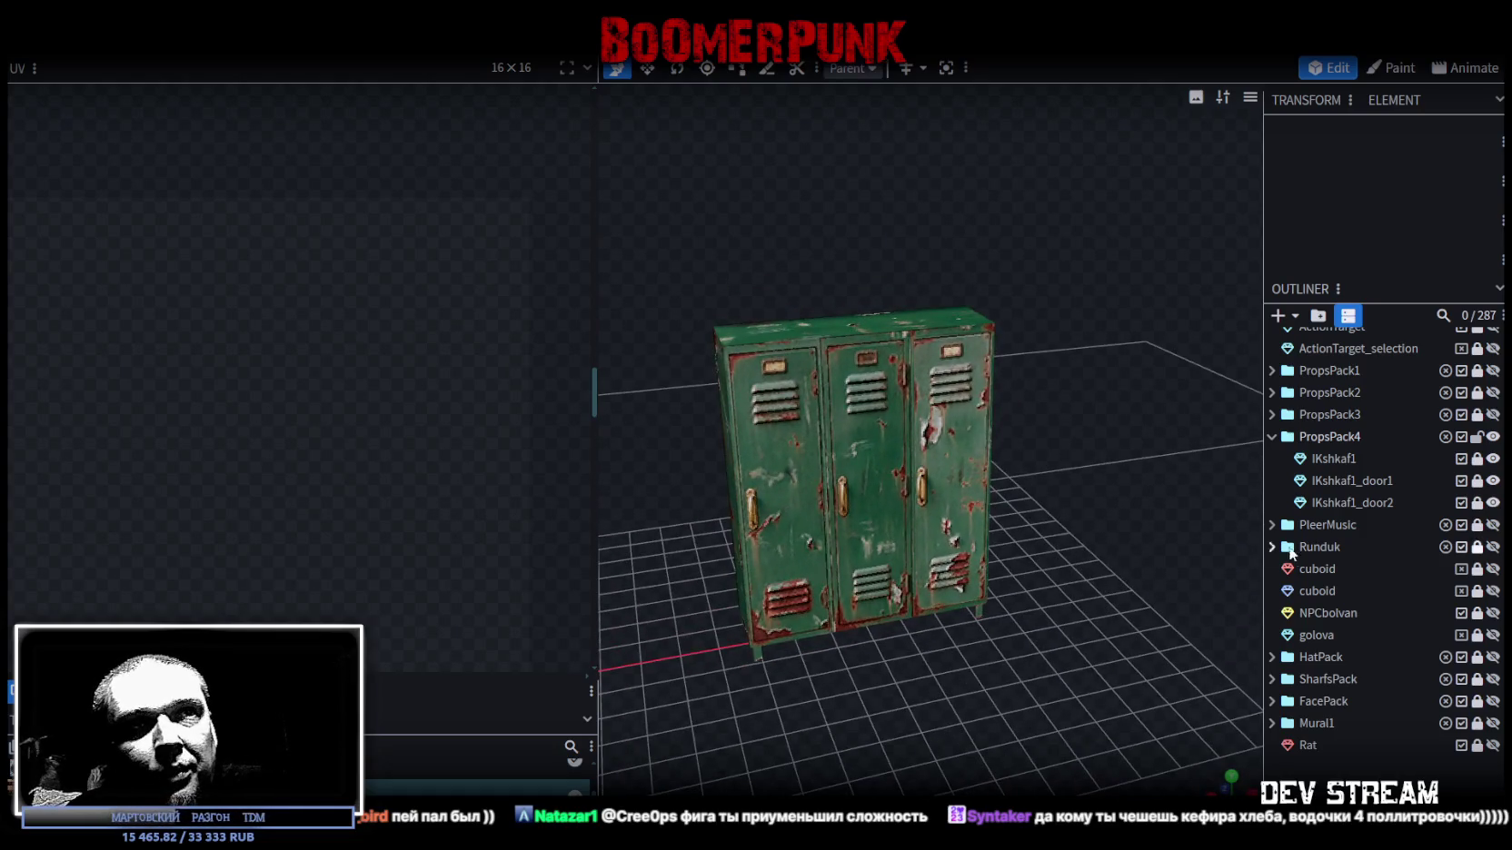
pyautogui.hotkey('ctrl', 's')
pyautogui.click(1493, 436)
pyautogui.click(1492, 436)
pyautogui.moveTo(999, 636); pyautogui.dragTo(597, 620)
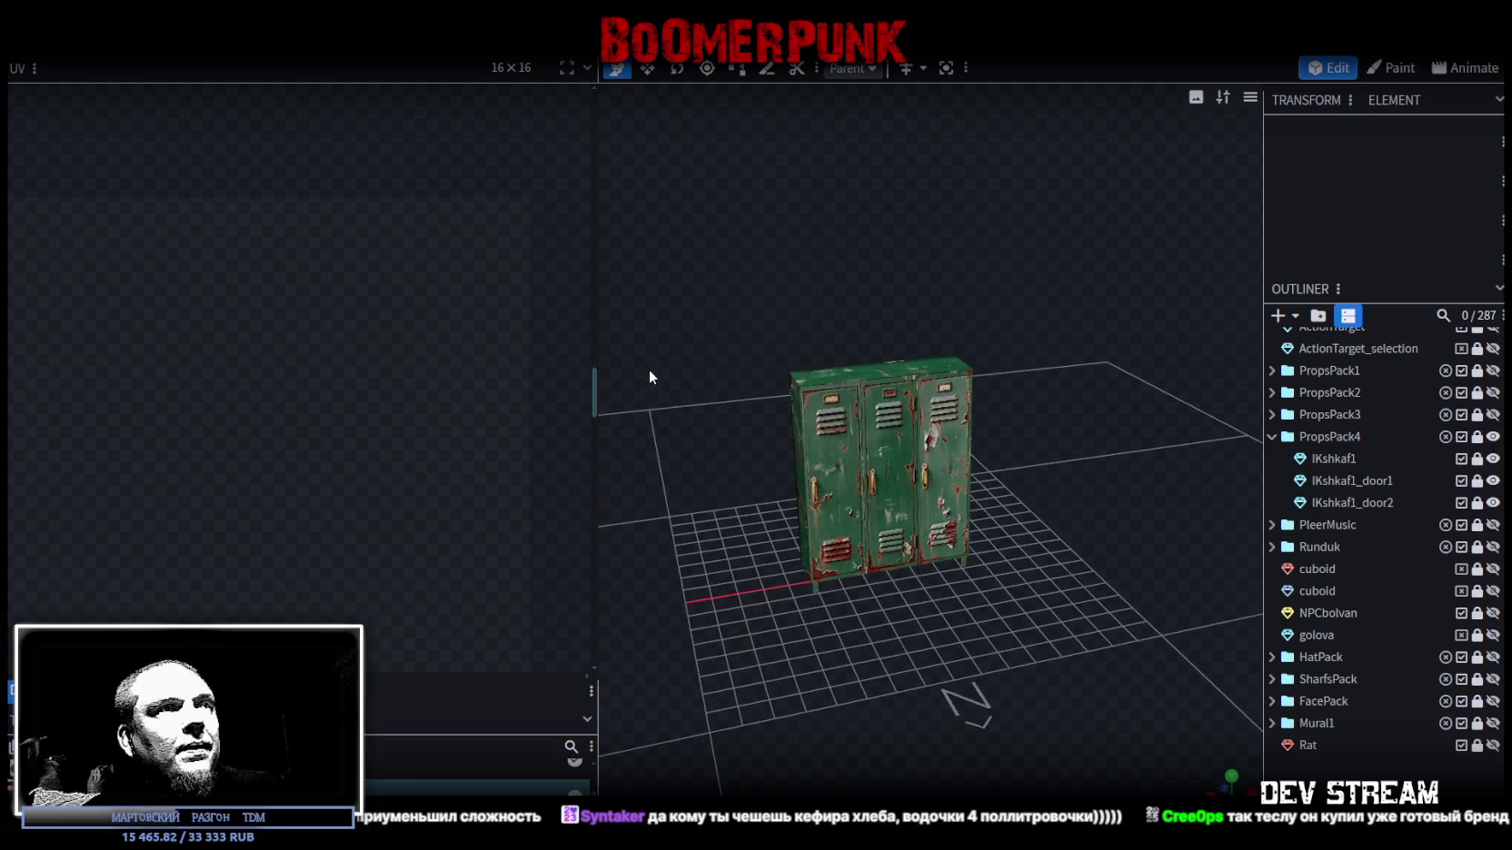
pyautogui.moveTo(595, 398); pyautogui.dragTo(658, 398)
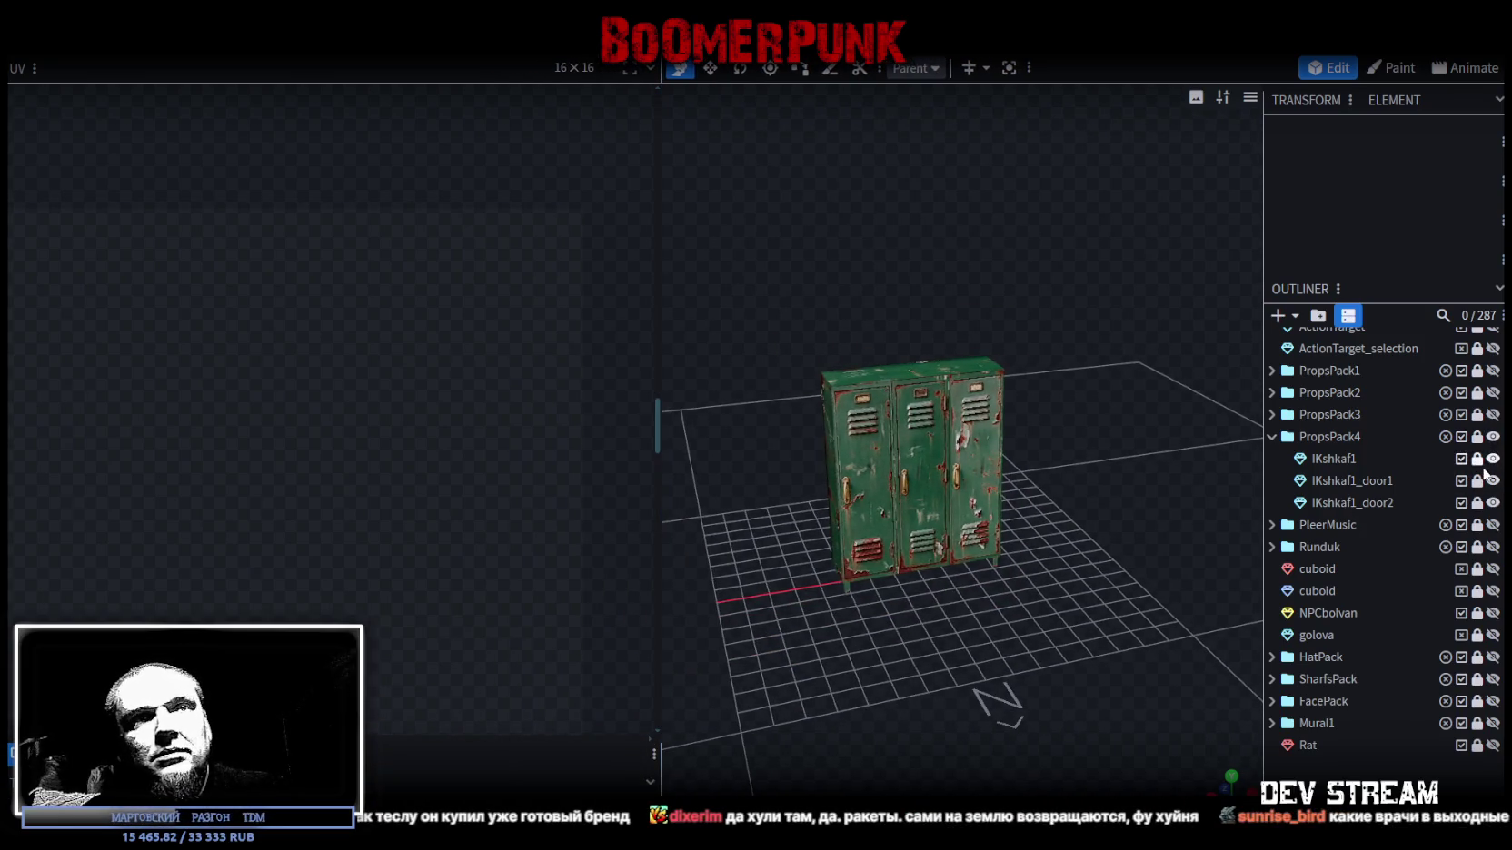
pyautogui.click(917, 377)
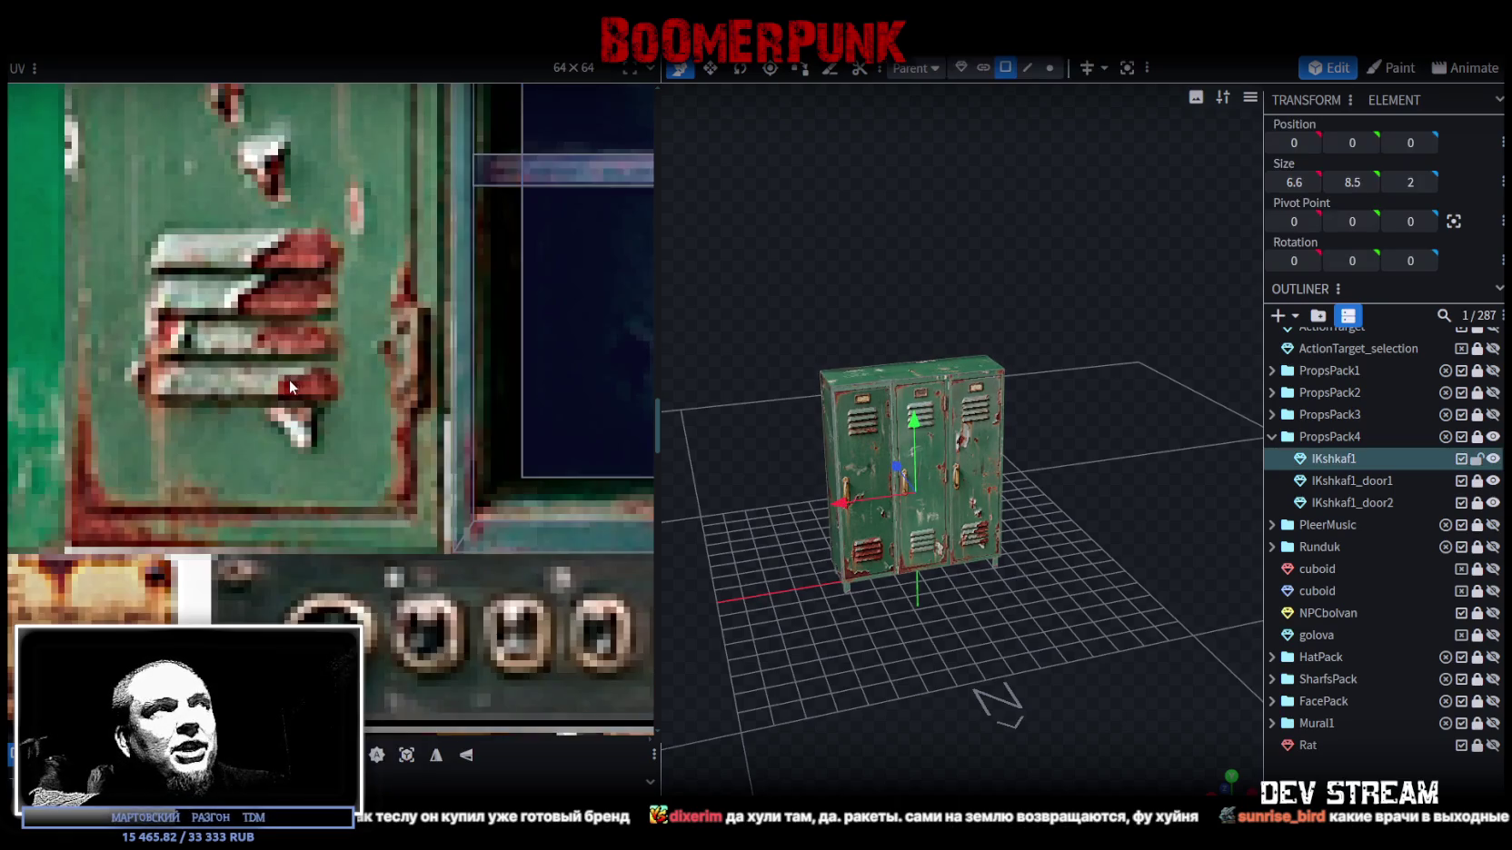
pyautogui.scroll(-3, 291, 386)
pyautogui.scroll(-2, 290, 386)
pyautogui.scroll(2, 296, 337)
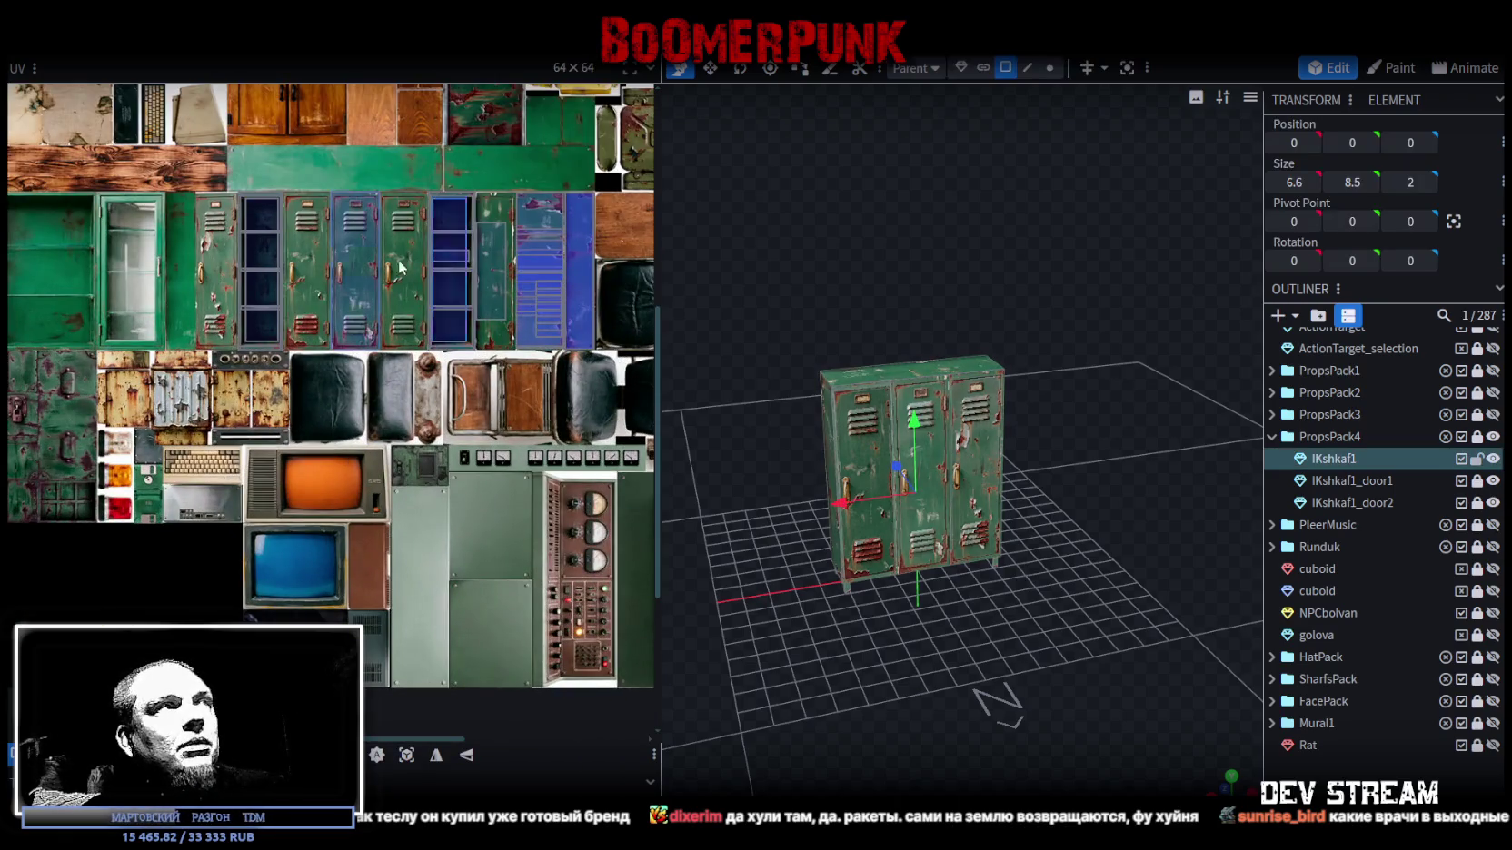
pyautogui.scroll(2, 437, 277)
pyautogui.scroll(2, 430, 561)
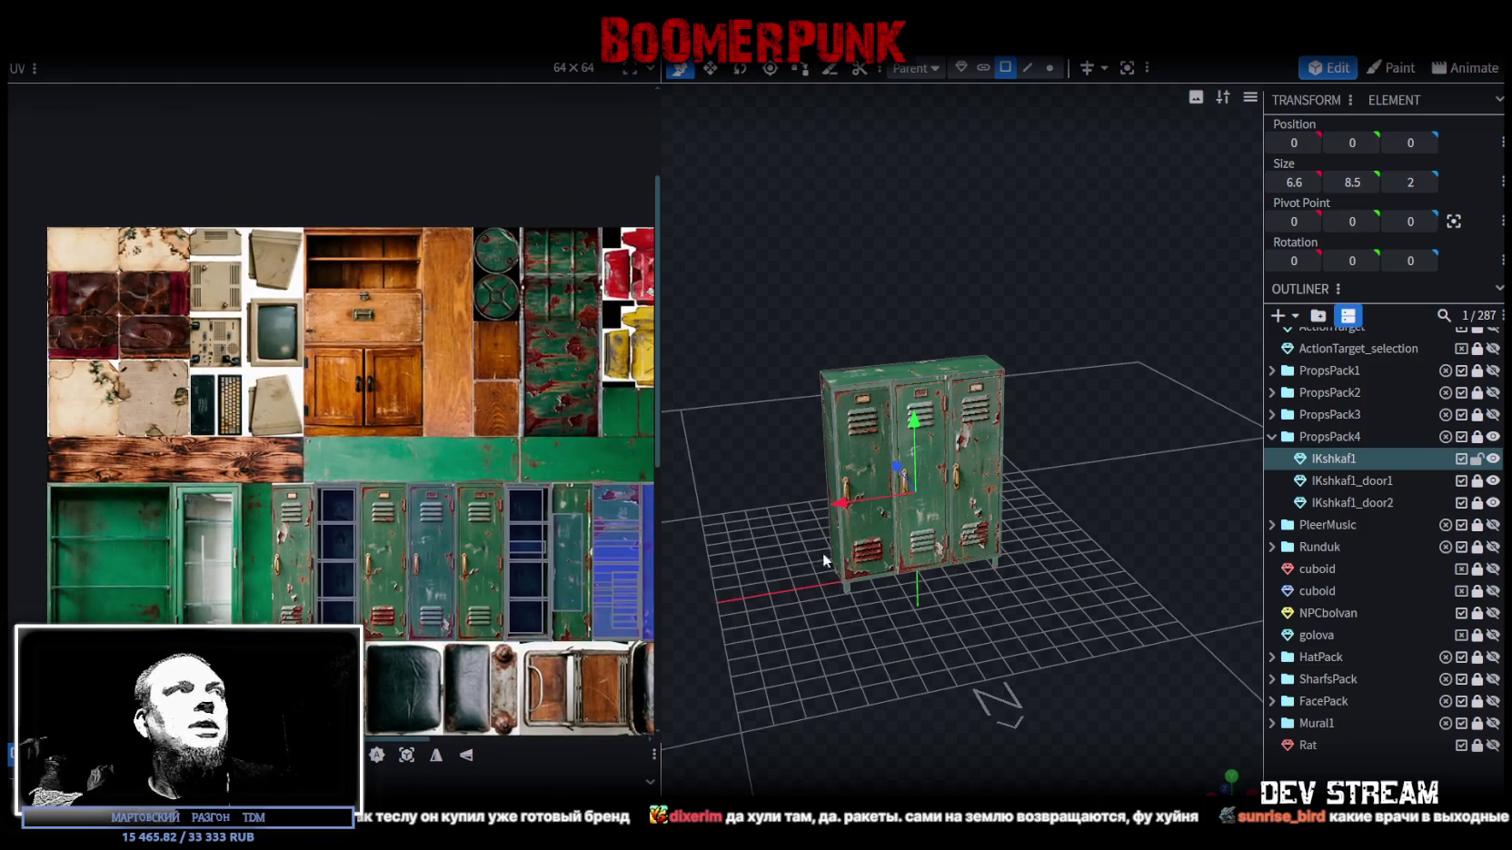
pyautogui.moveTo(926, 651)
pyautogui.mouseDown()
pyautogui.moveTo(987, 576)
pyautogui.moveTo(1021, 609)
pyautogui.mouseUp()
pyautogui.keyDown('ctrl'); pyautogui.click(1325, 456); pyautogui.keyUp('ctrl')
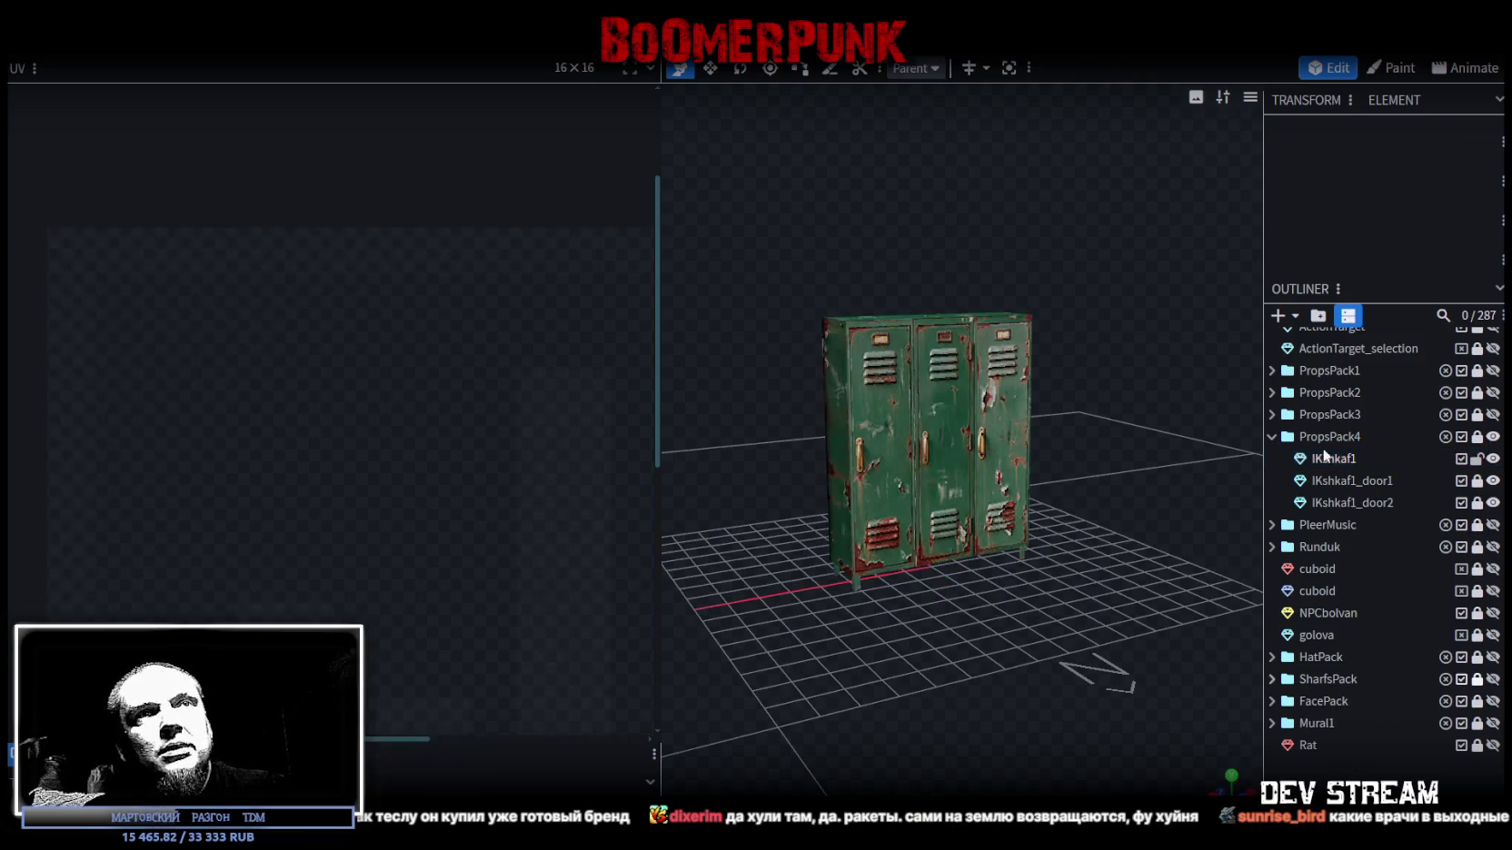
# - Add a new cuboid mesh with diameter 16 and height 8
pyautogui.click(1278, 318)
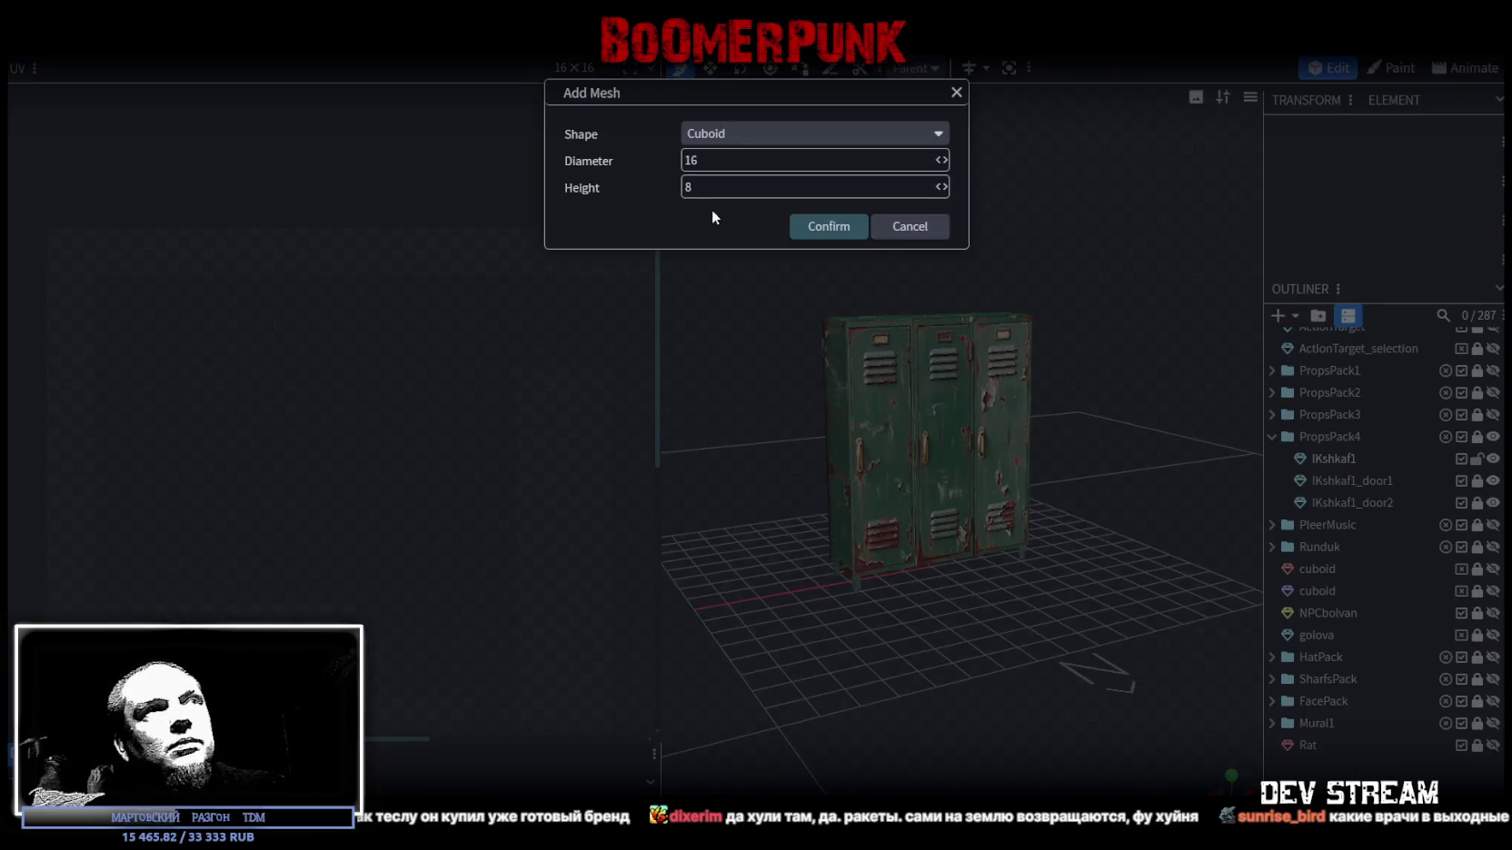
pyautogui.click(828, 232)
pyautogui.moveTo(1157, 309); pyautogui.dragTo(1032, 250)
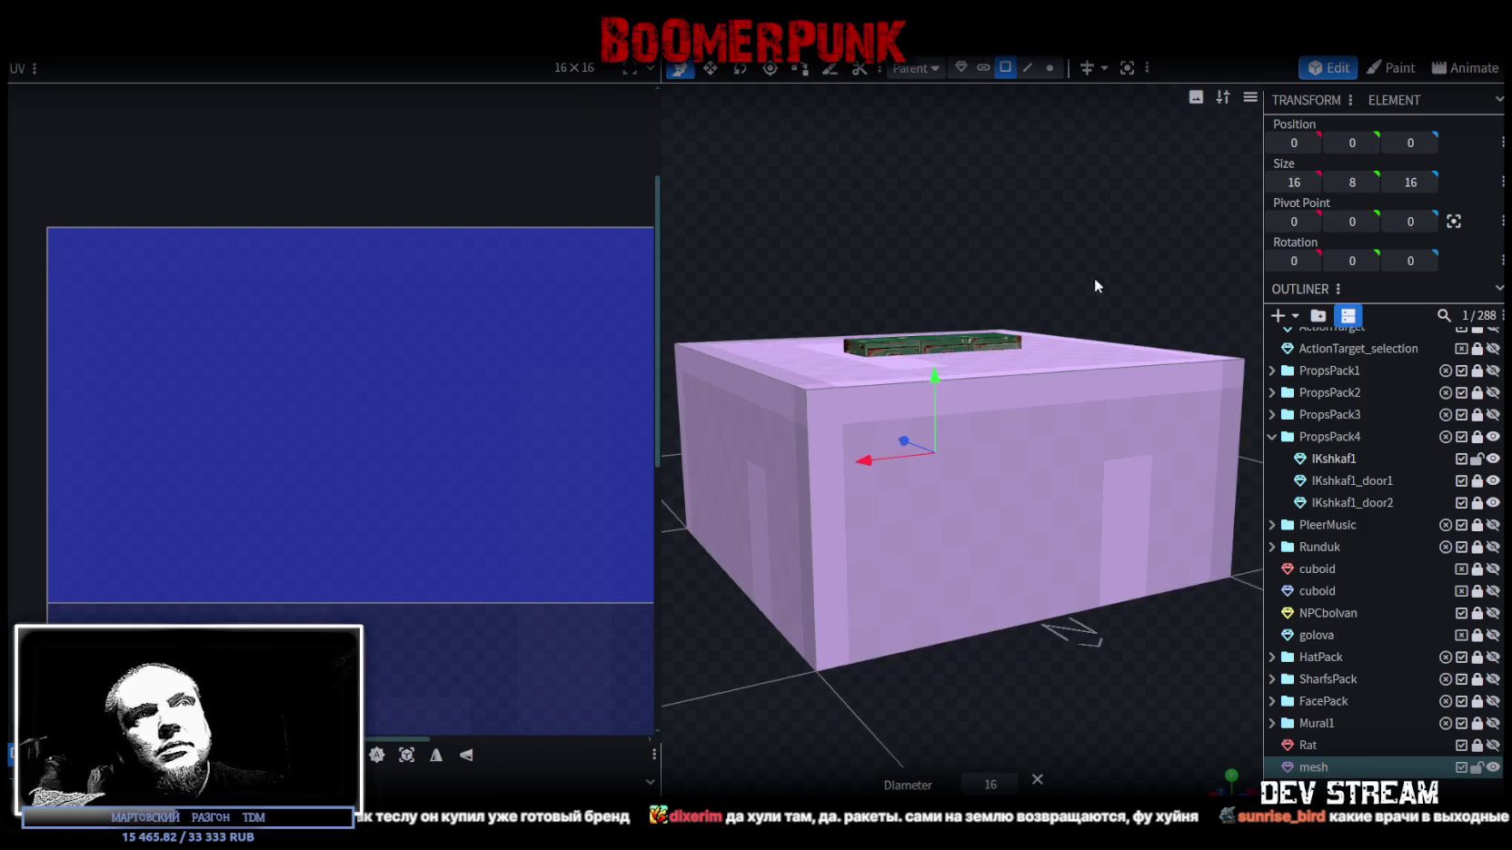
pyautogui.click(1104, 413)
pyautogui.moveTo(1097, 300)
pyautogui.mouseDown()
pyautogui.moveTo(946, 239)
pyautogui.moveTo(1143, 356)
pyautogui.moveTo(1150, 413)
pyautogui.moveTo(1190, 385)
pyautogui.mouseUp()
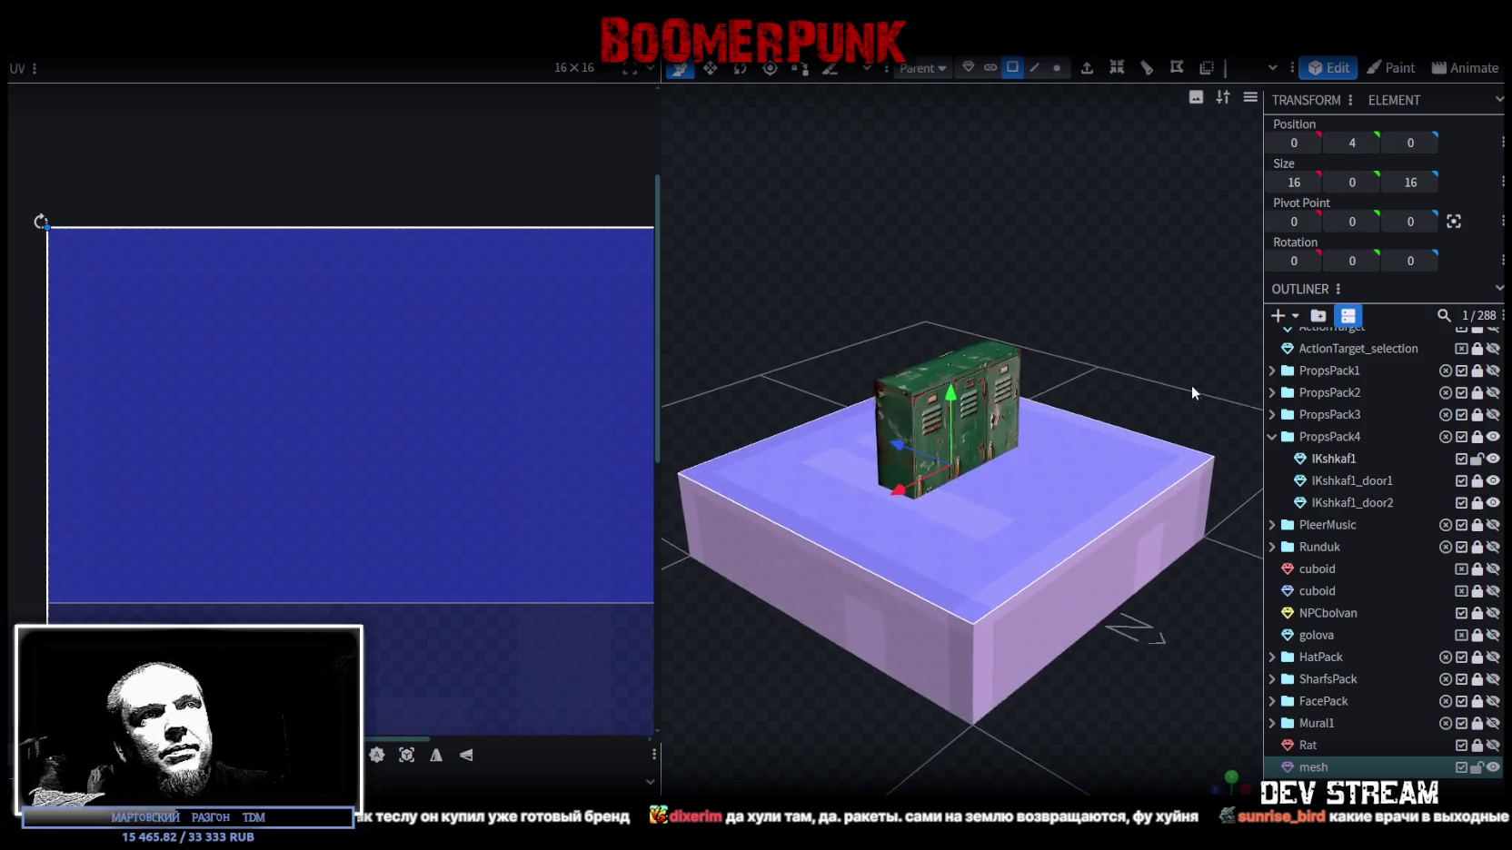
# - Push the block's side and front faces inward into a small narrow block against the locker
pyautogui.click(858, 639)
pyautogui.moveTo(1081, 718); pyautogui.dragTo(745, 636)
pyautogui.moveTo(688, 536)
pyautogui.mouseDown()
pyautogui.moveTo(841, 516)
pyautogui.moveTo(953, 685)
pyautogui.mouseUp()
pyautogui.moveTo(845, 458)
pyautogui.mouseDown()
pyautogui.moveTo(998, 455)
pyautogui.moveTo(1116, 531)
pyautogui.mouseUp()
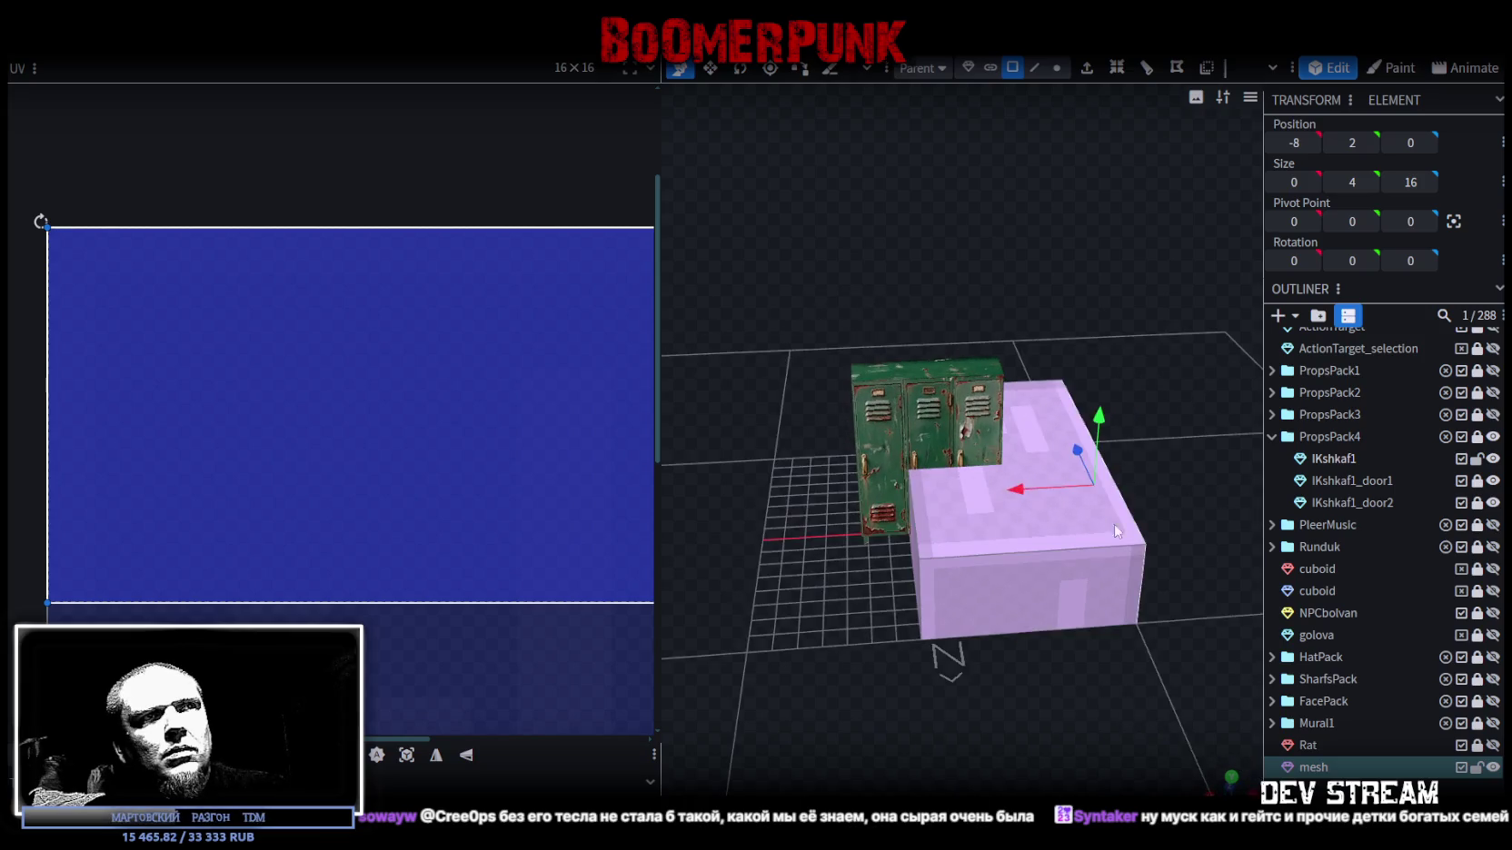
pyautogui.moveTo(1020, 494); pyautogui.dragTo(880, 499)
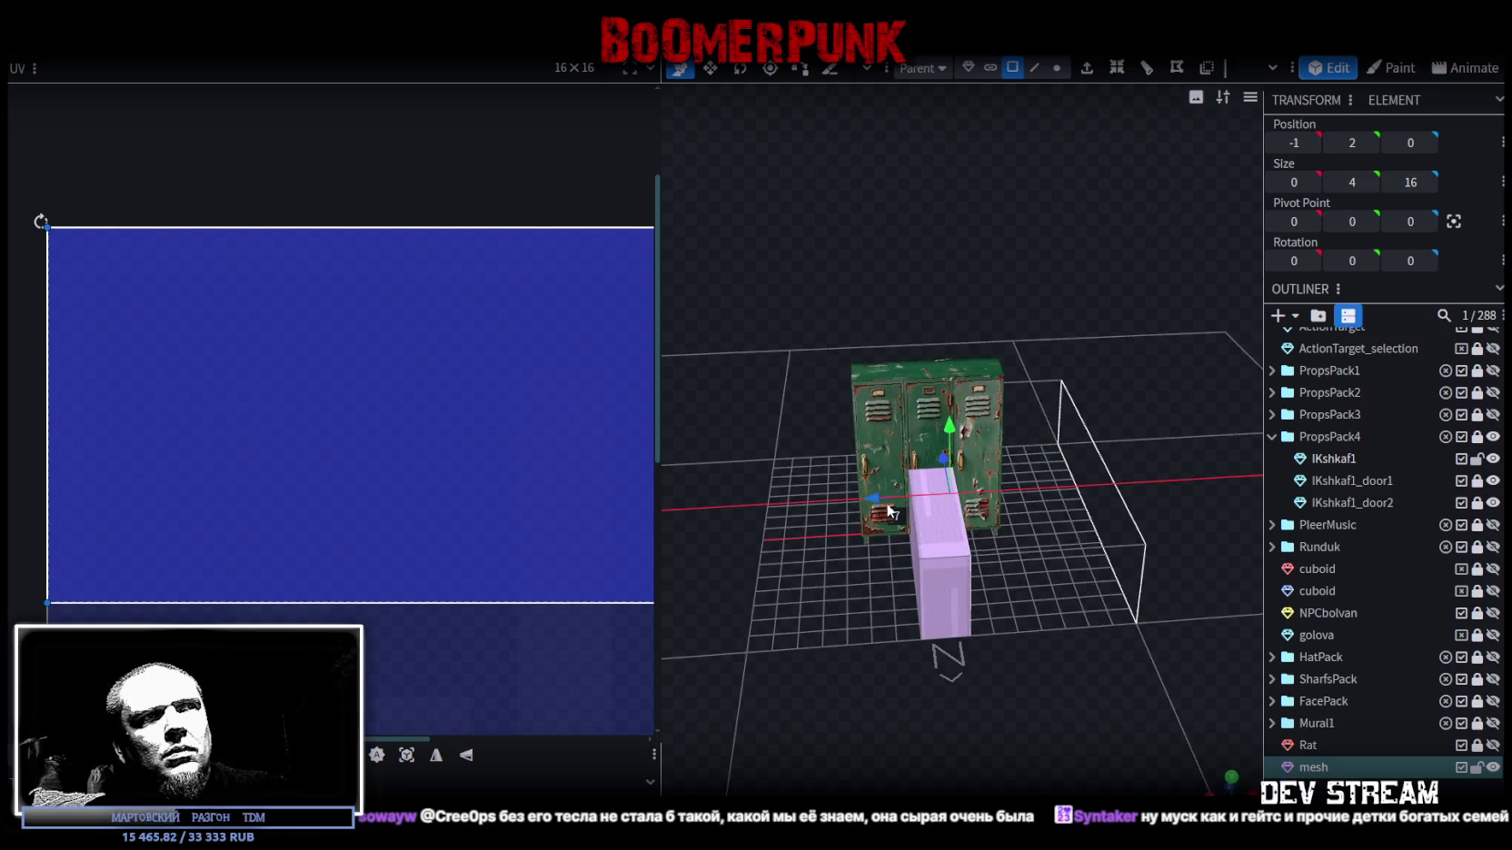
pyautogui.moveTo(908, 636)
pyautogui.mouseDown()
pyautogui.moveTo(1083, 528)
pyautogui.moveTo(918, 505)
pyautogui.mouseUp()
pyautogui.moveTo(732, 657); pyautogui.dragTo(873, 550)
pyautogui.moveTo(814, 593)
pyautogui.mouseDown()
pyautogui.moveTo(934, 540)
pyautogui.moveTo(1052, 662)
pyautogui.mouseUp()
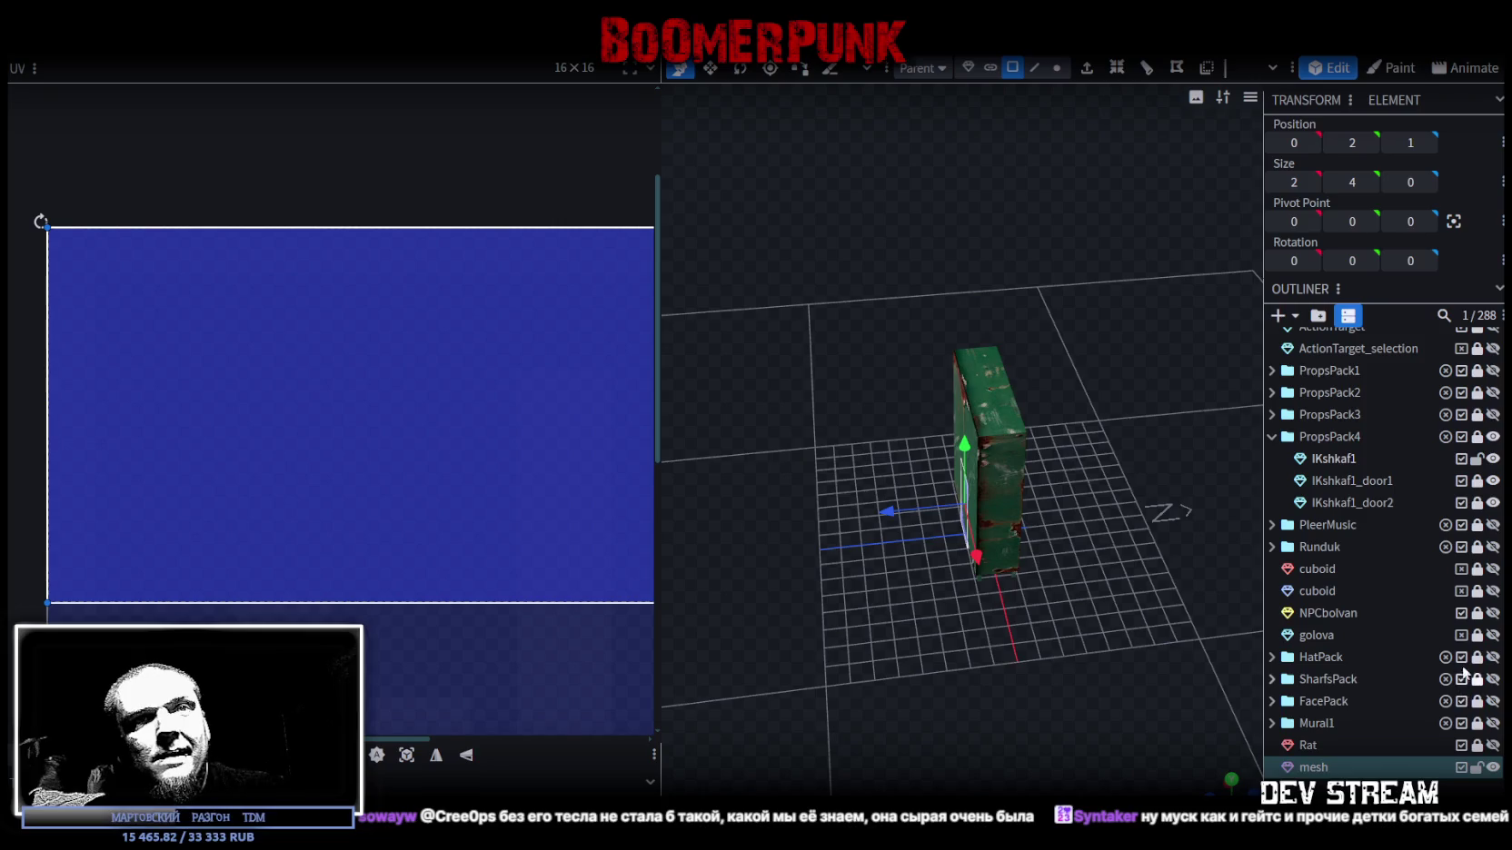
# - Move the new mesh into the PropsPack4 group in the outliner
pyautogui.moveTo(1309, 768); pyautogui.dragTo(1350, 513)
pyautogui.moveTo(1218, 509)
pyautogui.mouseDown()
pyautogui.moveTo(1125, 600)
pyautogui.moveTo(1113, 583)
pyautogui.mouseUp()
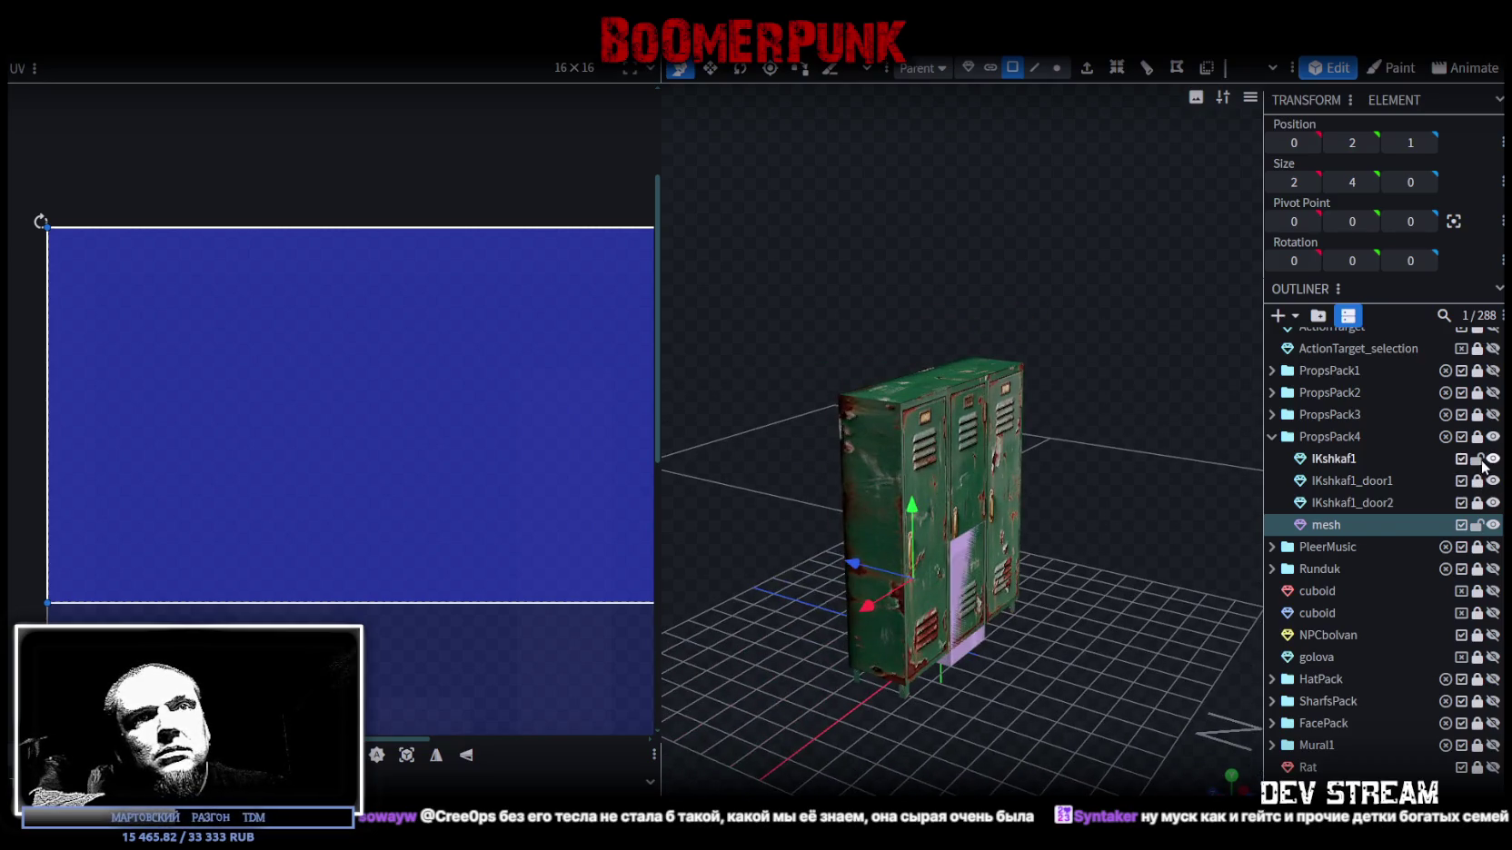
pyautogui.click(1361, 454)
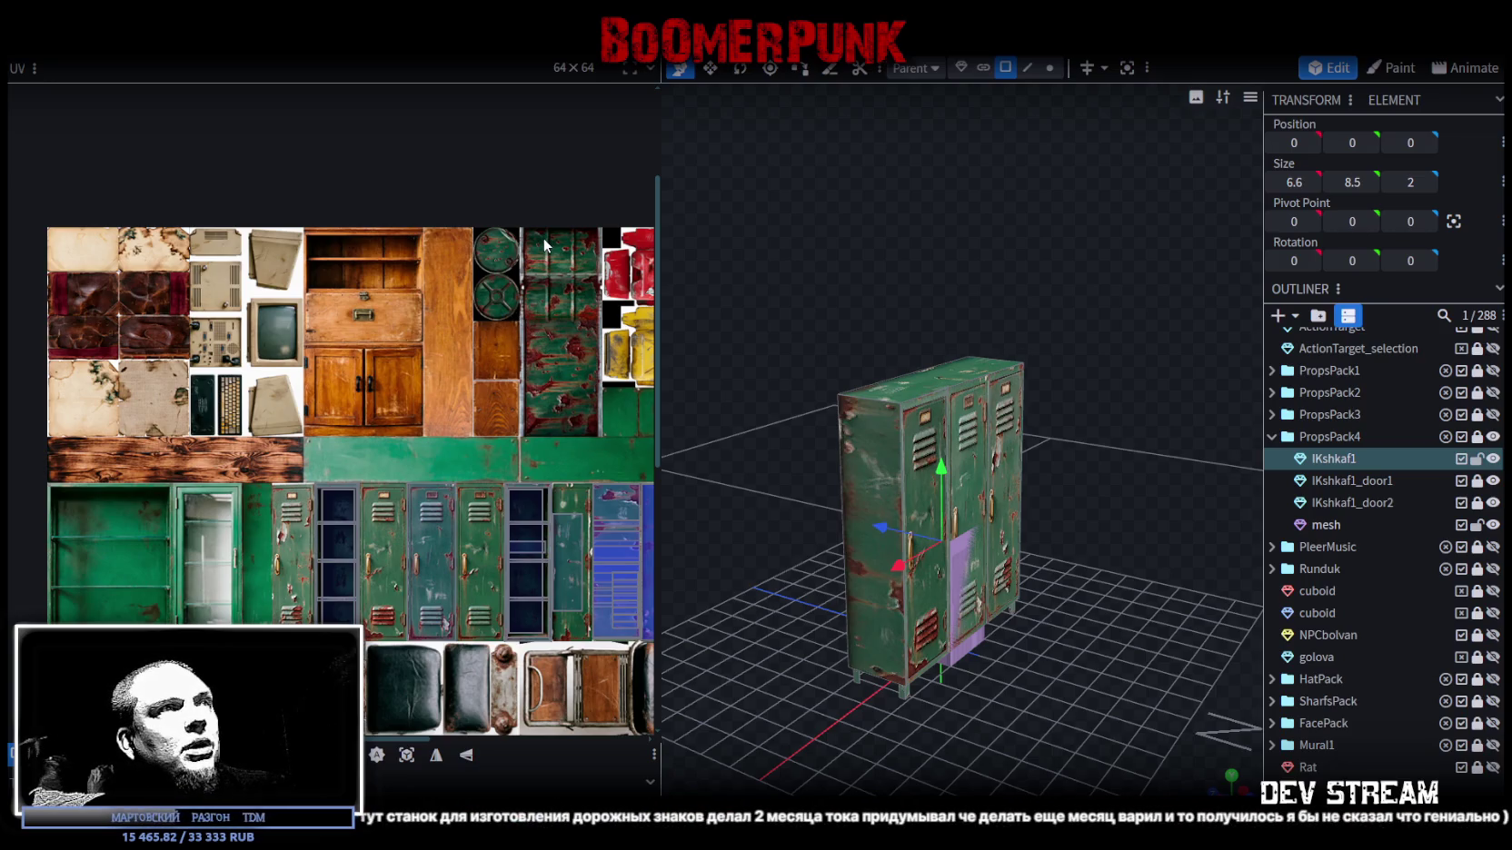
# - Select the locker's large front face and drag its UV box onto the rusty green panel
pyautogui.moveTo(1058, 335); pyautogui.dragTo(980, 118)
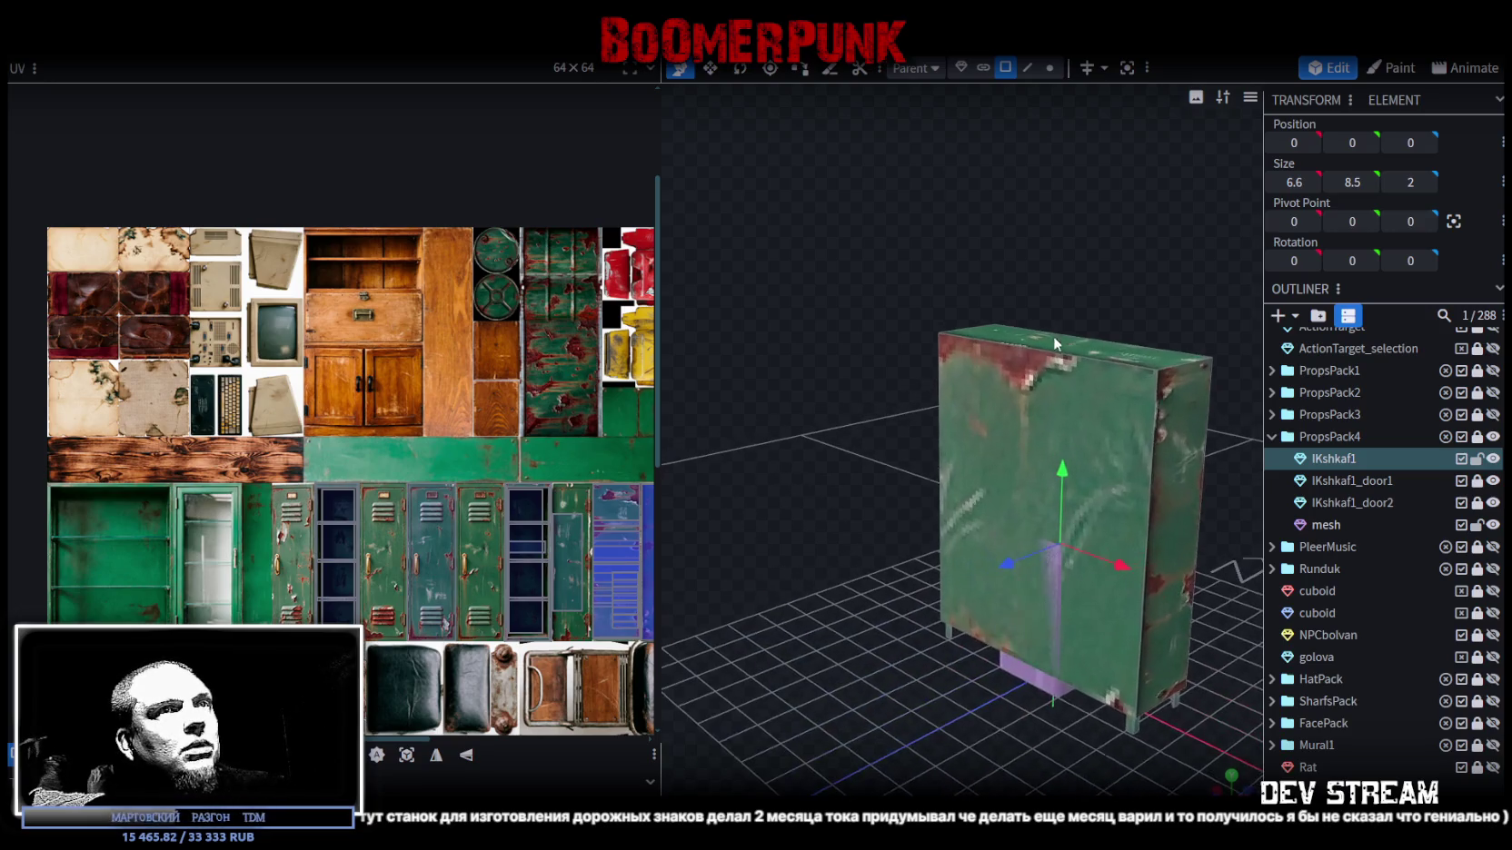
pyautogui.click(1101, 472)
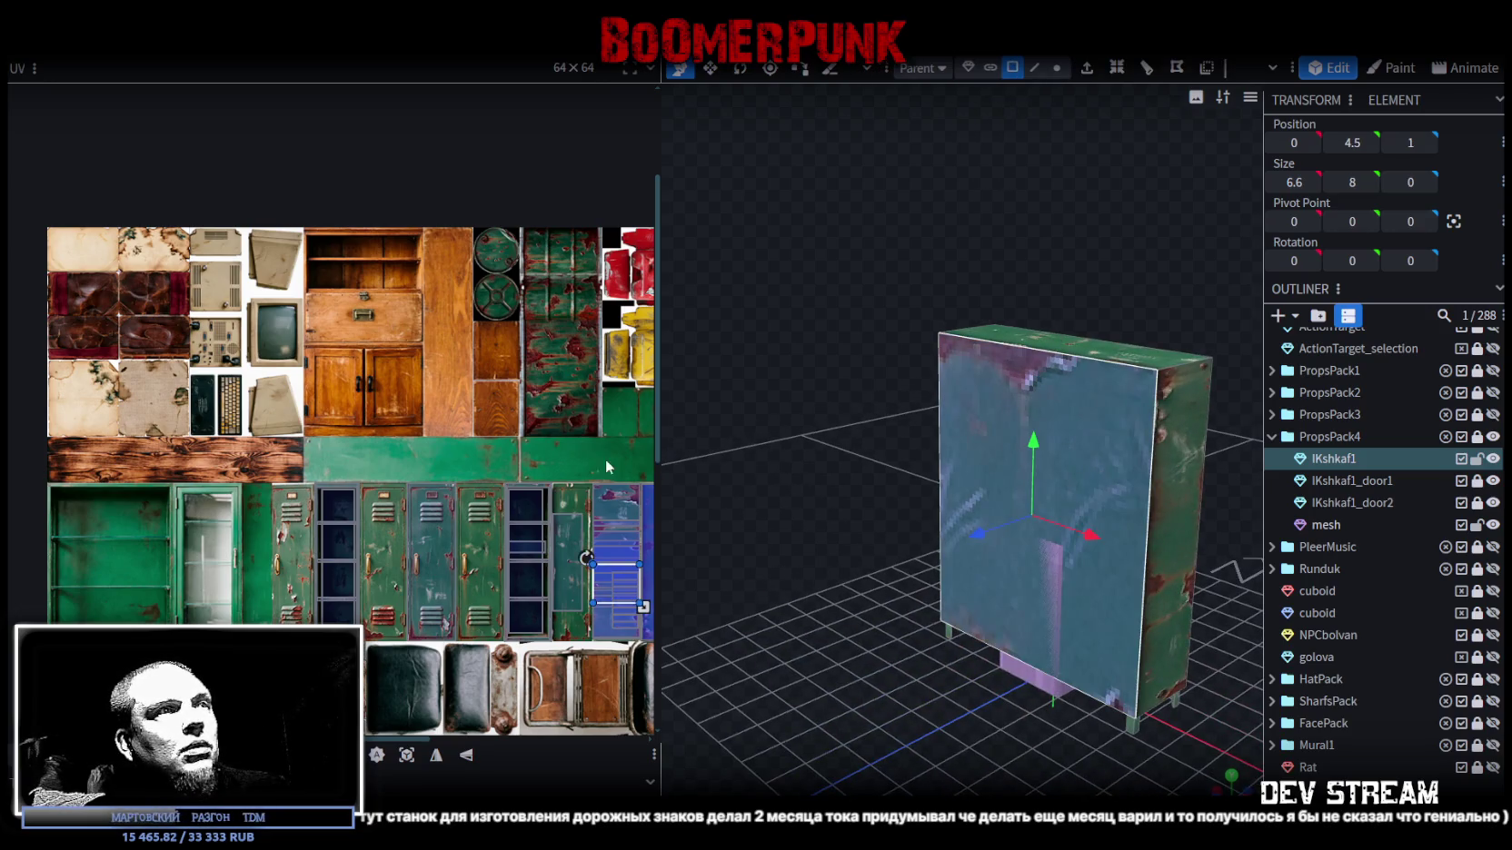
pyautogui.hscroll(2, 581, 486)
pyautogui.moveTo(579, 574); pyautogui.dragTo(495, 360)
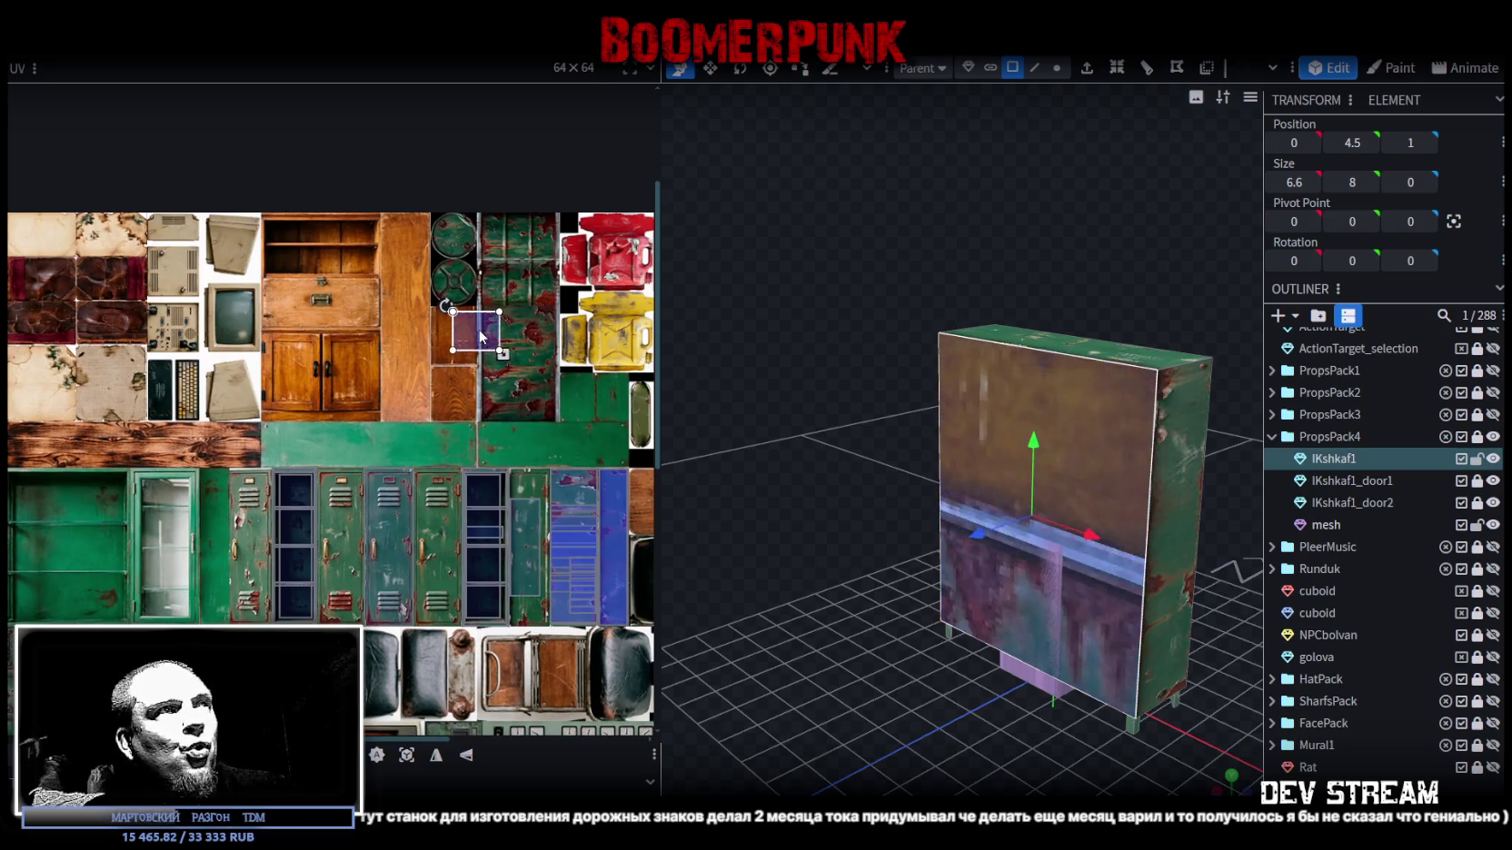
pyautogui.rightClick(495, 361)
pyautogui.press('Escape')
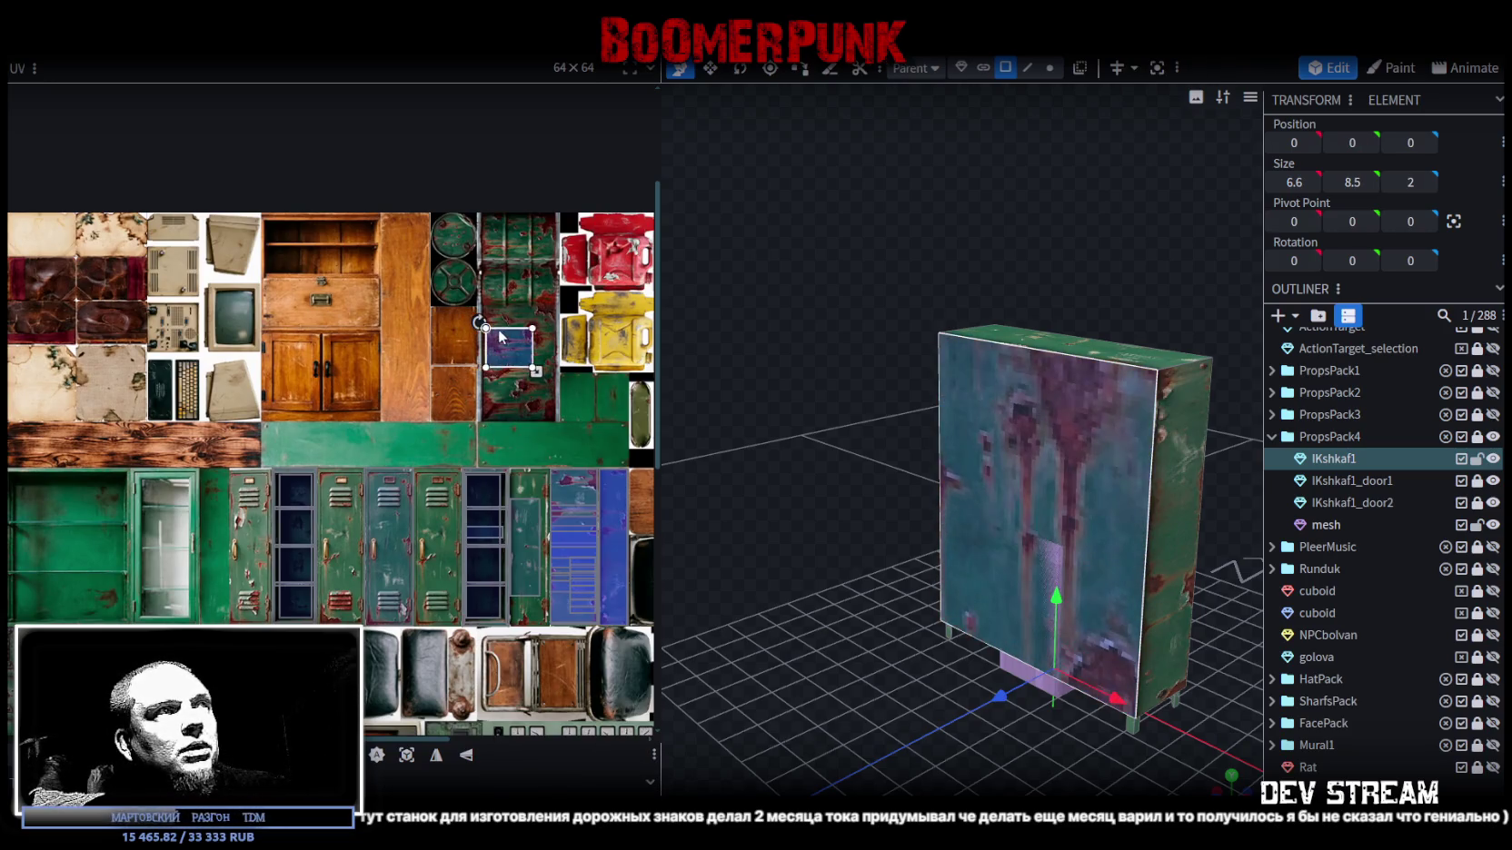
# - Nudge and enlarge the UV box to cover the rusted green panel with red streaks
pyautogui.scroll(5, 484, 345)
pyautogui.moveTo(476, 326); pyautogui.dragTo(449, 419)
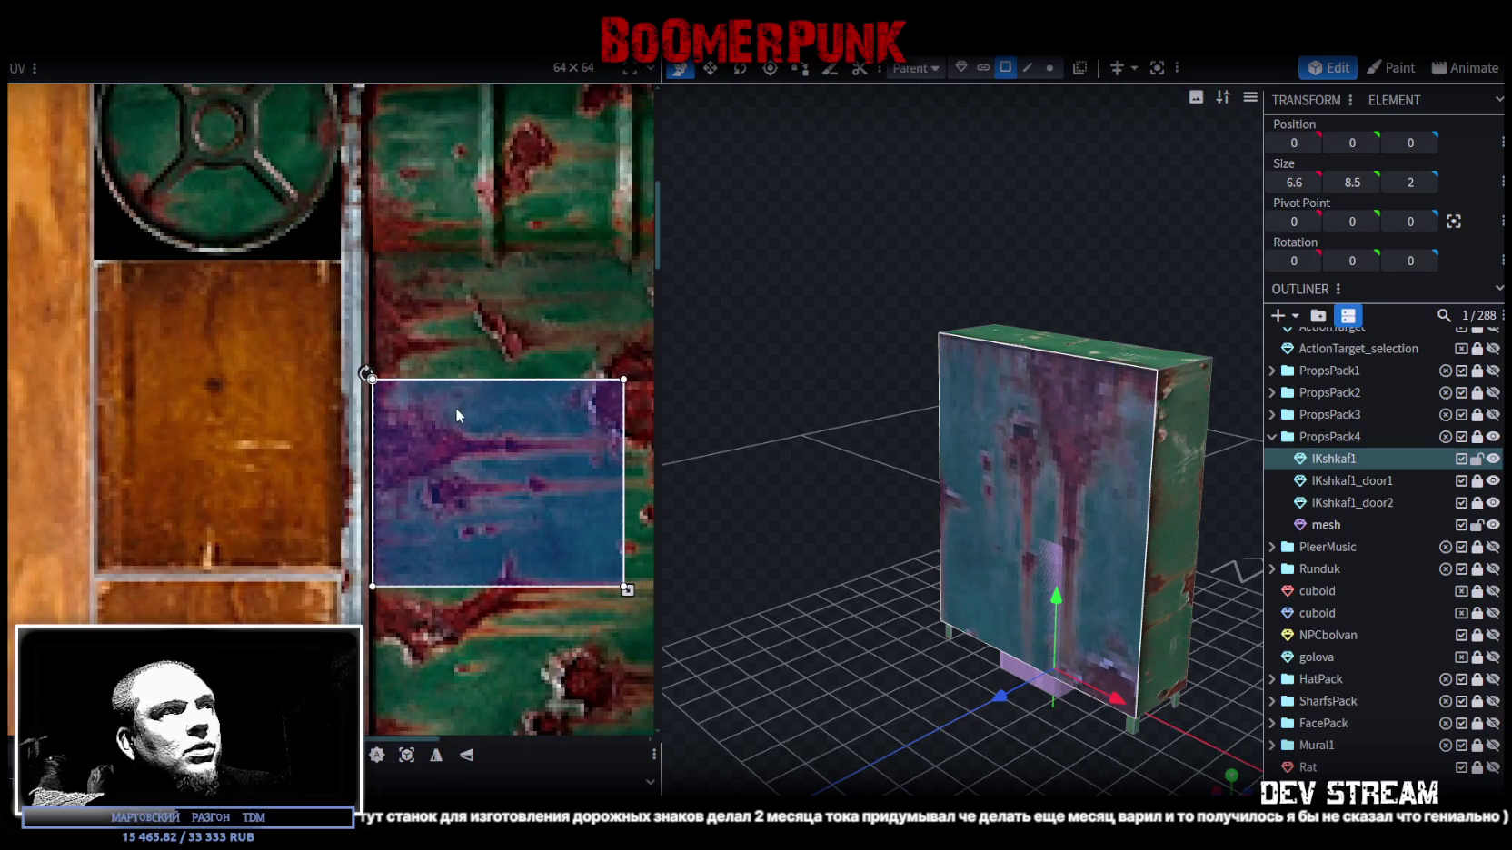
pyautogui.scroll(-4, 453, 410)
pyautogui.moveTo(480, 400); pyautogui.dragTo(518, 432)
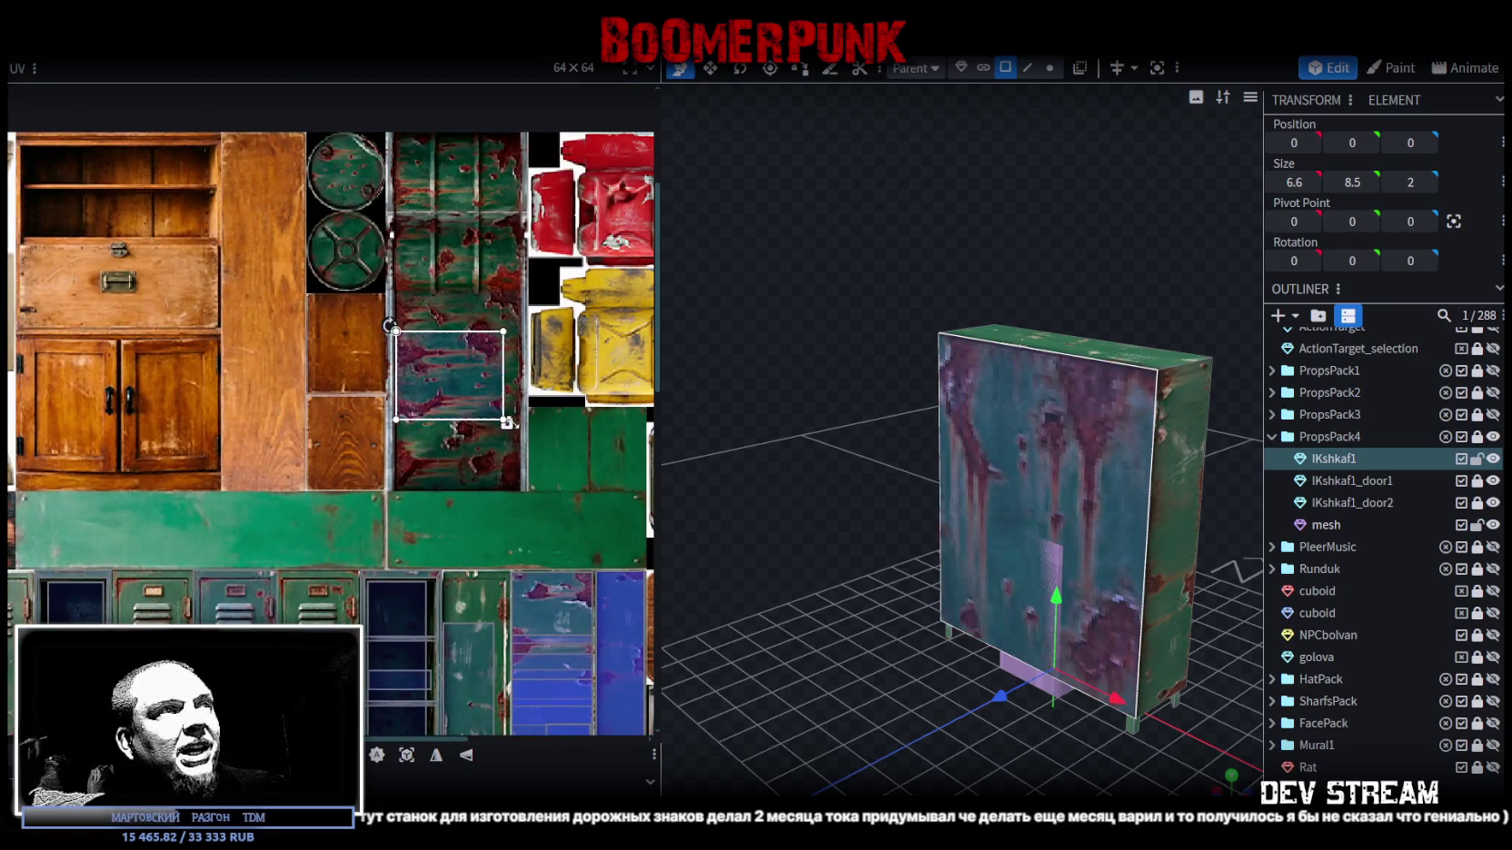
pyautogui.scroll(2, 520, 432)
pyautogui.scroll(2, 495, 463)
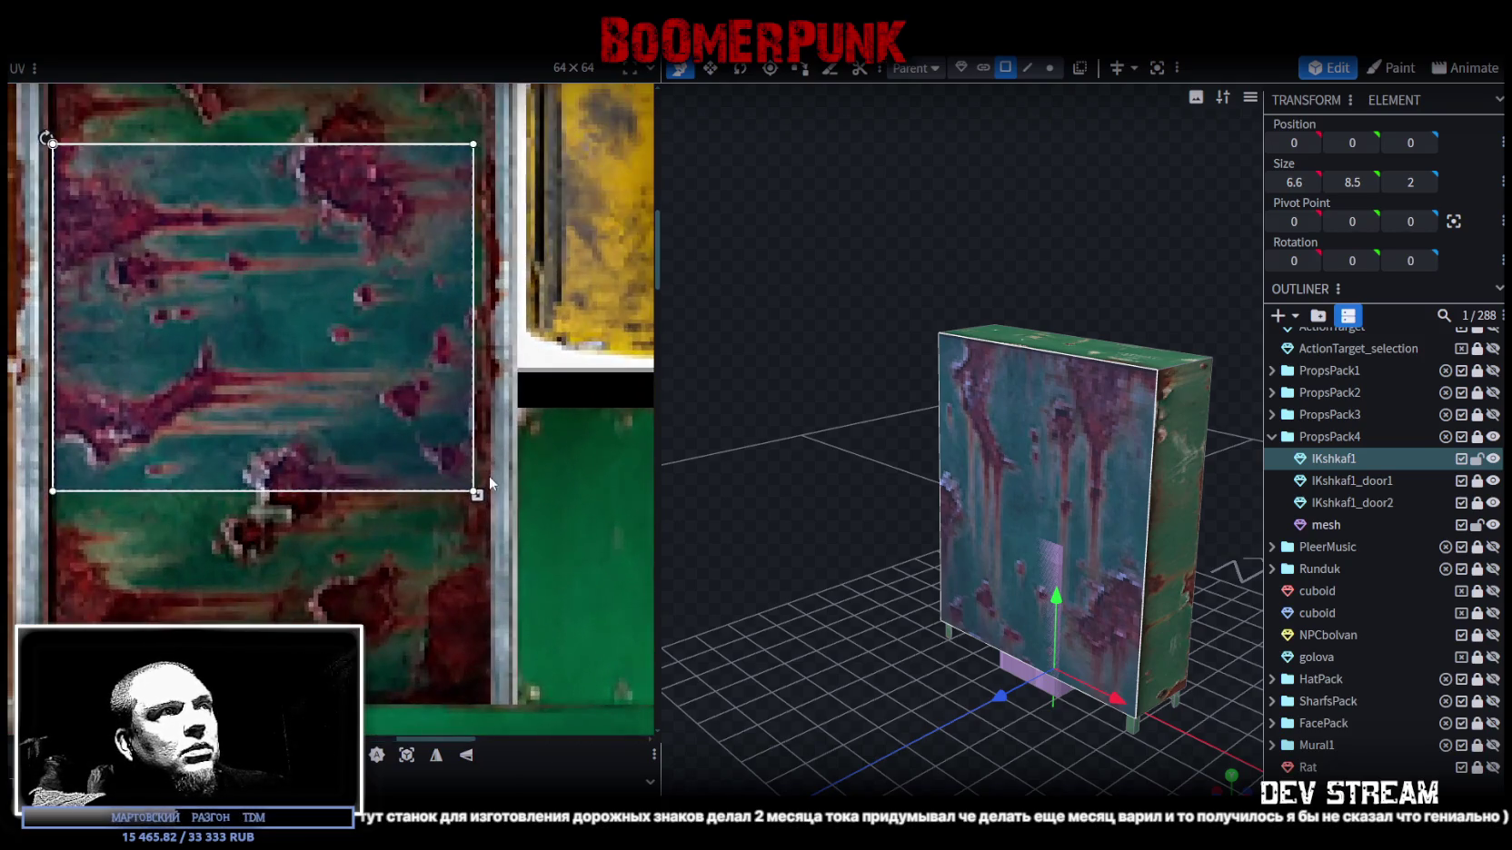
pyautogui.moveTo(477, 495); pyautogui.dragTo(496, 509)
pyautogui.moveTo(1117, 563)
pyautogui.mouseDown()
pyautogui.moveTo(1158, 464)
pyautogui.moveTo(985, 529)
pyautogui.moveTo(858, 505)
pyautogui.moveTo(1186, 531)
pyautogui.moveTo(1145, 501)
pyautogui.moveTo(1209, 545)
pyautogui.mouseUp()
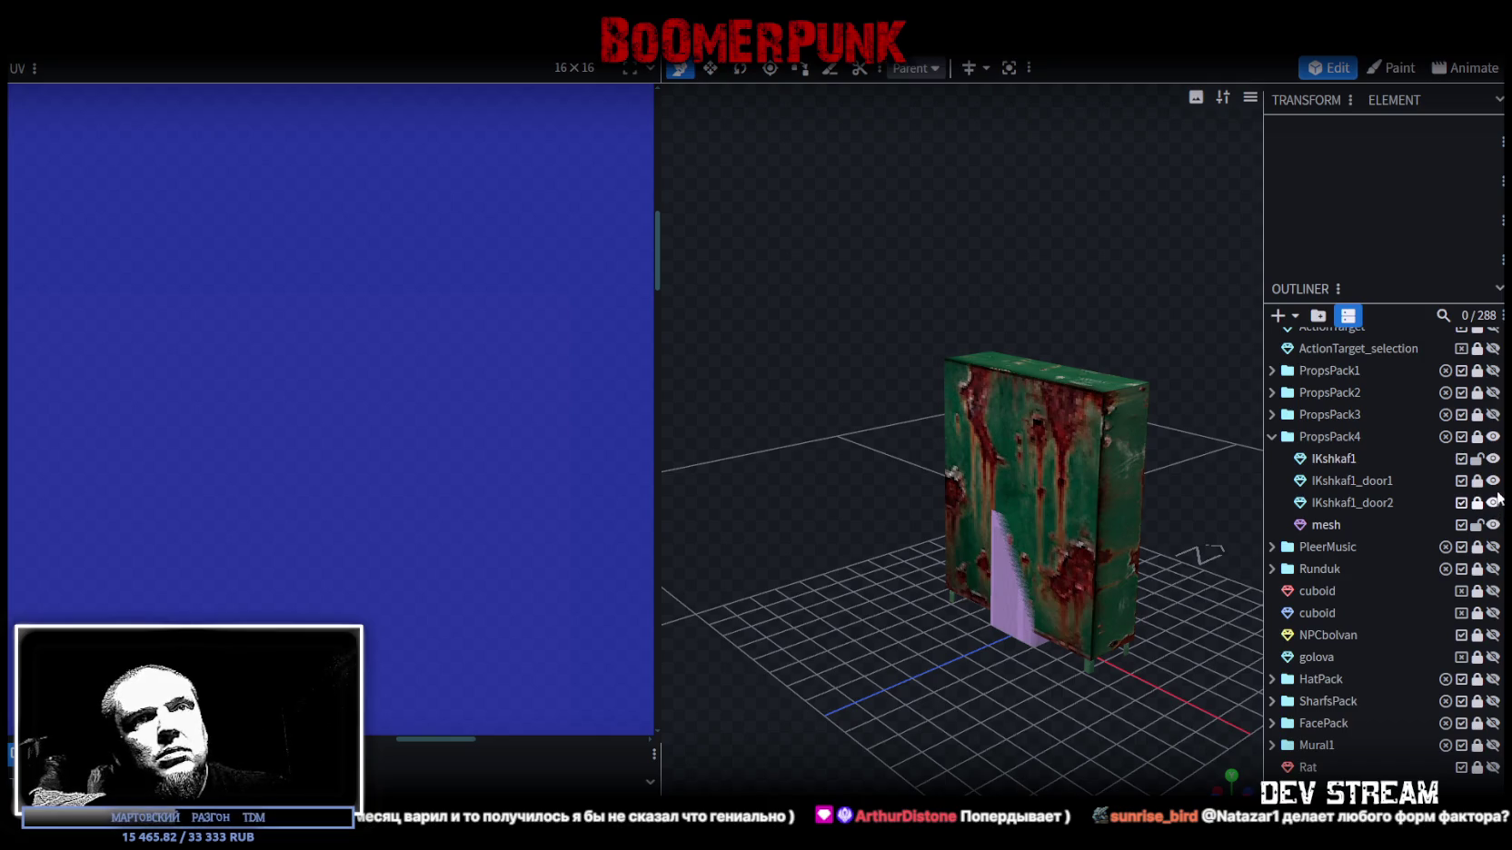
# - Hide IKshkaf1 and both locker doors, then select the small mesh block
pyautogui.click(1493, 459)
pyautogui.click(1493, 481)
pyautogui.click(1493, 503)
pyautogui.moveTo(1131, 576); pyautogui.dragTo(963, 601)
pyautogui.click(963, 602)
# - Resize the mesh block to 3 × 4 × 3
pyautogui.scroll(2, 1090, 527)
pyautogui.moveTo(1075, 568); pyautogui.dragTo(916, 80)
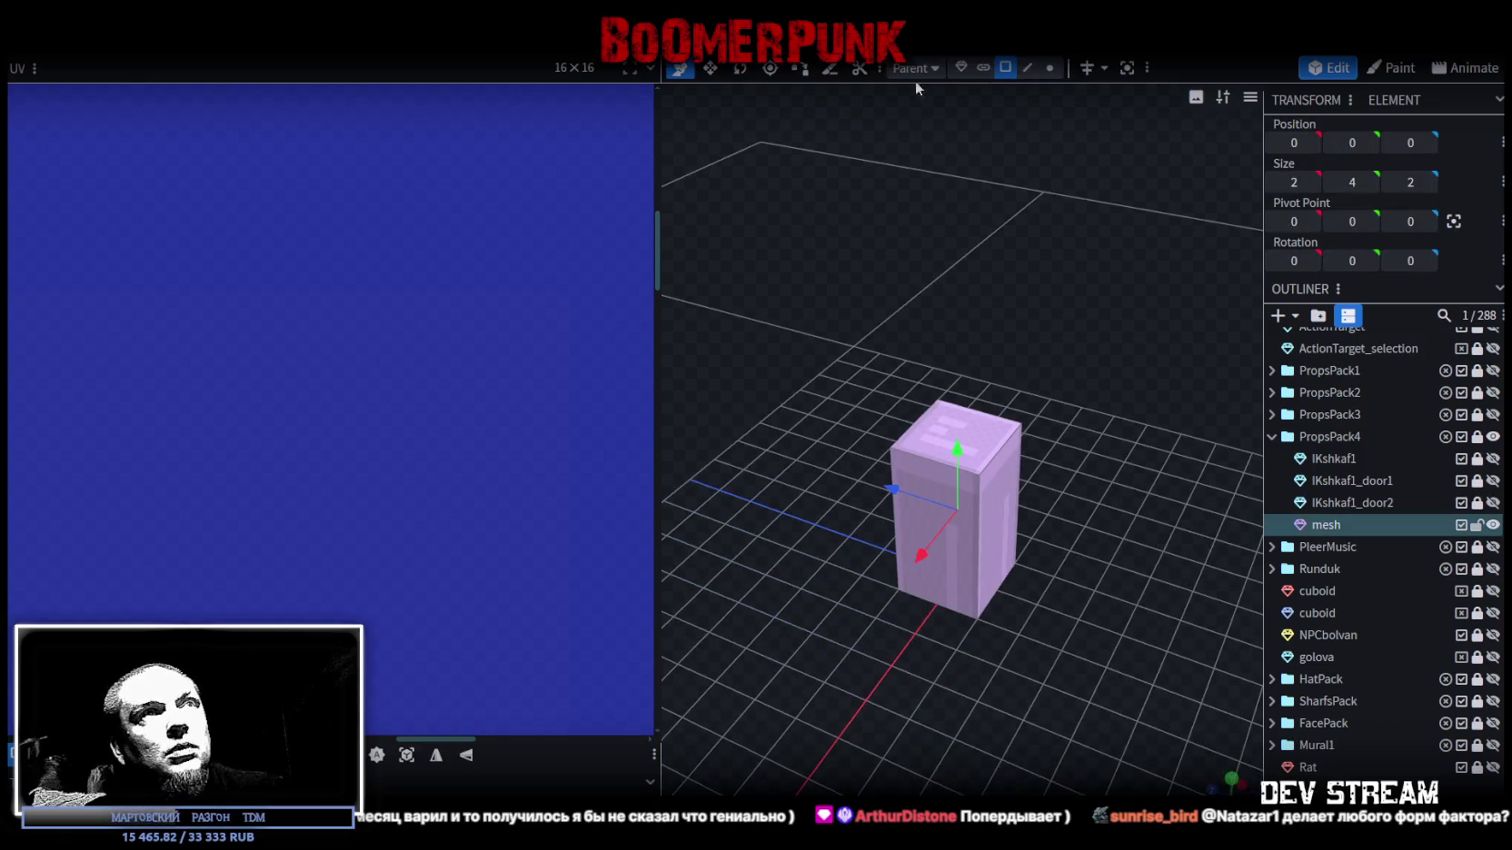
pyautogui.click(959, 622)
pyautogui.moveTo(987, 571); pyautogui.dragTo(1052, 632)
pyautogui.press('v')
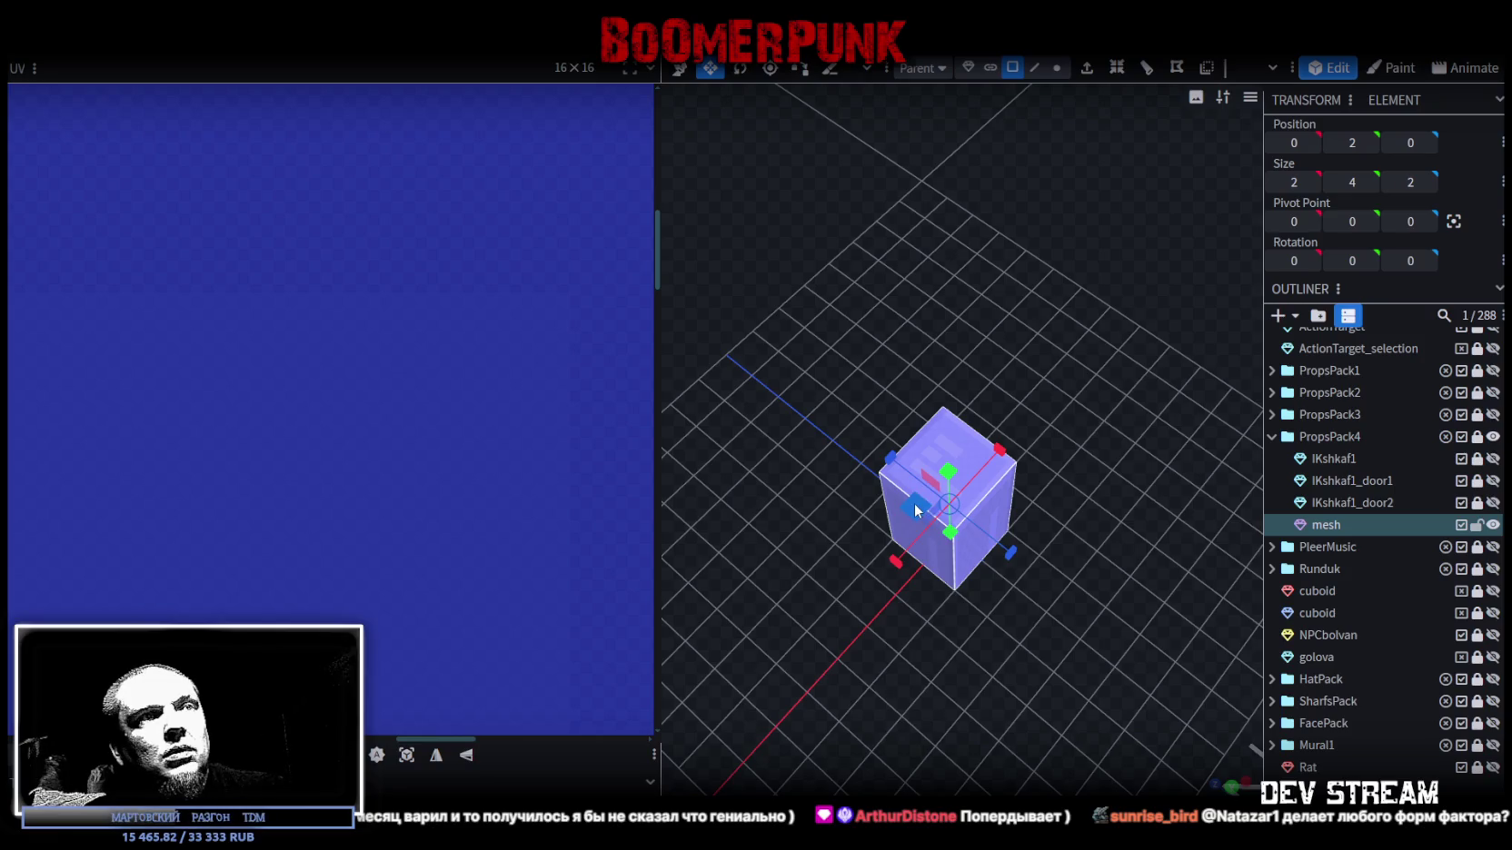
pyautogui.moveTo(915, 510); pyautogui.dragTo(892, 510)
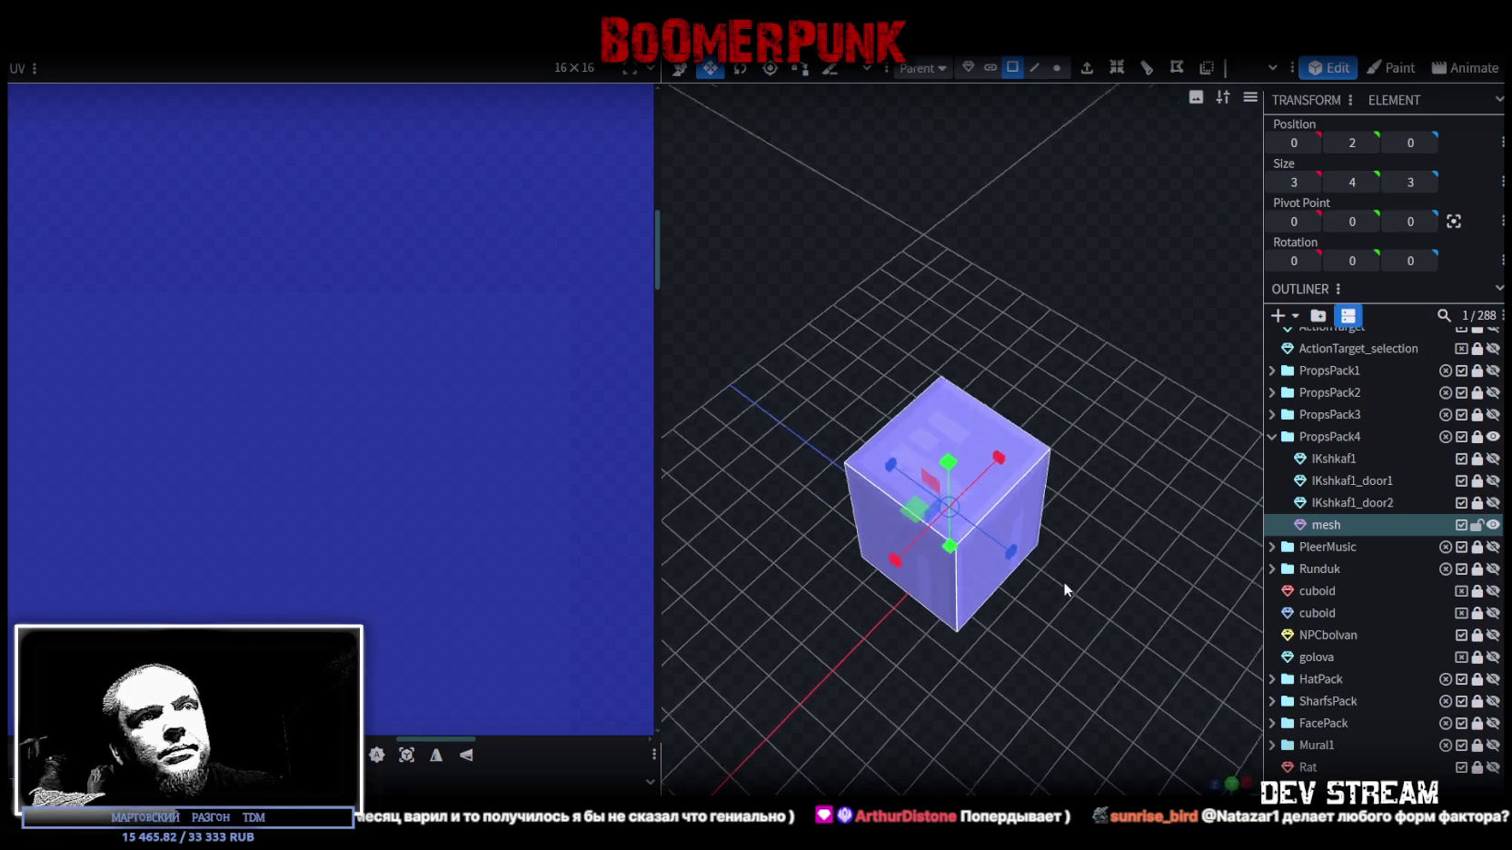
pyautogui.moveTo(1064, 582); pyautogui.dragTo(1043, 588)
pyautogui.click(984, 445)
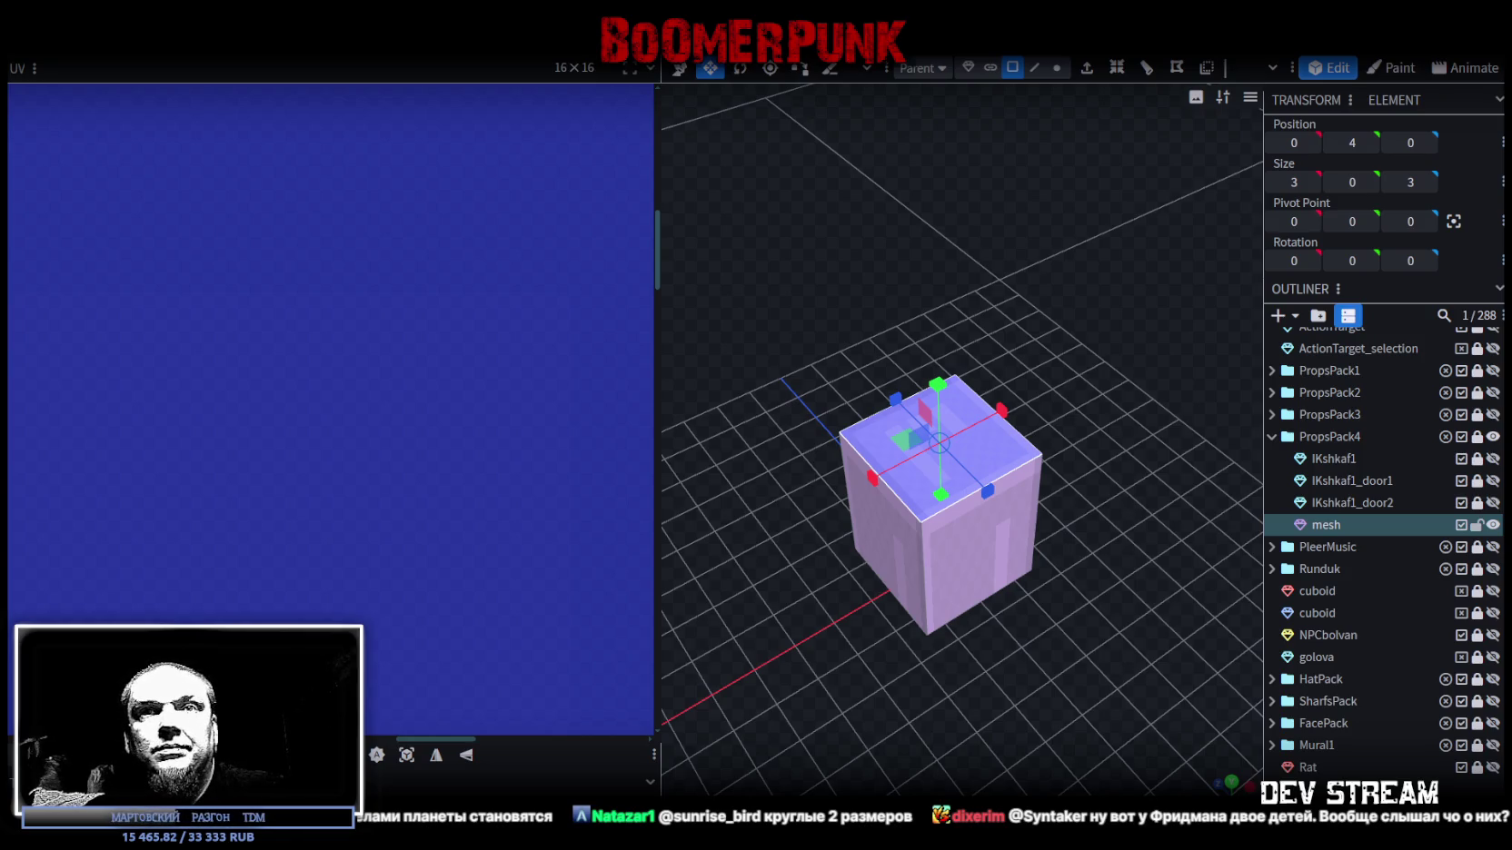
# - Bevel the cube's vertical corners to turn it into an octagonal prism
pyautogui.click(1036, 73)
pyautogui.click(975, 510)
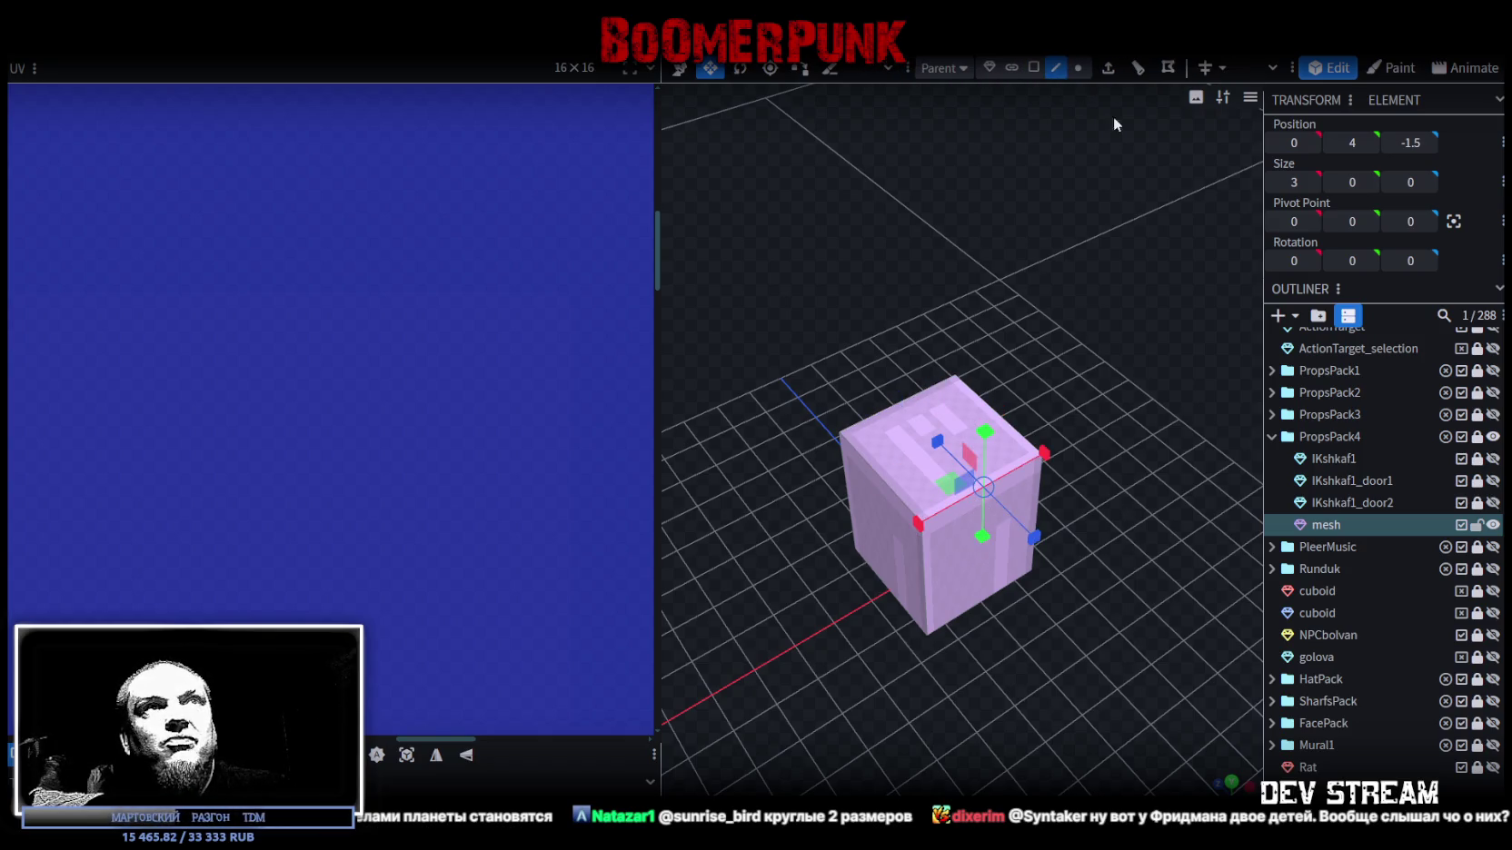
pyautogui.click(1126, 67)
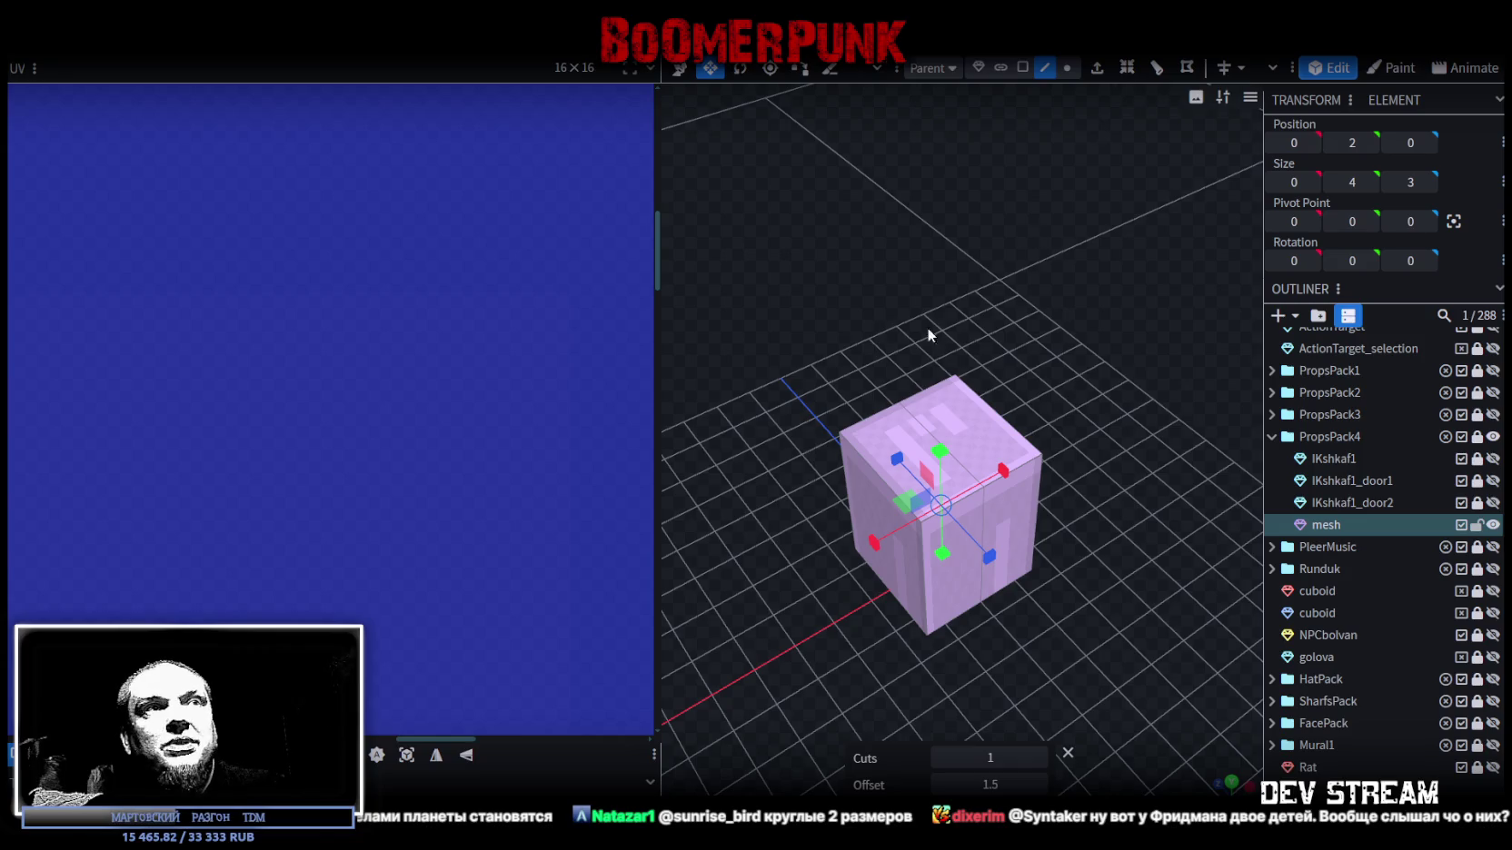
pyautogui.click(926, 429)
pyautogui.moveTo(1090, 486); pyautogui.dragTo(1045, 400)
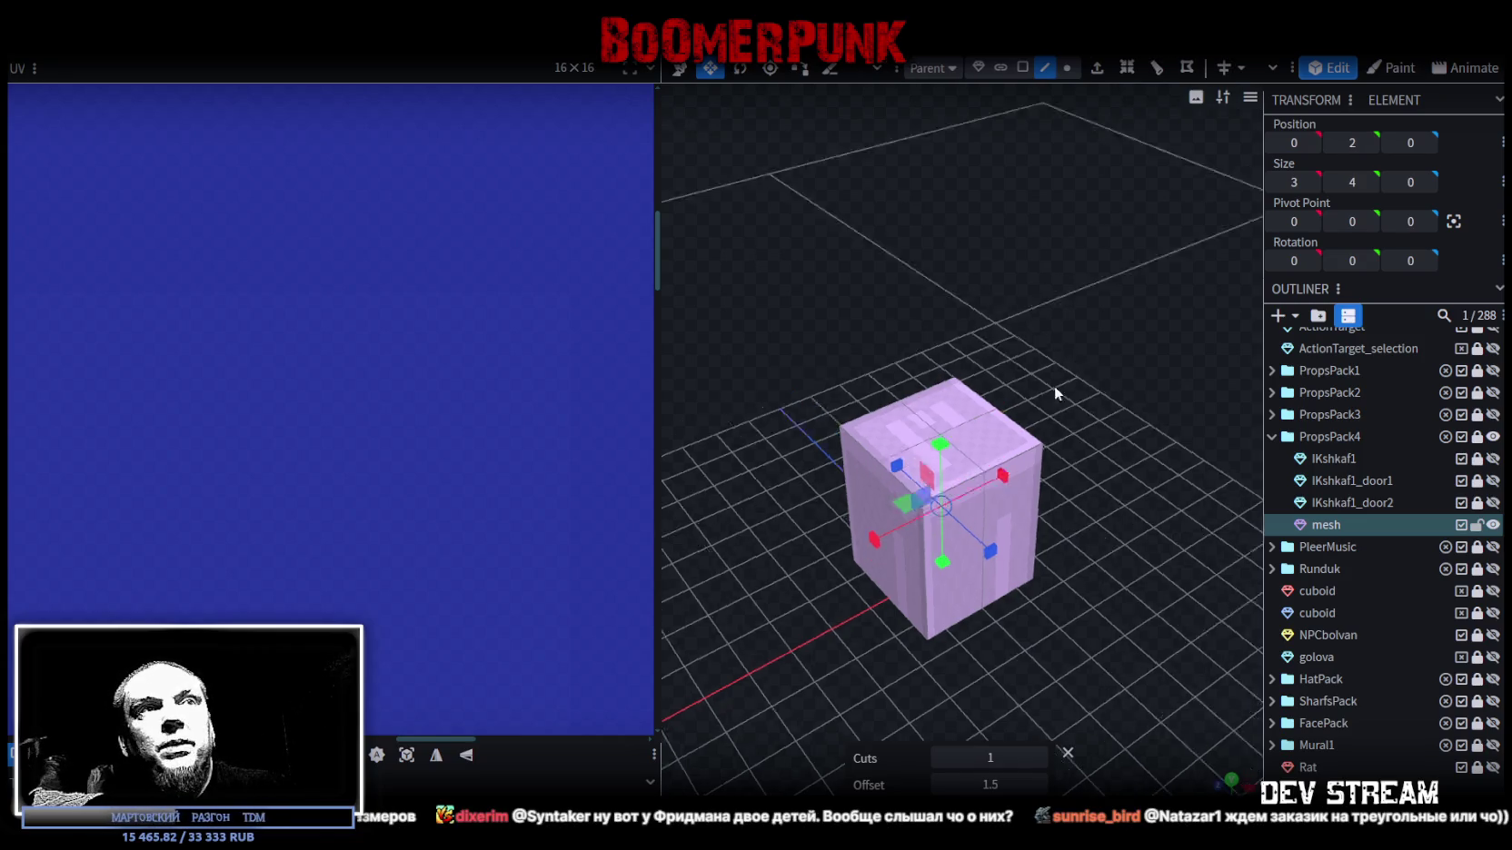
pyautogui.click(1023, 458)
pyautogui.click(881, 512)
pyautogui.moveTo(881, 511)
pyautogui.mouseDown()
pyautogui.moveTo(903, 384)
pyautogui.moveTo(1049, 470)
pyautogui.mouseUp()
pyautogui.doubleClick(1023, 463)
pyautogui.moveTo(1125, 396)
pyautogui.mouseDown()
pyautogui.moveTo(811, 373)
pyautogui.moveTo(1110, 519)
pyautogui.moveTo(1013, 626)
pyautogui.mouseUp()
pyautogui.click(1088, 518)
pyautogui.moveTo(982, 536)
pyautogui.mouseDown()
pyautogui.moveTo(1015, 395)
pyautogui.moveTo(937, 141)
pyautogui.mouseUp()
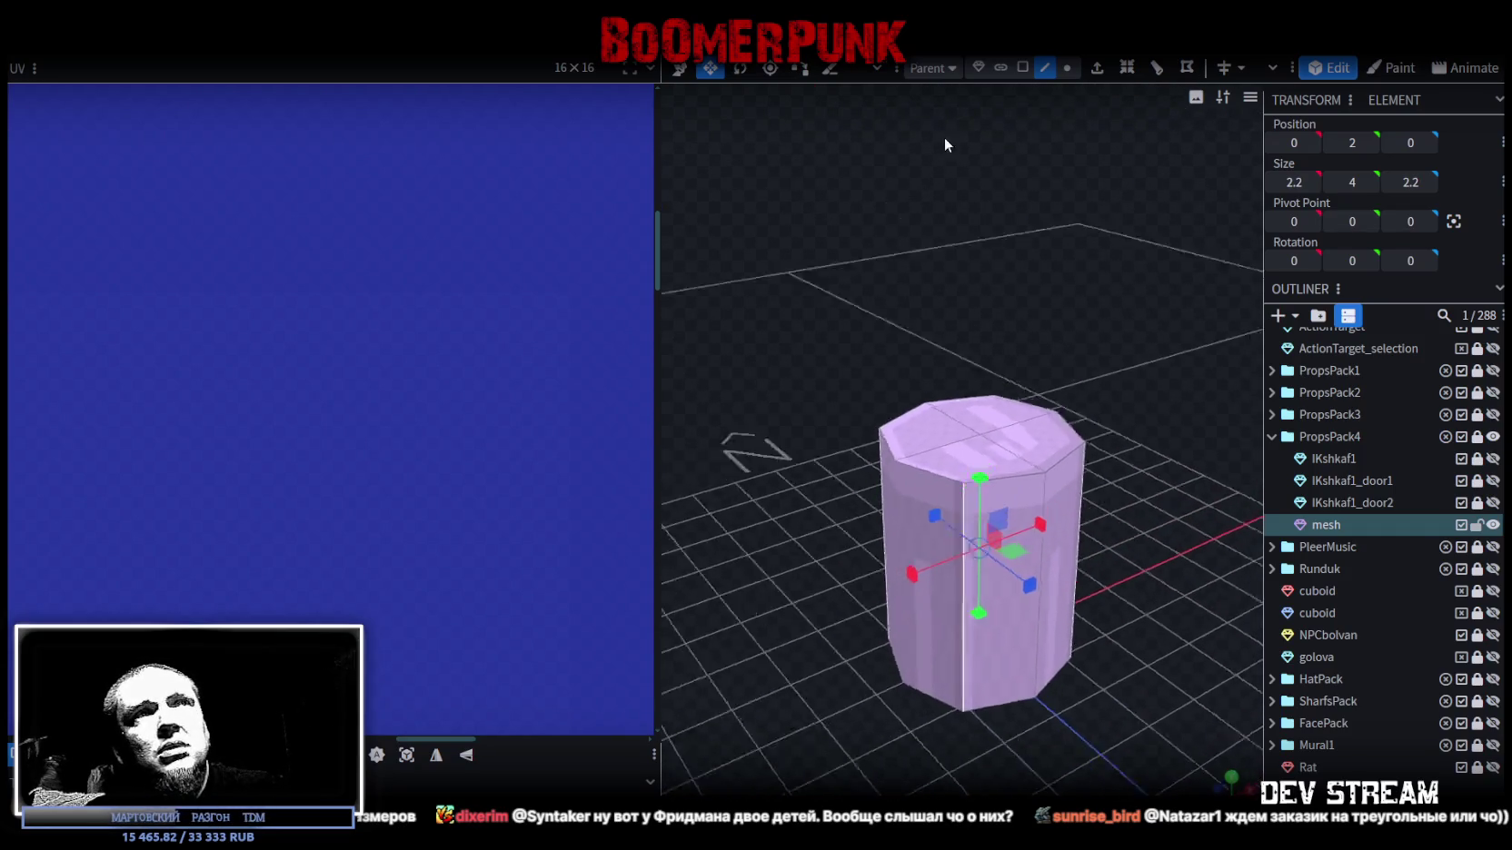
pyautogui.moveTo(1054, 288)
pyautogui.mouseDown()
pyautogui.moveTo(1078, 308)
pyautogui.moveTo(1066, 296)
pyautogui.mouseUp()
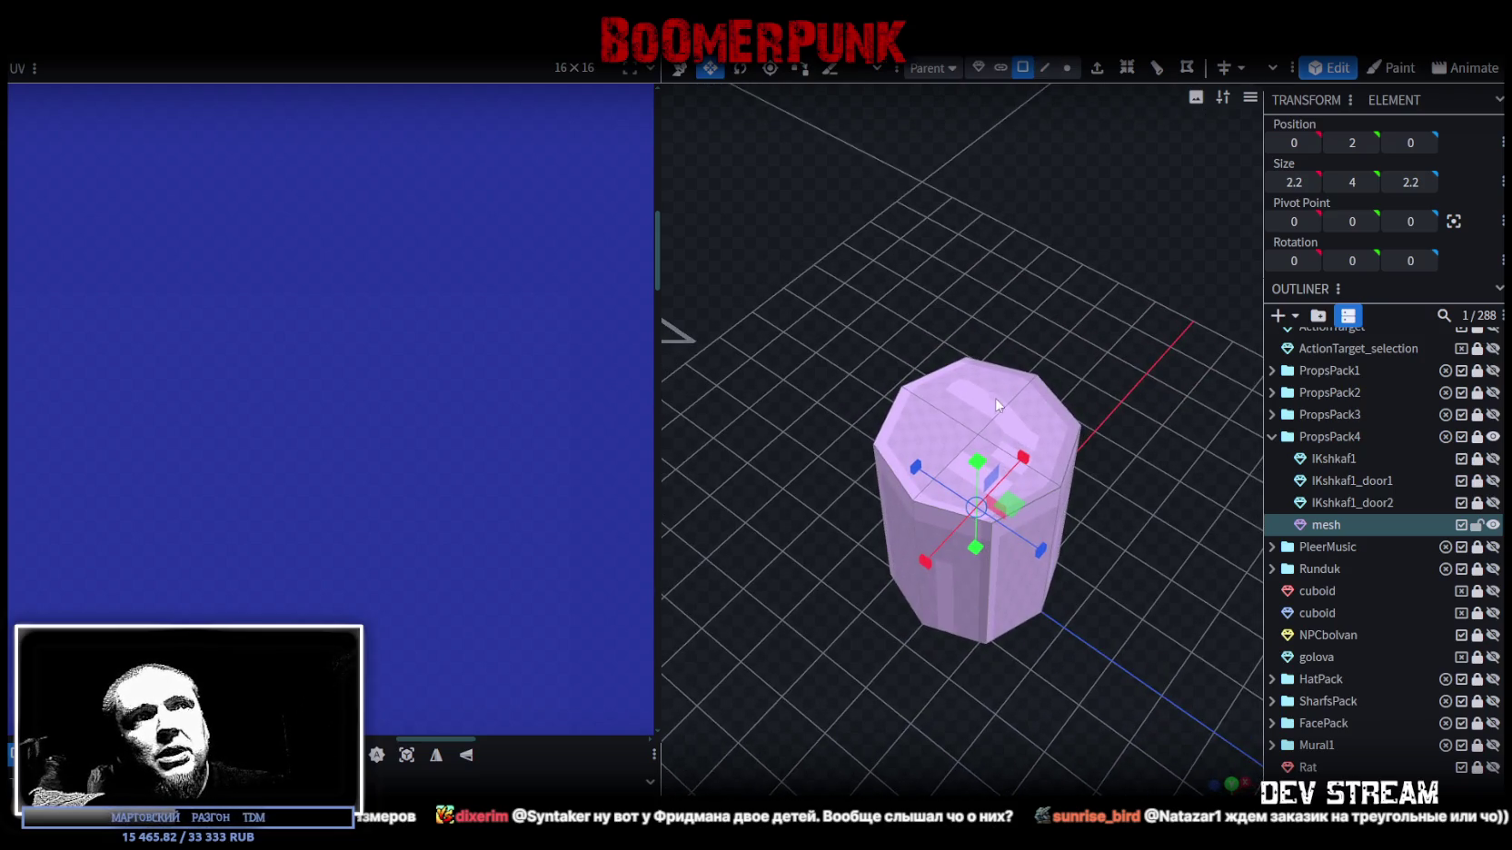
# - Select the top cap's centre and rim vertices in vertex mode
pyautogui.click(1011, 69)
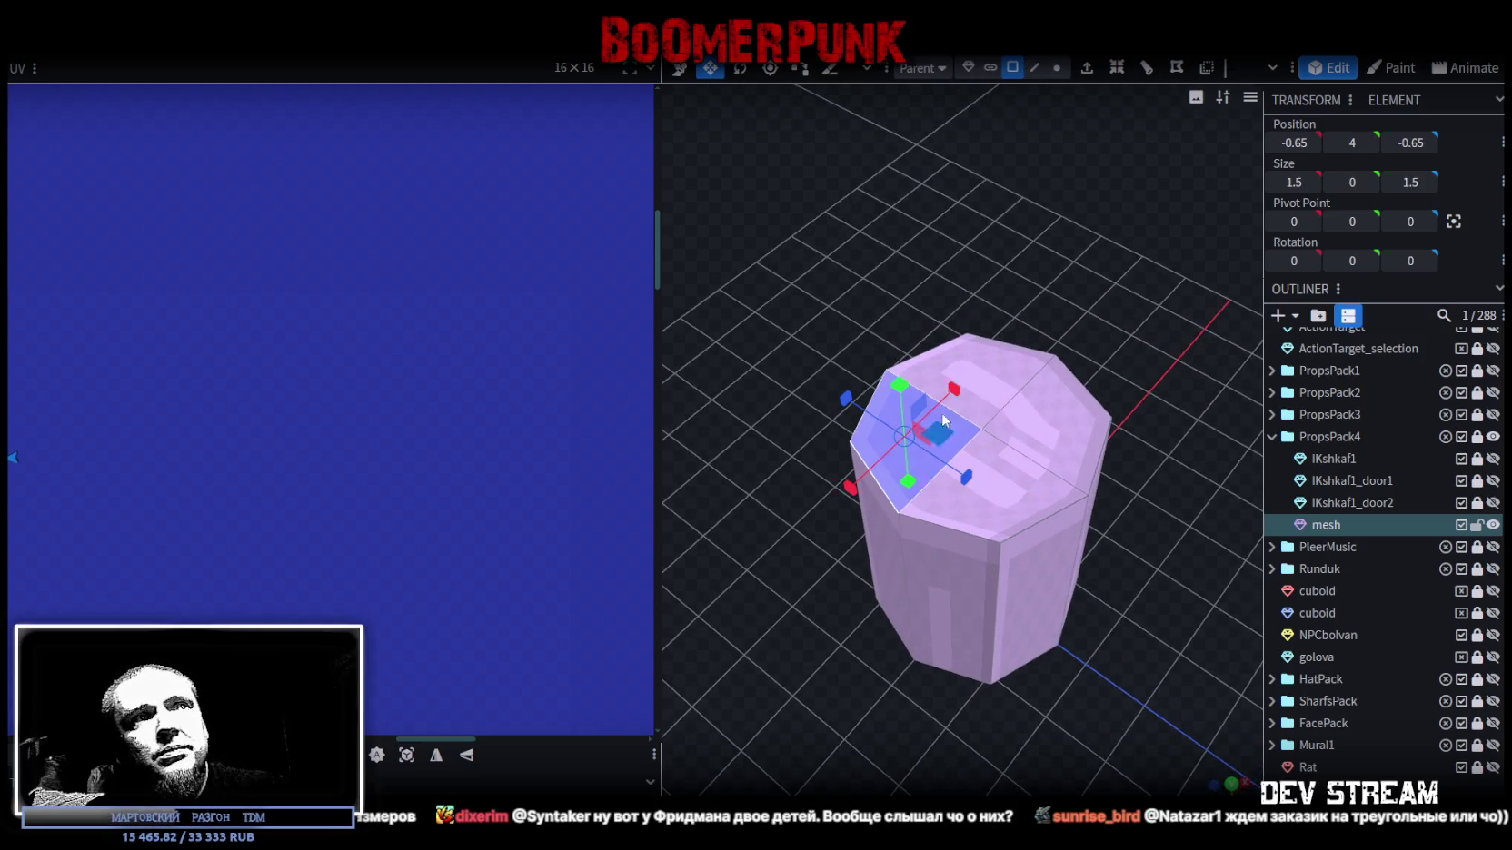
pyautogui.click(1057, 68)
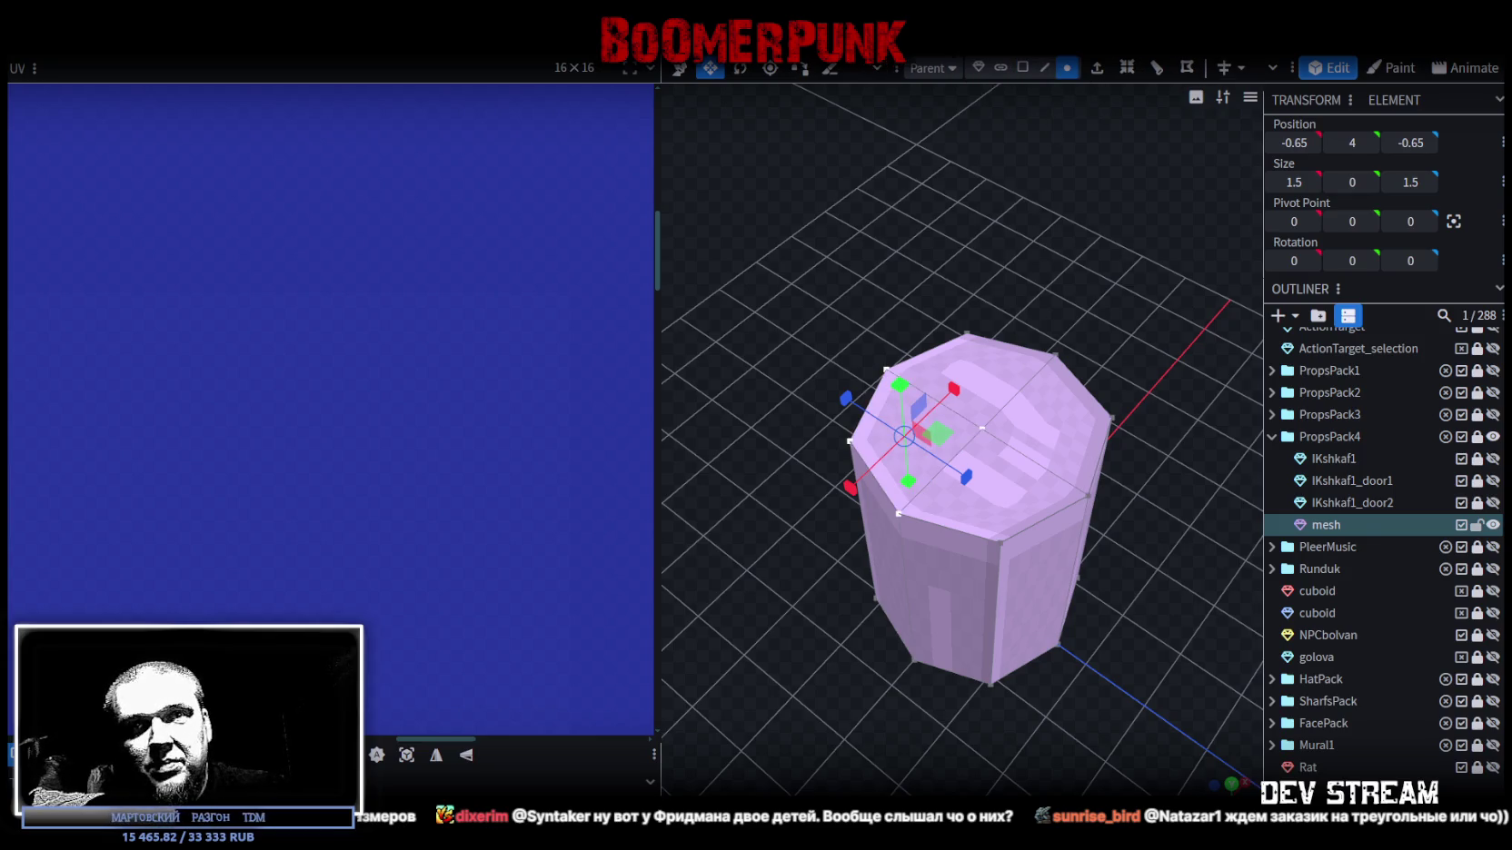
pyautogui.click(983, 428)
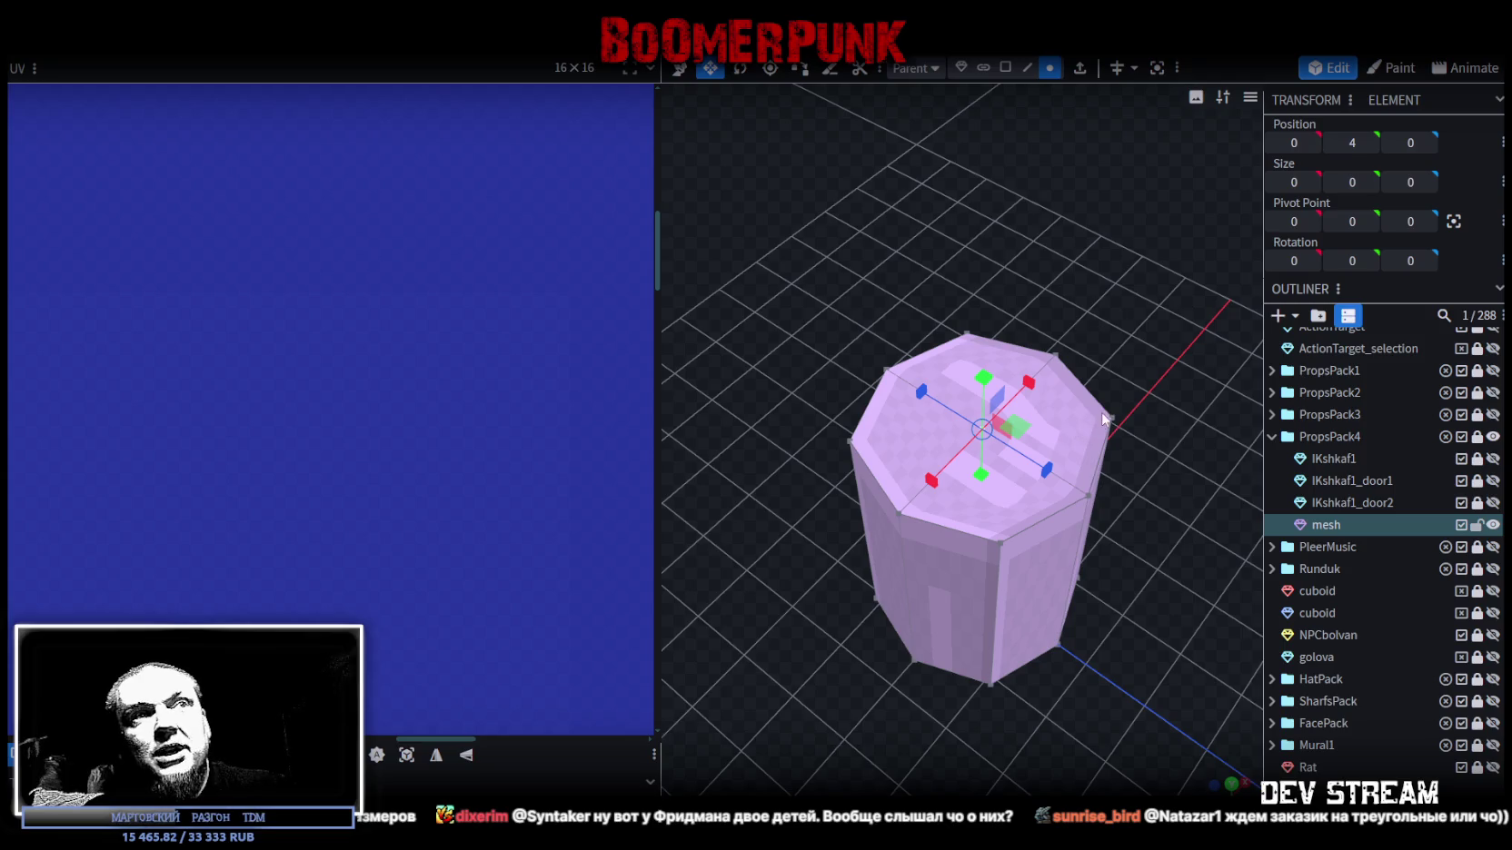
pyautogui.keyDown('shift'); pyautogui.click(1112, 421); pyautogui.keyUp('shift')
pyautogui.click(972, 336)
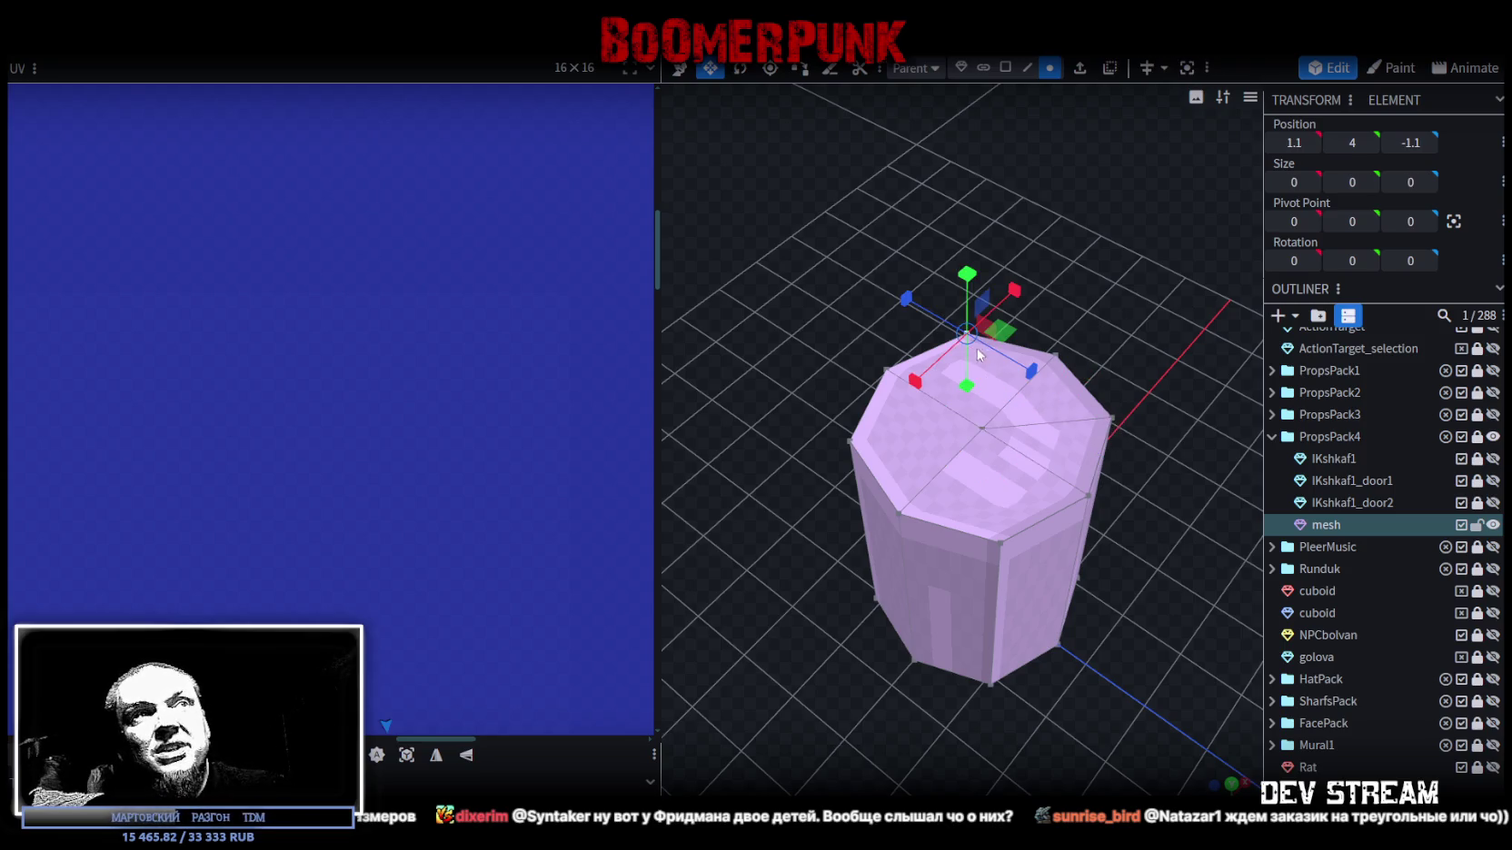
pyautogui.keyDown('shift'); pyautogui.click(981, 427); pyautogui.keyUp('shift')
pyautogui.click(1001, 537)
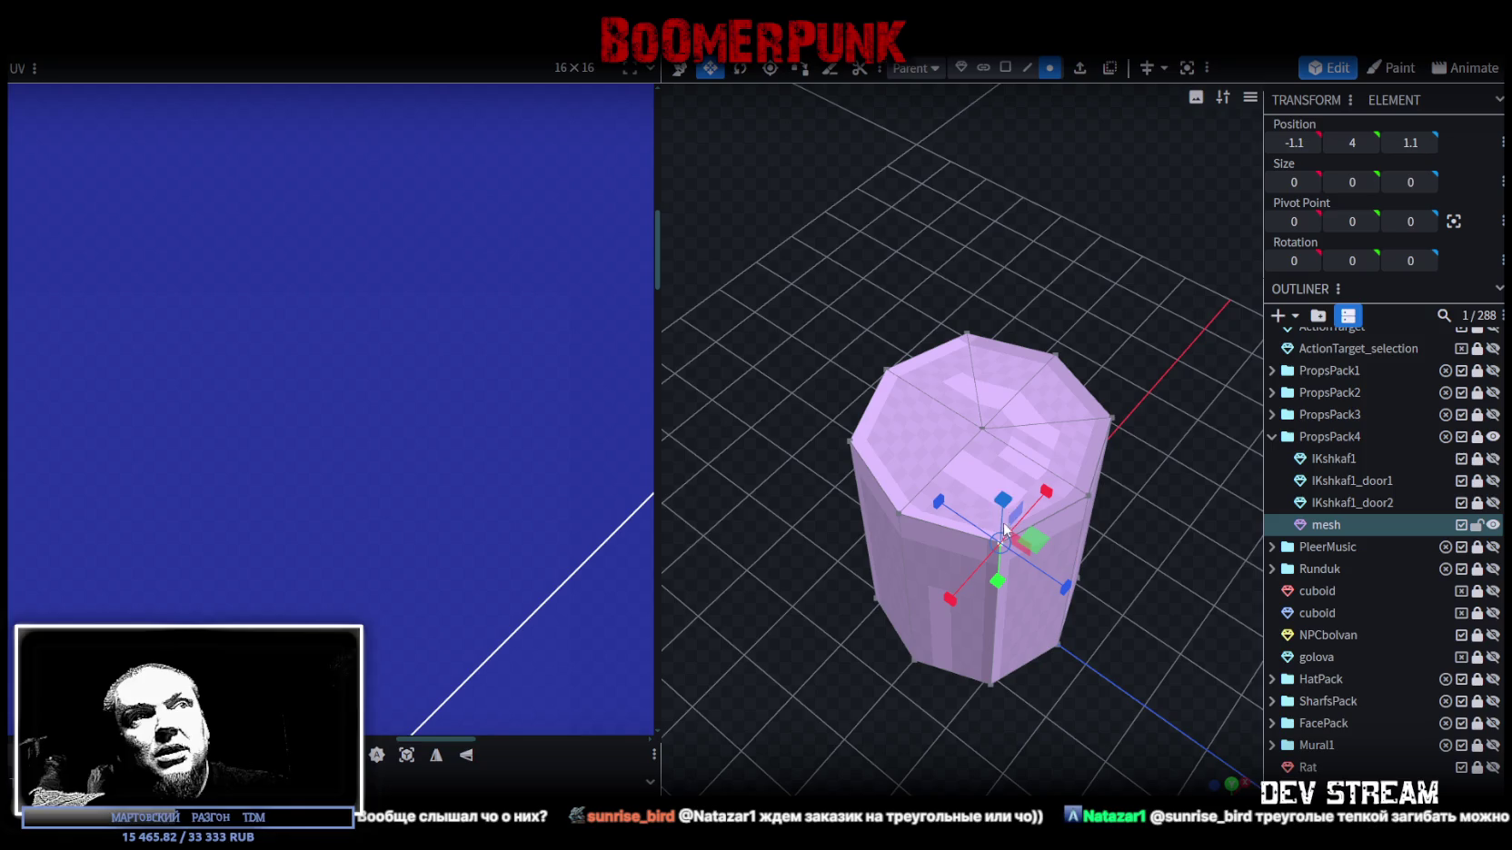
pyautogui.keyDown('shift'); pyautogui.click(983, 434); pyautogui.keyUp('shift')
pyautogui.moveTo(991, 472); pyautogui.dragTo(954, 298)
# - Select all top and bottom cap triangles and delete them
pyautogui.click(1005, 69)
pyautogui.click(912, 450)
pyautogui.keyDown('shift'); pyautogui.click(972, 368); pyautogui.keyUp('shift')
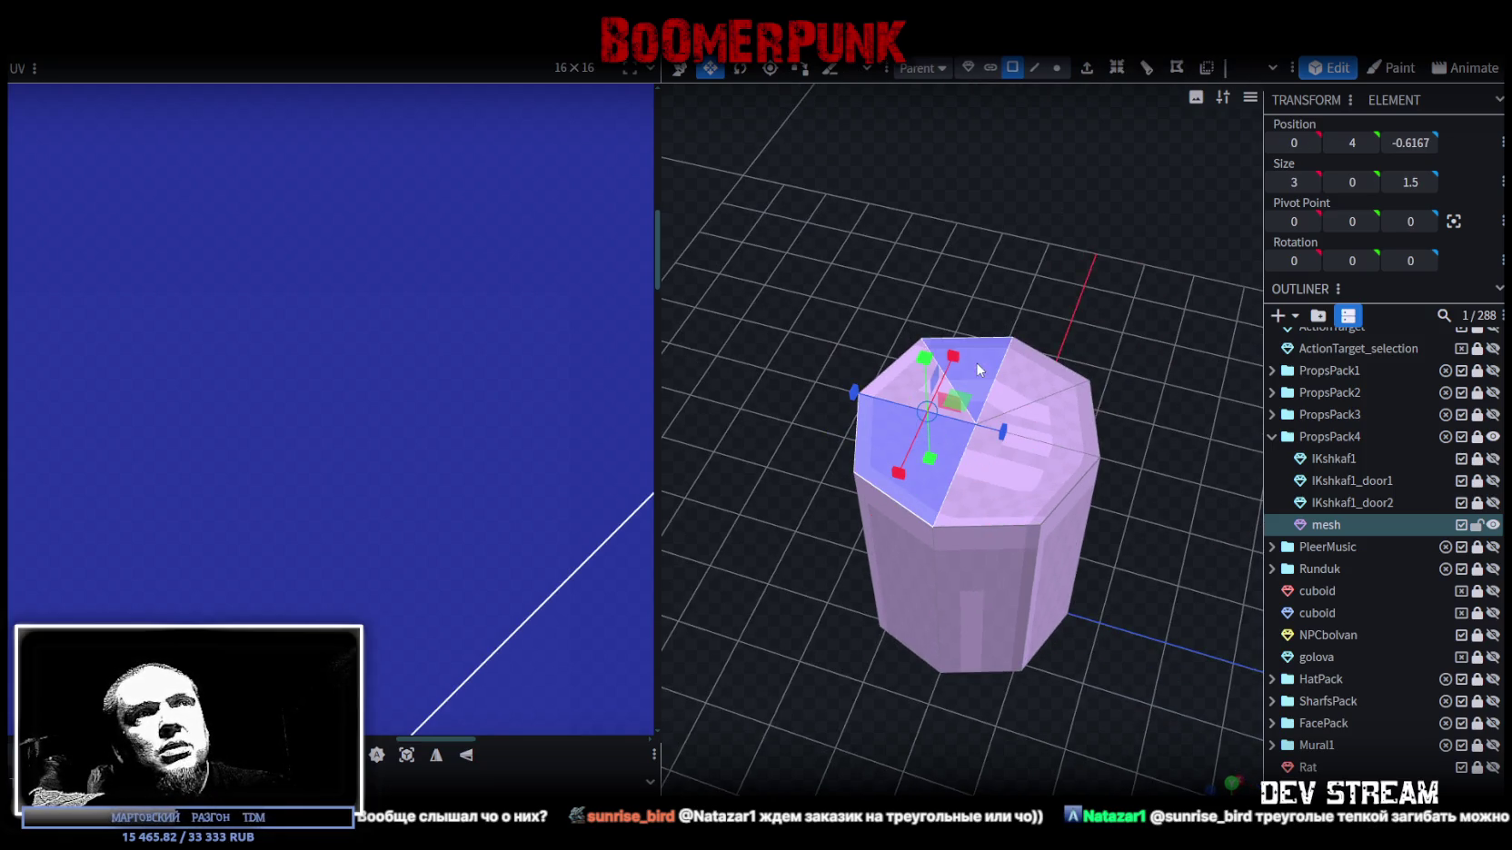
pyautogui.keyDown('shift'); pyautogui.click(1045, 392); pyautogui.keyUp('shift')
pyautogui.keyDown('shift'); pyautogui.click(1079, 437); pyautogui.keyUp('shift')
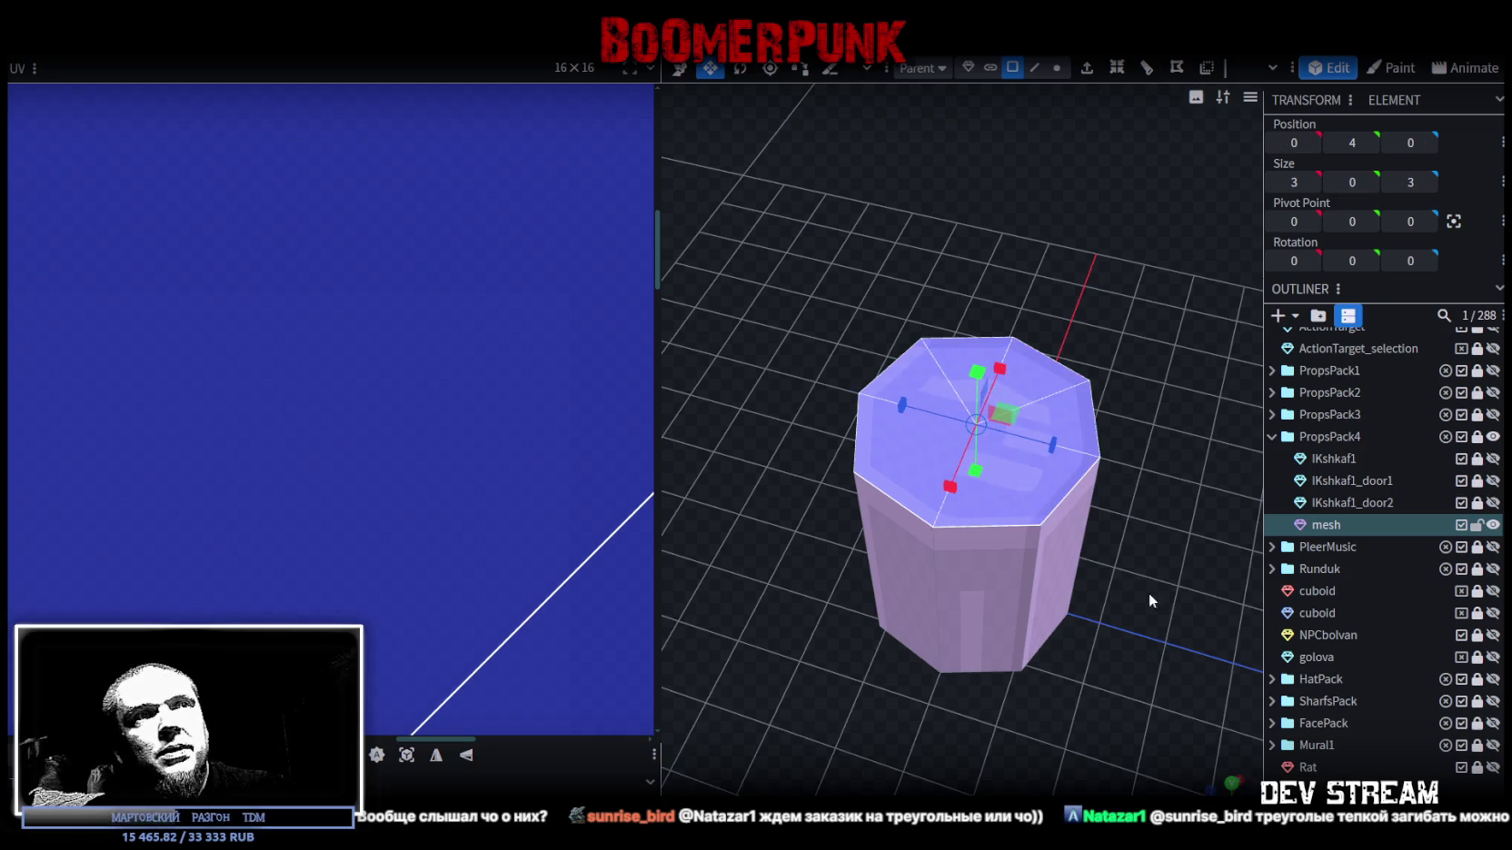
pyautogui.moveTo(1149, 593); pyautogui.dragTo(1136, 298)
pyautogui.keyDown('shift'); pyautogui.click(1087, 593); pyautogui.keyUp('shift')
pyautogui.keyDown('shift'); pyautogui.click(960, 731); pyautogui.keyUp('shift')
pyautogui.keyDown('shift'); pyautogui.click(1081, 672); pyautogui.keyUp('shift')
pyautogui.moveTo(1228, 455)
pyautogui.mouseDown()
pyautogui.moveTo(1111, 428)
pyautogui.moveTo(1047, 454)
pyautogui.moveTo(1050, 274)
pyautogui.mouseUp()
pyautogui.press('Delete')
pyautogui.click(1045, 67)
pyautogui.moveTo(1176, 291)
pyautogui.mouseDown()
pyautogui.moveTo(1167, 310)
pyautogui.moveTo(1047, 310)
pyautogui.moveTo(1186, 323)
pyautogui.moveTo(1067, 535)
pyautogui.moveTo(1149, 364)
pyautogui.moveTo(1088, 372)
pyautogui.mouseUp()
# - Select the five top rim edges and fill the opening with a new face
pyautogui.click(1050, 500)
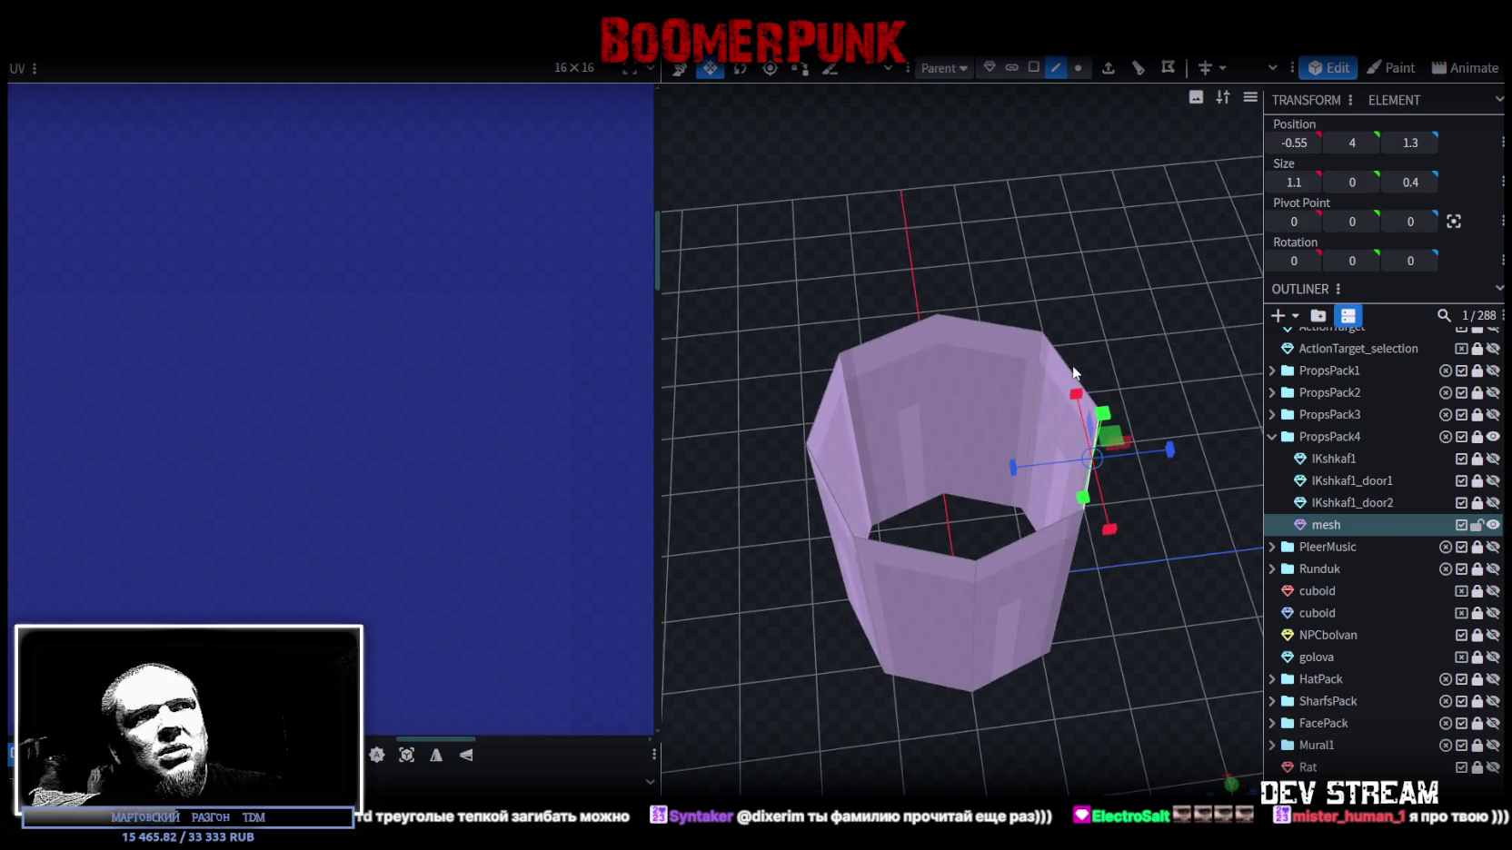
pyautogui.keyDown('shift'); pyautogui.click(1072, 382); pyautogui.keyUp('shift')
pyautogui.click(994, 305)
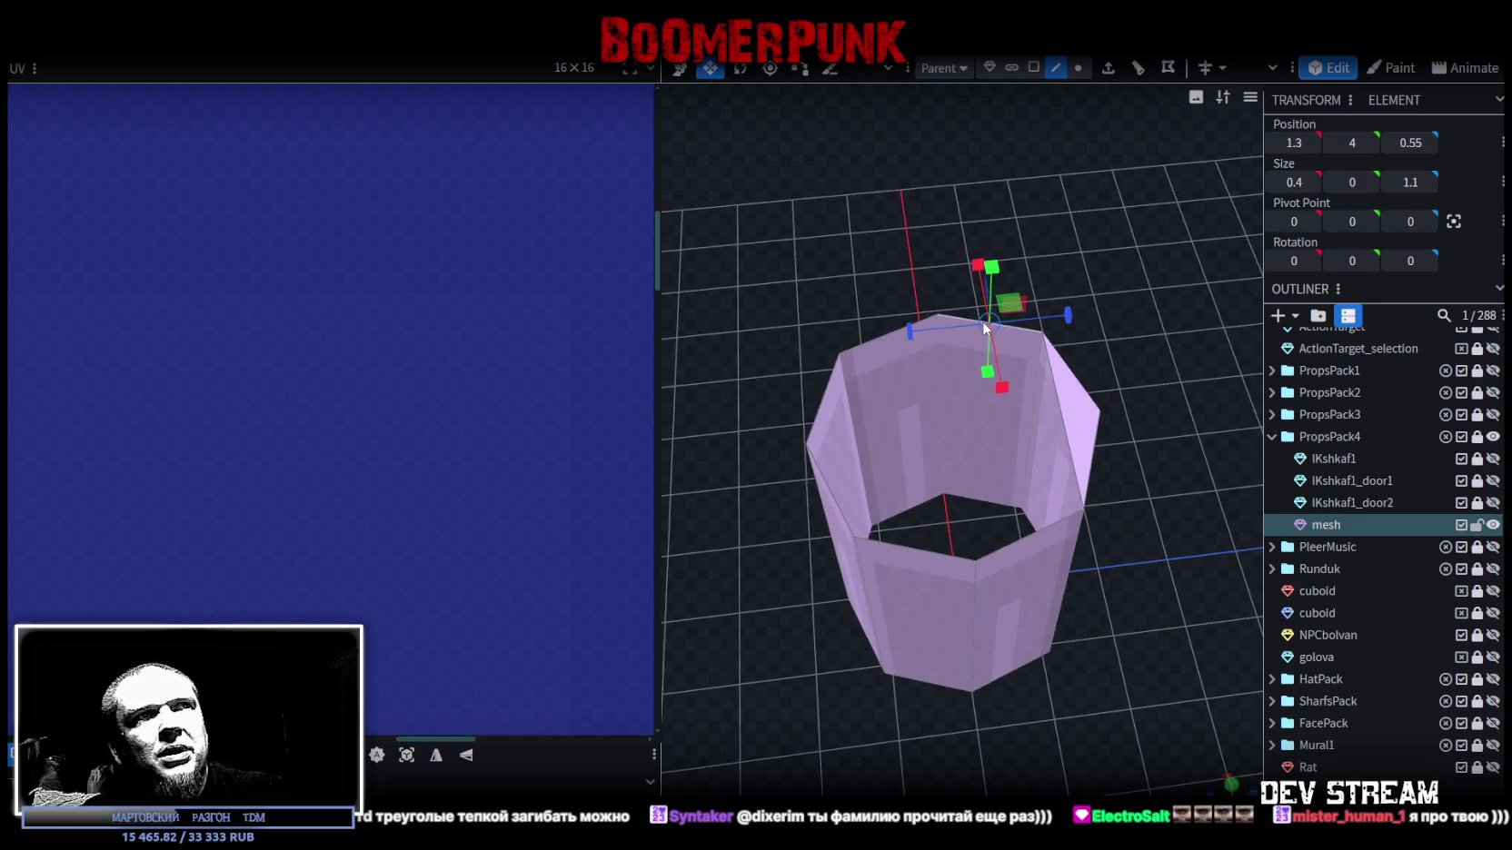
pyautogui.click(1028, 540)
pyautogui.click(889, 335)
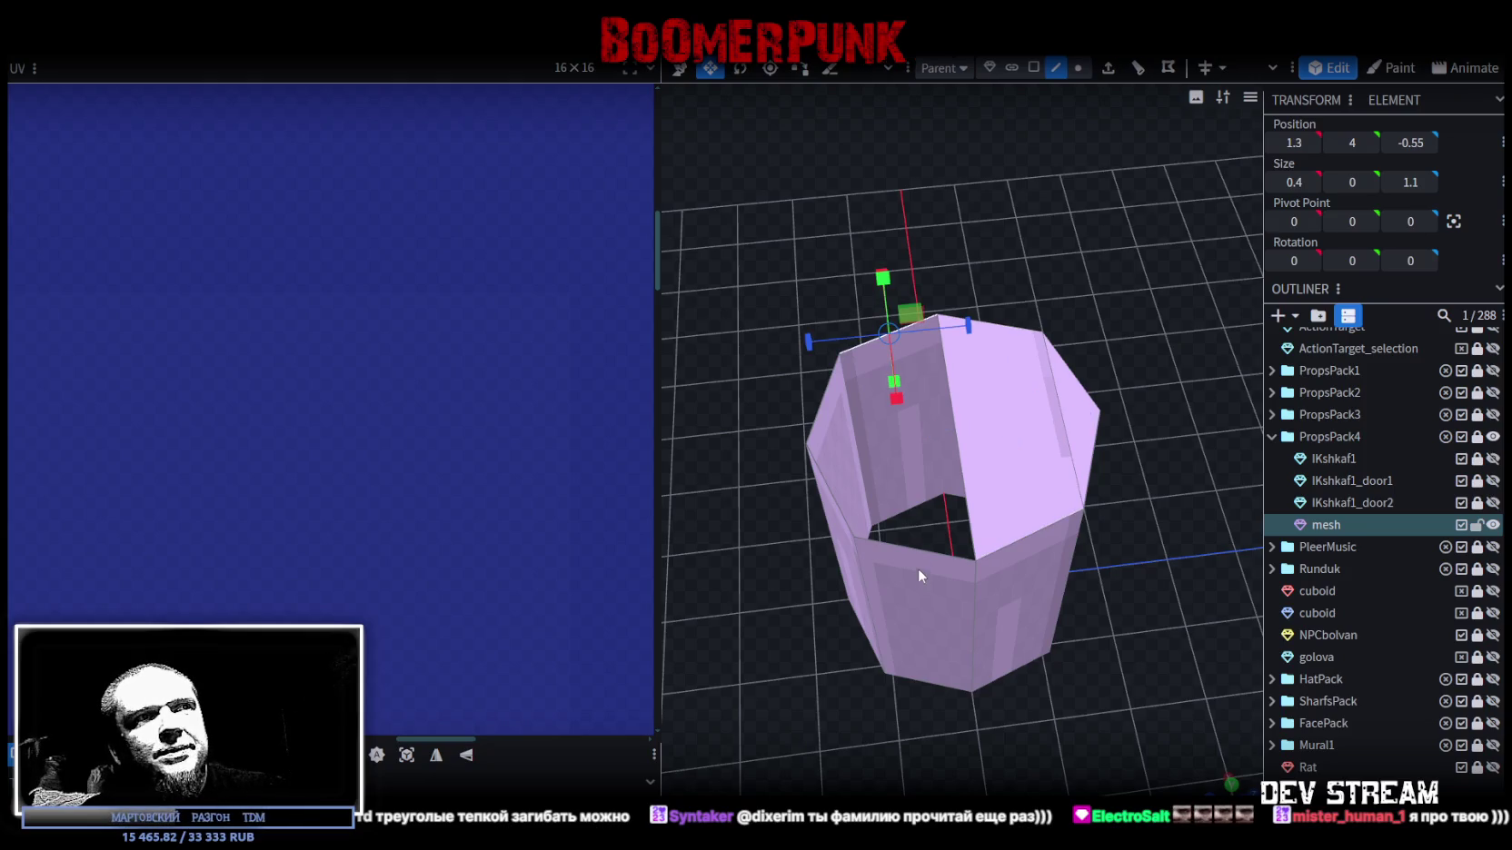
pyautogui.press('f')
# - Select the edges around the bottom rim, then select the whole mesh and open its context menu
pyautogui.click(827, 477)
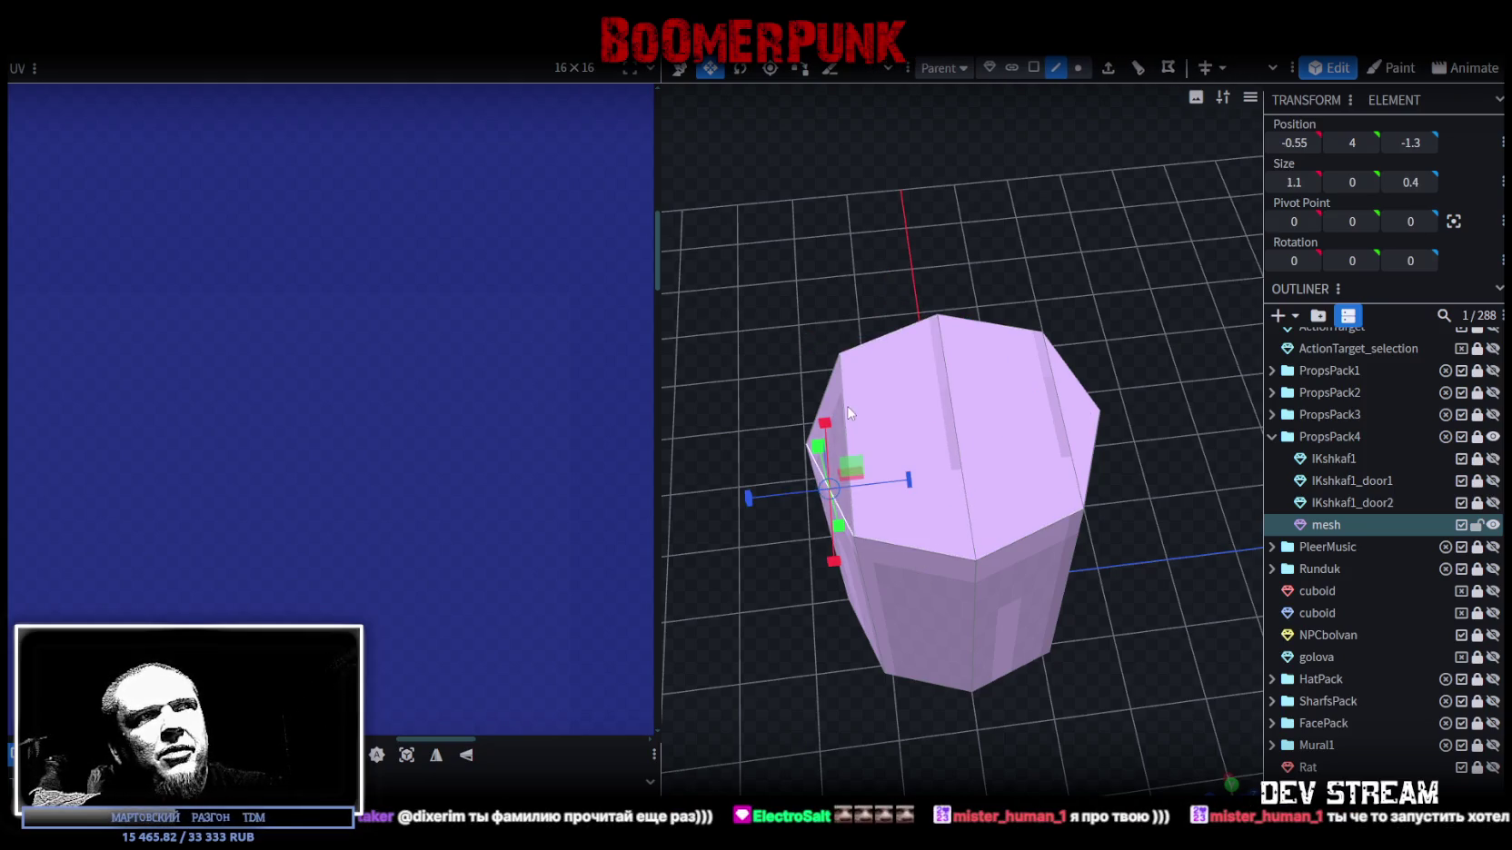
pyautogui.moveTo(1136, 427)
pyautogui.mouseDown()
pyautogui.moveTo(1136, 565)
pyautogui.moveTo(1123, 411)
pyautogui.mouseUp()
pyautogui.click(1090, 591)
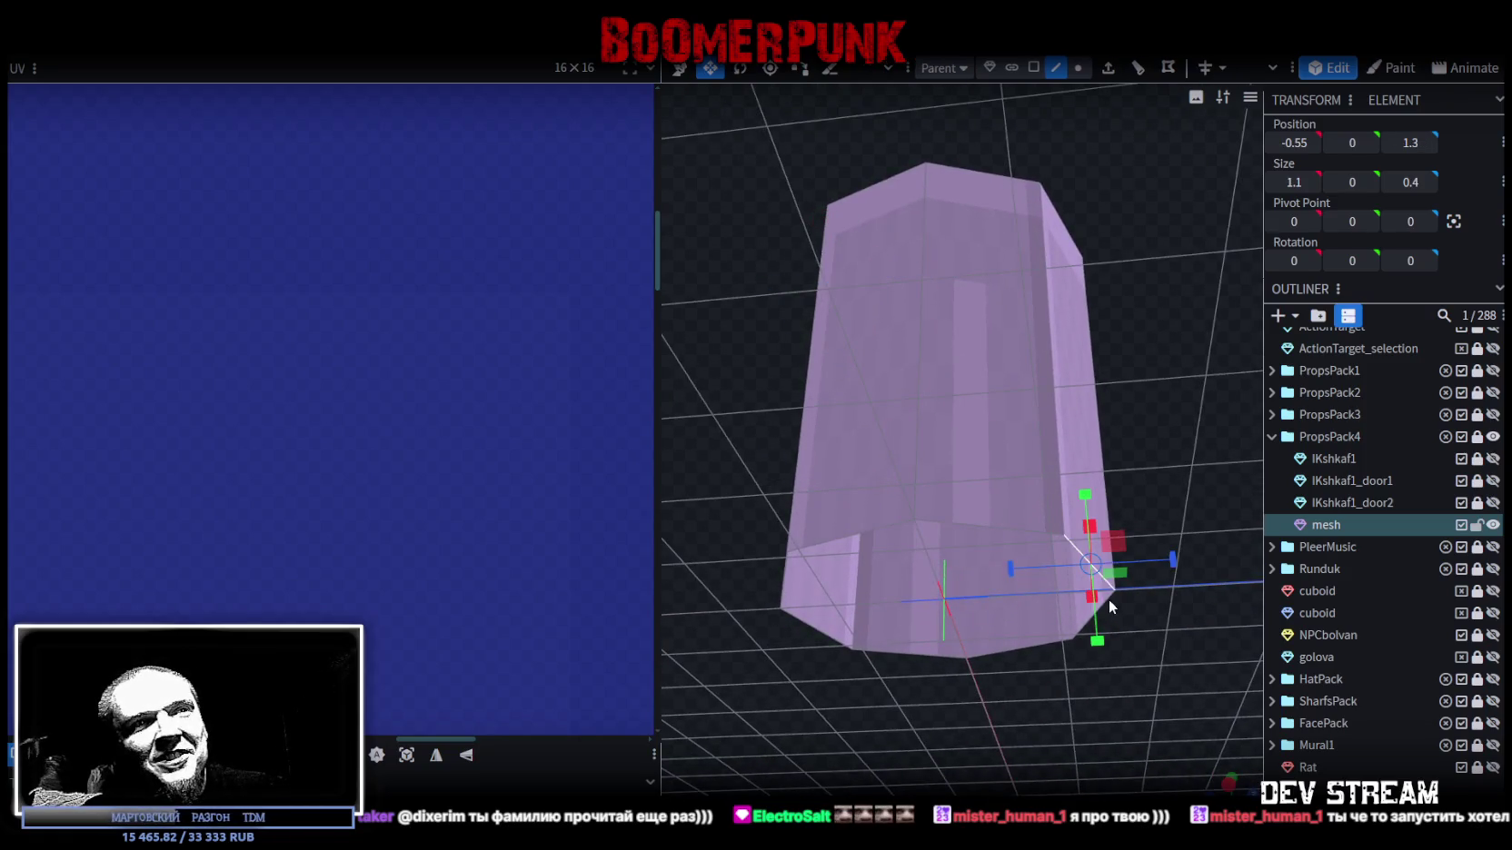
pyautogui.click(1027, 631)
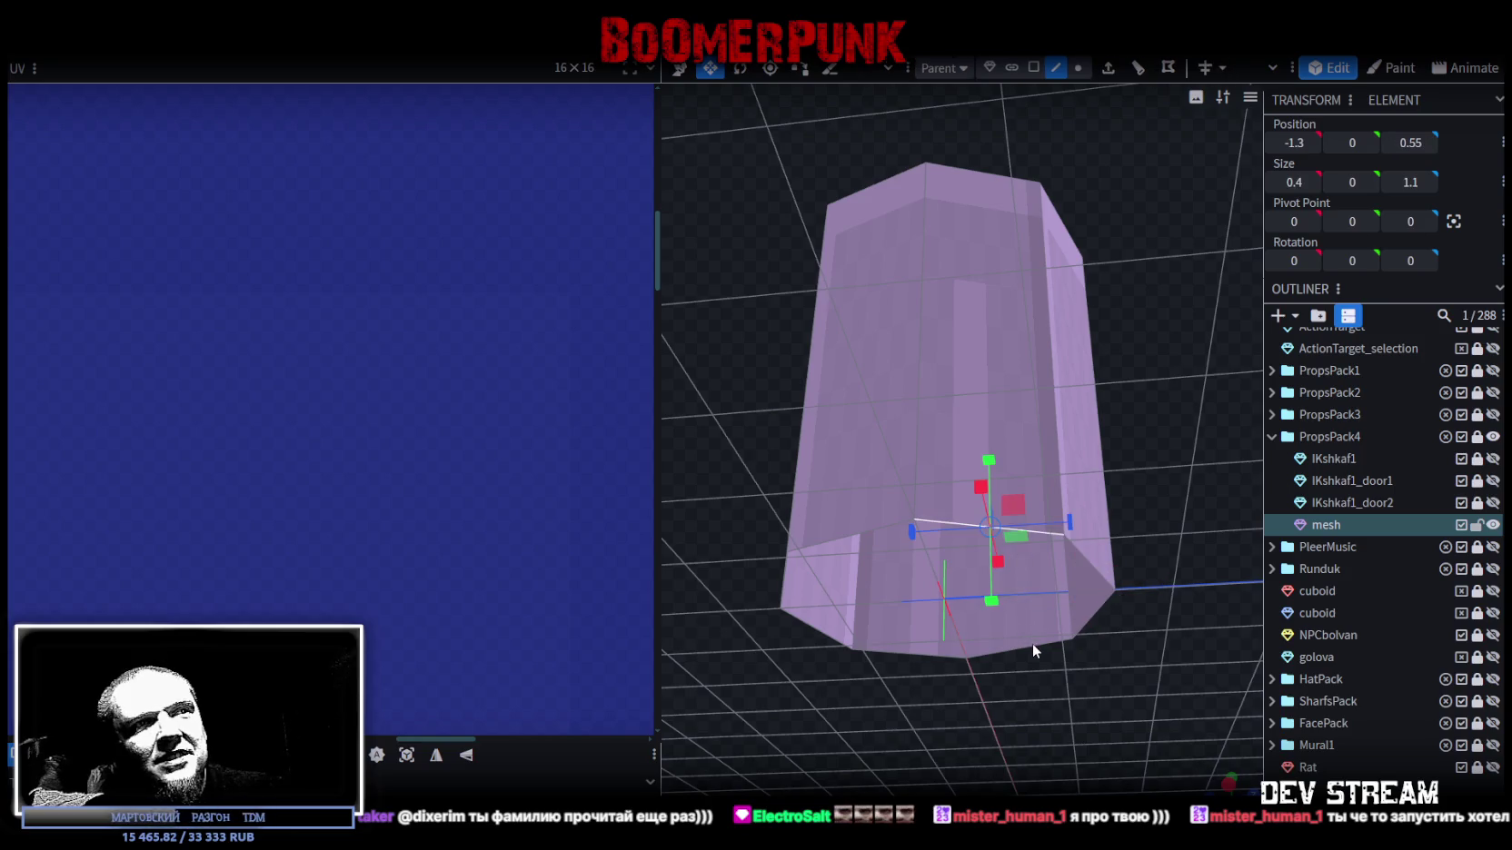
pyautogui.click(1032, 641)
pyautogui.moveTo(1059, 635); pyautogui.dragTo(1025, 505)
pyautogui.click(1063, 584)
pyautogui.click(977, 500)
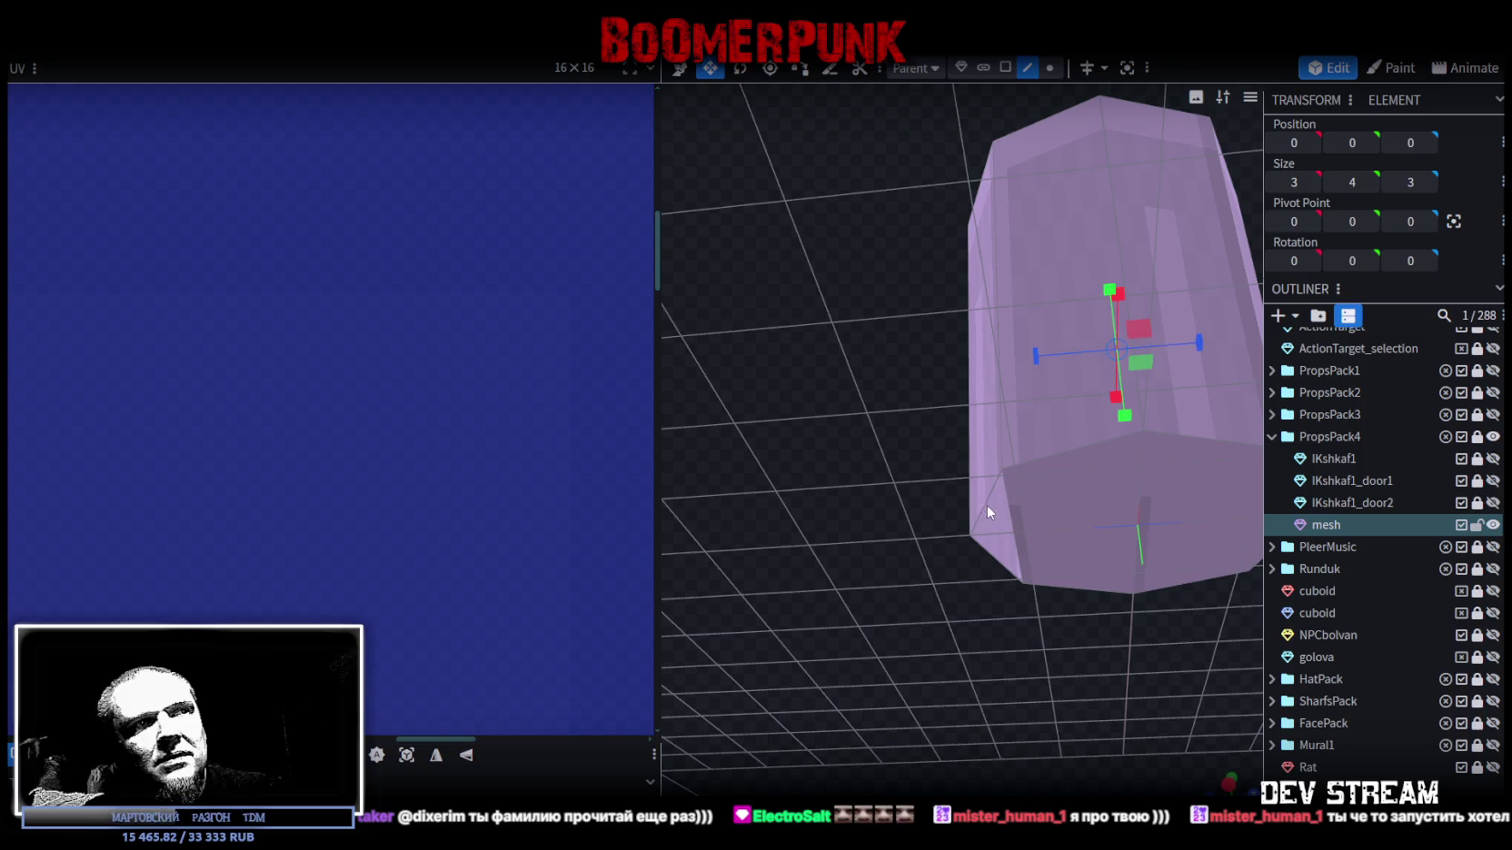
pyautogui.click(1020, 553)
pyautogui.scroll(-5, 906, 369)
pyautogui.moveTo(906, 369); pyautogui.dragTo(884, 607)
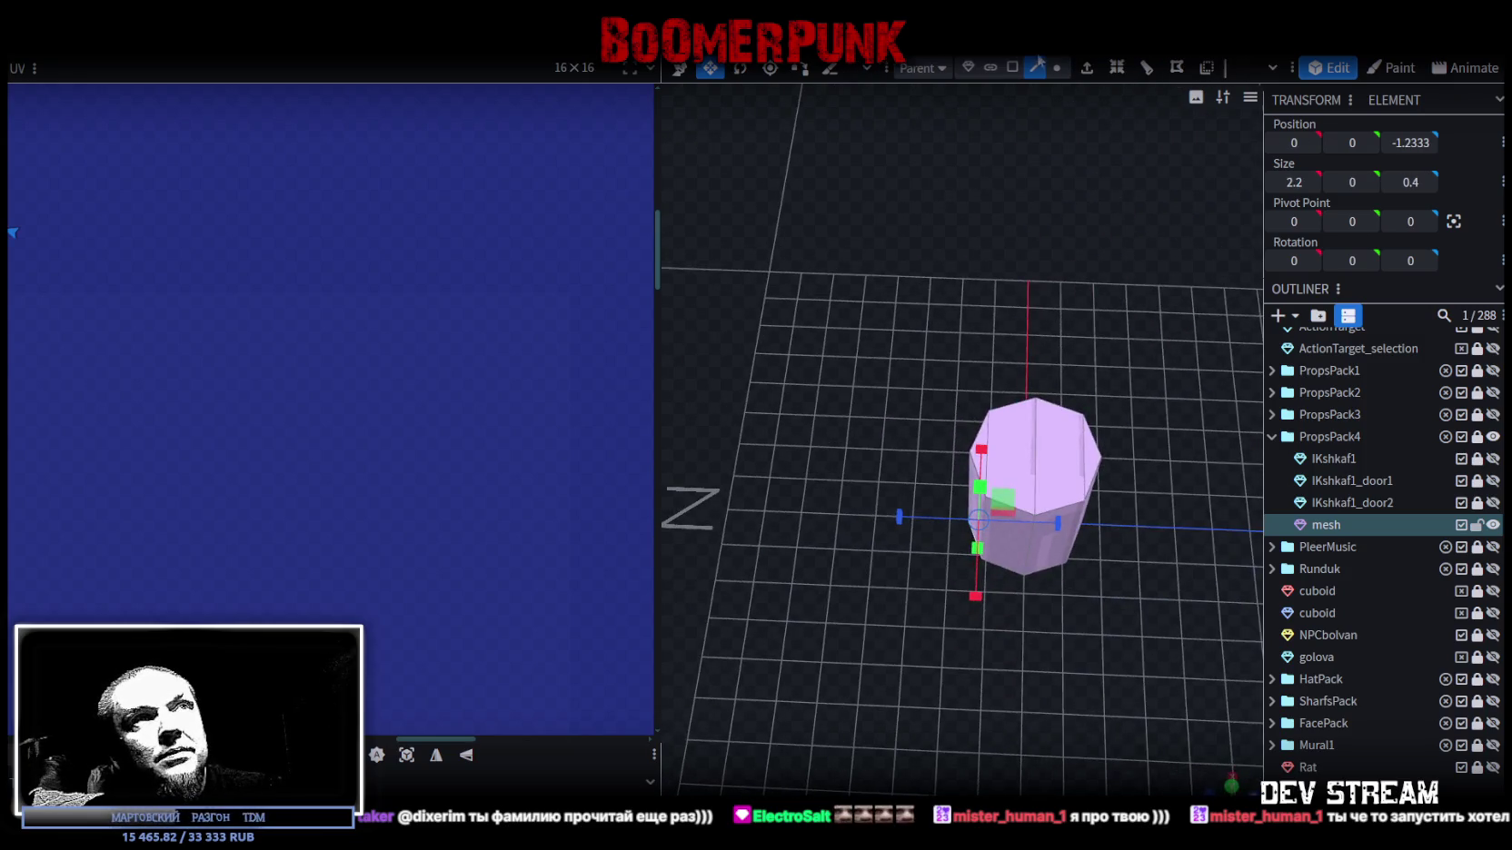
pyautogui.click(1045, 465)
pyautogui.moveTo(1143, 375)
pyautogui.mouseDown()
pyautogui.moveTo(1150, 521)
pyautogui.moveTo(1109, 357)
pyautogui.moveTo(1081, 491)
pyautogui.moveTo(1115, 516)
pyautogui.moveTo(1108, 542)
pyautogui.mouseUp()
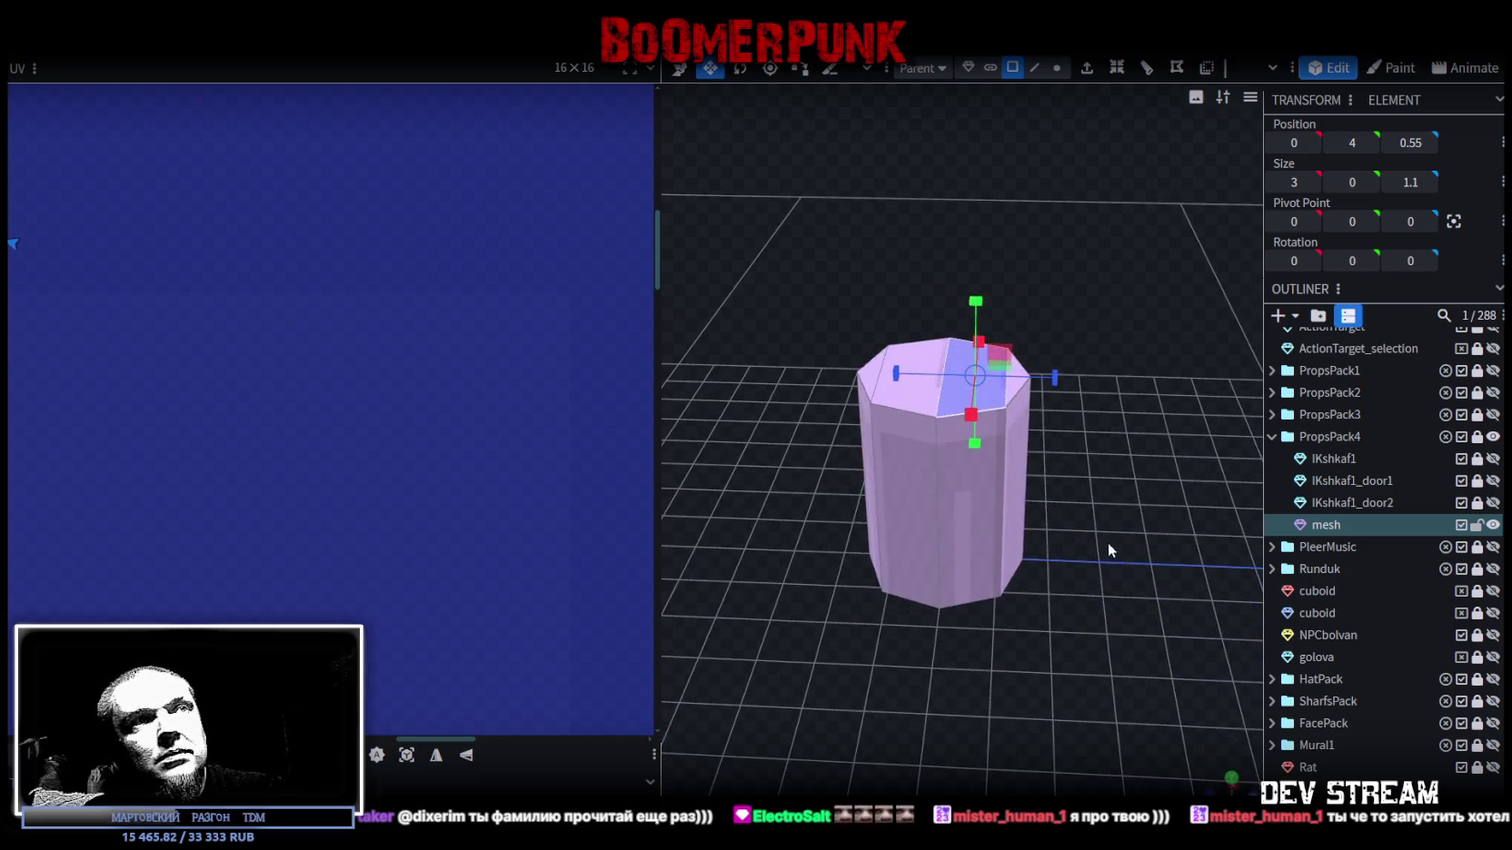
pyautogui.click(1354, 526)
pyautogui.rightClick(1332, 529)
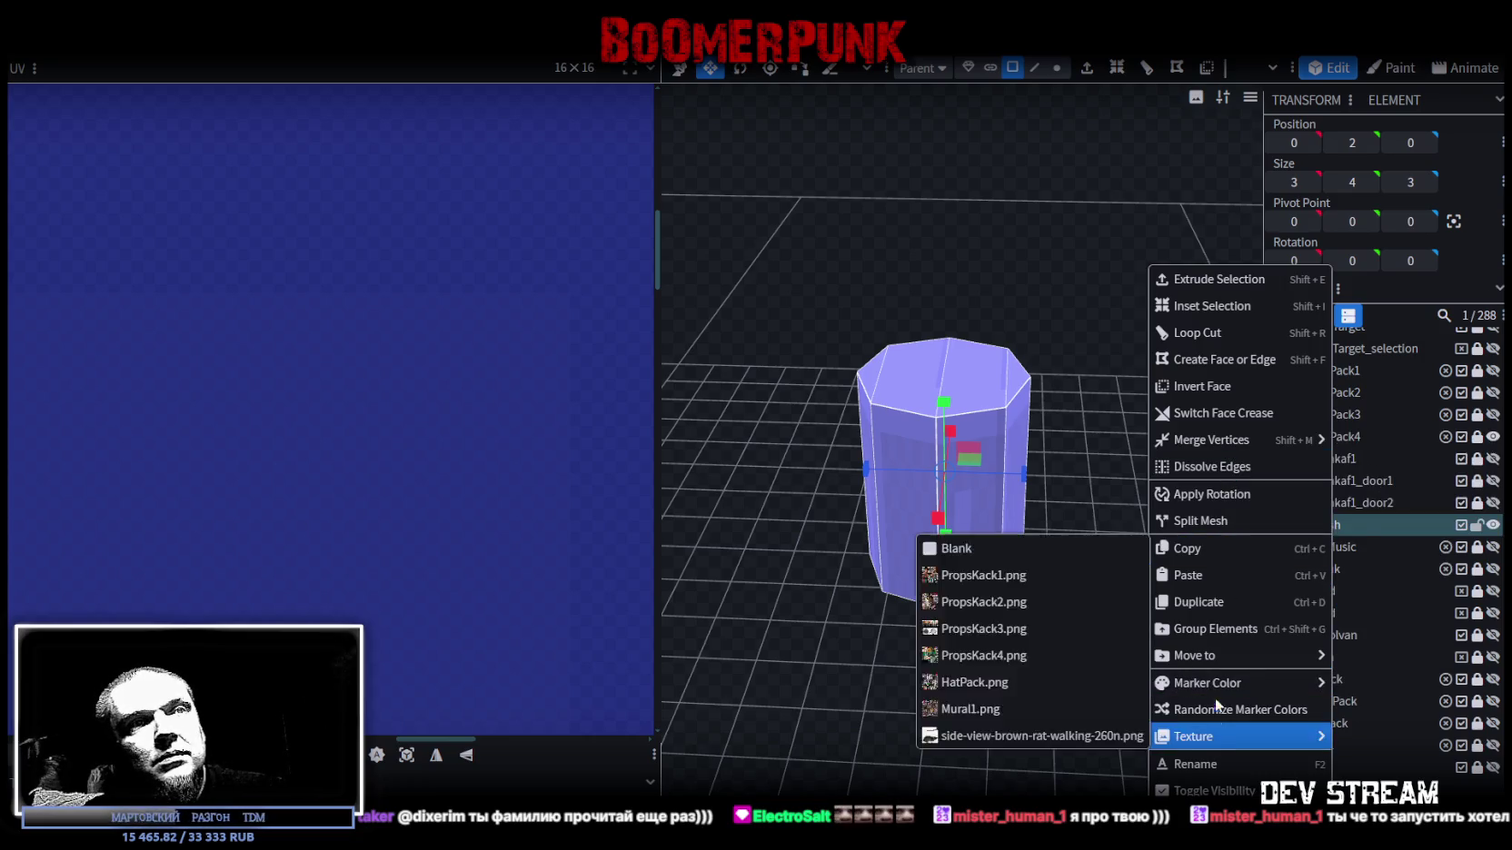
pyautogui.moveTo(1193, 735)
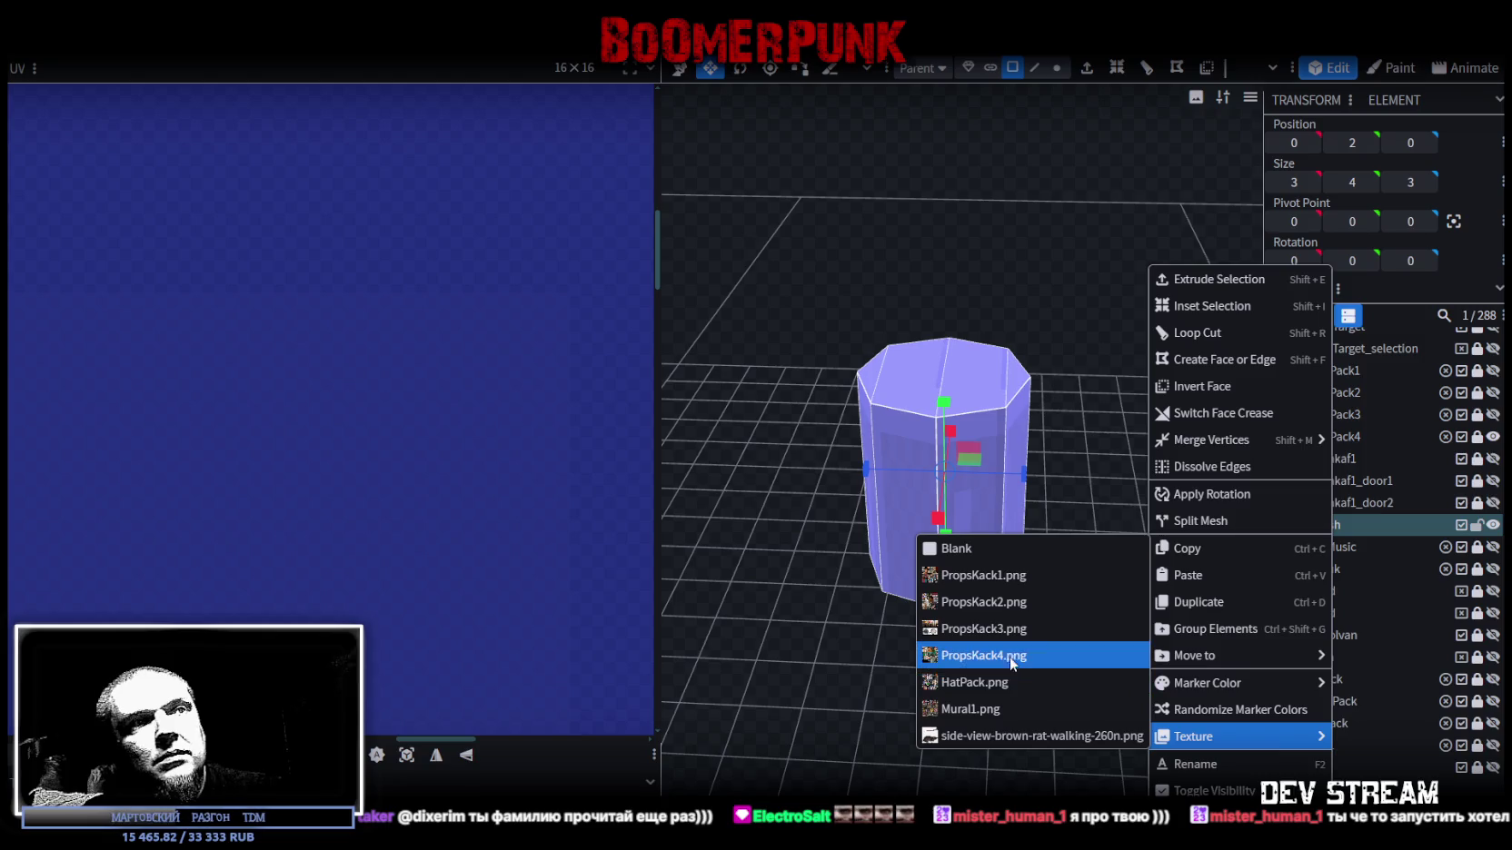
# - Apply the PropsPack4.png texture to the octagonal mesh
pyautogui.click(1013, 655)
pyautogui.moveTo(963, 606)
pyautogui.mouseDown()
pyautogui.moveTo(1108, 576)
pyautogui.moveTo(895, 546)
pyautogui.mouseUp()
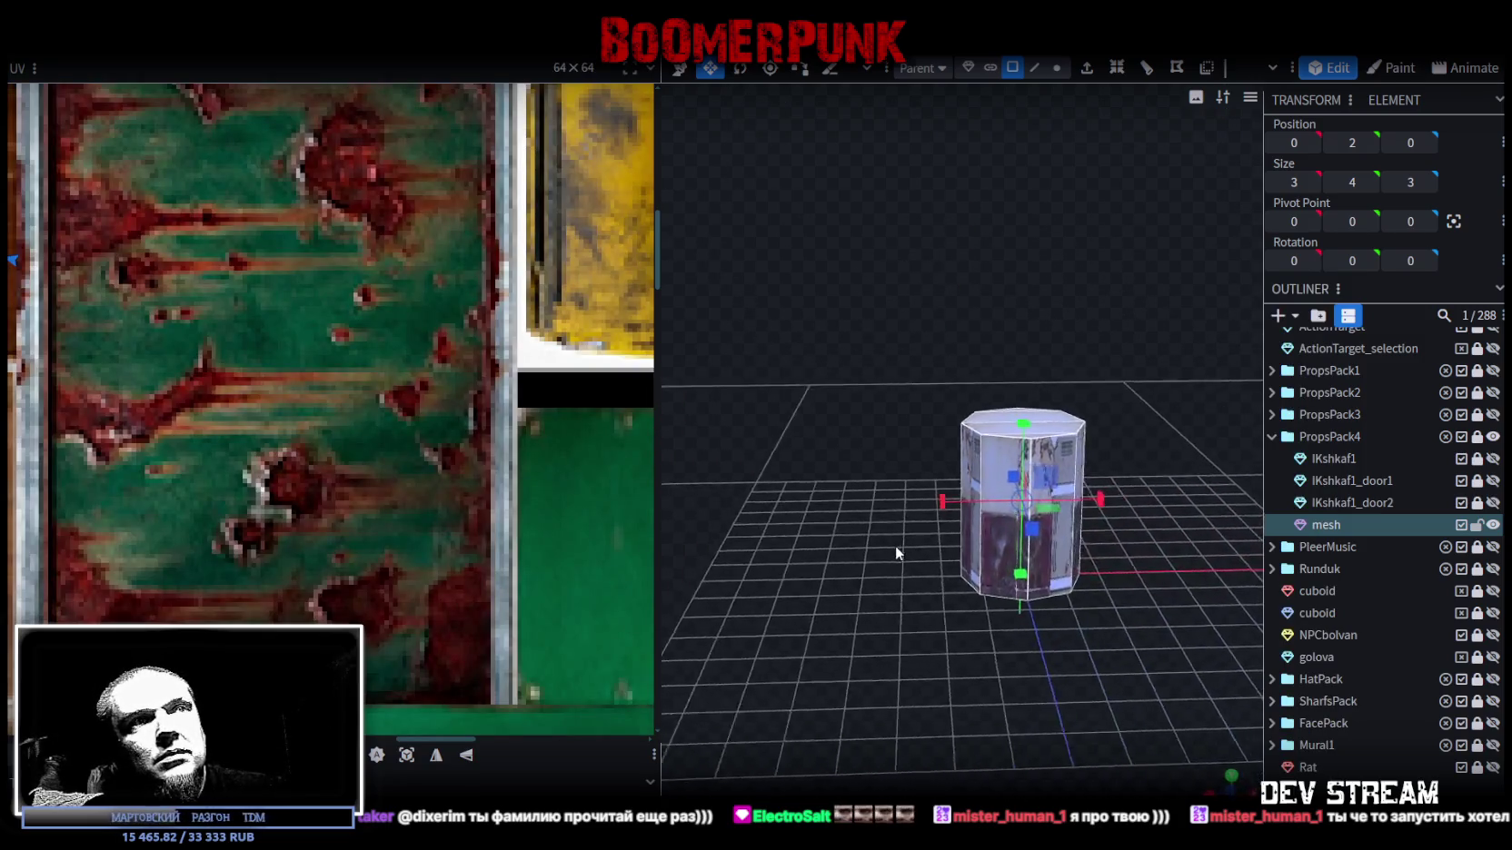
pyautogui.scroll(-3, 158, 231)
pyautogui.scroll(-5, 158, 231)
pyautogui.moveTo(873, 354); pyautogui.dragTo(1037, 353)
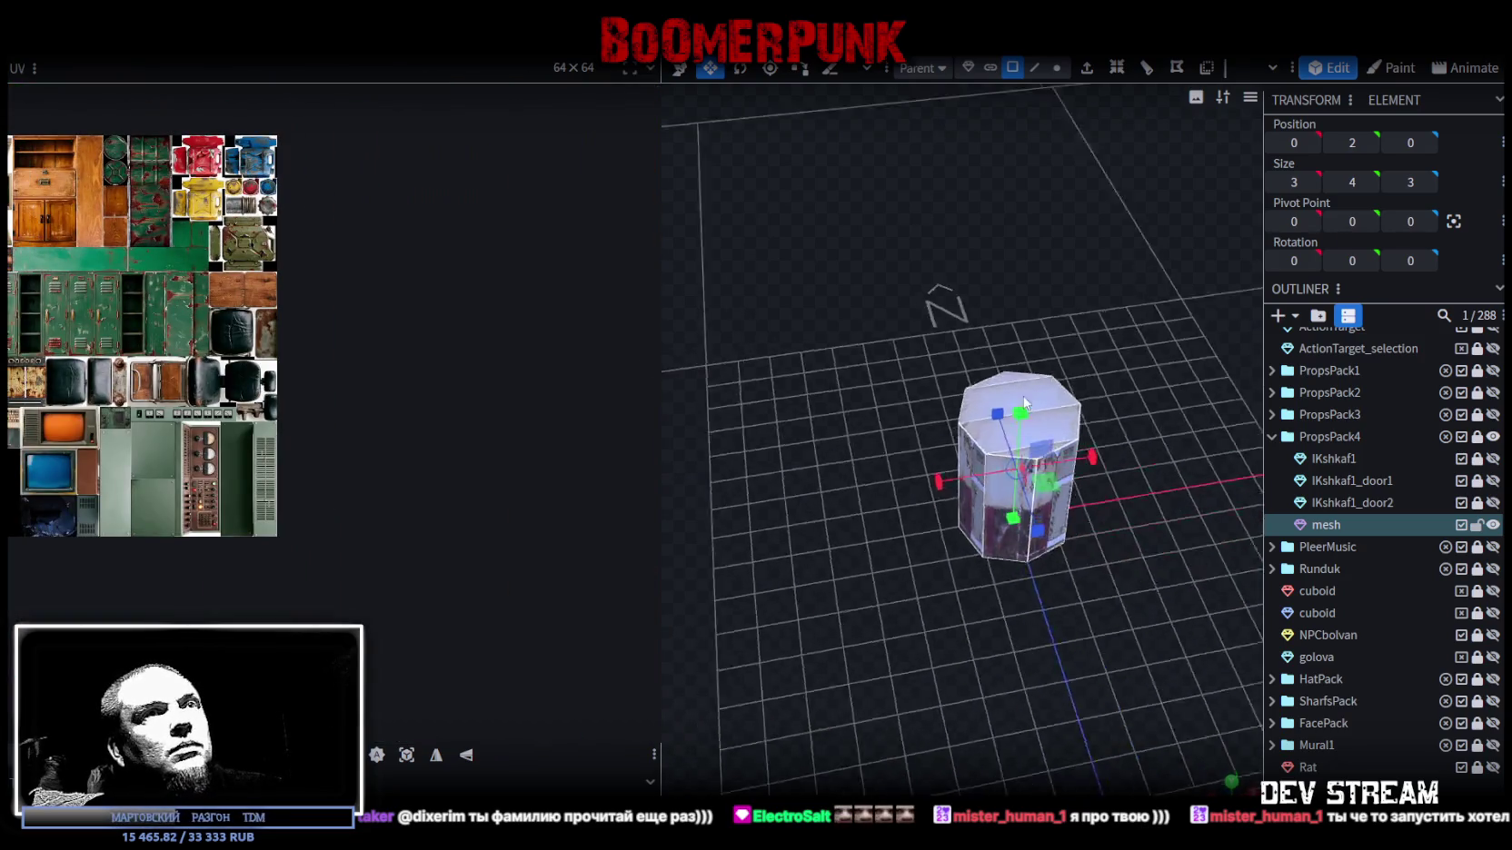
# - Select the top cap face, then a side face together with the lower face
pyautogui.click(985, 322)
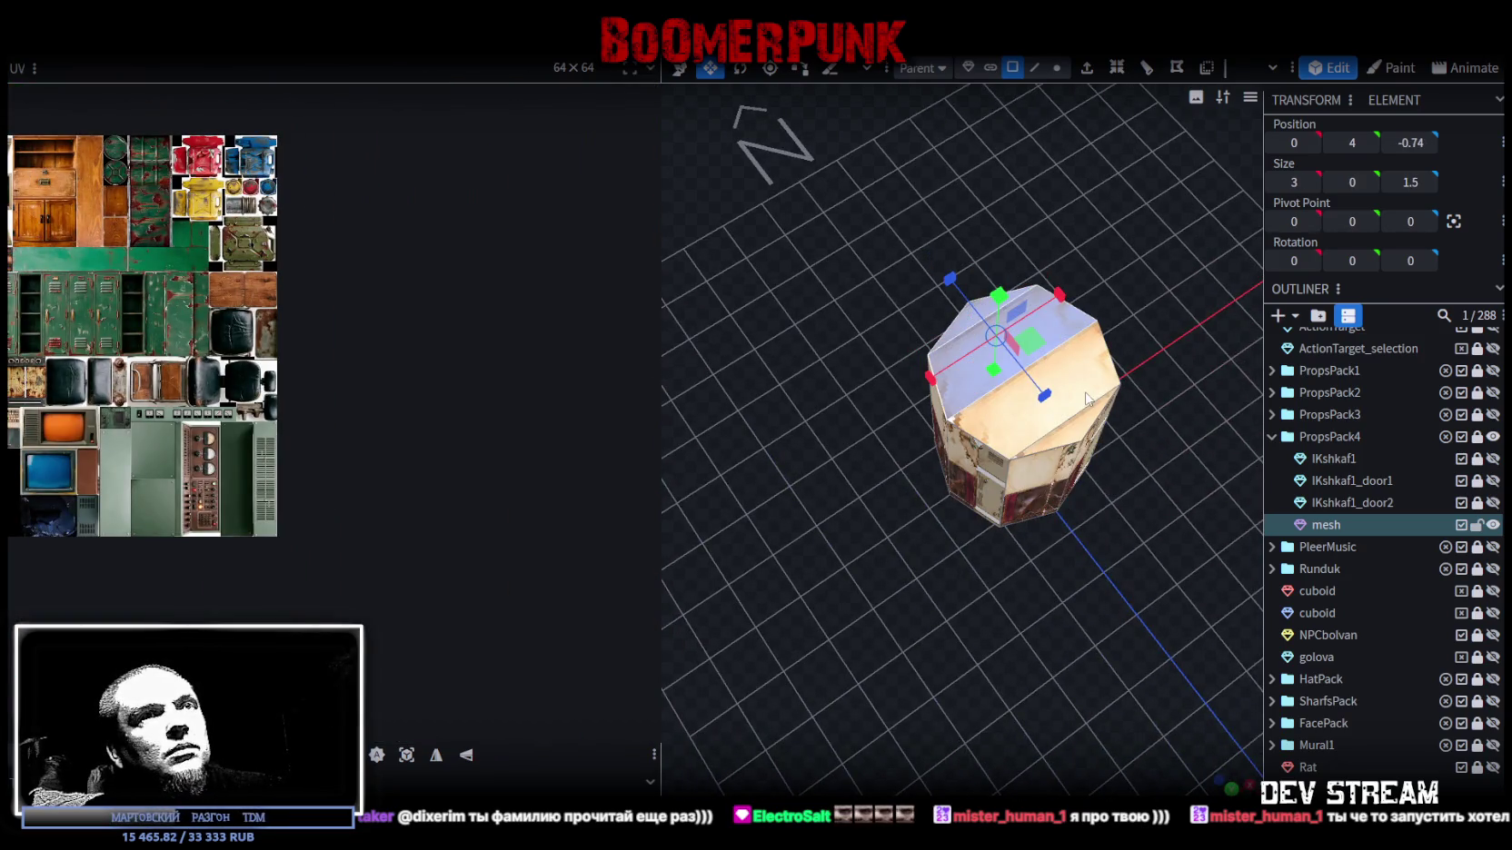
pyautogui.moveTo(1118, 593)
pyautogui.mouseDown()
pyautogui.moveTo(1082, 302)
pyautogui.moveTo(1082, 548)
pyautogui.mouseUp()
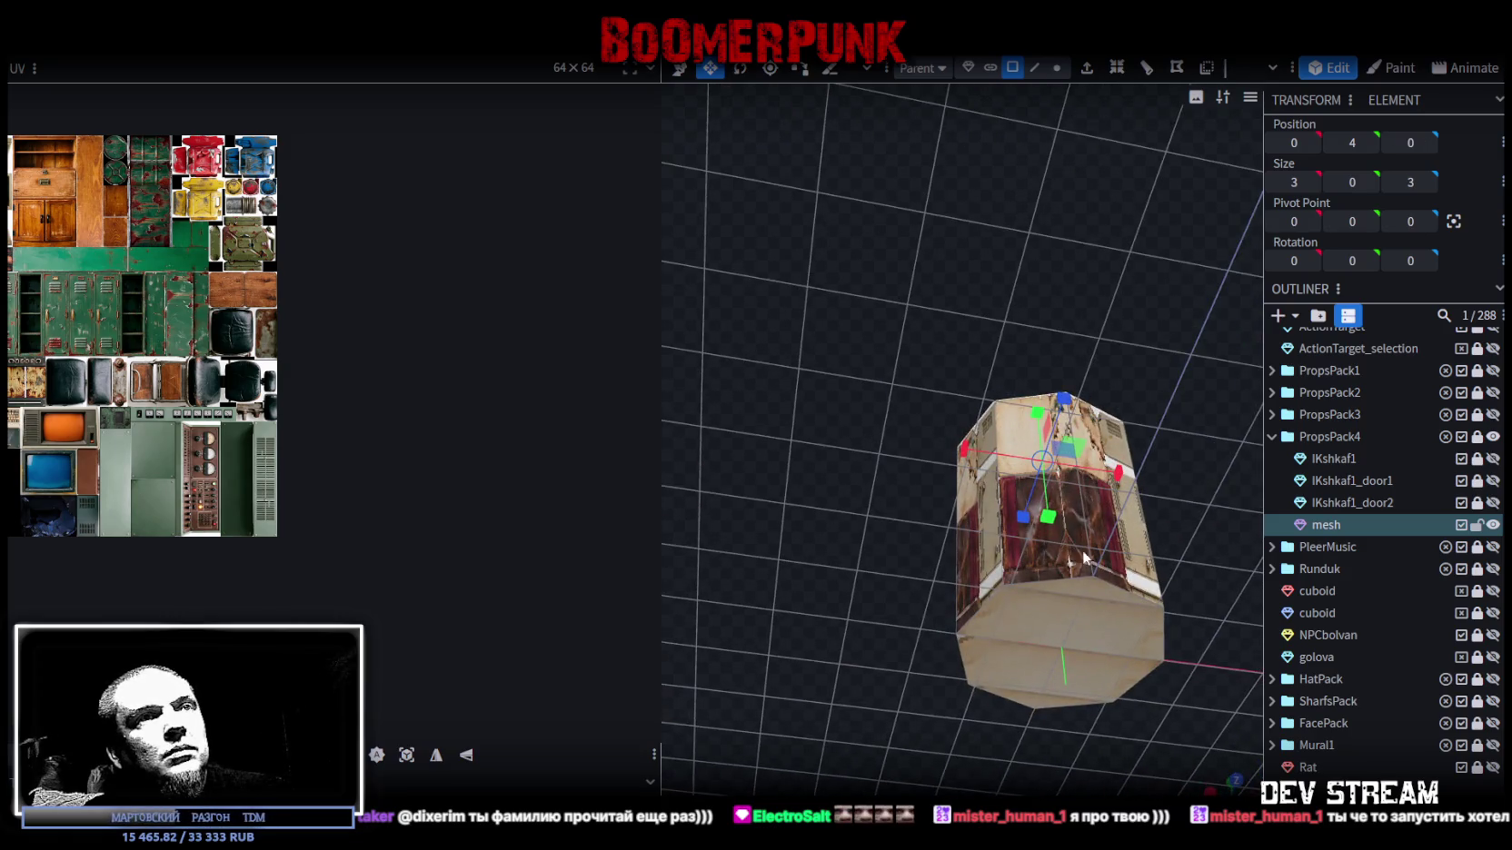
pyautogui.click(1083, 567)
pyautogui.keyDown('shift'); pyautogui.click(1046, 677); pyautogui.keyUp('shift')
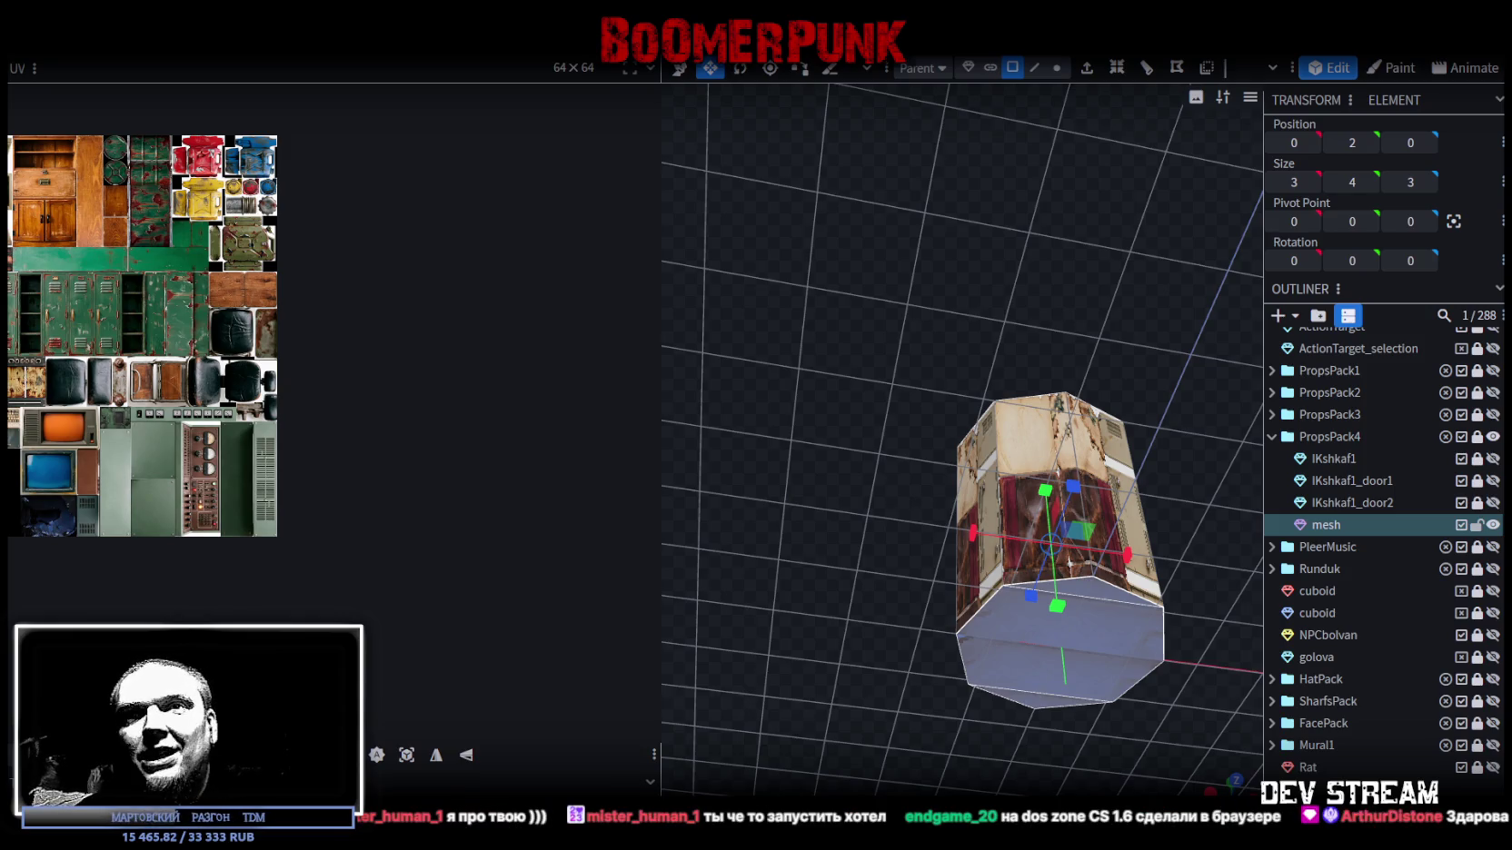
pyautogui.moveTo(888, 300)
pyautogui.mouseDown()
pyautogui.moveTo(878, 564)
pyautogui.moveTo(899, 650)
pyautogui.mouseUp()
# - In top-down view, fit the top cap's UV over the plain round lid in the atlas
pyautogui.click(1232, 790)
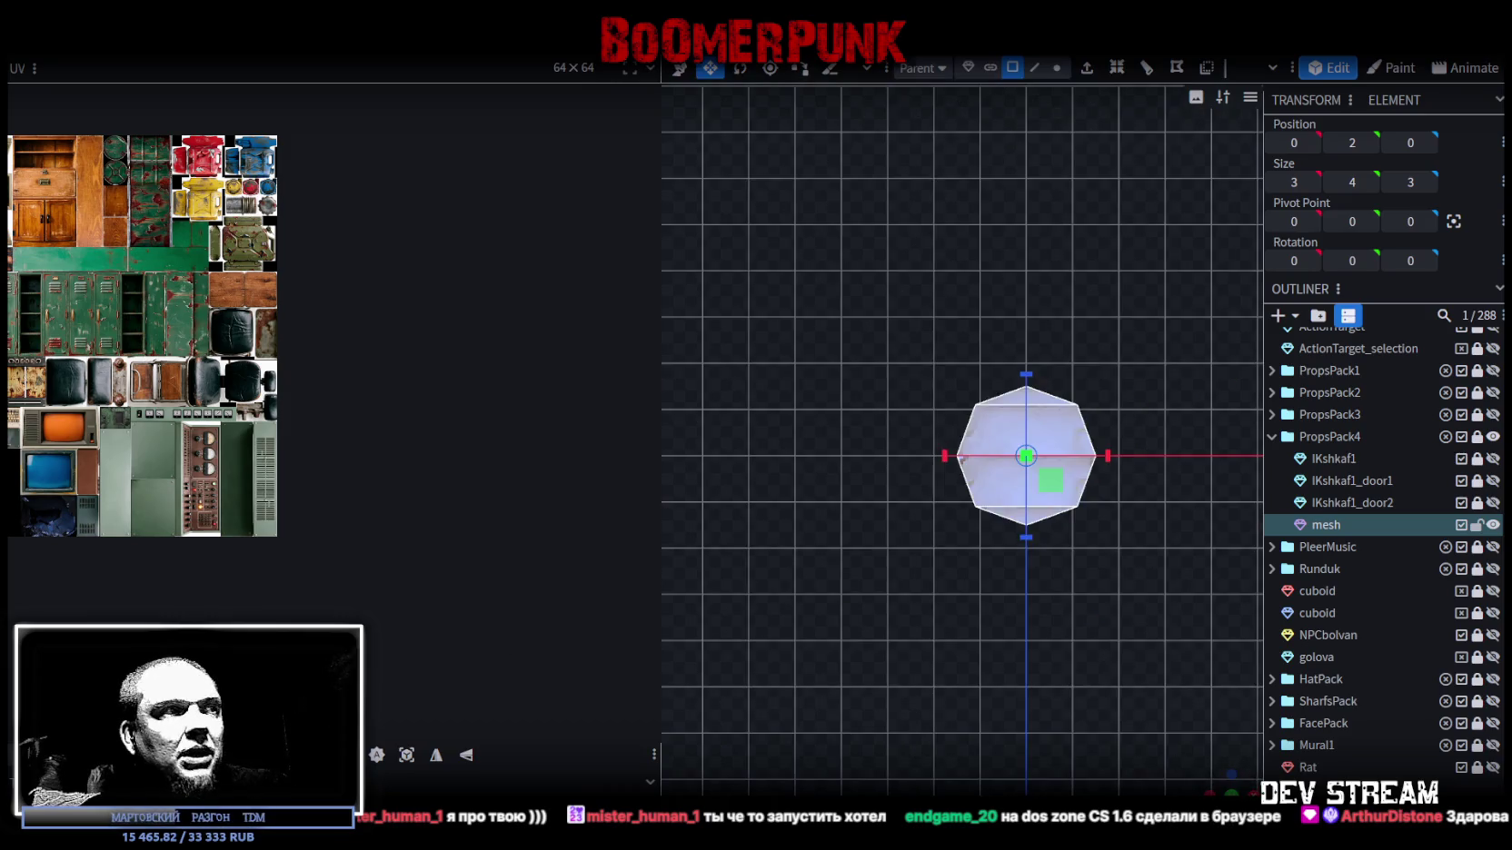
pyautogui.moveTo(163, 331); pyautogui.dragTo(385, 559, button='middle')
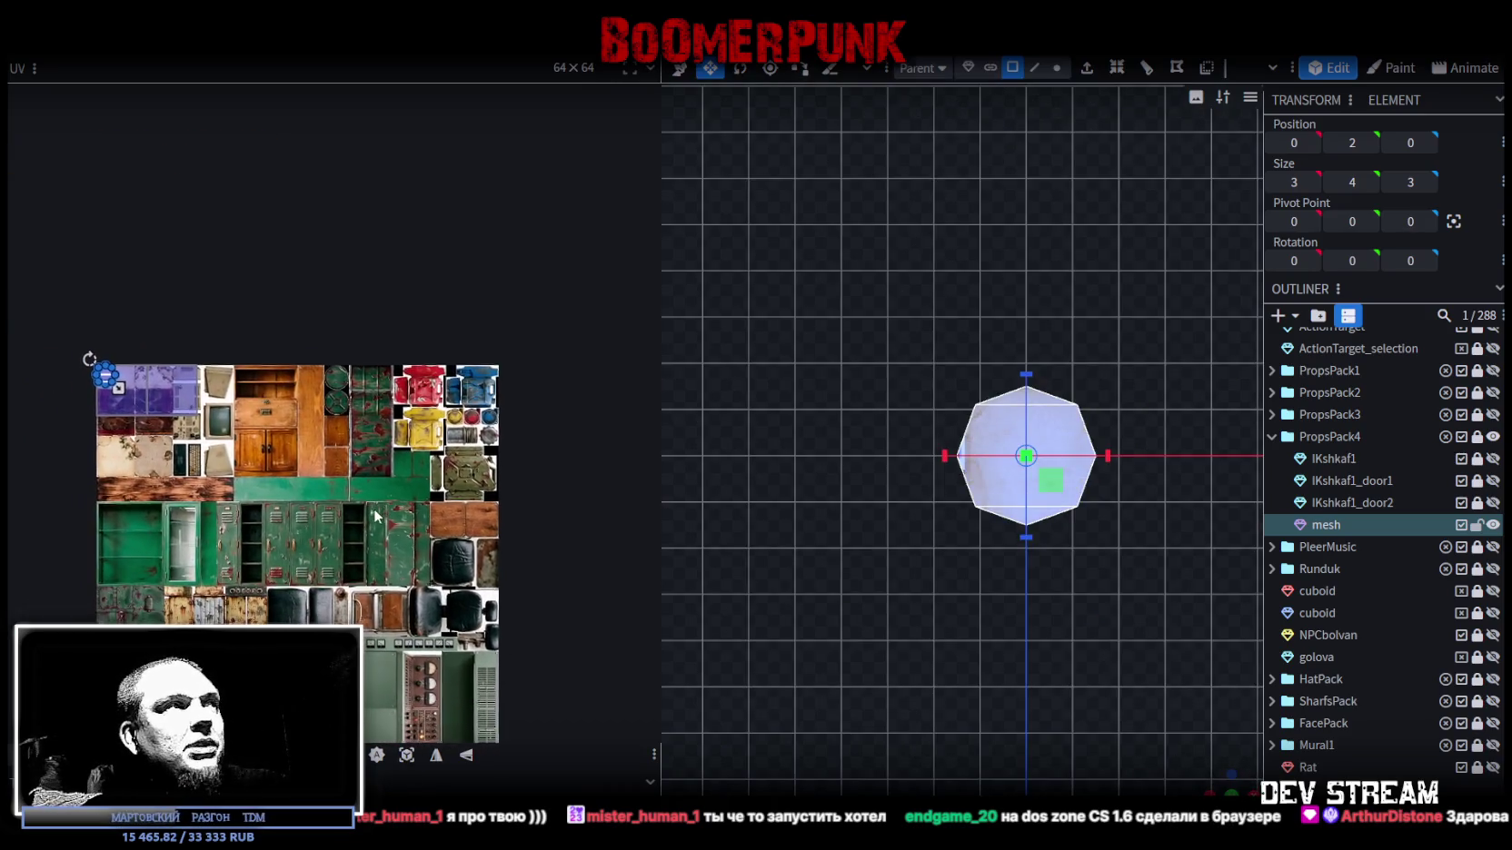
pyautogui.moveTo(107, 377); pyautogui.dragTo(355, 372)
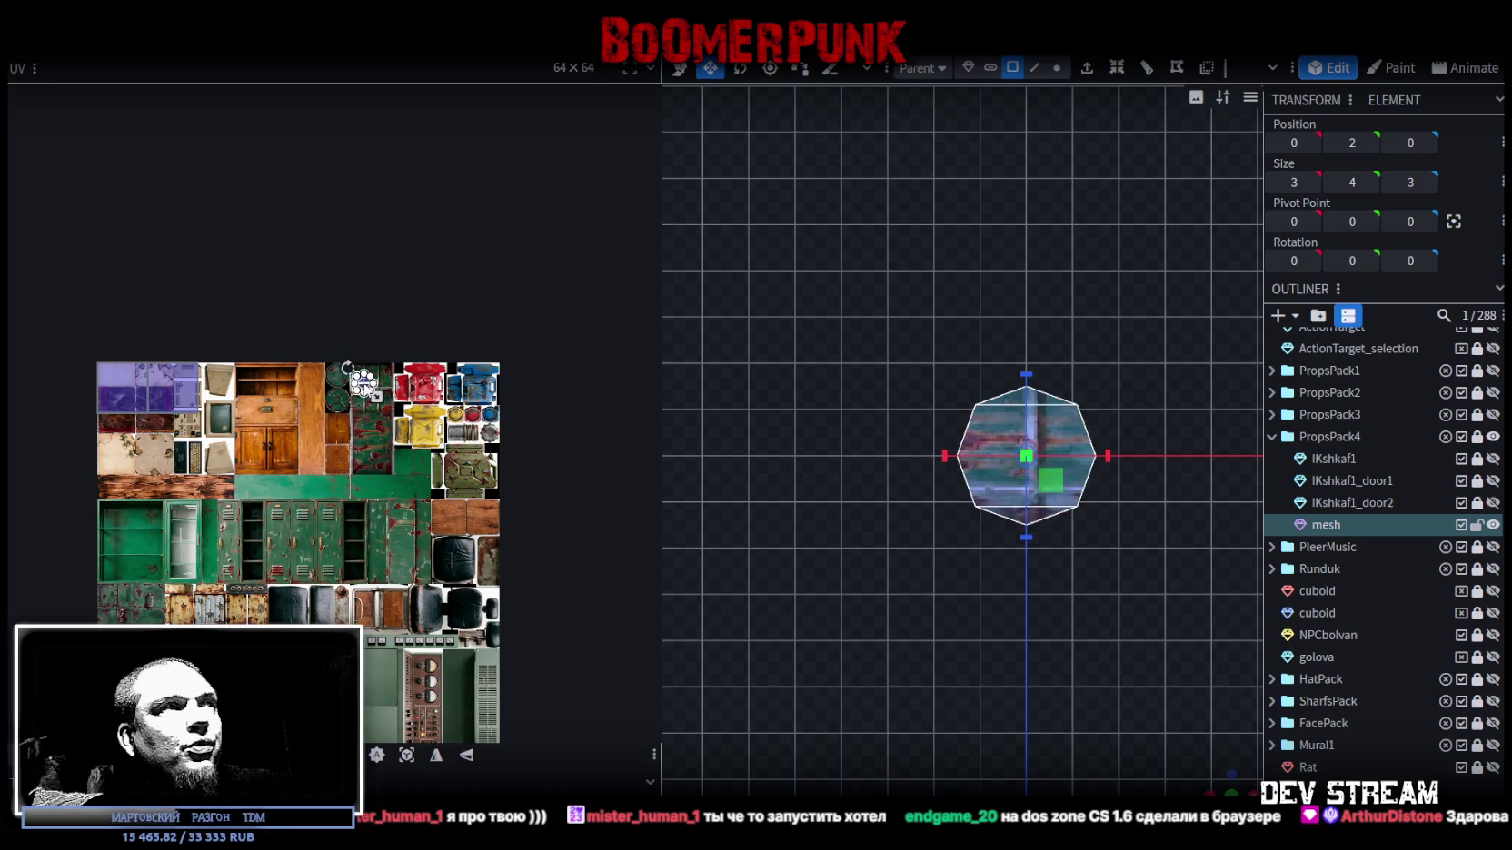
pyautogui.scroll(3, 355, 373)
pyautogui.scroll(5, 355, 372)
pyautogui.moveTo(344, 388); pyautogui.dragTo(94, 320)
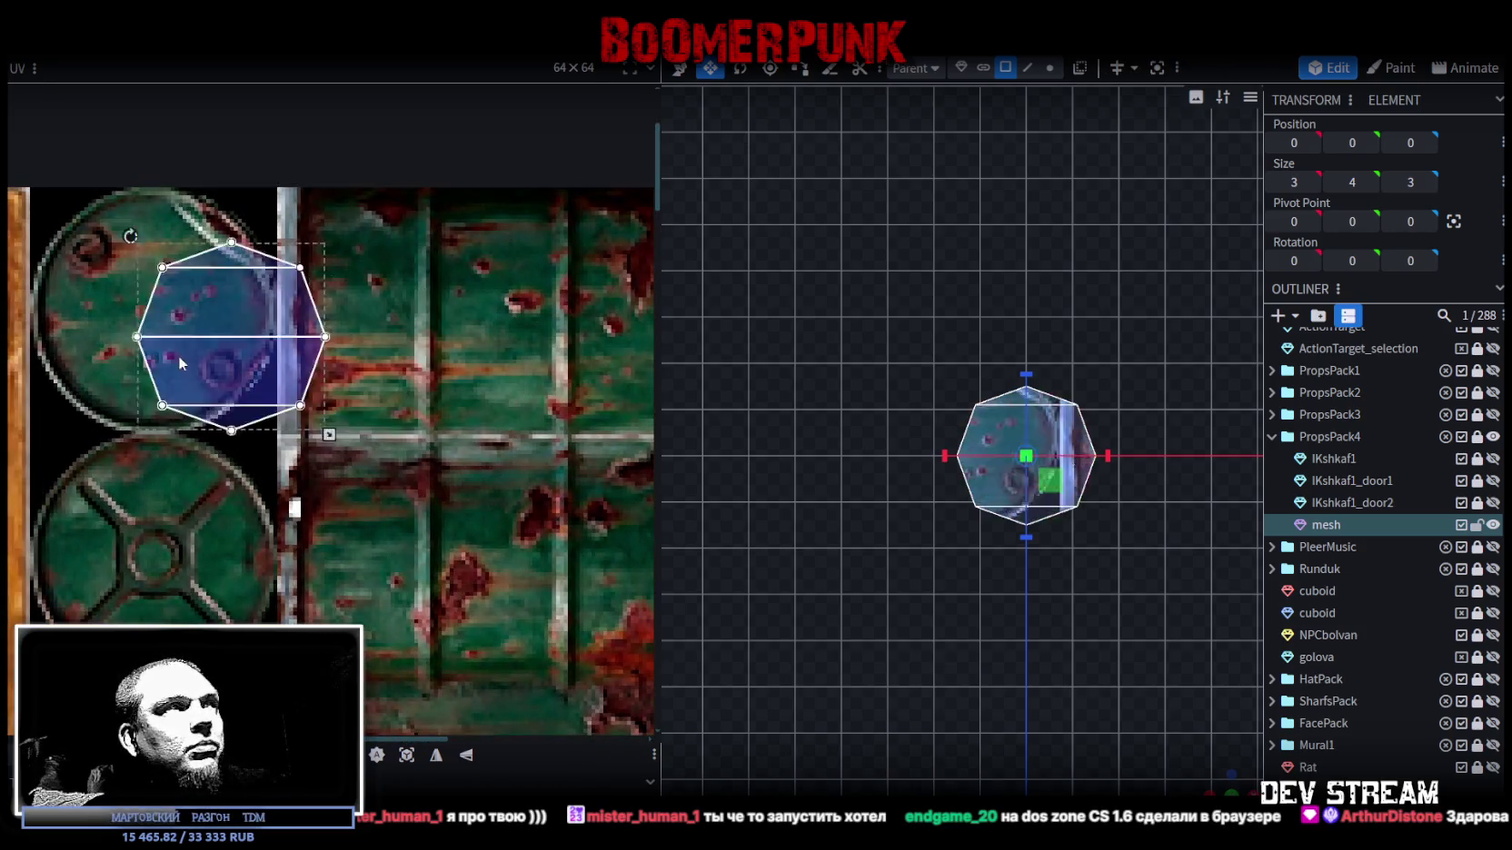
pyautogui.moveTo(92, 313); pyautogui.dragTo(98, 312)
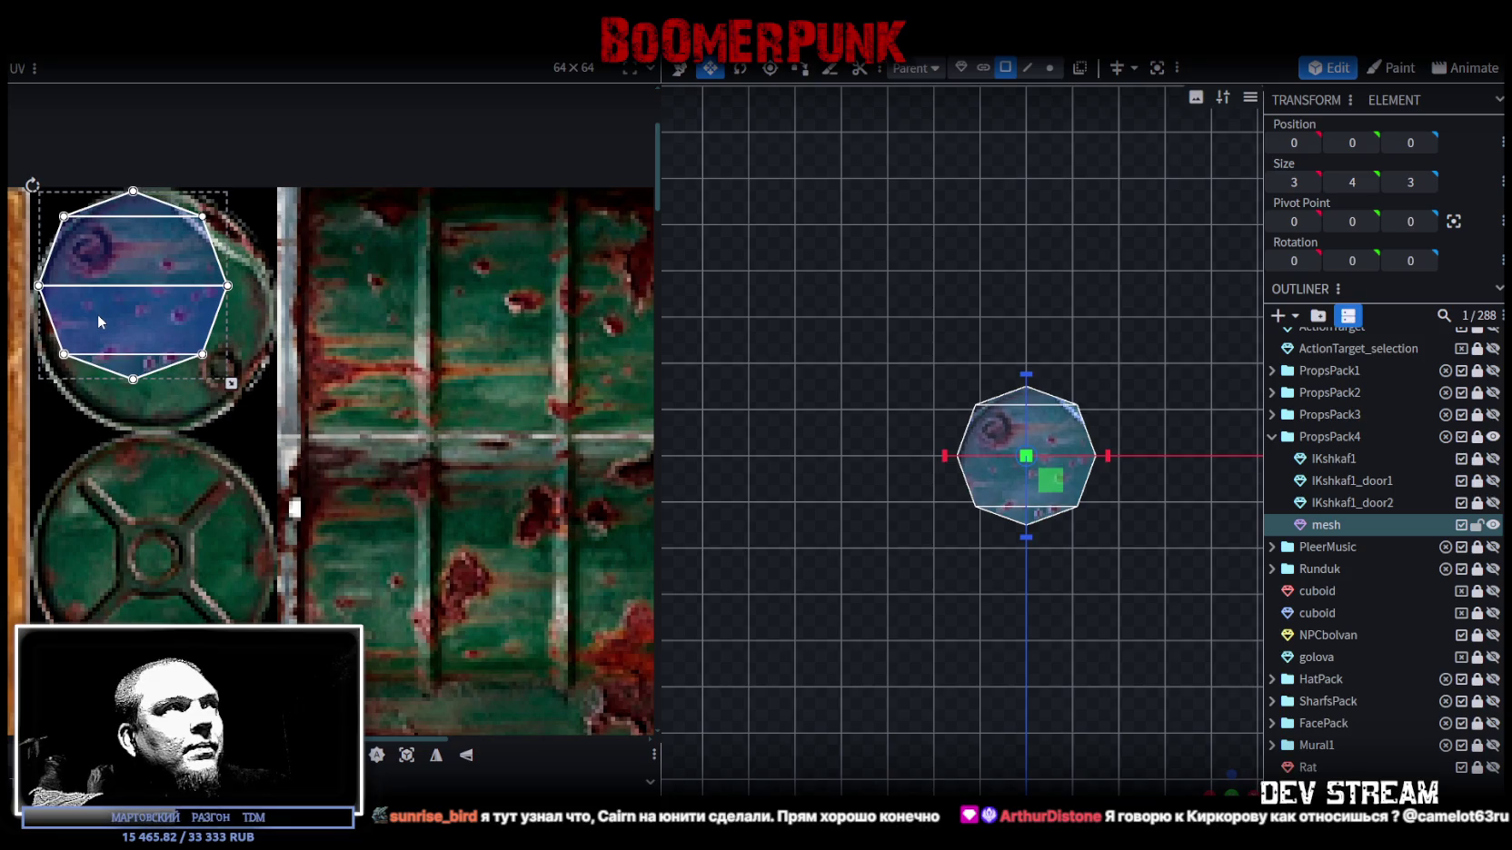
pyautogui.moveTo(229, 384); pyautogui.dragTo(277, 424)
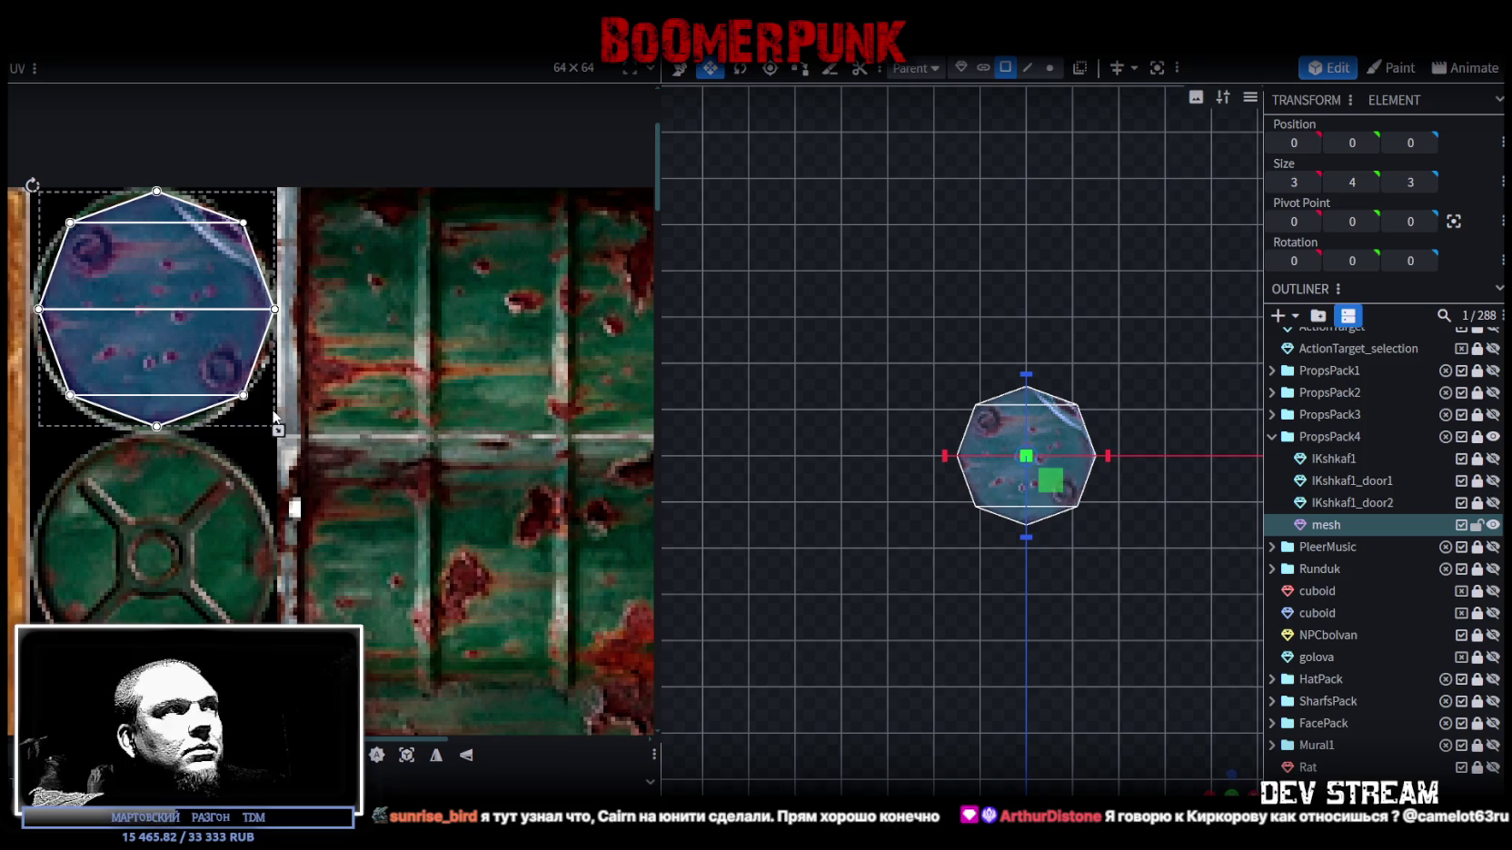
pyautogui.moveTo(139, 346); pyautogui.dragTo(138, 346)
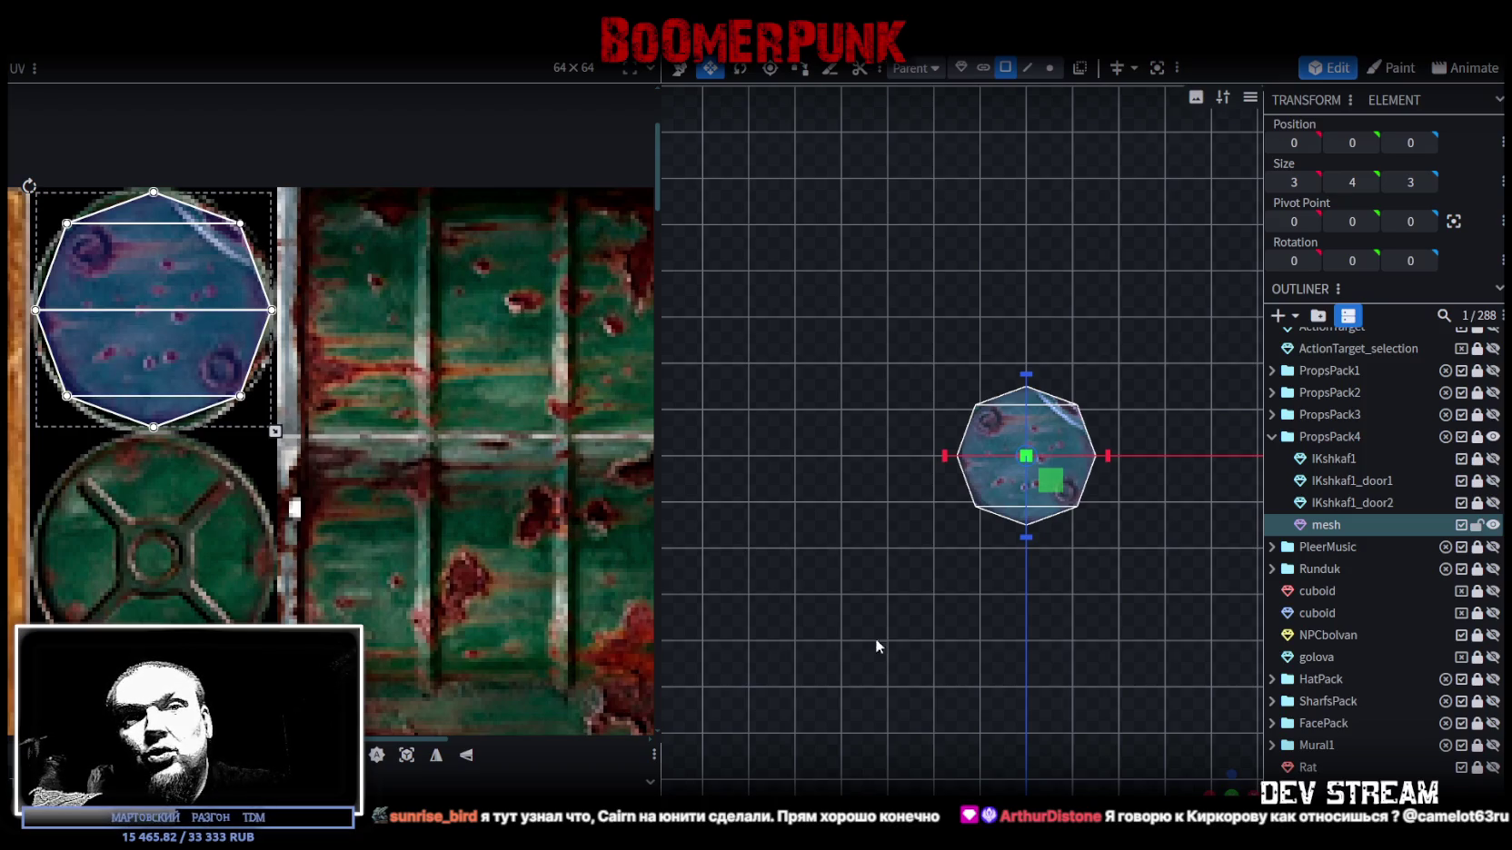
# - Select the bottom face alone and move its UV onto the lower cross-patterned round lid
pyautogui.moveTo(1026, 508)
pyautogui.mouseDown()
pyautogui.moveTo(955, 615)
pyautogui.moveTo(948, 524)
pyautogui.mouseUp()
pyautogui.scroll(3, 930, 508)
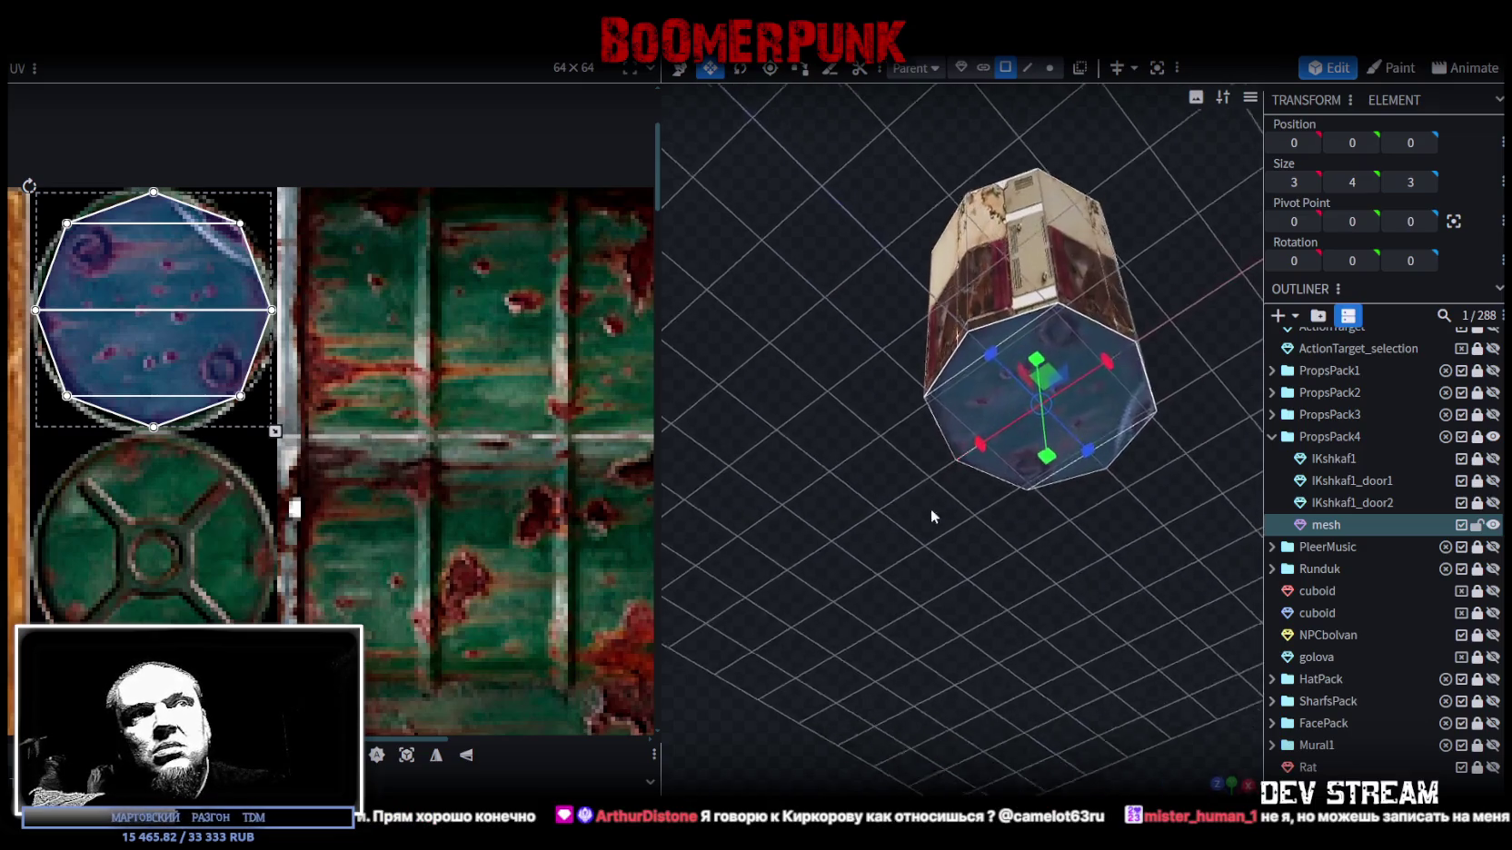
pyautogui.scroll(1, 967, 458)
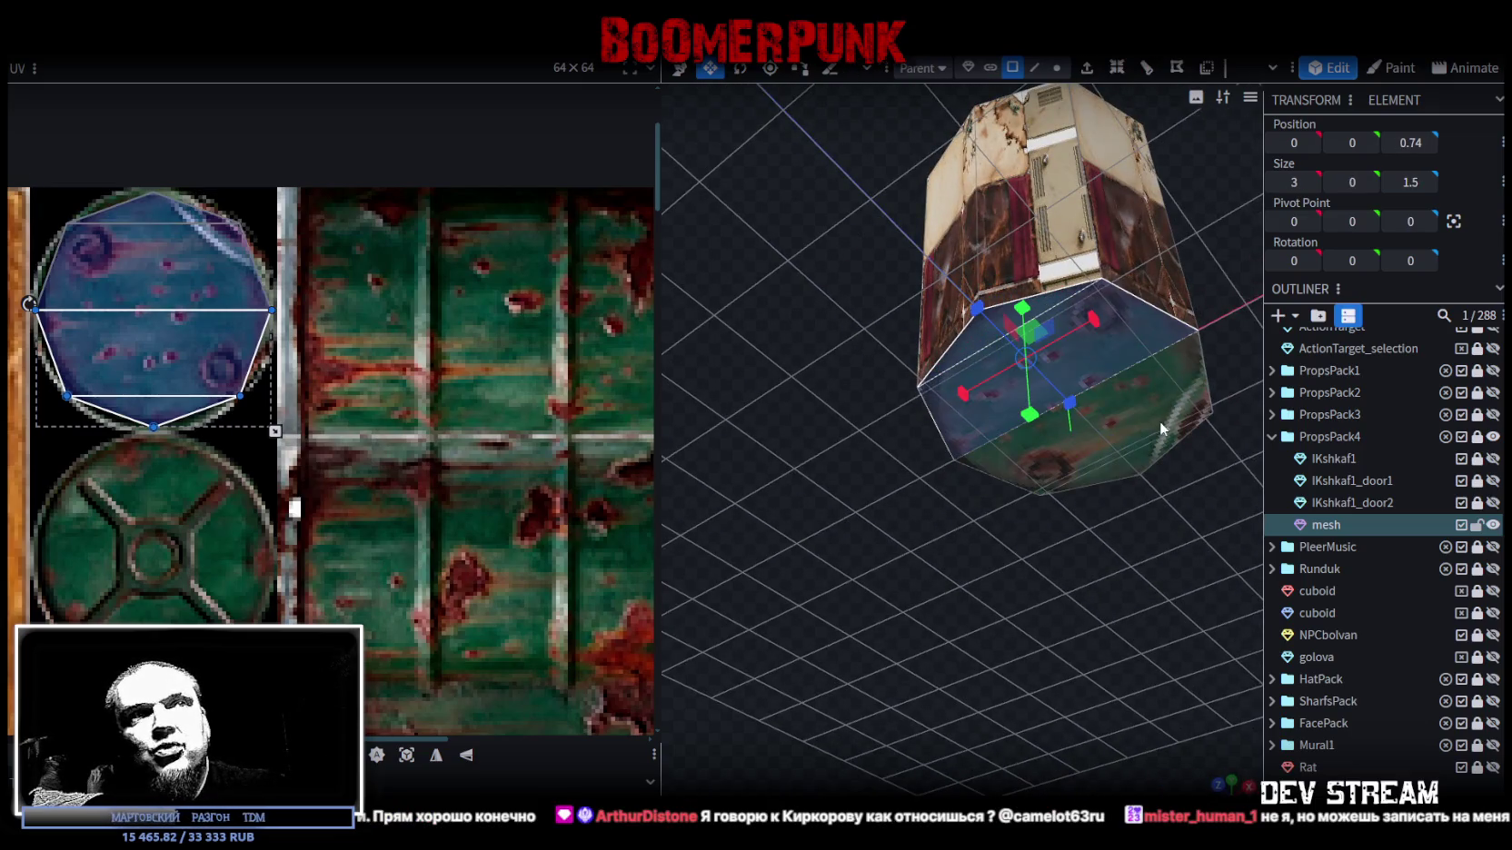
pyautogui.click(1148, 449)
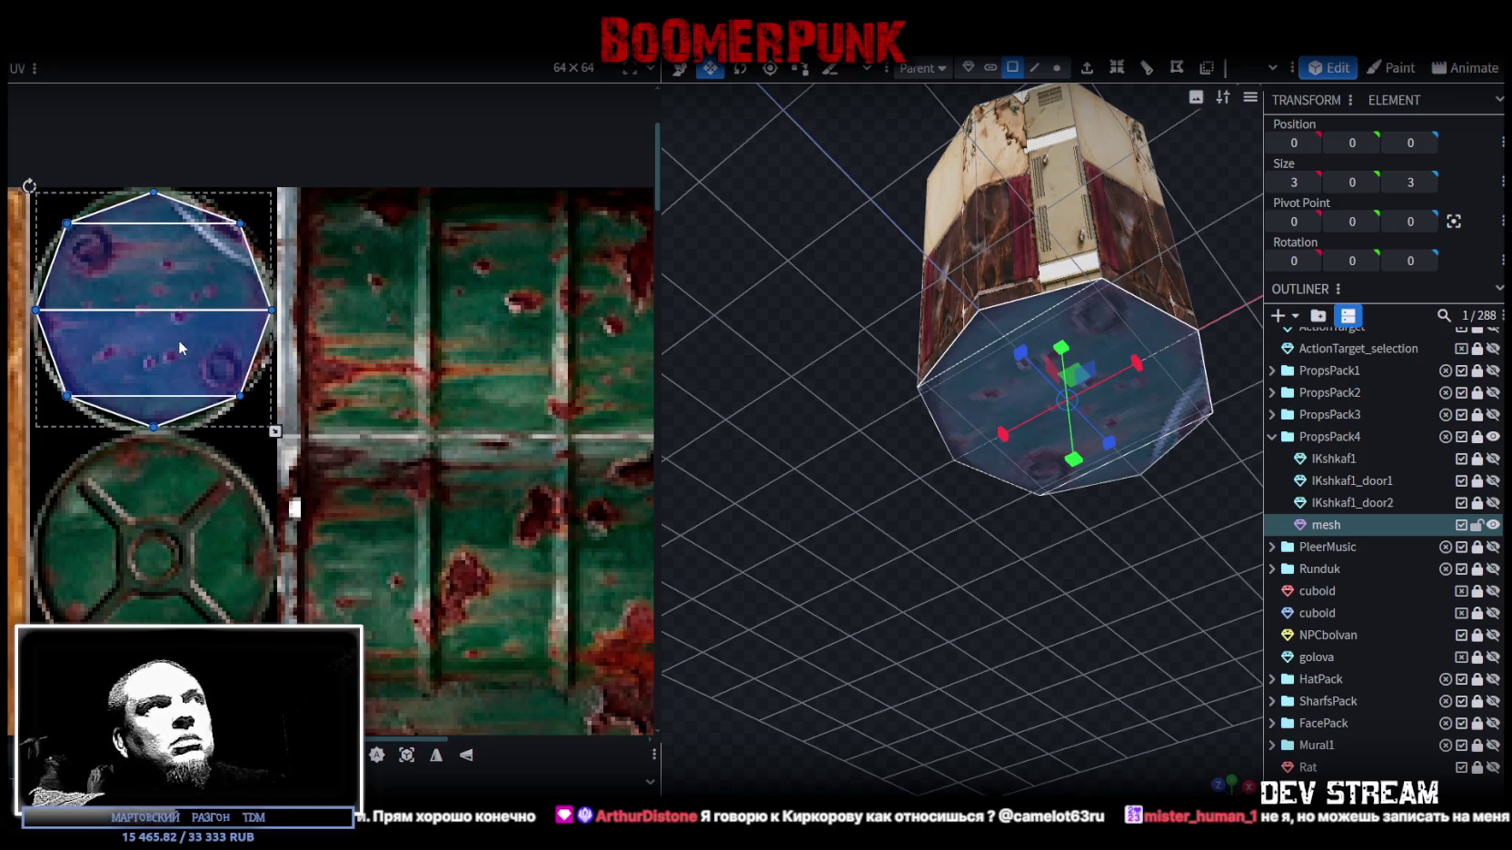
pyautogui.moveTo(190, 365)
pyautogui.mouseDown()
pyautogui.moveTo(305, 588)
pyautogui.moveTo(190, 620)
pyautogui.mouseUp()
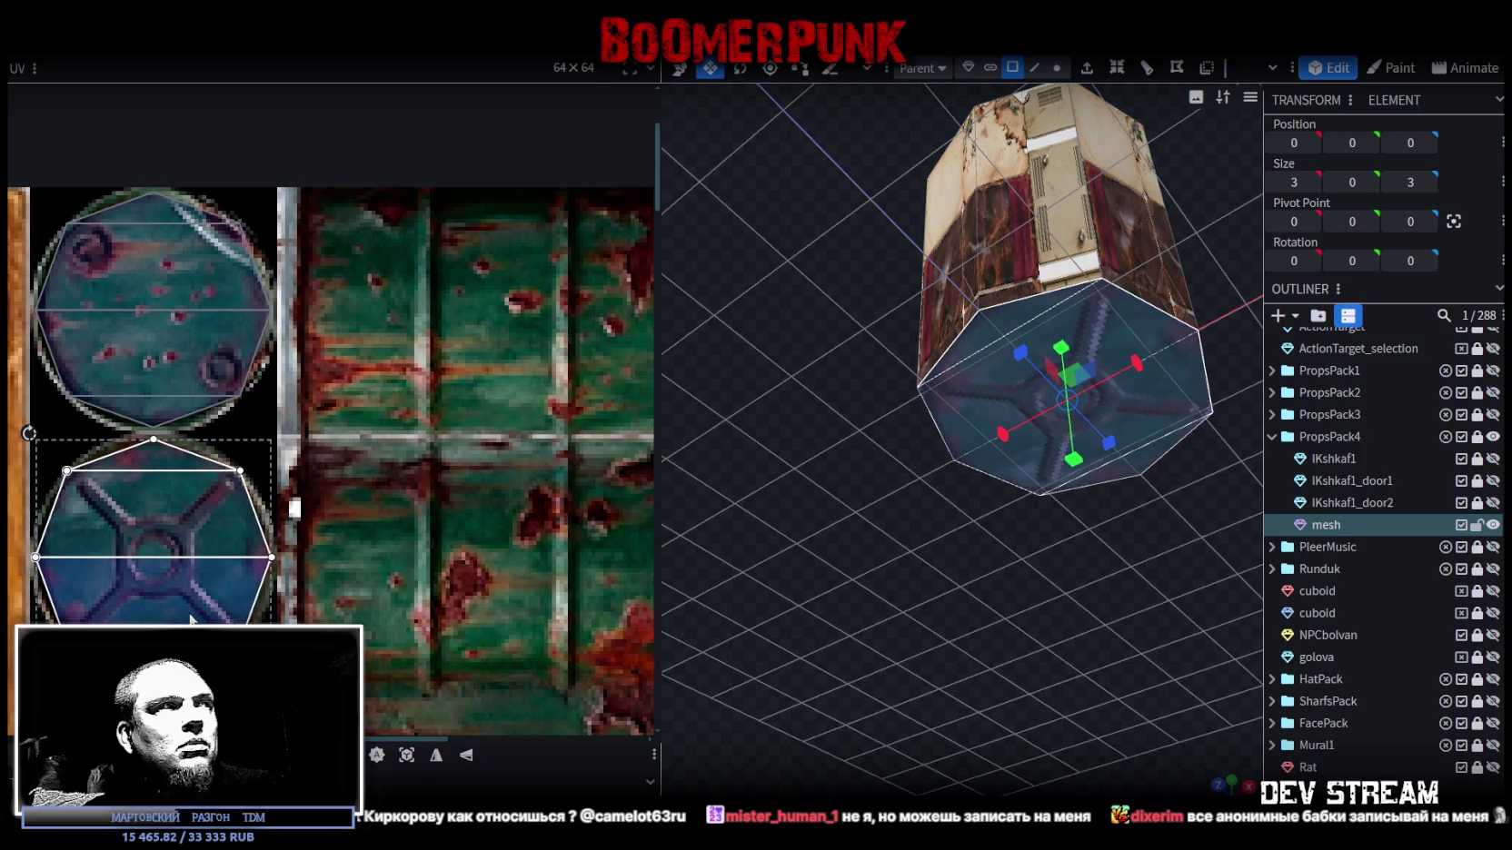
pyautogui.moveTo(191, 619); pyautogui.dragTo(189, 623)
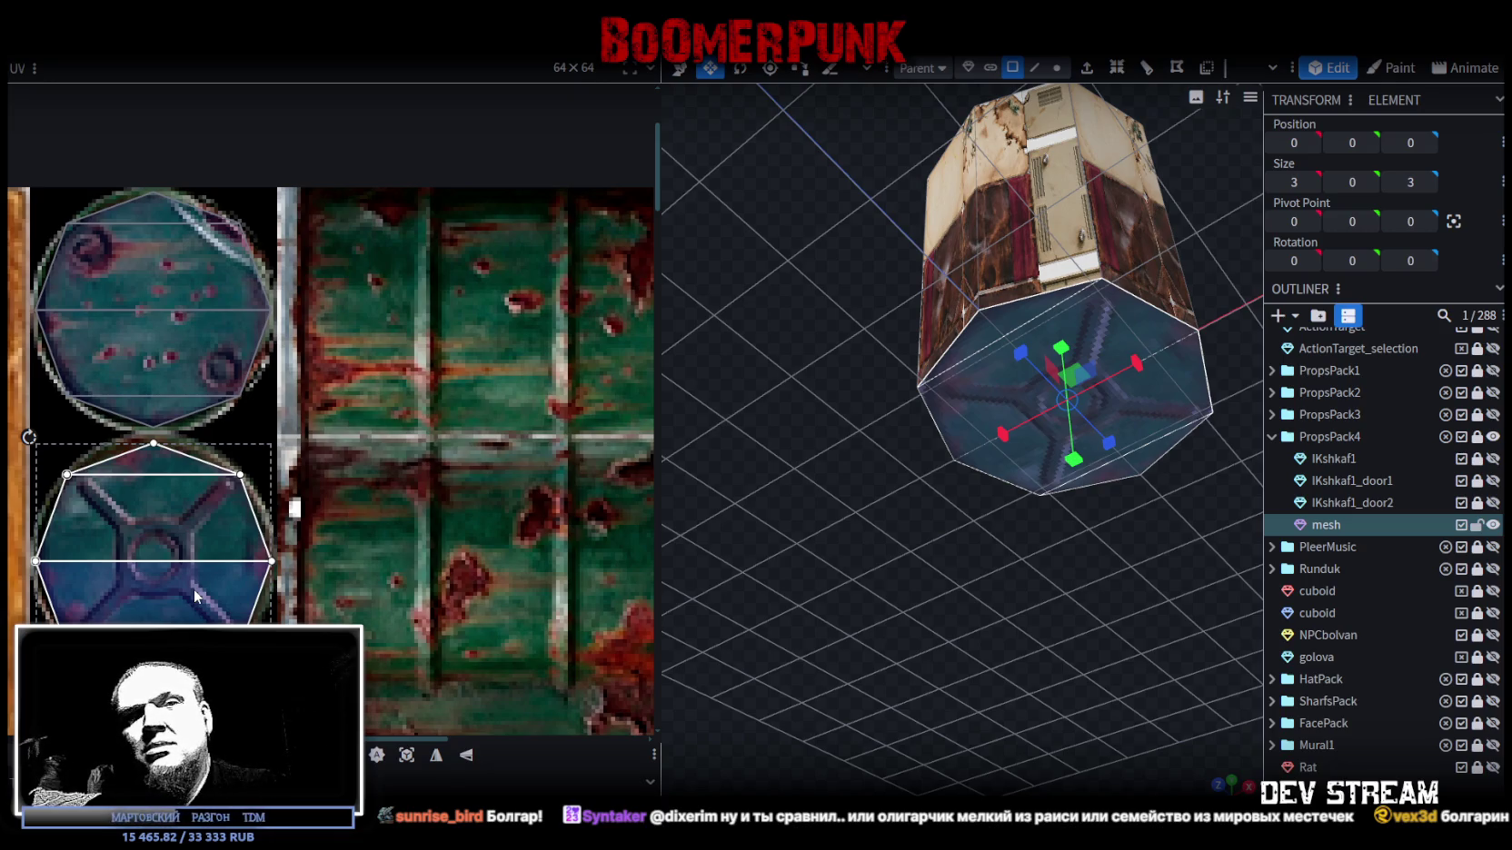
pyautogui.moveTo(754, 390)
pyautogui.mouseDown()
pyautogui.moveTo(795, 372)
pyautogui.moveTo(878, 461)
pyautogui.moveTo(909, 460)
pyautogui.moveTo(874, 541)
pyautogui.moveTo(818, 509)
pyautogui.mouseUp()
# - Box-select the side faces' UVs, move them across the atlas and rotate them
pyautogui.scroll(-2, 359, 350)
pyautogui.scroll(-3, 359, 349)
pyautogui.scroll(-2, 327, 349)
pyautogui.scroll(3, 286, 348)
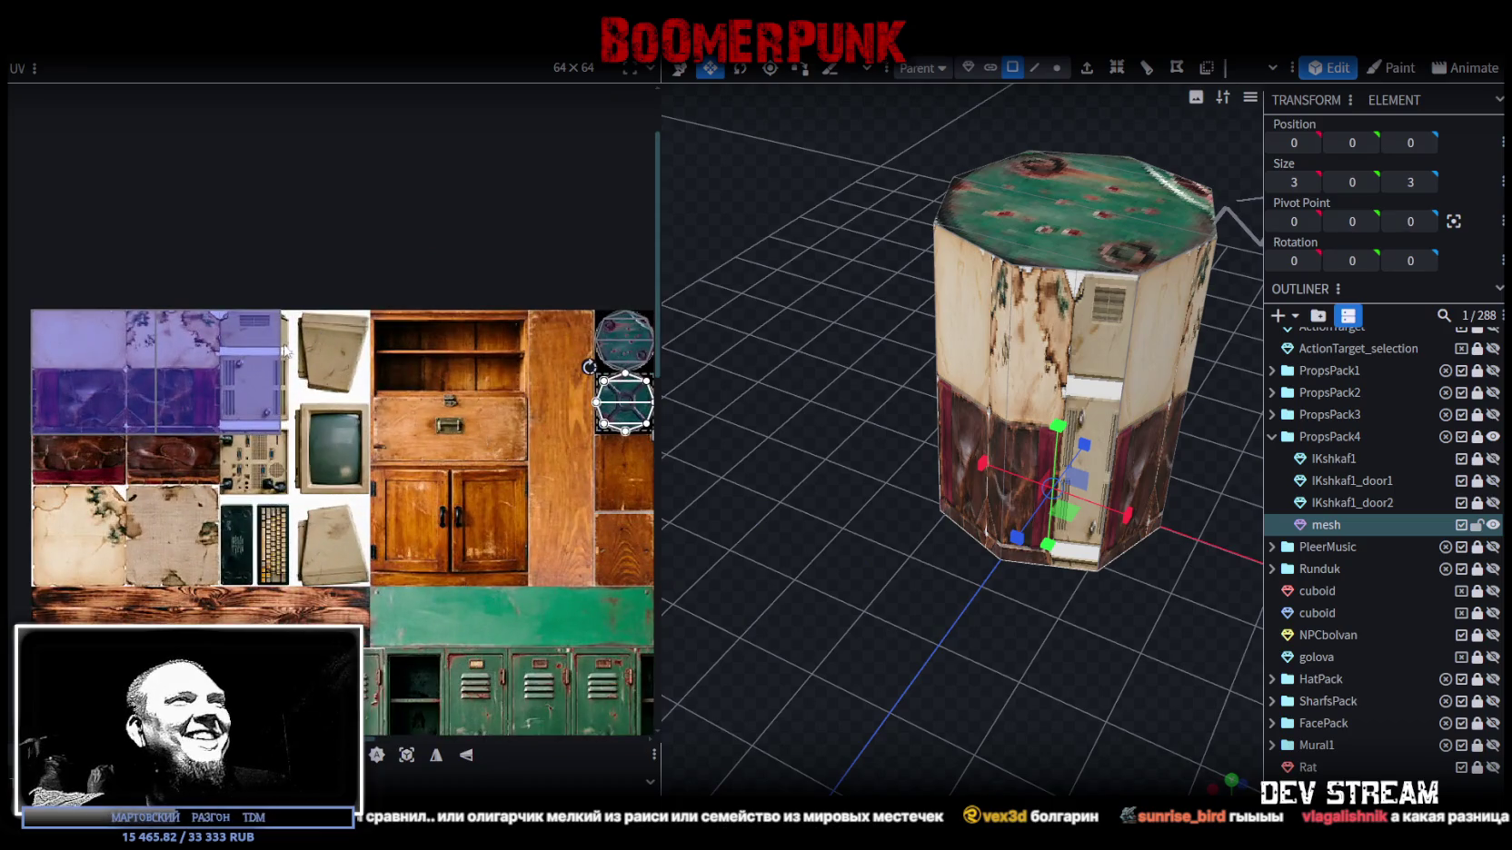
pyautogui.moveTo(316, 352); pyautogui.dragTo(18, 412)
pyautogui.scroll(-2, 328, 414)
pyautogui.moveTo(205, 376); pyautogui.dragTo(477, 473)
pyautogui.moveTo(476, 473); pyautogui.dragTo(311, 446, button='middle')
pyautogui.moveTo(311, 446)
pyautogui.mouseDown()
pyautogui.moveTo(470, 467)
pyautogui.moveTo(548, 455)
pyautogui.moveTo(579, 418)
pyautogui.mouseUp()
pyautogui.rightClick(469, 467)
pyautogui.click(509, 651)
# - Position and resize the side mapping to cover the ribbed rusty blue-green panel
pyautogui.scroll(3, 461, 295)
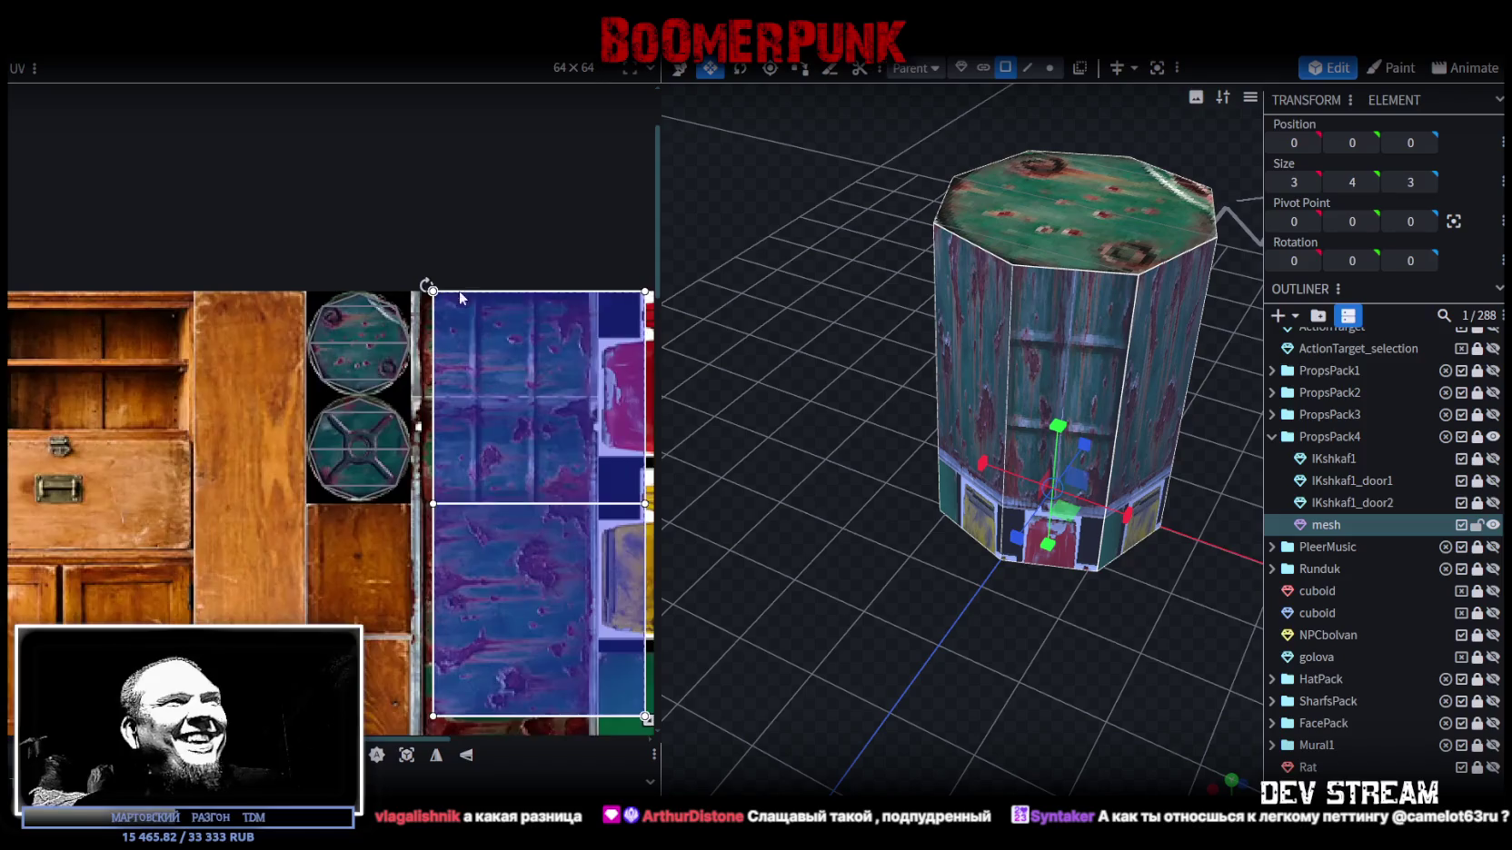
pyautogui.scroll(3, 458, 291)
pyautogui.moveTo(434, 327); pyautogui.dragTo(382, 298)
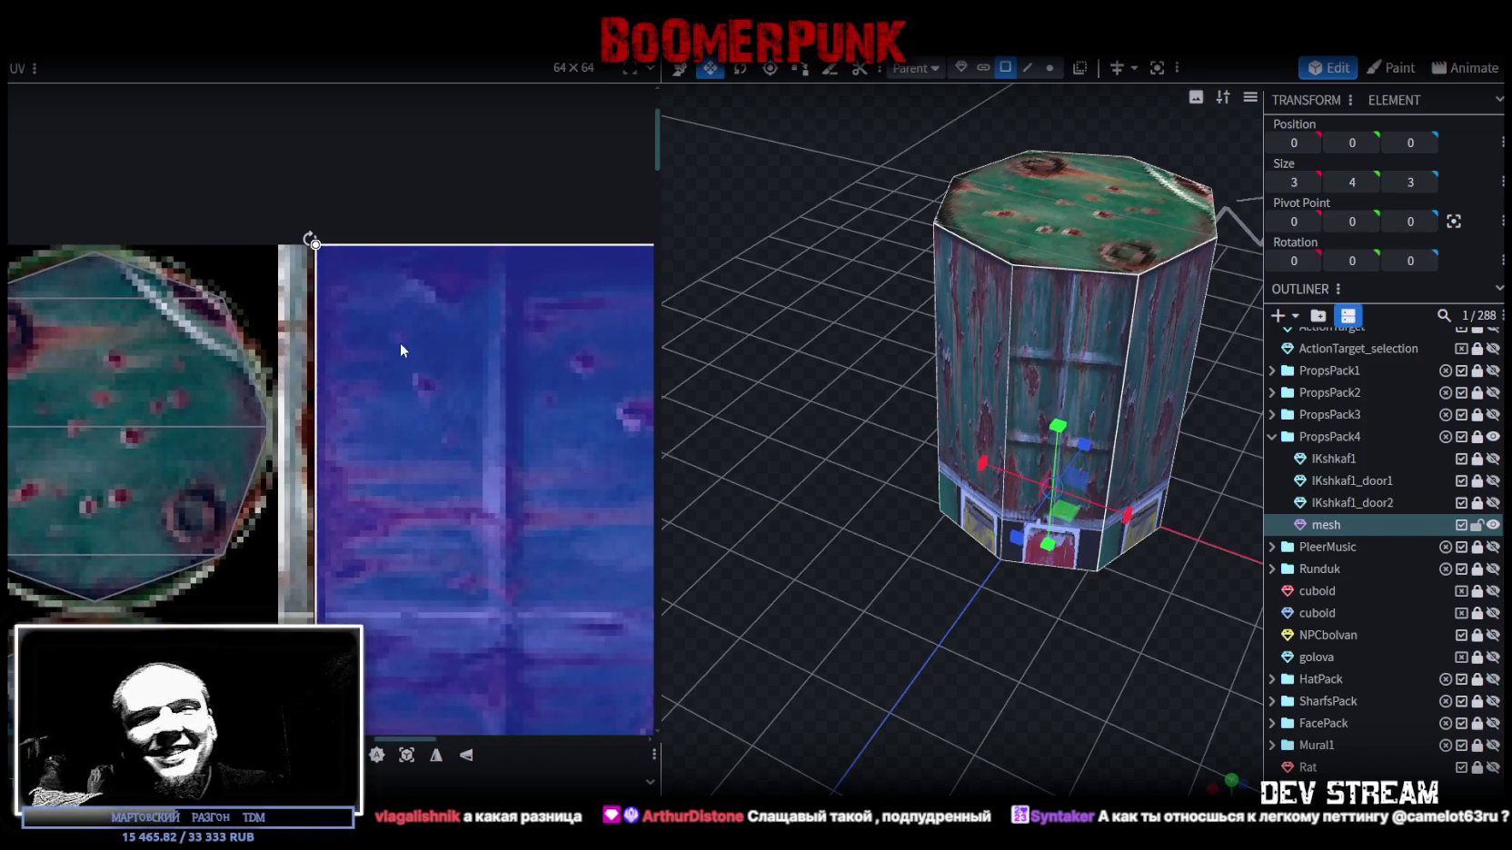
pyautogui.scroll(-2, 404, 359)
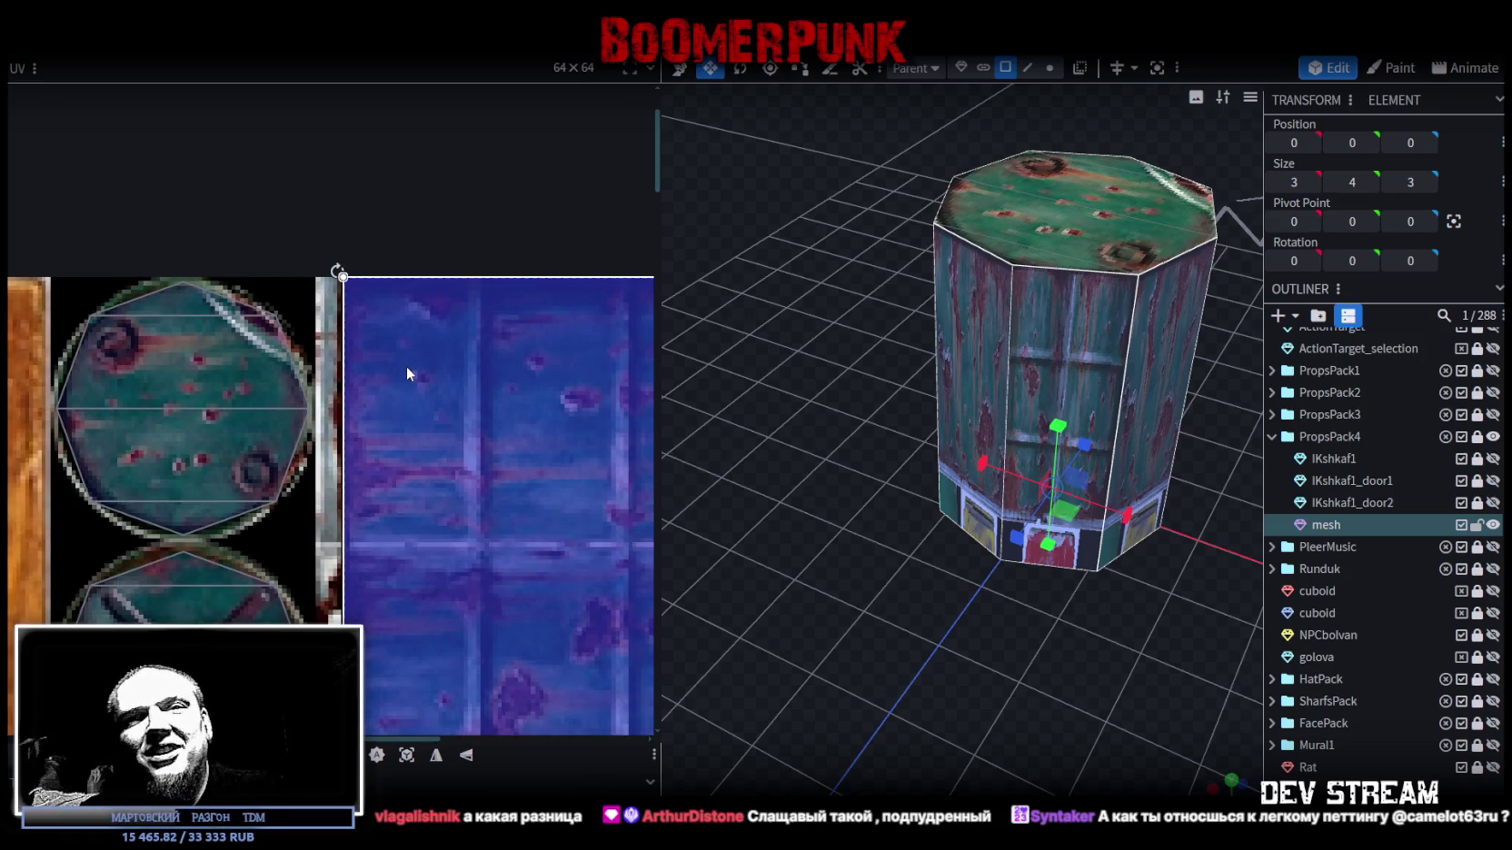
pyautogui.scroll(-1, 377, 409)
pyautogui.scroll(-1, 322, 370)
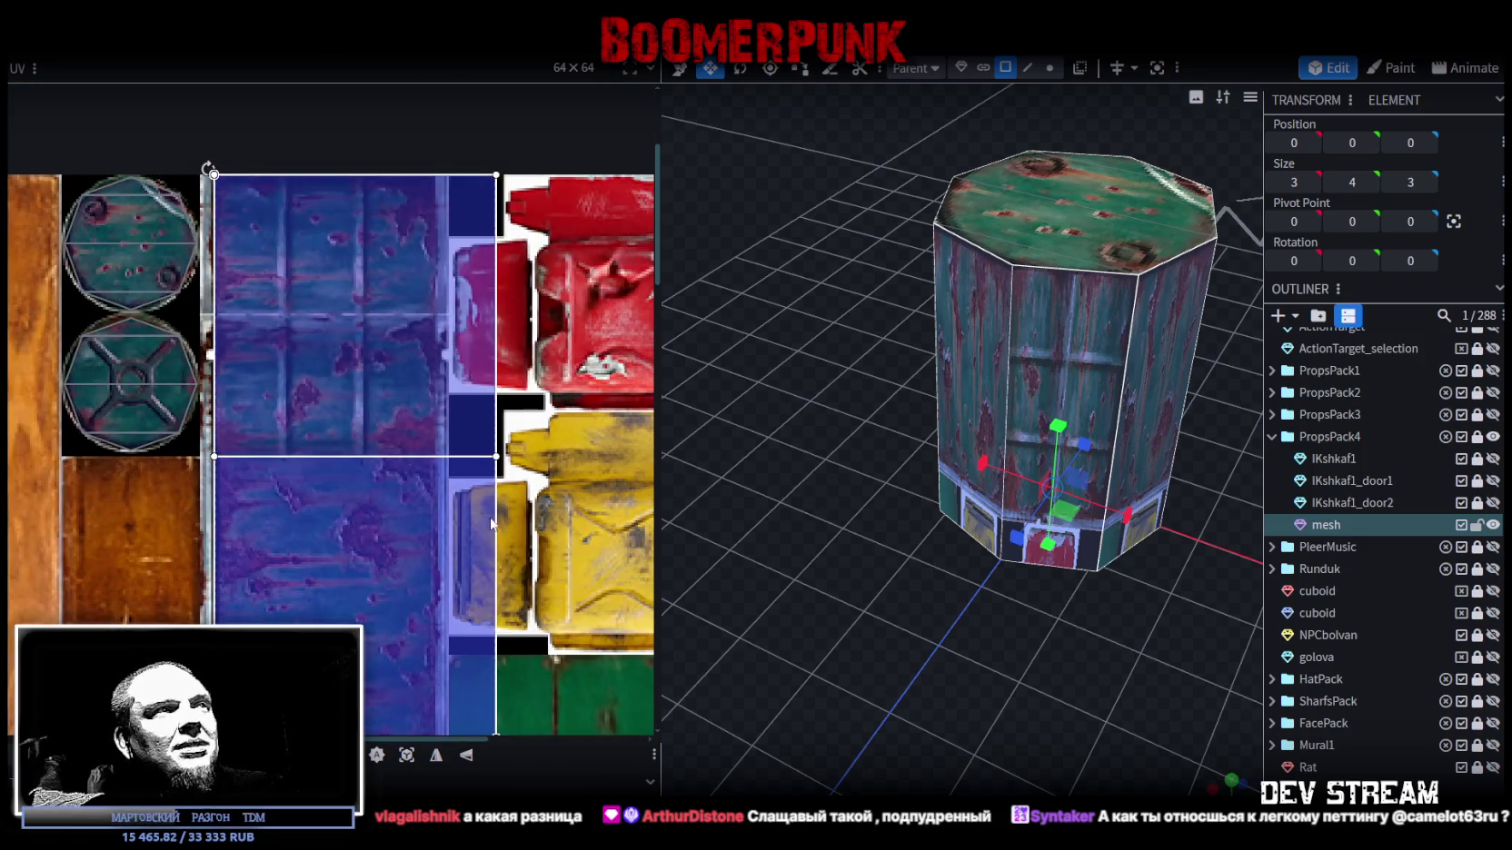
pyautogui.moveTo(322, 369); pyautogui.dragTo(327, 545)
pyautogui.scroll(-3, 408, 509)
pyautogui.moveTo(474, 568); pyautogui.dragTo(403, 280)
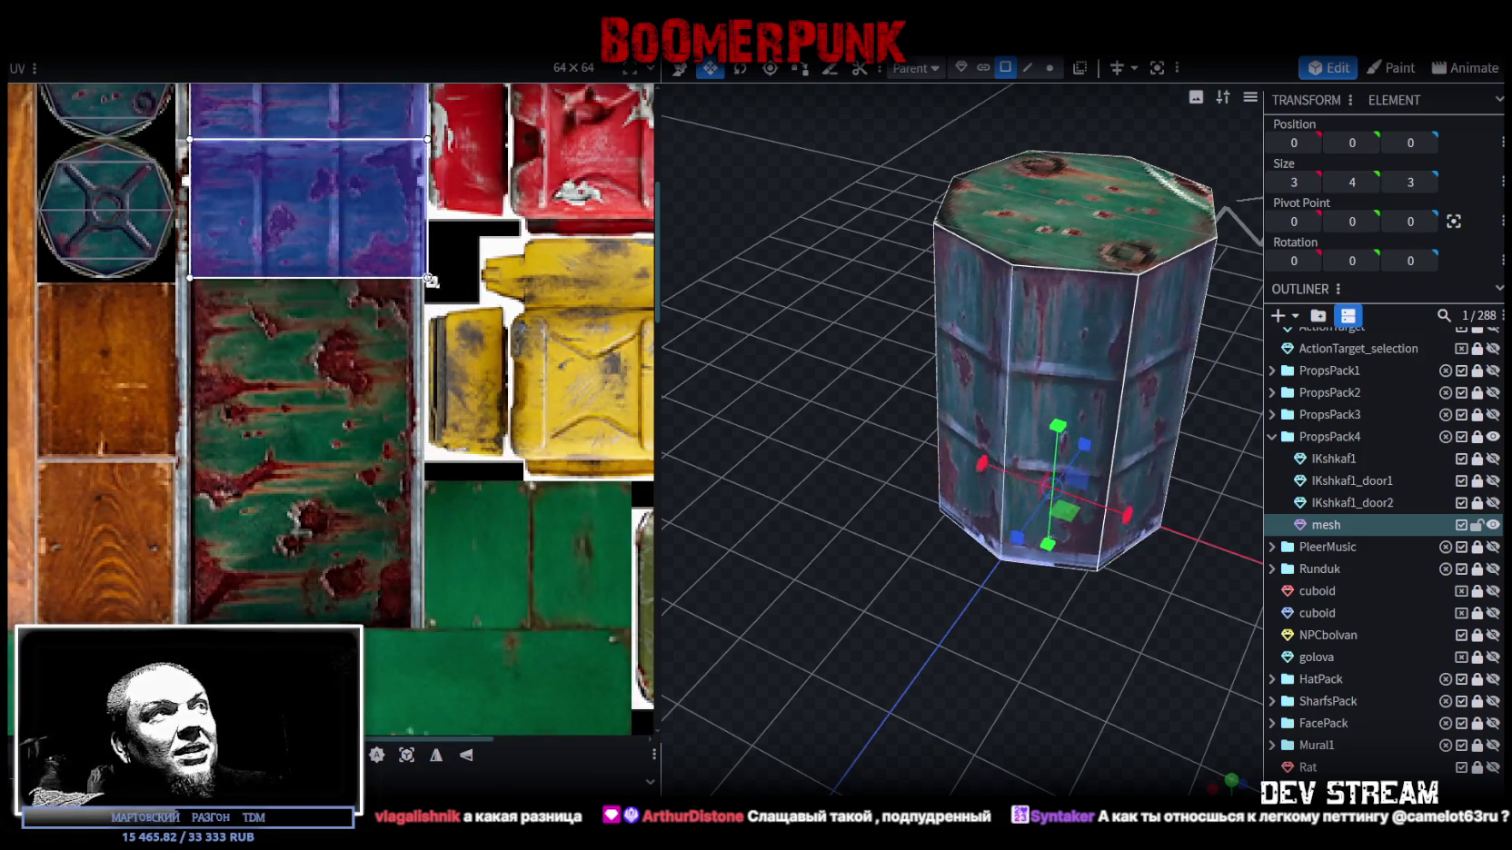
pyautogui.scroll(2, 404, 280)
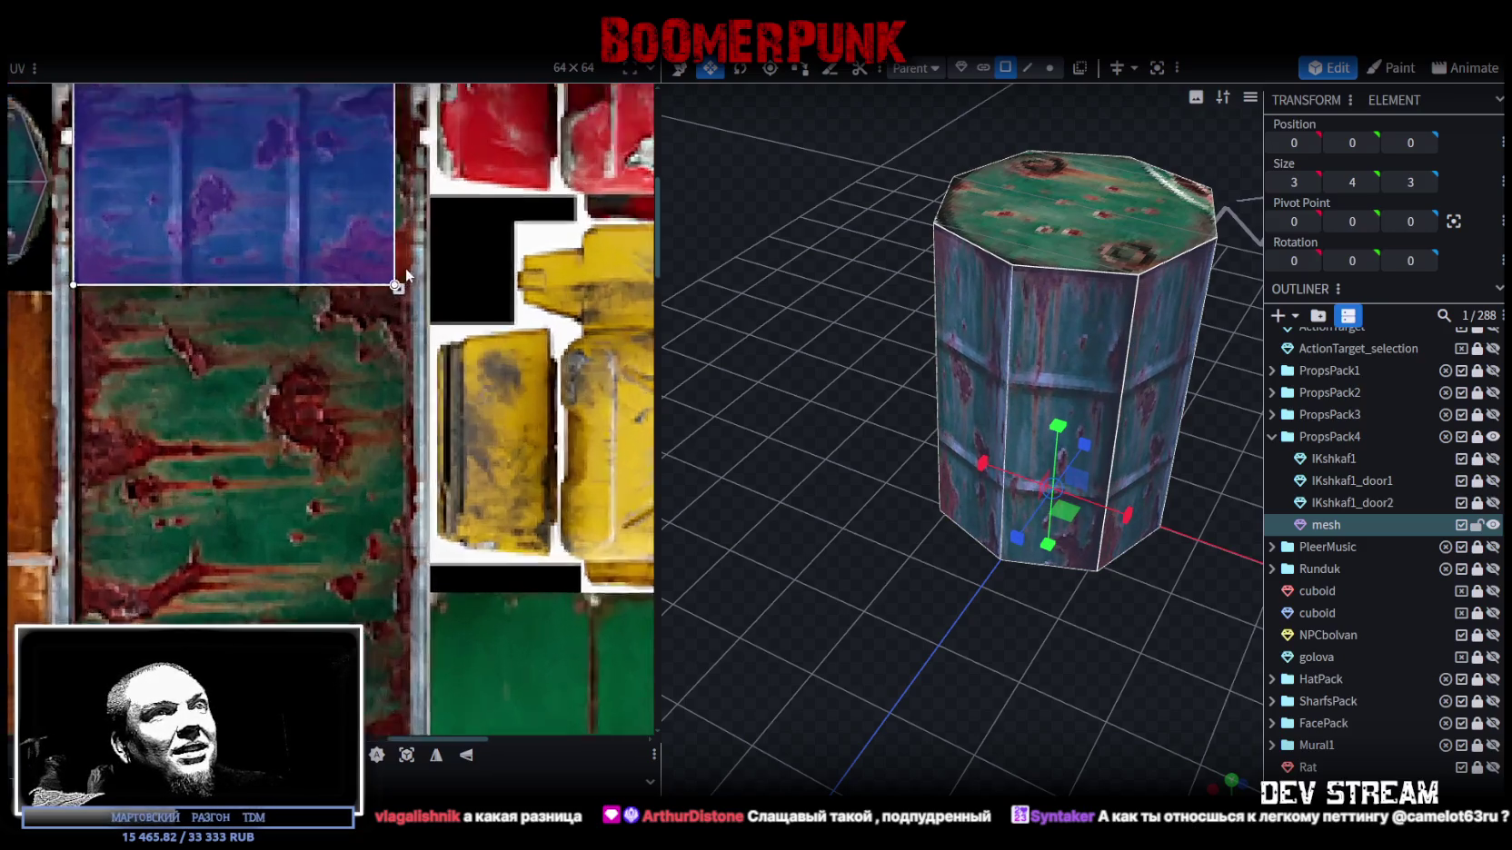
pyautogui.scroll(2, 399, 327)
pyautogui.moveTo(397, 331); pyautogui.dragTo(413, 323)
pyautogui.moveTo(1036, 599); pyautogui.dragTo(872, 546)
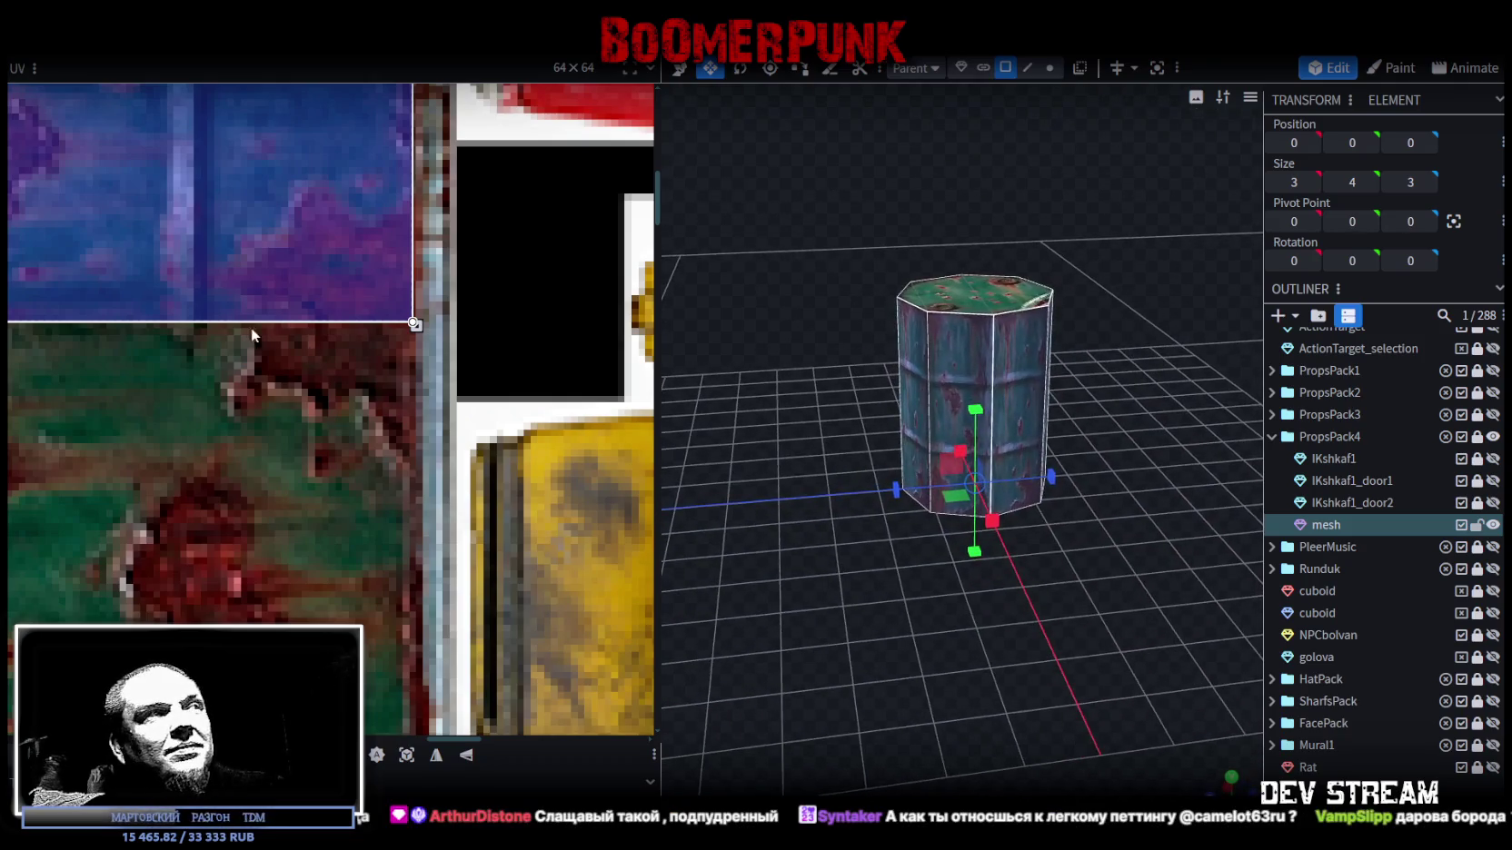
pyautogui.scroll(-4, 251, 329)
pyautogui.moveTo(1001, 453)
pyautogui.mouseDown()
pyautogui.moveTo(1063, 425)
pyautogui.moveTo(993, 375)
pyautogui.mouseUp()
pyautogui.click(997, 368)
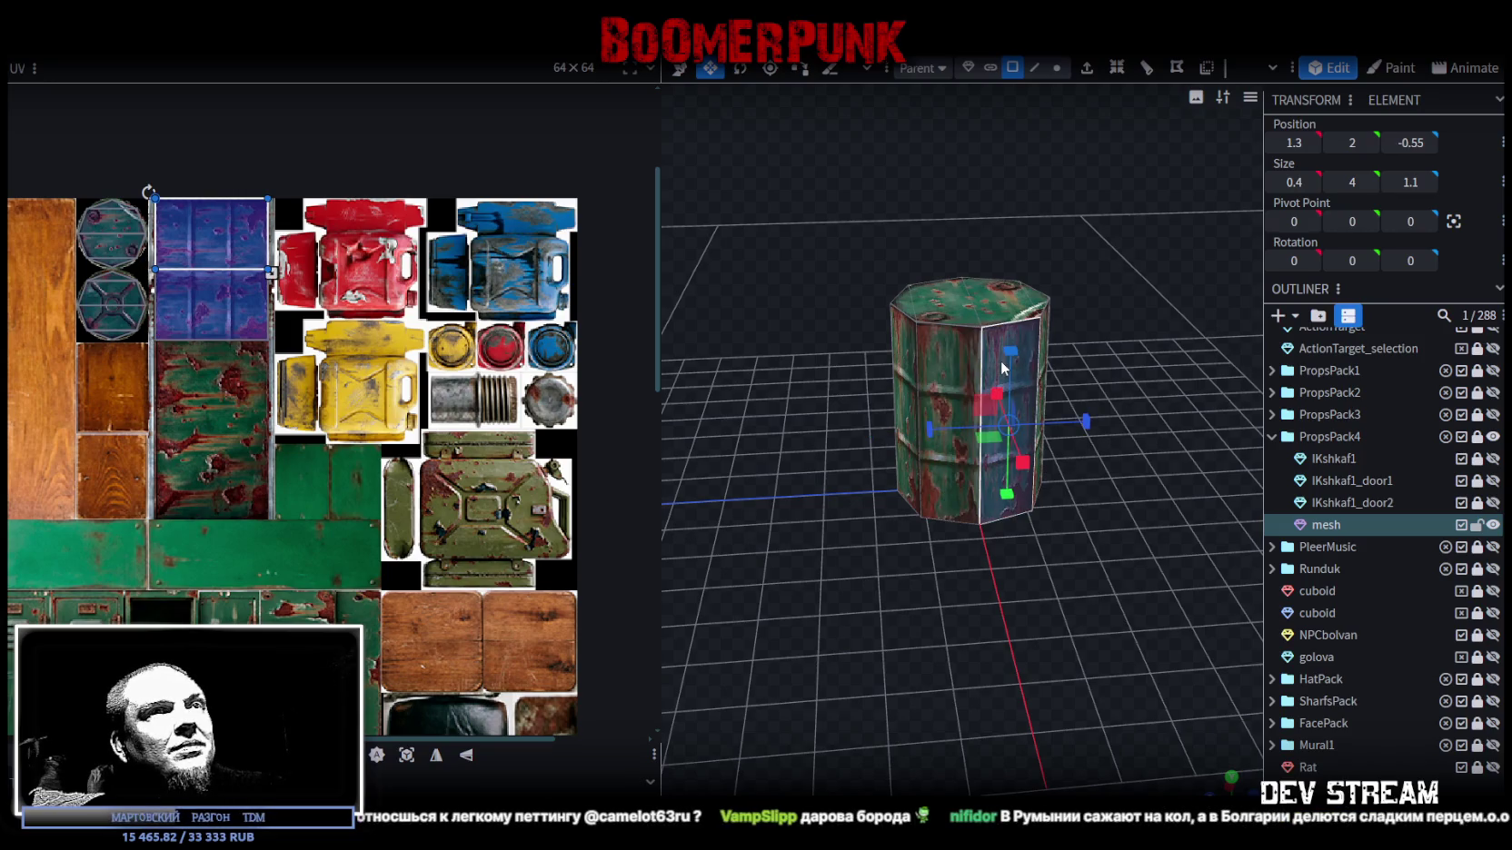
# - Select side faces and shift the front-middle face's UV down the purple panel
pyautogui.moveTo(1013, 355)
pyautogui.mouseDown()
pyautogui.moveTo(1072, 399)
pyautogui.moveTo(1177, 407)
pyautogui.moveTo(1090, 416)
pyautogui.mouseUp()
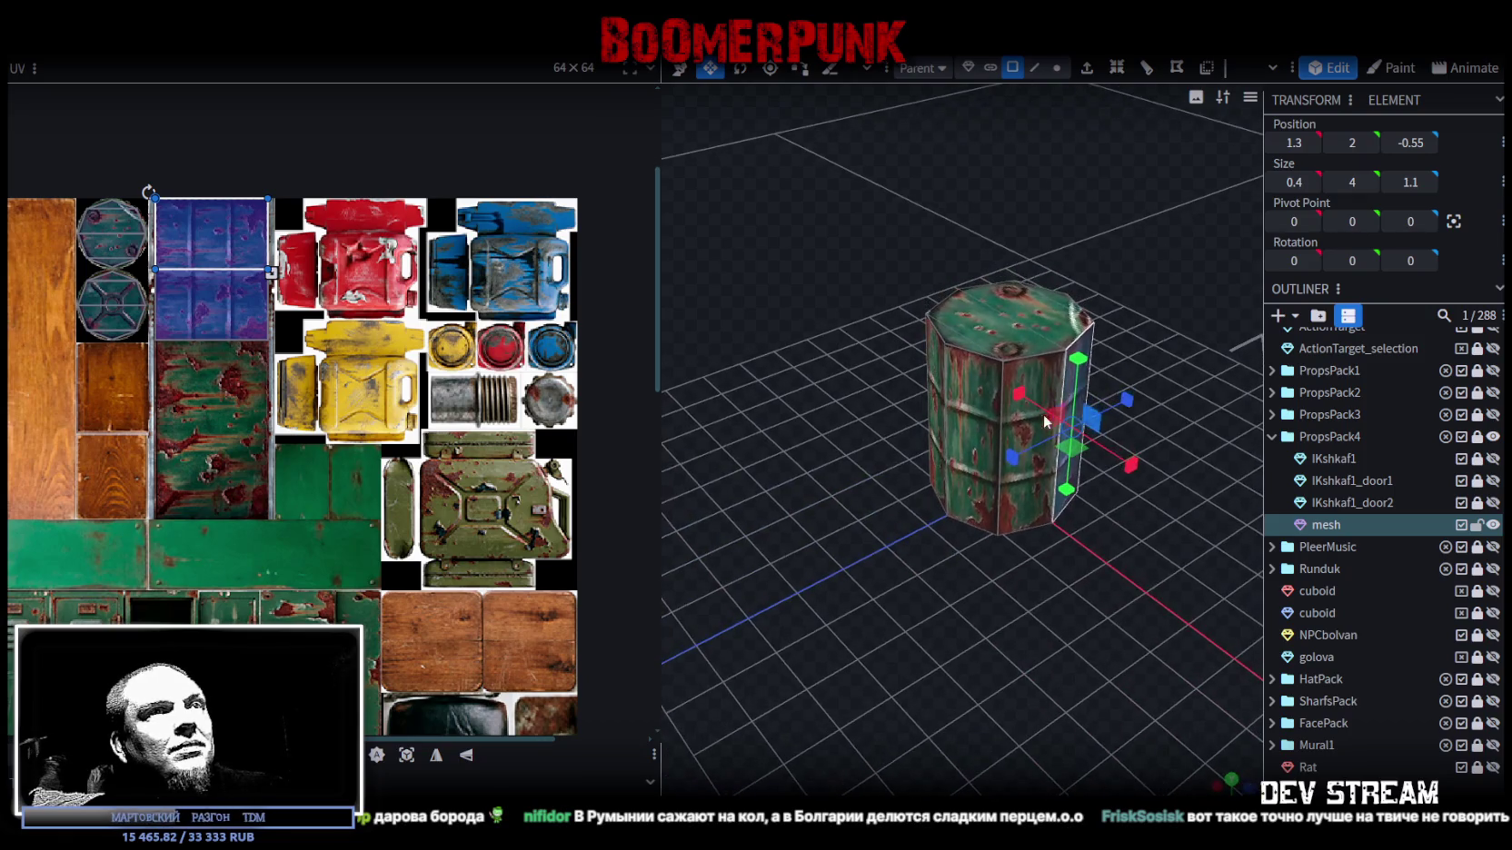
pyautogui.click(966, 419)
pyautogui.click(1034, 391)
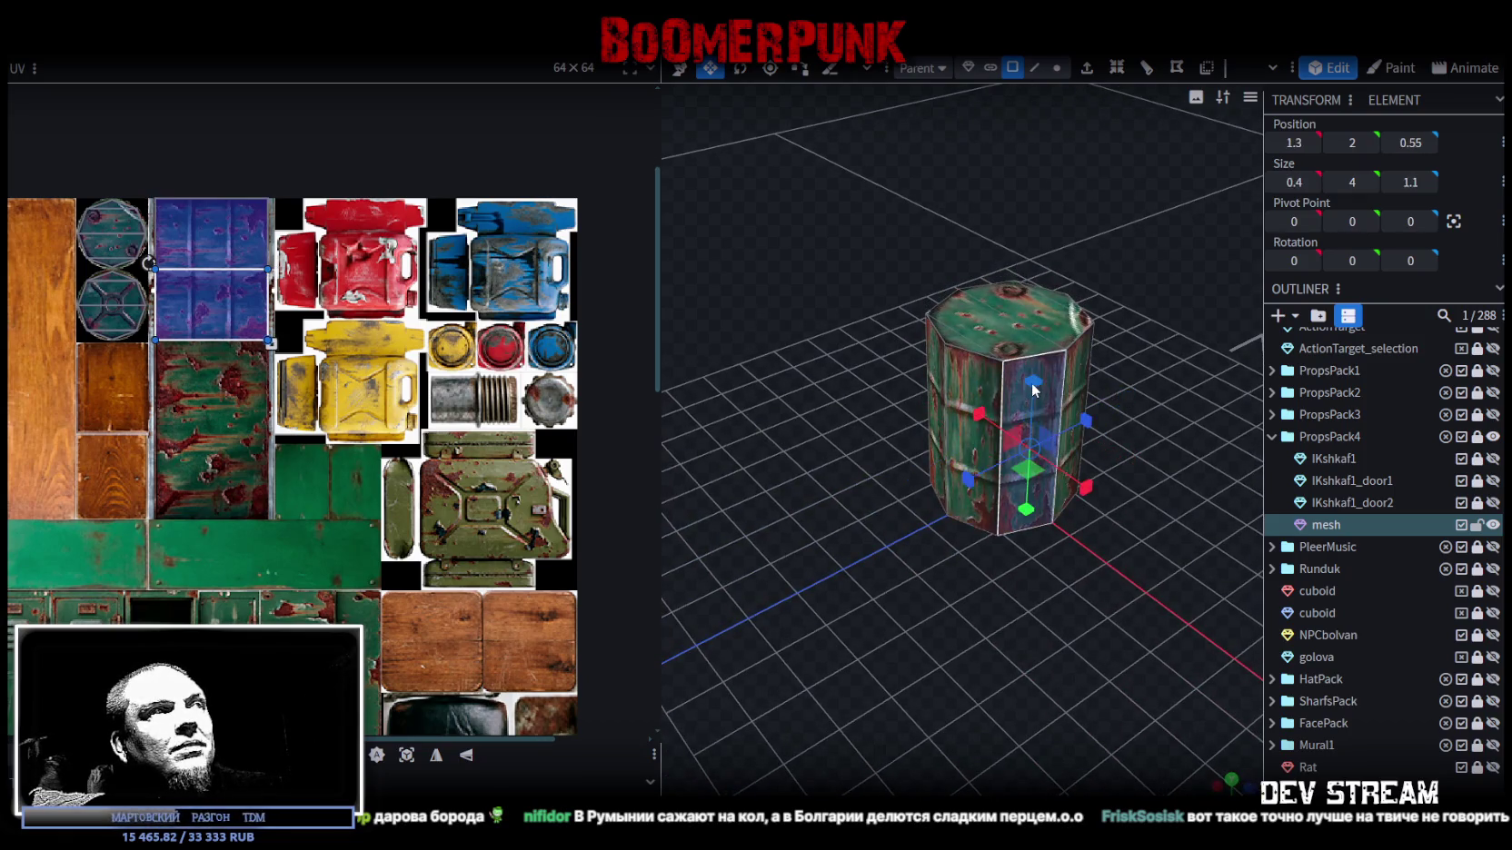
pyautogui.scroll(3, 1101, 577)
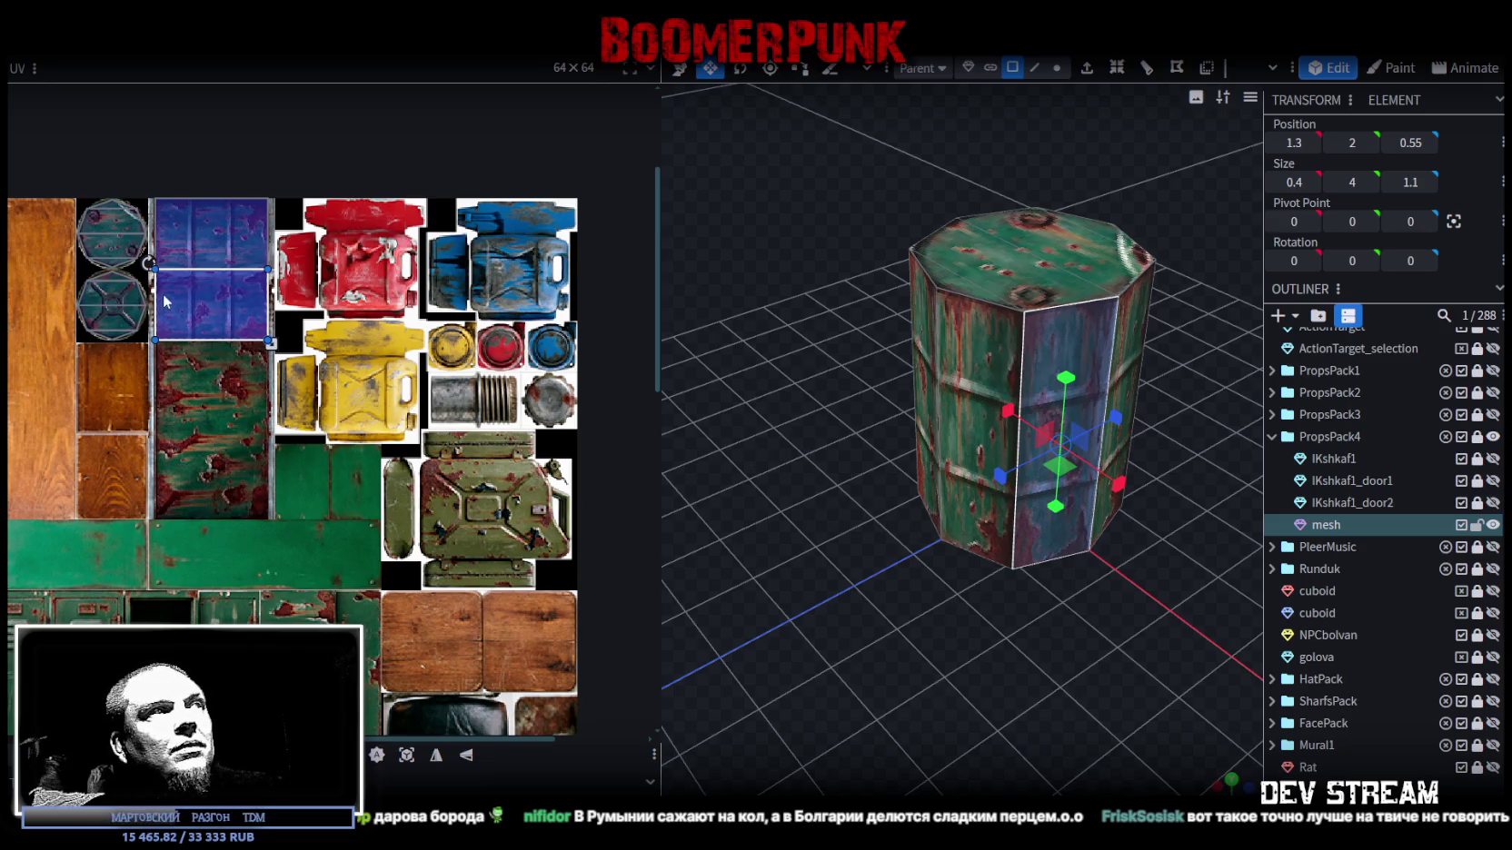
pyautogui.moveTo(1055, 615); pyautogui.dragTo(996, 392)
pyautogui.click(996, 392)
pyautogui.keyDown('shift'); pyautogui.click(1052, 365); pyautogui.keyUp('shift')
pyautogui.keyDown('shift'); pyautogui.click(1118, 351); pyautogui.keyUp('shift')
pyautogui.moveTo(1141, 516); pyautogui.dragTo(1016, 601)
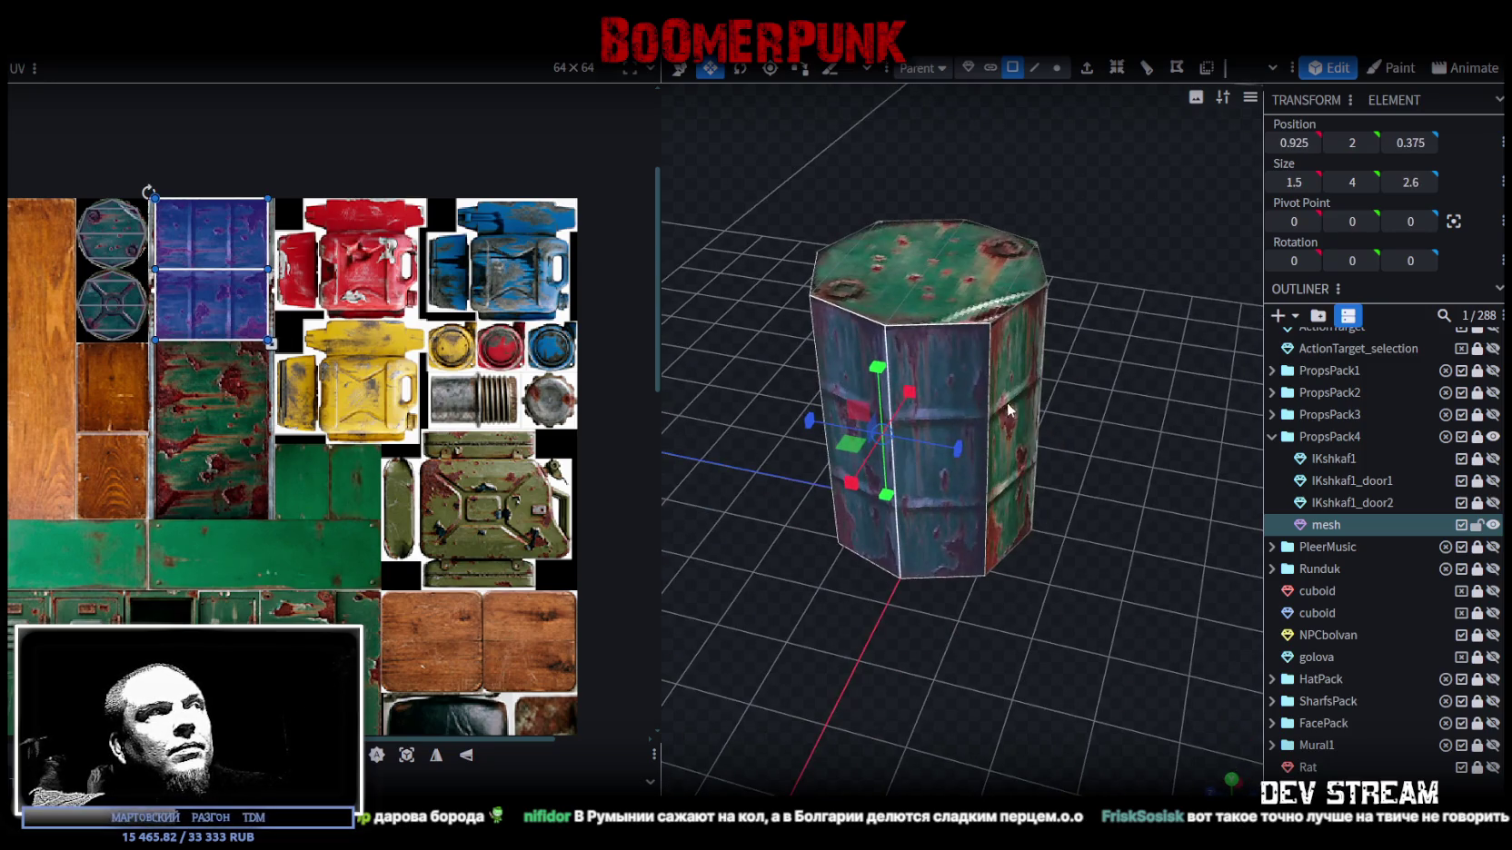
pyautogui.click(956, 397)
pyautogui.moveTo(906, 523); pyautogui.dragTo(980, 634)
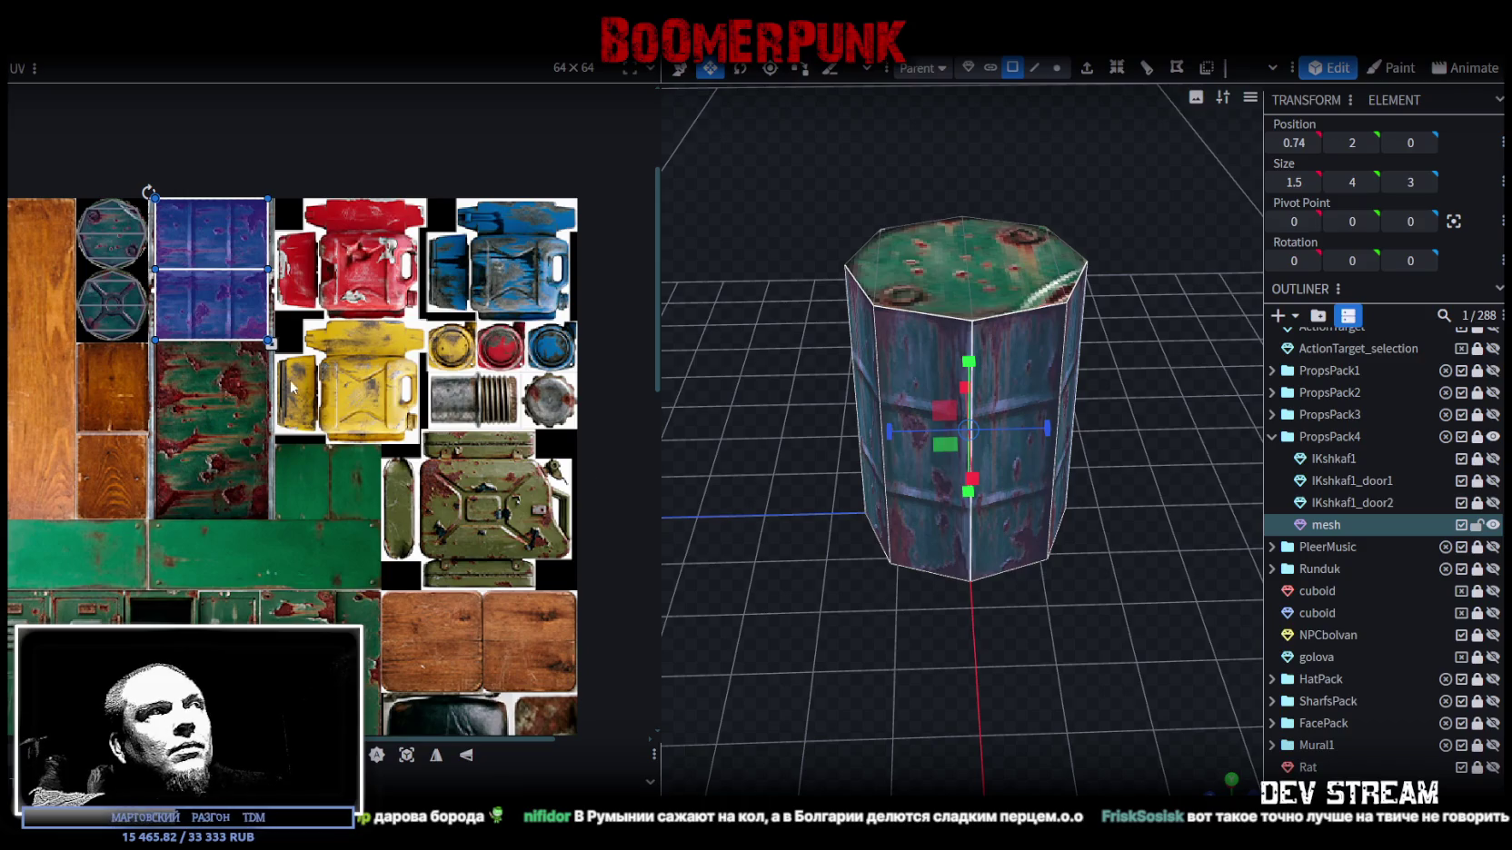
pyautogui.moveTo(199, 273); pyautogui.dragTo(189, 397)
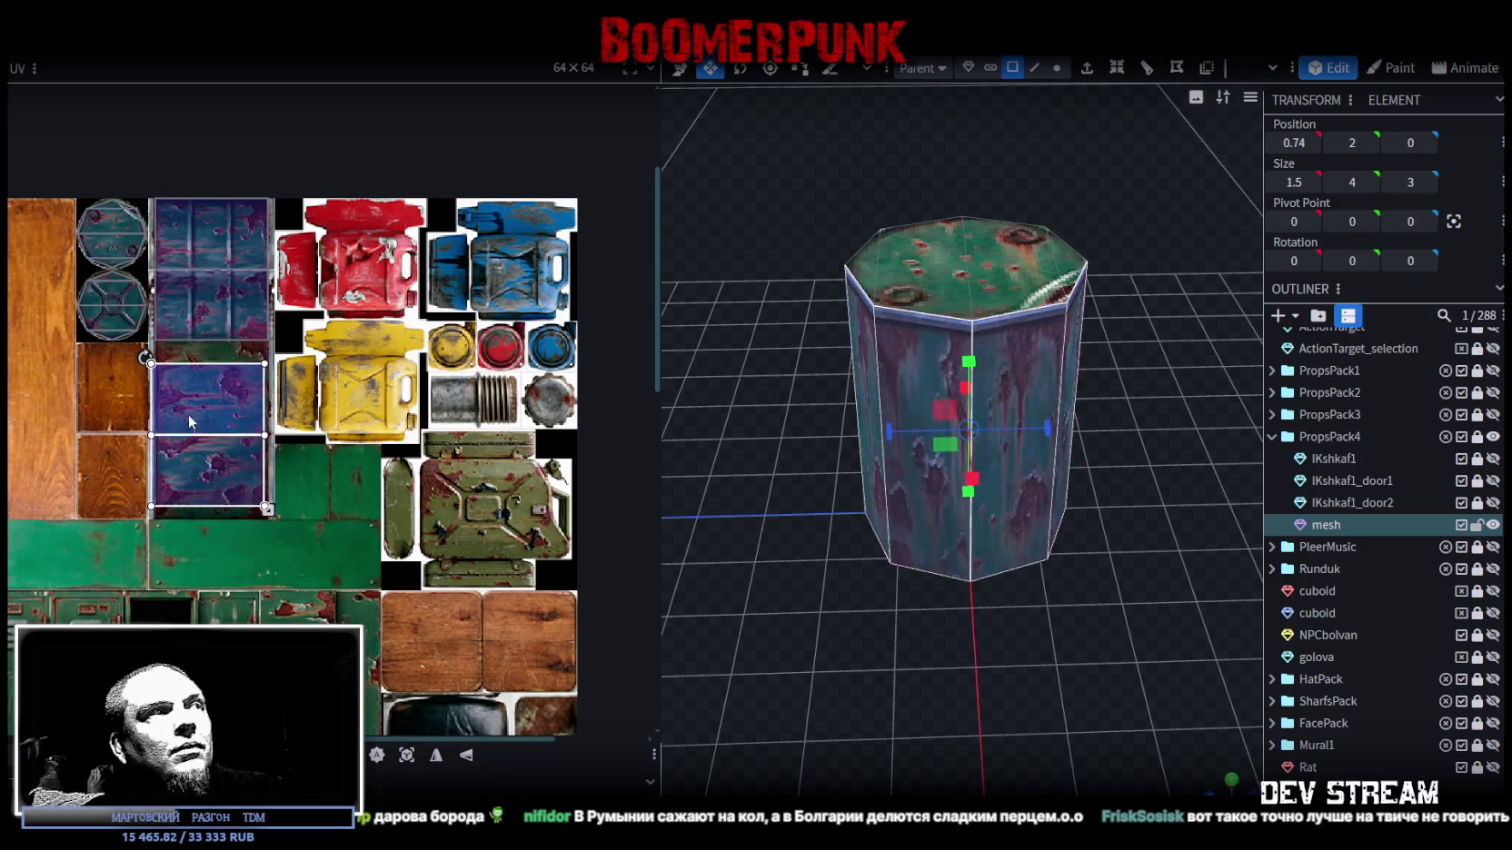
pyautogui.click(189, 397)
# - Select the barrel's diagonal side faces from a higher angle
pyautogui.scroll(3, 209, 409)
pyautogui.scroll(3, 254, 432)
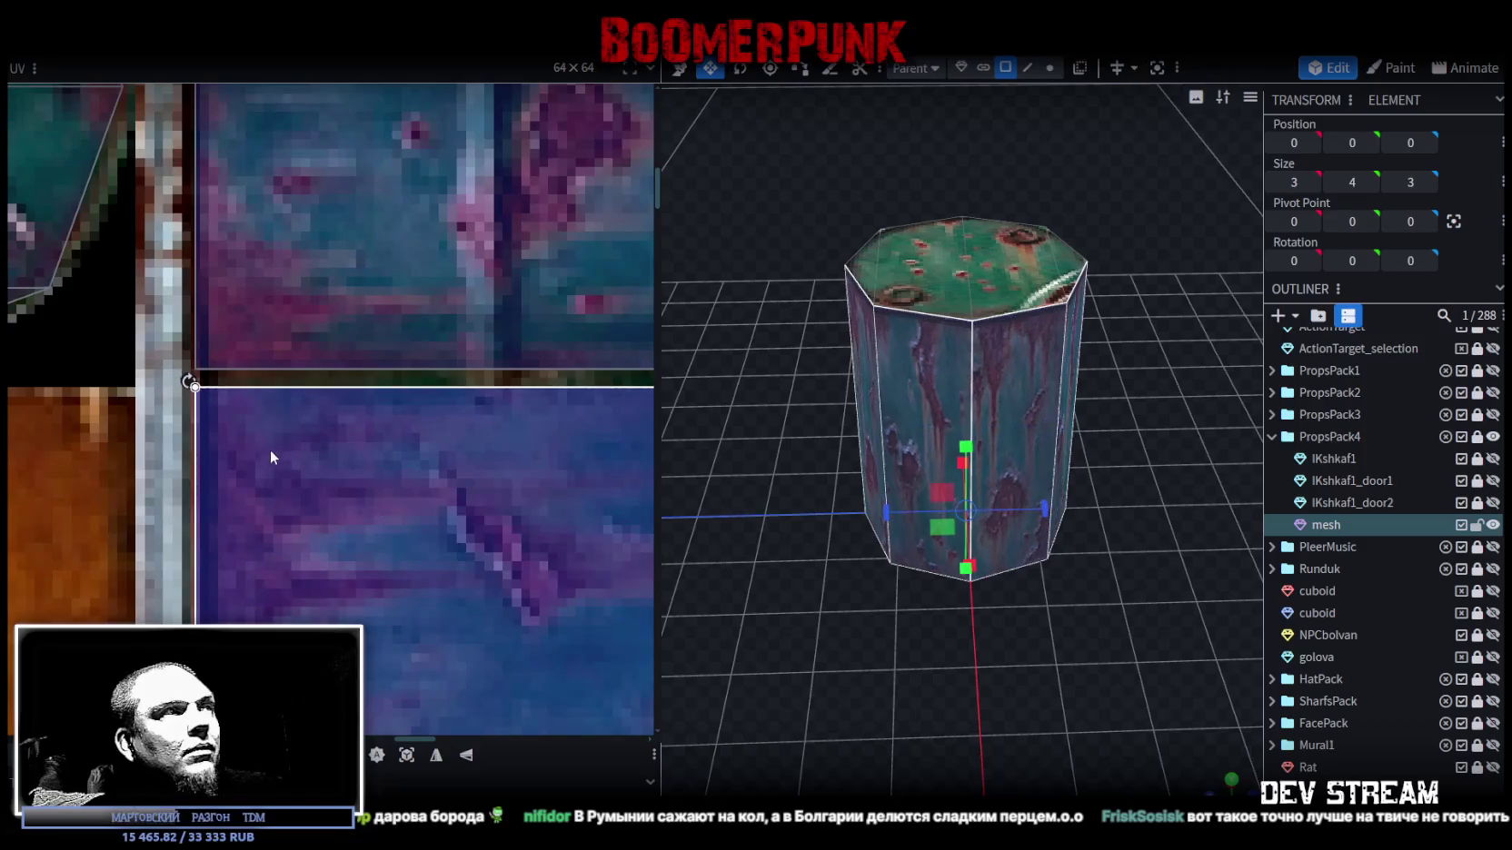
pyautogui.moveTo(818, 582)
pyautogui.mouseDown()
pyautogui.moveTo(933, 644)
pyautogui.moveTo(921, 651)
pyautogui.moveTo(1078, 615)
pyautogui.moveTo(1202, 624)
pyautogui.moveTo(1172, 618)
pyautogui.mouseUp()
pyautogui.scroll(-5, 423, 477)
pyautogui.scroll(-2, 420, 461)
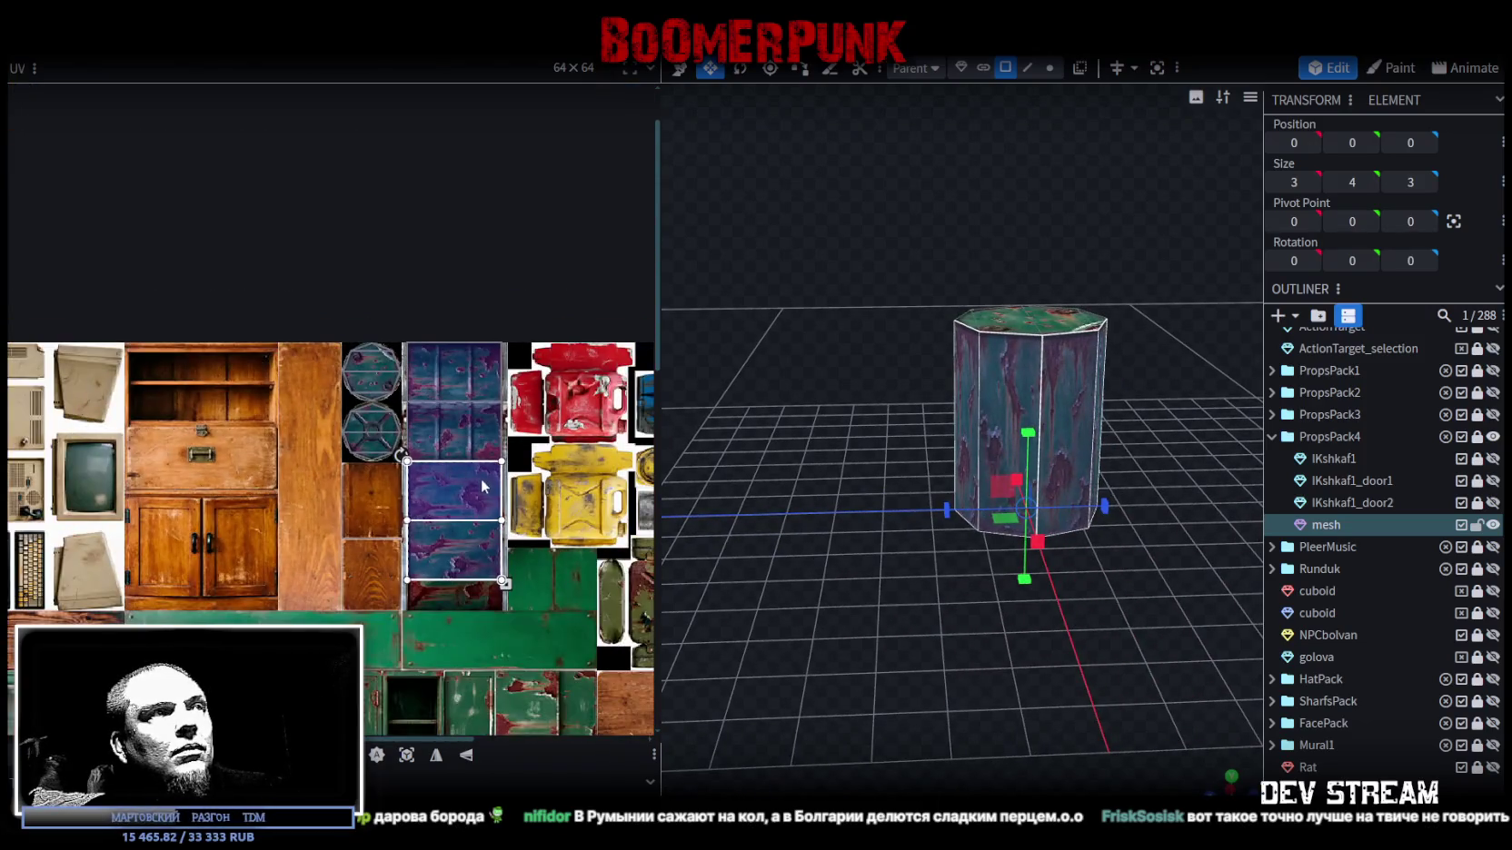
pyautogui.moveTo(968, 536); pyautogui.dragTo(1072, 671)
pyautogui.click(1010, 359)
pyautogui.click(1040, 375)
pyautogui.click(1084, 365)
# - Pick another diagonal face and move its UV down one panel tile
pyautogui.moveTo(1228, 441); pyautogui.dragTo(1087, 416)
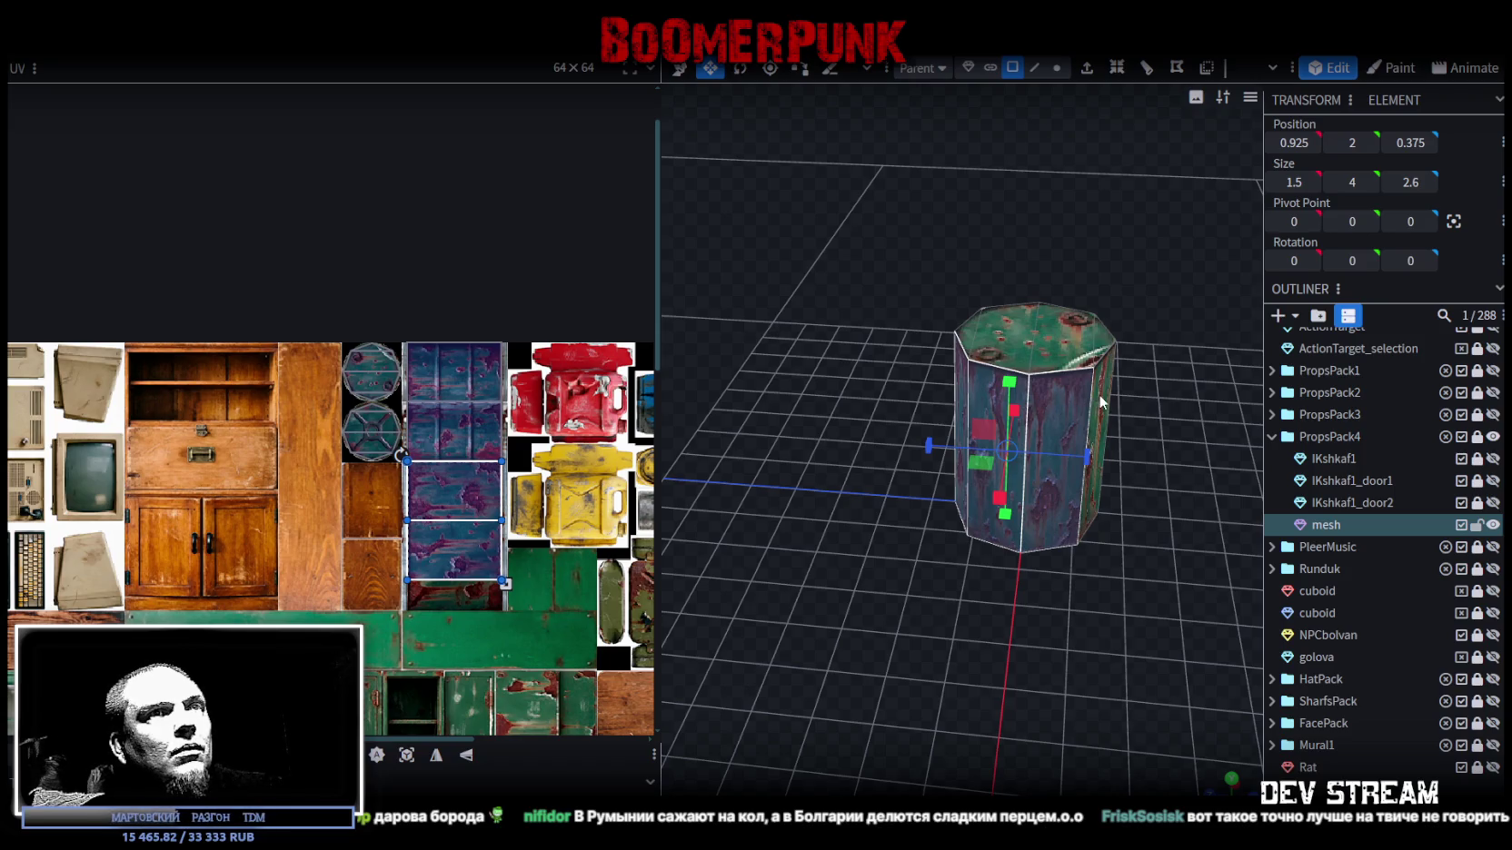
pyautogui.click(1075, 400)
pyautogui.moveTo(906, 339); pyautogui.dragTo(1030, 378)
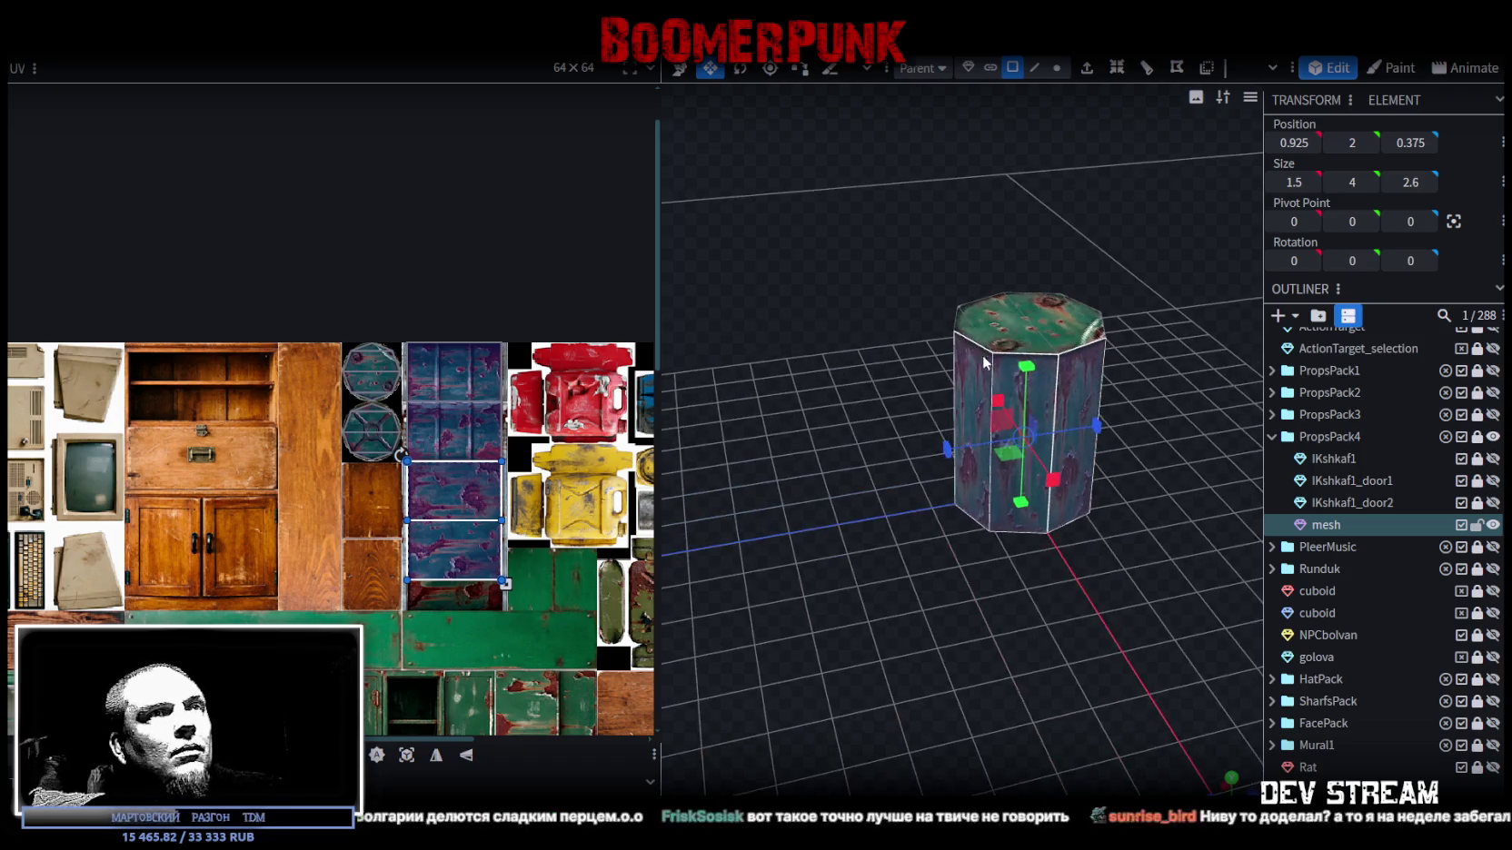
pyautogui.click(1030, 378)
pyautogui.scroll(2, 487, 625)
pyautogui.scroll(2, 487, 625)
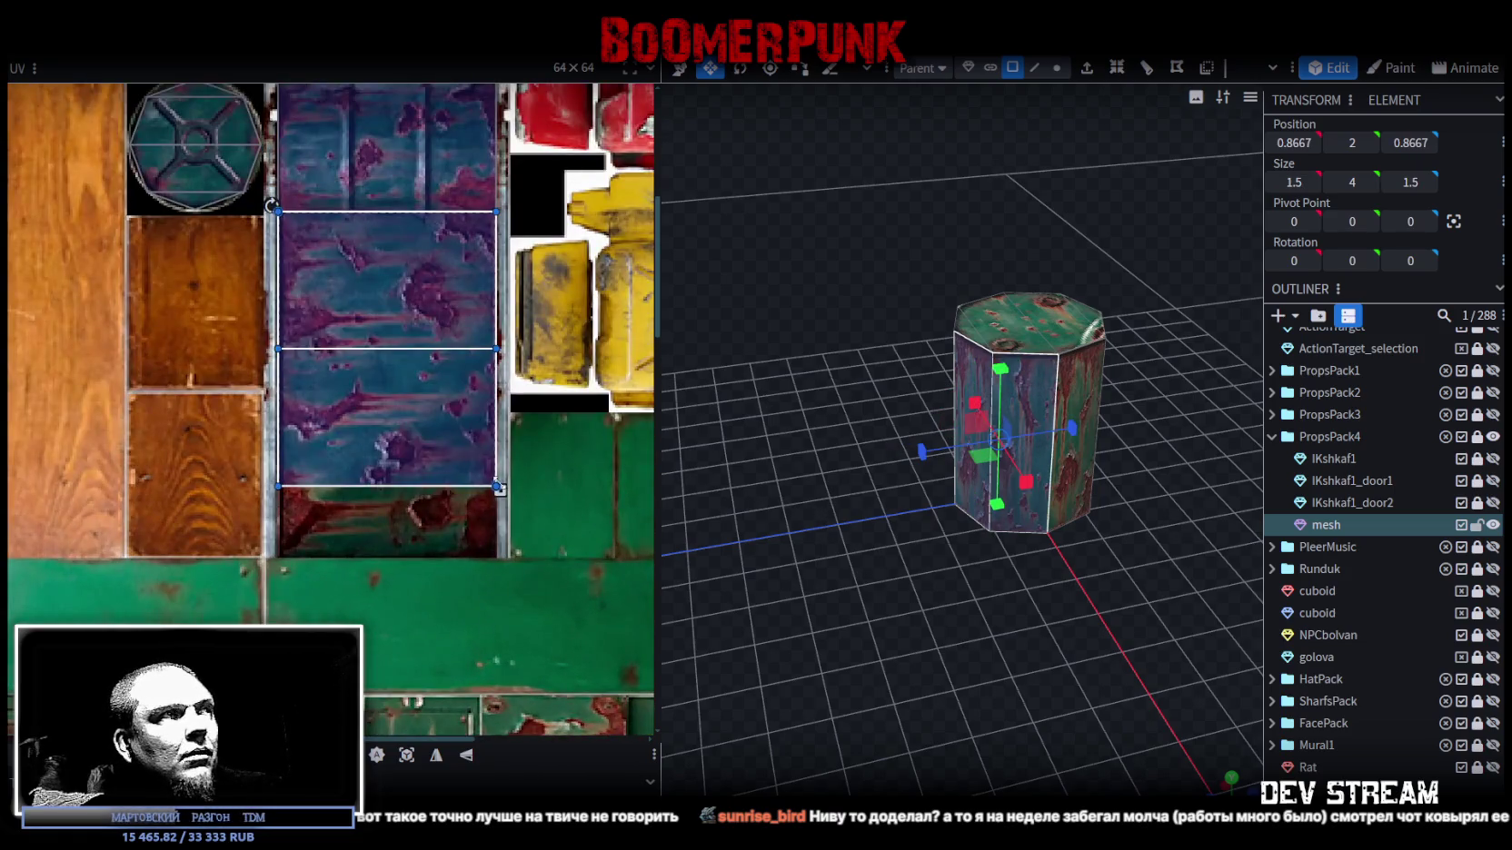
pyautogui.moveTo(372, 287); pyautogui.dragTo(389, 545)
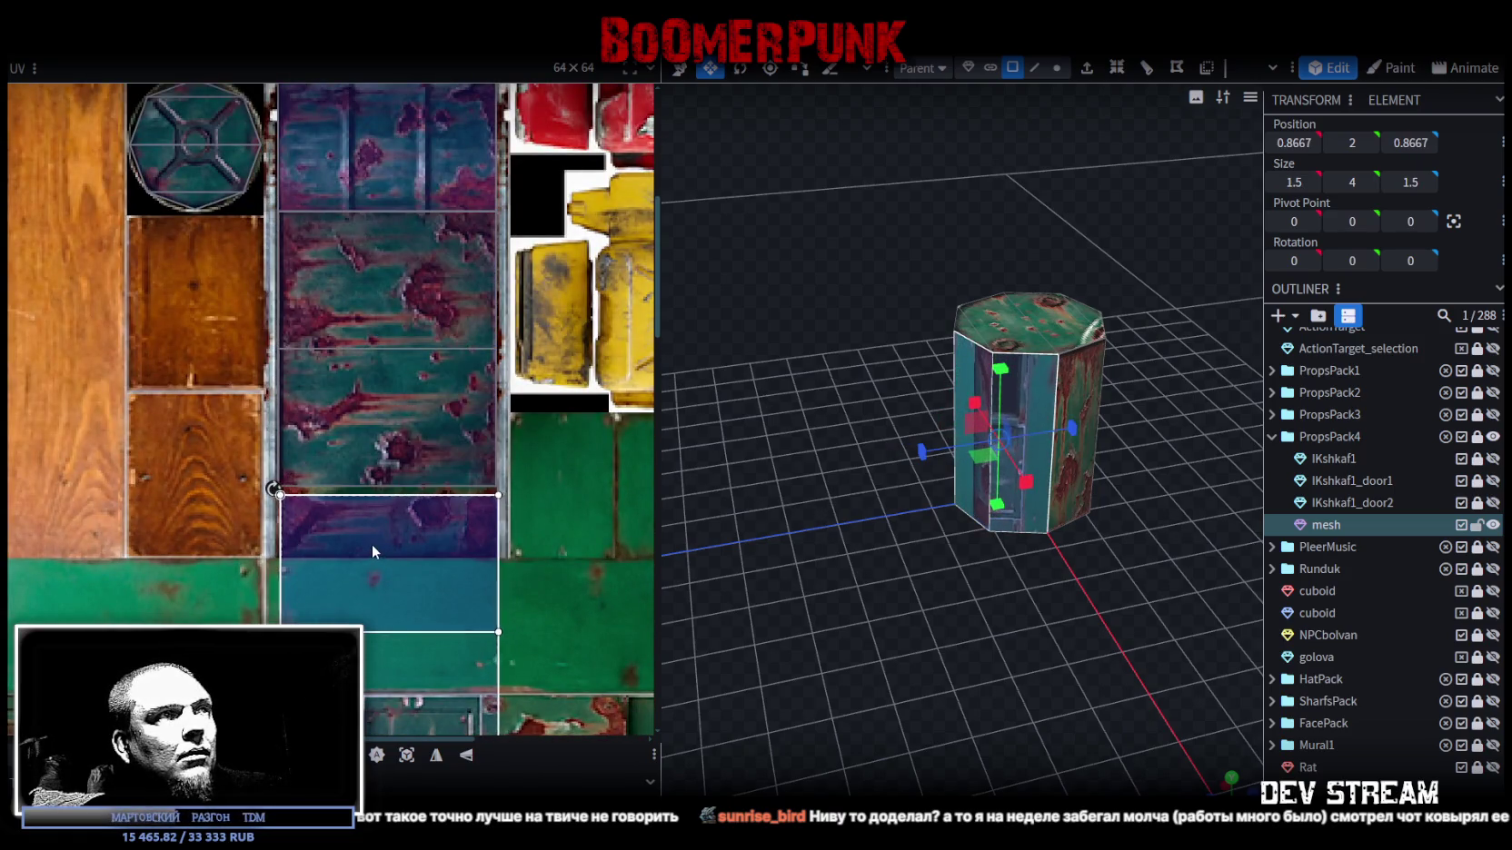
pyautogui.scroll(3, 273, 504)
pyautogui.click(255, 524)
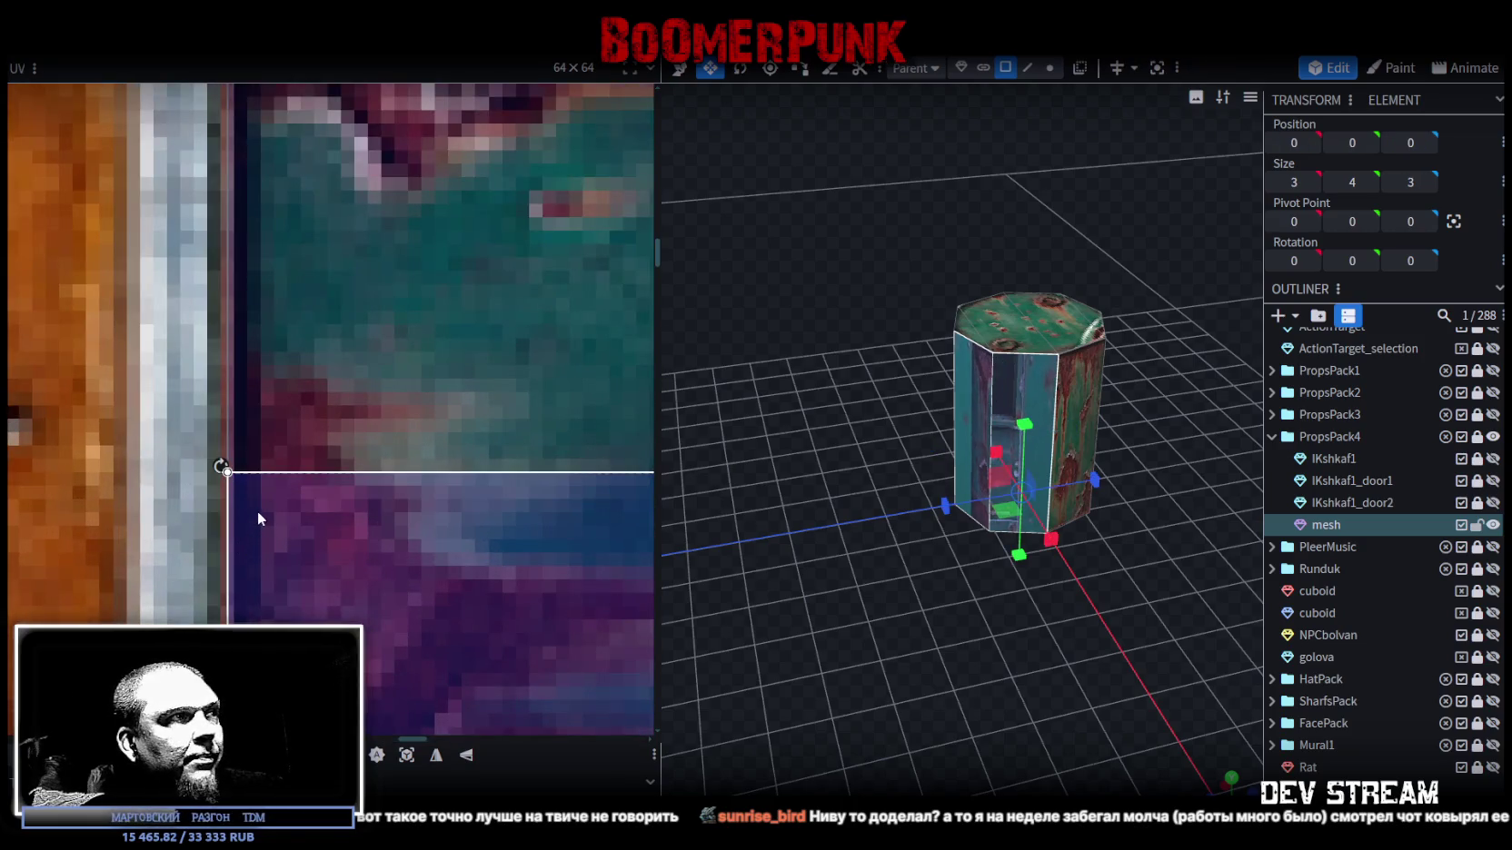
# - Mirror the UVs of three adjacent side panels, one at a time
pyautogui.scroll(-1, 299, 509)
pyautogui.scroll(-2, 319, 505)
pyautogui.scroll(-1, 346, 549)
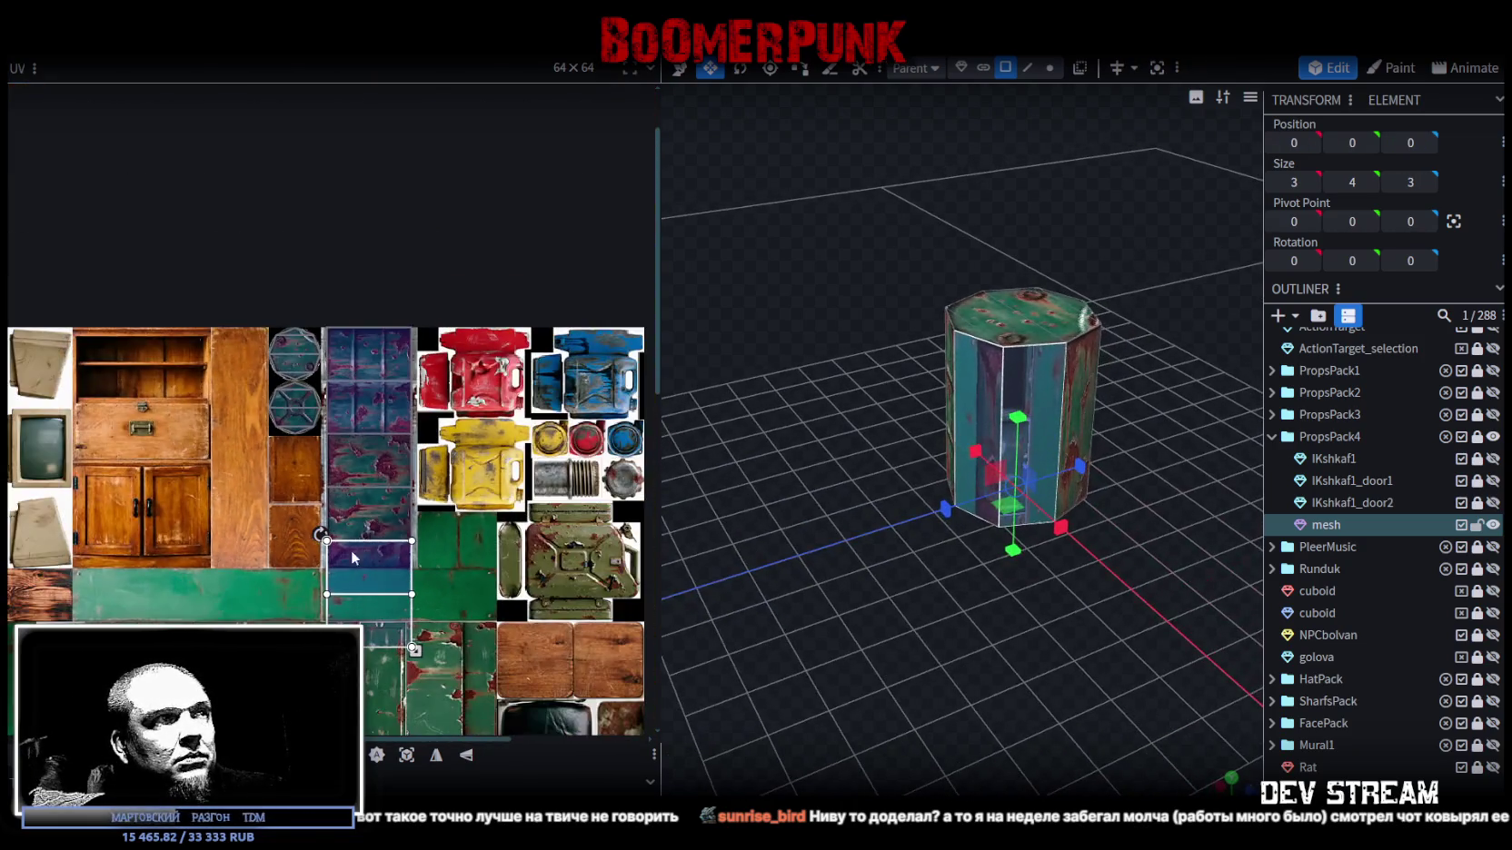
pyautogui.moveTo(927, 691); pyautogui.dragTo(942, 697)
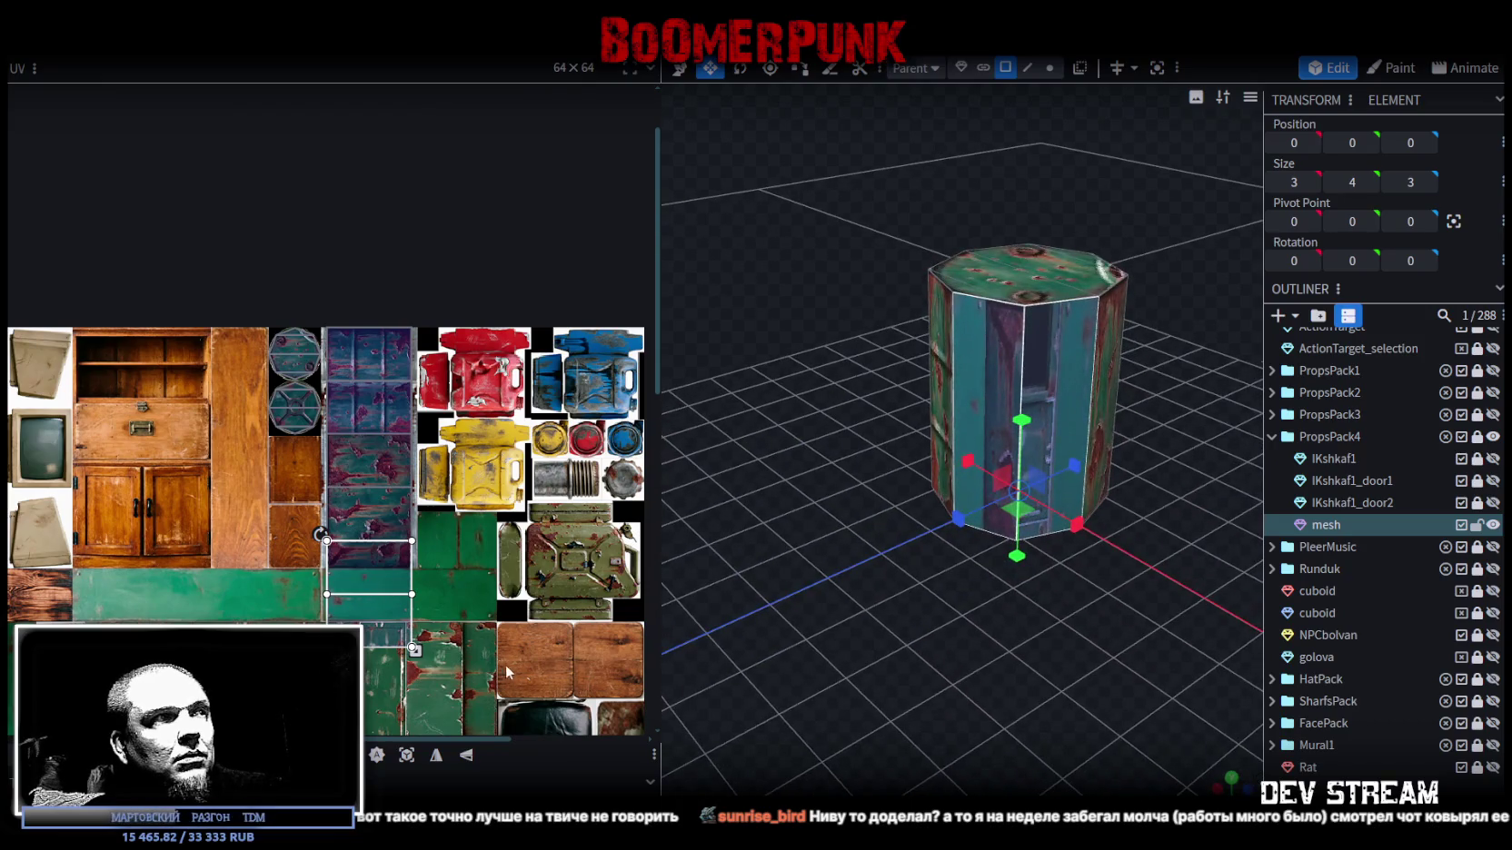
pyautogui.click(1056, 363)
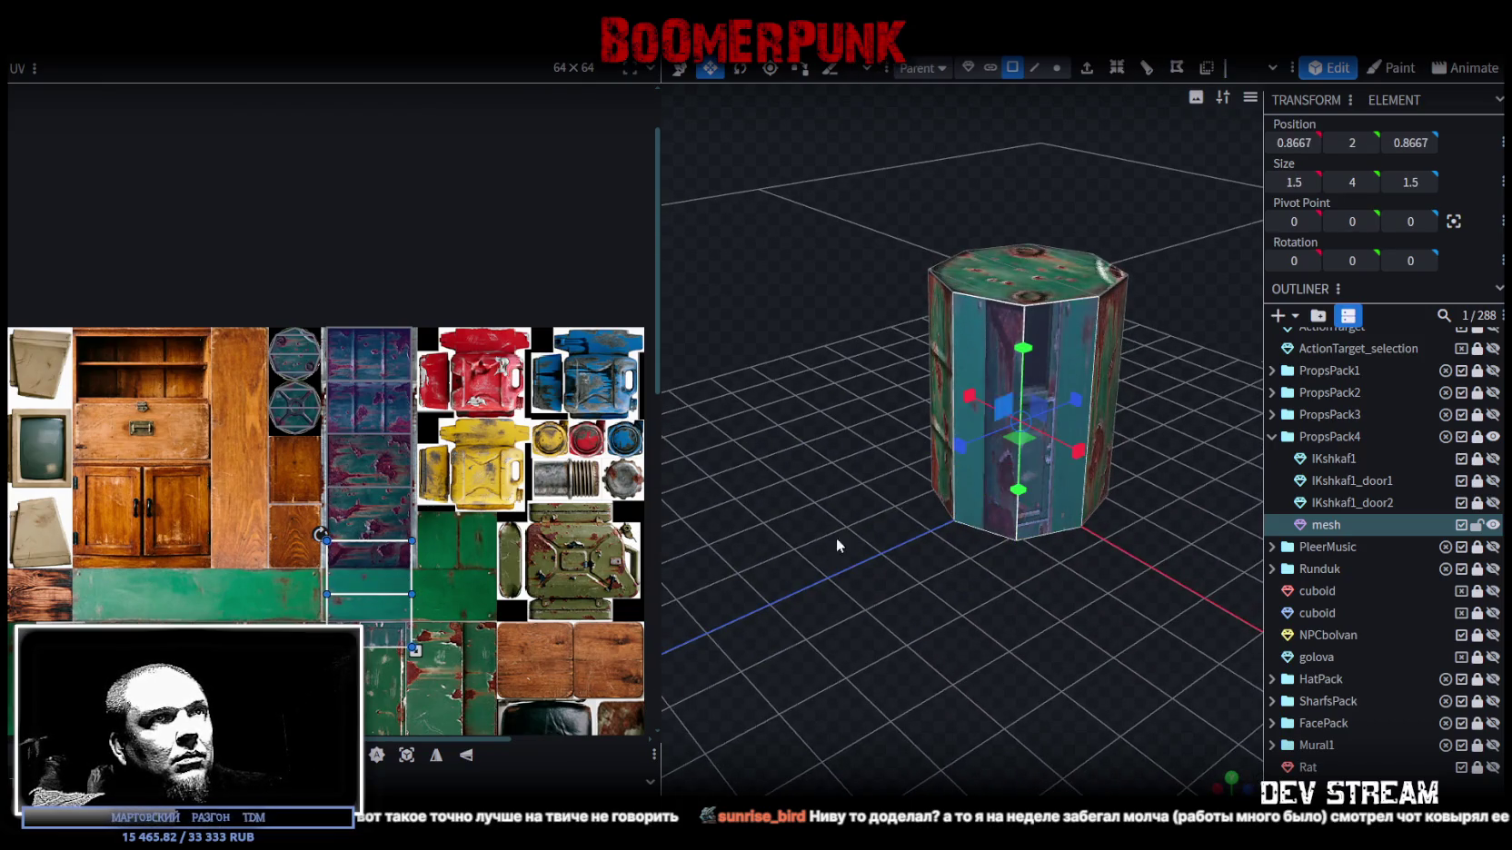
pyautogui.click(468, 755)
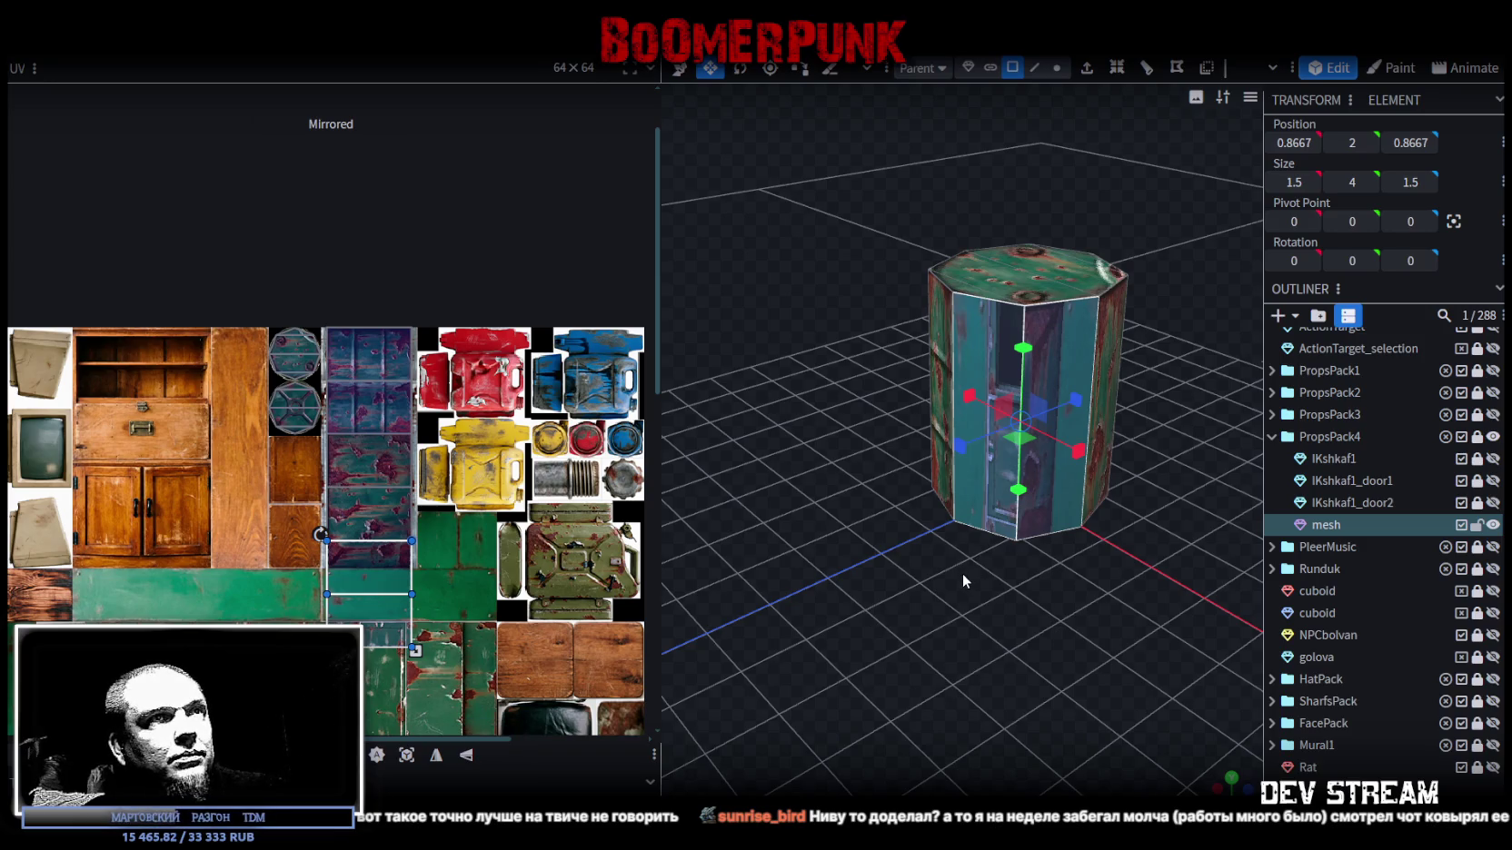
pyautogui.click(979, 347)
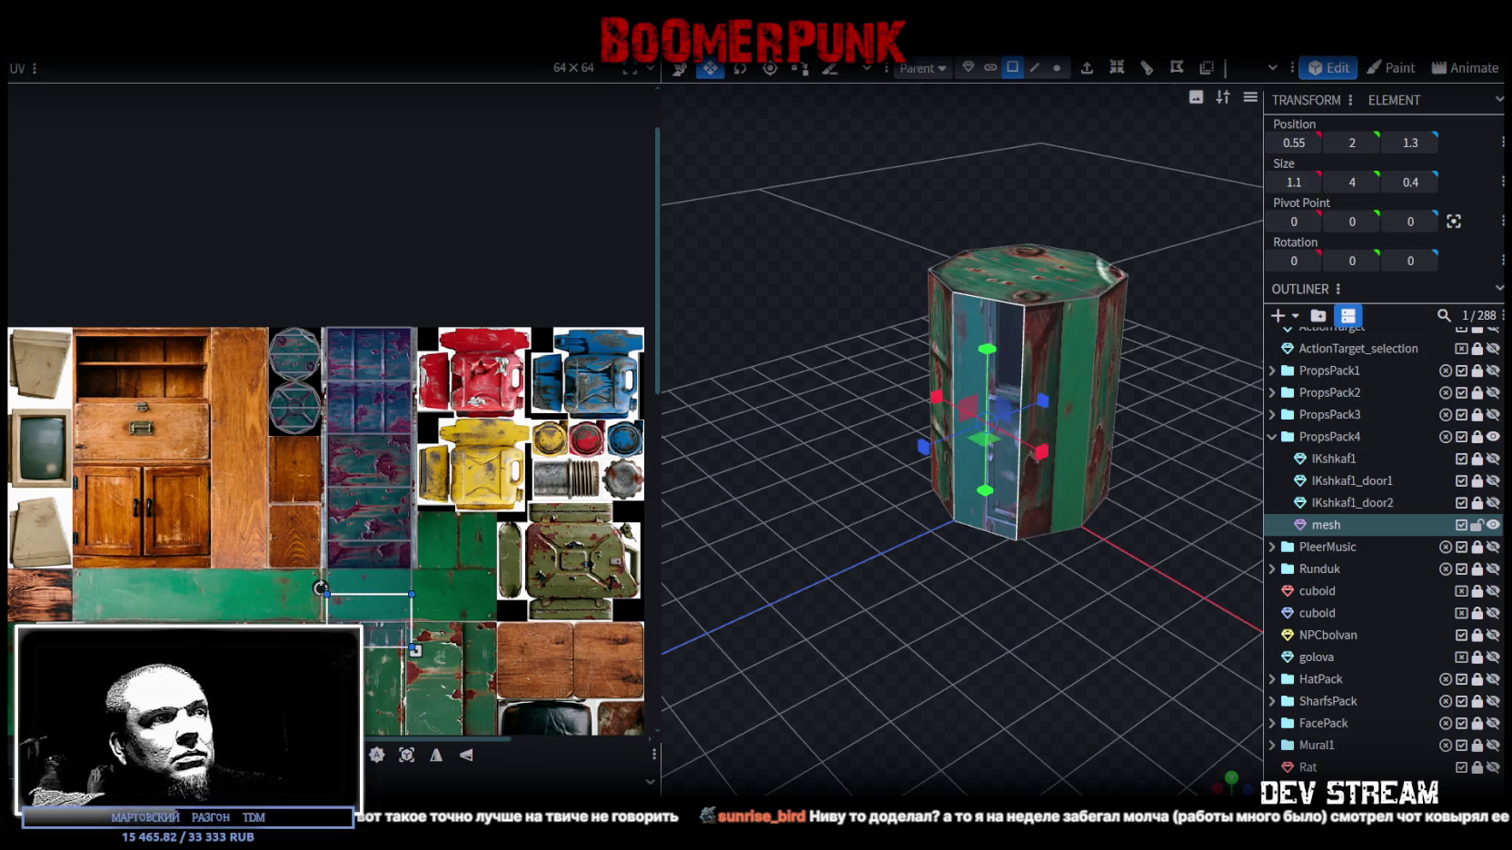
pyautogui.click(468, 756)
pyautogui.click(1050, 356)
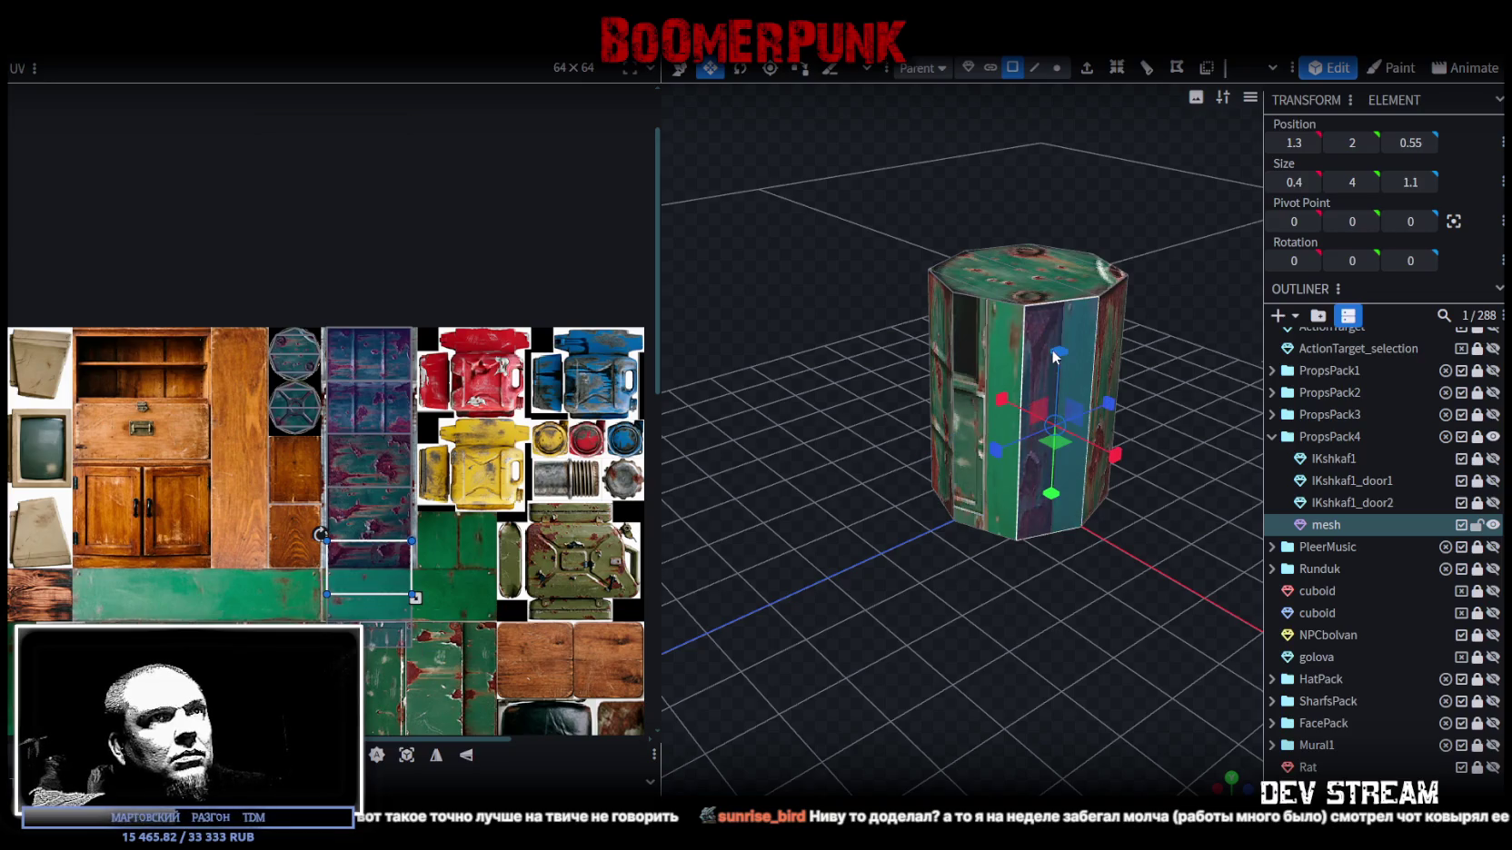
pyautogui.click(466, 755)
# - Mirror the remaining side panels' textures, then select the whole barrel mesh
pyautogui.moveTo(756, 634)
pyautogui.mouseDown()
pyautogui.moveTo(975, 606)
pyautogui.moveTo(878, 667)
pyautogui.mouseUp()
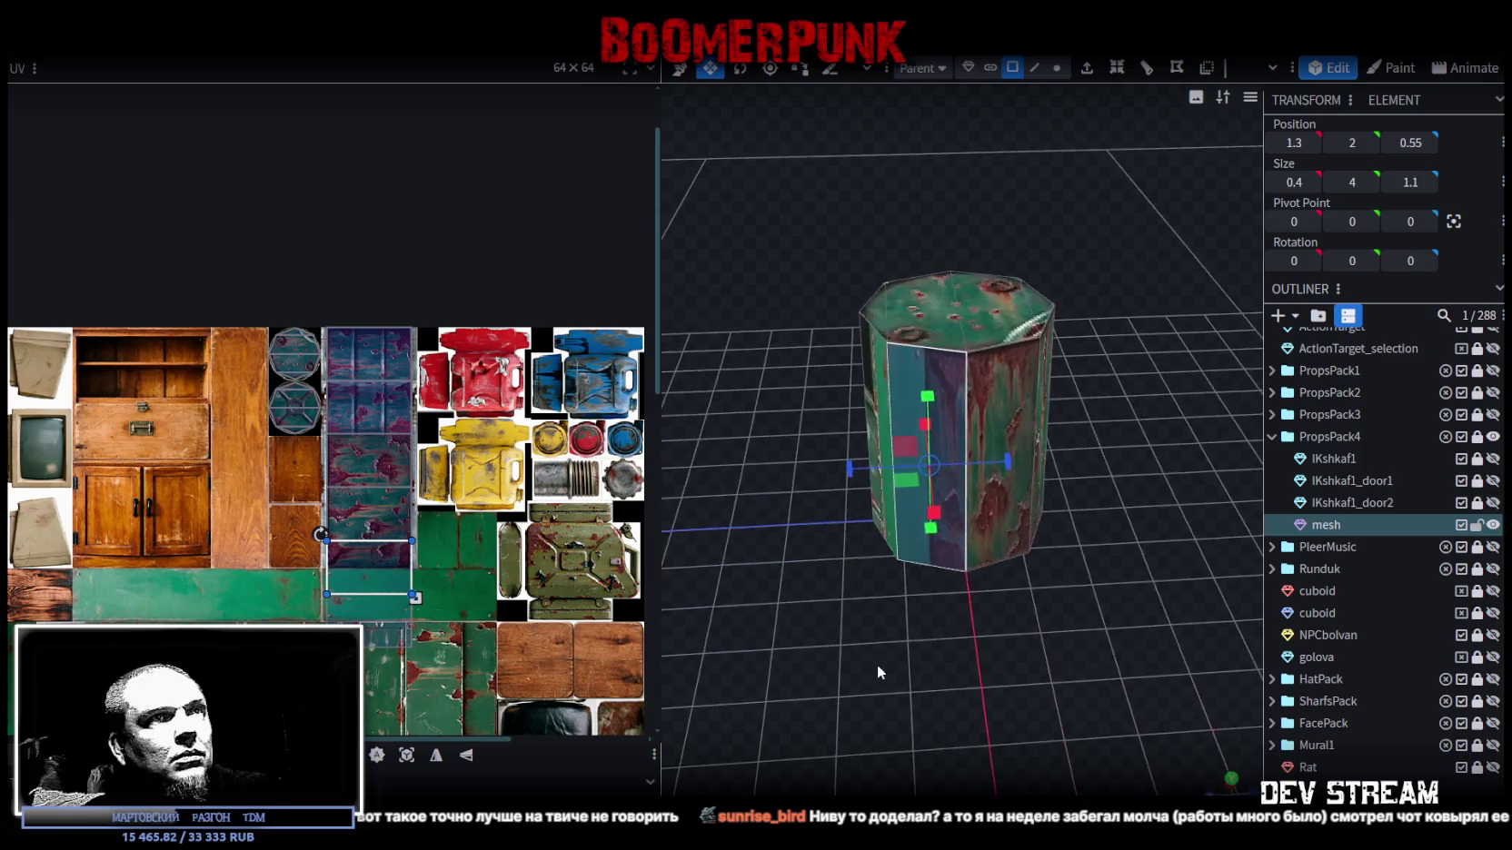
pyautogui.click(994, 395)
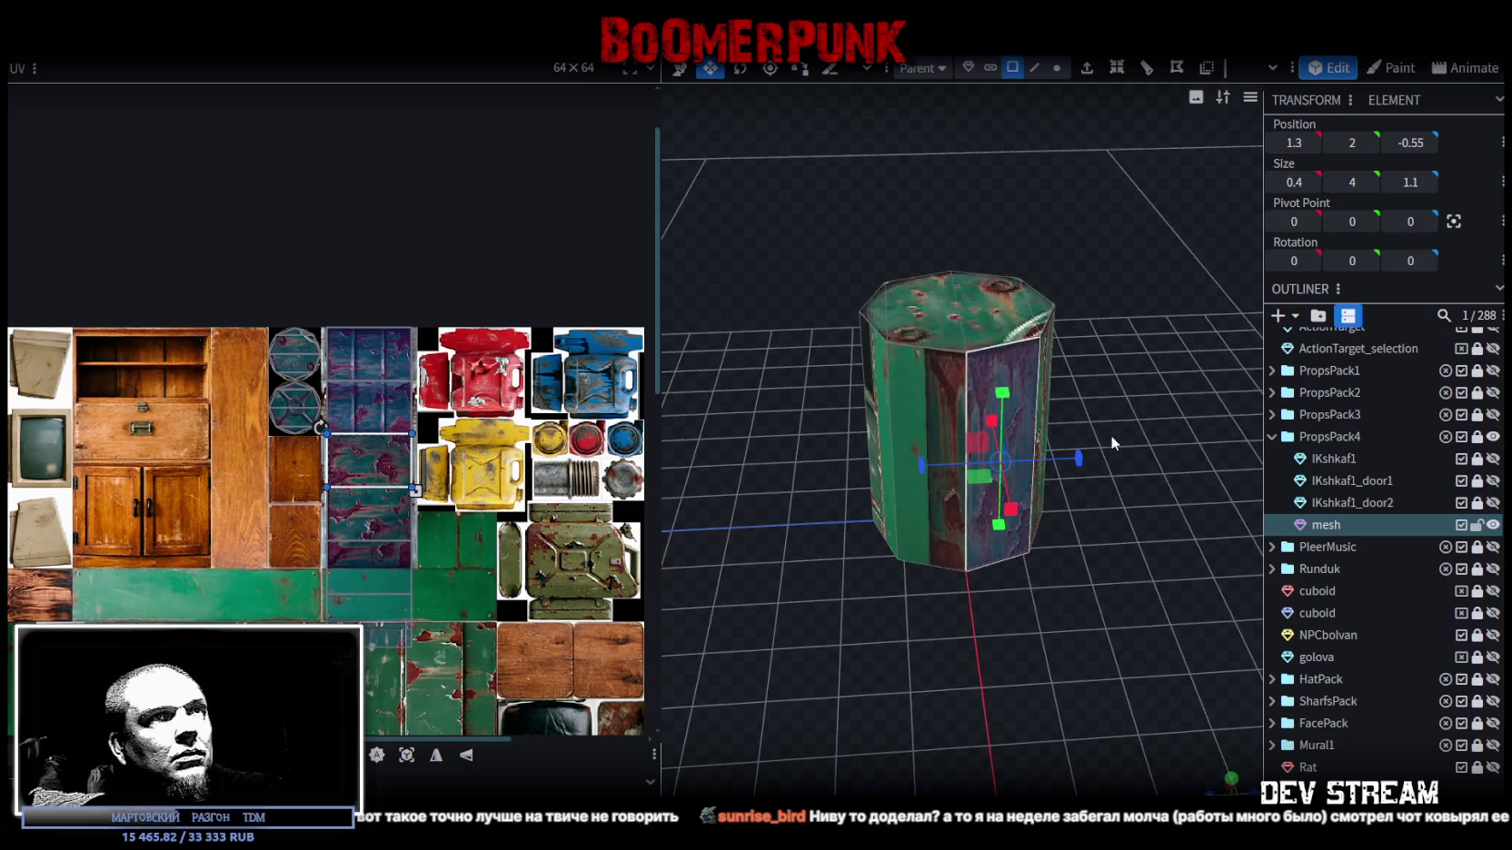
pyautogui.moveTo(1080, 449); pyautogui.dragTo(1054, 449)
pyautogui.keyDown('shift'); pyautogui.click(1042, 411); pyautogui.keyUp('shift')
pyautogui.click(466, 755)
pyautogui.click(957, 389)
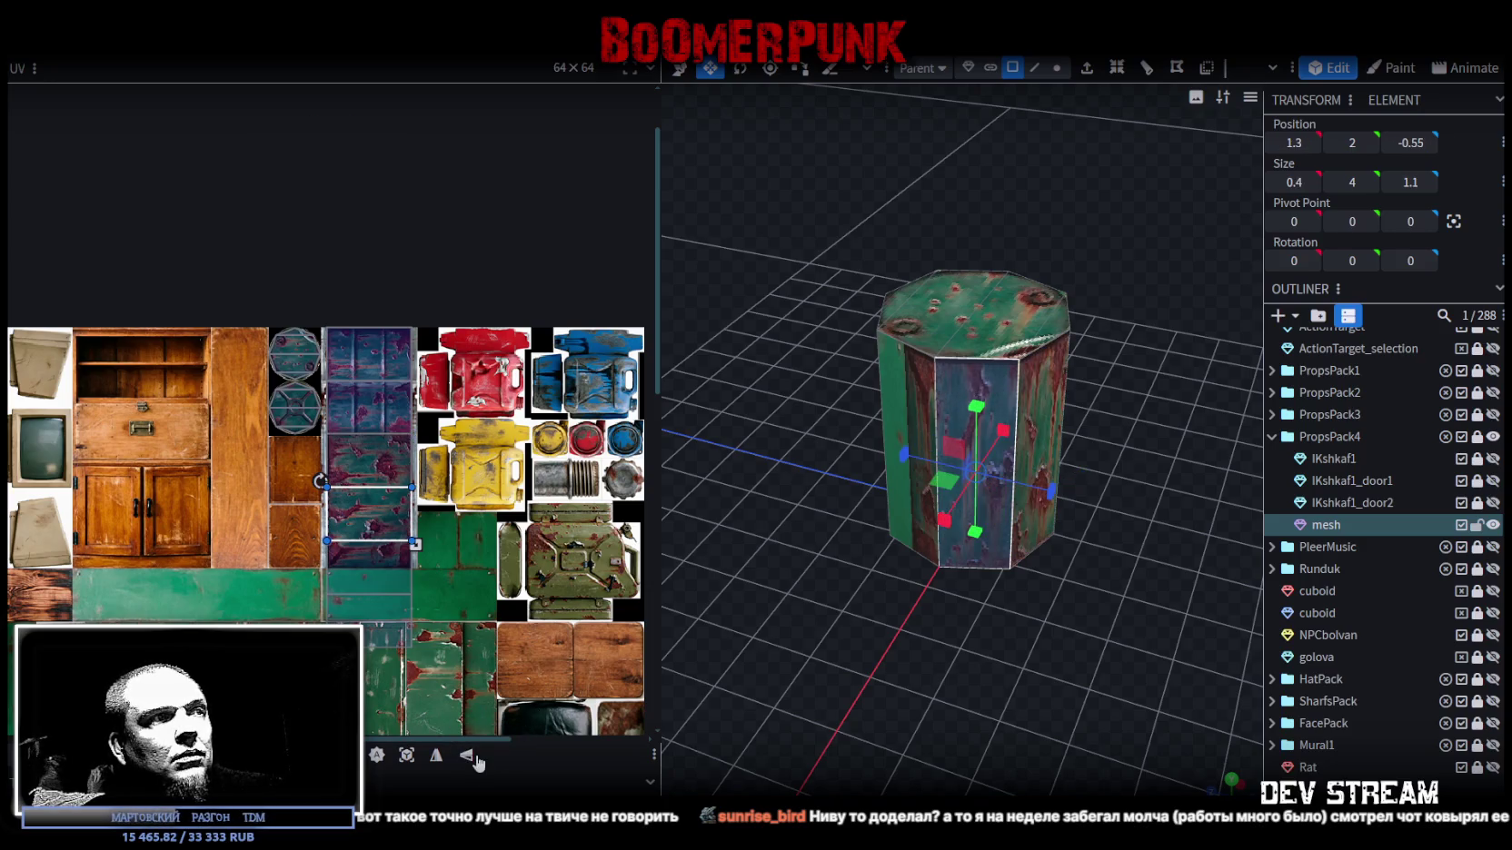
pyautogui.click(1045, 373)
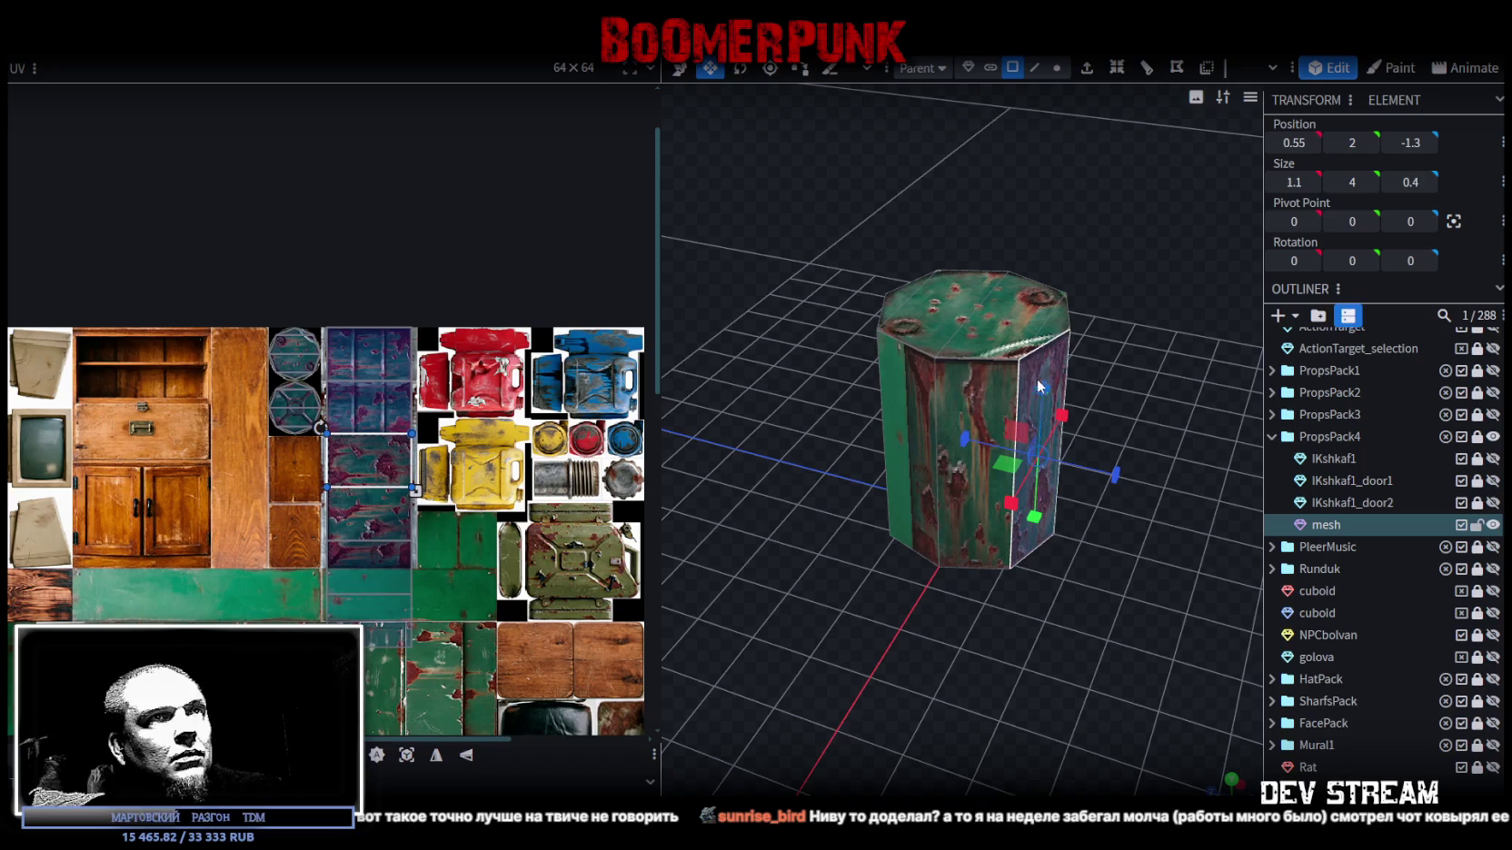
pyautogui.click(466, 757)
pyautogui.click(396, 449)
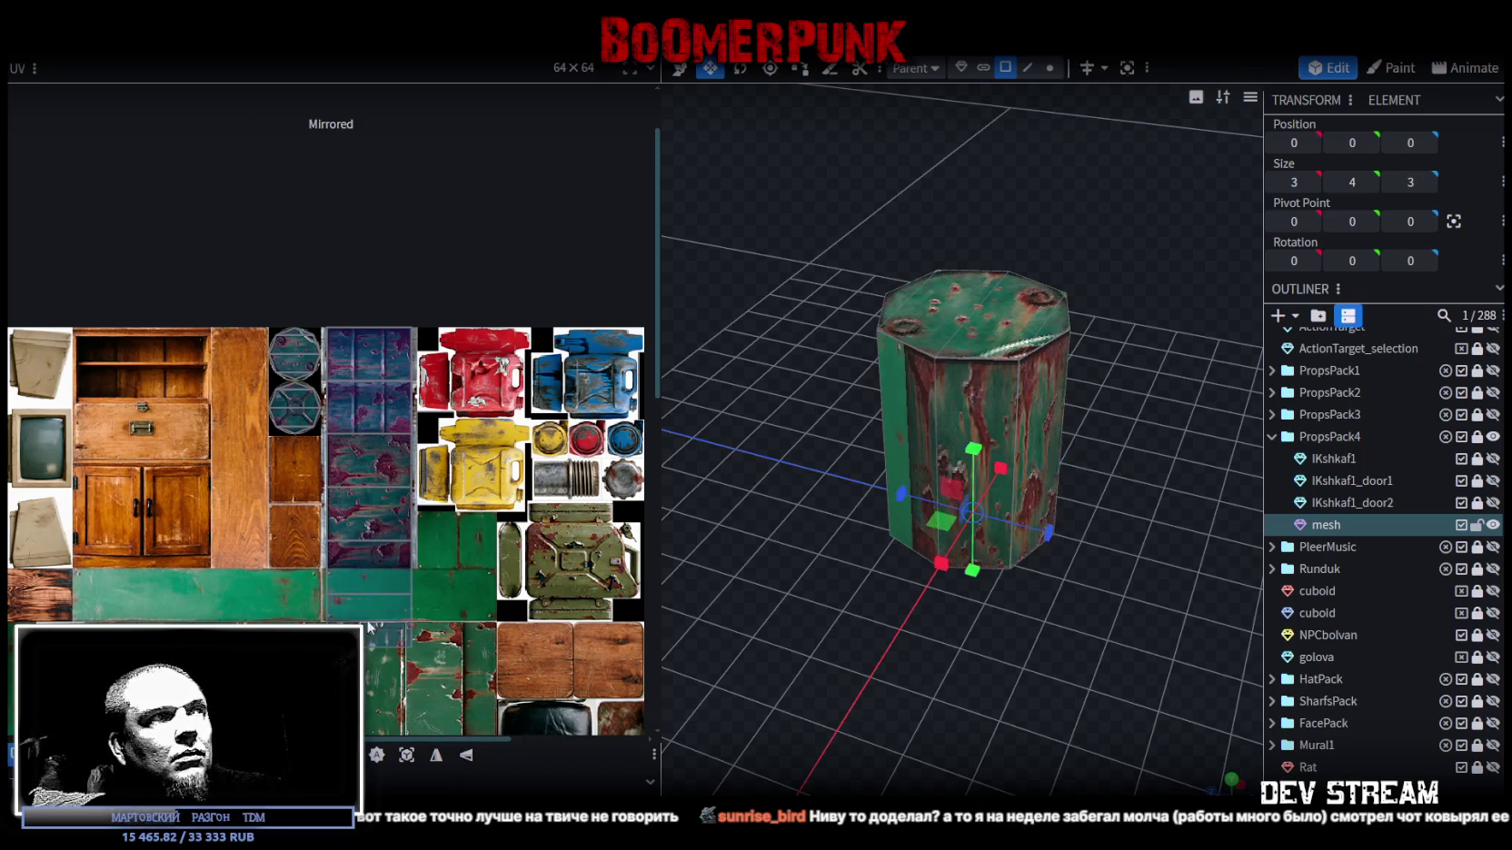
pyautogui.scroll(2, 396, 448)
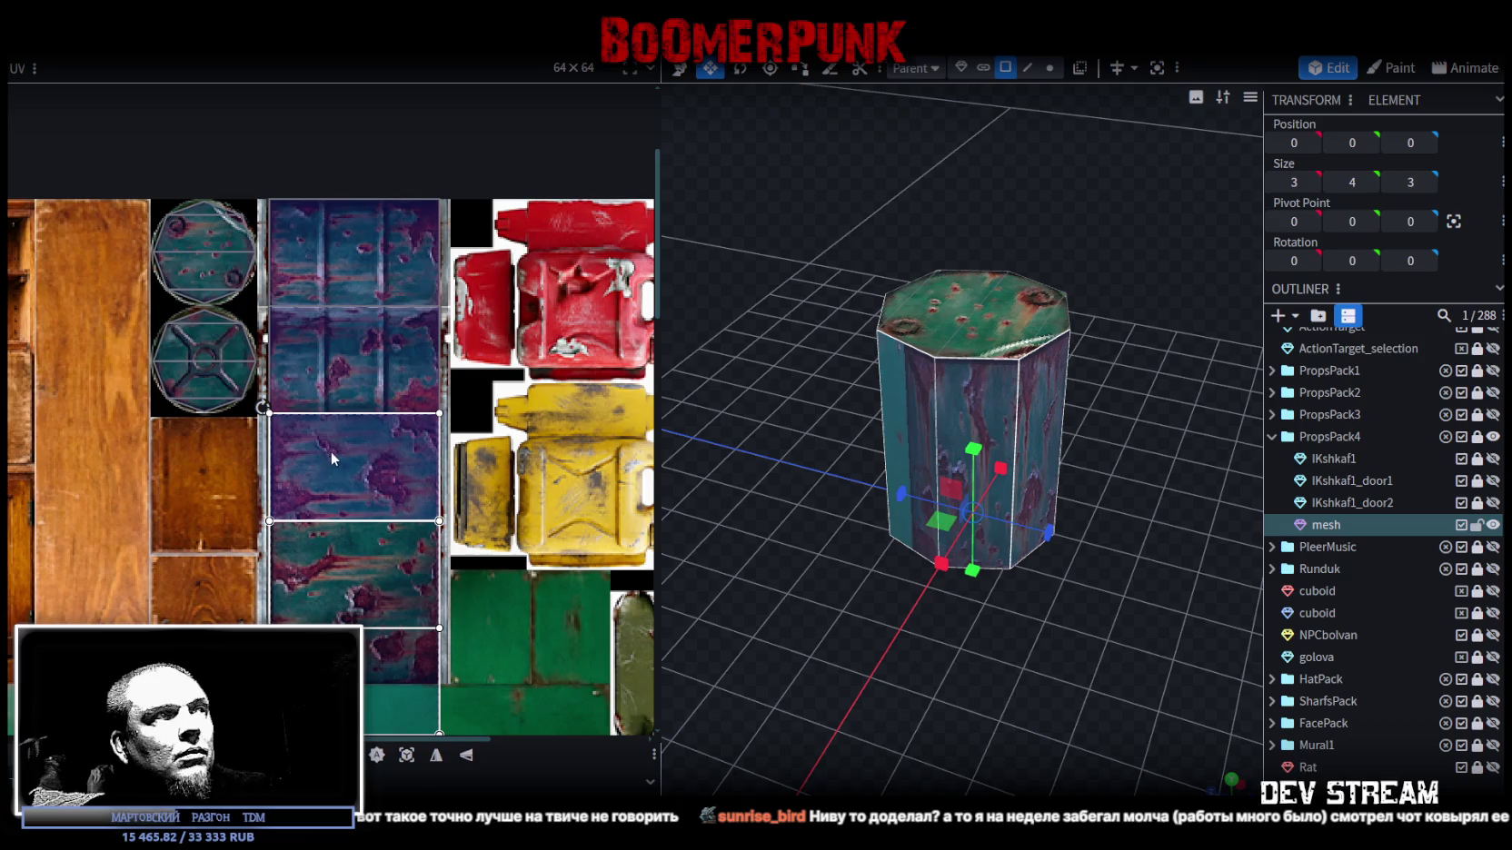
# - Move the barrel's side UV area onto the rusty panel strip and enlarge it from the corner
pyautogui.moveTo(358, 257)
pyautogui.mouseDown()
pyautogui.moveTo(61, 275)
pyautogui.moveTo(68, 251)
pyautogui.mouseUp()
pyautogui.scroll(-2, 334, 467)
pyautogui.click(330, 504)
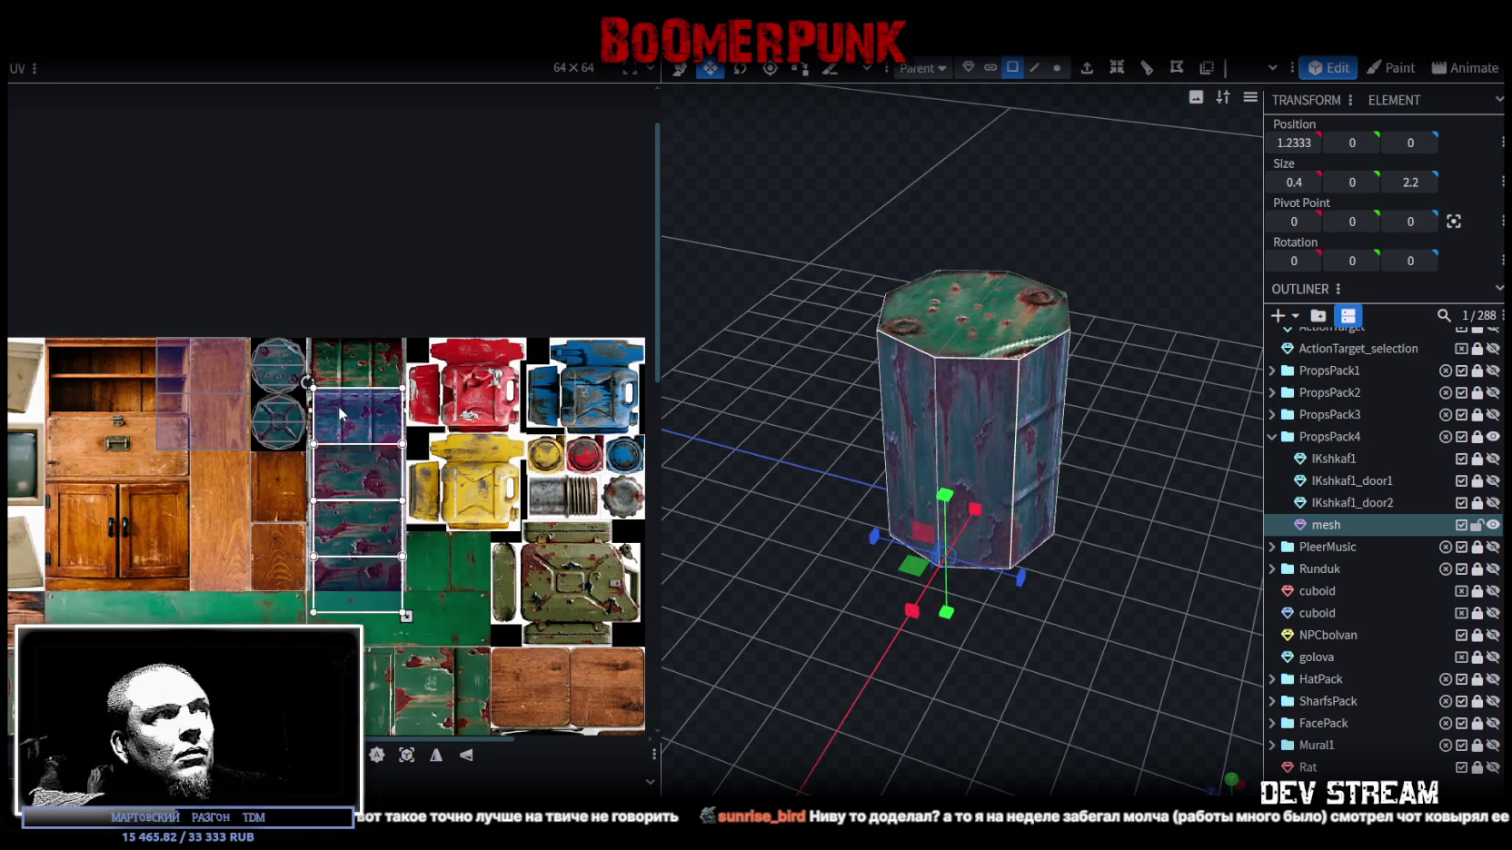
pyautogui.scroll(5, 330, 399)
pyautogui.click(260, 445)
pyautogui.moveTo(263, 463); pyautogui.dragTo(250, 396)
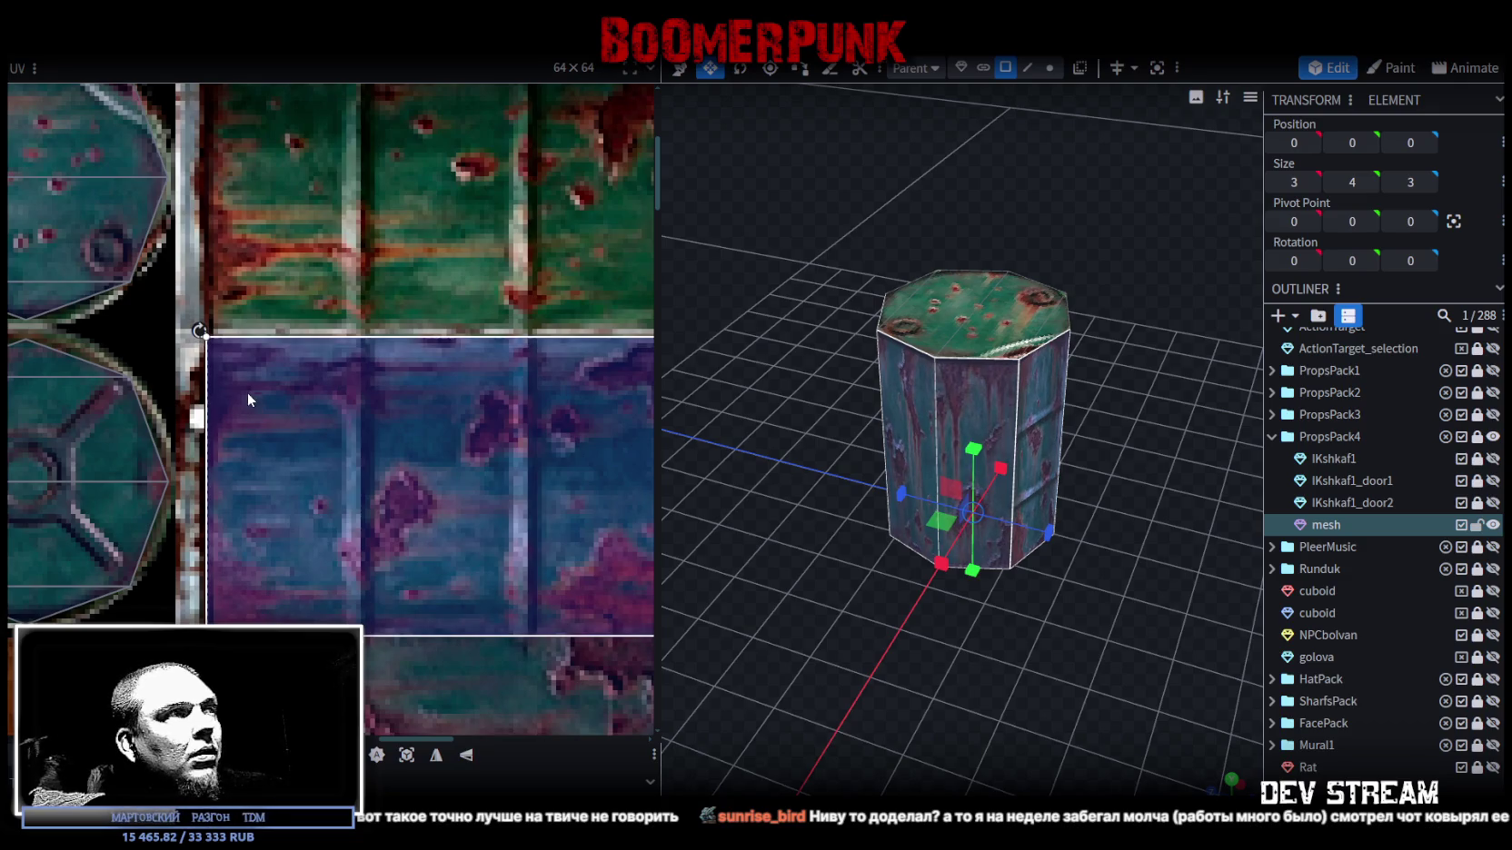
pyautogui.scroll(-5, 248, 390)
pyautogui.moveTo(344, 597); pyautogui.dragTo(343, 481)
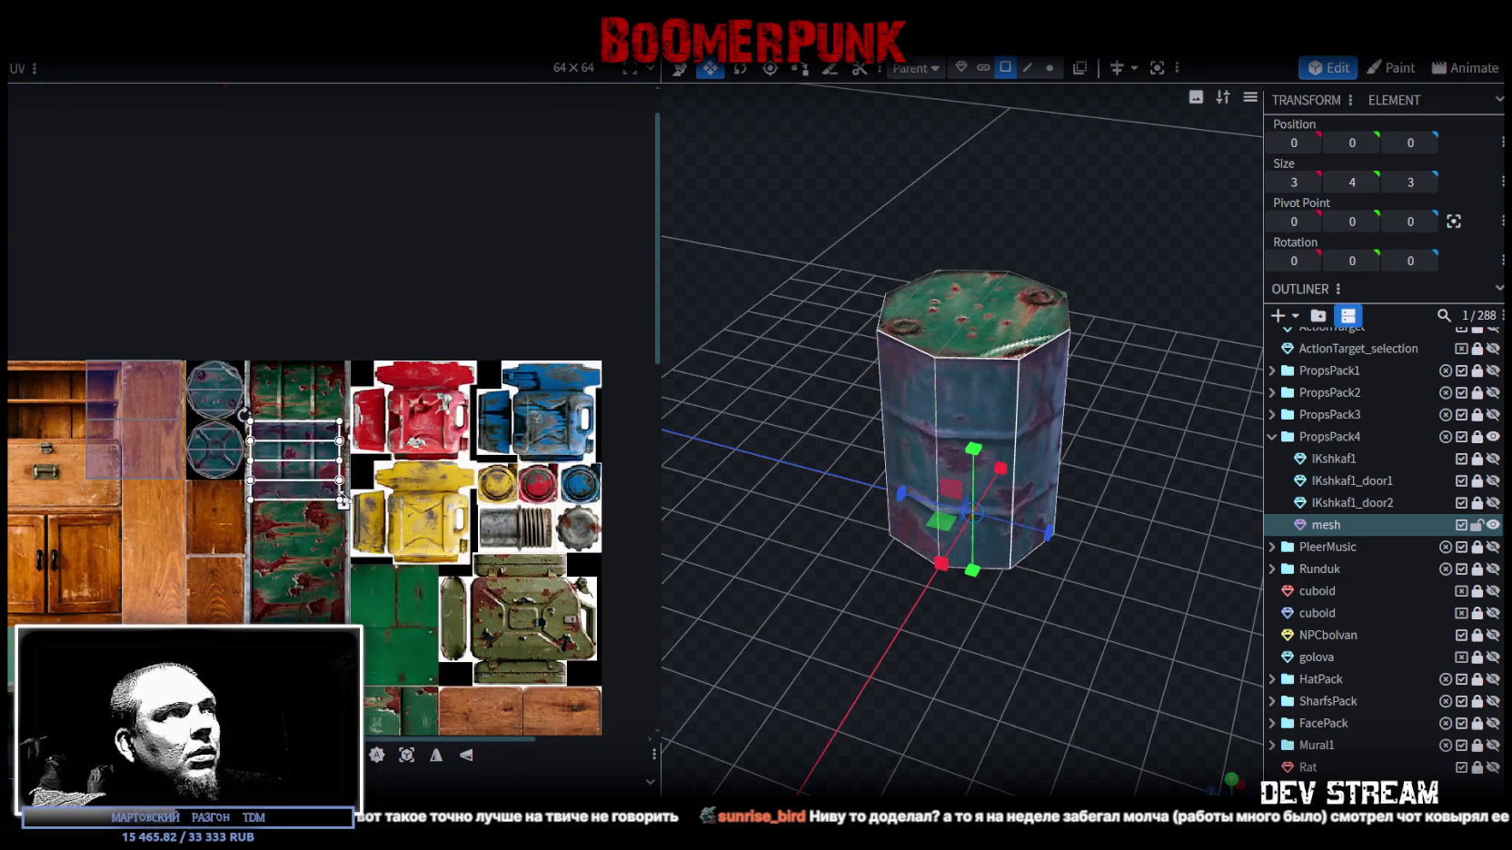
pyautogui.scroll(5, 344, 481)
pyautogui.moveTo(323, 477); pyautogui.dragTo(353, 455)
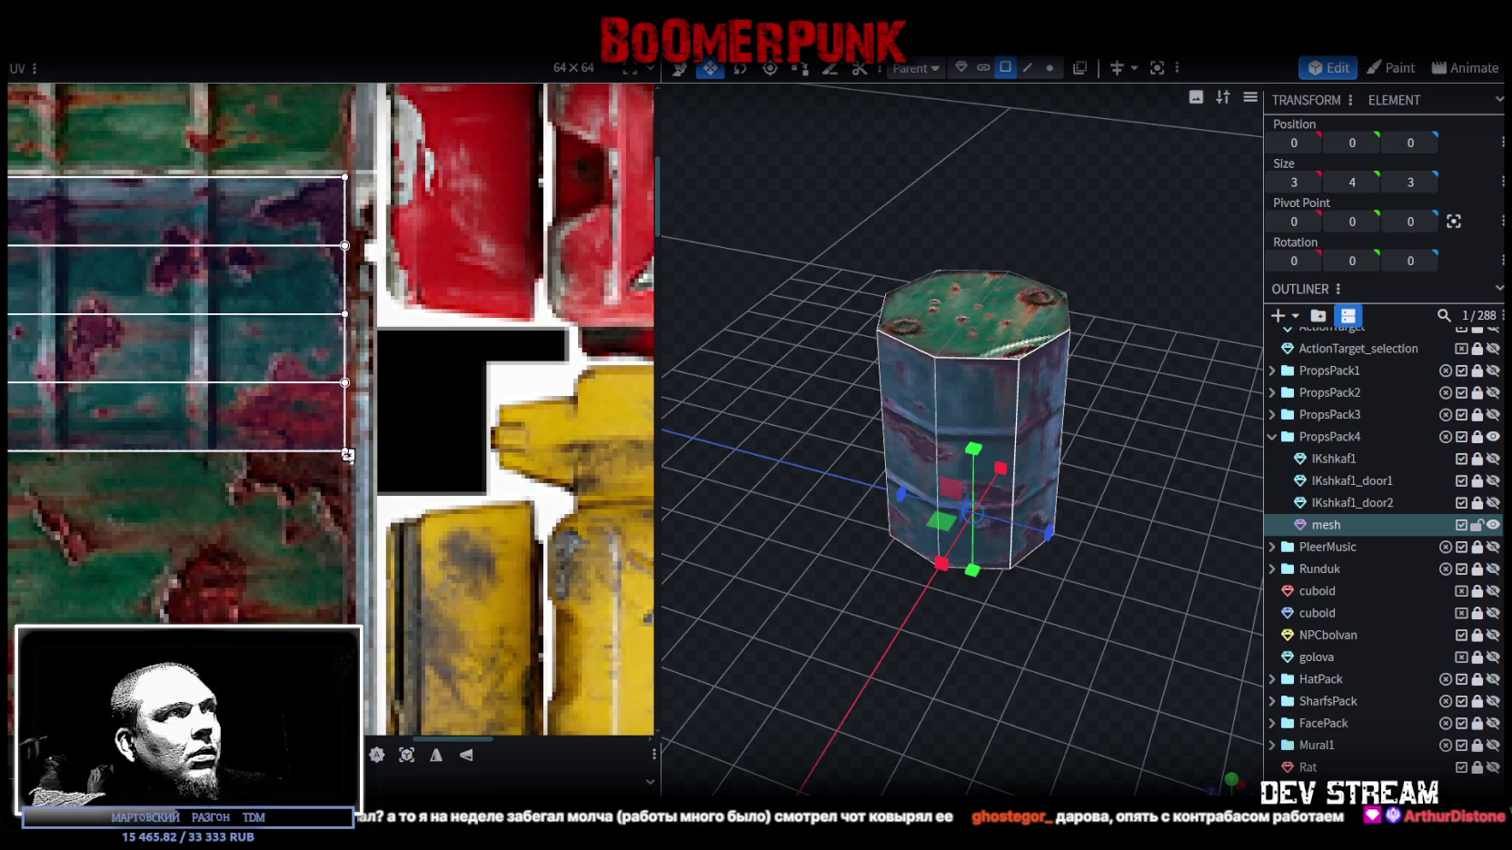
# - Orbit around the barrel to inspect its wooden and rusted sides
pyautogui.moveTo(1000, 667); pyautogui.dragTo(823, 650)
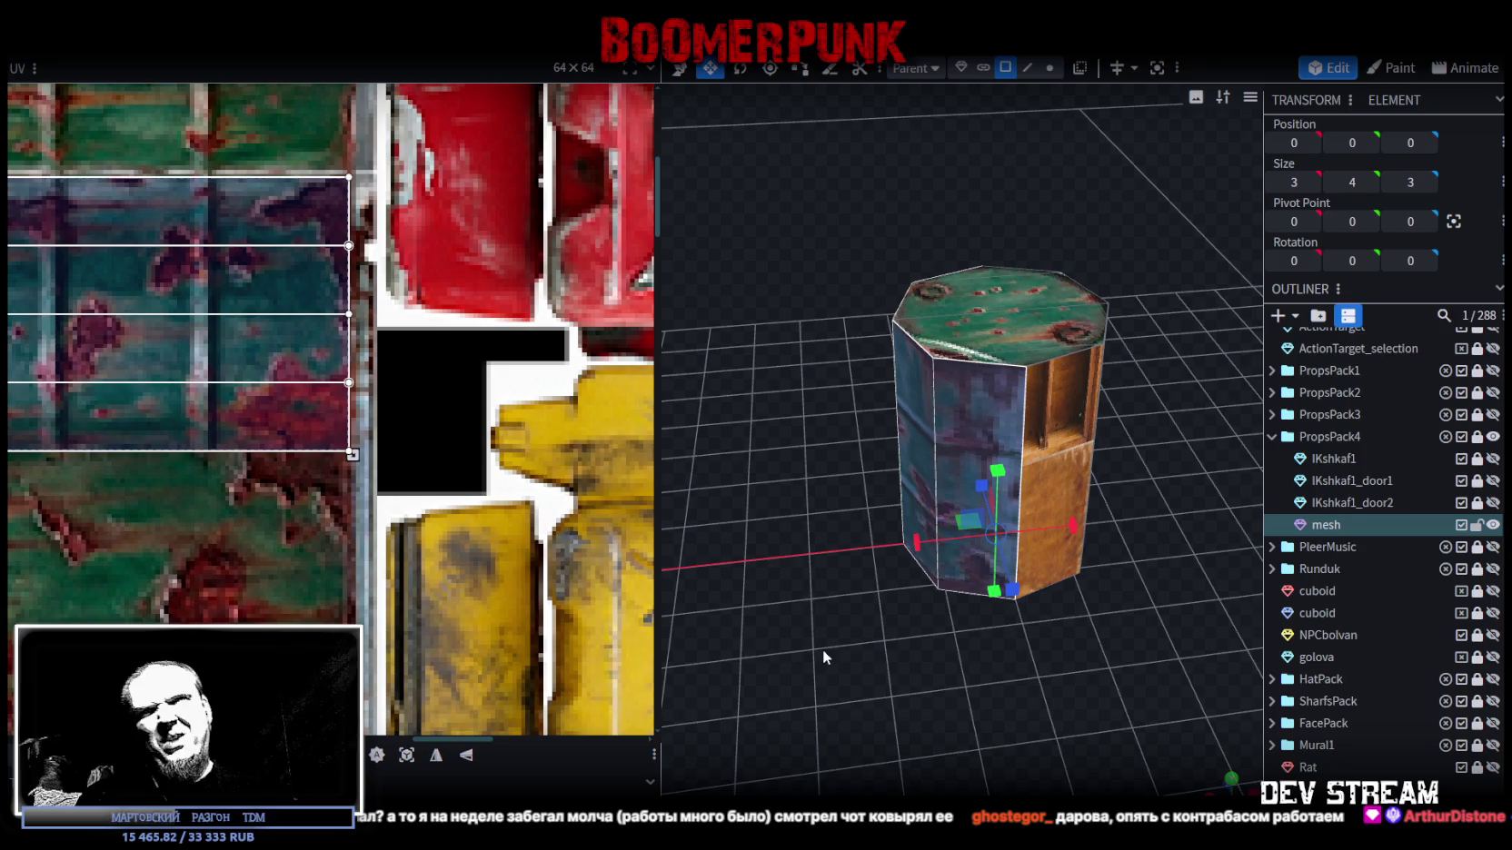
pyautogui.scroll(-2, 816, 517)
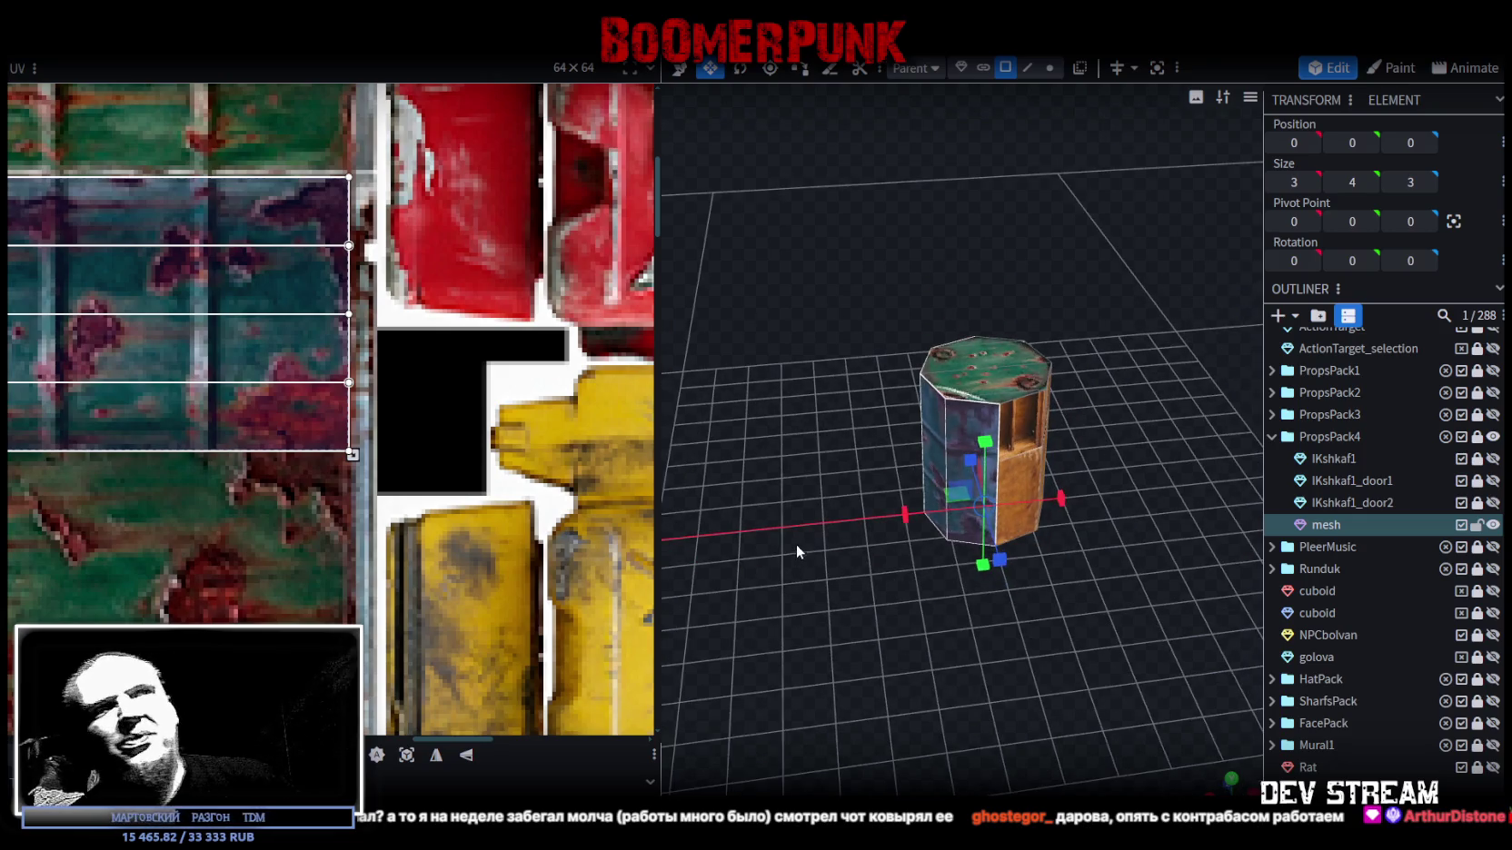
pyautogui.scroll(2, 750, 606)
pyautogui.moveTo(948, 620)
pyautogui.mouseDown()
pyautogui.moveTo(750, 606)
pyautogui.moveTo(851, 585)
pyautogui.mouseUp()
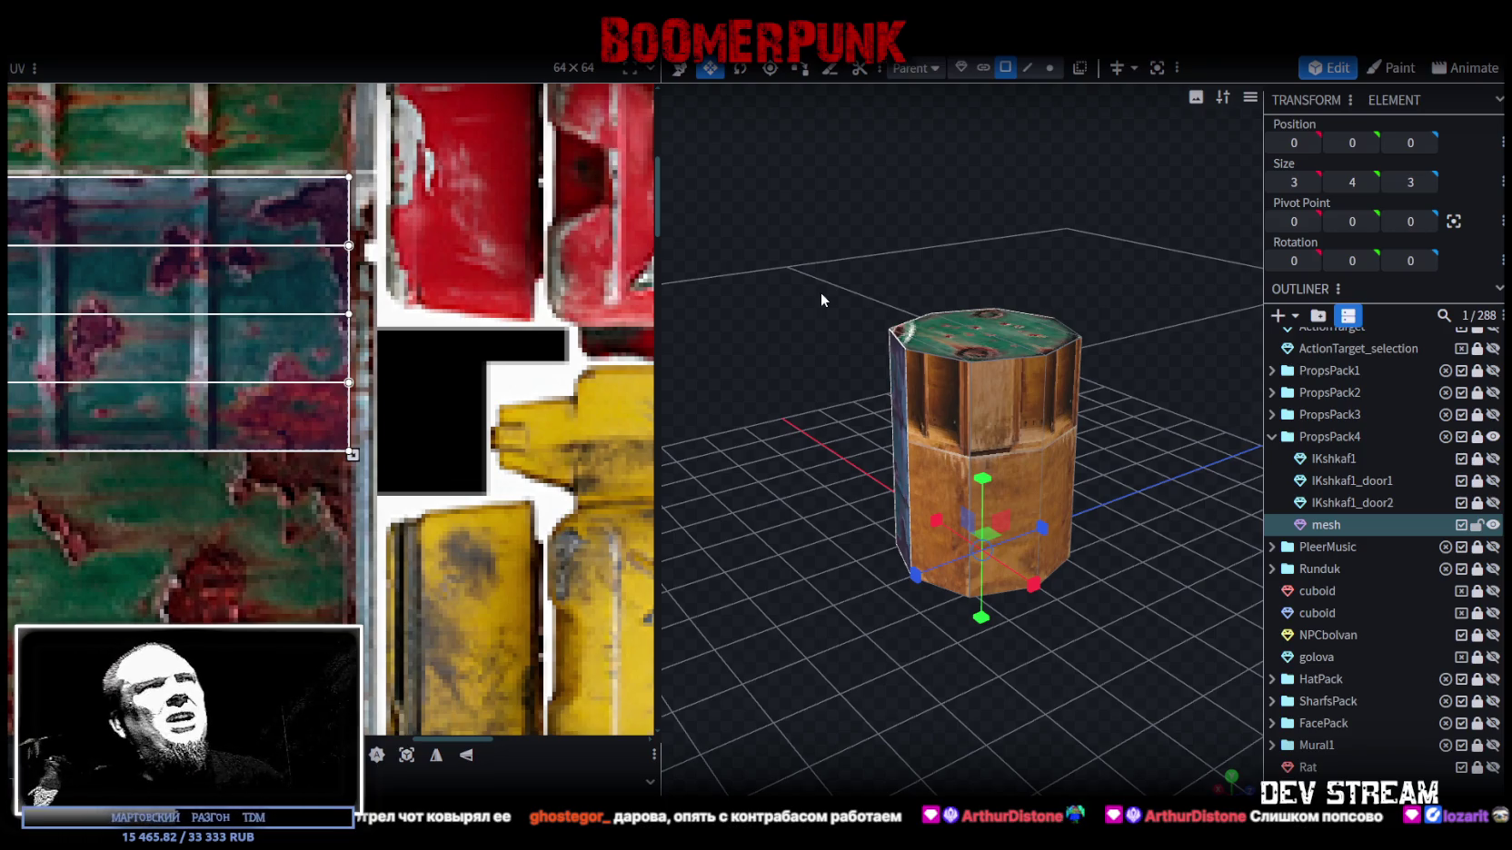
pyautogui.click(942, 414)
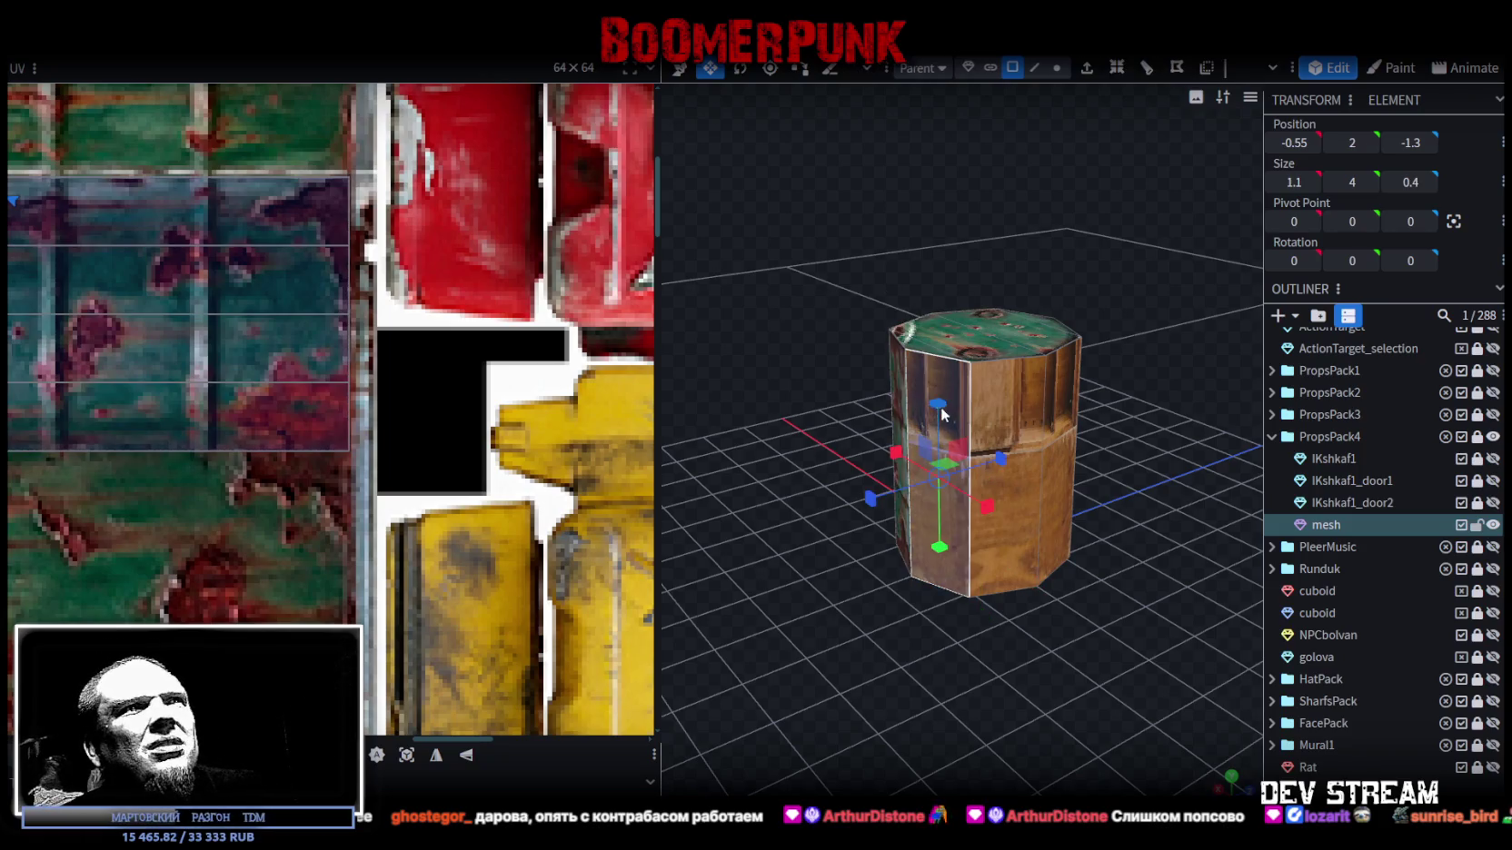
# - Move a selected side face's UV area onto the blue jerry can on the atlas
pyautogui.click(1021, 389)
pyautogui.moveTo(1021, 389)
pyautogui.mouseDown()
pyautogui.moveTo(1091, 312)
pyautogui.moveTo(975, 389)
pyautogui.mouseUp()
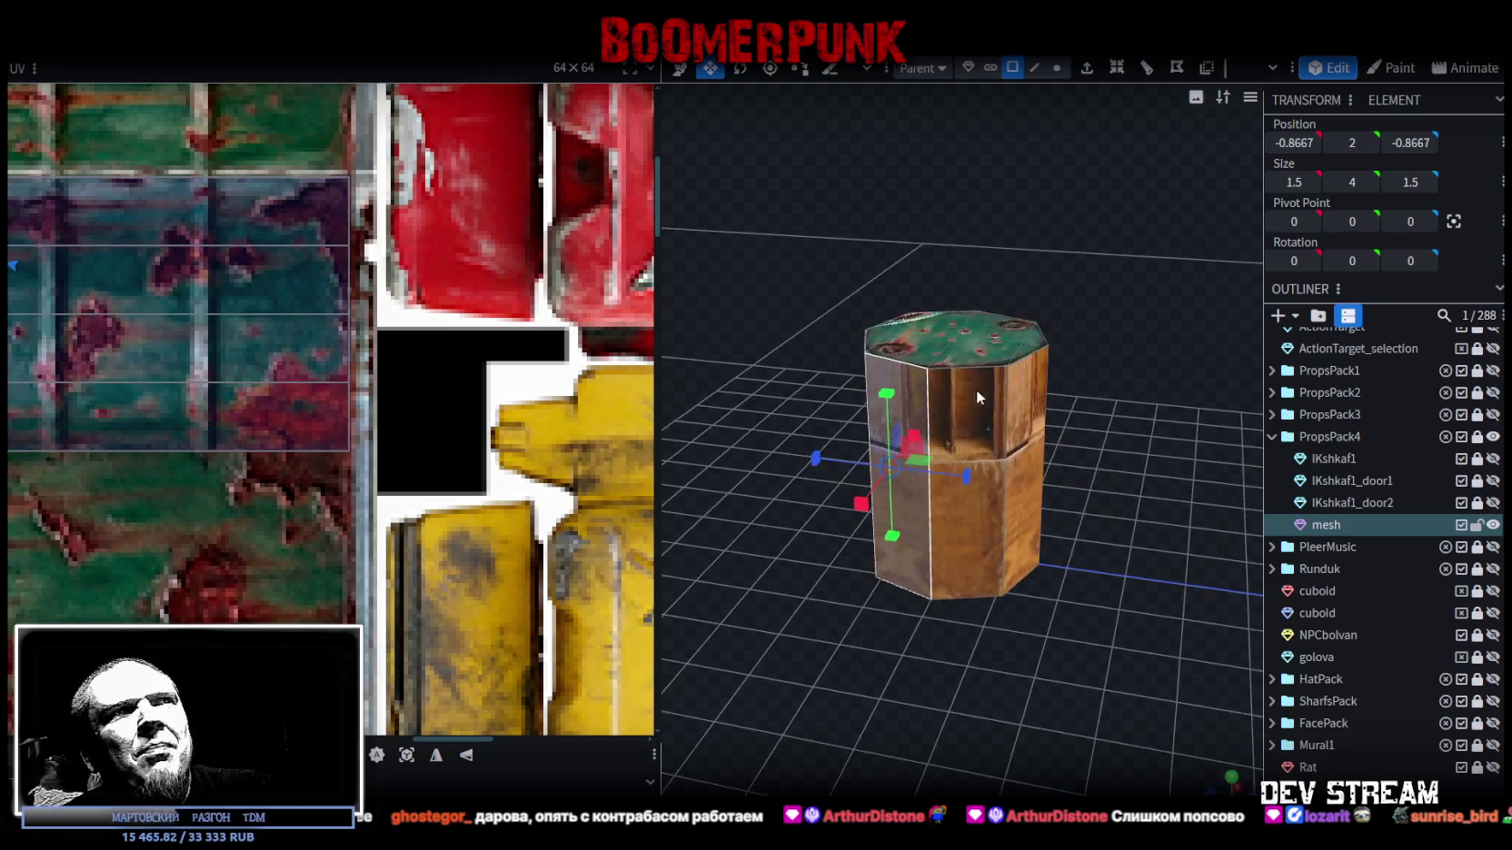
pyautogui.click(1031, 379)
pyautogui.scroll(-3, 100, 245)
pyautogui.scroll(2, 409, 326)
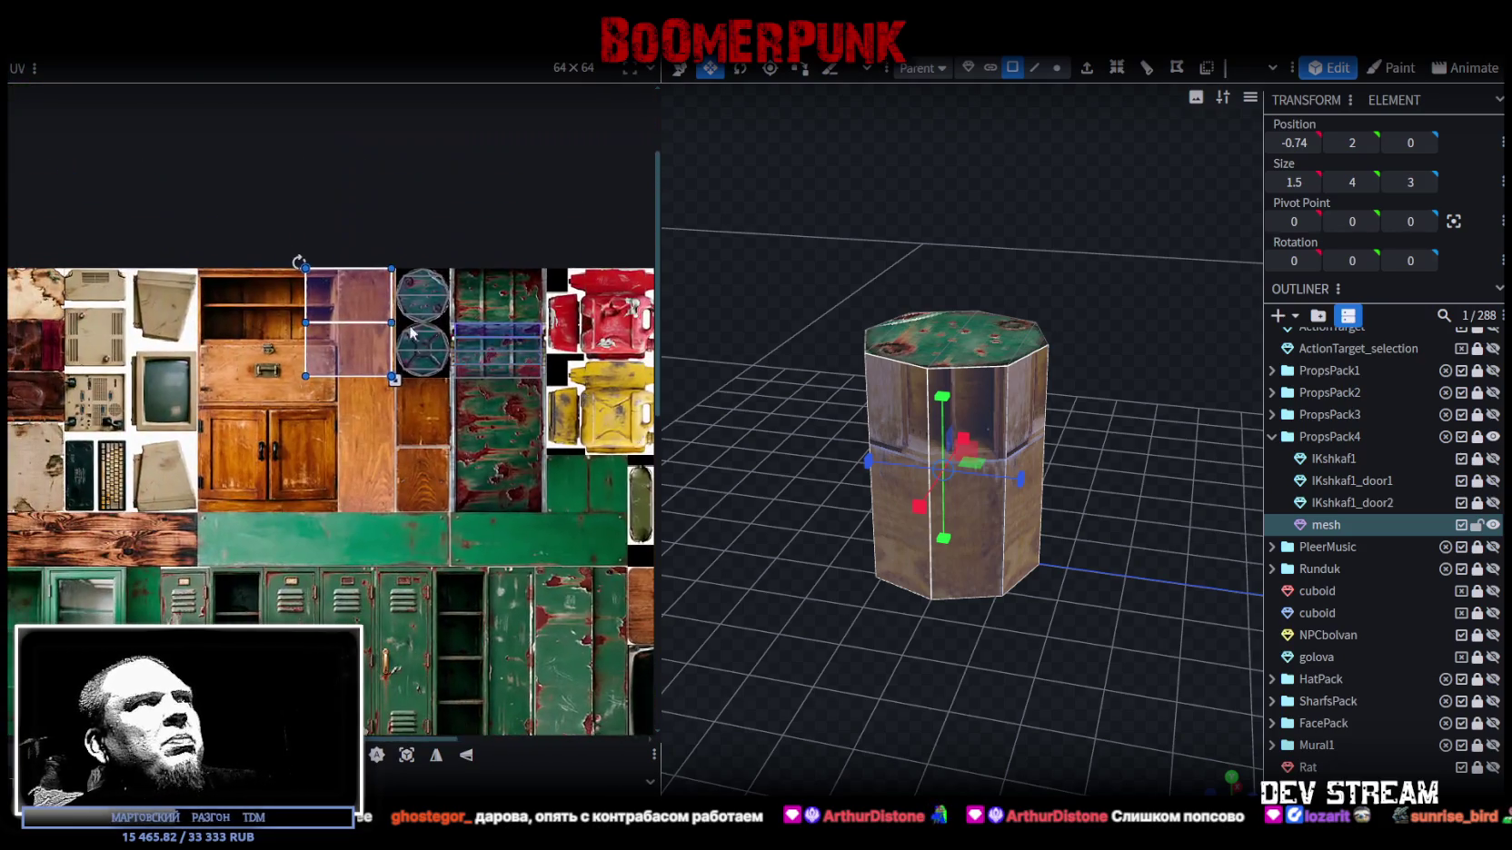
pyautogui.moveTo(409, 325); pyautogui.dragTo(184, 308, button='middle')
pyautogui.moveTo(135, 325); pyautogui.dragTo(519, 325)
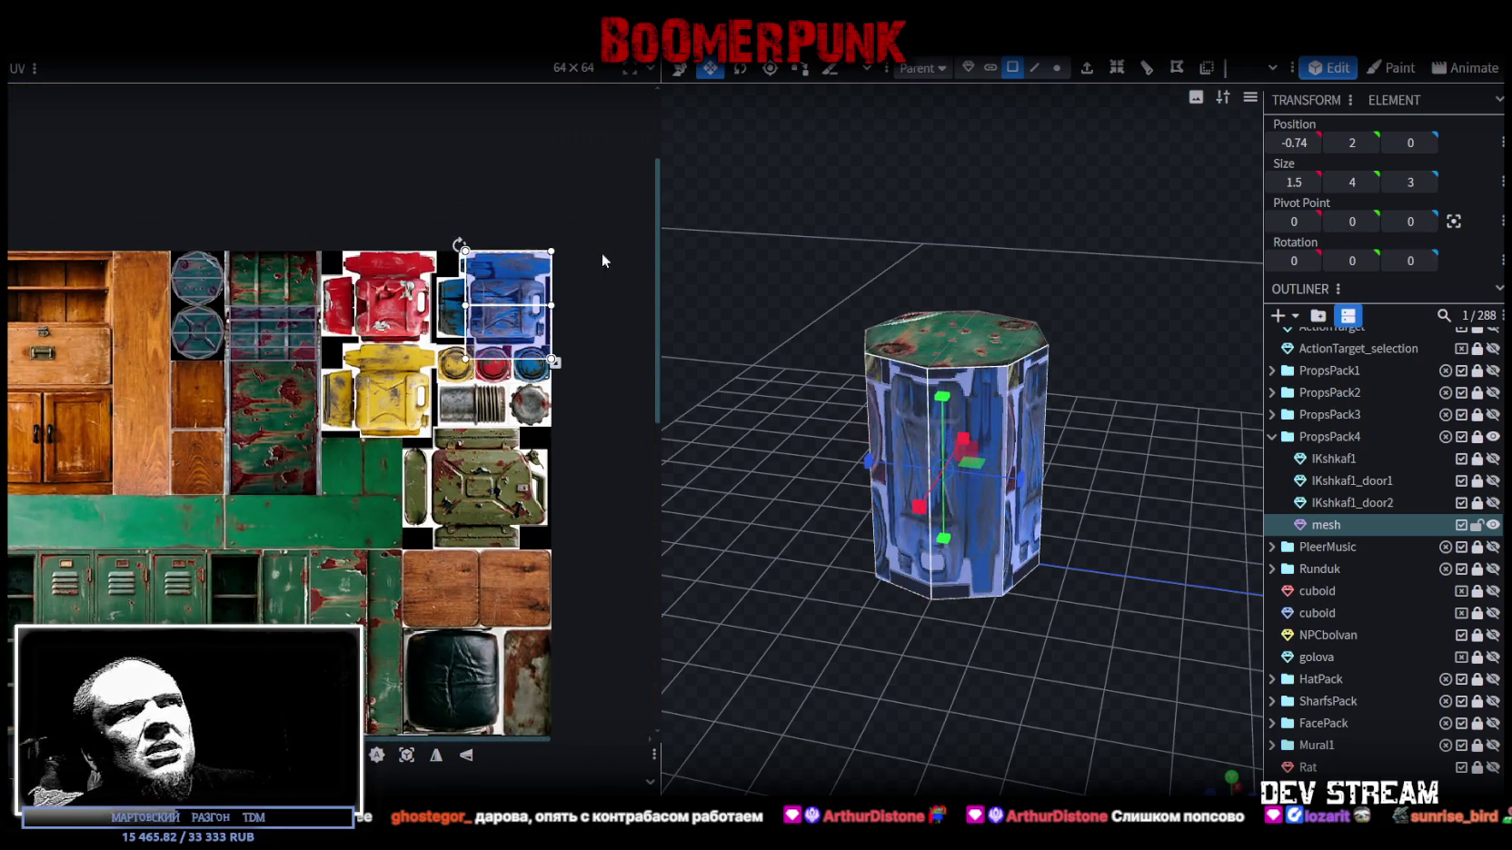
pyautogui.moveTo(791, 409); pyautogui.dragTo(913, 529)
pyautogui.scroll(2, 913, 528)
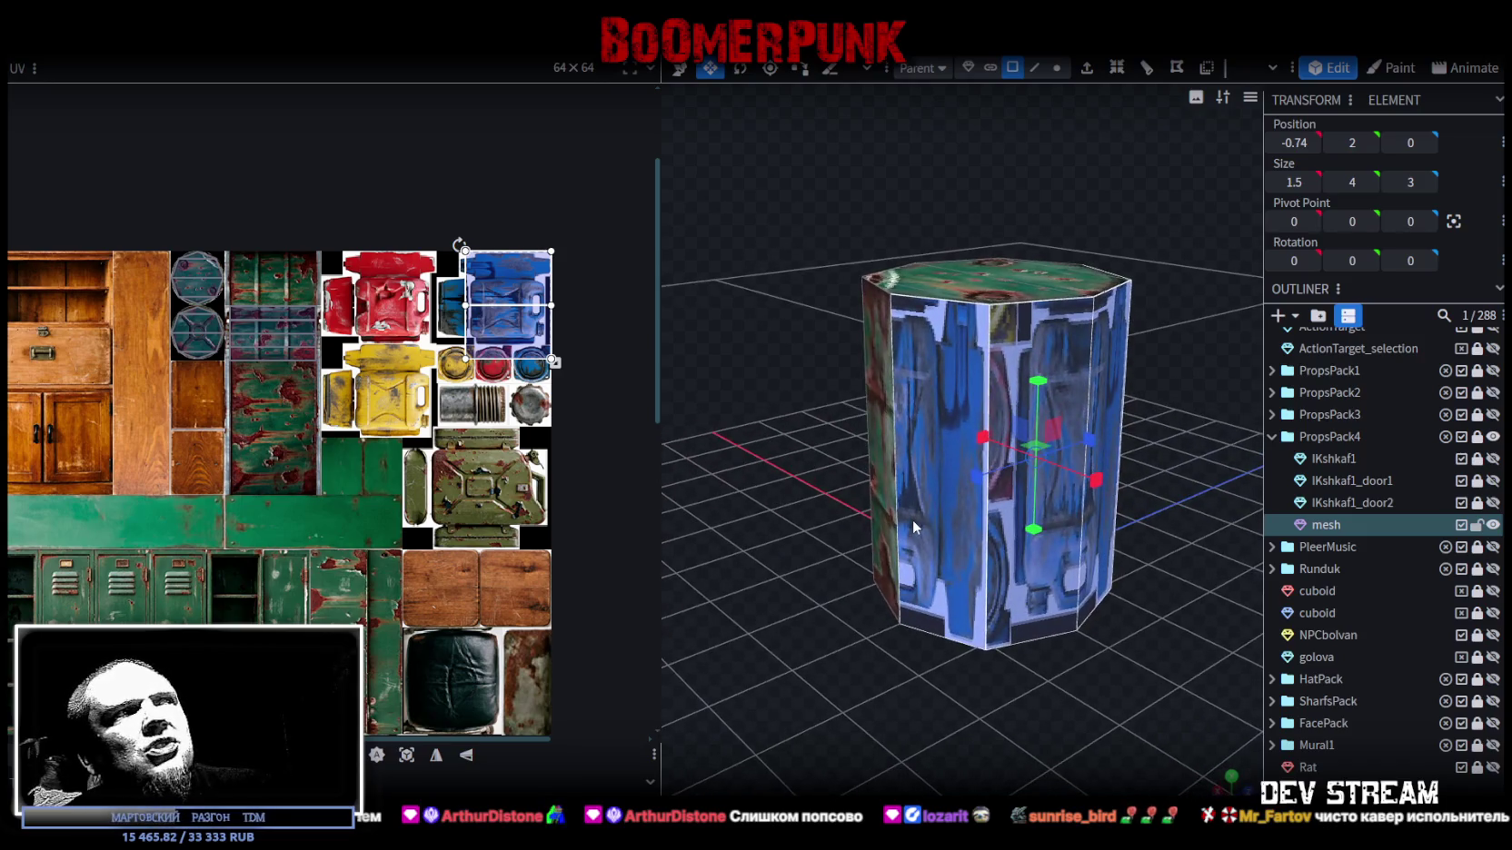
# - Map another side panel's UV area onto the round caps, then reselect the whole barrel mesh
pyautogui.click(916, 543)
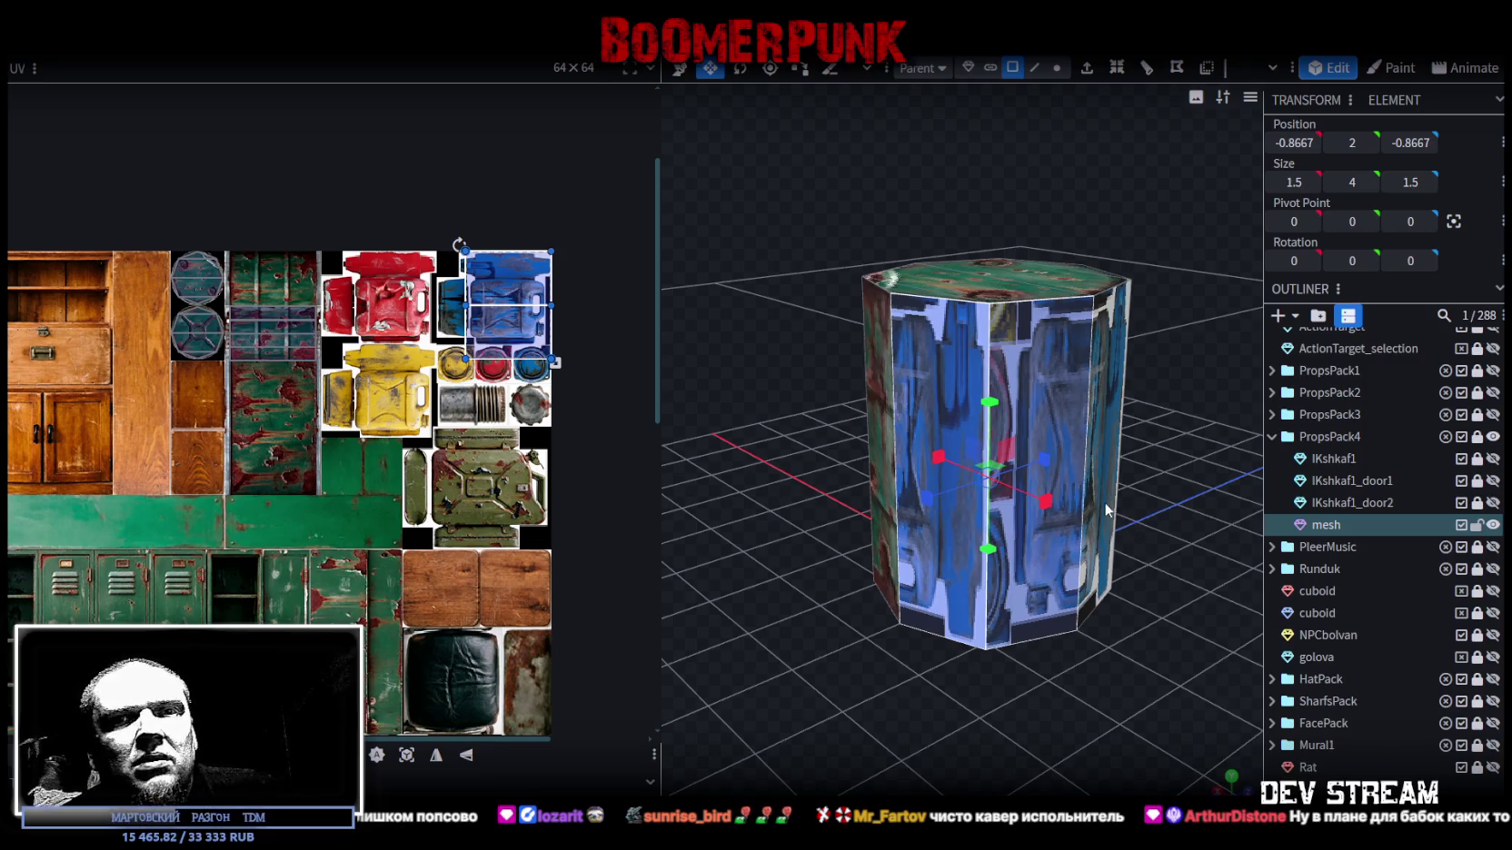
pyautogui.scroll(1, 545, 315)
pyautogui.scroll(1, 545, 314)
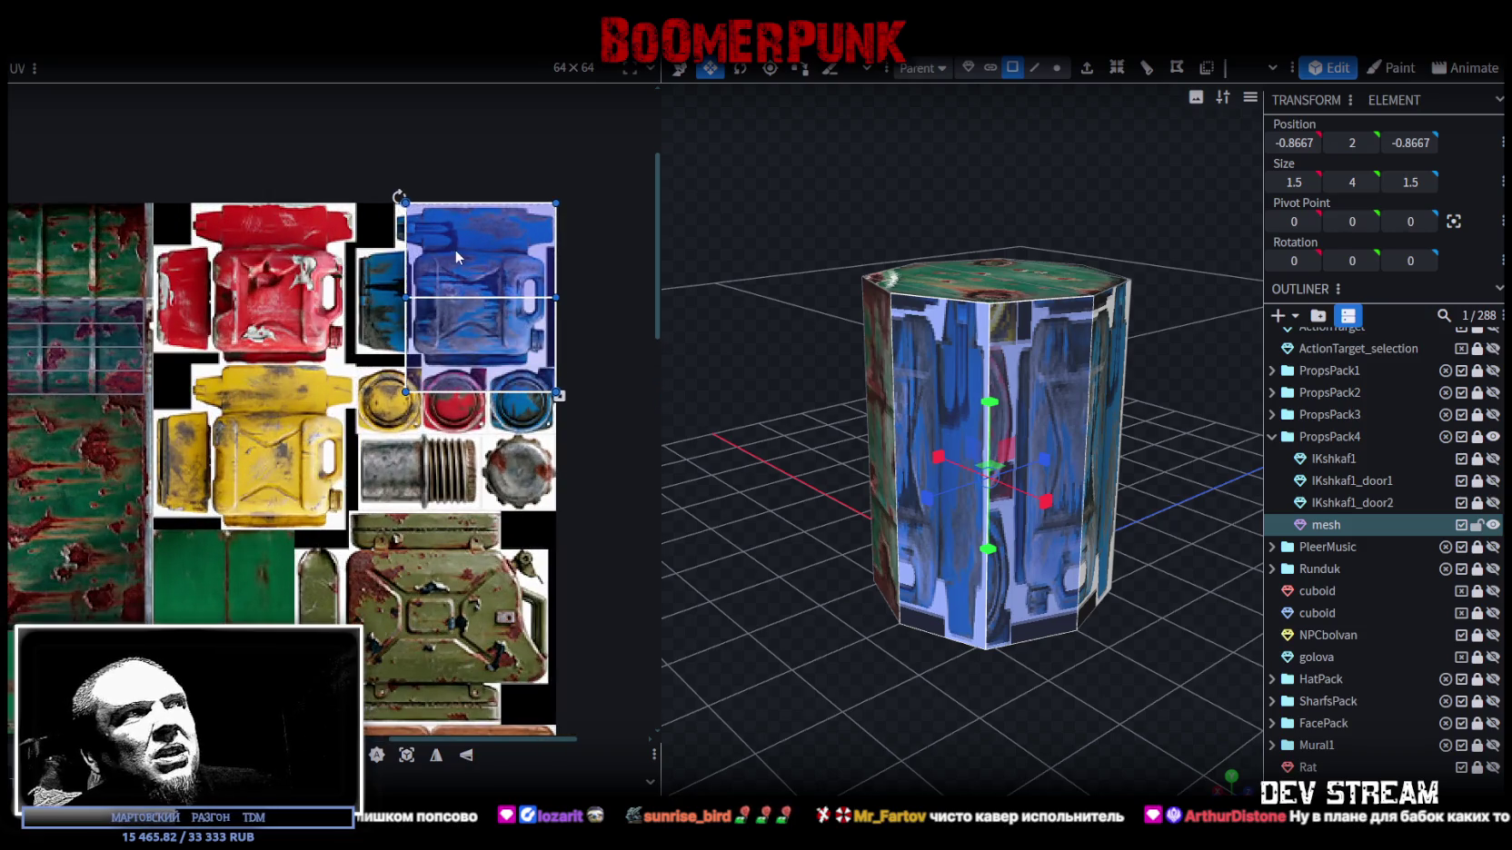
pyautogui.moveTo(454, 249); pyautogui.dragTo(484, 439)
pyautogui.scroll(2, 486, 443)
pyautogui.scroll(2, 436, 427)
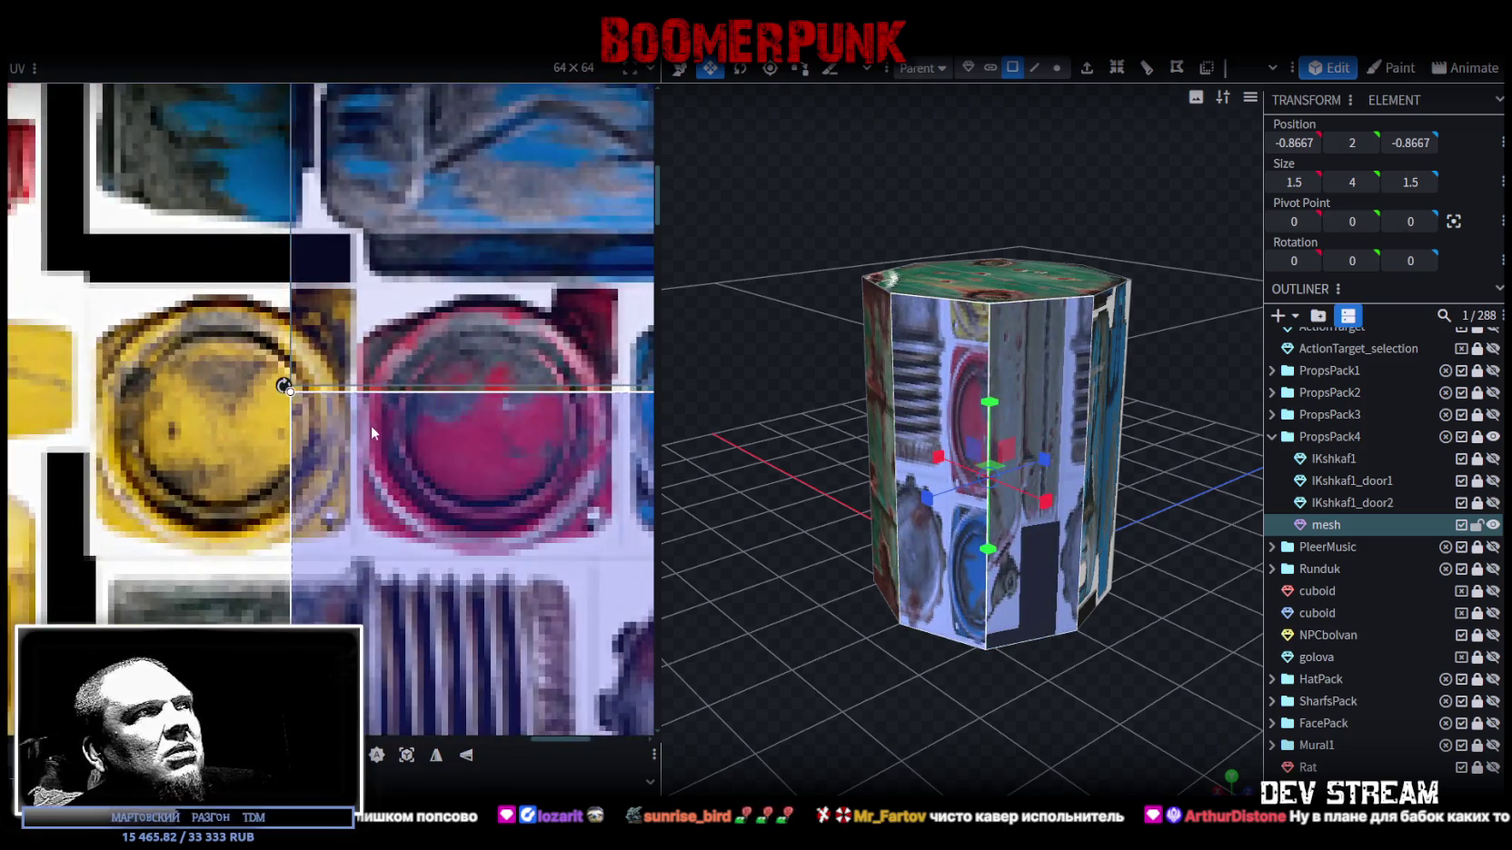
pyautogui.click(370, 423)
pyautogui.moveTo(687, 487); pyautogui.dragTo(1075, 638)
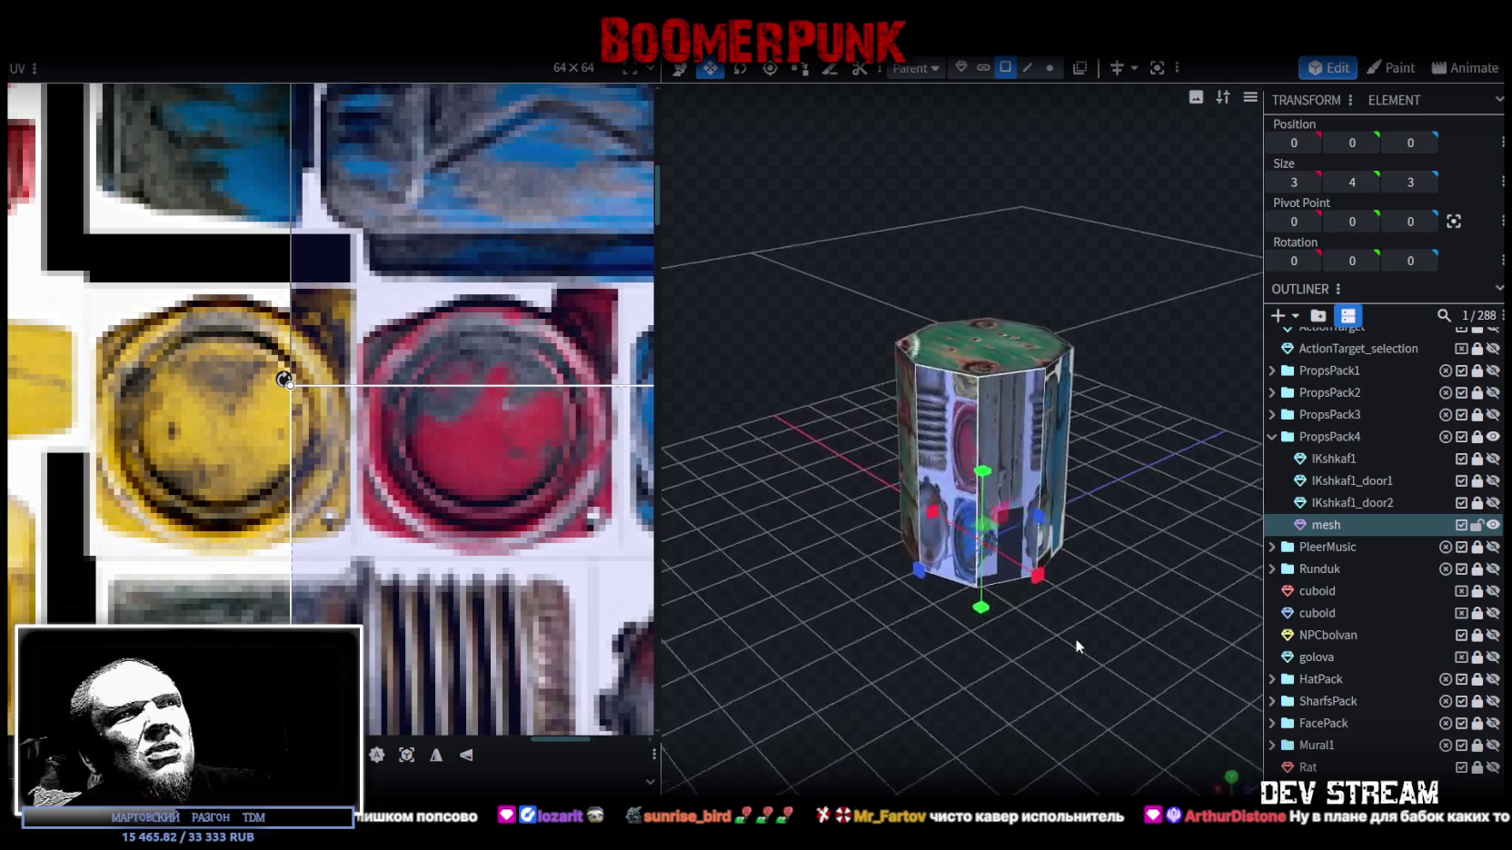
# - Flip two flipped-looking side faces with UV Mirror Y
pyautogui.click(972, 482)
pyautogui.scroll(-3, 414, 487)
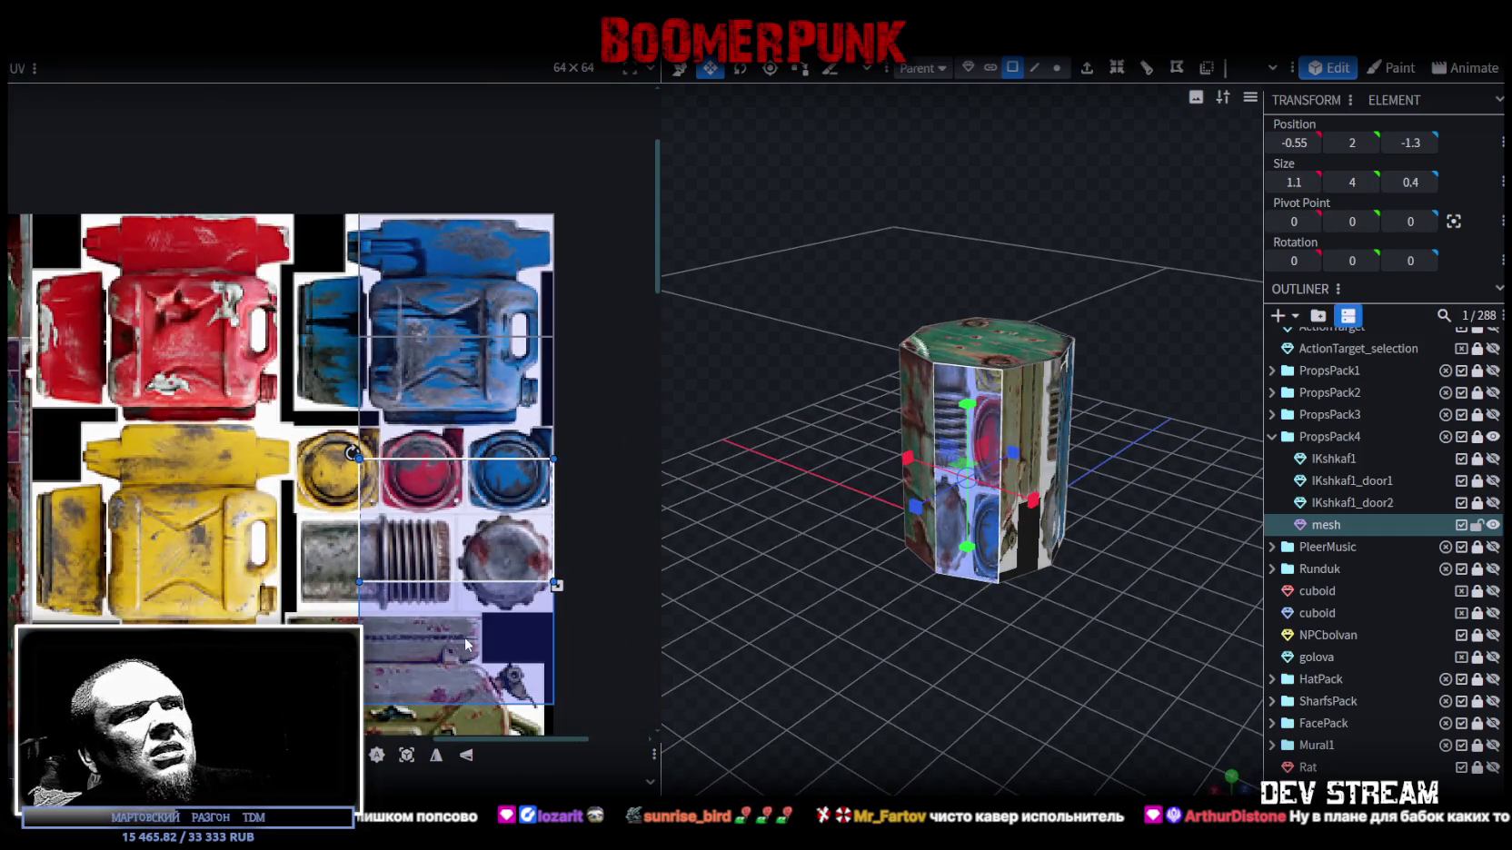
pyautogui.moveTo(672, 619); pyautogui.dragTo(1000, 667)
pyautogui.click(981, 416)
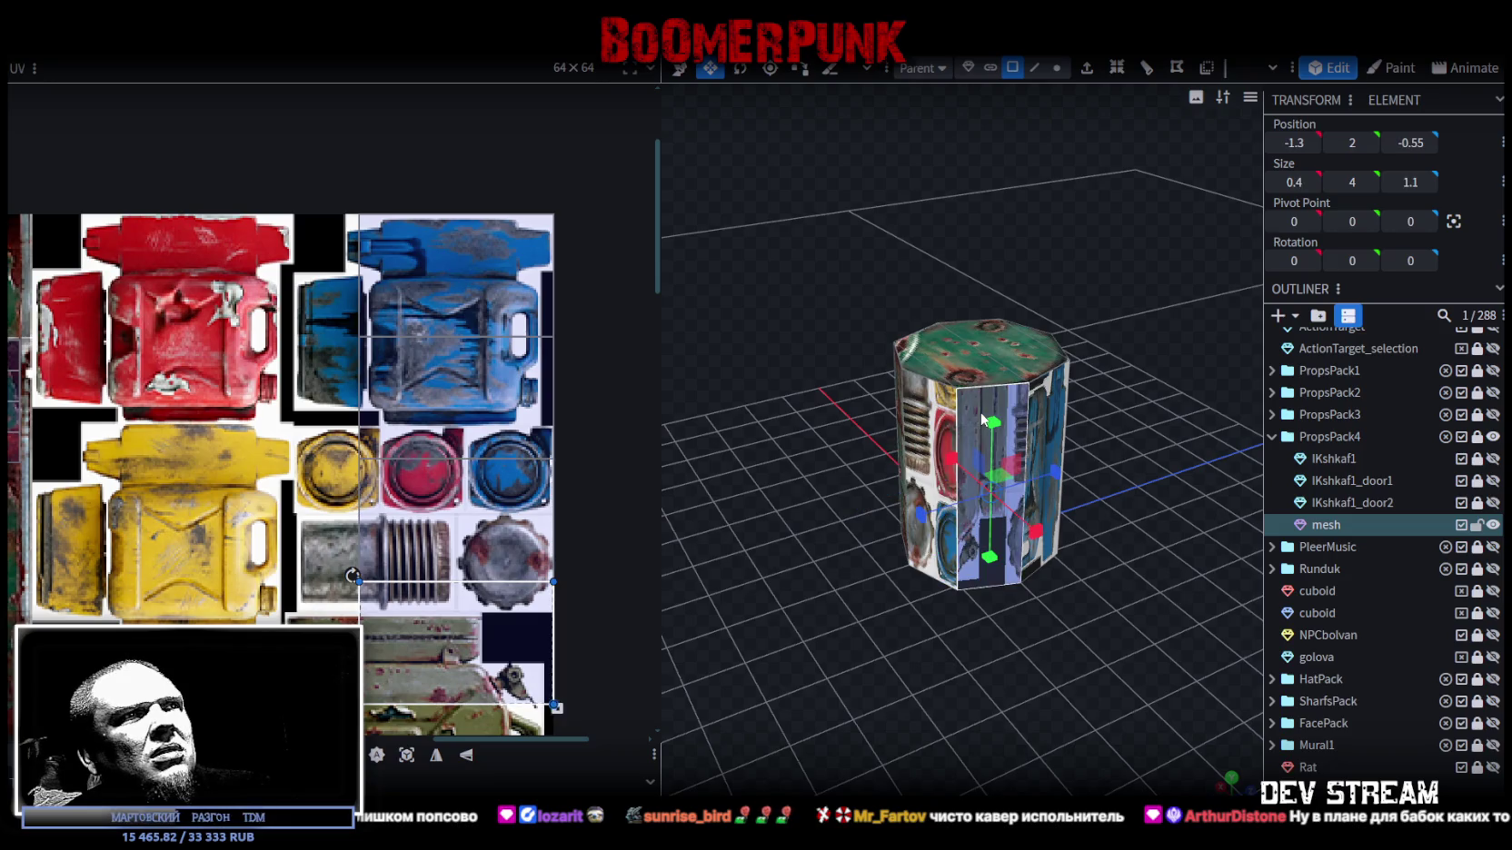
pyautogui.click(931, 416)
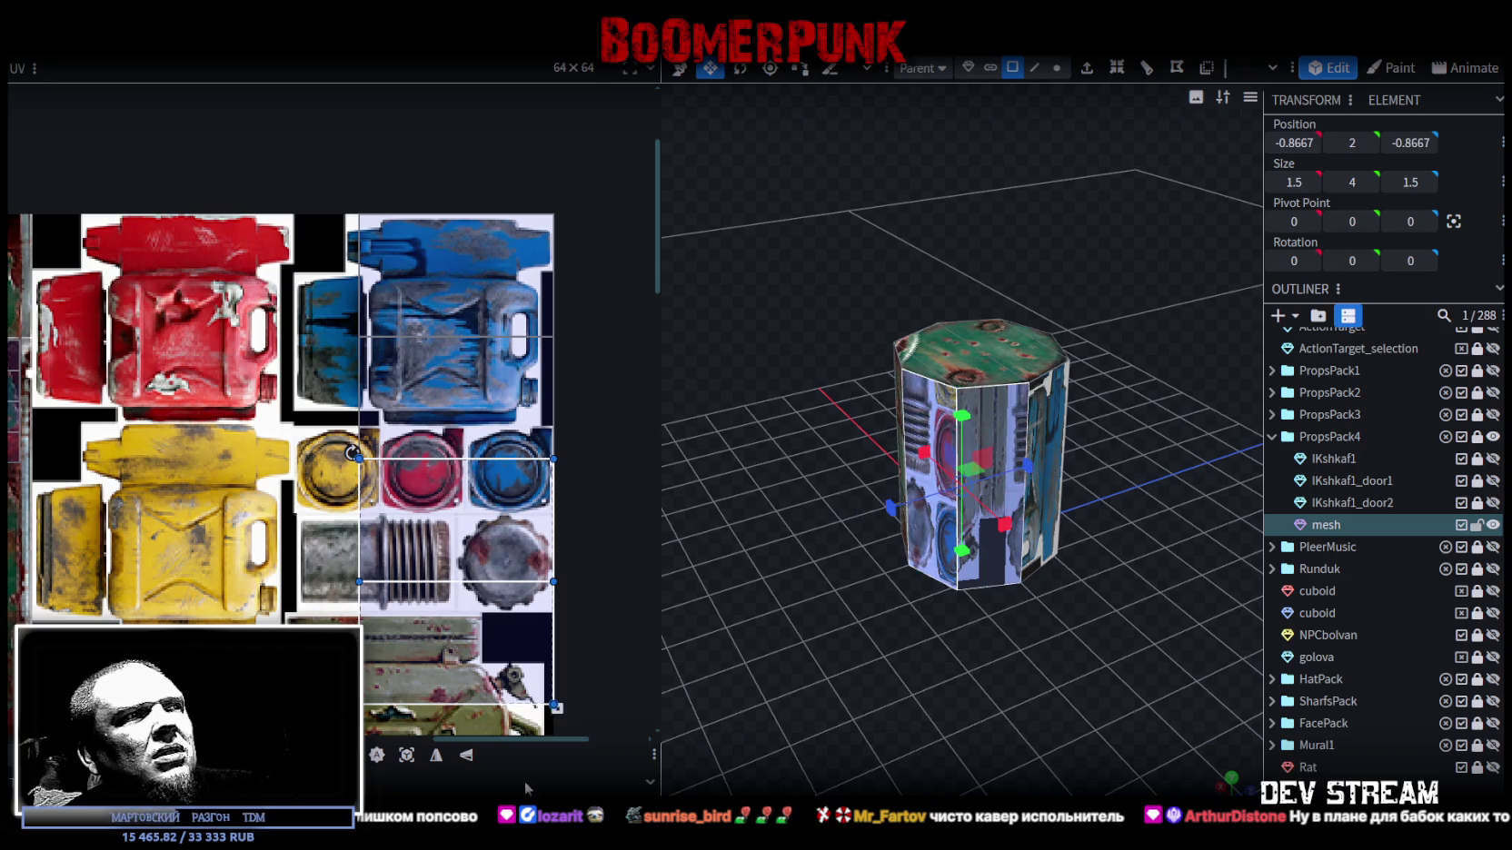
pyautogui.click(468, 763)
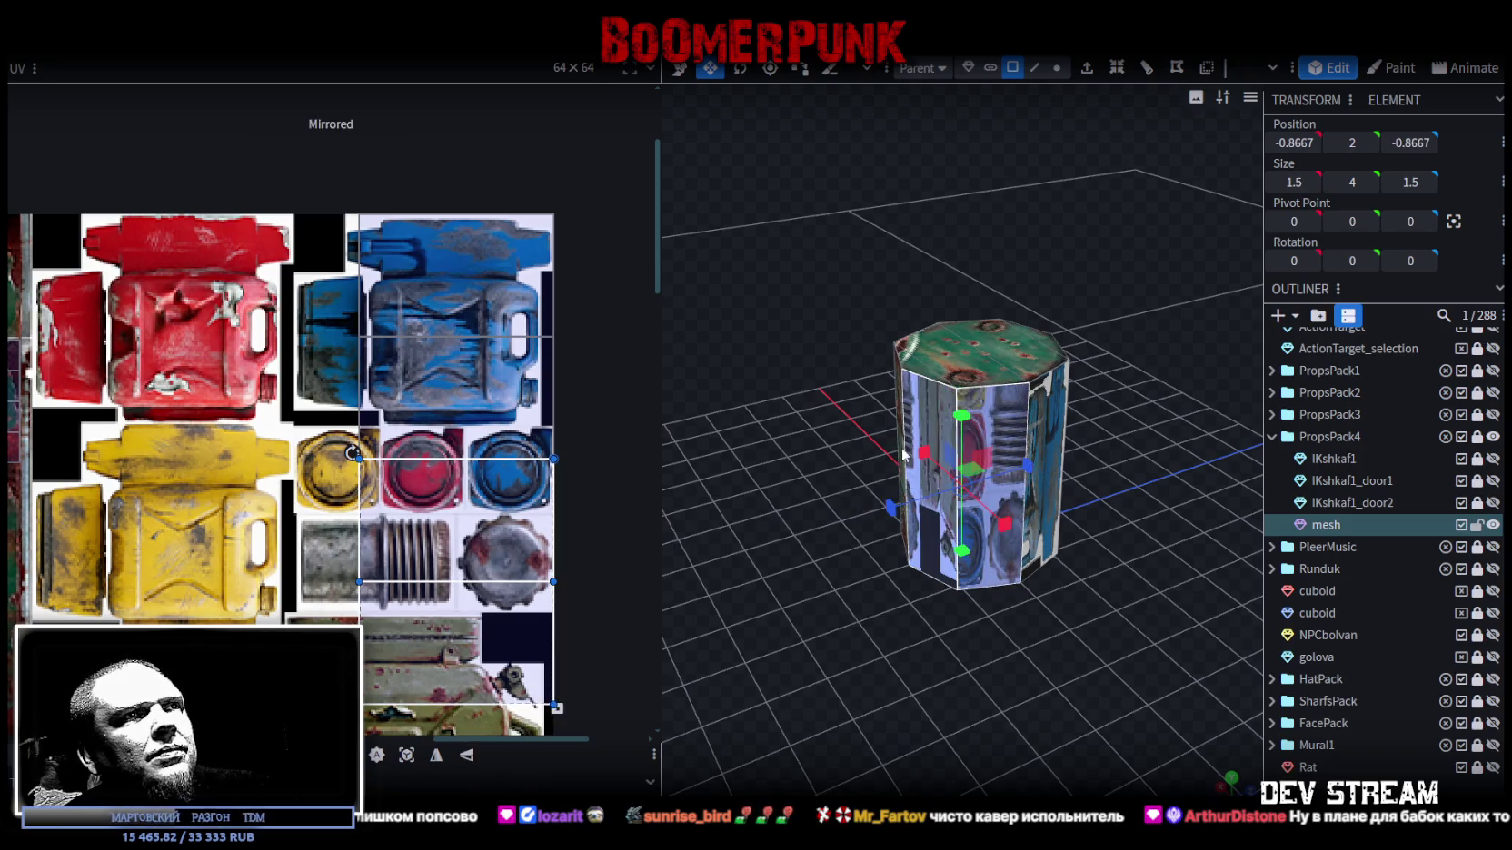
pyautogui.click(467, 757)
pyautogui.click(997, 420)
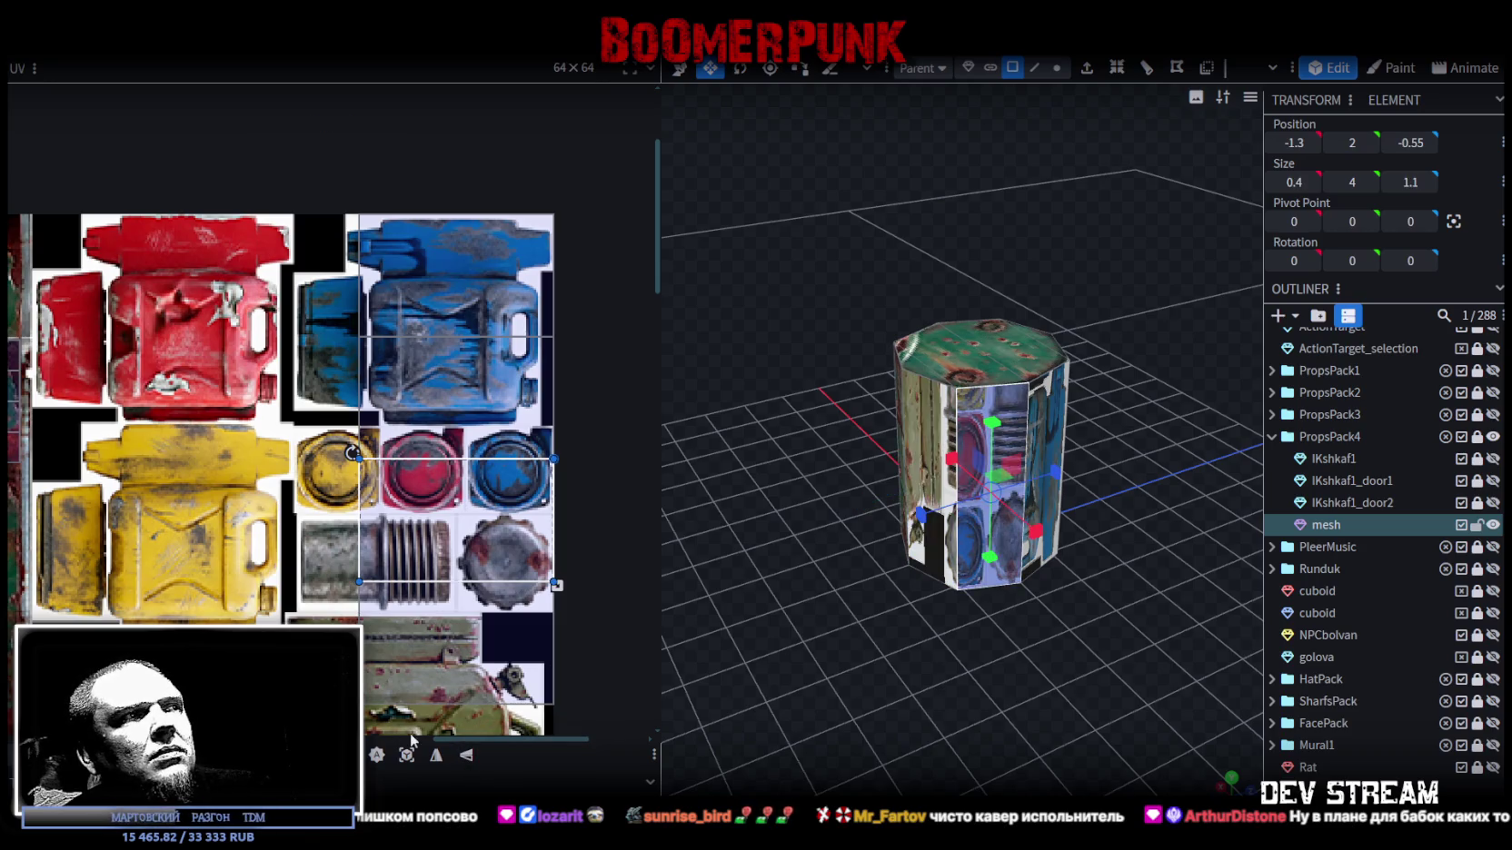
pyautogui.click(467, 757)
# - Mirror three more side faces with UV Mirror Y and move the top face's UV onto the rusty panel strip
pyautogui.moveTo(962, 648); pyautogui.dragTo(963, 536)
pyautogui.click(963, 531)
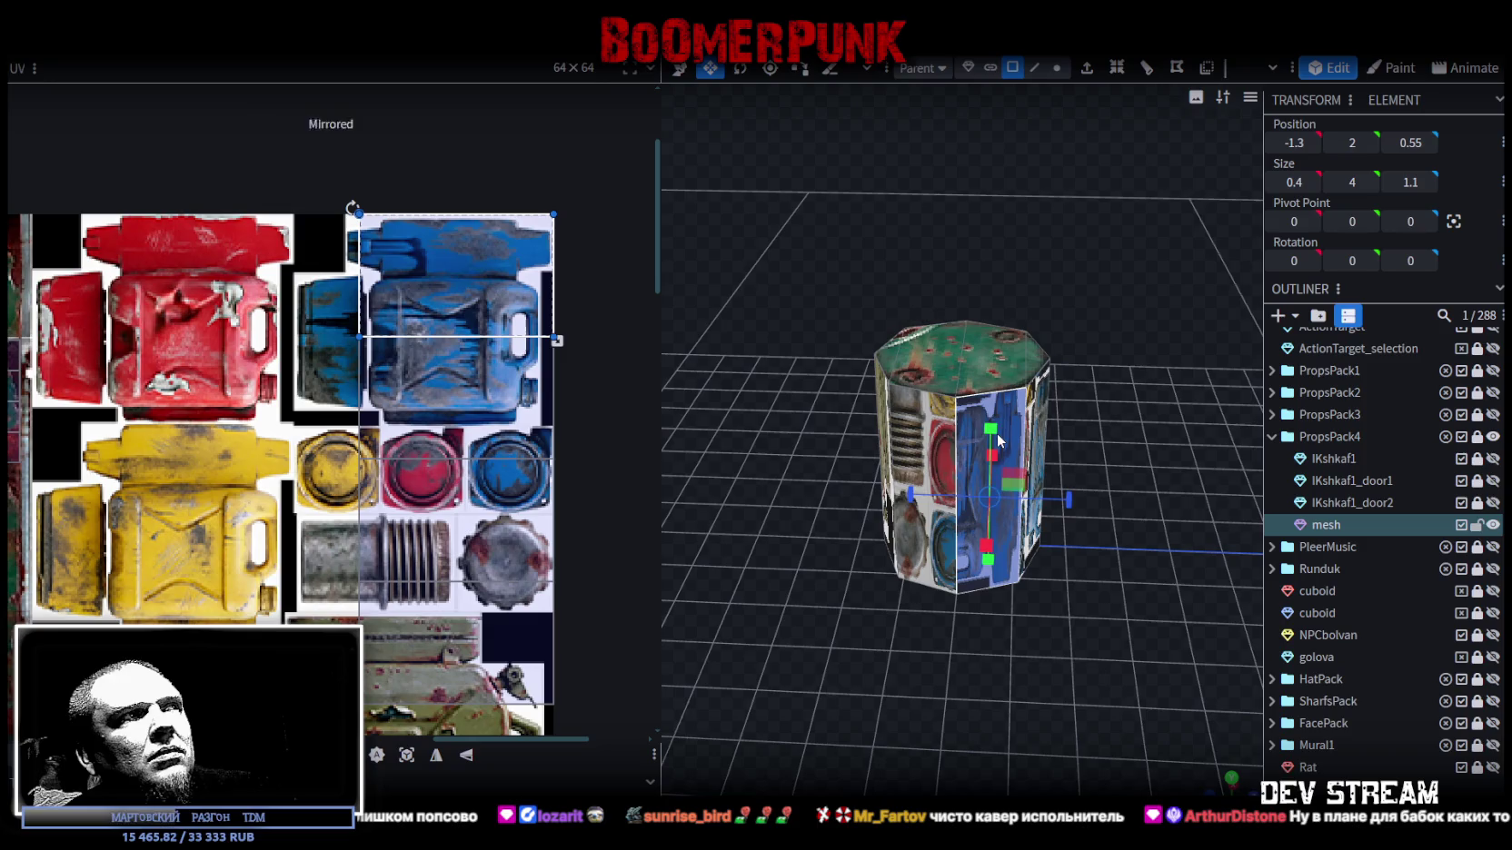
pyautogui.moveTo(1138, 627); pyautogui.dragTo(1074, 603)
pyautogui.click(961, 447)
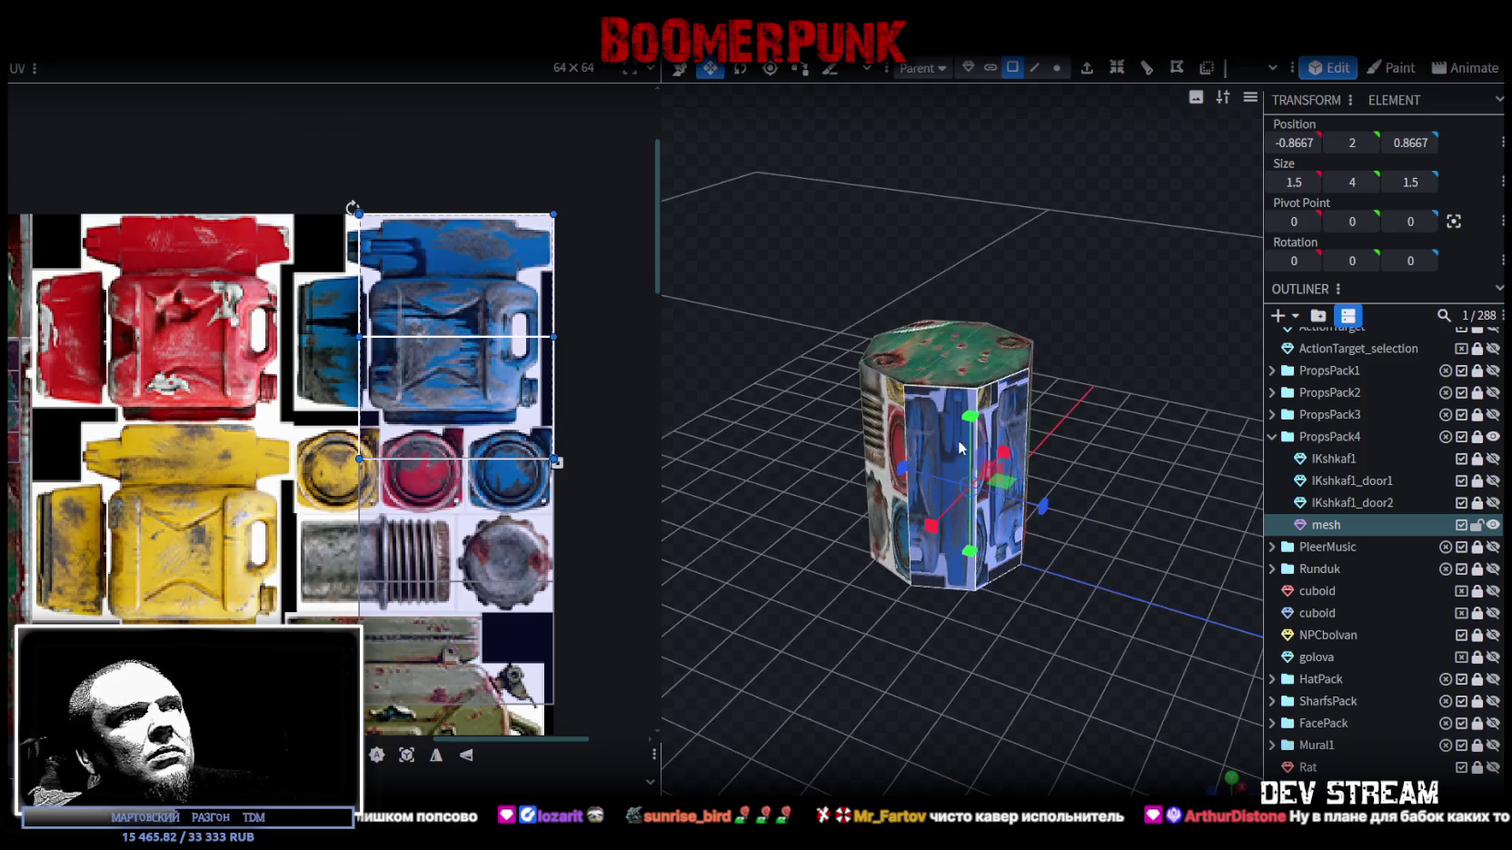
pyautogui.click(466, 755)
pyautogui.click(914, 430)
pyautogui.click(467, 755)
pyautogui.click(991, 420)
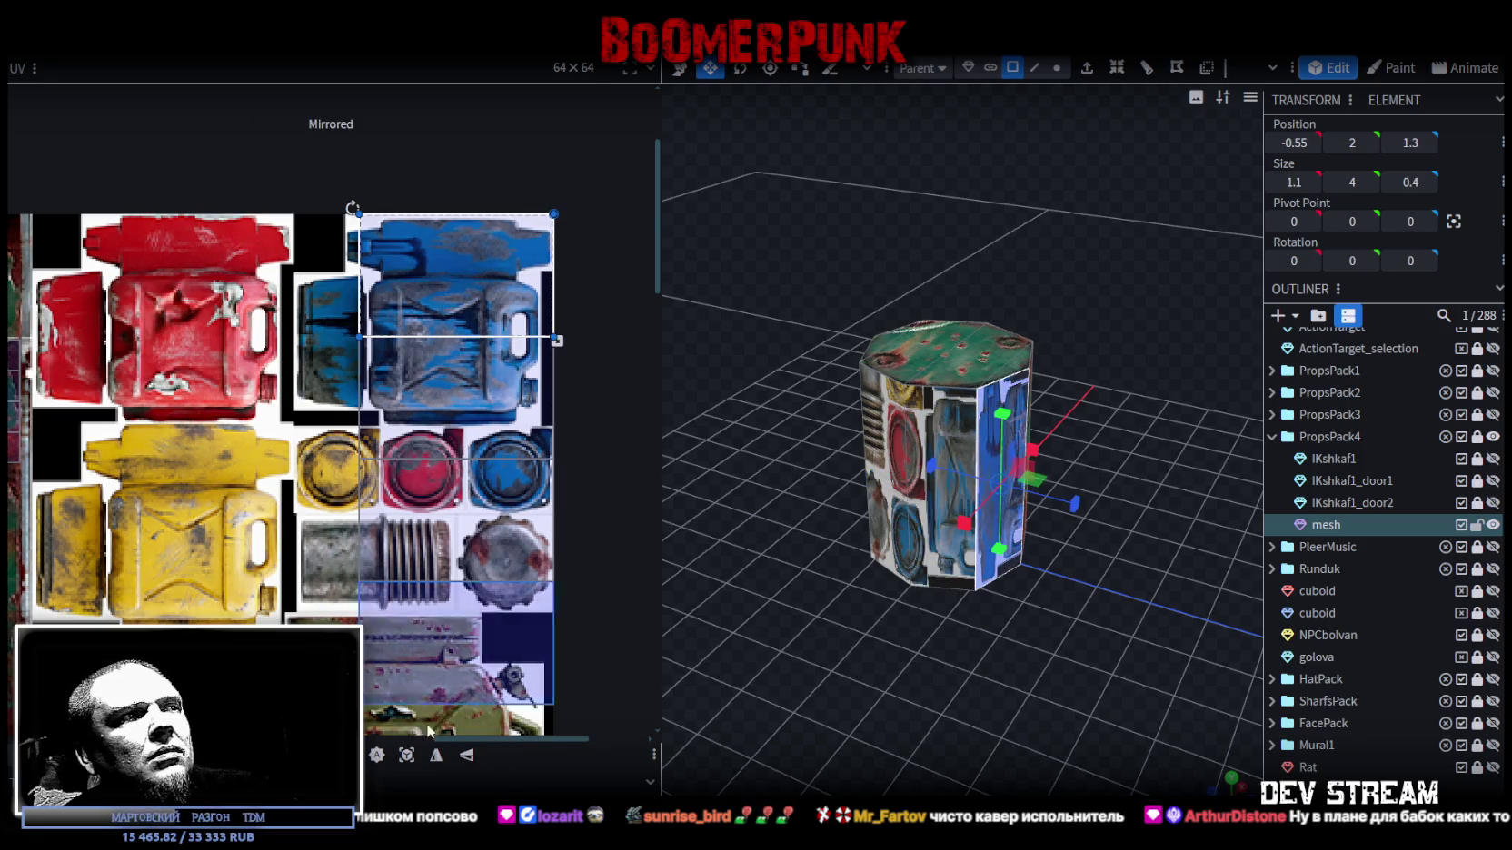
pyautogui.click(469, 760)
pyautogui.click(945, 349)
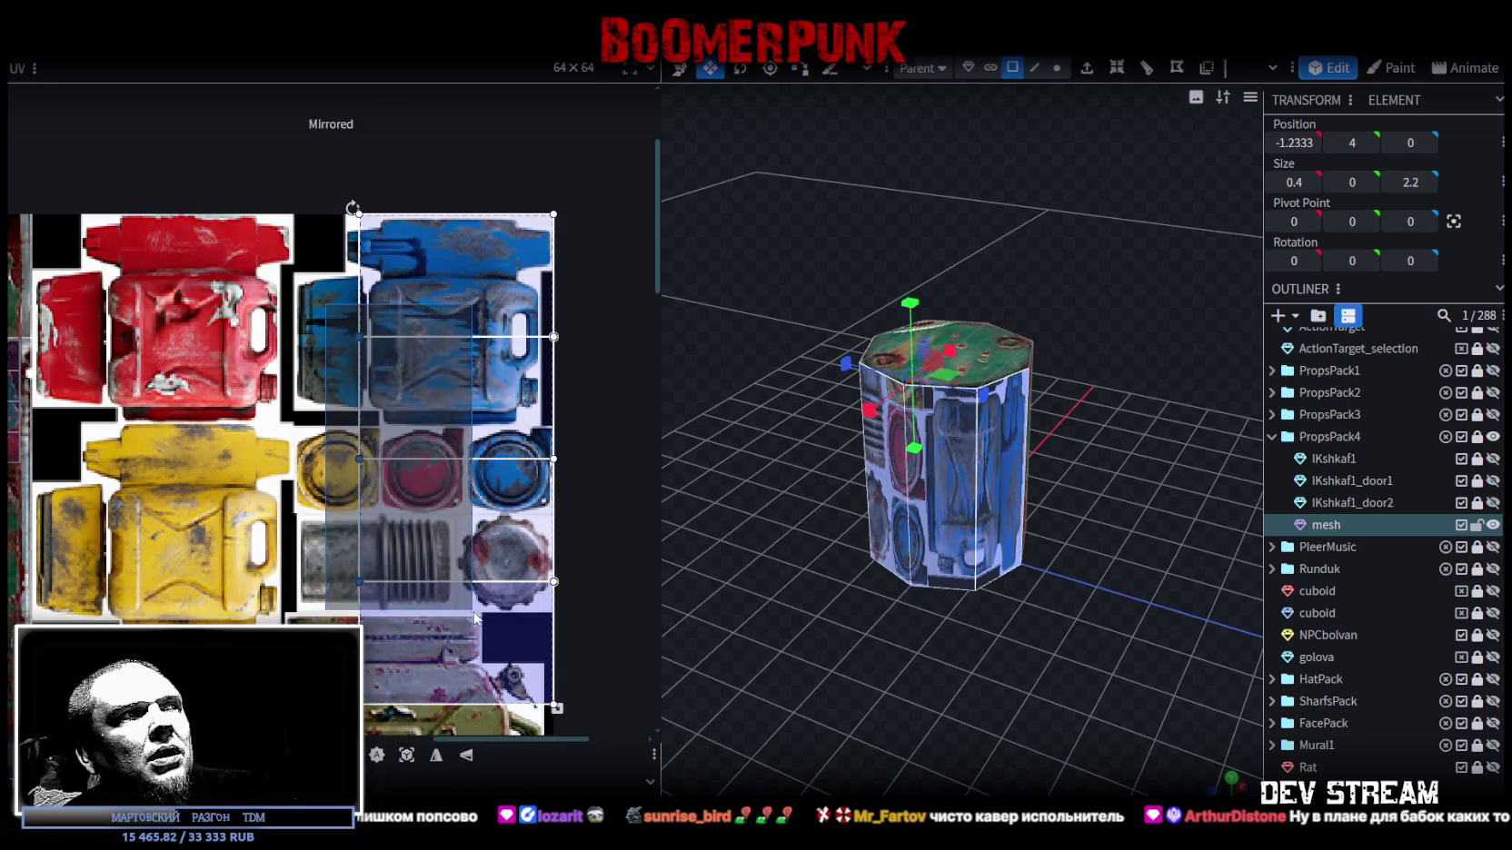
pyautogui.moveTo(595, 427); pyautogui.dragTo(304, 427)
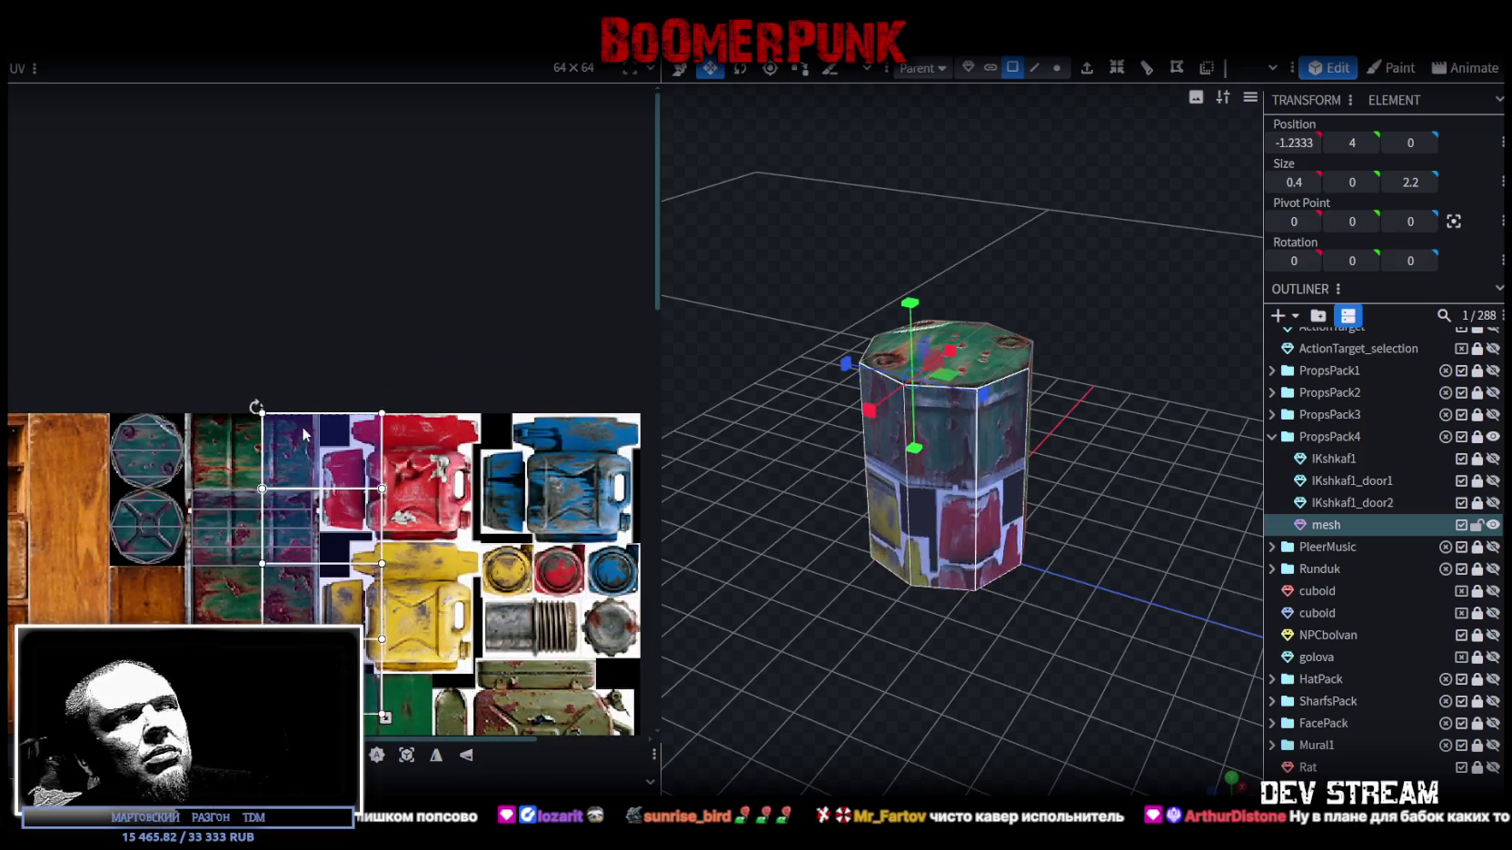
# - Select the whole barrel mesh and zoom in to check the ribbed teal rusty panel sides
pyautogui.scroll(3, 123, 411)
pyautogui.scroll(2, 122, 411)
pyautogui.click(550, 427)
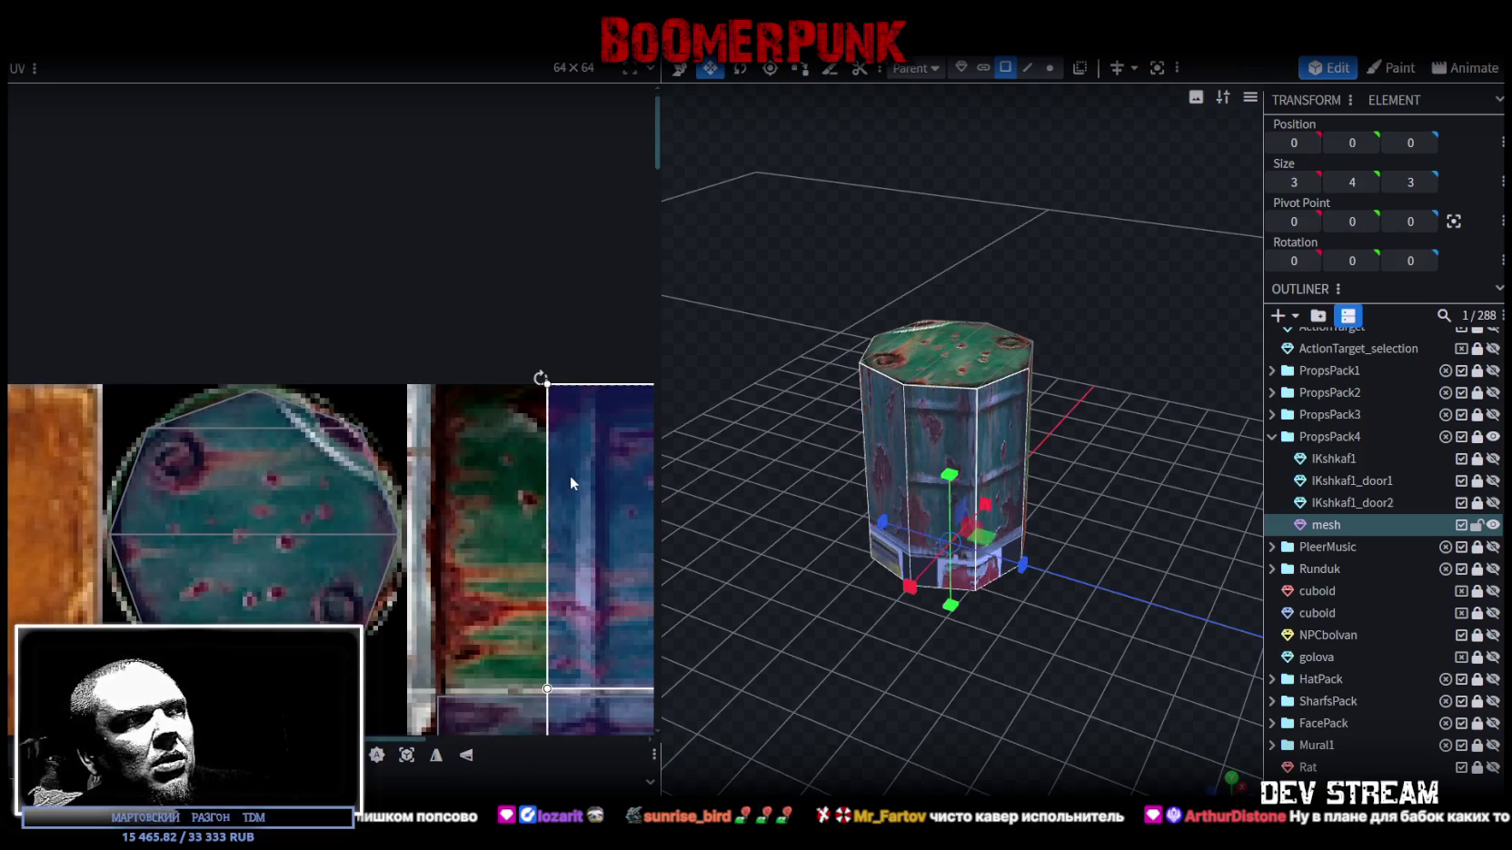
pyautogui.scroll(2, 450, 482)
pyautogui.scroll(-3, 449, 509)
pyautogui.scroll(2, 457, 534)
pyautogui.scroll(2, 475, 405)
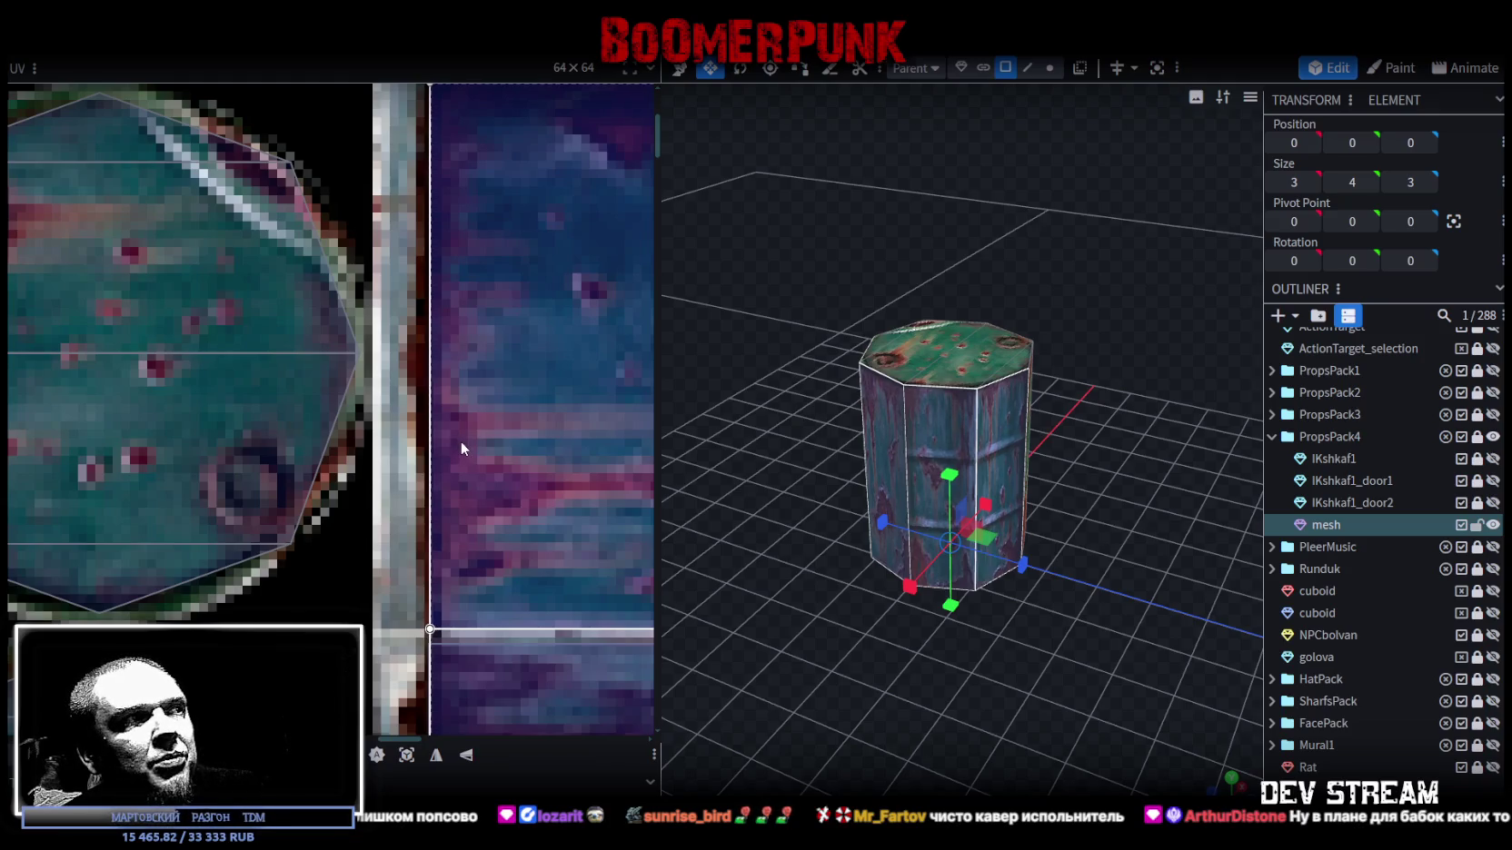
pyautogui.scroll(-2, 457, 440)
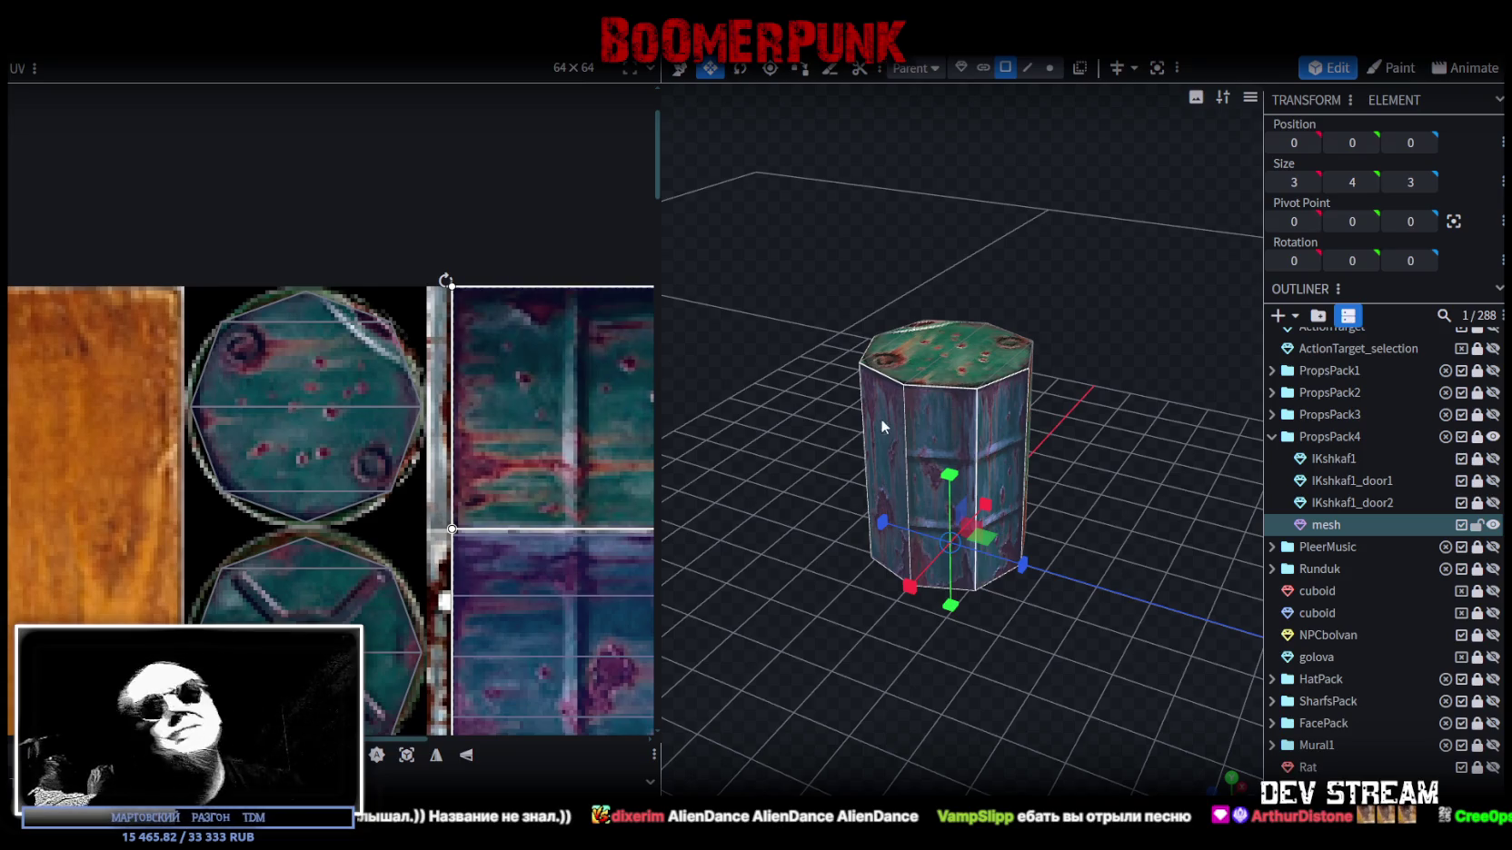
# - Enlarge the side faces' UV box by dragging its corner and extending its bottom edge downward
pyautogui.scroll(-1, 511, 433)
pyautogui.scroll(-2, 323, 337)
pyautogui.scroll(-1, 322, 336)
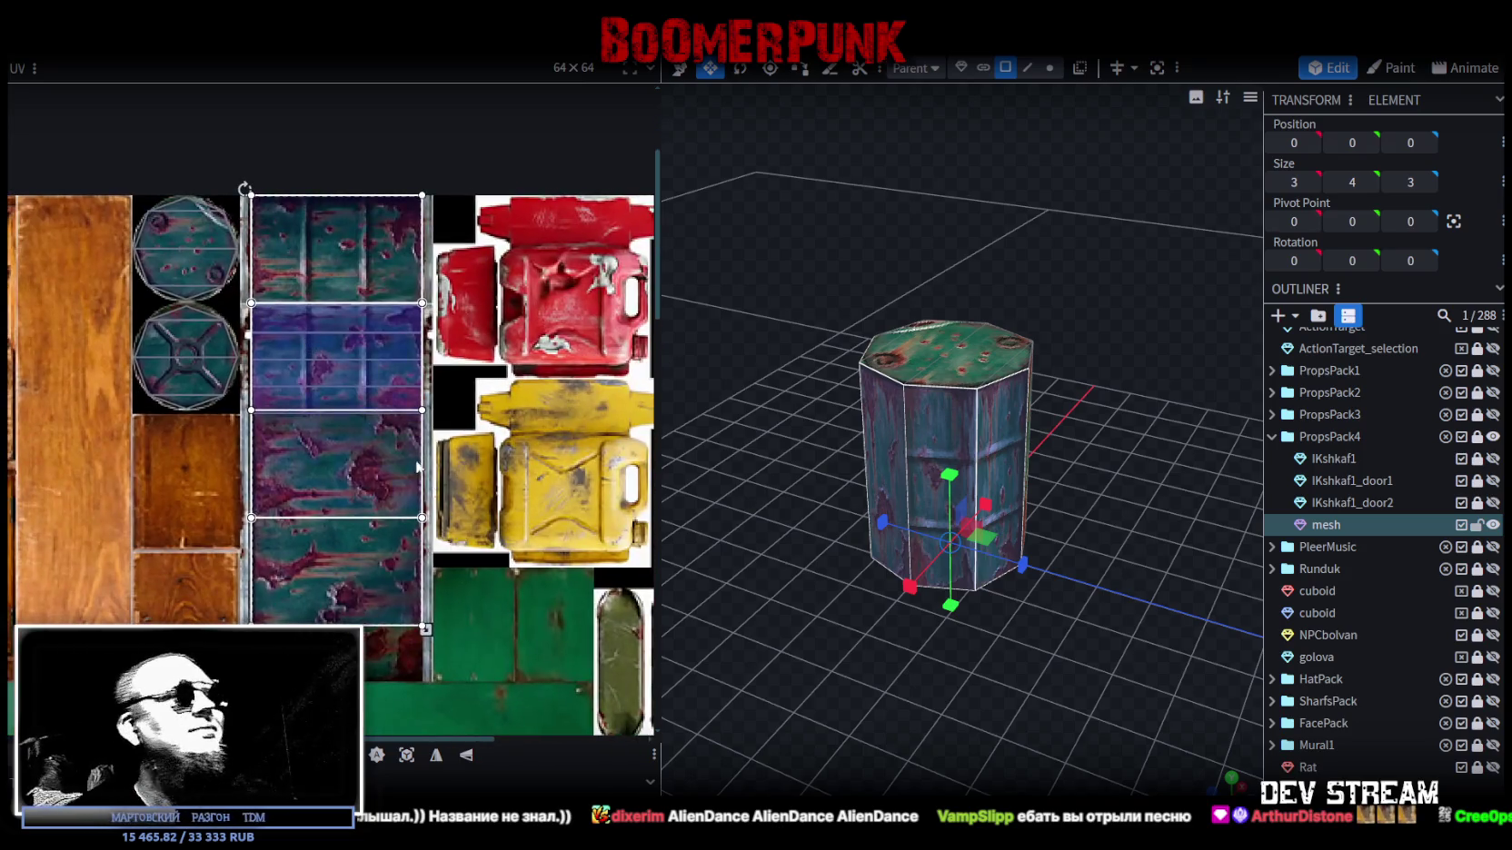
pyautogui.moveTo(425, 629); pyautogui.dragTo(349, 362)
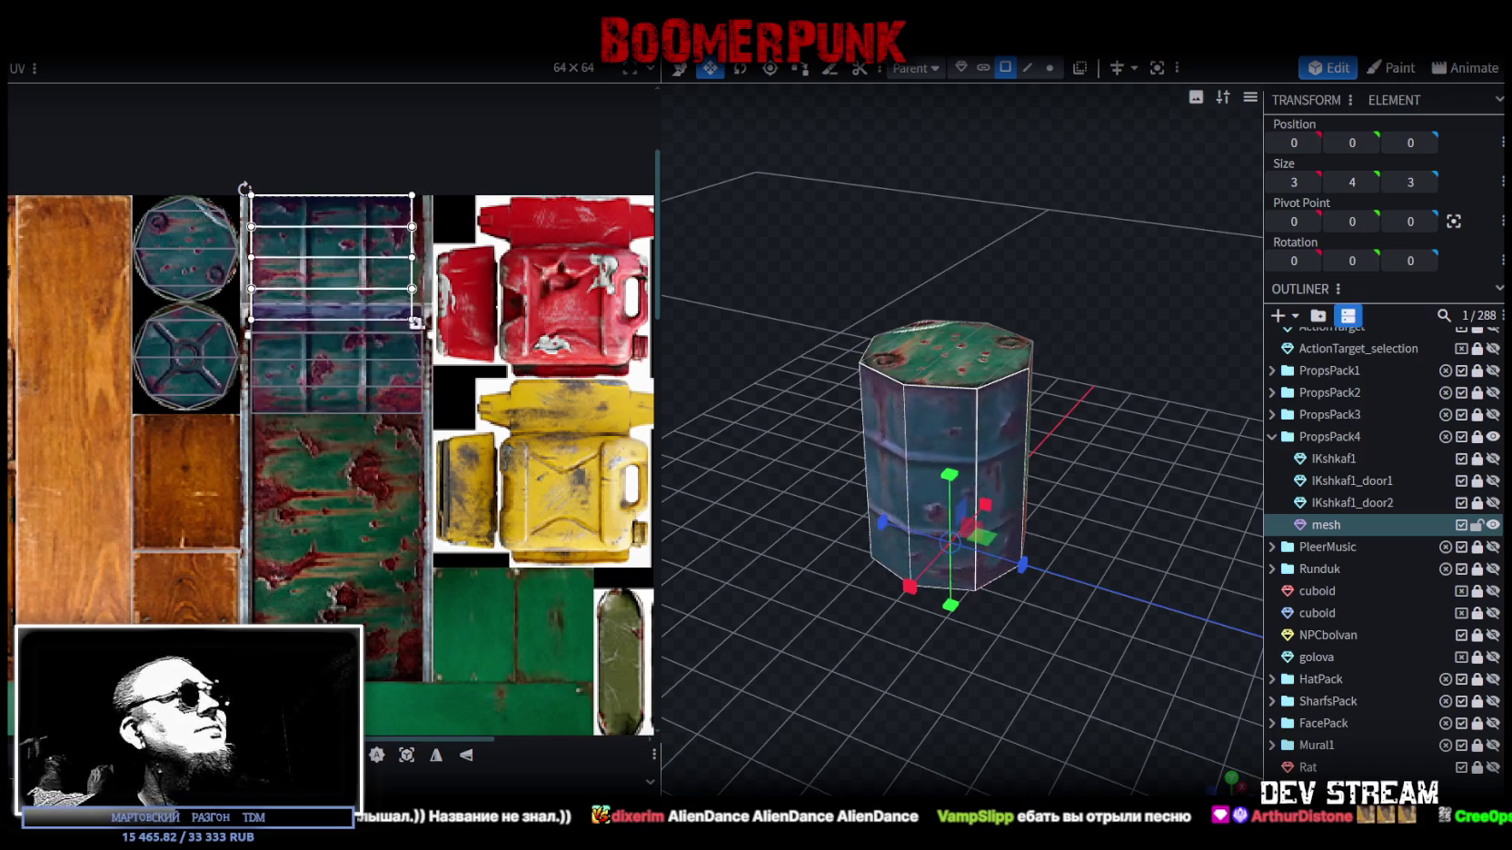
pyautogui.scroll(3, 349, 361)
pyautogui.scroll(2, 349, 362)
pyautogui.scroll(1, 349, 361)
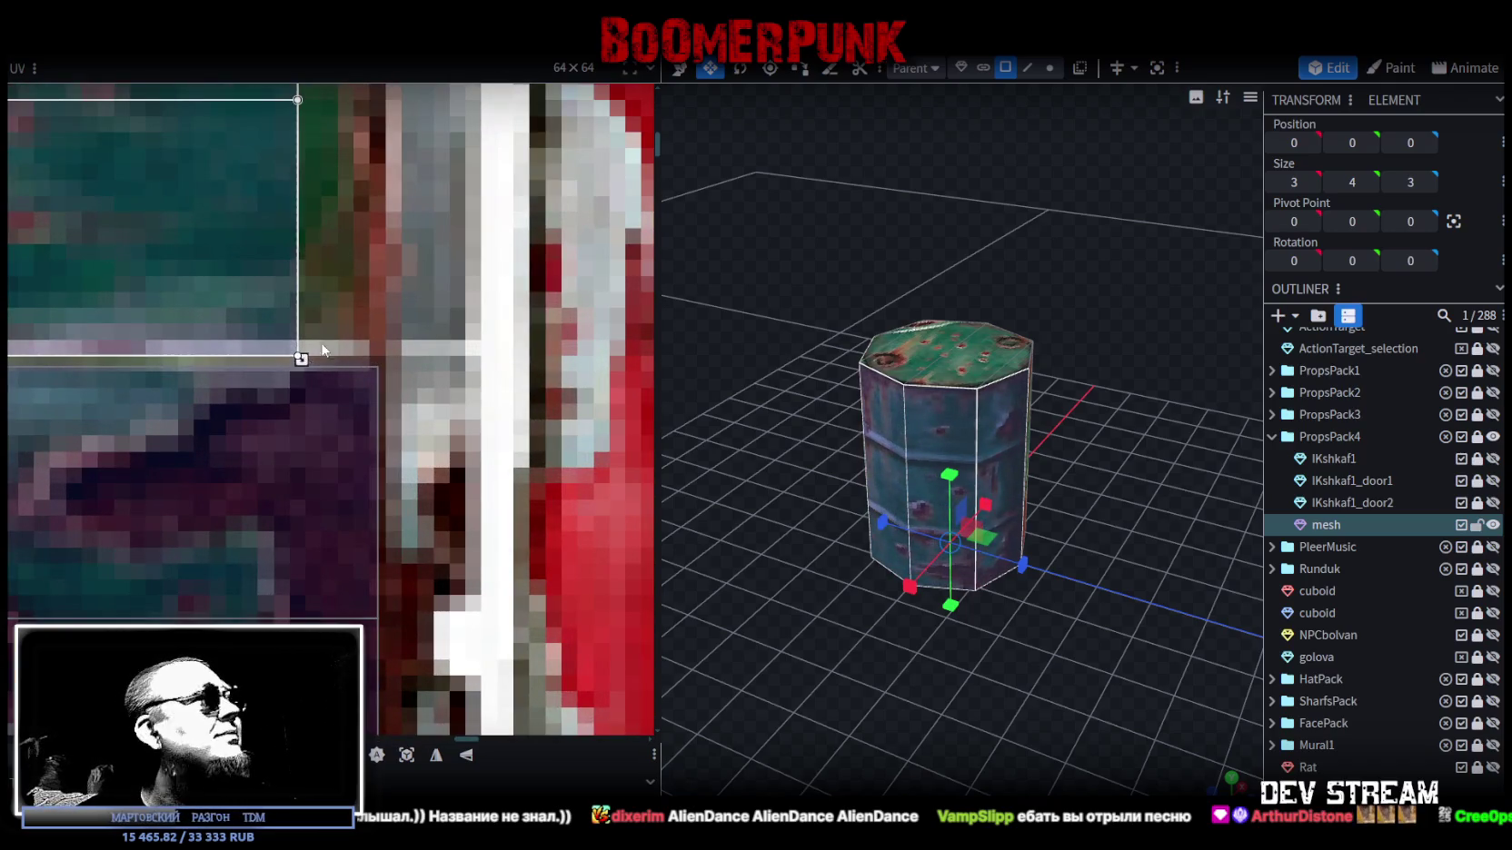
pyautogui.moveTo(305, 349); pyautogui.dragTo(380, 329)
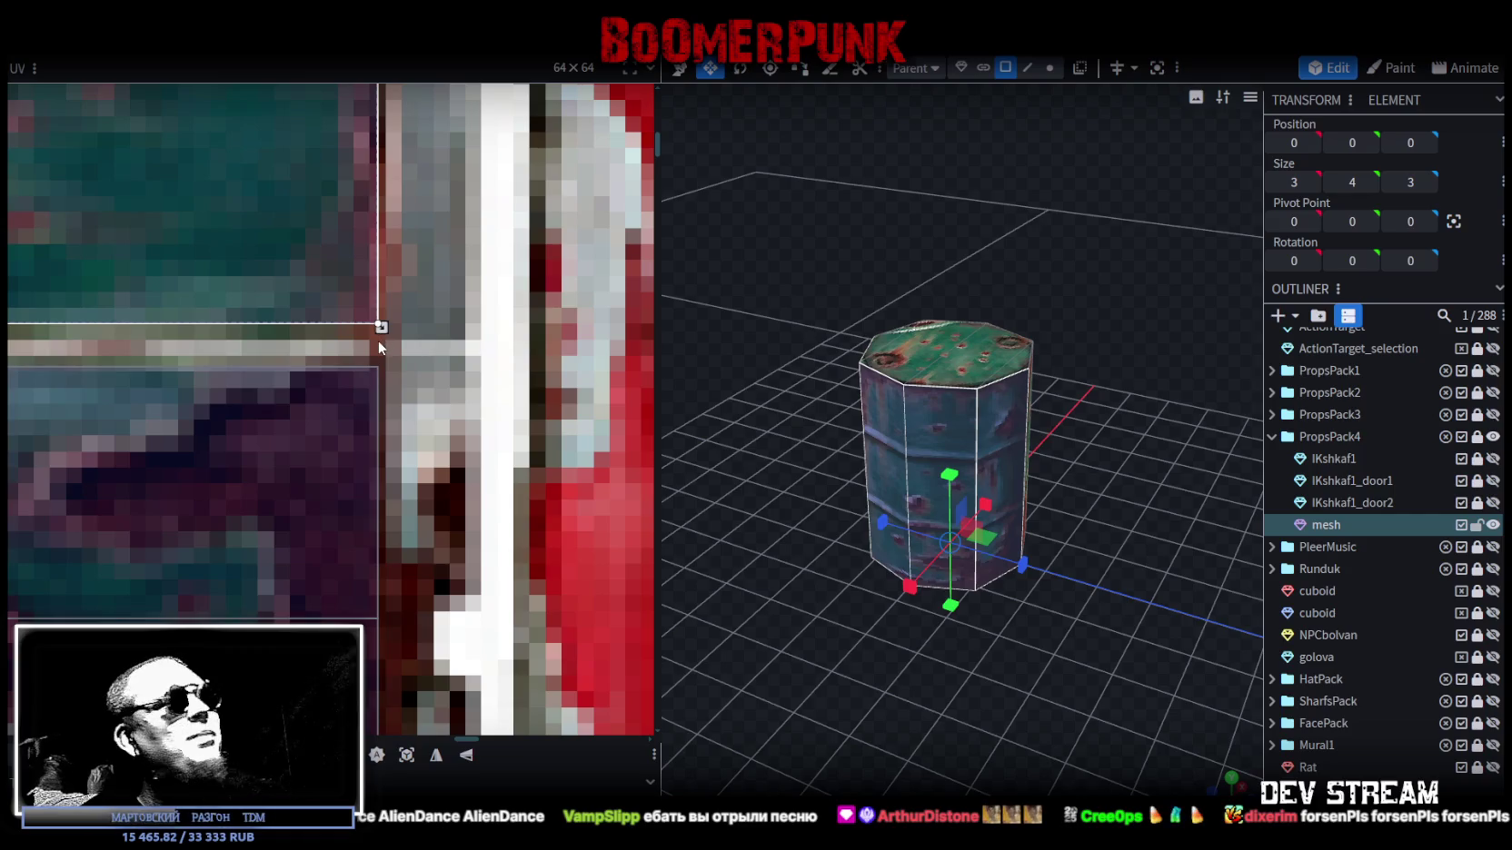
pyautogui.scroll(1, 379, 328)
pyautogui.moveTo(377, 320); pyautogui.dragTo(377, 339)
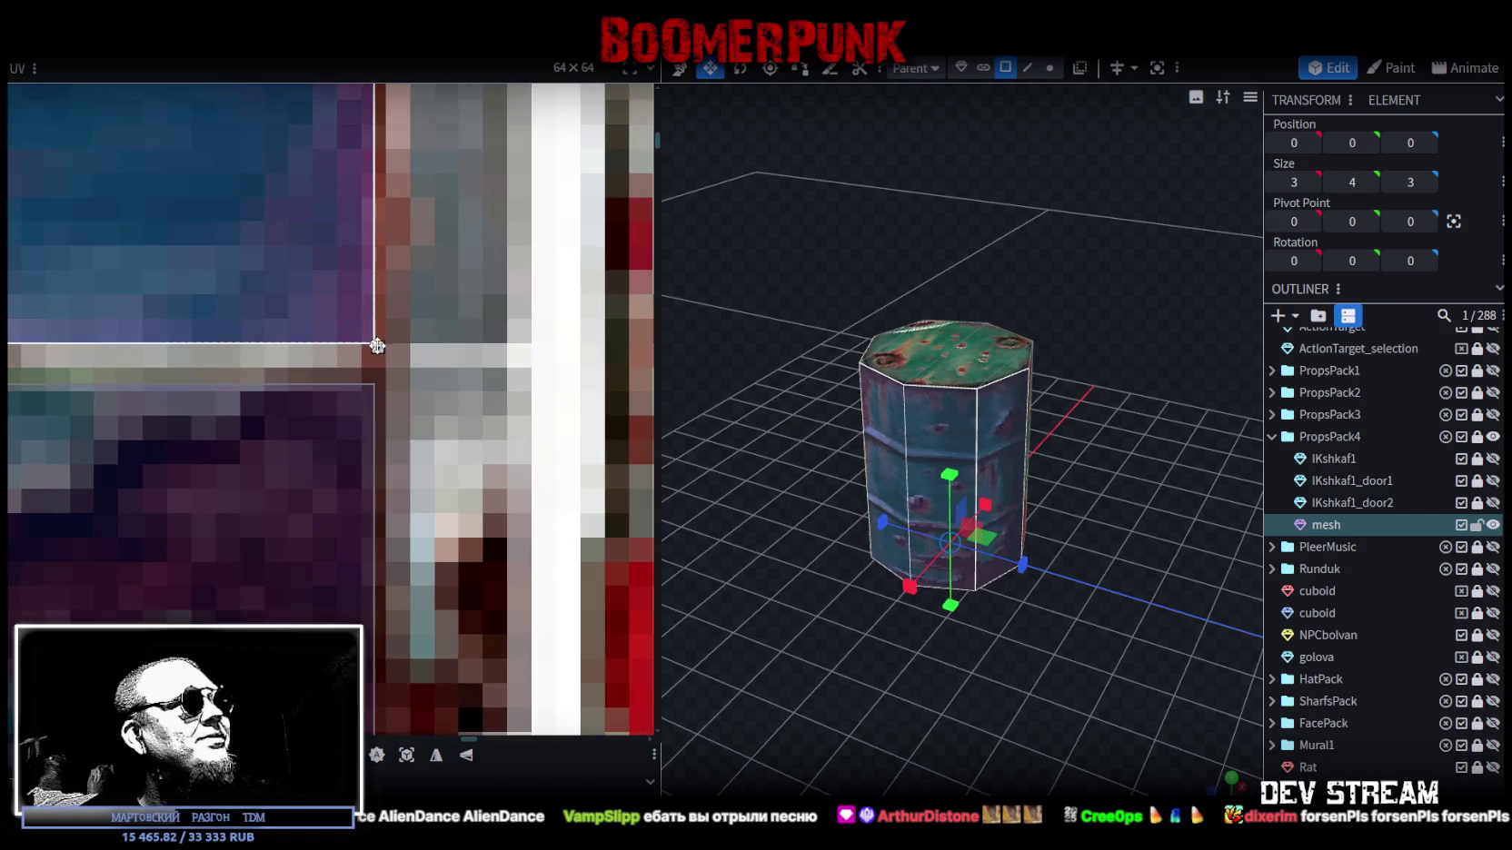
pyautogui.scroll(-2, 371, 340)
pyautogui.scroll(-2, 371, 340)
pyautogui.scroll(3, 428, 353)
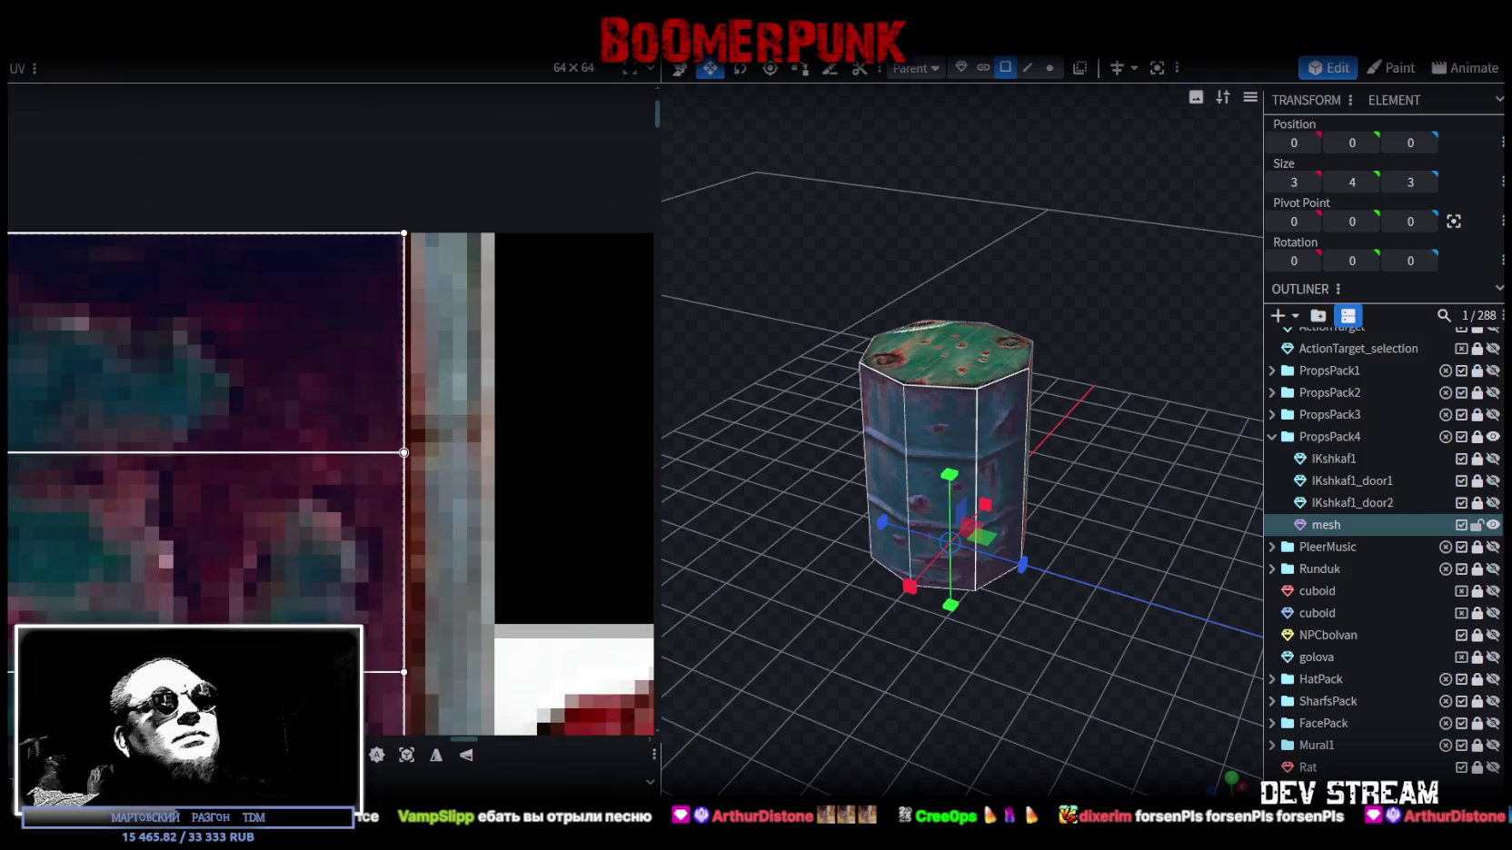
# - Deselect to preview the red-rusted green sides, then reselect the barrel and pan to the atlas's lower part
pyautogui.click(971, 656)
pyautogui.moveTo(972, 649)
pyautogui.mouseDown()
pyautogui.moveTo(950, 635)
pyautogui.moveTo(990, 650)
pyautogui.mouseUp()
pyautogui.scroll(2, 989, 650)
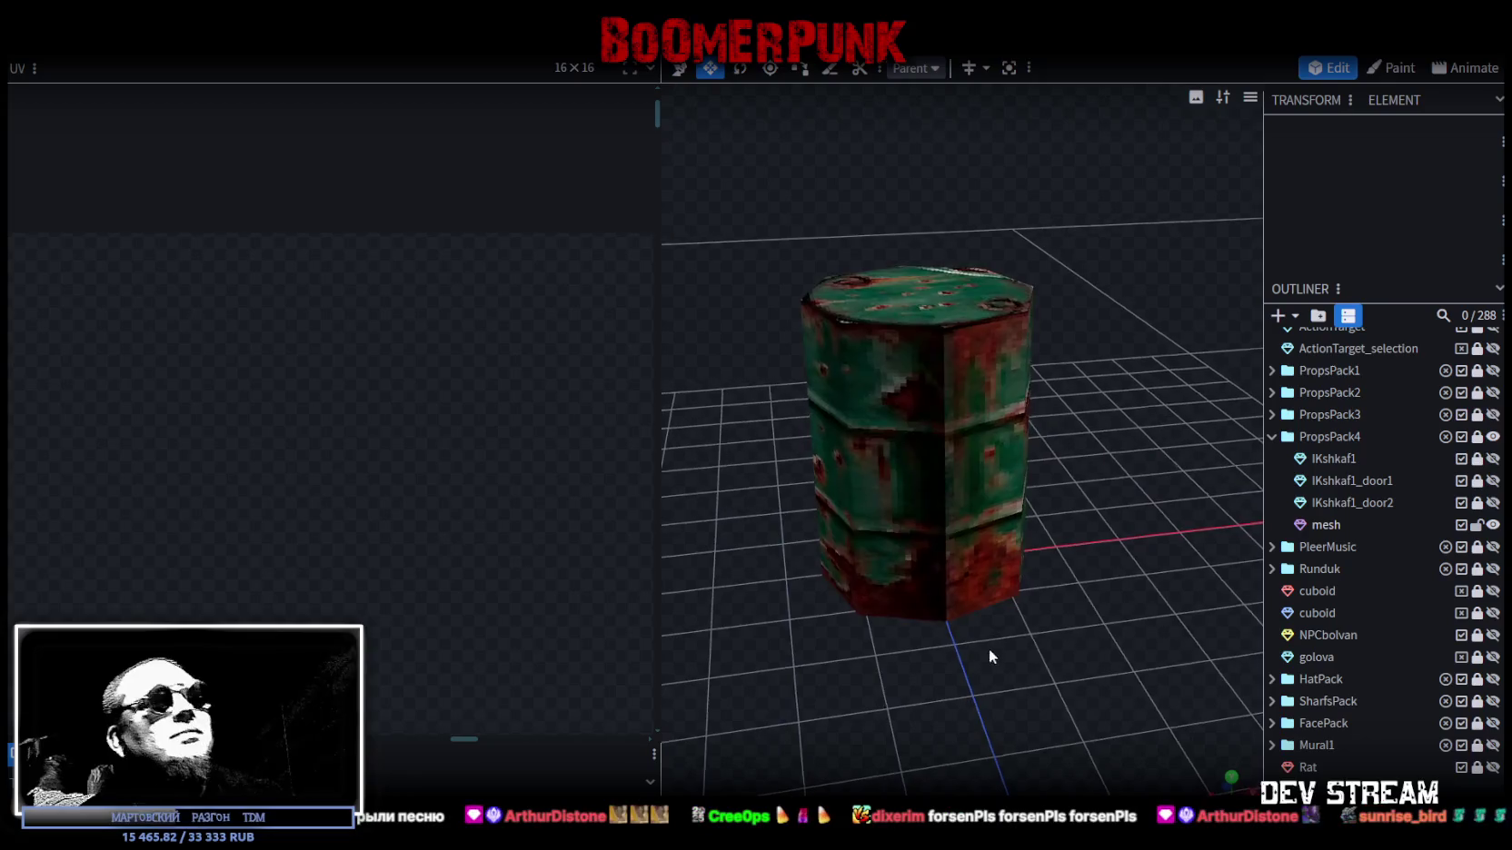
pyautogui.click(903, 407)
pyautogui.scroll(-3, 201, 468)
pyautogui.scroll(2, 372, 501)
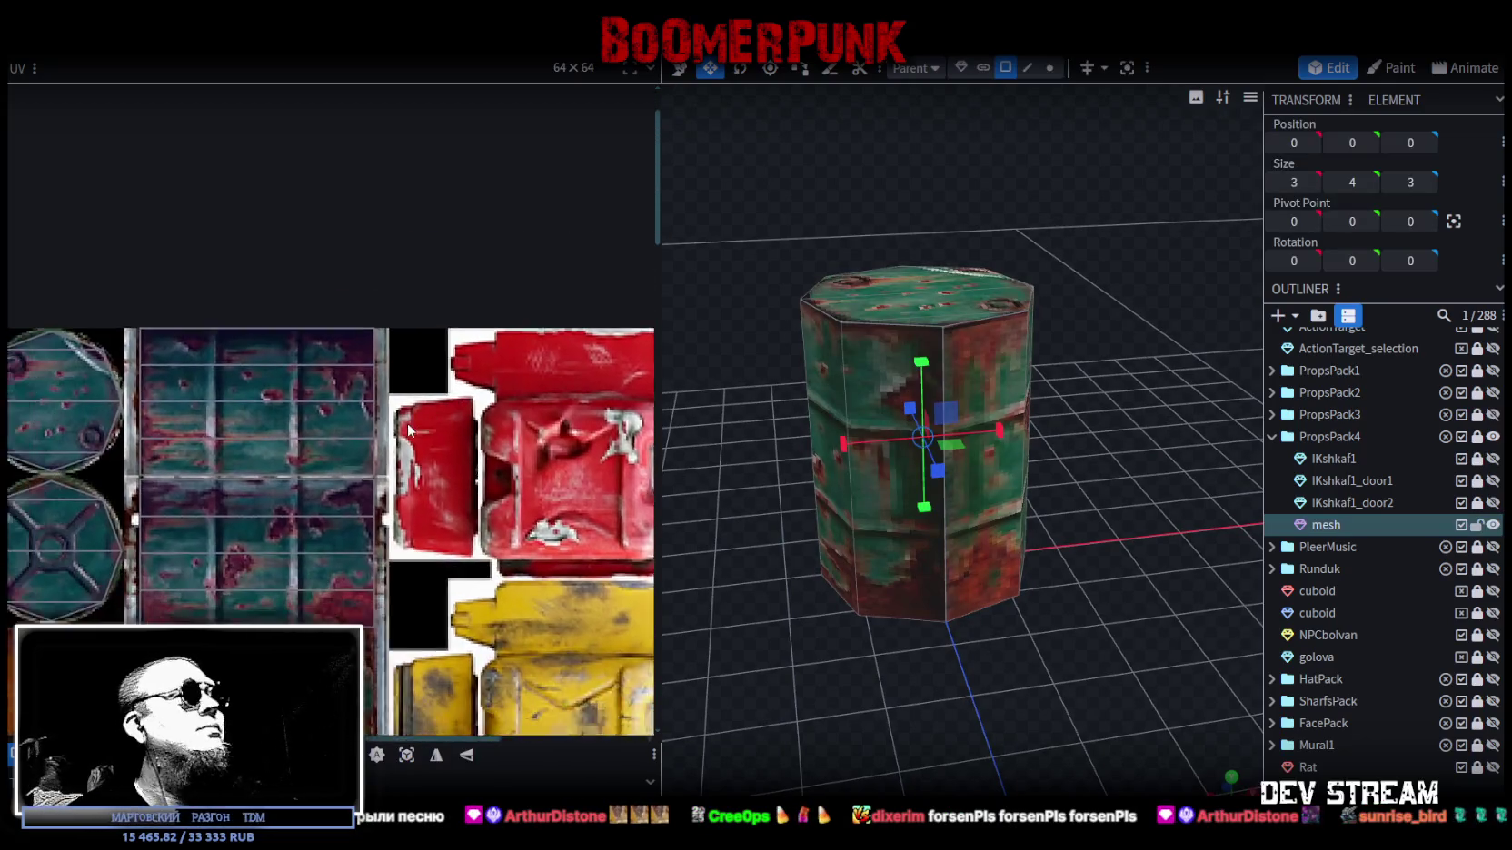
pyautogui.scroll(1, 373, 500)
pyautogui.scroll(-1, 373, 501)
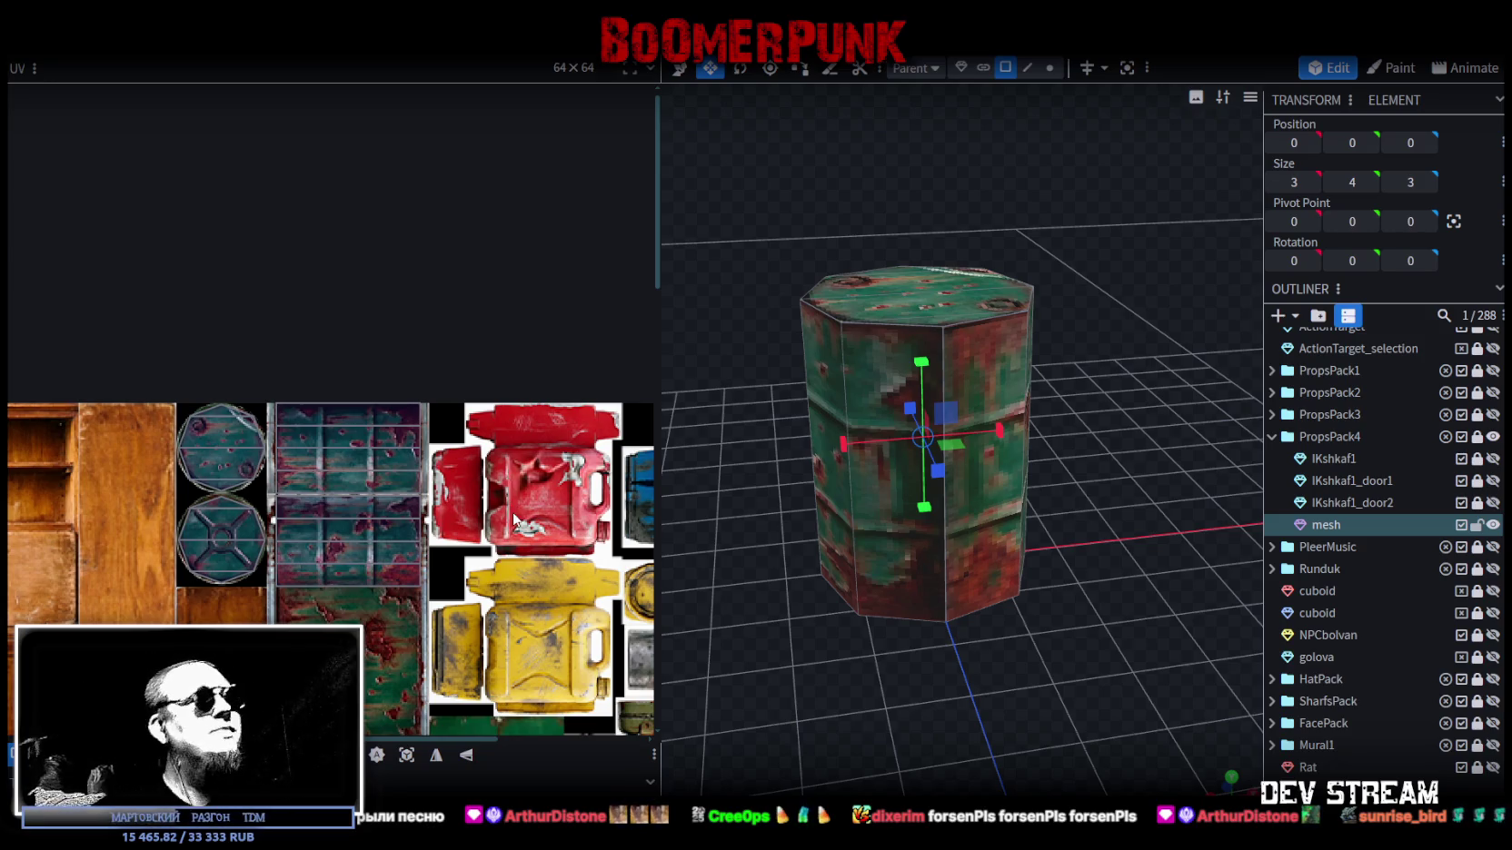
pyautogui.moveTo(457, 623); pyautogui.dragTo(477, 446, button='middle')
pyautogui.scroll(1, 477, 446)
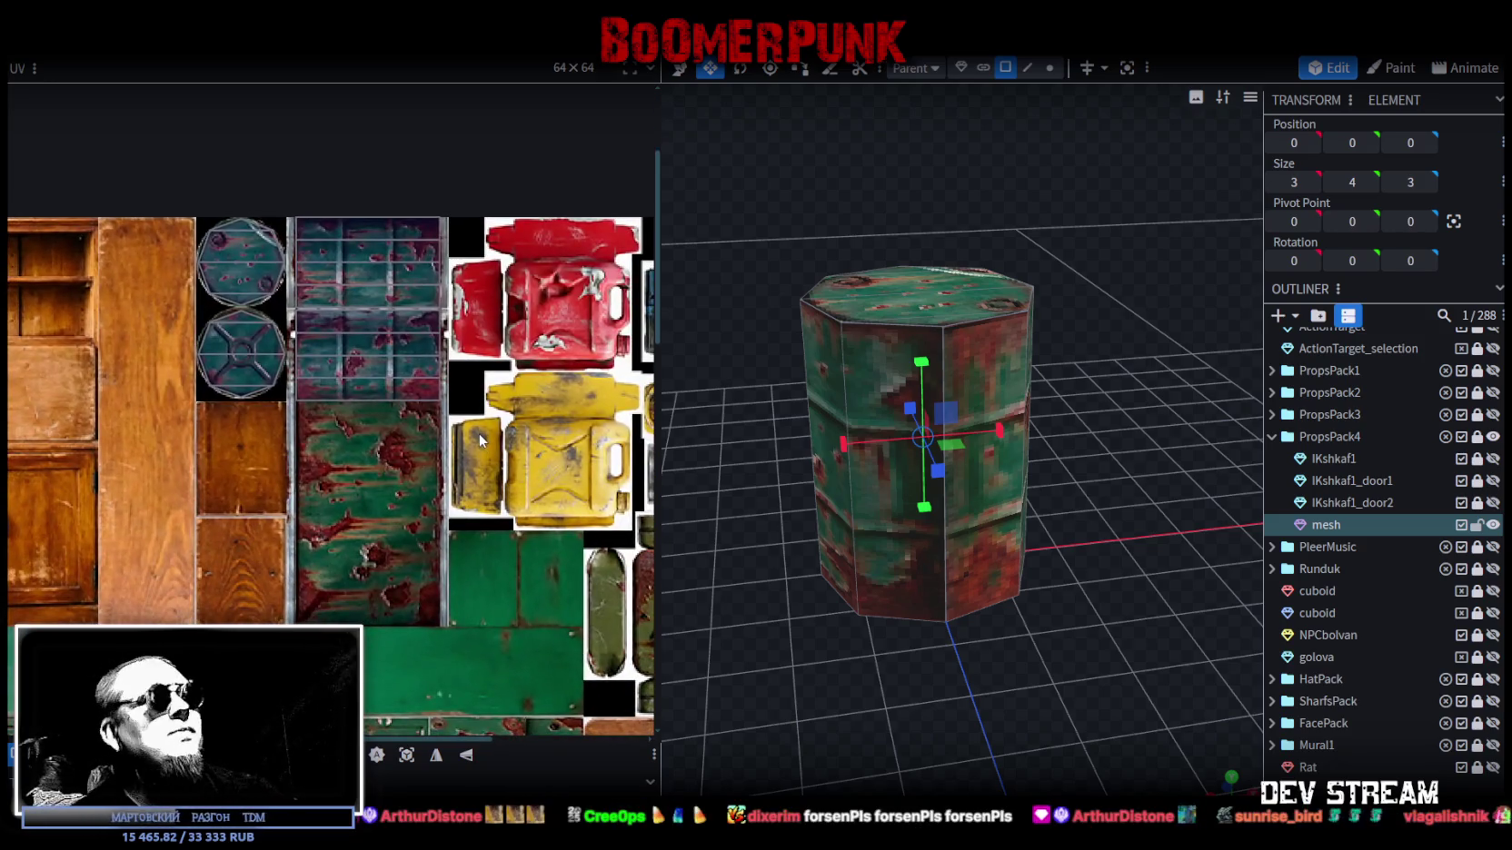
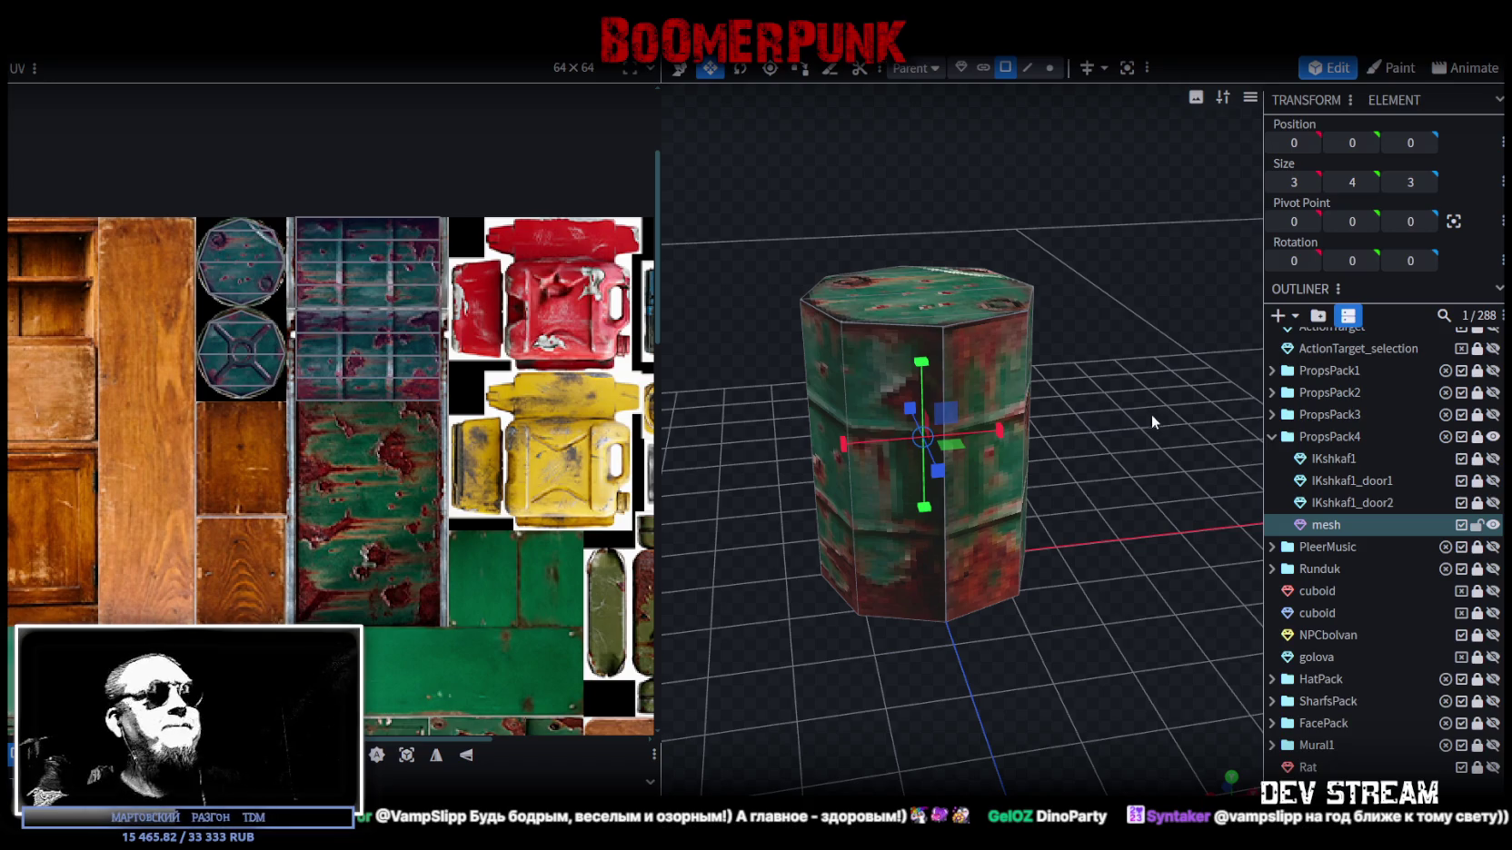
# - Move the barrel's side UV island lower and slightly left, then shorten it vertically
pyautogui.moveTo(1050, 478); pyautogui.dragTo(1072, 425)
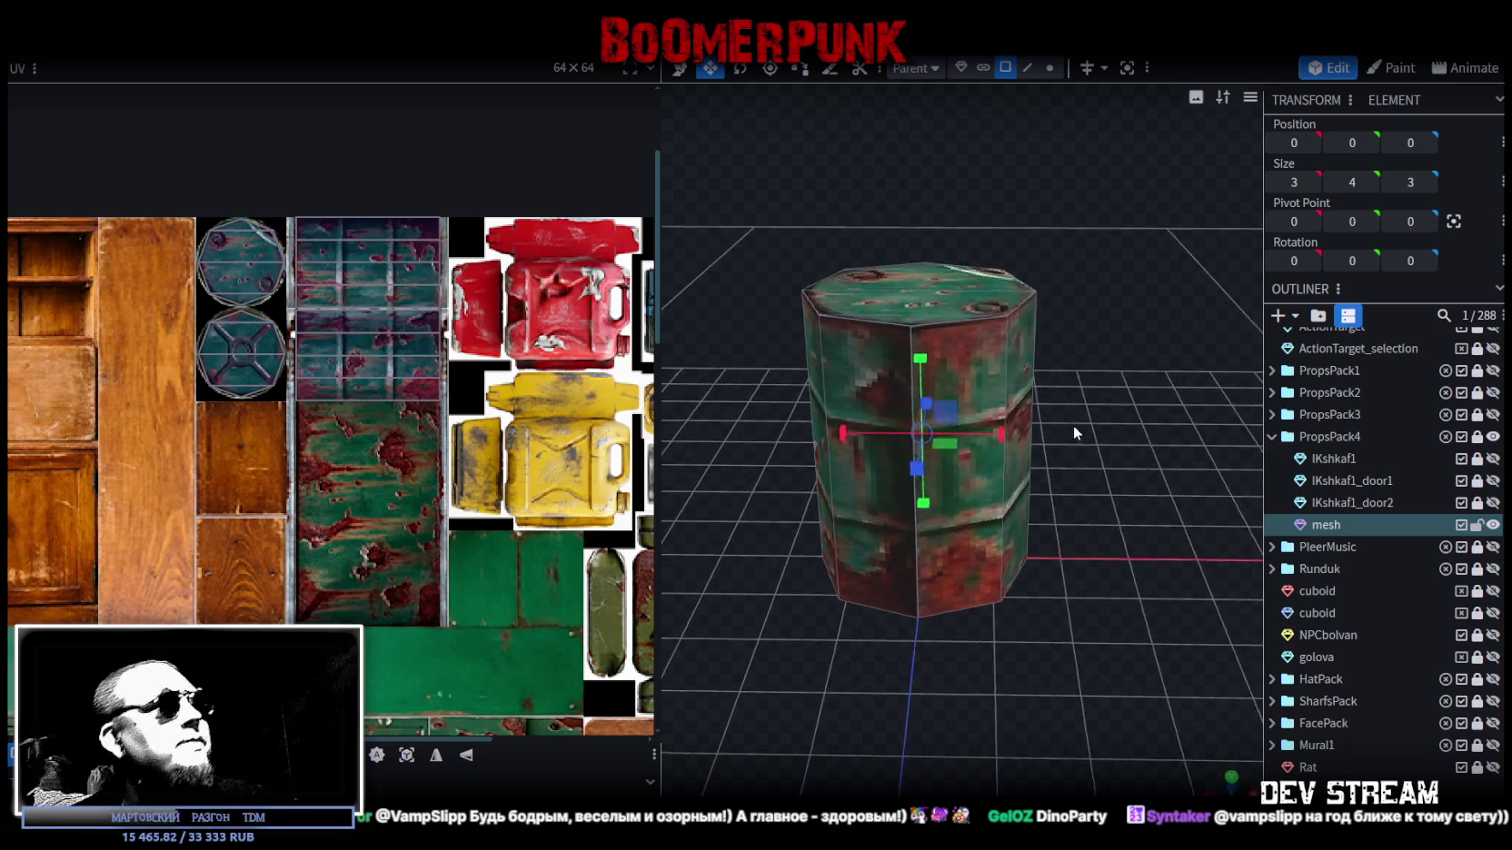
pyautogui.scroll(2, 357, 260)
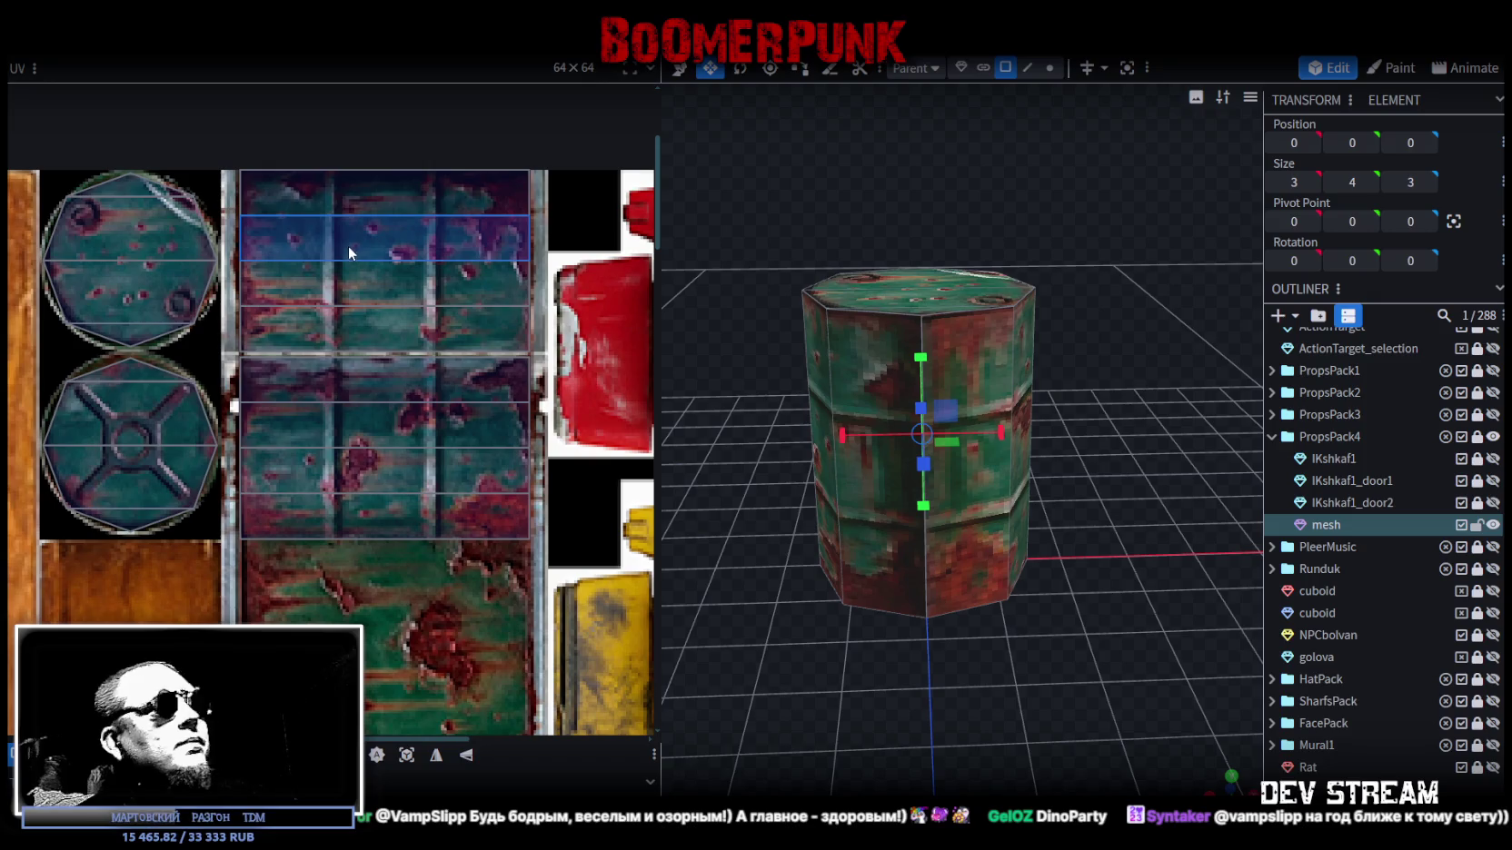
pyautogui.doubleClick(349, 245)
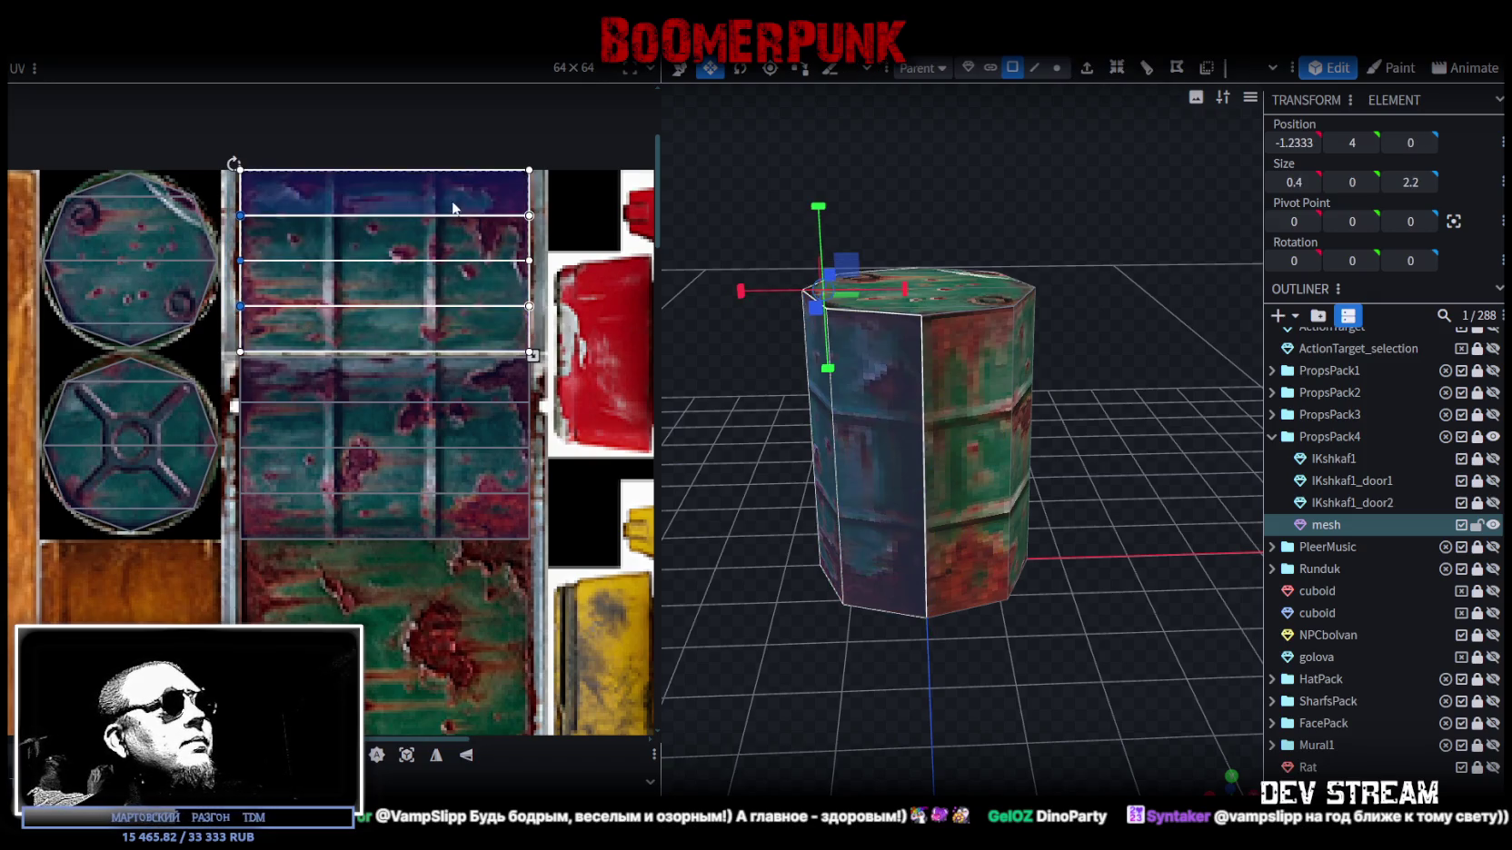
pyautogui.moveTo(450, 204); pyautogui.dragTo(454, 239)
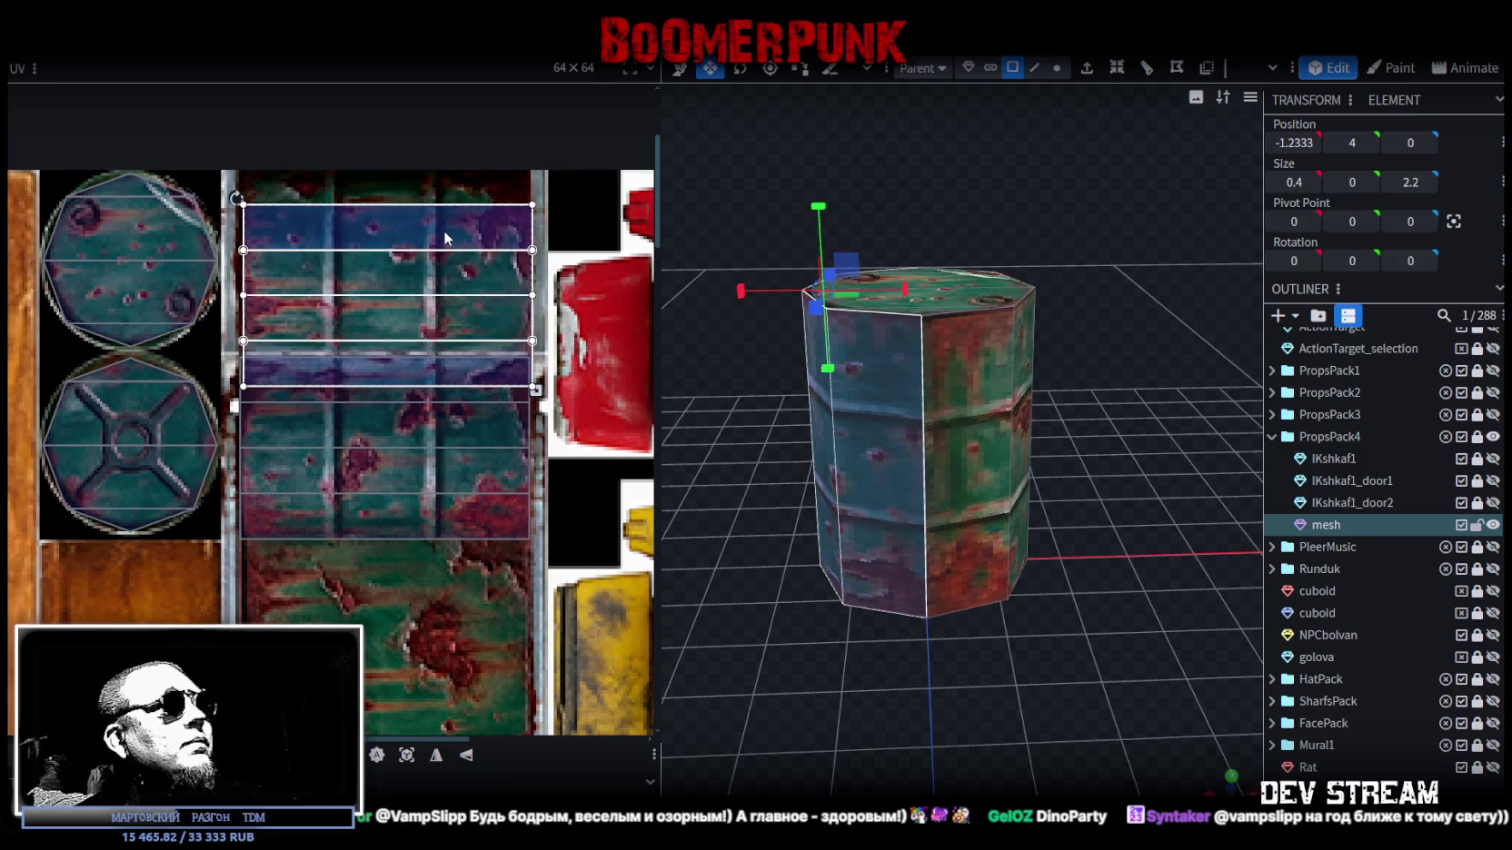
pyautogui.moveTo(445, 238); pyautogui.dragTo(441, 231)
pyautogui.moveTo(531, 389); pyautogui.dragTo(533, 352)
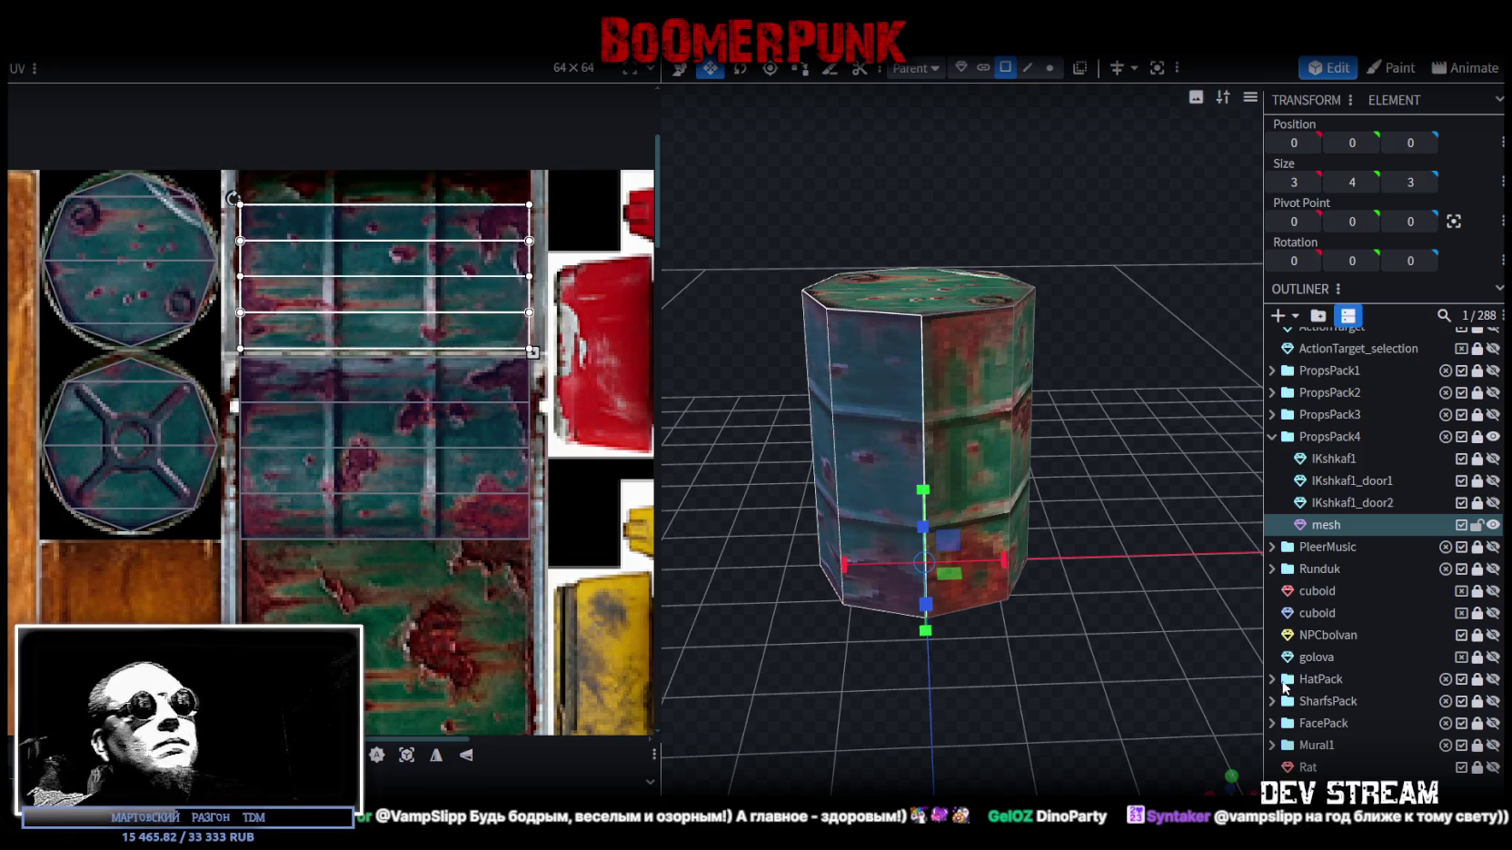
# - Select the whole octagonal top face of the barrel
pyautogui.click(1087, 656)
pyautogui.moveTo(1086, 656)
pyautogui.mouseDown()
pyautogui.moveTo(1045, 638)
pyautogui.moveTo(1105, 634)
pyautogui.moveTo(948, 655)
pyautogui.moveTo(690, 638)
pyautogui.moveTo(1072, 680)
pyautogui.moveTo(1083, 656)
pyautogui.moveTo(904, 398)
pyautogui.mouseUp()
pyautogui.click(906, 385)
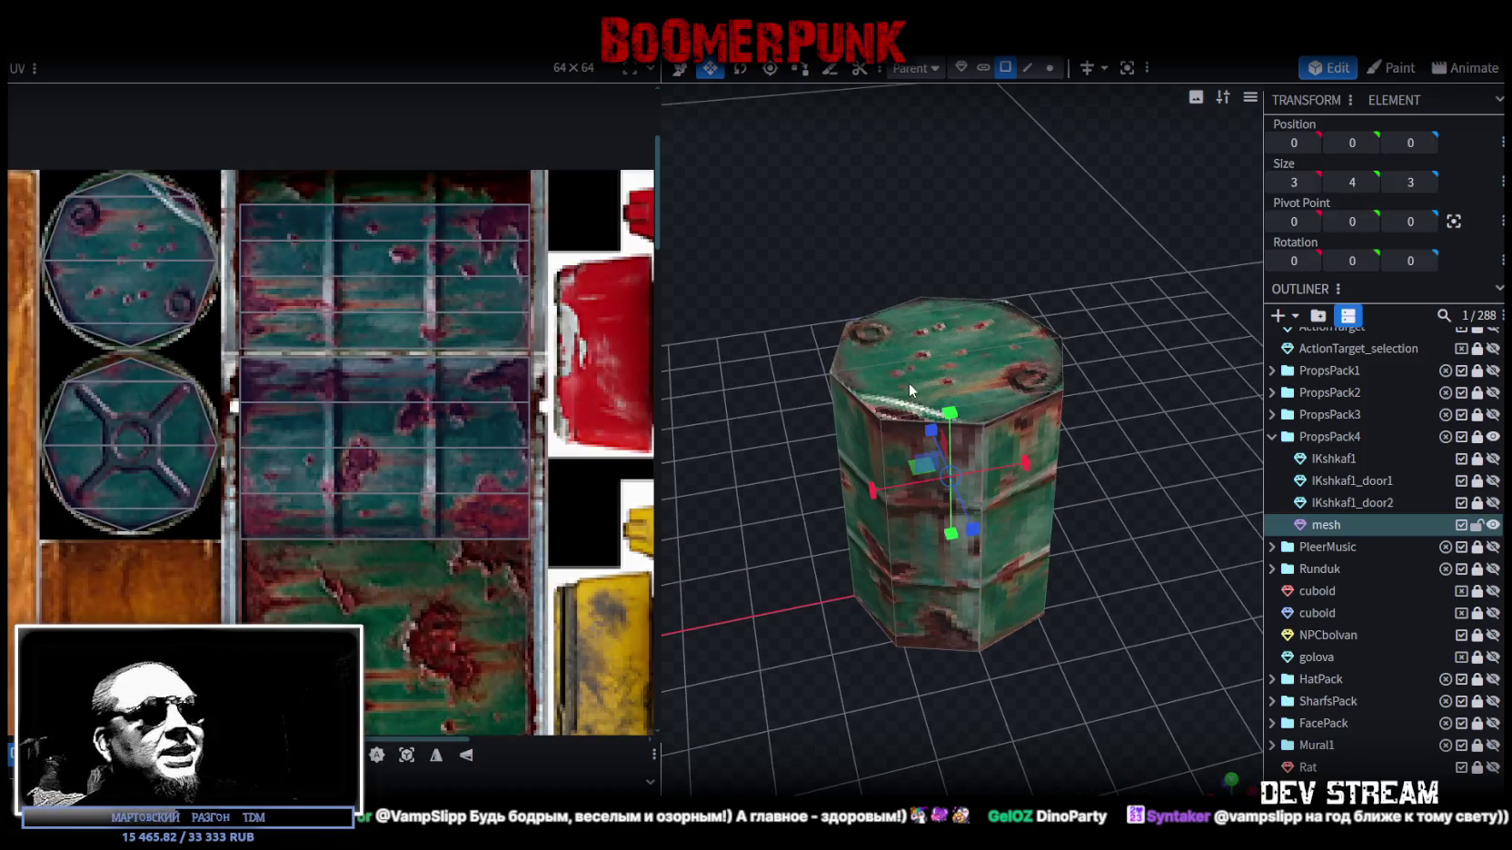
pyautogui.click(907, 386)
pyautogui.moveTo(1048, 399)
pyautogui.mouseDown()
pyautogui.moveTo(957, 491)
pyautogui.moveTo(1022, 359)
pyautogui.mouseUp()
pyautogui.click(1034, 345)
pyautogui.click(1034, 346)
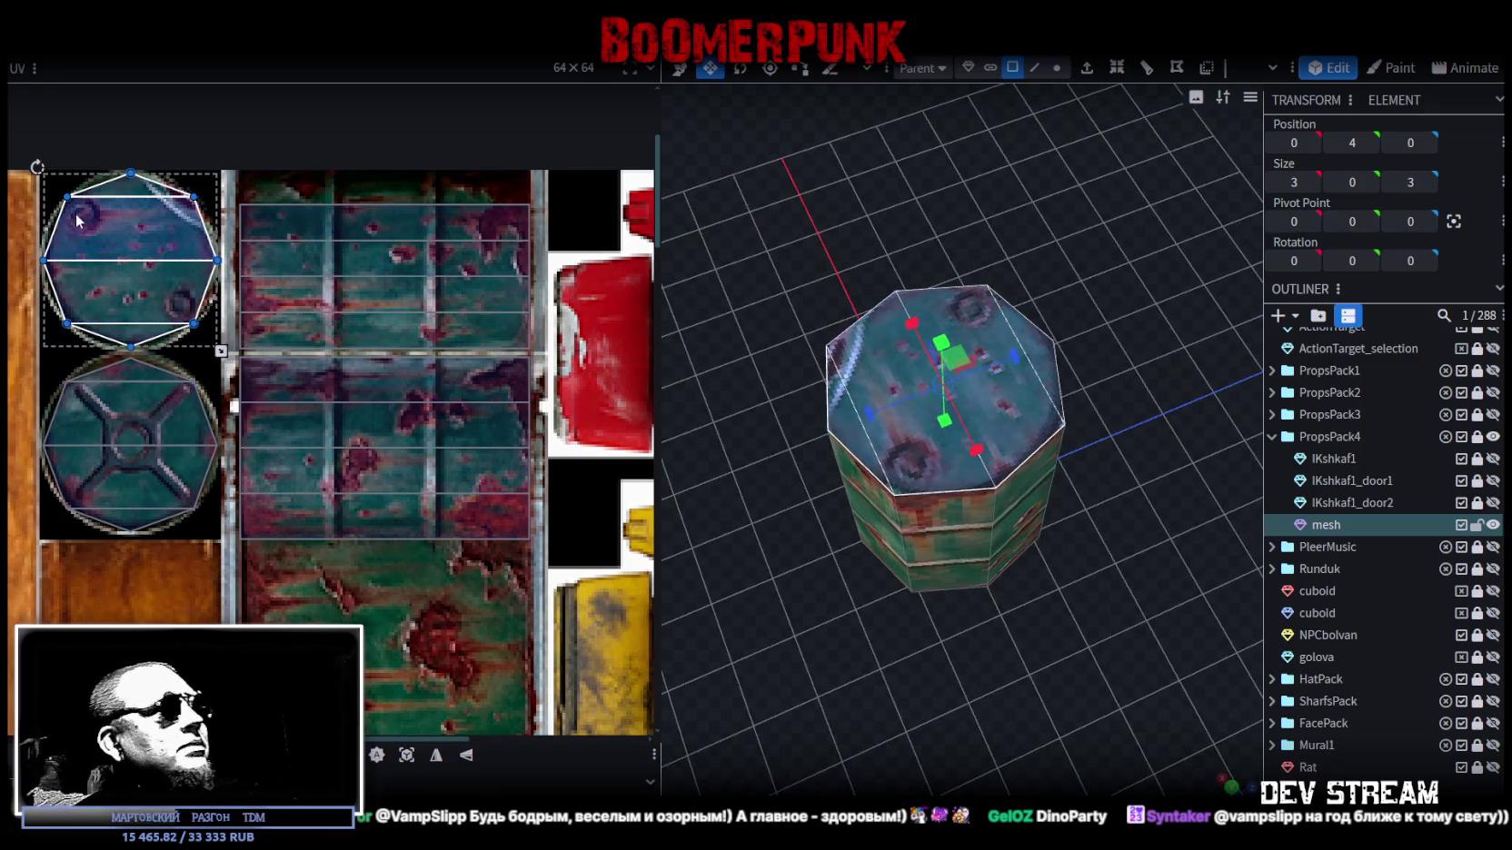
pyautogui.scroll(2, 76, 220)
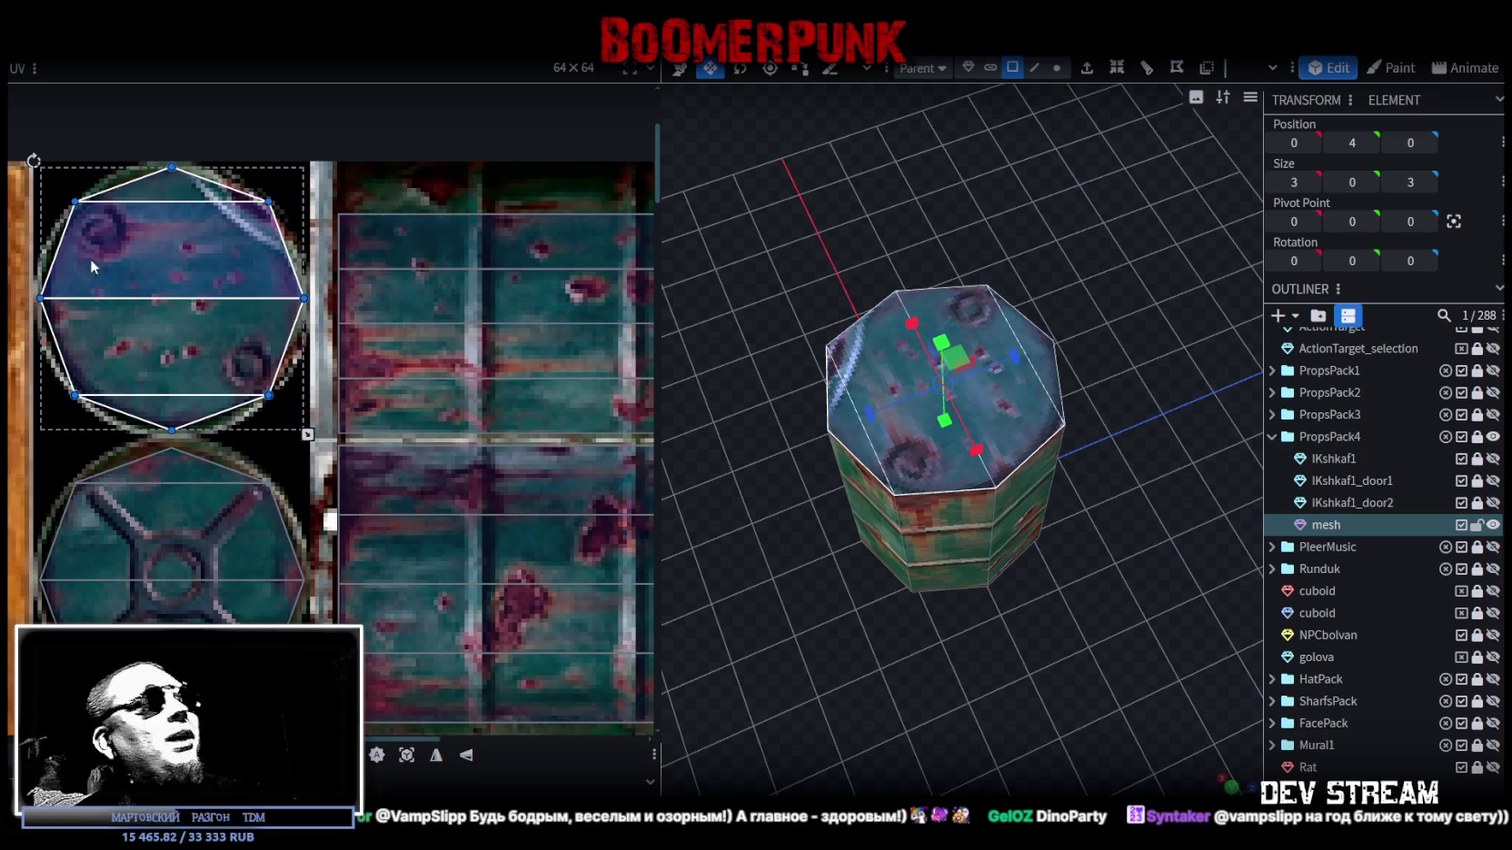
pyautogui.scroll(1, 82, 241)
pyautogui.scroll(1, 71, 227)
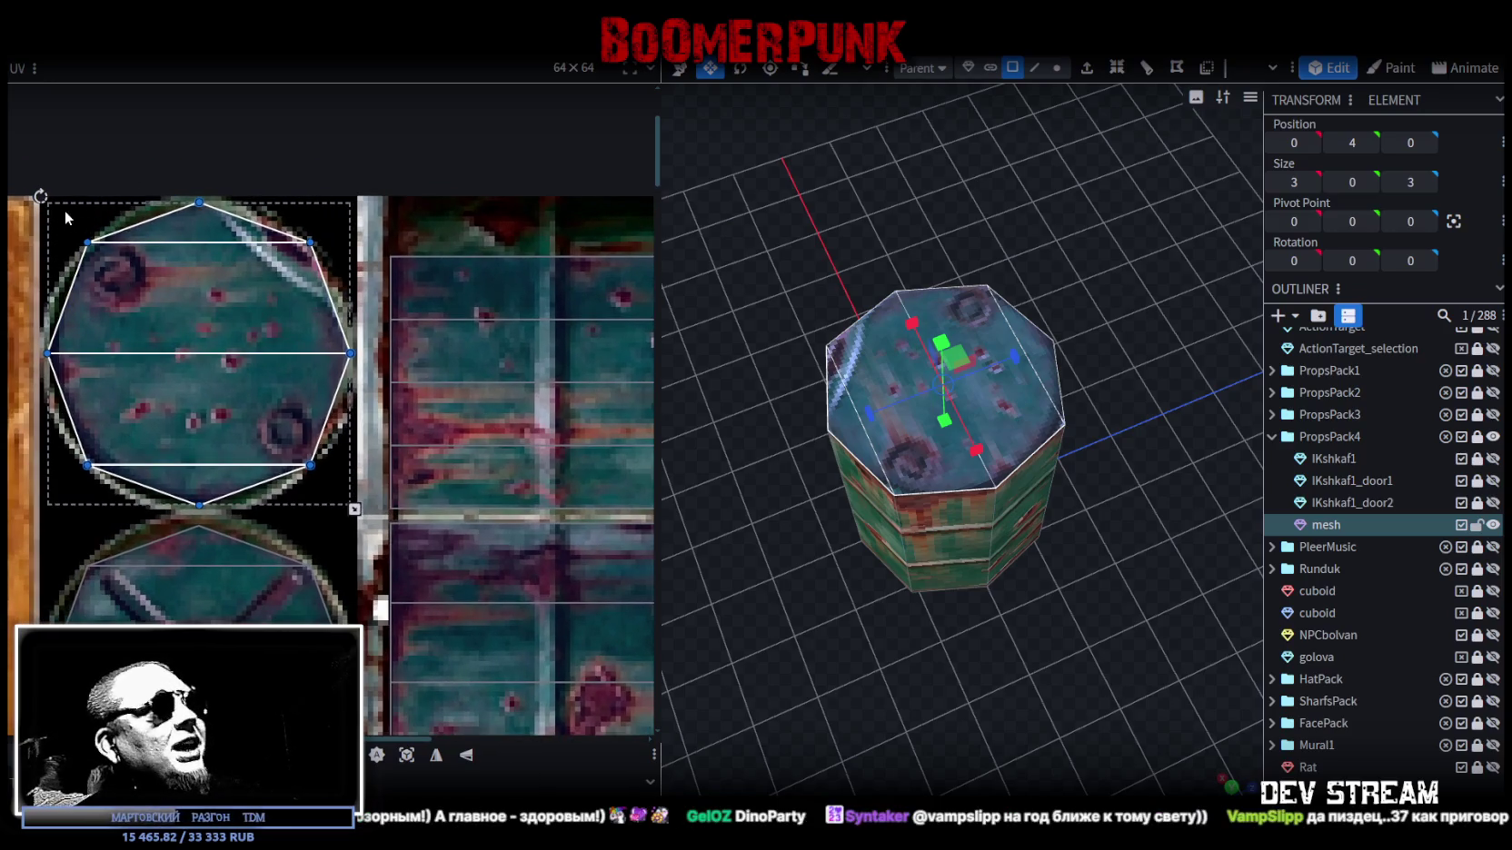
pyautogui.moveTo(65, 210); pyautogui.dragTo(219, 484)
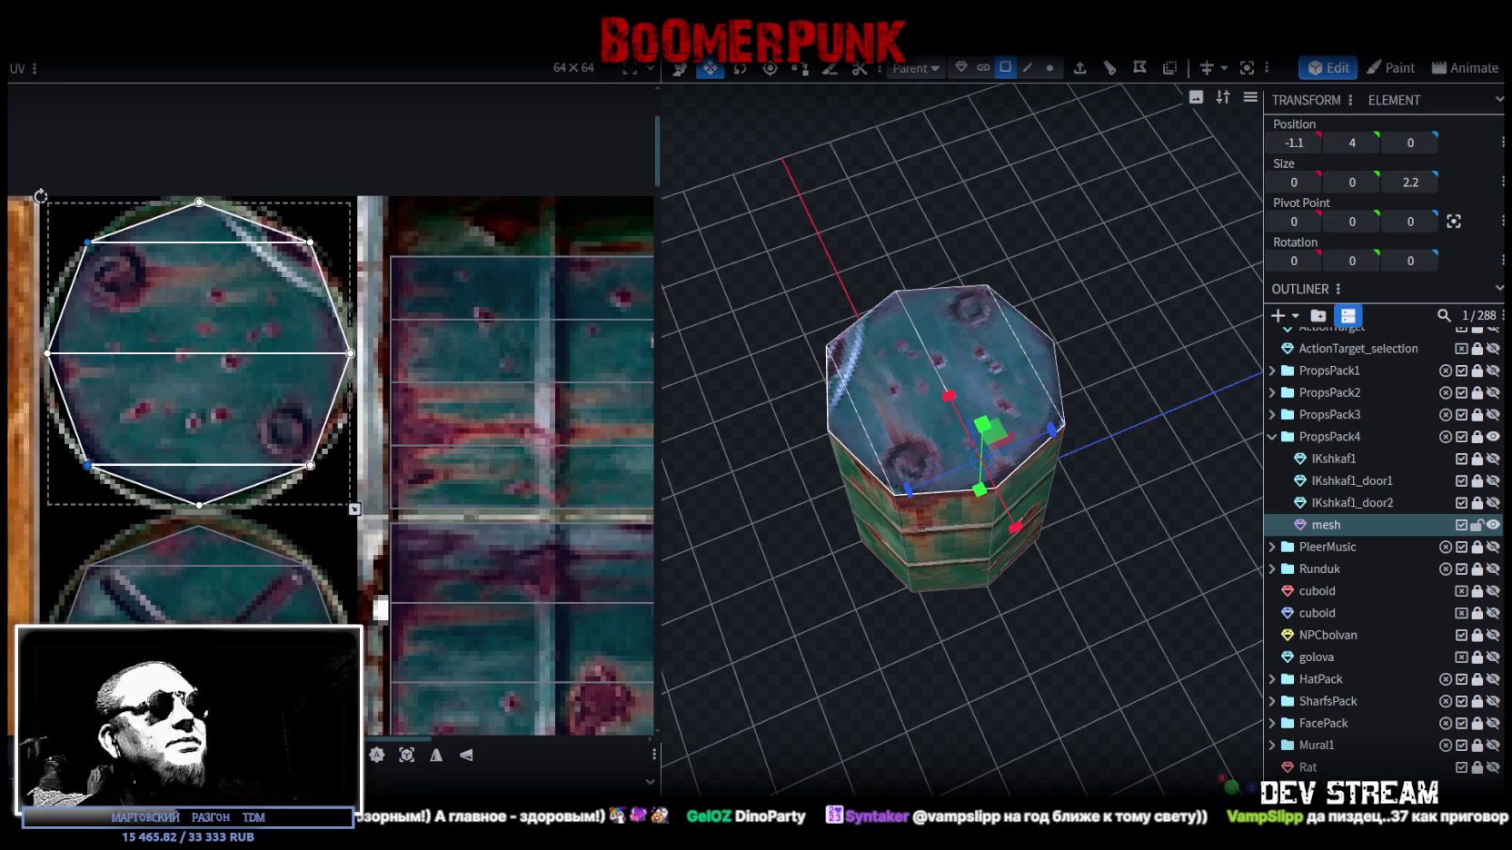
pyautogui.press('Escape')
pyautogui.moveTo(991, 592); pyautogui.dragTo(1091, 684)
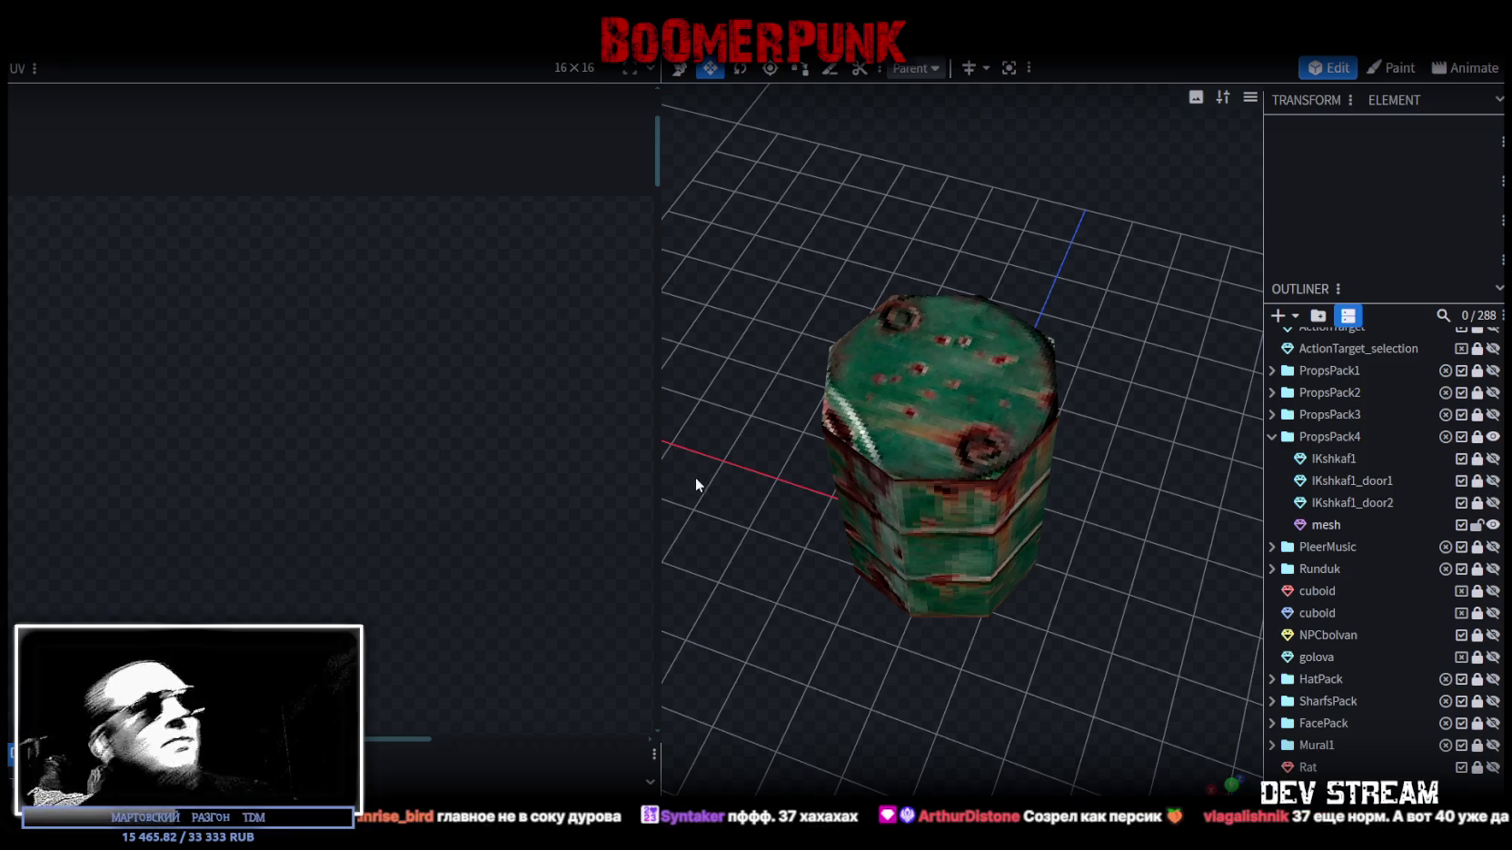
# - Widen the 3D view to show the textures list and save the project as PropsPack1.bbmodel
pyautogui.moveTo(659, 434); pyautogui.dragTo(405, 427)
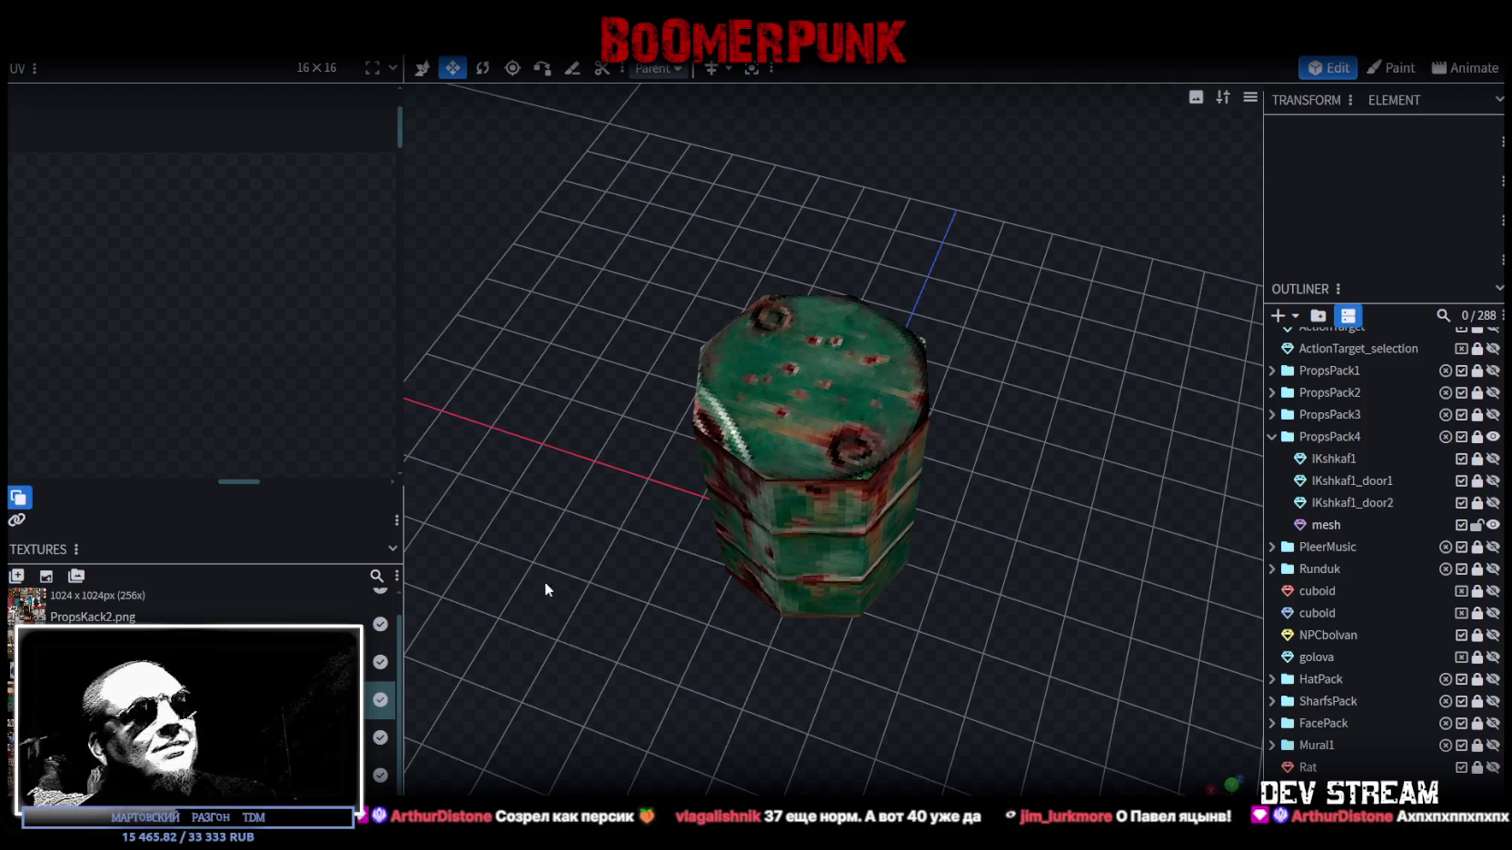
pyautogui.moveTo(564, 525)
pyautogui.mouseDown()
pyautogui.moveTo(572, 591)
pyautogui.moveTo(500, 558)
pyautogui.moveTo(558, 546)
pyautogui.moveTo(587, 508)
pyautogui.moveTo(658, 499)
pyautogui.moveTo(599, 525)
pyautogui.moveTo(854, 500)
pyautogui.moveTo(659, 555)
pyautogui.mouseUp()
pyautogui.click(794, 460)
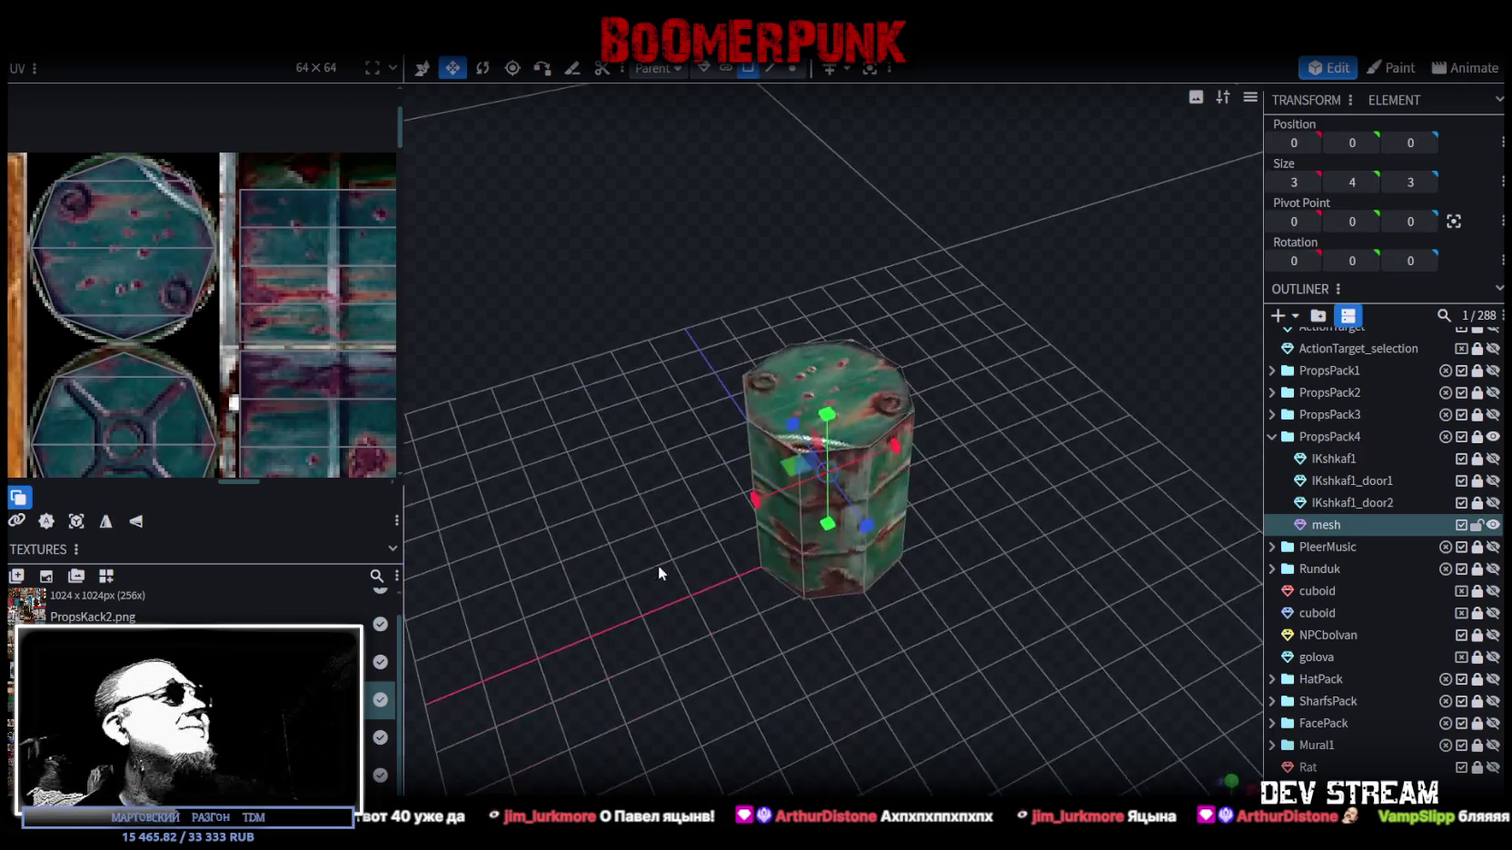
pyautogui.scroll(-3, 267, 372)
pyautogui.hotkey('ctrl', 's')
pyautogui.scroll(-2, 266, 373)
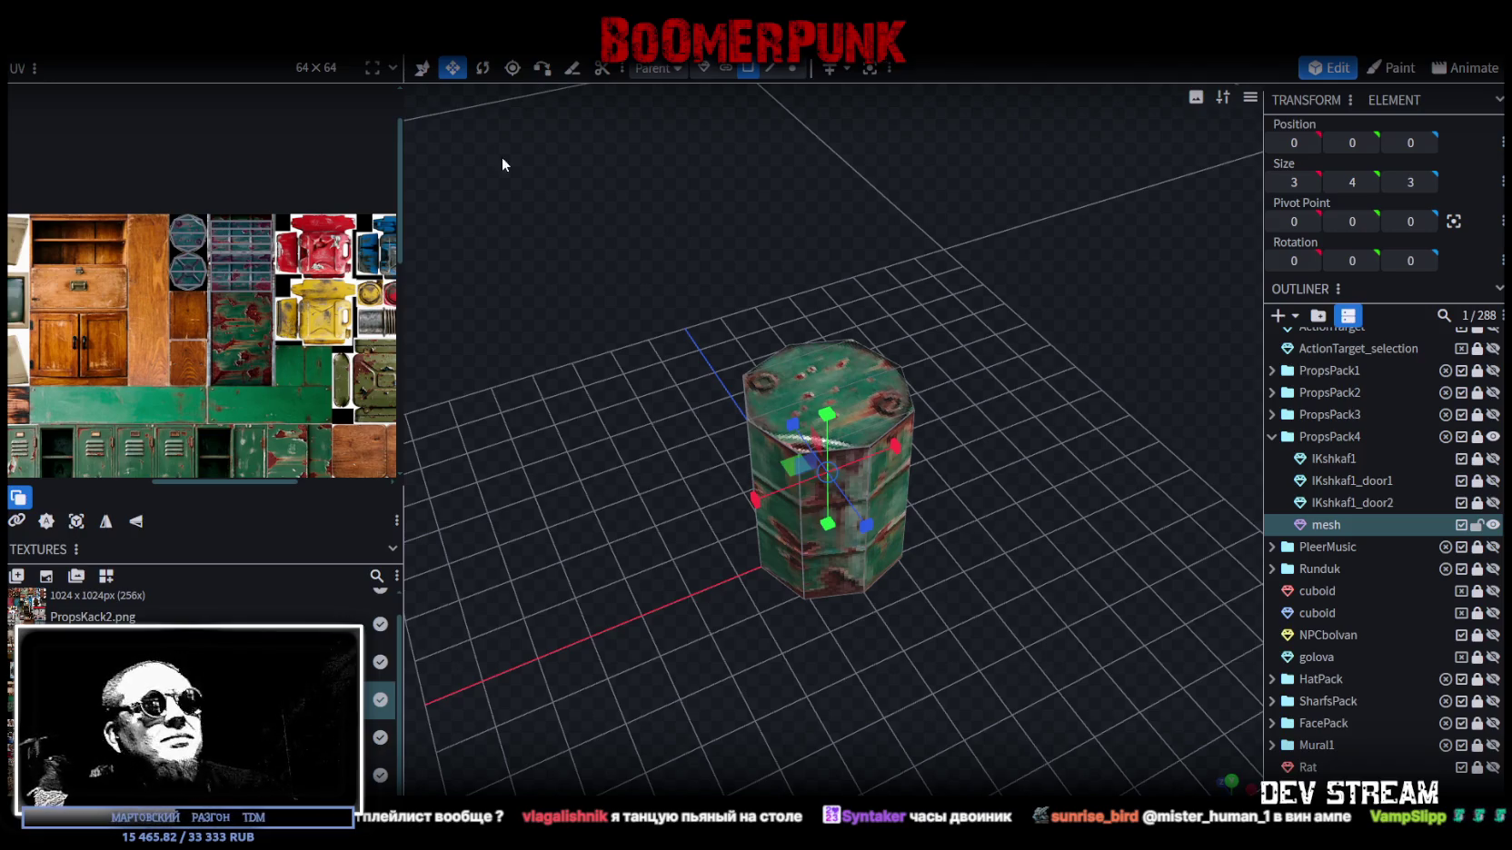
# - Zoom out and orbit to a straight-on view of the barrel
pyautogui.moveTo(858, 318); pyautogui.dragTo(858, 338)
pyautogui.scroll(-2, 239, 389)
pyautogui.scroll(-1, 281, 310)
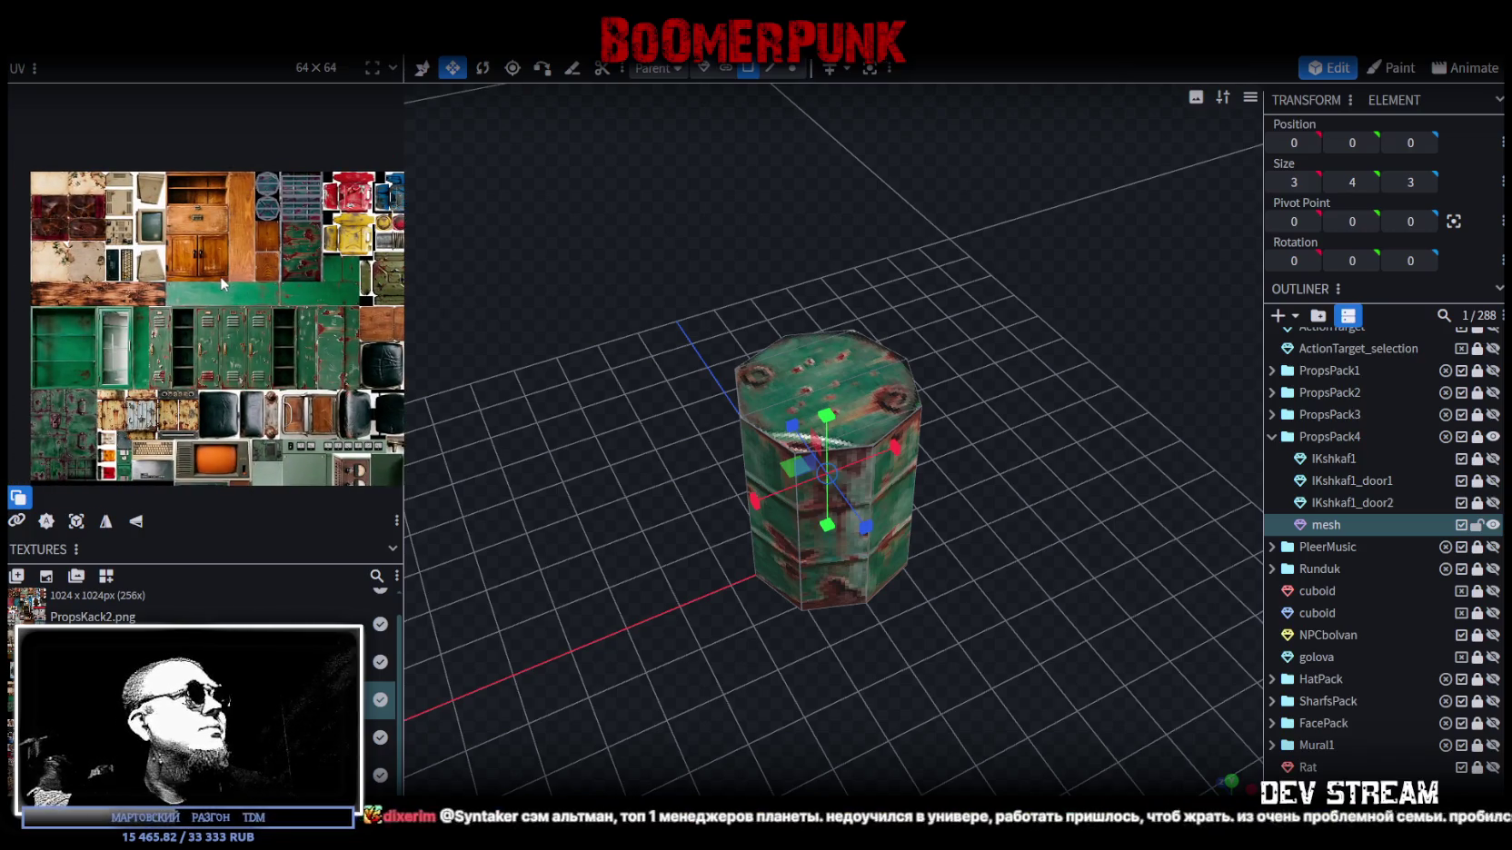
pyautogui.moveTo(865, 424)
pyautogui.mouseDown()
pyautogui.moveTo(963, 387)
pyautogui.moveTo(940, 386)
pyautogui.moveTo(1192, 501)
pyautogui.mouseUp()
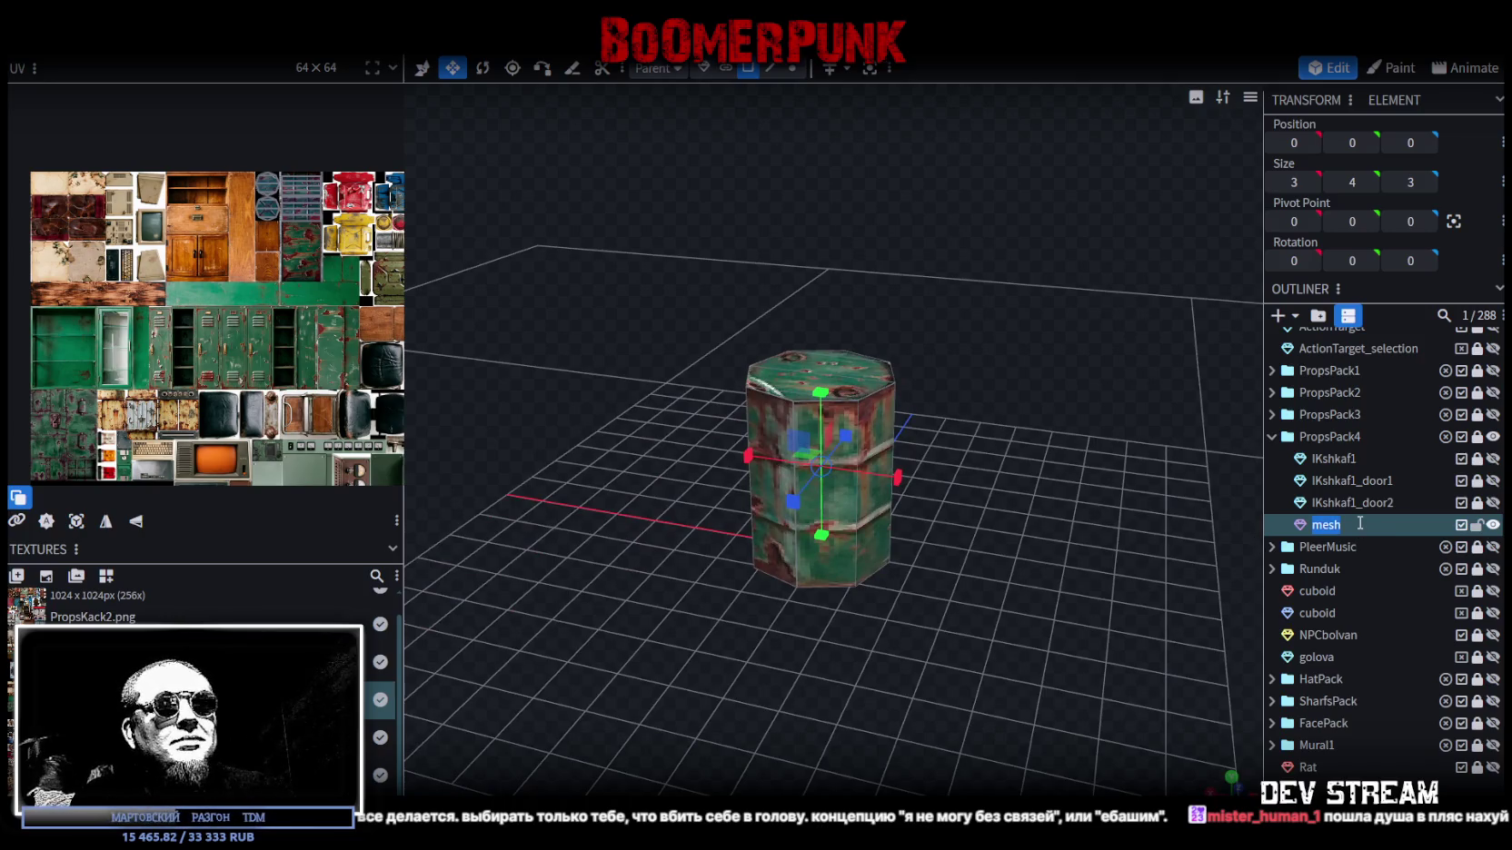
# - Name the barrel mesh !Kbochka and widen the texture editing area
pyautogui.write('IKbochka')
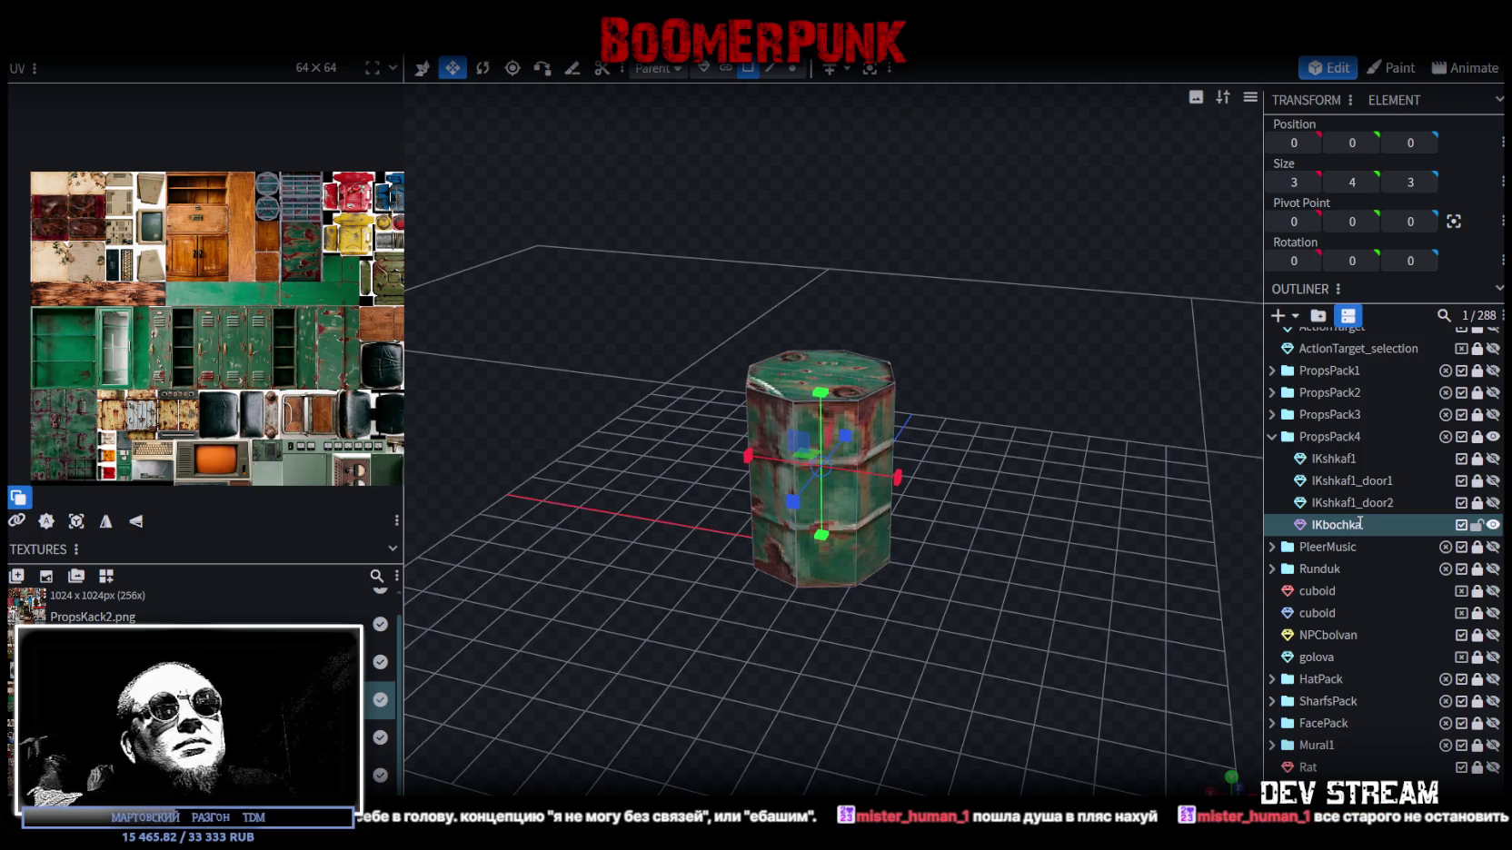
pyautogui.moveTo(908, 381)
pyautogui.mouseDown()
pyautogui.moveTo(815, 300)
pyautogui.moveTo(656, 278)
pyautogui.moveTo(714, 293)
pyautogui.moveTo(524, 374)
pyautogui.mouseUp()
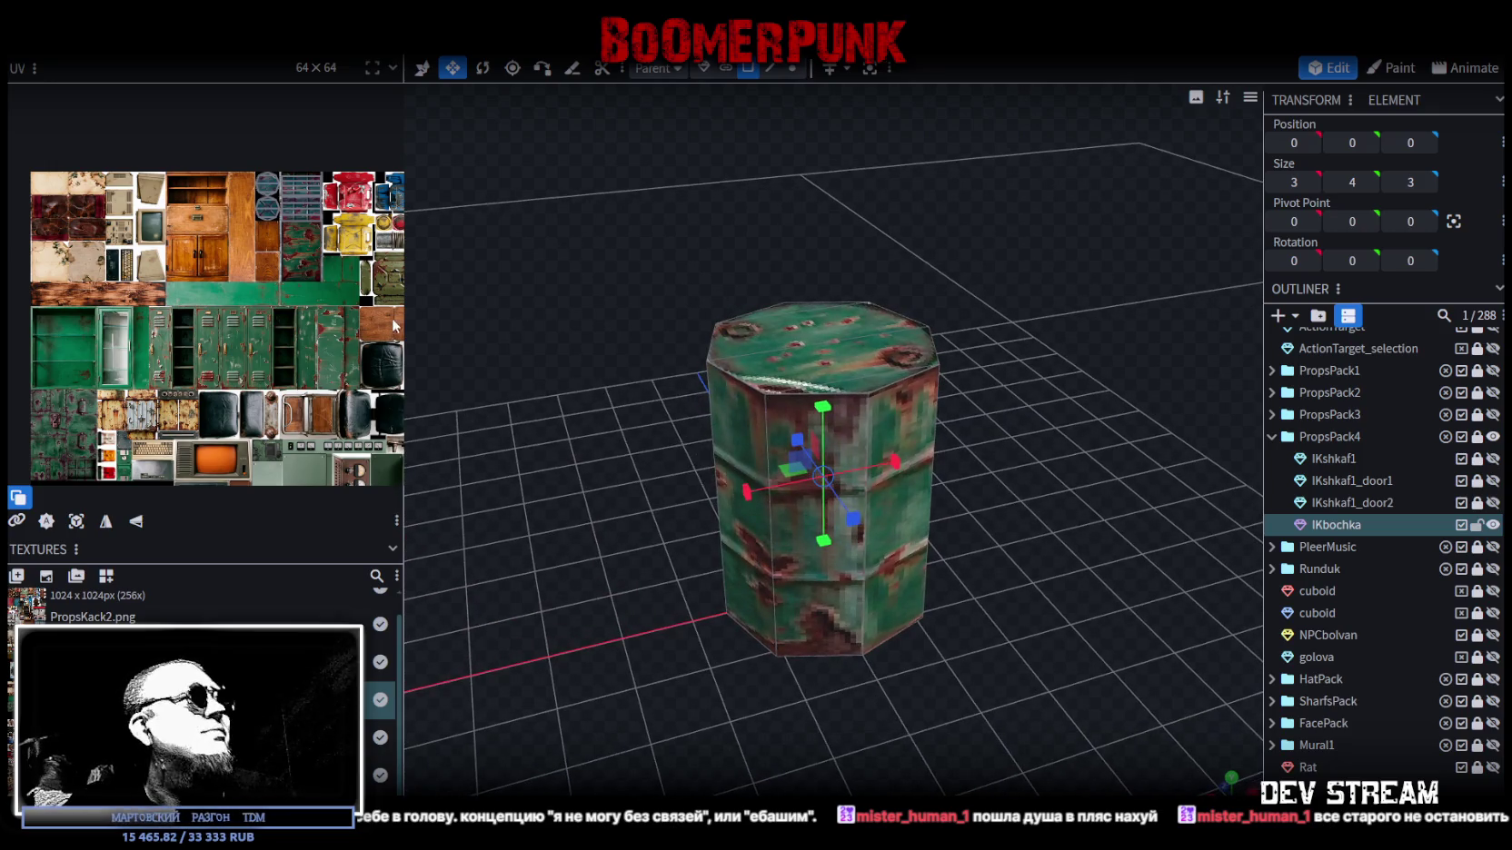
pyautogui.moveTo(407, 295); pyautogui.dragTo(529, 300)
pyautogui.scroll(-3, 303, 392)
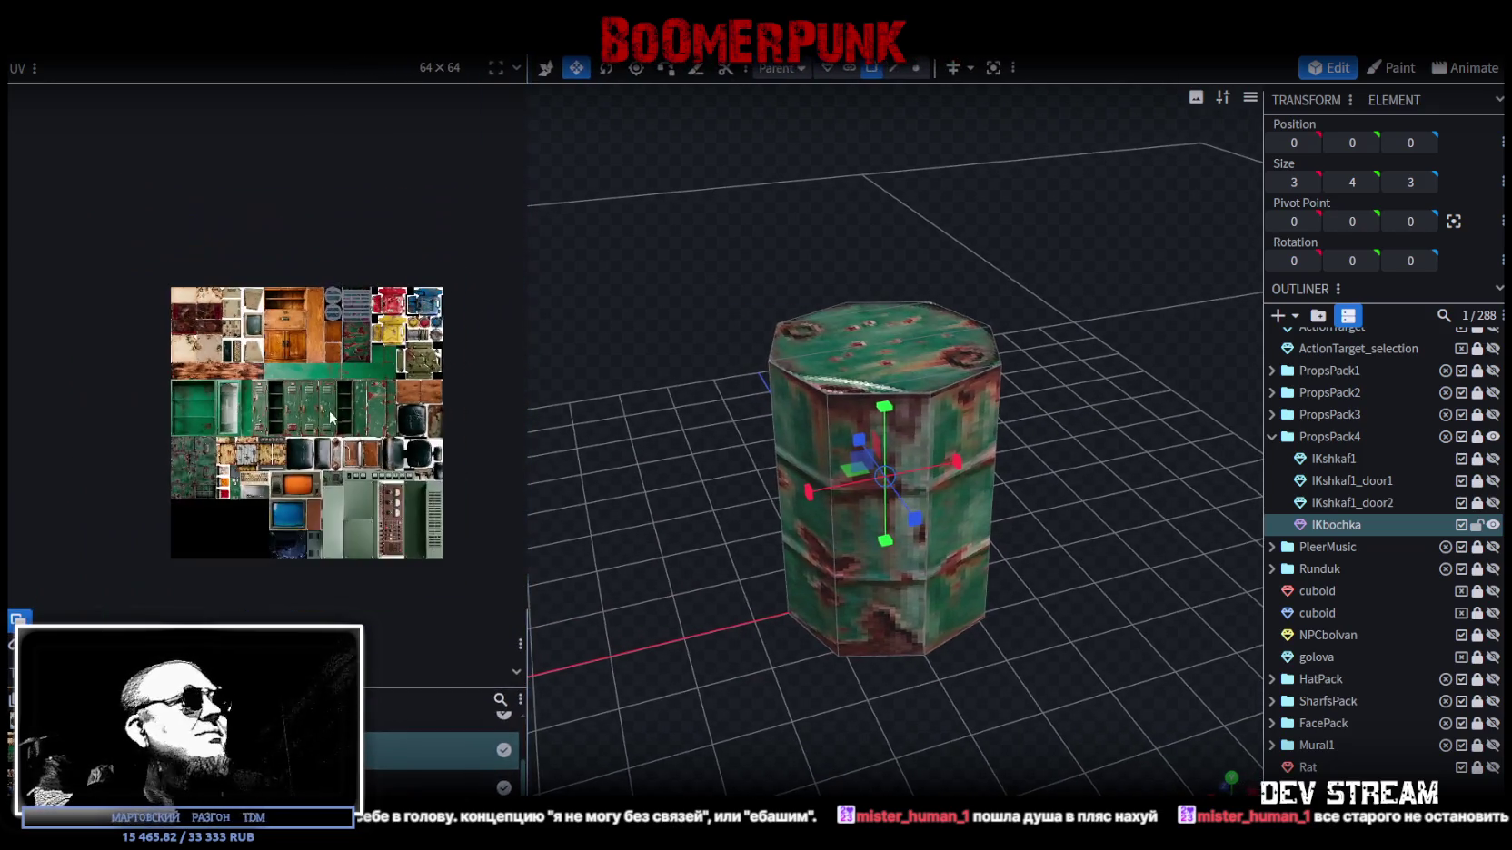
pyautogui.scroll(2, 303, 393)
pyautogui.scroll(1, 309, 400)
pyautogui.scroll(1, 313, 400)
pyautogui.scroll(1, 326, 407)
pyautogui.scroll(2, 326, 407)
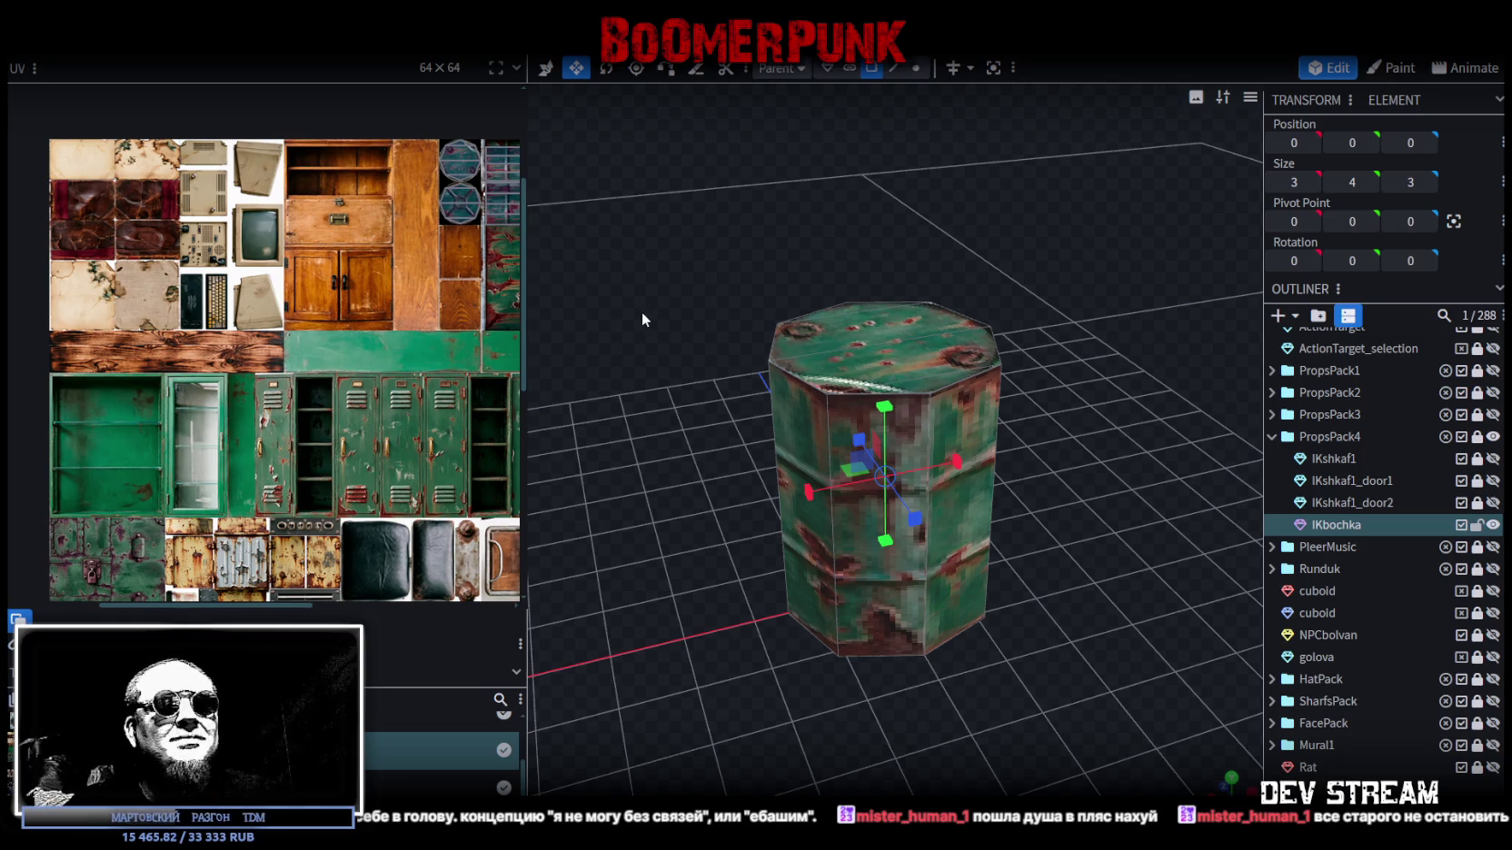
# - Inspect the barrel's sides and top, then hide !Kbochka from the scene
pyautogui.moveTo(703, 290)
pyautogui.mouseDown()
pyautogui.moveTo(829, 335)
pyautogui.moveTo(802, 350)
pyautogui.moveTo(783, 335)
pyautogui.mouseUp()
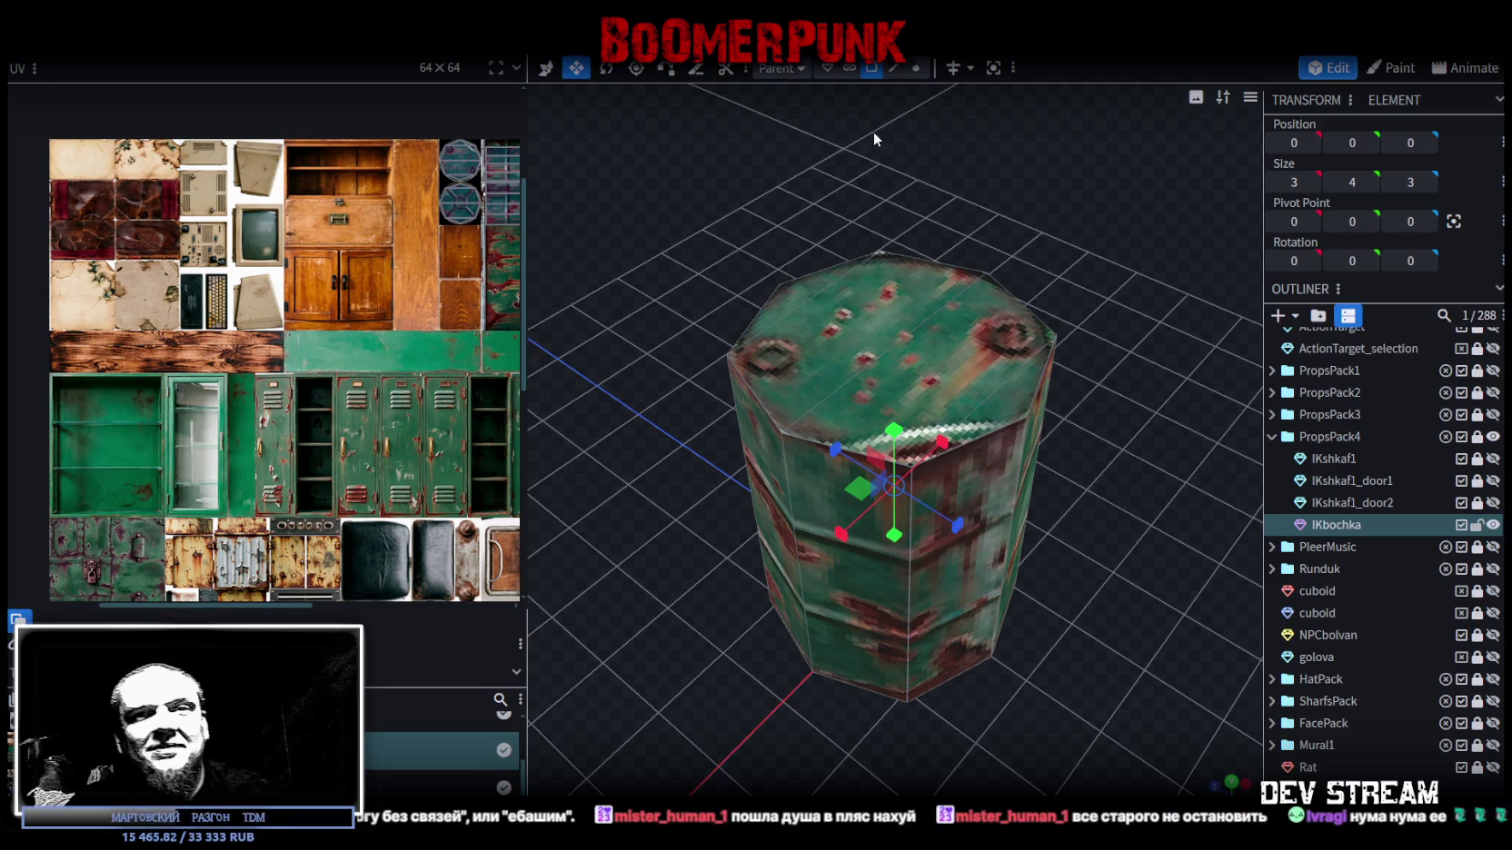
pyautogui.scroll(-2, 753, 199)
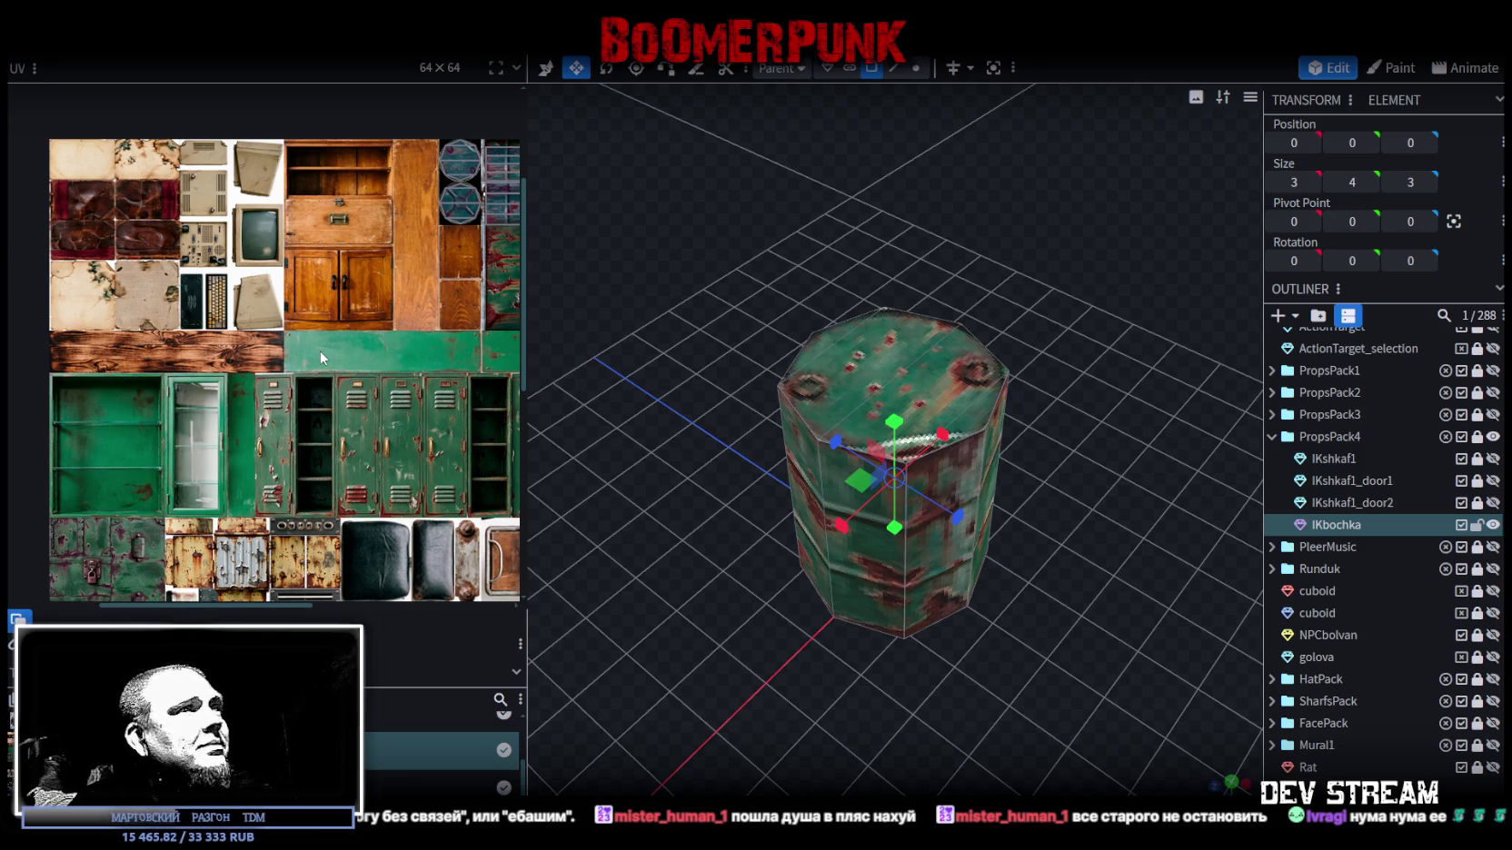
pyautogui.scroll(-3, 320, 357)
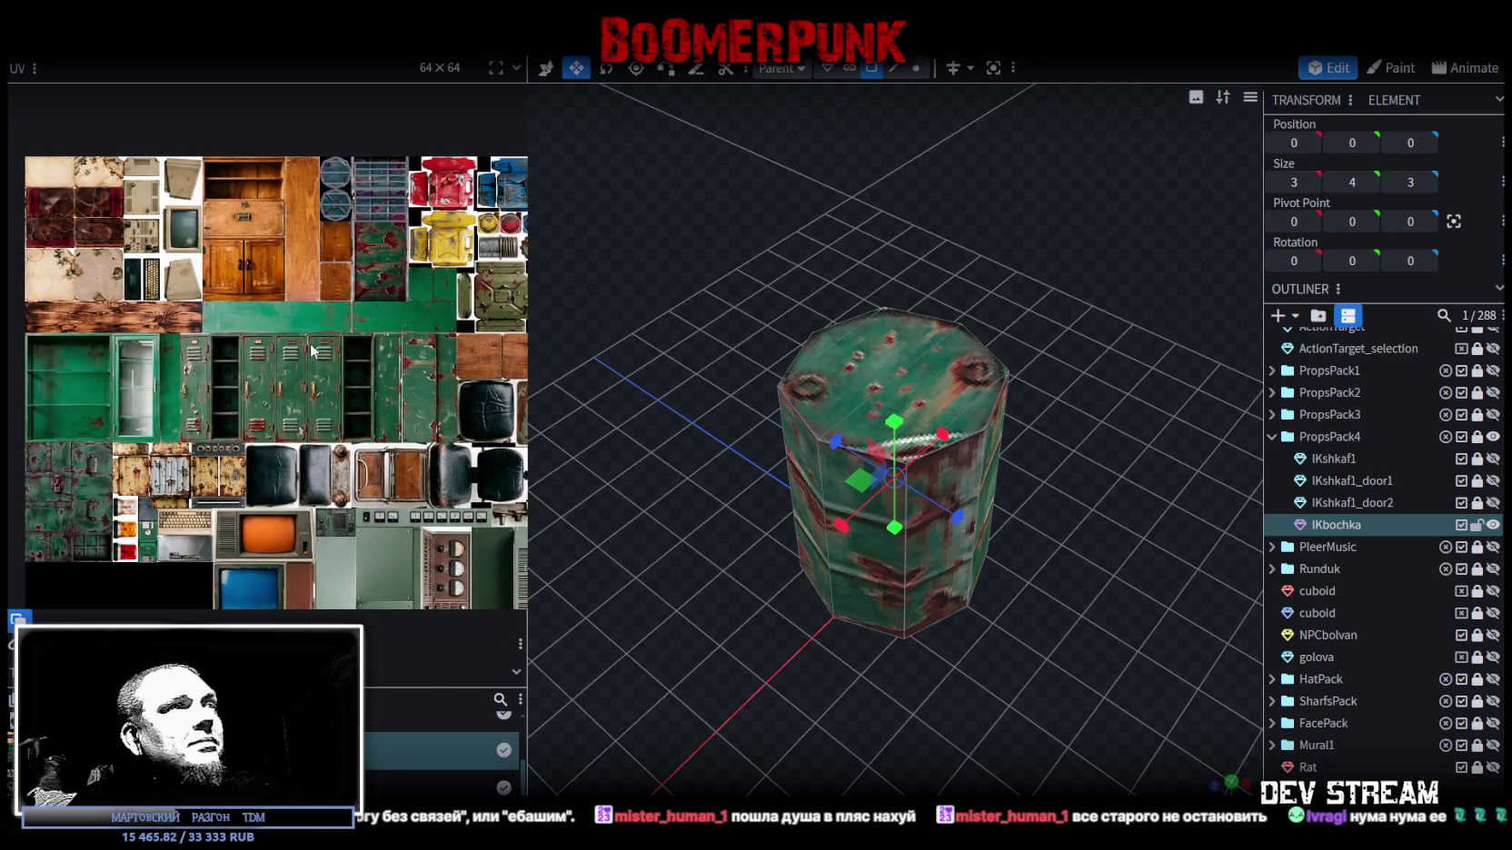
pyautogui.moveTo(705, 342)
pyautogui.mouseDown()
pyautogui.moveTo(783, 298)
pyautogui.moveTo(741, 260)
pyautogui.moveTo(682, 256)
pyautogui.mouseUp()
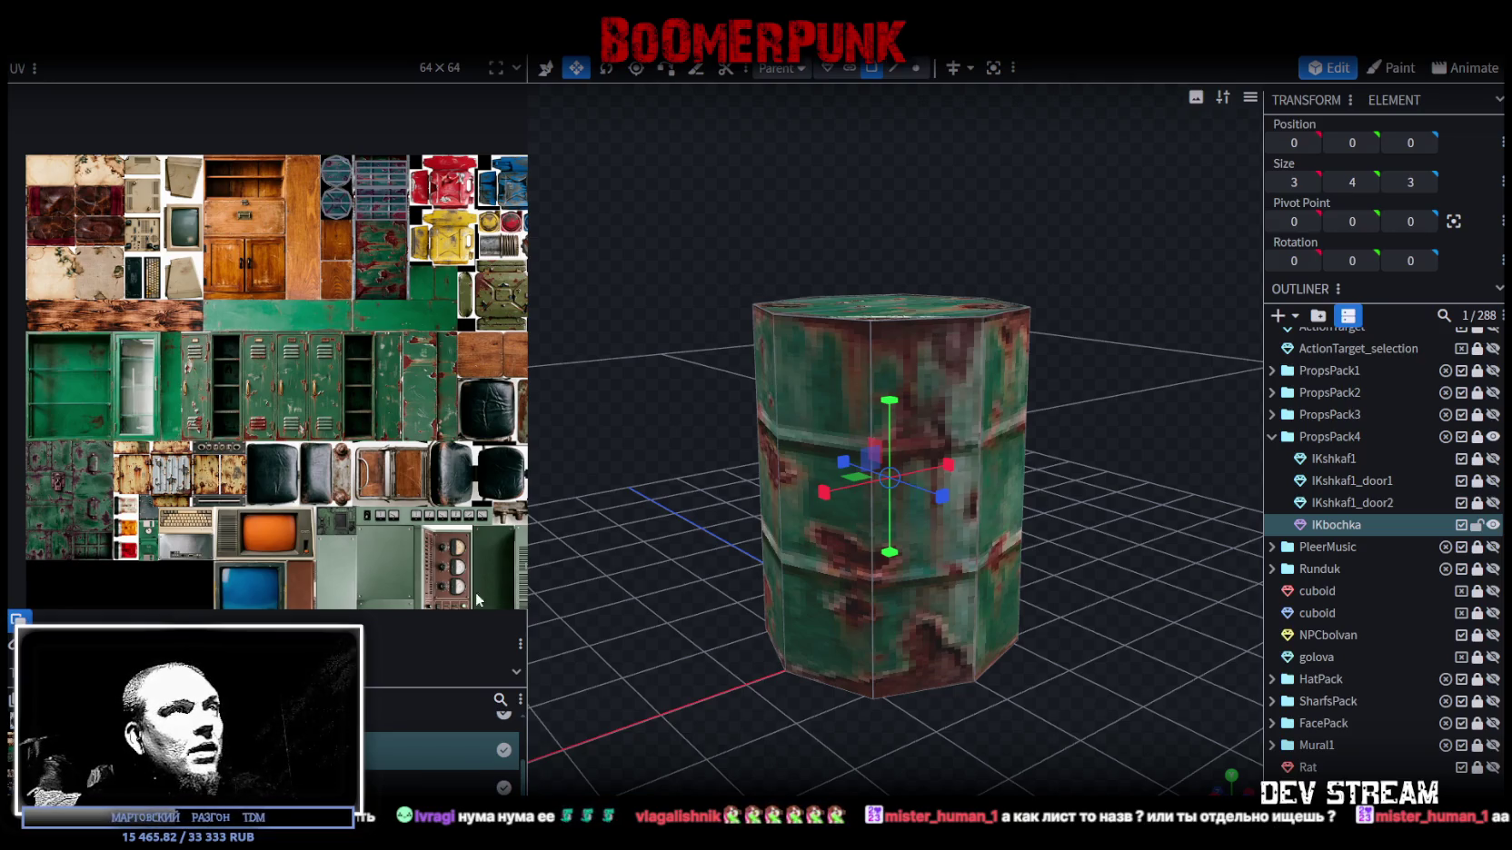
pyautogui.moveTo(564, 603)
pyautogui.mouseDown()
pyautogui.moveTo(629, 428)
pyautogui.moveTo(644, 428)
pyautogui.moveTo(635, 442)
pyautogui.mouseUp()
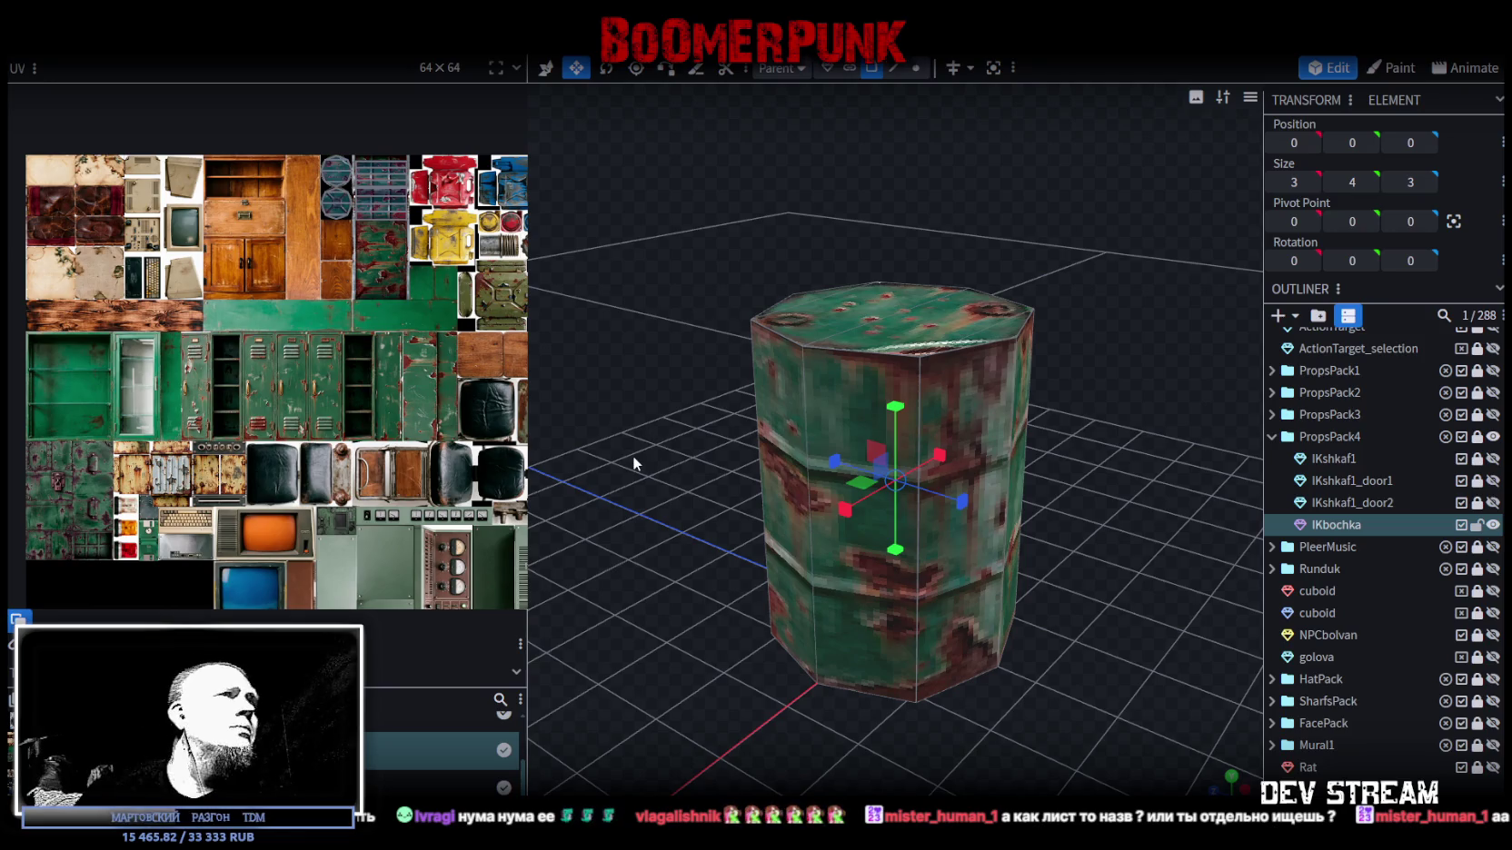
pyautogui.scroll(-3, 909, 562)
pyautogui.moveTo(909, 561)
pyautogui.mouseDown()
pyautogui.moveTo(1022, 551)
pyautogui.moveTo(1161, 493)
pyautogui.mouseUp()
pyautogui.click(1492, 525)
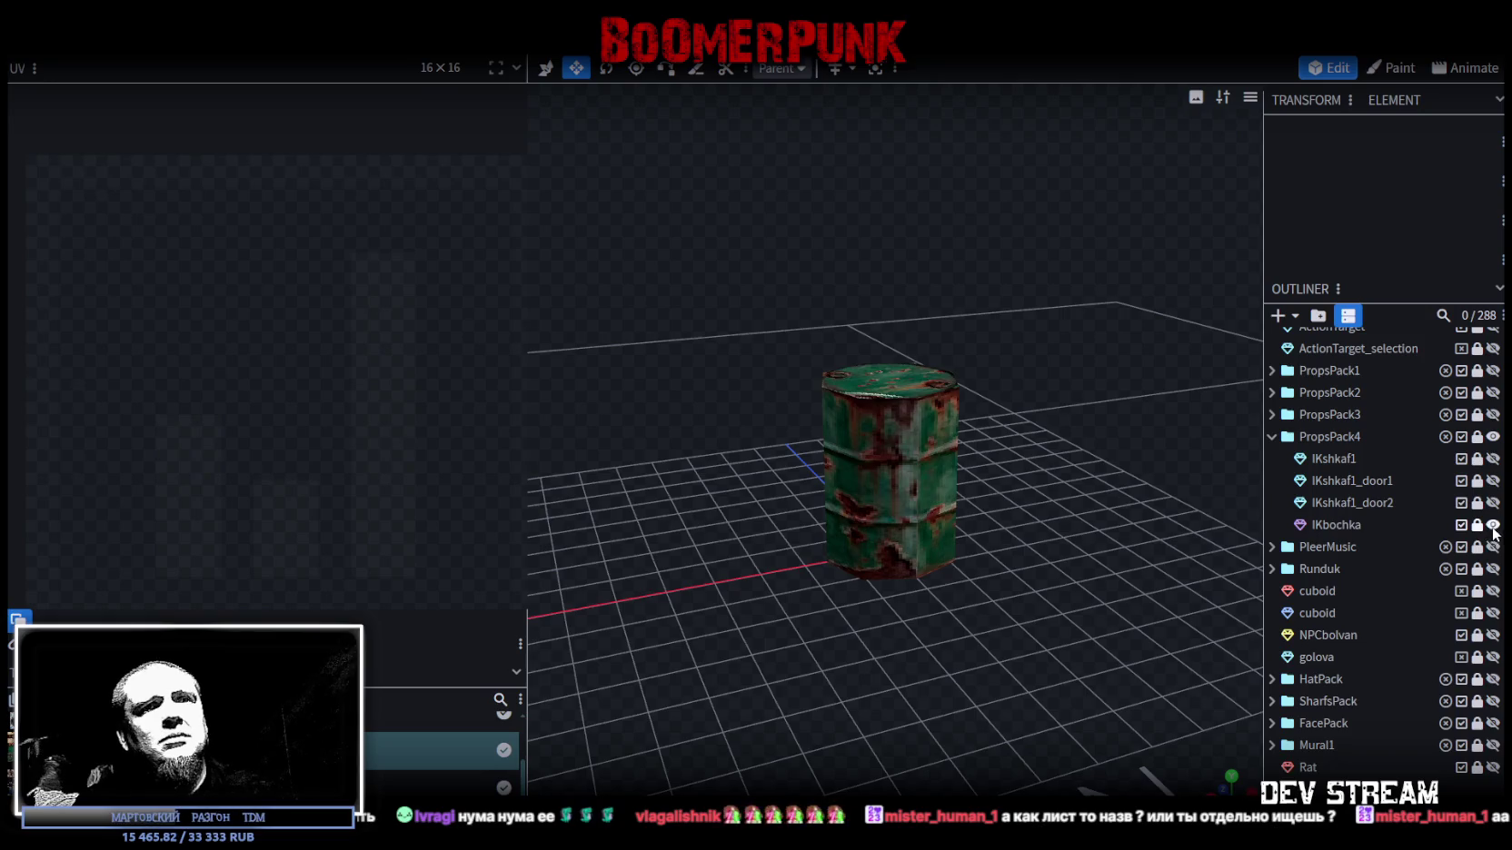
# - Duplicate !Kshkaf1 as !Kshkaf2, make it visible and place it below !Kshkaf1_door2
pyautogui.click(1331, 459)
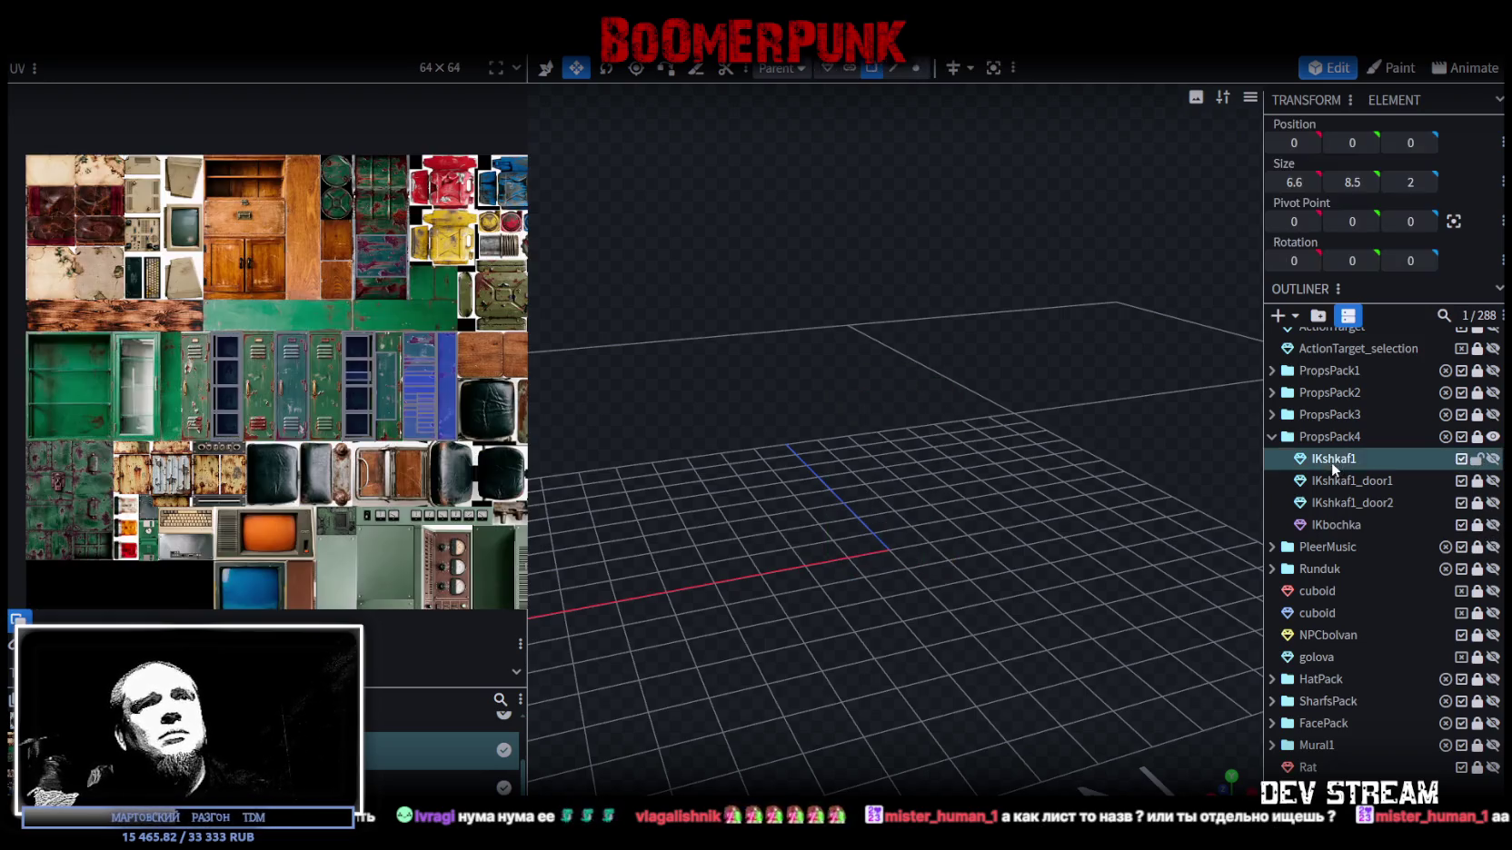
pyautogui.hotkey('ctrl', 'd')
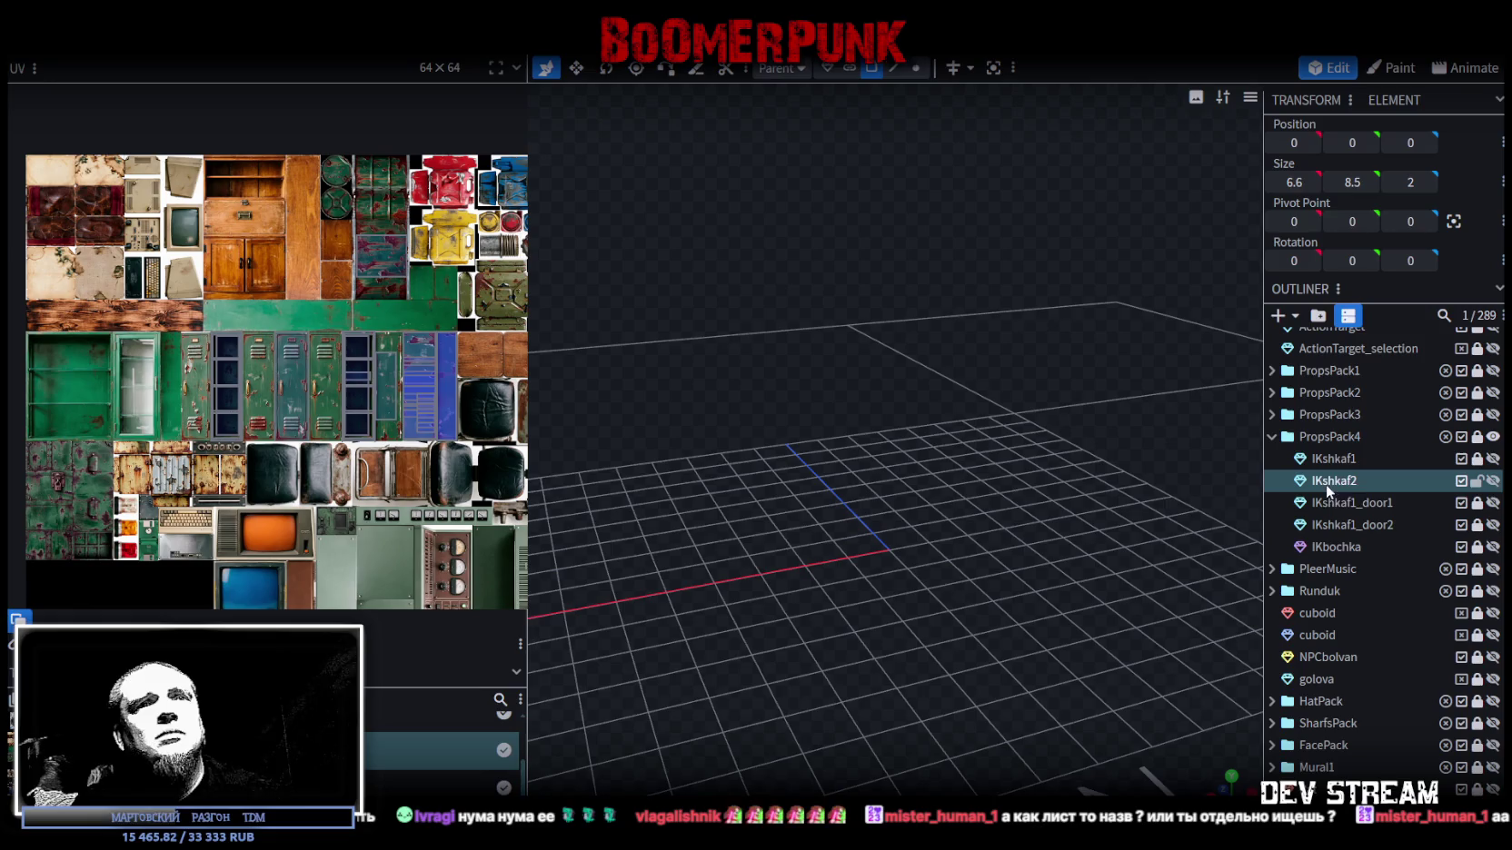
pyautogui.click(1493, 480)
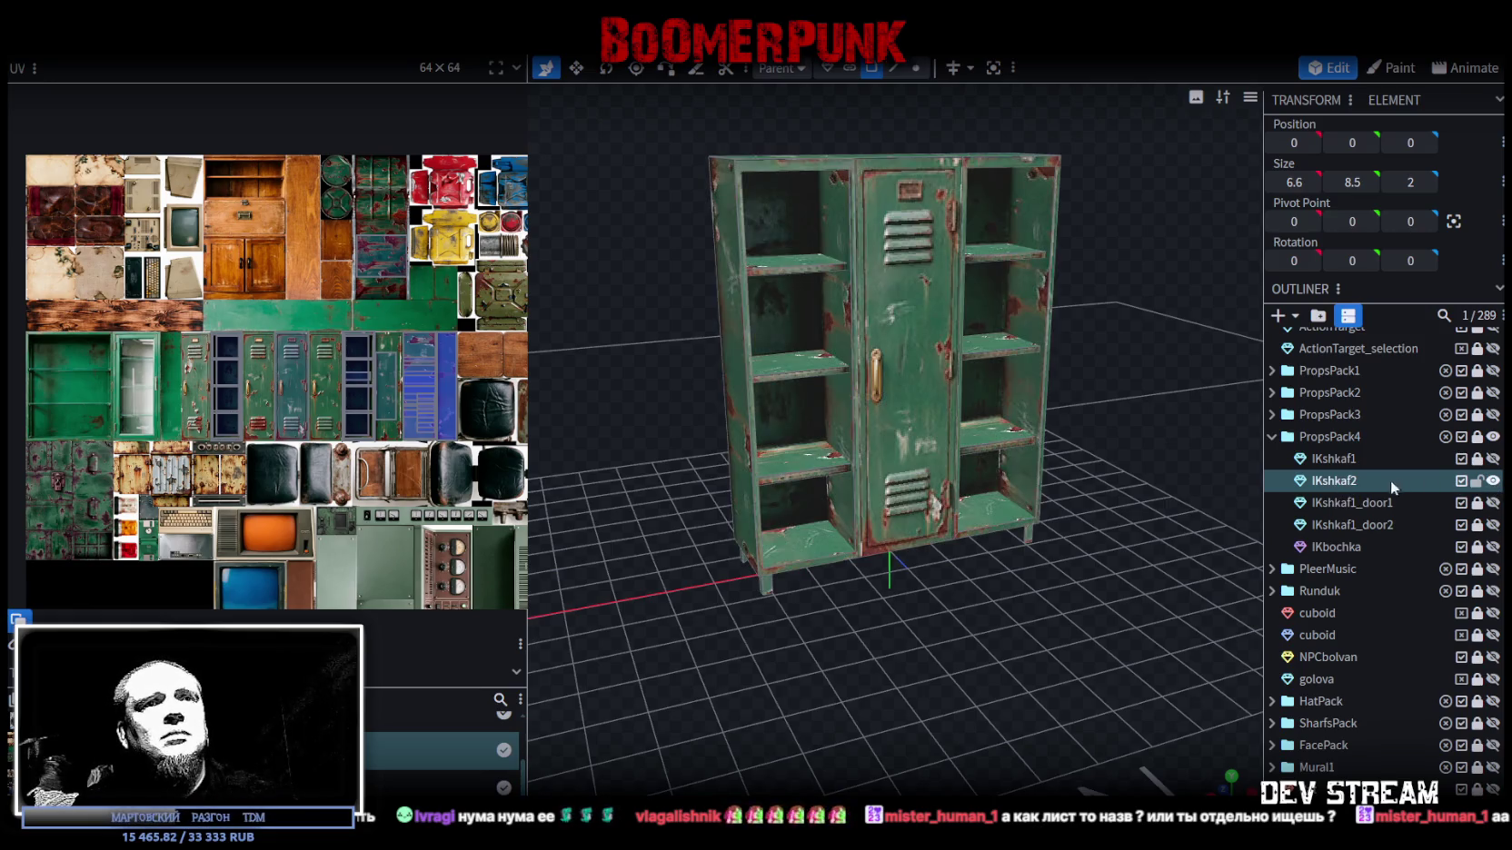
pyautogui.moveTo(1338, 479); pyautogui.dragTo(1343, 534)
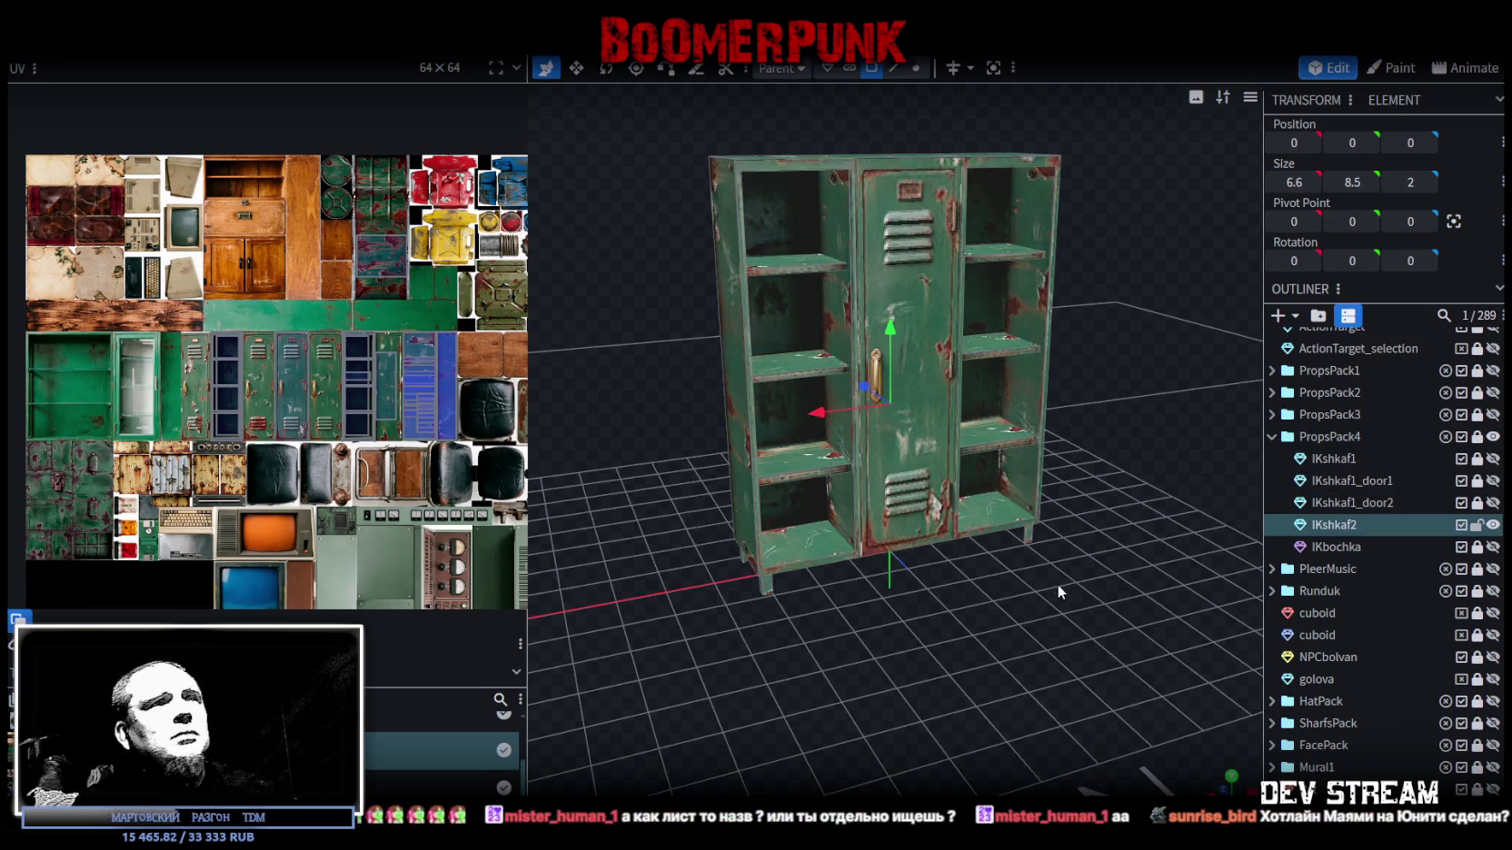
# - Inspect the cabinet from several angles and select an inner side face
pyautogui.moveTo(1050, 581); pyautogui.dragTo(1040, 615)
pyautogui.moveTo(899, 621)
pyautogui.mouseDown()
pyautogui.moveTo(957, 608)
pyautogui.moveTo(668, 539)
pyautogui.mouseUp()
pyautogui.moveTo(540, 396)
pyautogui.mouseDown()
pyautogui.moveTo(954, 540)
pyautogui.moveTo(1022, 588)
pyautogui.moveTo(961, 570)
pyautogui.moveTo(995, 535)
pyautogui.moveTo(966, 485)
pyautogui.moveTo(999, 569)
pyautogui.moveTo(983, 420)
pyautogui.moveTo(1025, 596)
pyautogui.mouseUp()
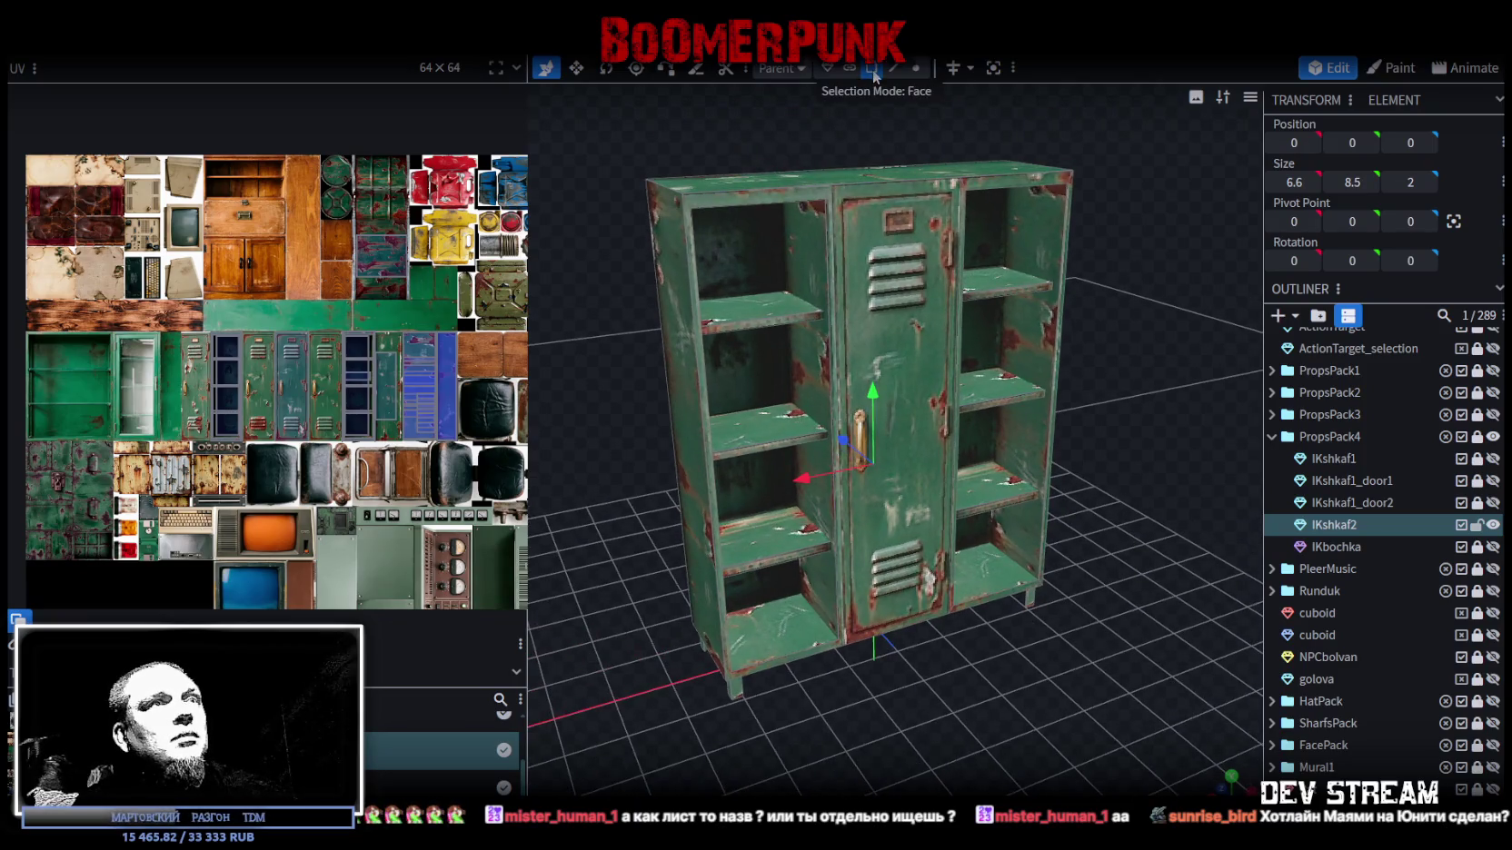
pyautogui.click(804, 236)
# - Select the locker door pieces of !Kshkaf2 and delete them
pyautogui.moveTo(846, 157)
pyautogui.mouseDown()
pyautogui.moveTo(811, 200)
pyautogui.moveTo(787, 191)
pyautogui.moveTo(800, 208)
pyautogui.mouseUp()
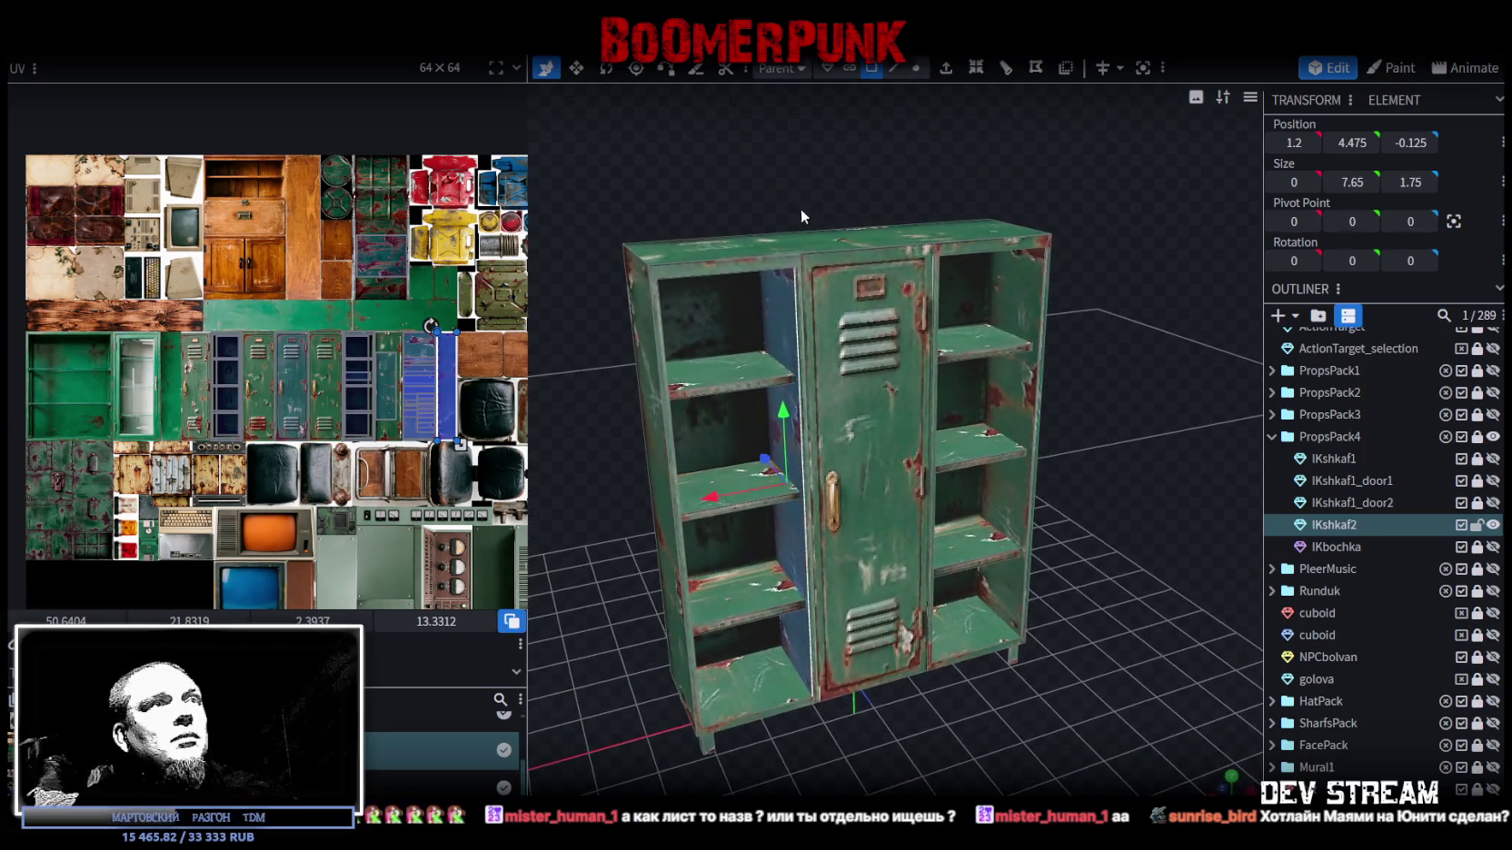
pyautogui.click(827, 279)
pyautogui.moveTo(1050, 208); pyautogui.dragTo(988, 198)
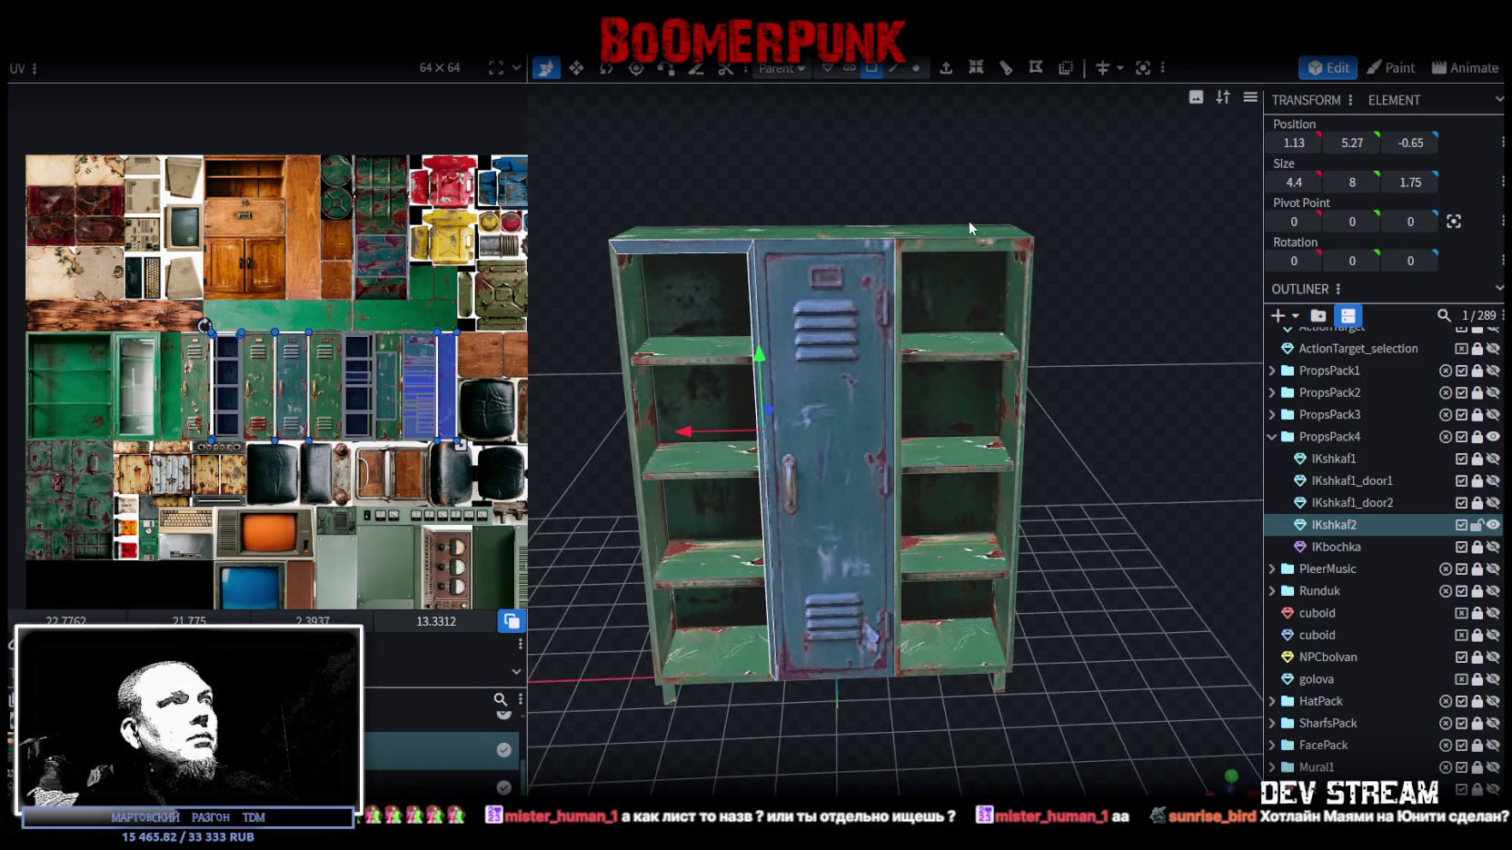
pyautogui.click(936, 248)
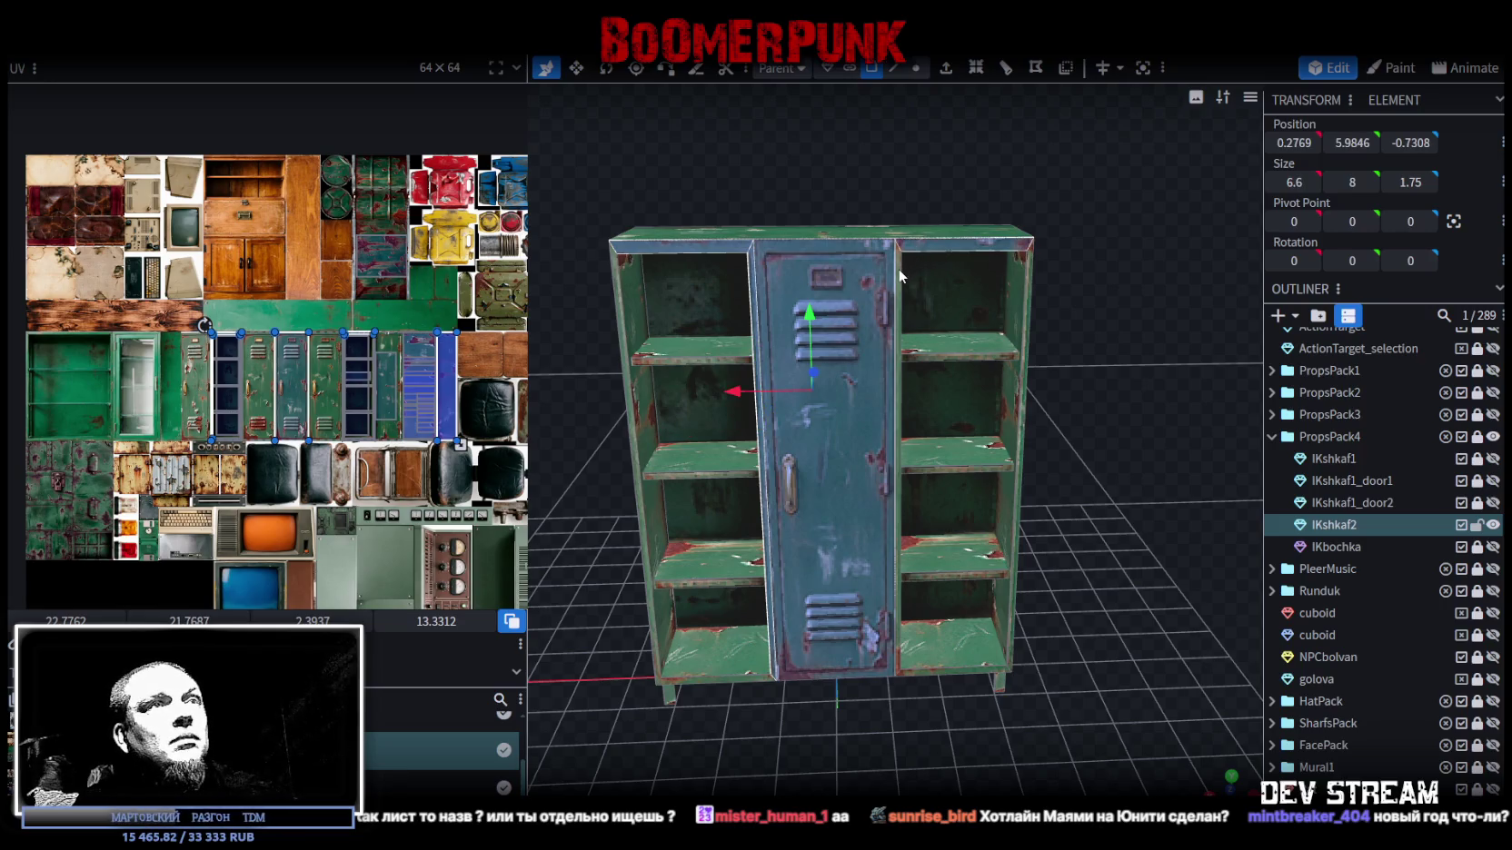
pyautogui.moveTo(1129, 406); pyautogui.dragTo(958, 509)
pyautogui.click(933, 522)
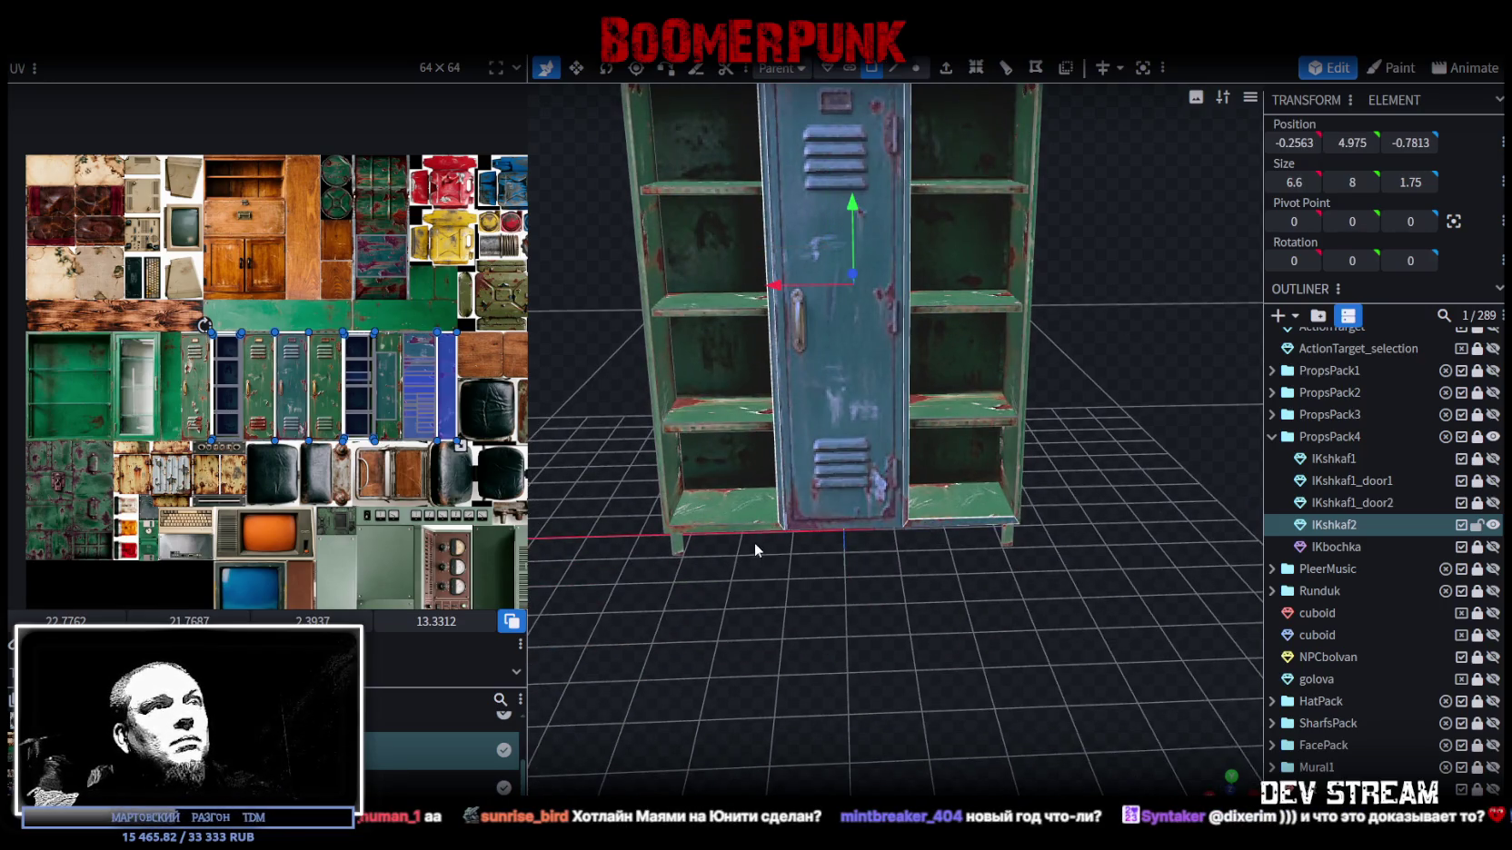
pyautogui.click(784, 529)
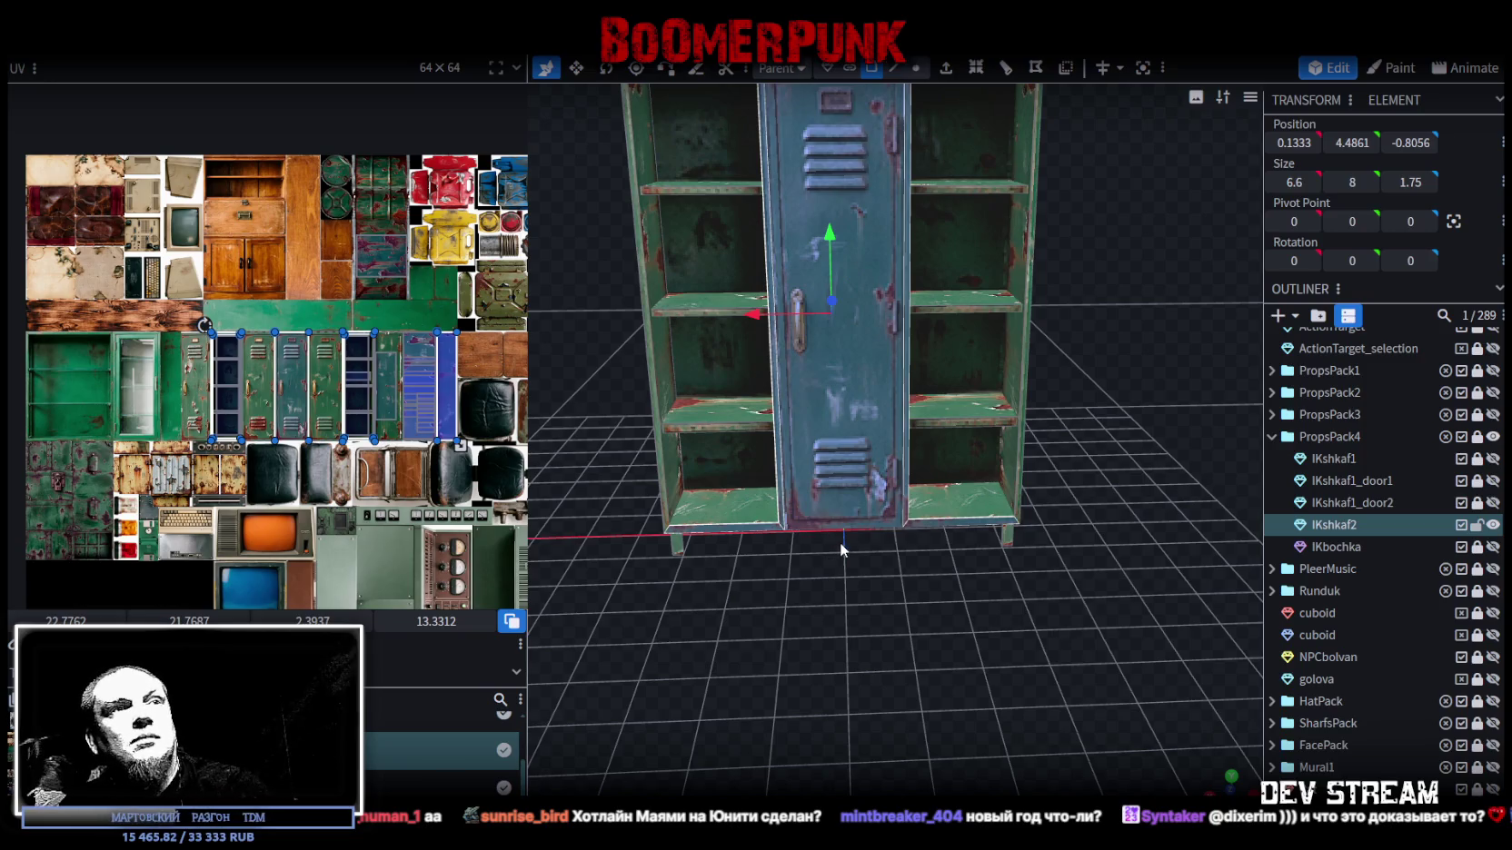
pyautogui.press('Delete')
# - Shift the cabinet's left side panel slightly along X
pyautogui.scroll(5, 919, 504)
pyautogui.keyDown('ctrl'); pyautogui.moveTo(755, 185); pyautogui.dragTo(900, 733); pyautogui.keyUp('ctrl')
pyautogui.moveTo(783, 525); pyautogui.dragTo(780, 521)
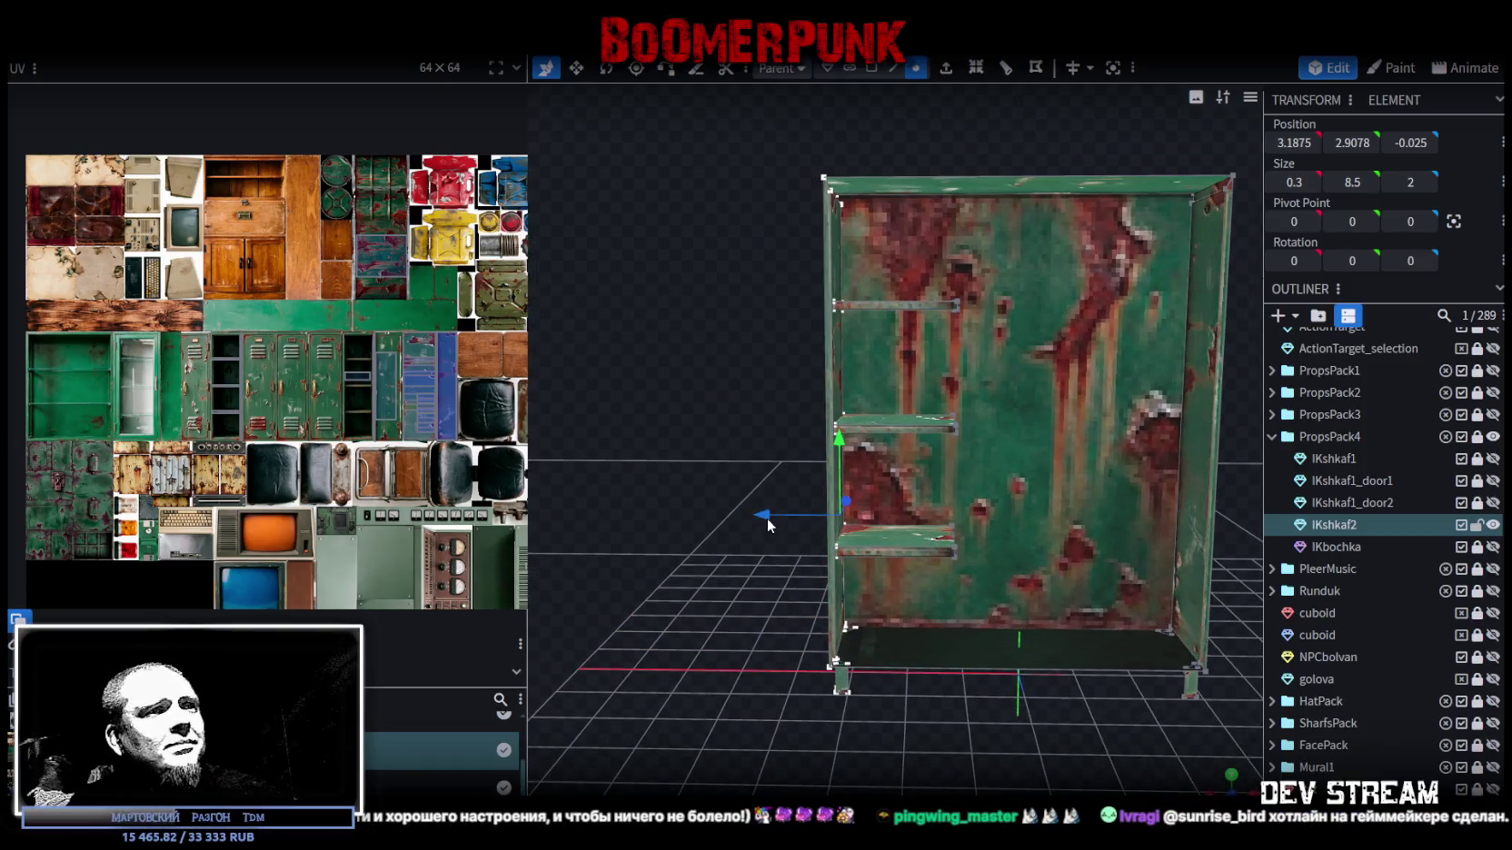
pyautogui.scroll(-2, 887, 548)
# - Move a shelf piece from the left over to the right side
pyautogui.moveTo(887, 548); pyautogui.dragTo(903, 306)
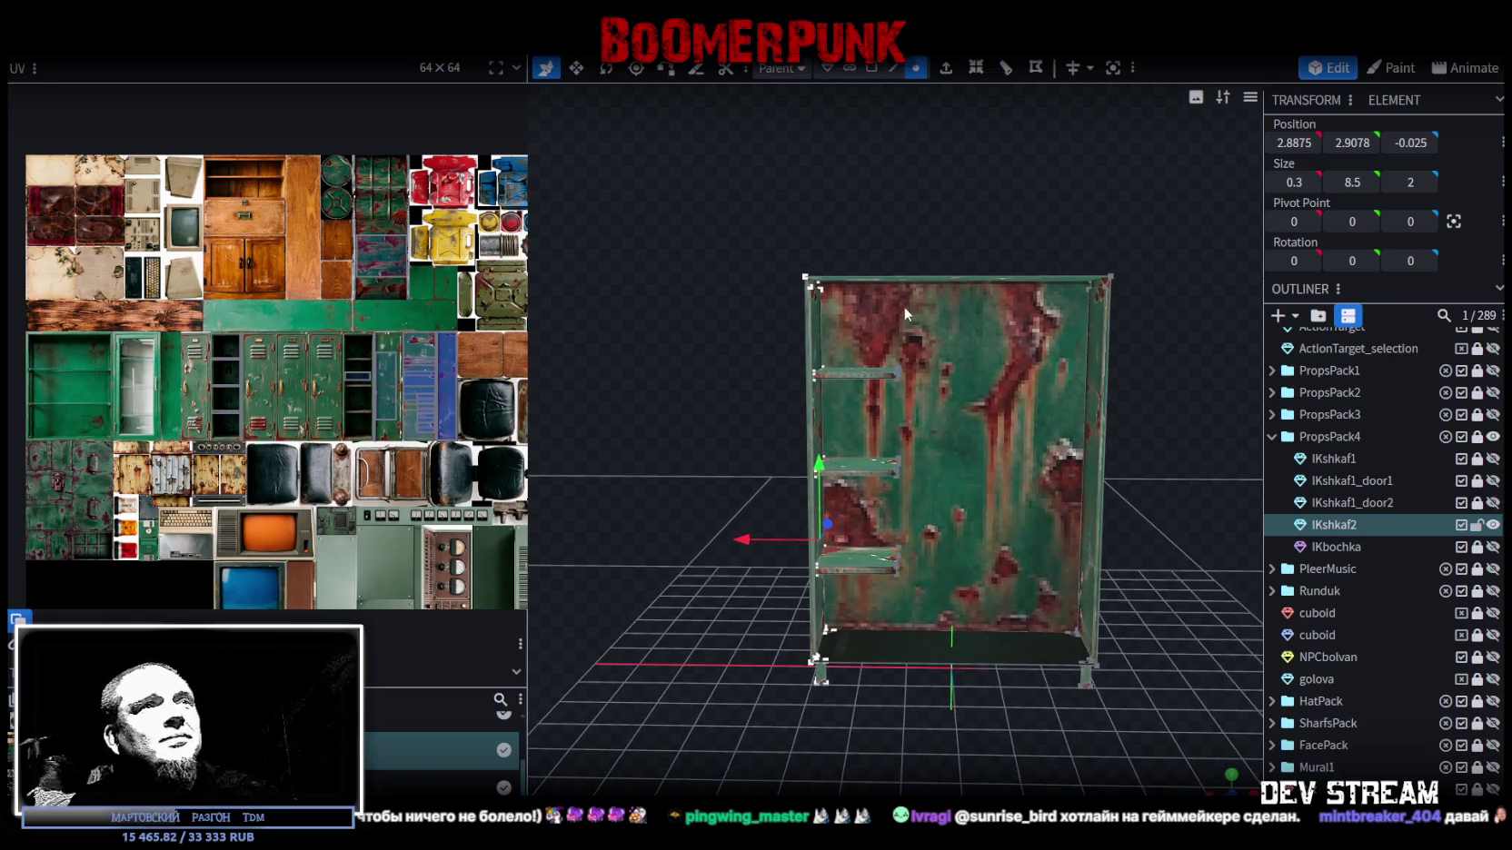
pyautogui.keyDown('ctrl'); pyautogui.moveTo(990, 199); pyautogui.dragTo(871, 683); pyautogui.keyUp('ctrl')
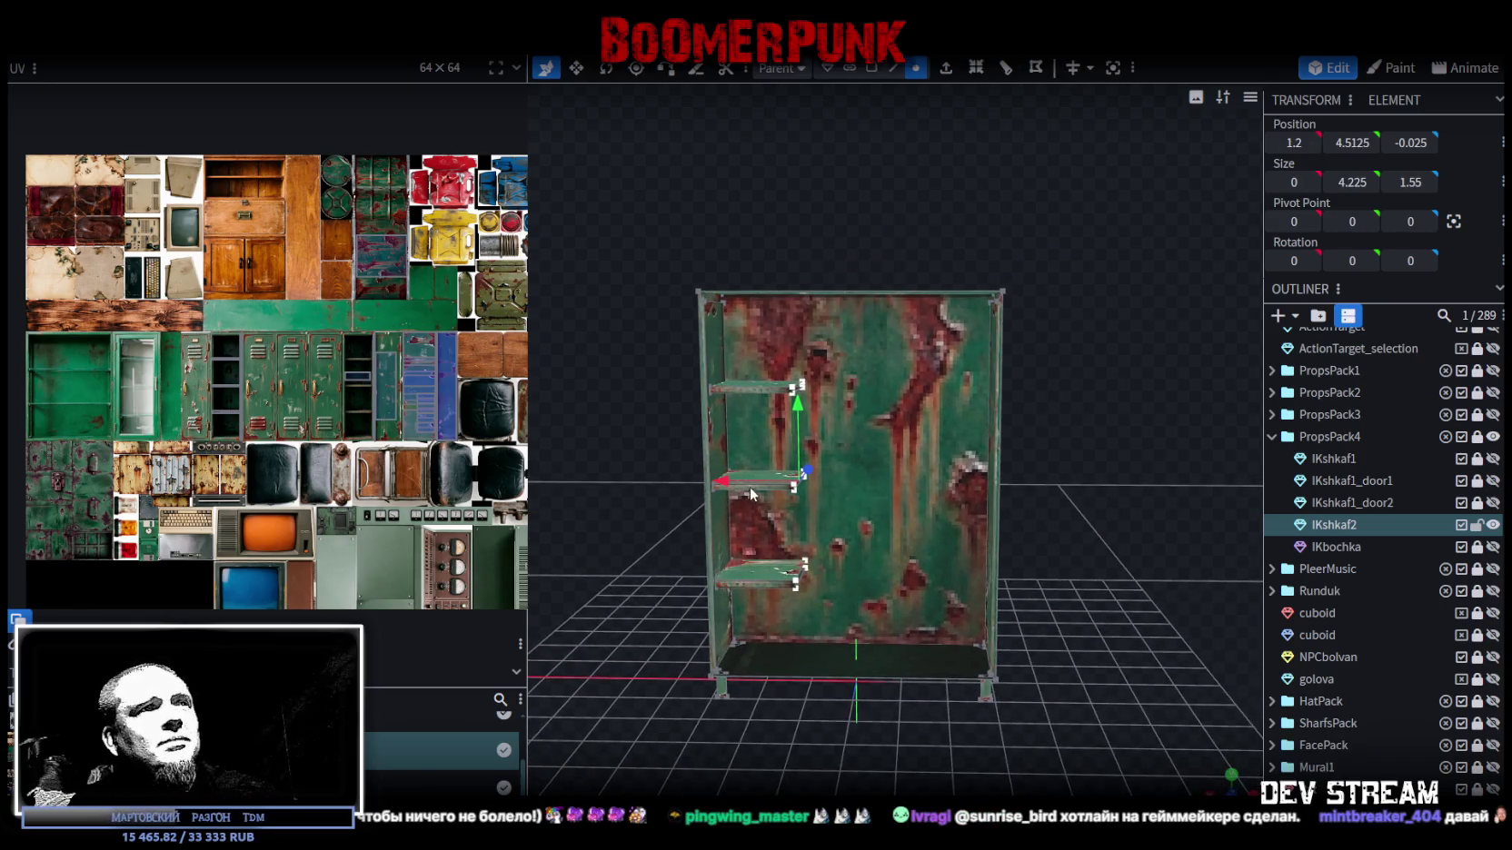
pyautogui.moveTo(751, 487)
pyautogui.mouseDown()
pyautogui.moveTo(1064, 492)
pyautogui.moveTo(956, 596)
pyautogui.mouseUp()
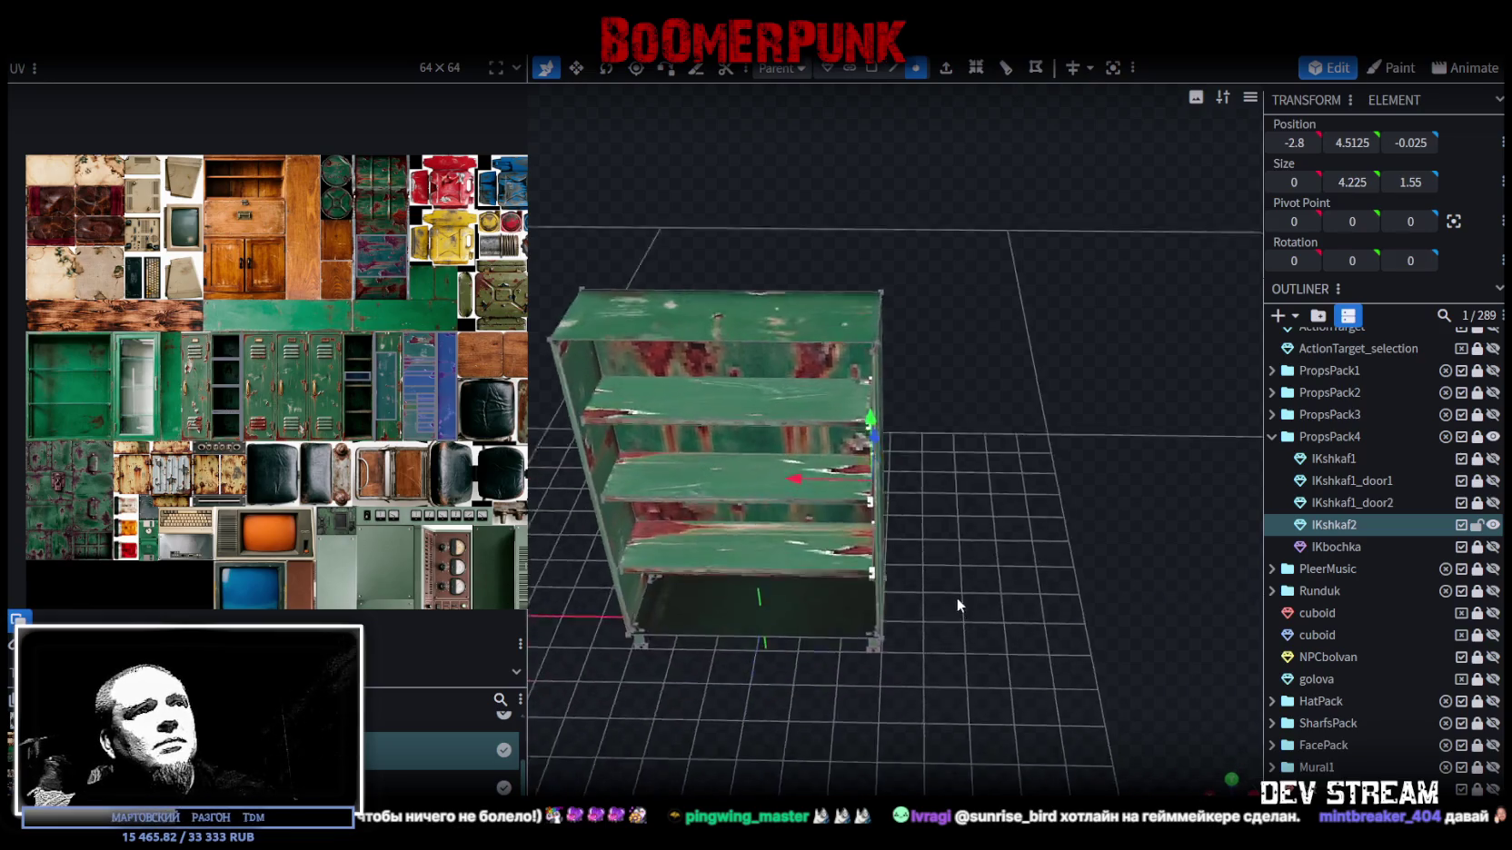
pyautogui.scroll(3, 971, 577)
pyautogui.scroll(3, 880, 513)
pyautogui.moveTo(745, 554); pyautogui.dragTo(769, 544)
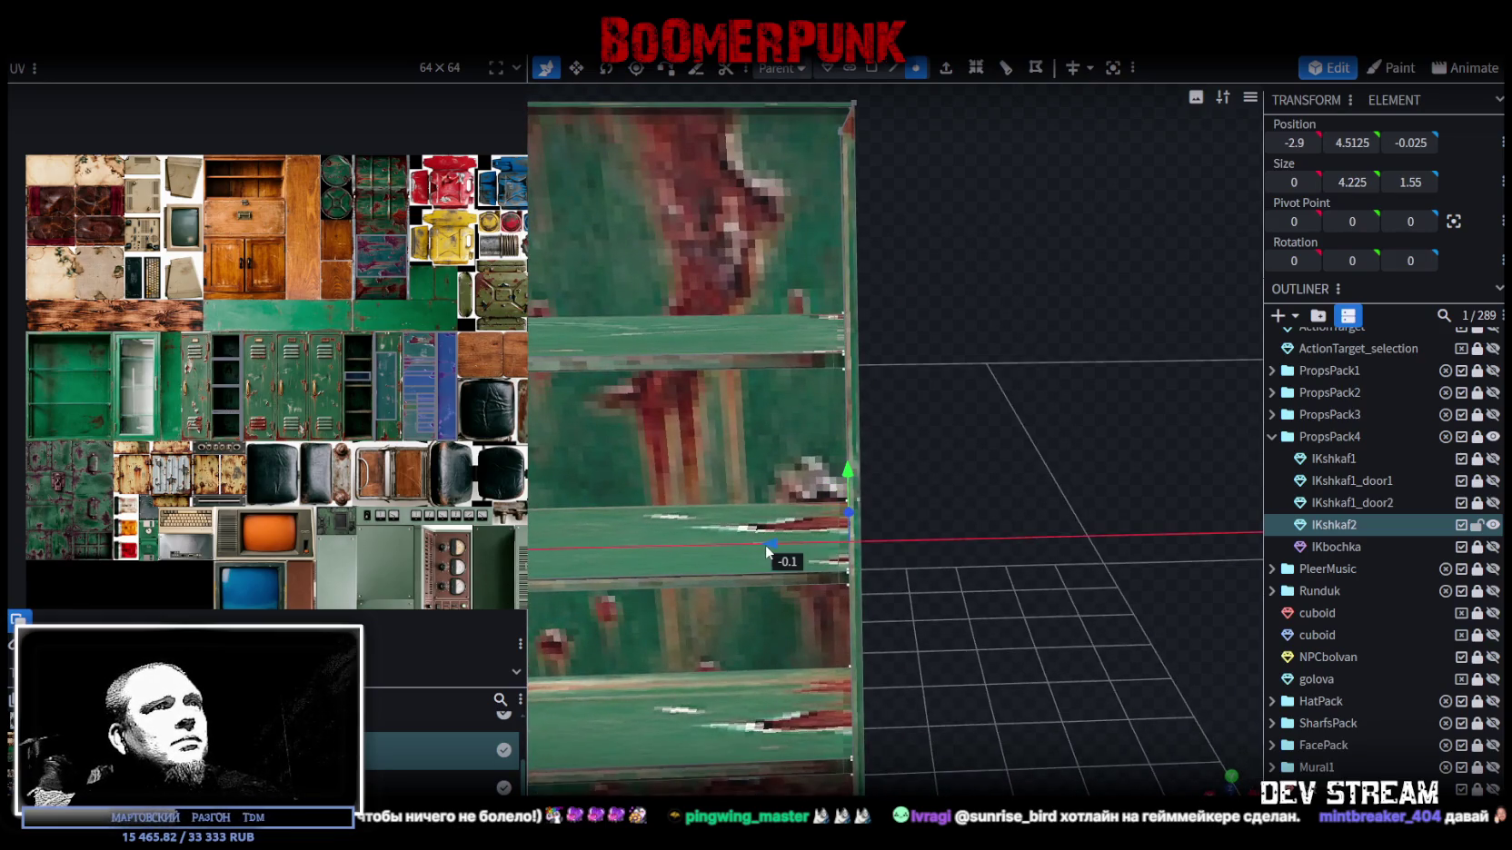
pyautogui.scroll(-3, 945, 627)
pyautogui.scroll(-2, 996, 647)
# - Pull the middle shelf out in front of the cabinet in face selection mode
pyautogui.moveTo(996, 644)
pyautogui.mouseDown()
pyautogui.moveTo(1074, 666)
pyautogui.moveTo(1092, 639)
pyautogui.mouseUp()
pyautogui.click(872, 68)
pyautogui.click(859, 473)
pyautogui.moveTo(859, 473)
pyautogui.mouseDown()
pyautogui.moveTo(1058, 383)
pyautogui.moveTo(887, 473)
pyautogui.moveTo(1169, 529)
pyautogui.mouseUp()
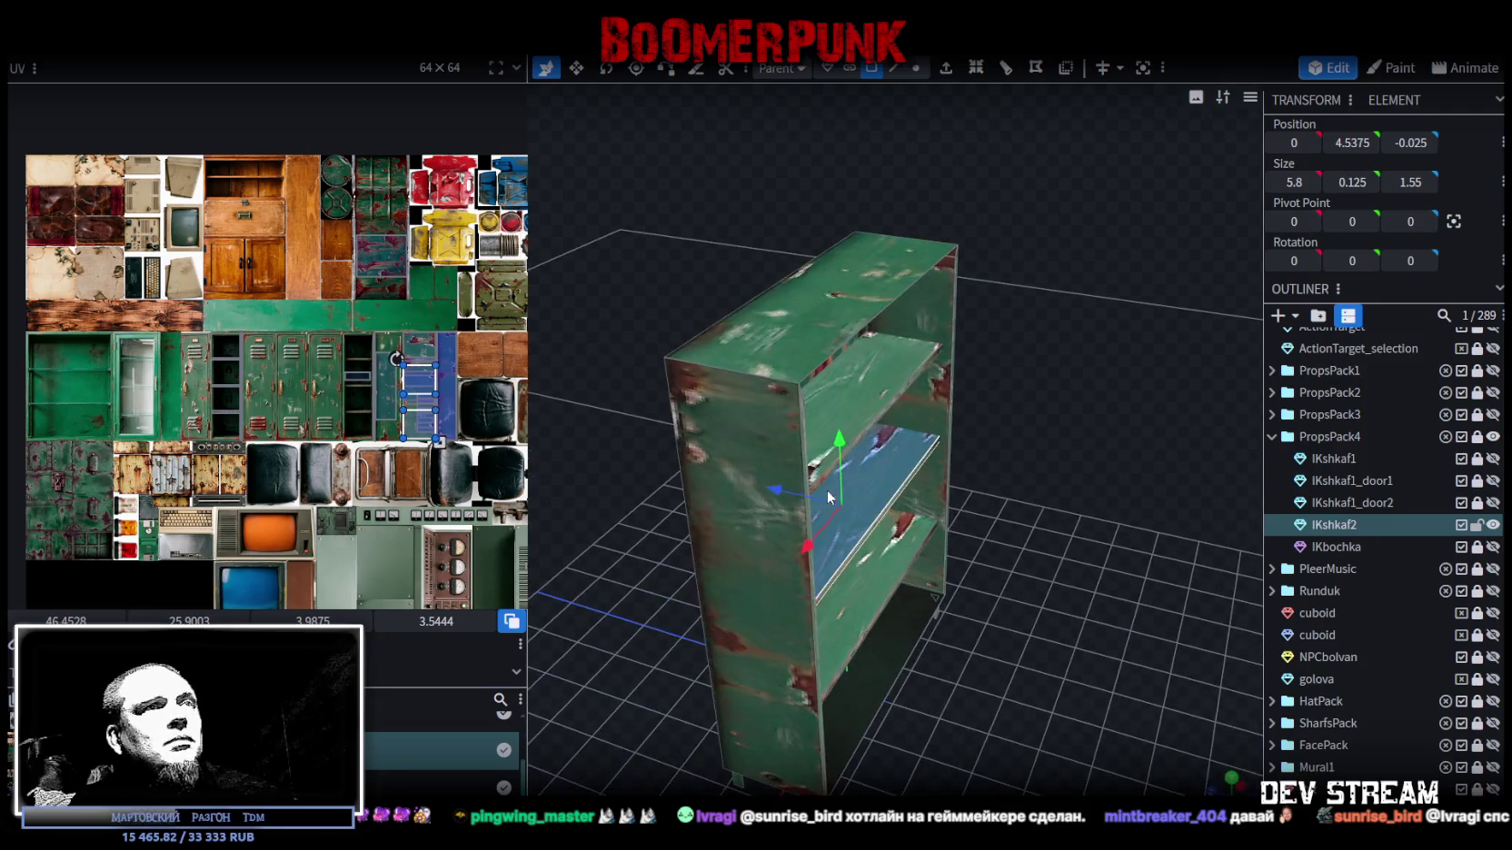
pyautogui.moveTo(826, 490)
pyautogui.mouseDown()
pyautogui.moveTo(1021, 552)
pyautogui.moveTo(1026, 449)
pyautogui.moveTo(852, 363)
pyautogui.moveTo(1031, 430)
pyautogui.moveTo(909, 377)
pyautogui.moveTo(1120, 546)
pyautogui.moveTo(854, 193)
pyautogui.mouseUp()
pyautogui.click(851, 364)
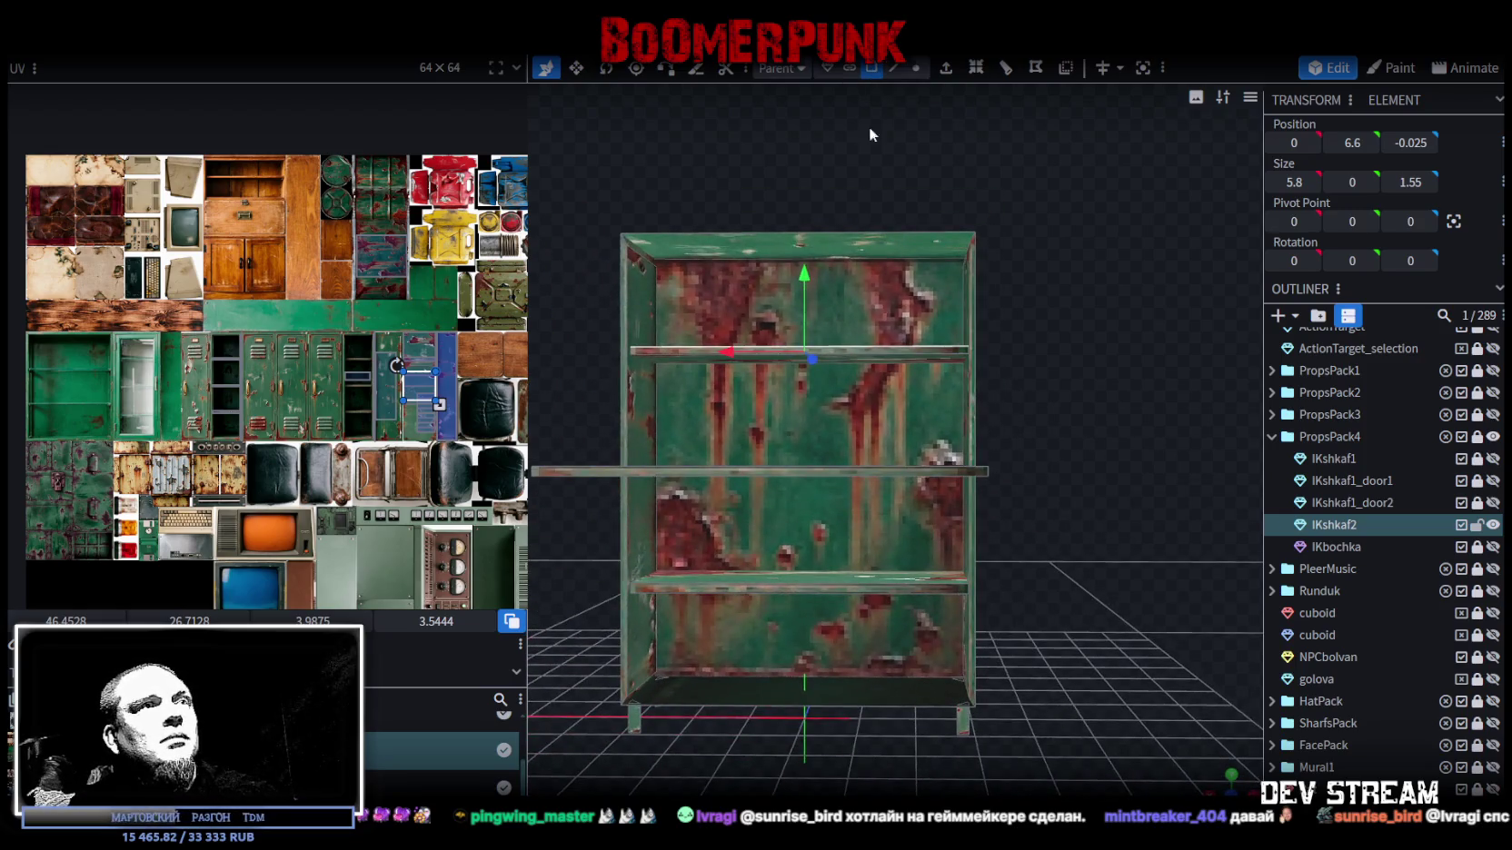
pyautogui.moveTo(1042, 441); pyautogui.dragTo(1039, 456)
pyautogui.click(894, 68)
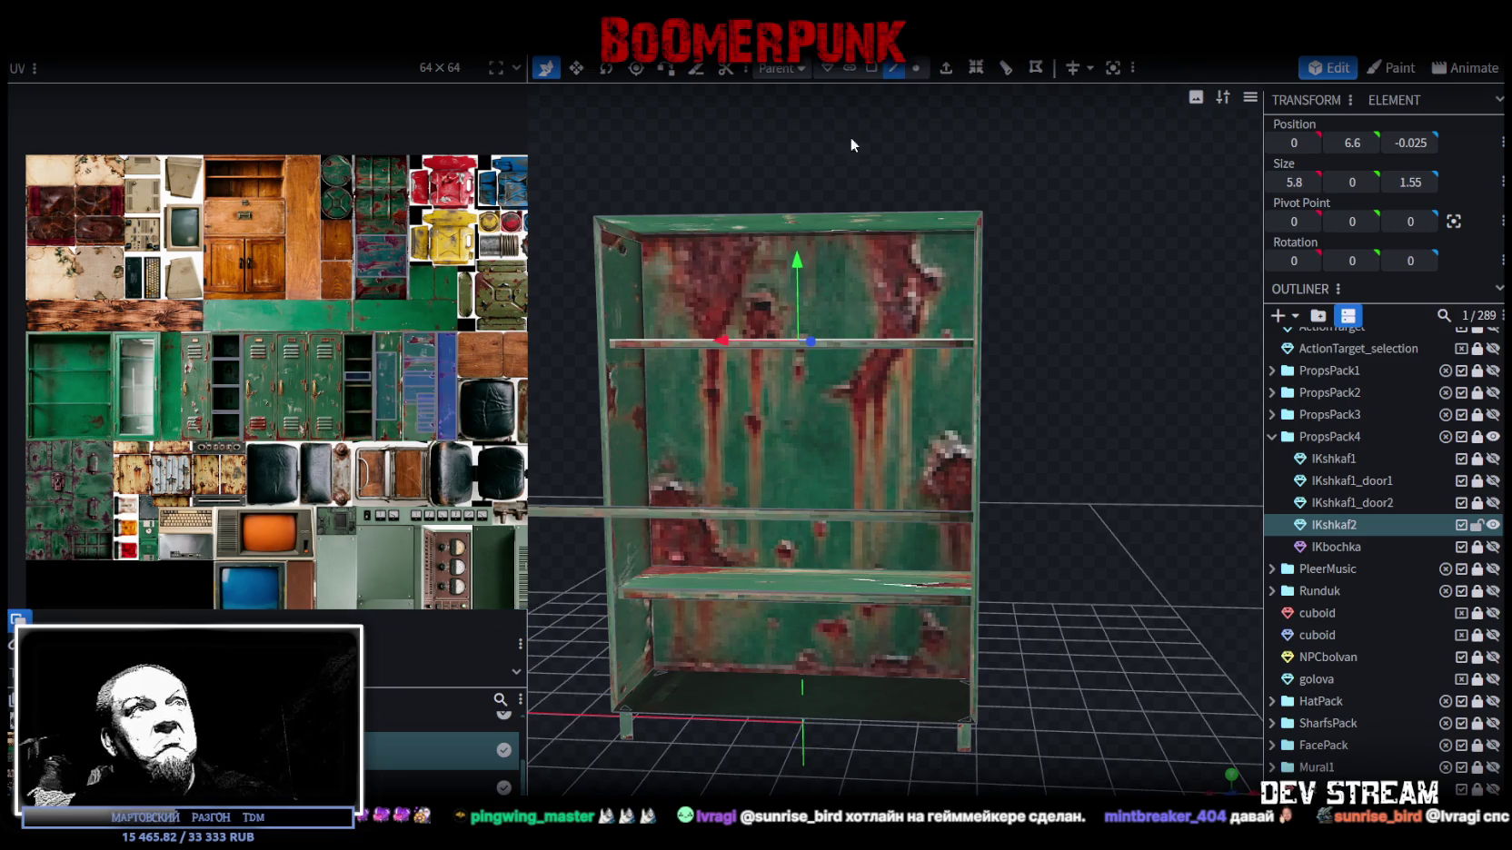
pyautogui.click(642, 410)
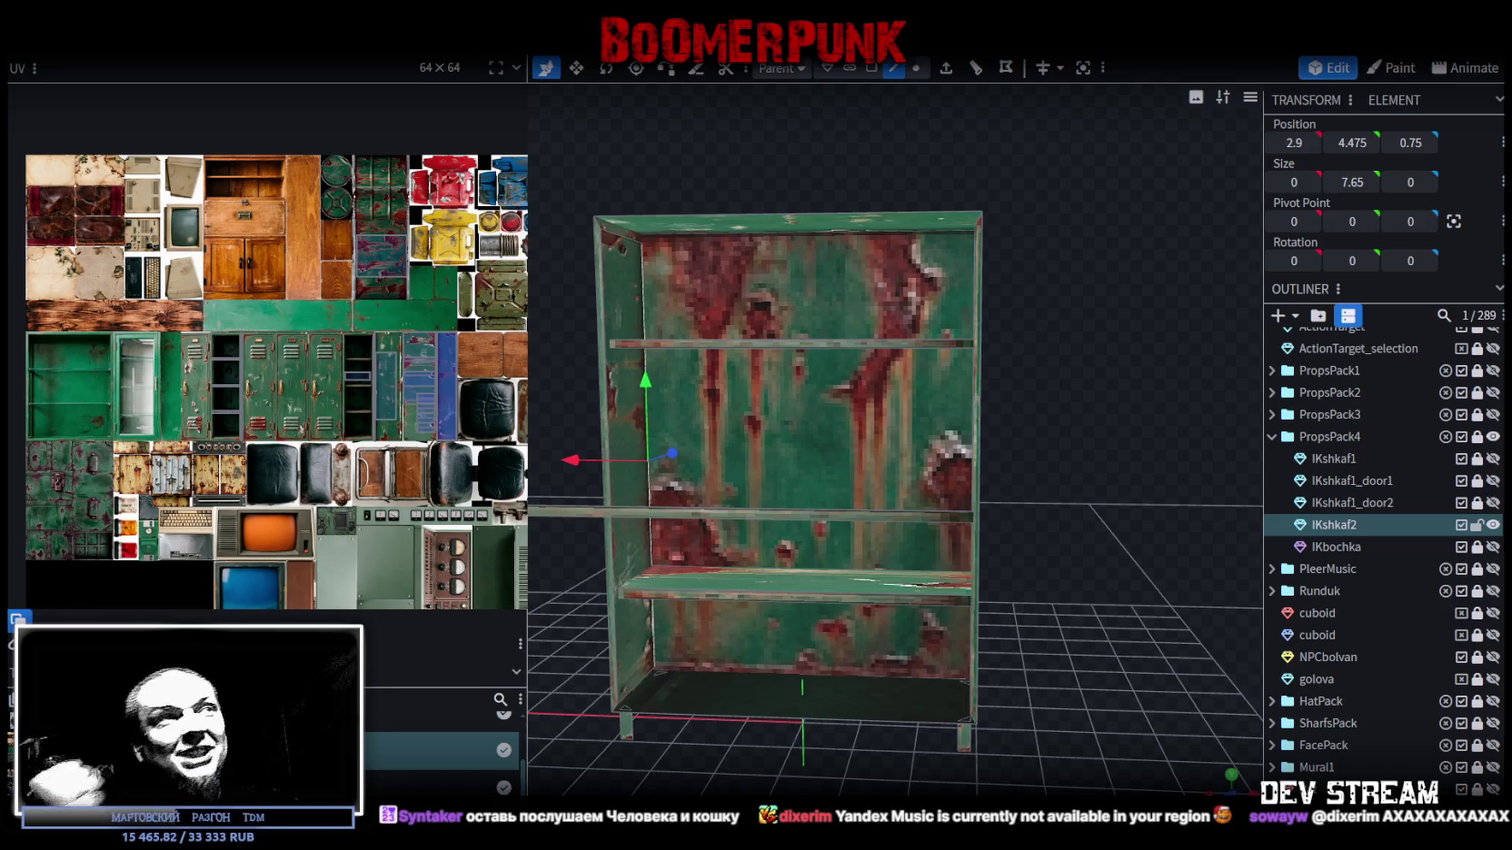
# - Select the shelf frame's back panel and both top panel pieces
pyautogui.moveTo(1145, 726); pyautogui.dragTo(925, 383)
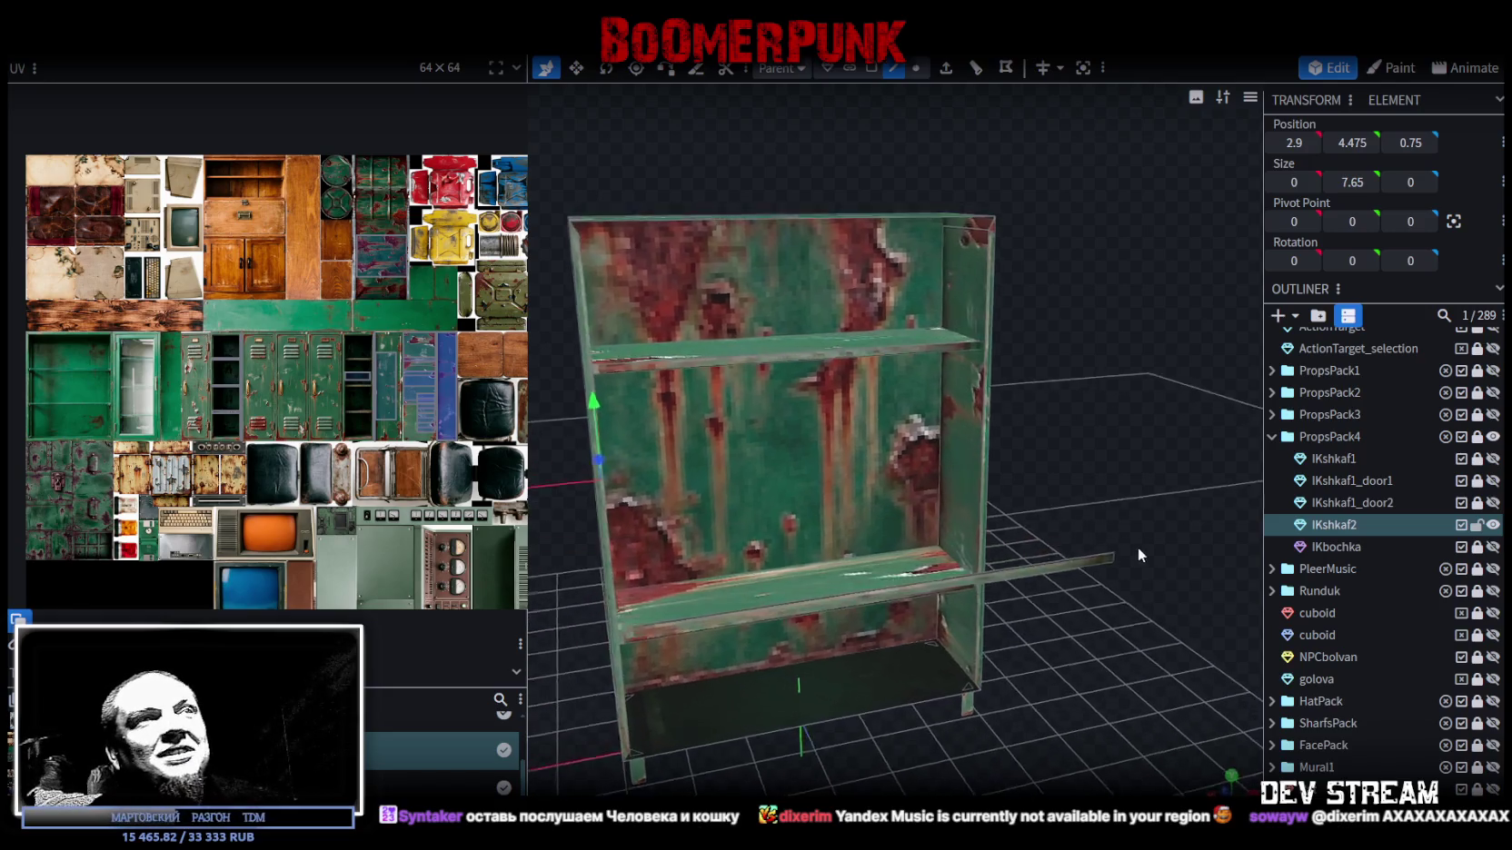
pyautogui.click(937, 390)
pyautogui.moveTo(1099, 413)
pyautogui.mouseDown()
pyautogui.moveTo(1055, 355)
pyautogui.moveTo(1079, 419)
pyautogui.moveTo(995, 316)
pyautogui.moveTo(984, 395)
pyautogui.moveTo(672, 323)
pyautogui.mouseUp()
pyautogui.click(669, 320)
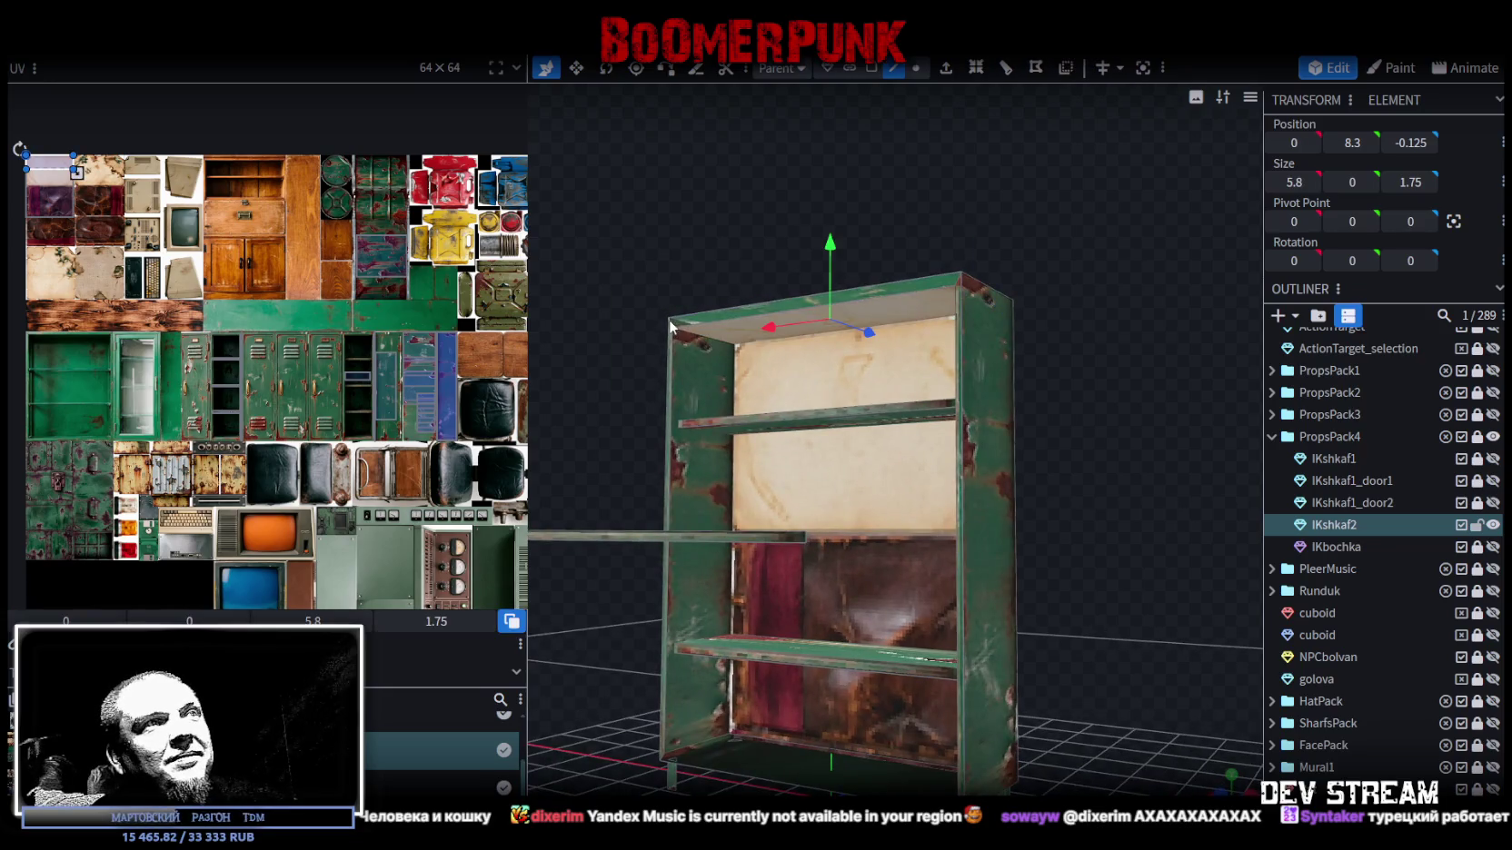
pyautogui.click(718, 314)
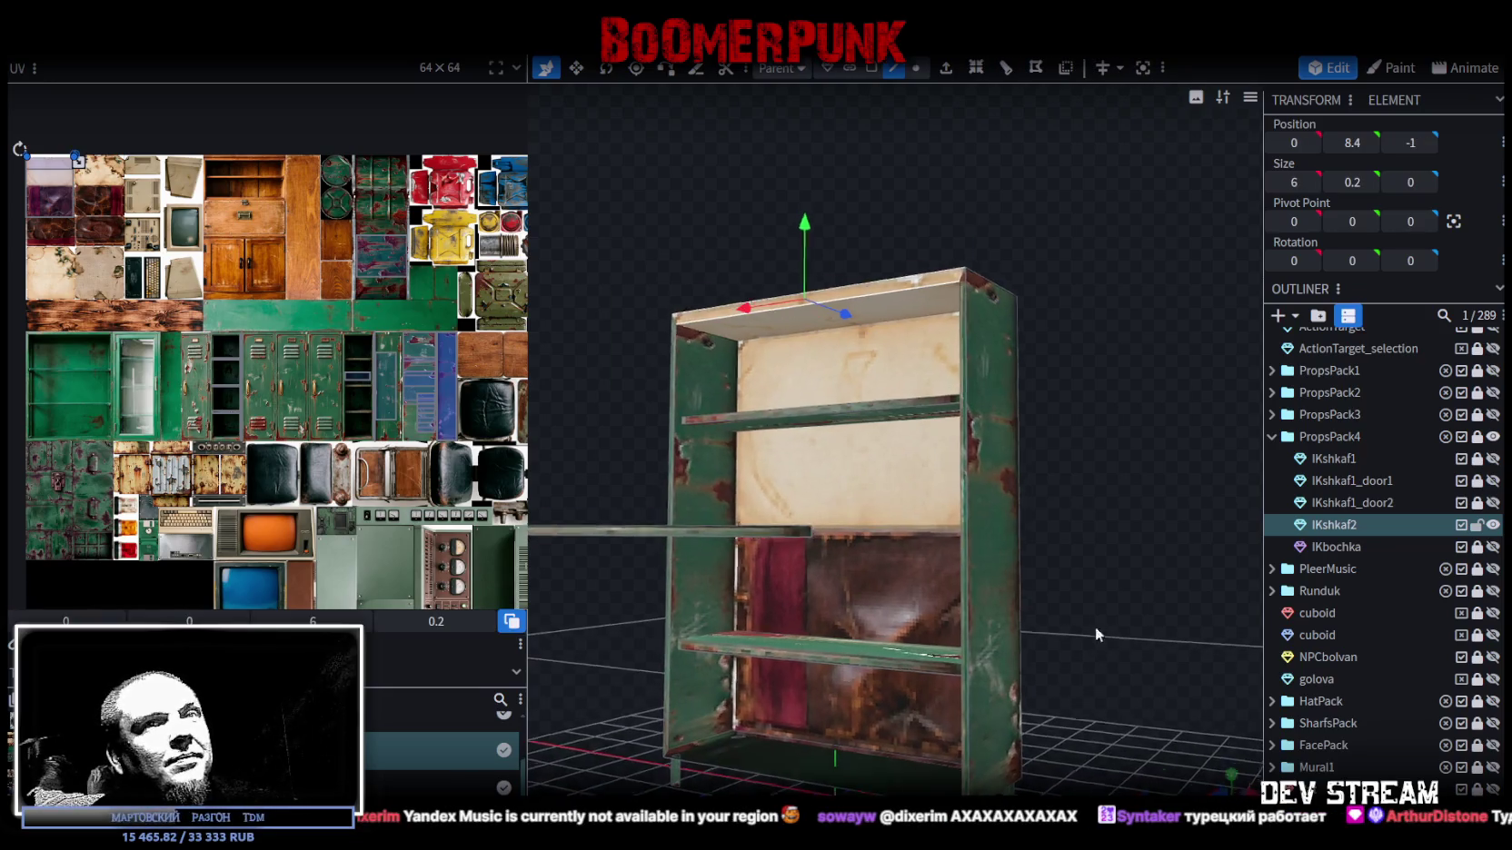
pyautogui.scroll(3, 1127, 691)
# - Add another panel and the bottom plank, then snap to front view and pick the back panel
pyautogui.moveTo(1125, 730)
pyautogui.mouseDown()
pyautogui.moveTo(839, 741)
pyautogui.moveTo(682, 603)
pyautogui.mouseUp()
pyautogui.click(610, 539)
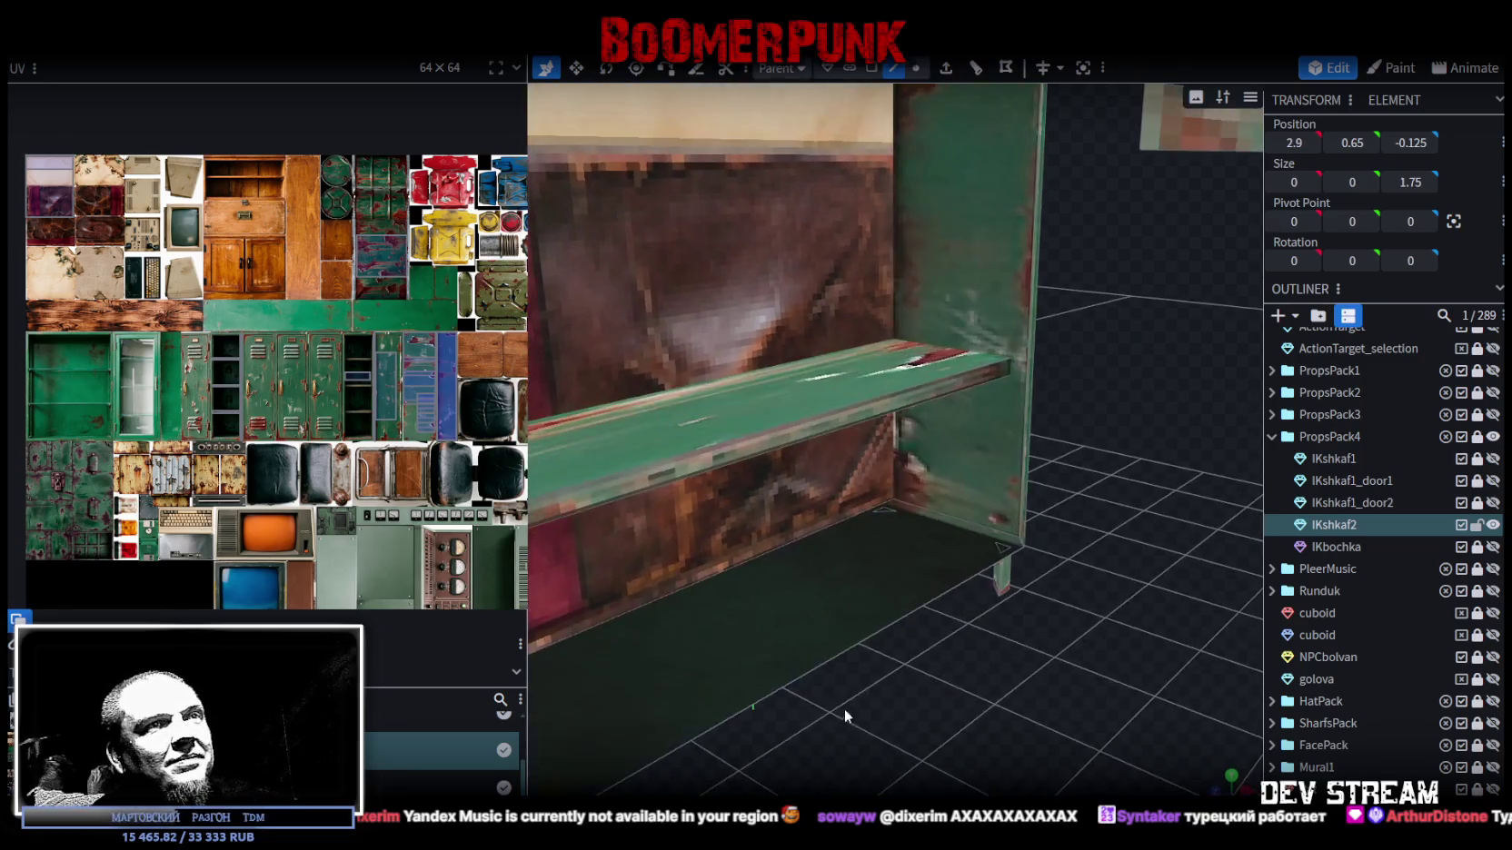
pyautogui.moveTo(609, 538); pyautogui.dragTo(845, 709)
pyautogui.click(939, 514)
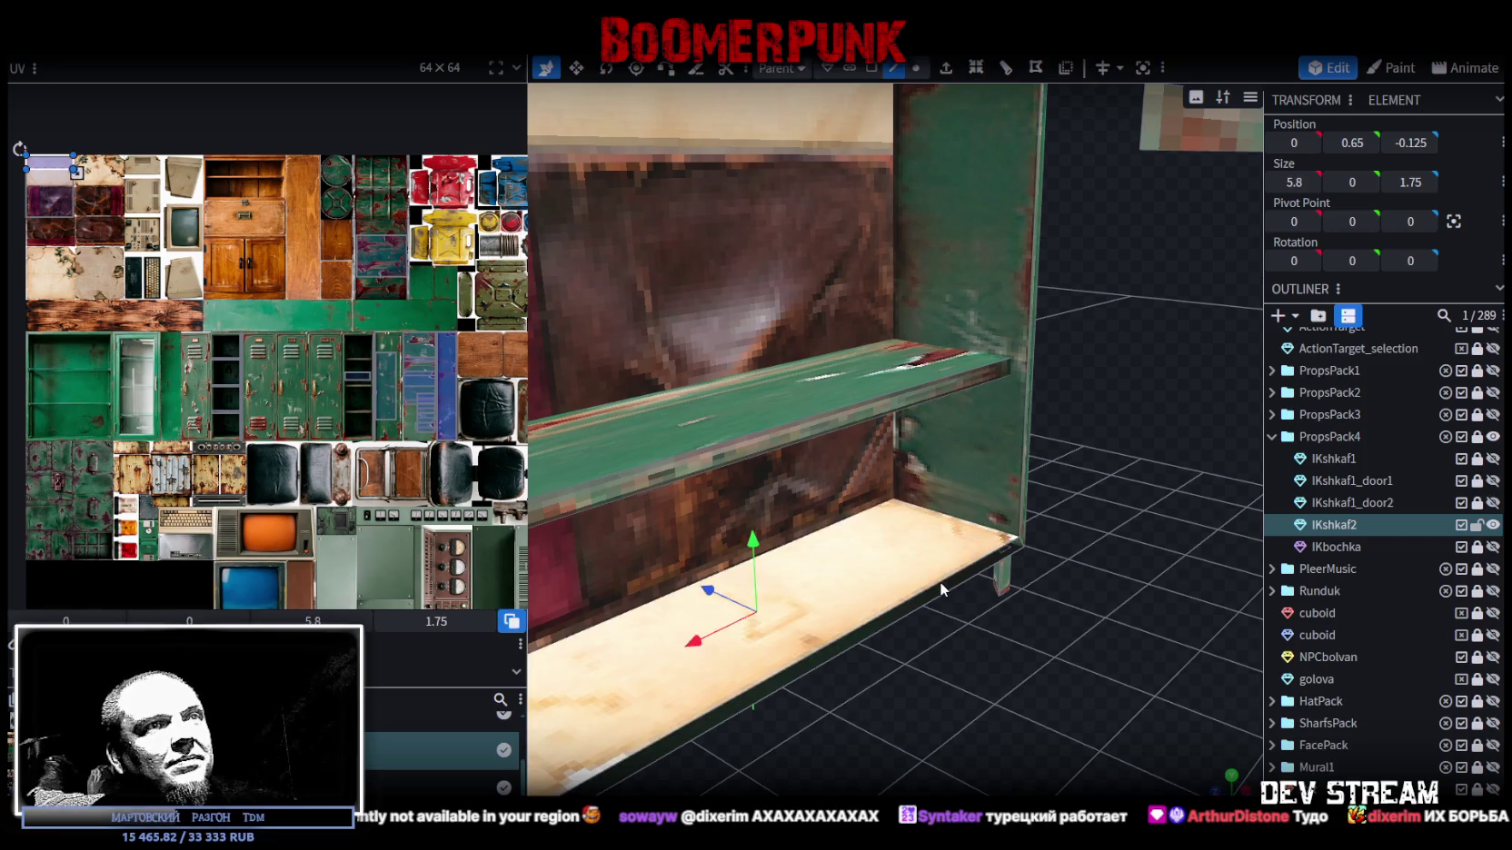
pyautogui.scroll(-5, 924, 606)
pyautogui.moveTo(1018, 656)
pyautogui.mouseDown()
pyautogui.moveTo(936, 653)
pyautogui.moveTo(940, 738)
pyautogui.moveTo(1016, 748)
pyautogui.mouseUp()
pyautogui.scroll(2, 1000, 737)
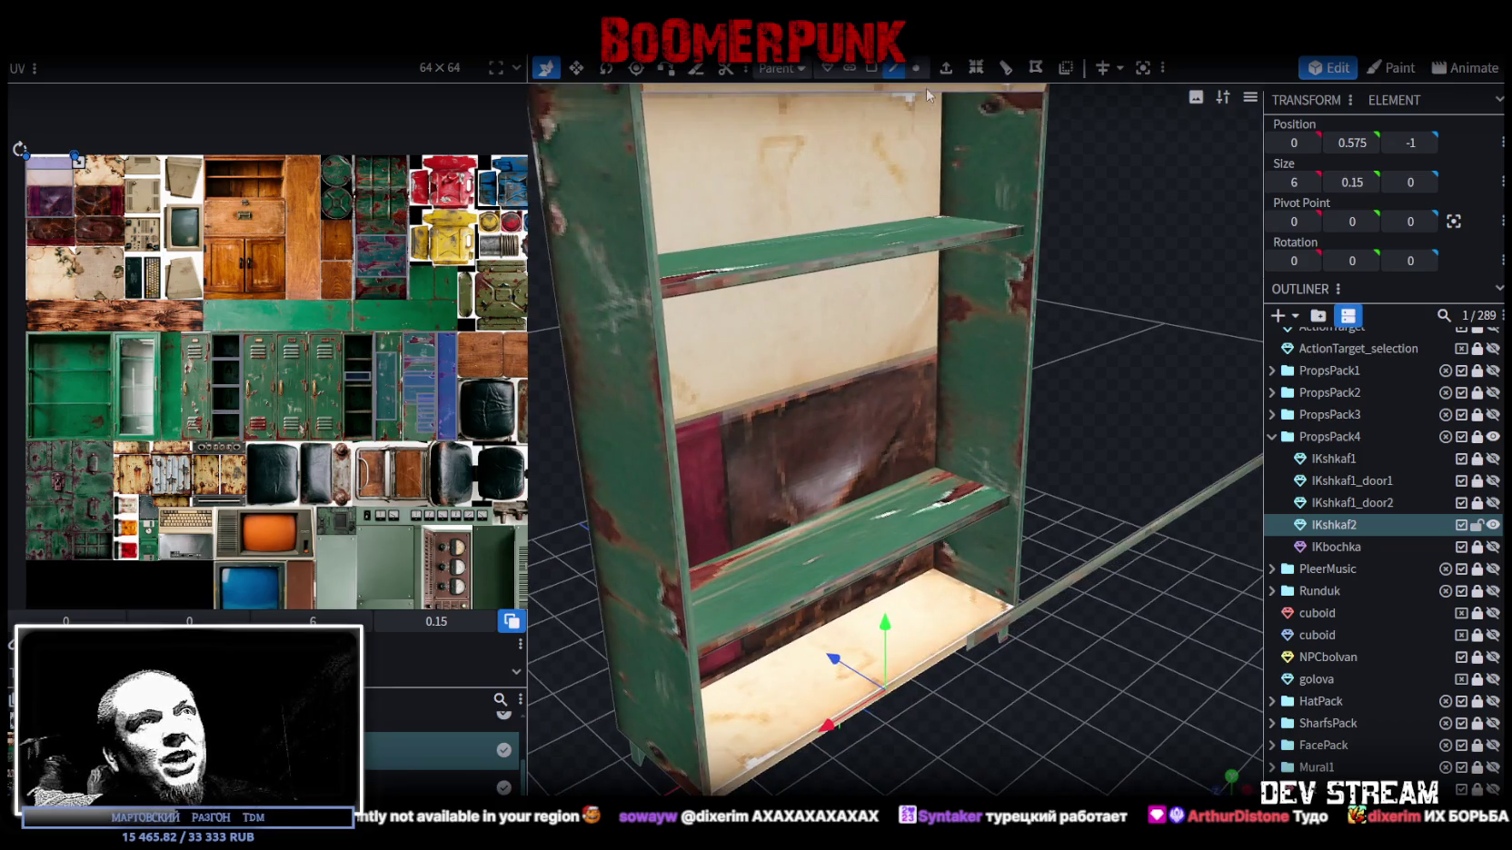
pyautogui.click(871, 68)
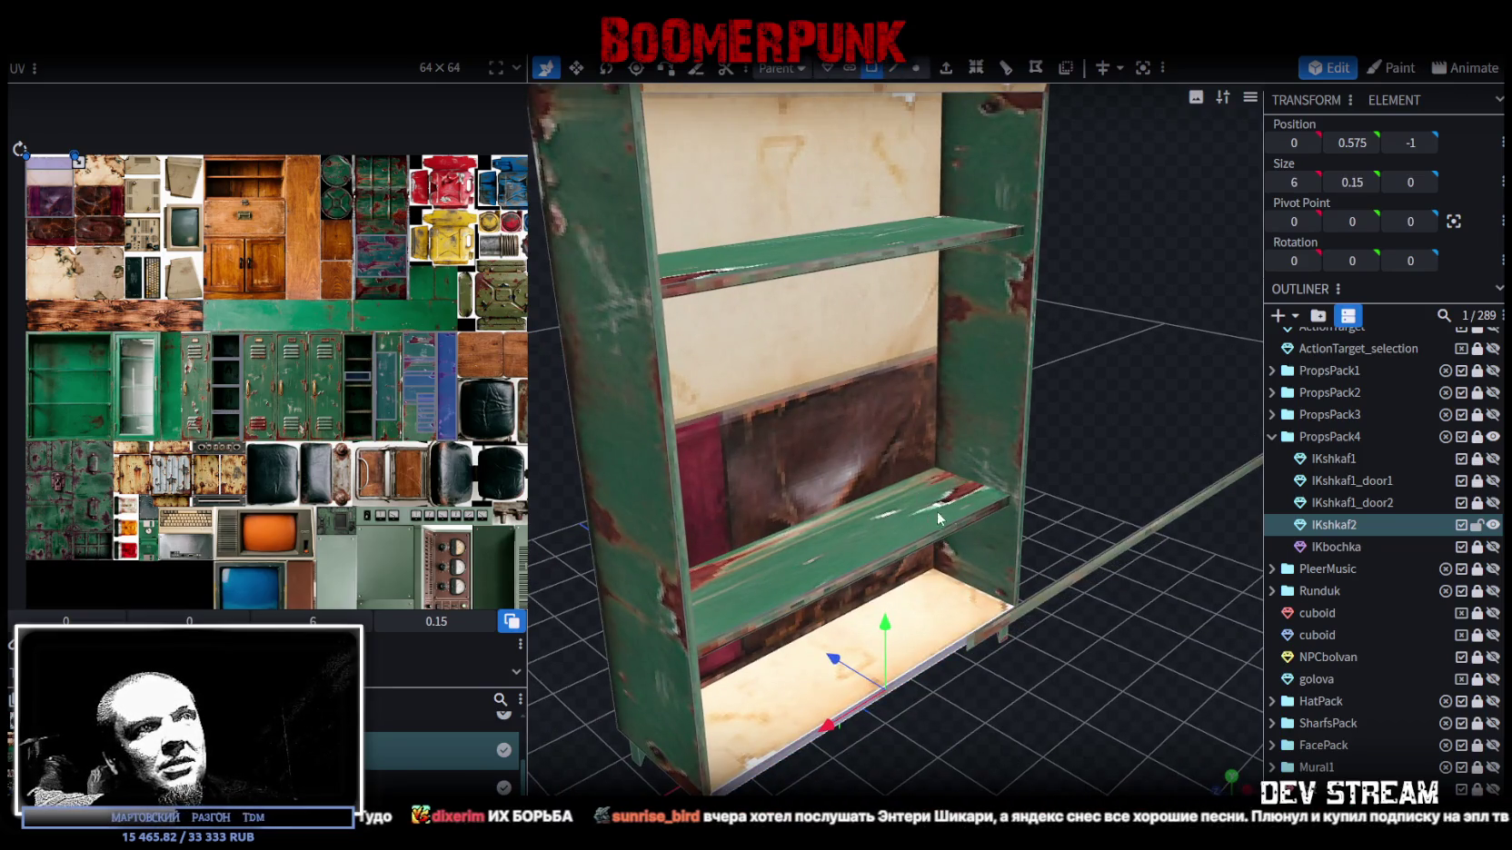
pyautogui.press('KP_1')
pyautogui.click(798, 401)
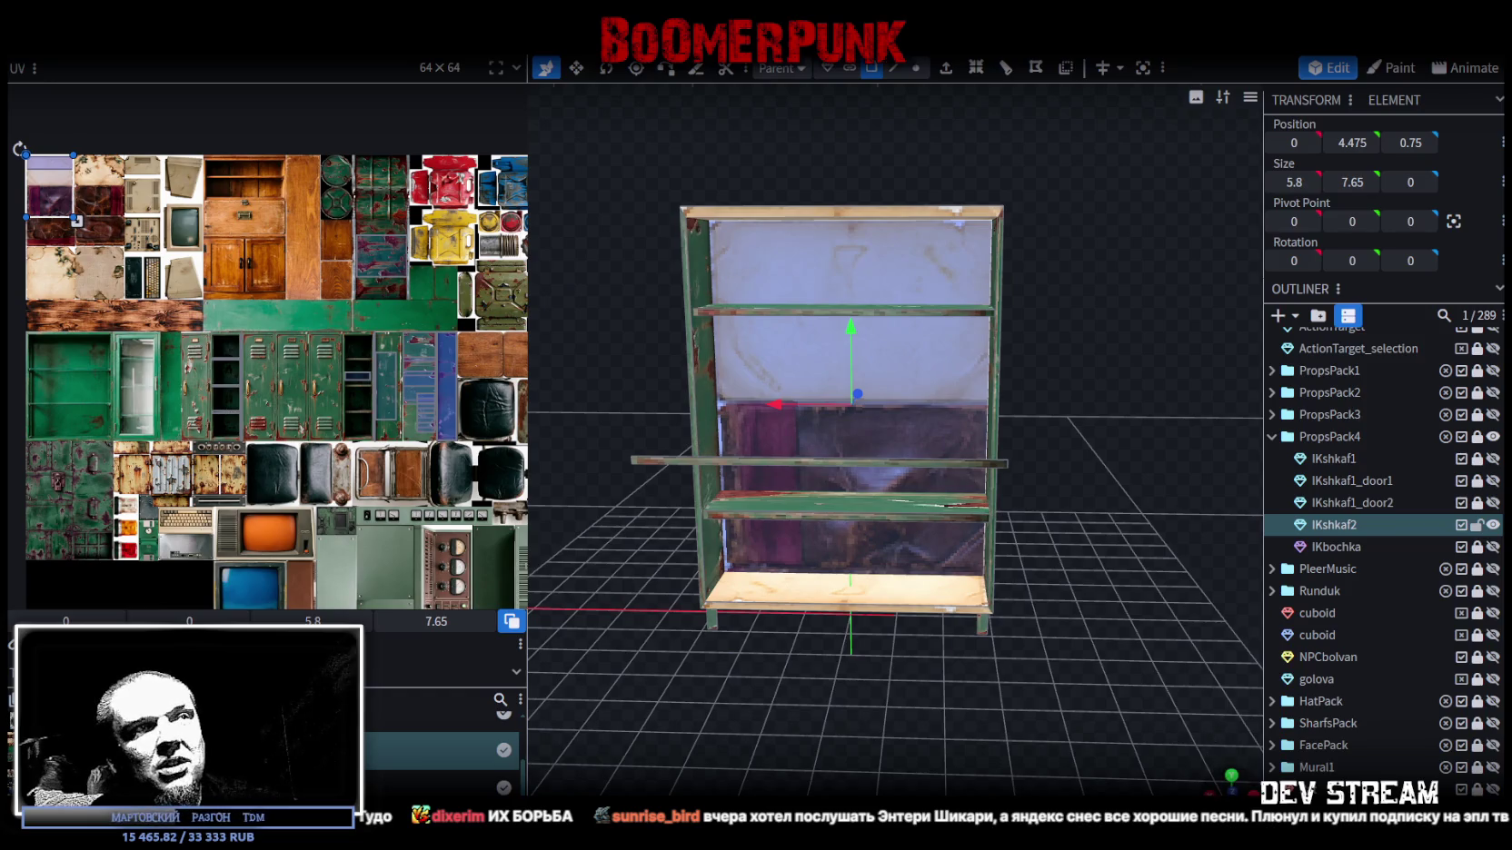
# - In orthographic front view, move the back panel's UVs onto the green cabinet area
pyautogui.click(1214, 787)
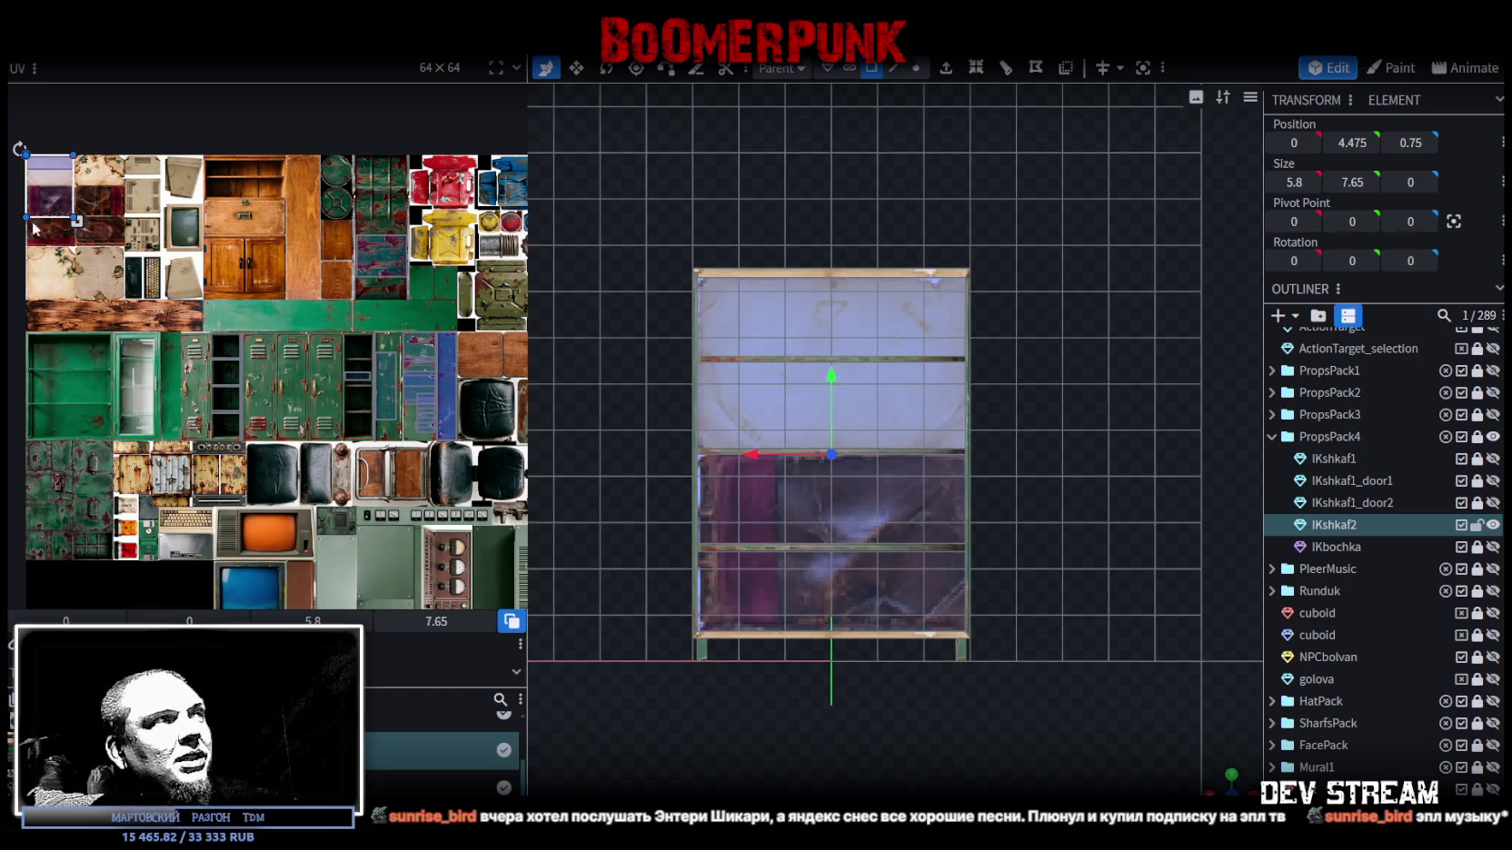
pyautogui.moveTo(41, 206); pyautogui.dragTo(73, 377)
pyautogui.scroll(3, 74, 378)
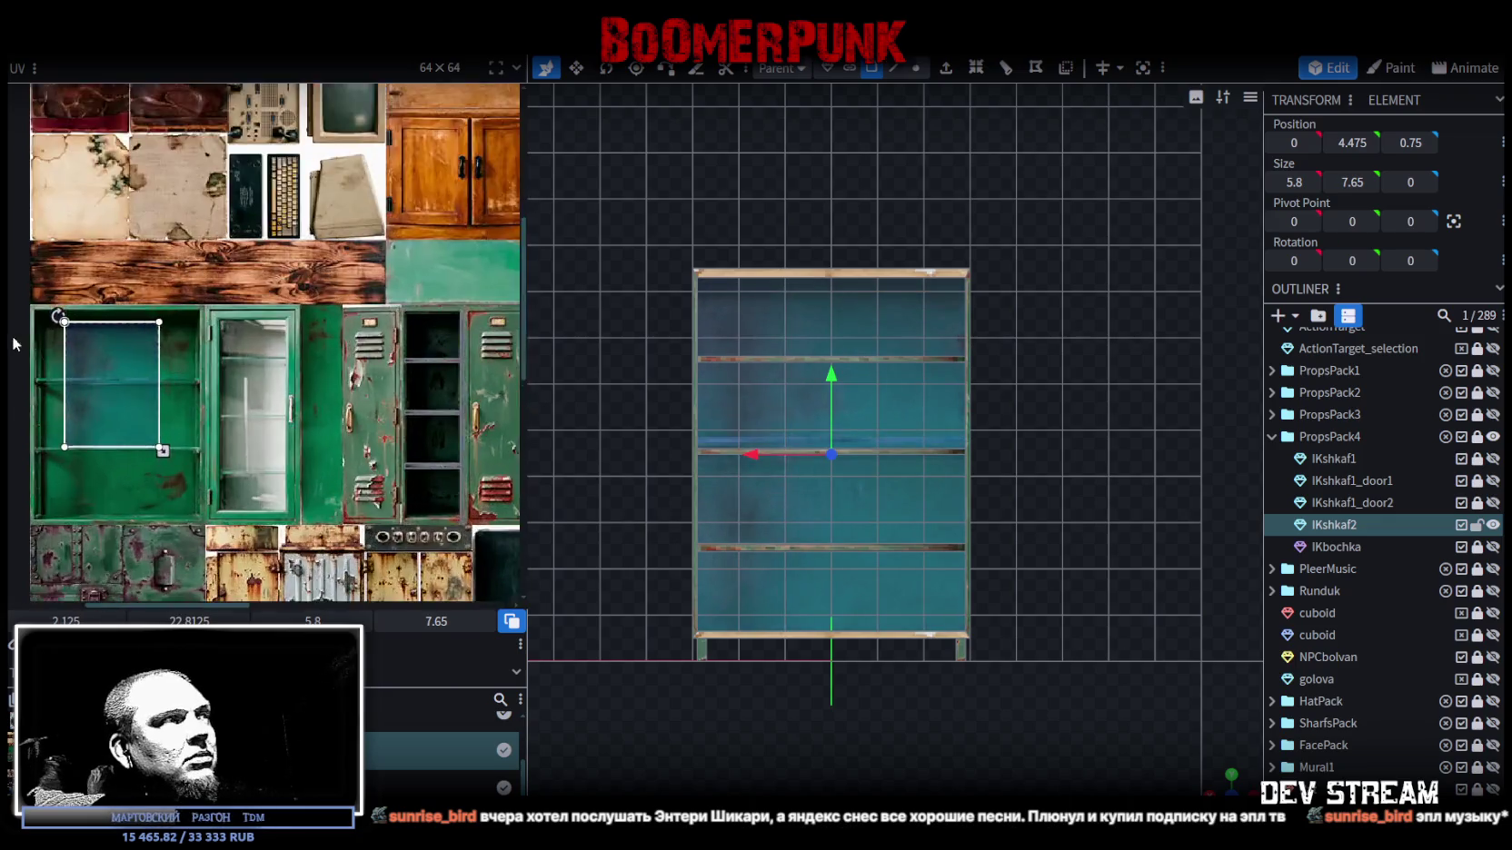
pyautogui.scroll(3, 74, 378)
pyautogui.moveTo(228, 335); pyautogui.dragTo(198, 332)
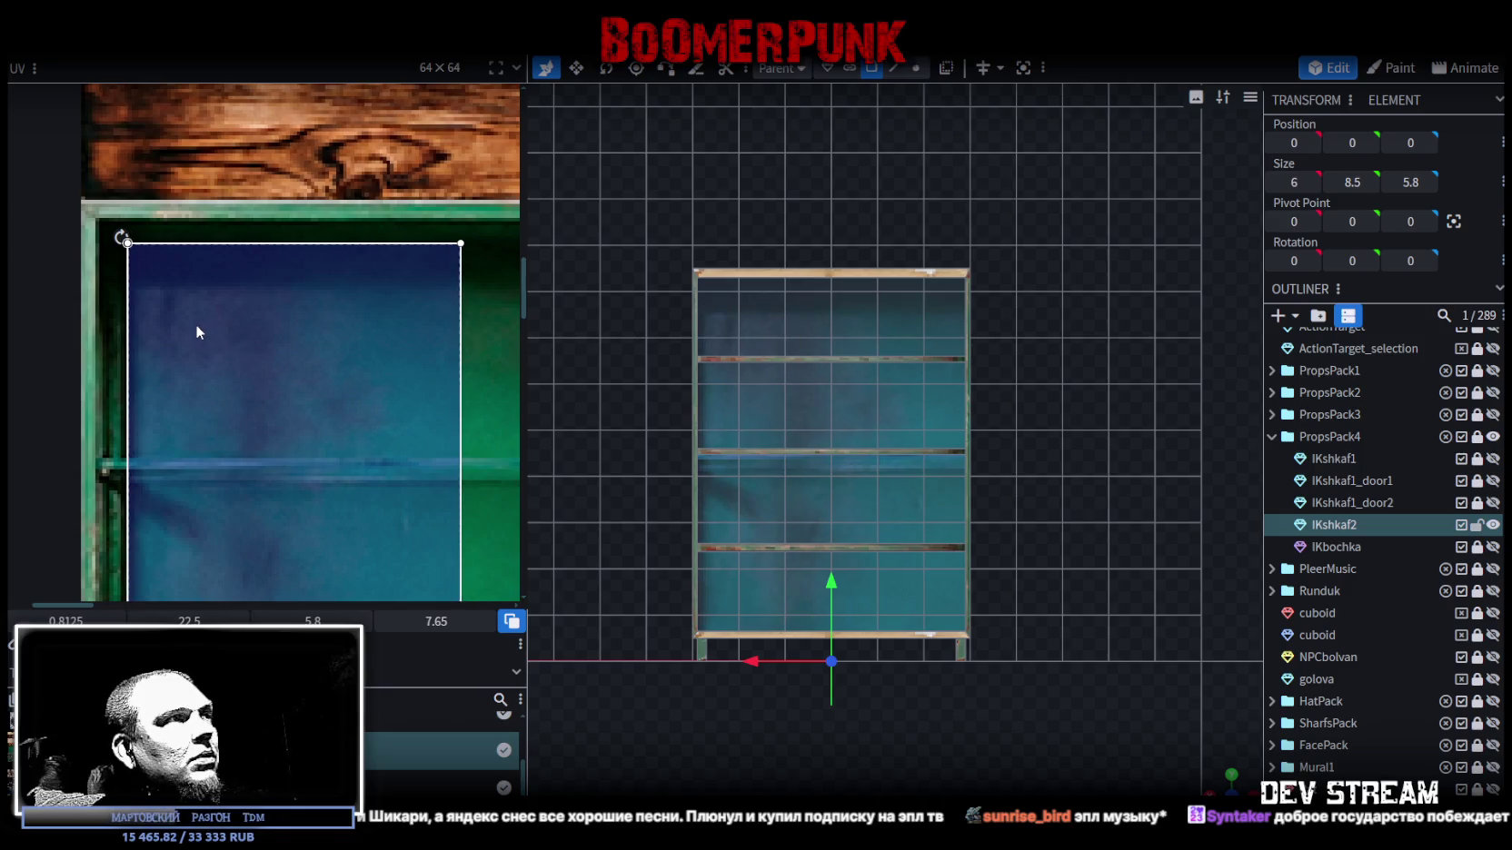
pyautogui.scroll(-2, 198, 364)
pyautogui.scroll(1, 187, 354)
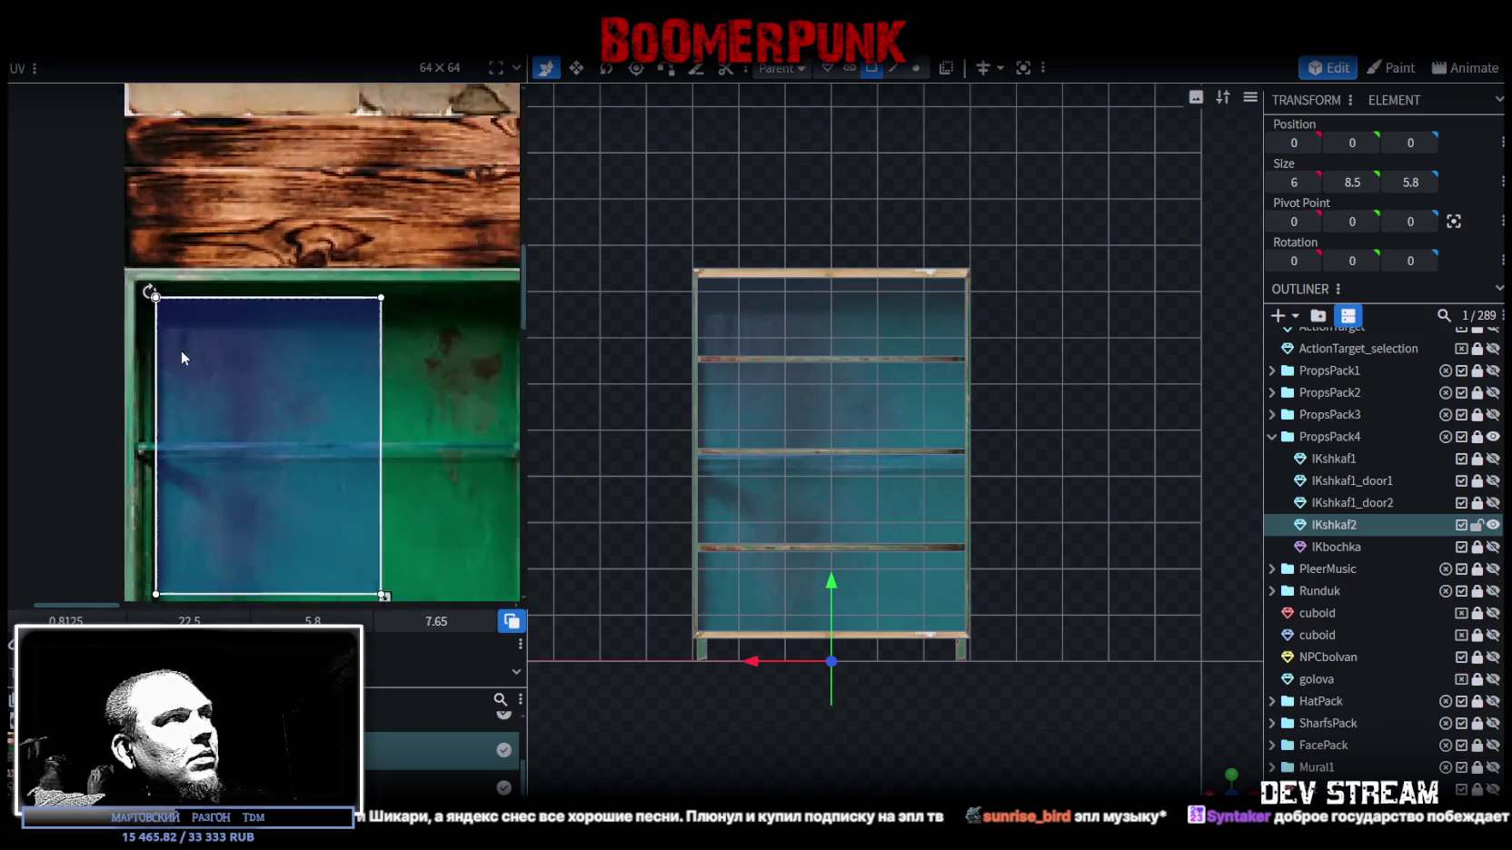
pyautogui.scroll(1, 218, 337)
pyautogui.moveTo(218, 334)
pyautogui.mouseDown()
pyautogui.moveTo(313, 420)
pyautogui.moveTo(216, 320)
pyautogui.mouseUp()
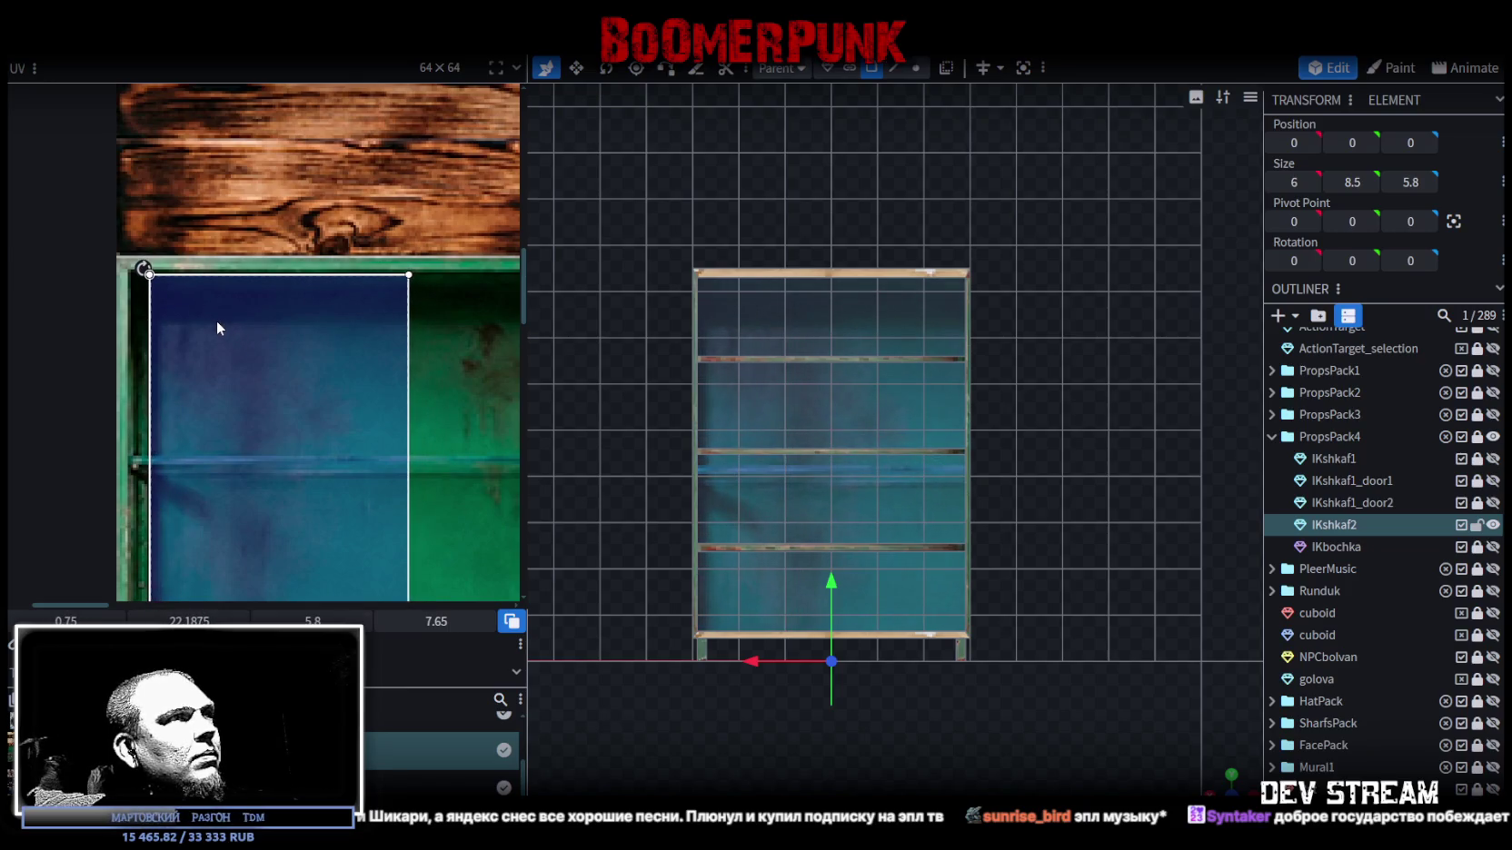
pyautogui.scroll(-1, 289, 457)
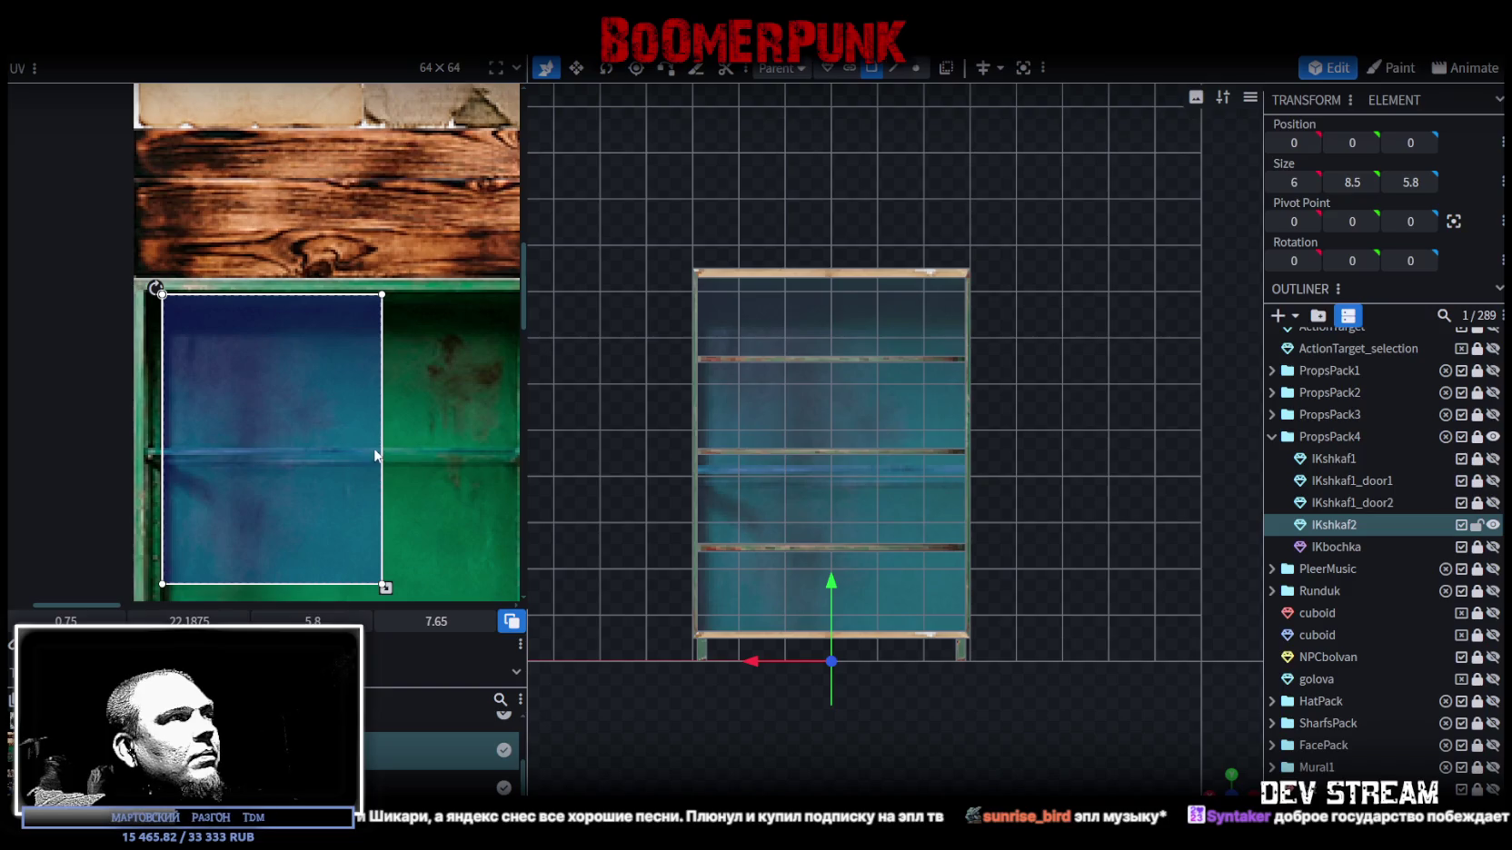
pyautogui.scroll(-2, 357, 408)
# - Stretch the UV box's corner to cover the teal cabinet texture
pyautogui.moveTo(168, 292); pyautogui.dragTo(318, 389, button='middle')
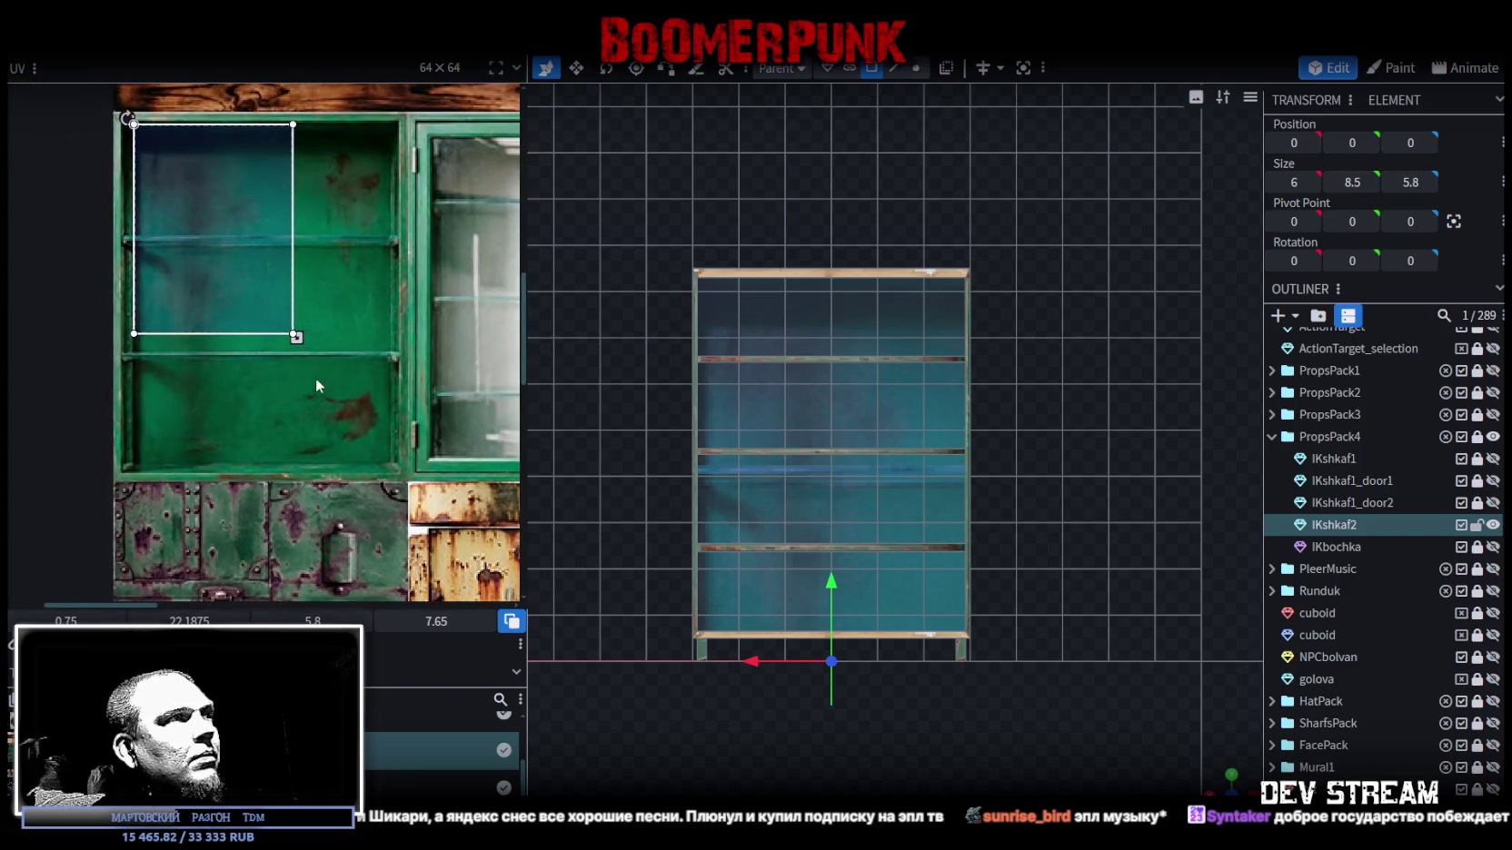
pyautogui.moveTo(296, 338); pyautogui.dragTo(404, 475)
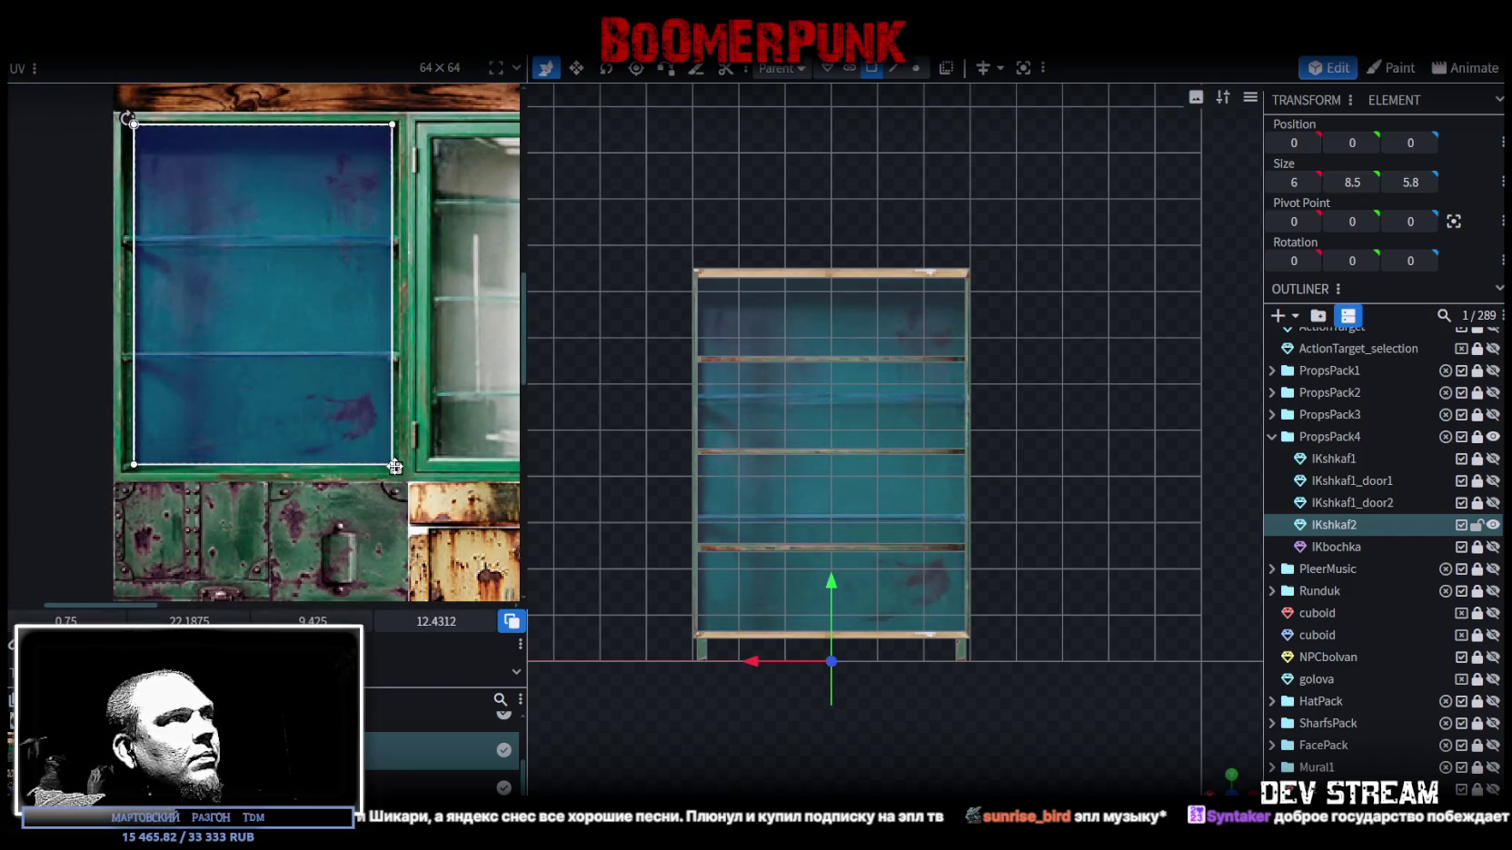
pyautogui.scroll(2, 364, 456)
pyautogui.scroll(2, 363, 456)
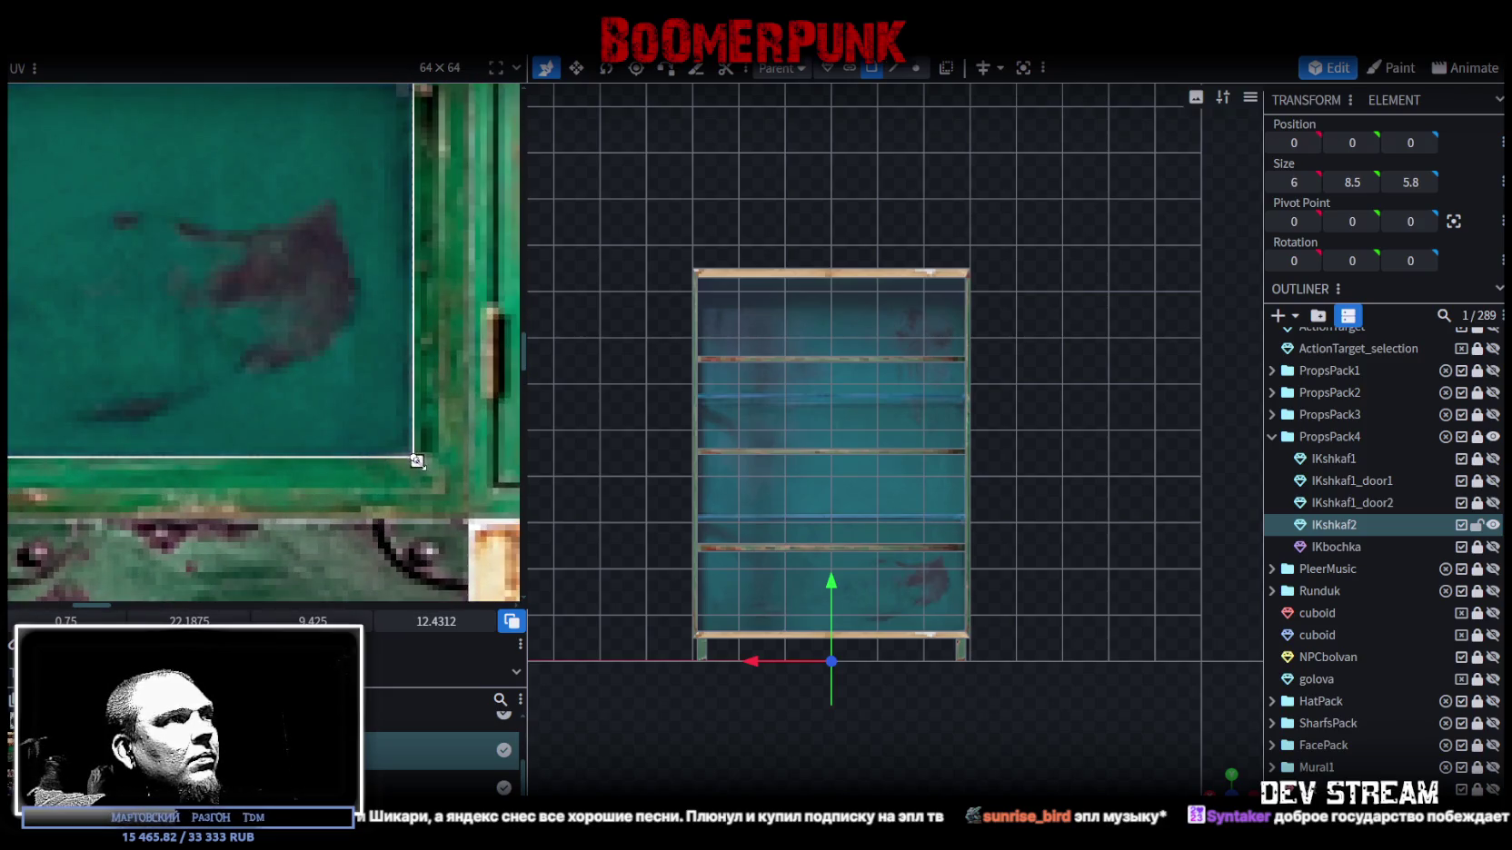
pyautogui.moveTo(416, 461); pyautogui.dragTo(411, 453)
pyautogui.scroll(2, 947, 641)
# - Raise the lower shelf upward along Y
pyautogui.moveTo(948, 640)
pyautogui.mouseDown()
pyautogui.moveTo(936, 582)
pyautogui.moveTo(1060, 634)
pyautogui.moveTo(946, 581)
pyautogui.moveTo(1080, 545)
pyautogui.moveTo(1052, 601)
pyautogui.mouseUp()
pyautogui.click(936, 581)
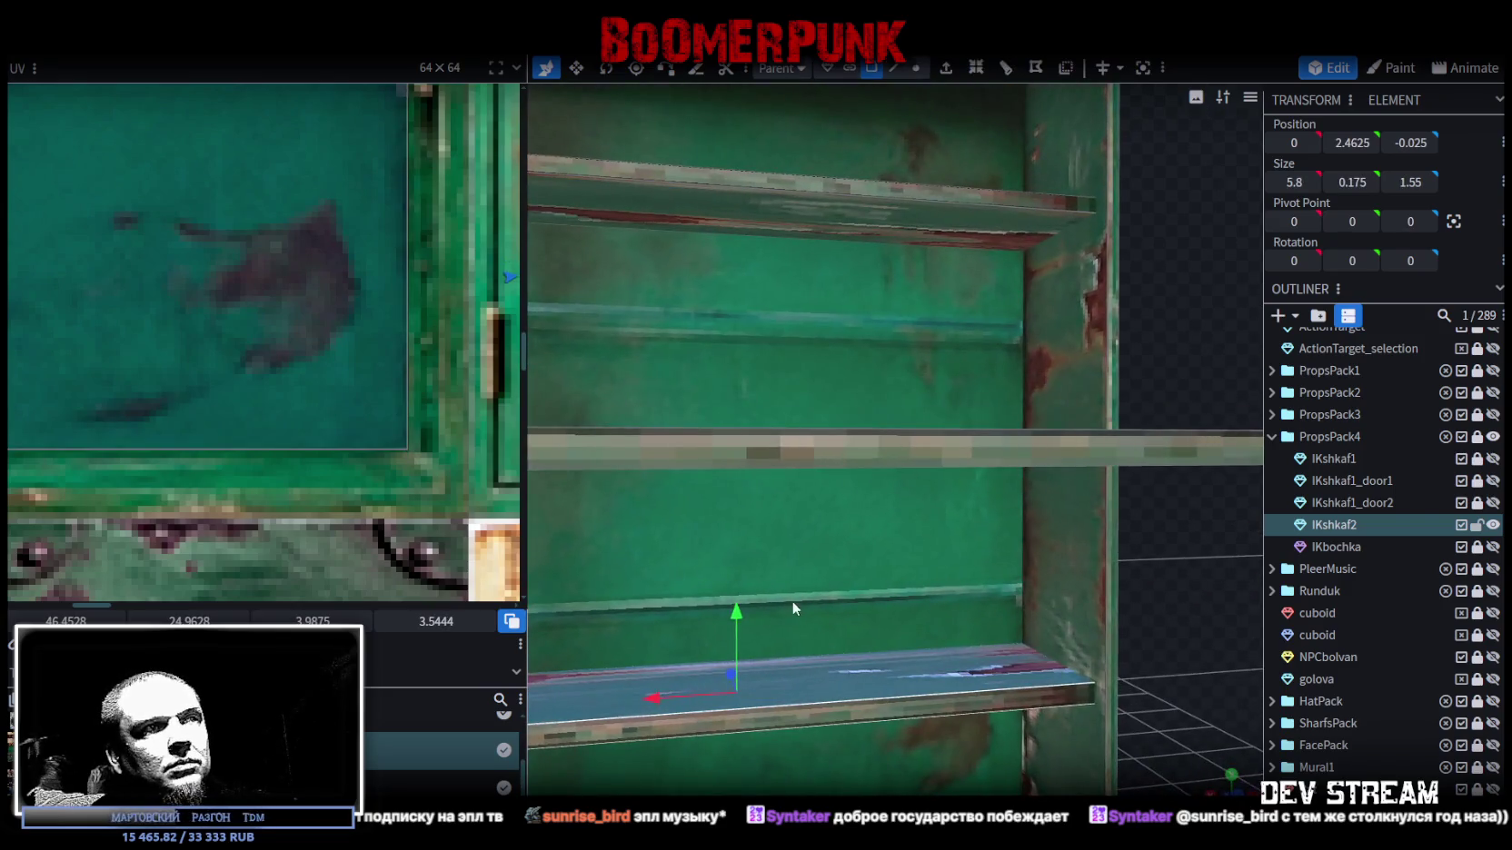
pyautogui.moveTo(739, 615); pyautogui.dragTo(751, 545)
pyautogui.moveTo(974, 540)
pyautogui.mouseDown()
pyautogui.moveTo(1143, 618)
pyautogui.moveTo(1175, 509)
pyautogui.moveTo(1209, 465)
pyautogui.moveTo(1149, 508)
pyautogui.moveTo(1034, 463)
pyautogui.mouseUp()
# - Select the middle shelf board and rail pieces from a front view
pyautogui.click(892, 434)
pyautogui.click(972, 535)
pyautogui.scroll(-5, 971, 535)
pyautogui.moveTo(819, 216)
pyautogui.mouseDown()
pyautogui.moveTo(710, 374)
pyautogui.moveTo(695, 462)
pyautogui.moveTo(634, 398)
pyautogui.mouseUp()
pyautogui.click(745, 499)
pyautogui.moveTo(779, 662); pyautogui.dragTo(807, 502)
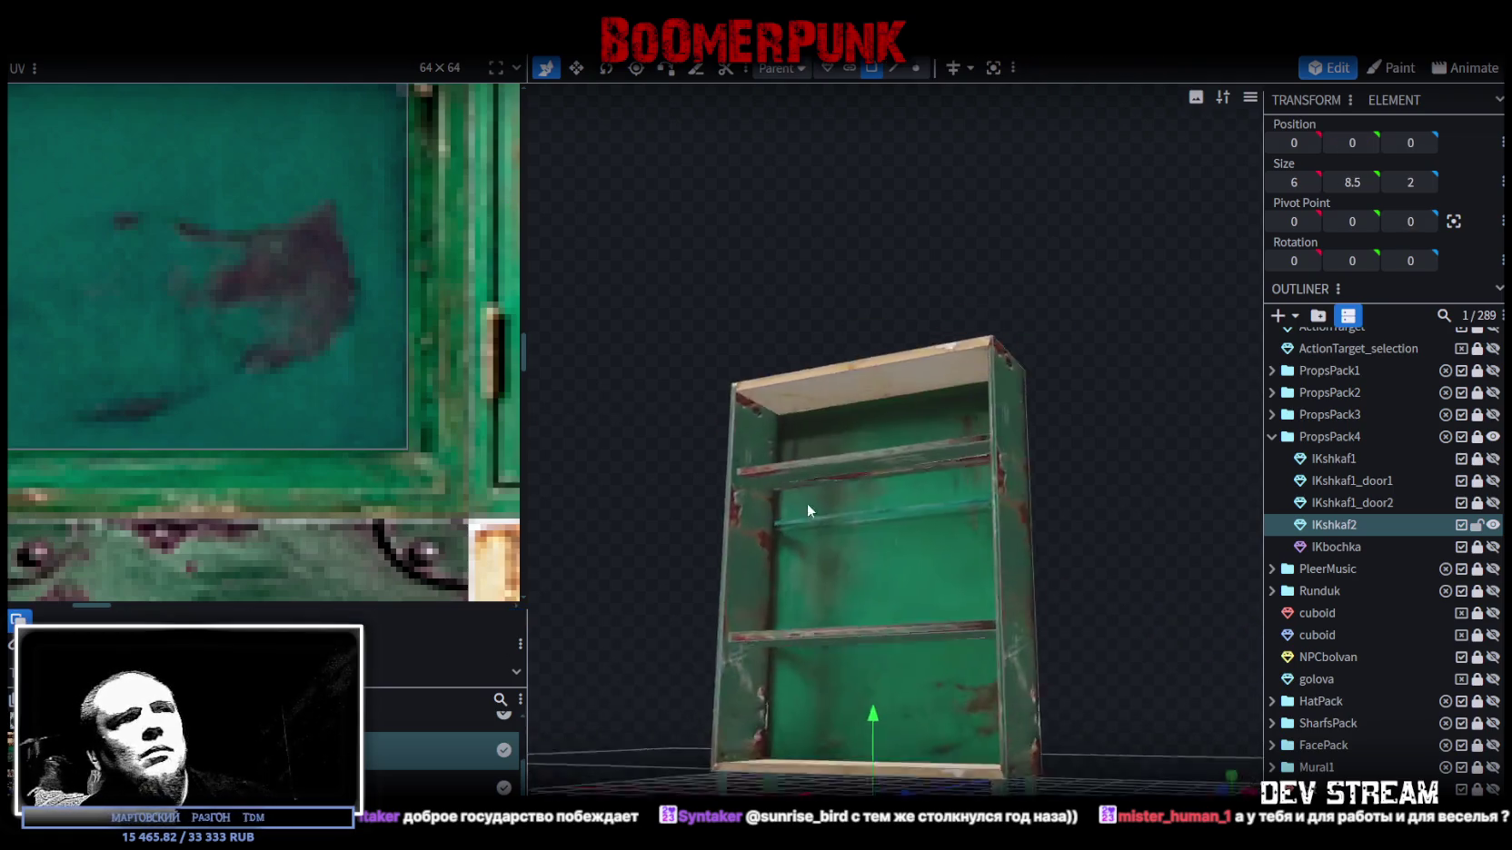
pyautogui.scroll(4, 807, 501)
pyautogui.click(904, 462)
pyautogui.moveTo(903, 462); pyautogui.dragTo(1204, 475)
pyautogui.scroll(-3, 1205, 476)
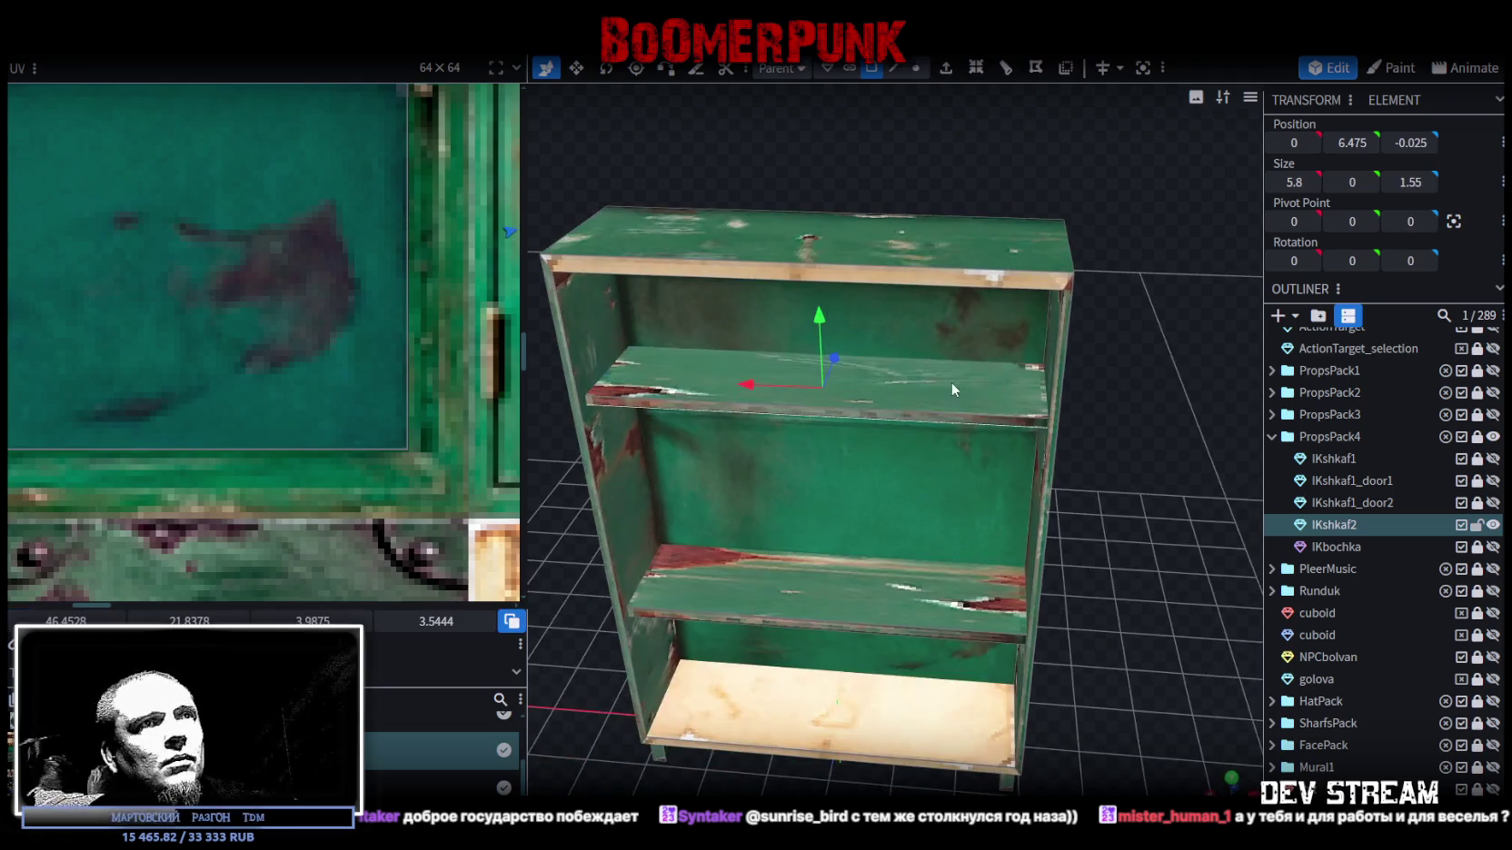
# - Lower the middle shelf to Y 5.6375 and view the whole cabinet
pyautogui.click(951, 382)
pyautogui.scroll(4, 1191, 497)
pyautogui.moveTo(770, 356)
pyautogui.mouseDown()
pyautogui.moveTo(791, 444)
pyautogui.moveTo(771, 424)
pyautogui.moveTo(775, 463)
pyautogui.moveTo(777, 441)
pyautogui.mouseUp()
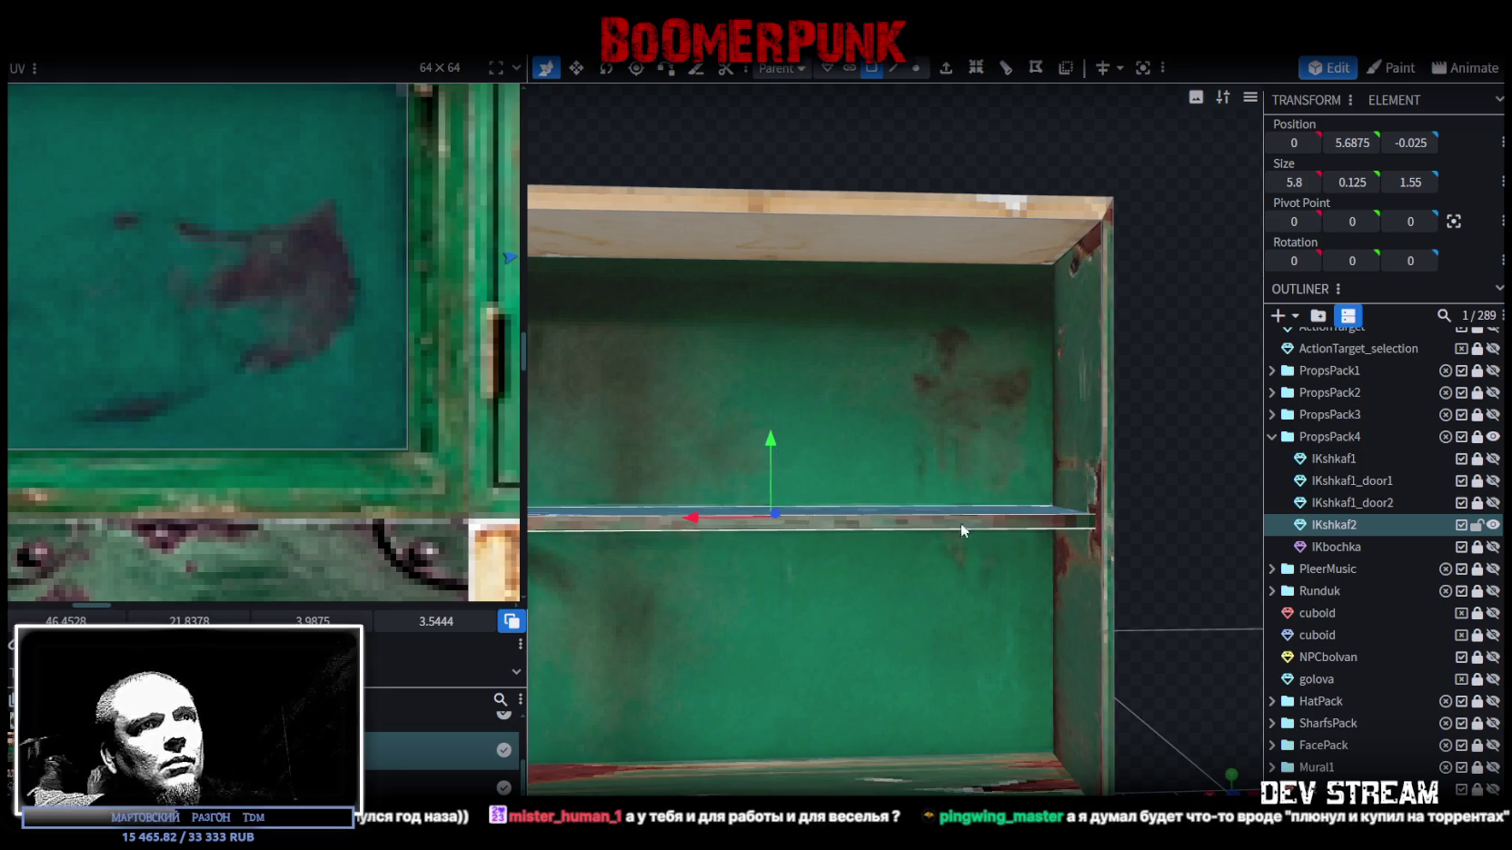
pyautogui.click(1125, 660)
pyautogui.scroll(-3, 1125, 661)
pyautogui.moveTo(1125, 661)
pyautogui.mouseDown()
pyautogui.moveTo(1070, 654)
pyautogui.moveTo(1096, 693)
pyautogui.moveTo(1097, 553)
pyautogui.mouseUp()
pyautogui.scroll(-2, 1070, 655)
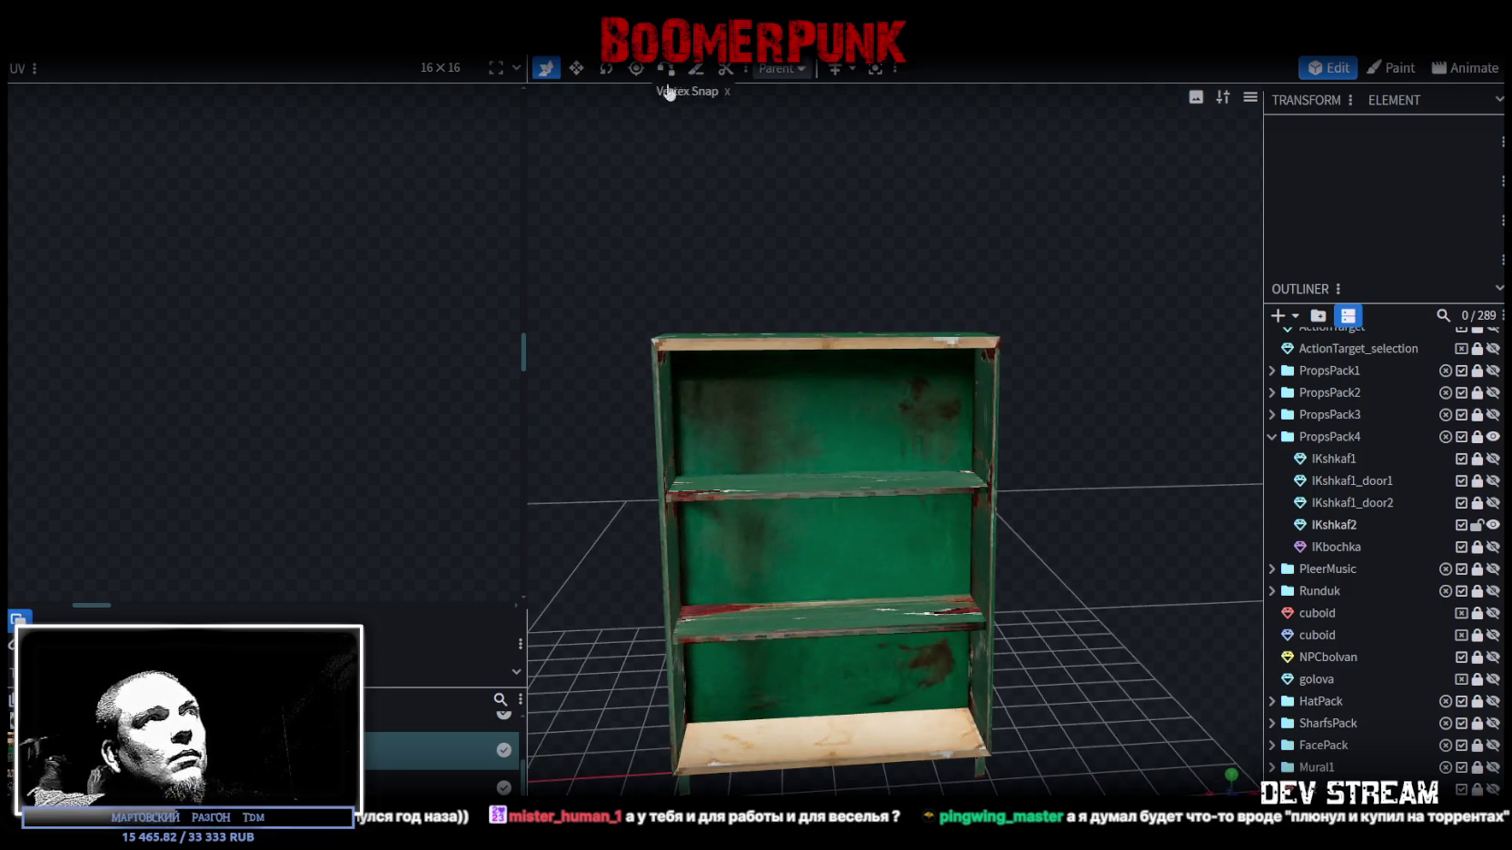
# - Select the cabinet's right side panel in front view and pull its thin UV face out of the corner
pyautogui.click(700, 341)
pyautogui.click(656, 380)
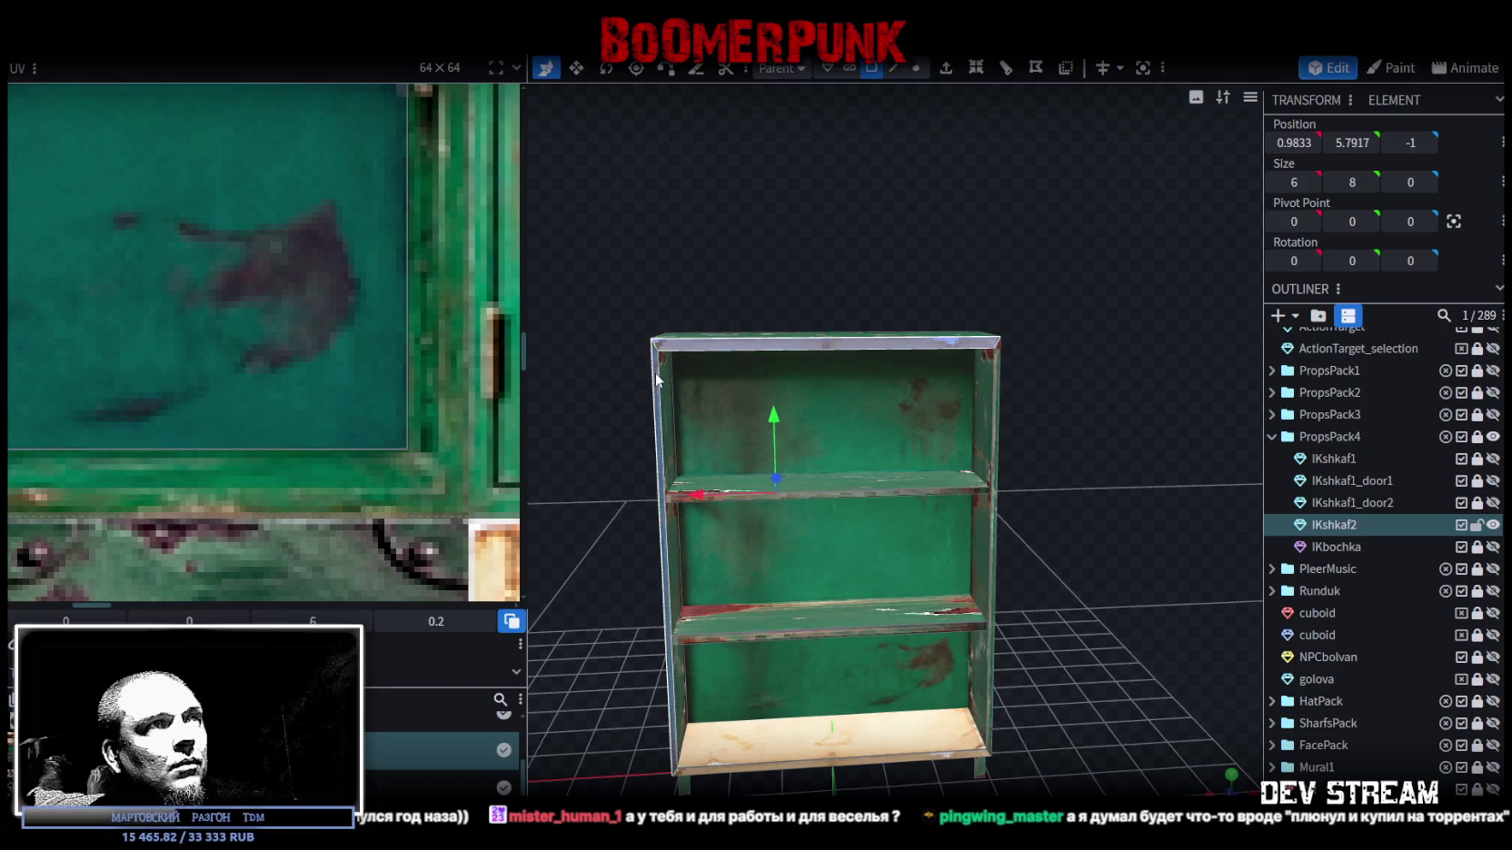
pyautogui.click(994, 428)
pyautogui.moveTo(995, 429)
pyautogui.mouseDown()
pyautogui.moveTo(1139, 192)
pyautogui.moveTo(1105, 412)
pyautogui.mouseUp()
pyautogui.scroll(3, 1050, 463)
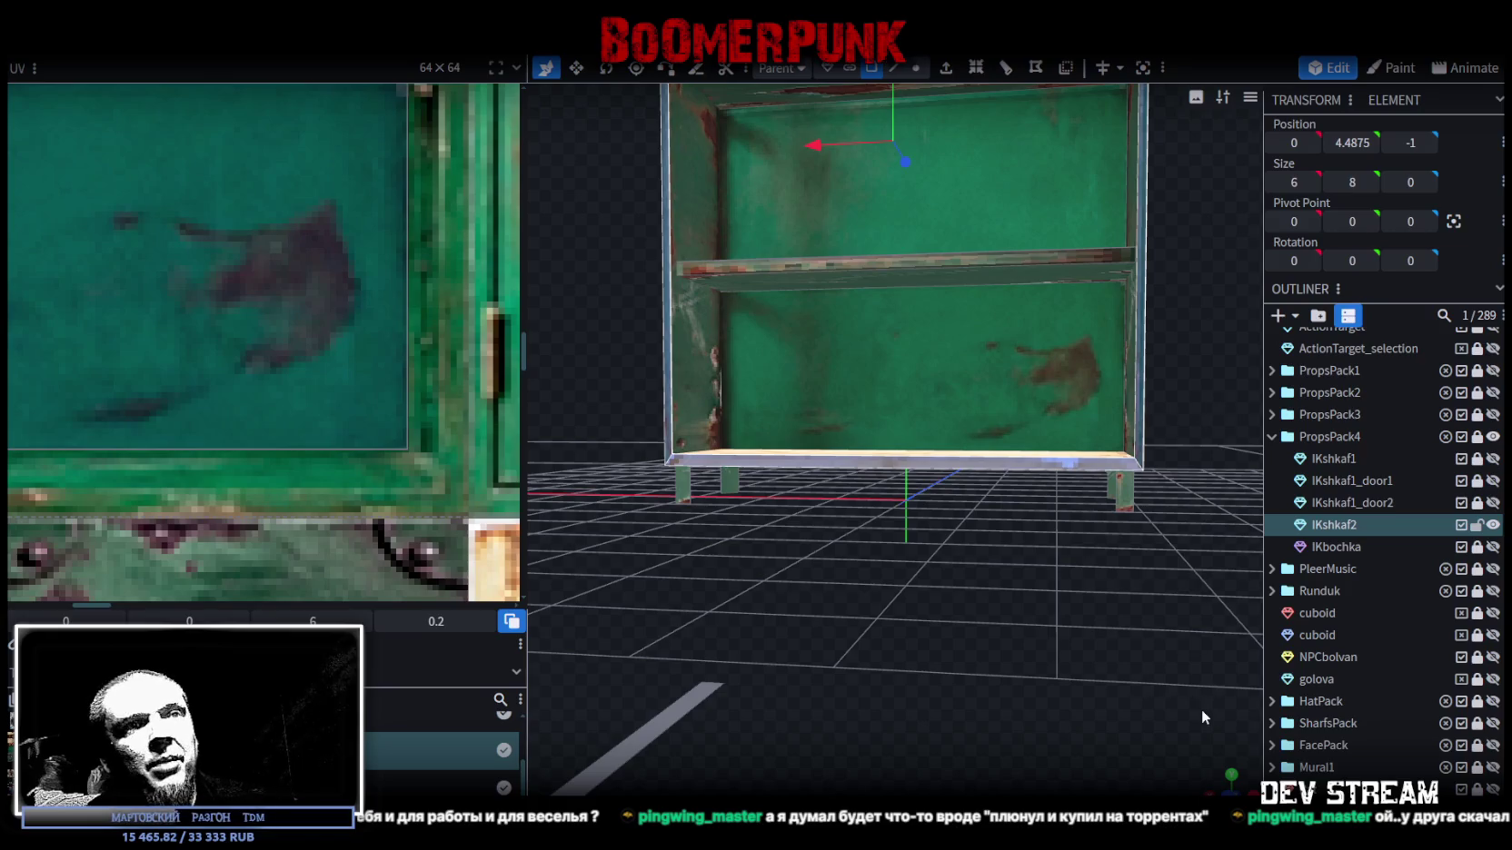
pyautogui.click(1228, 790)
pyautogui.scroll(-5, 177, 386)
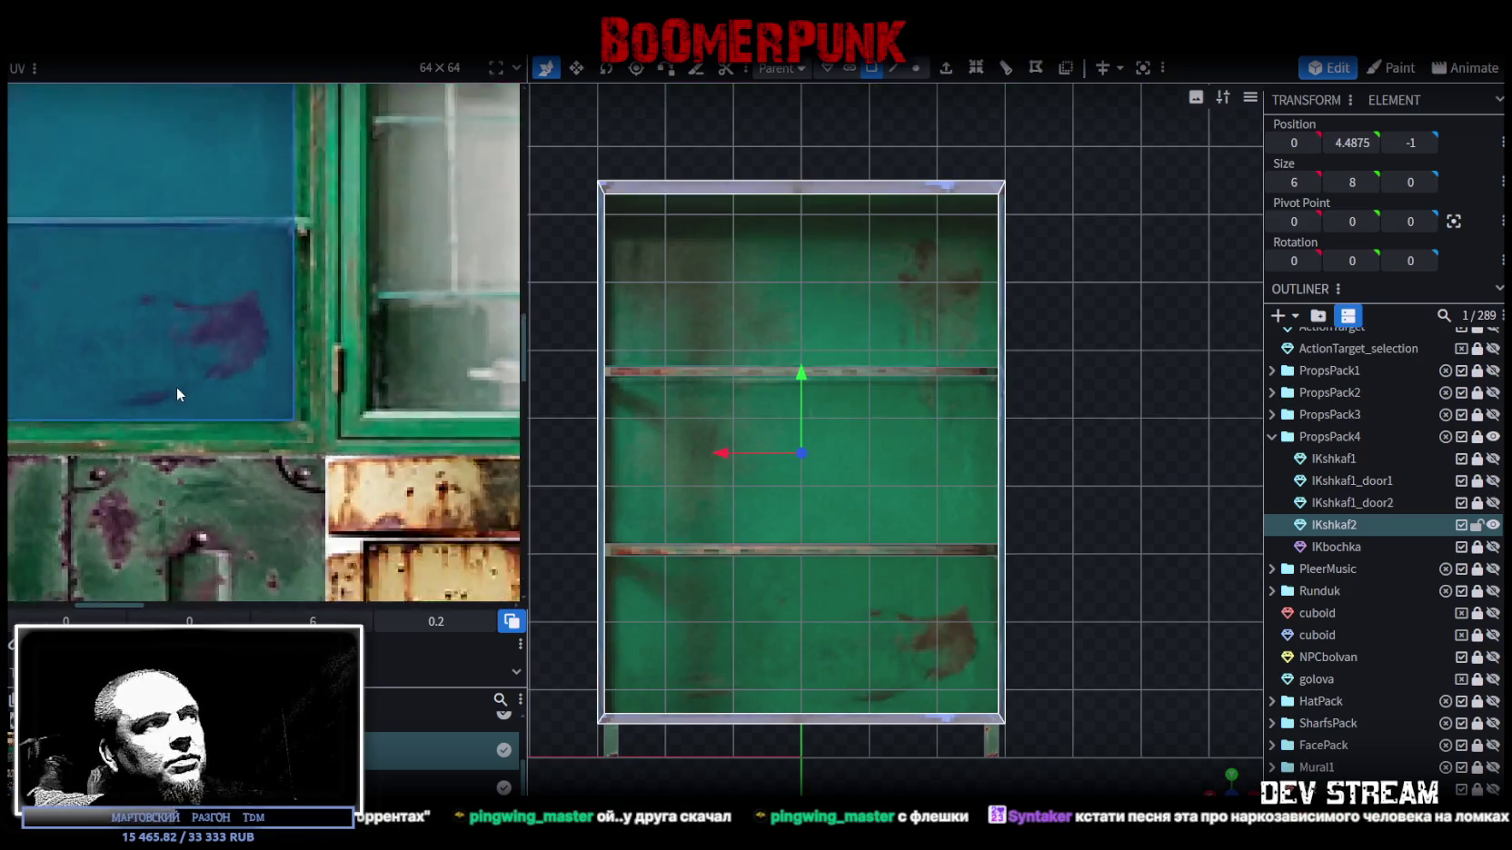
pyautogui.scroll(-3, 180, 381)
pyautogui.moveTo(137, 209); pyautogui.dragTo(189, 263)
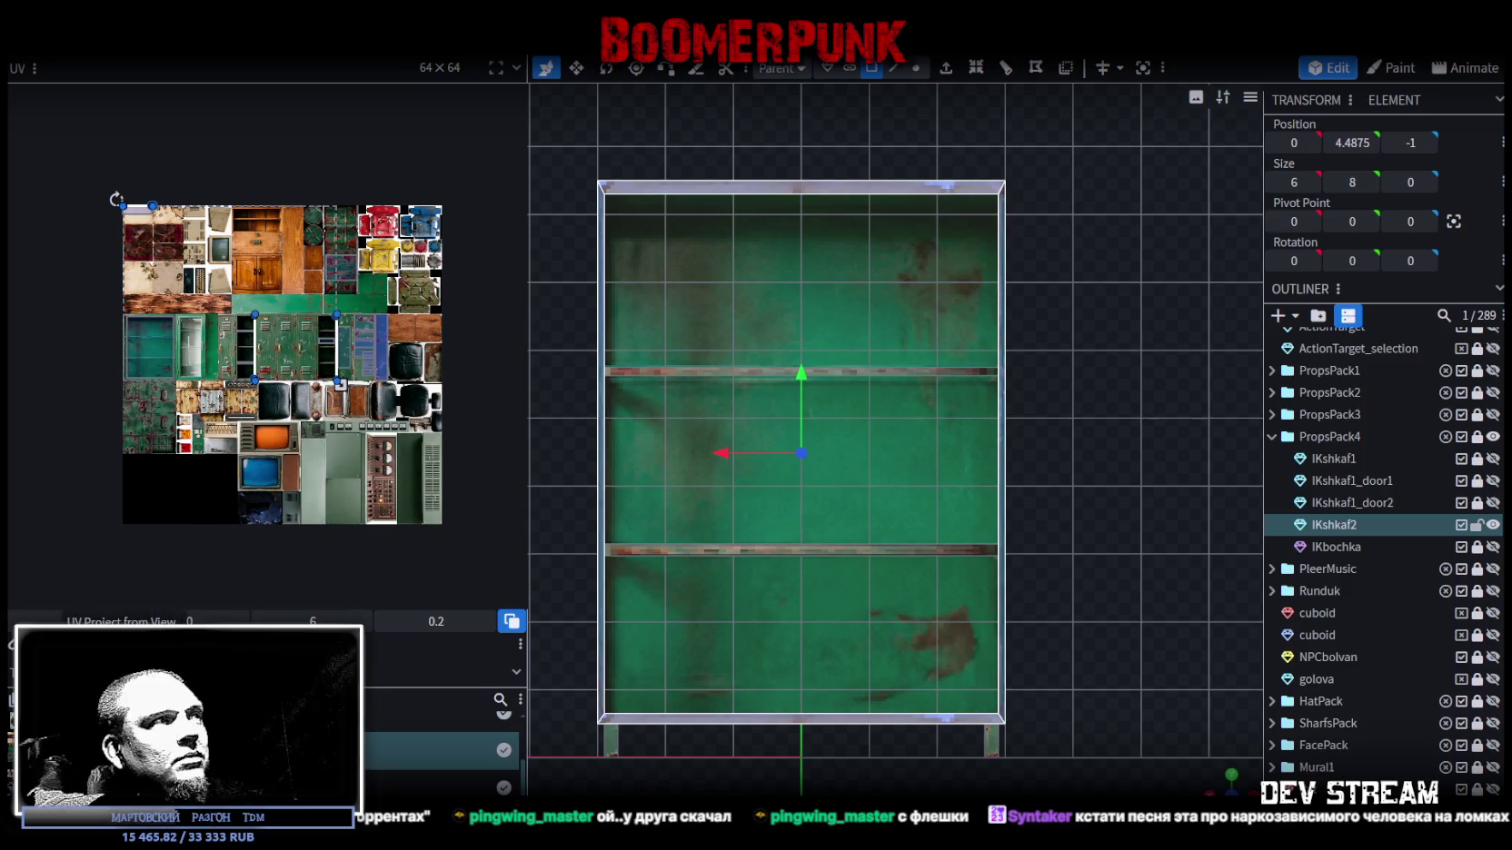
# - Place the side panel's UV face onto the teal cabinet texture and nudge it into alignment
pyautogui.scroll(3, 186, 265)
pyautogui.scroll(2, 200, 277)
pyautogui.moveTo(212, 291)
pyautogui.mouseDown()
pyautogui.moveTo(73, 411)
pyautogui.moveTo(93, 477)
pyautogui.mouseUp()
pyautogui.scroll(2, 109, 449)
pyautogui.scroll(2, 182, 418)
pyautogui.scroll(2, 218, 436)
pyautogui.click(192, 480)
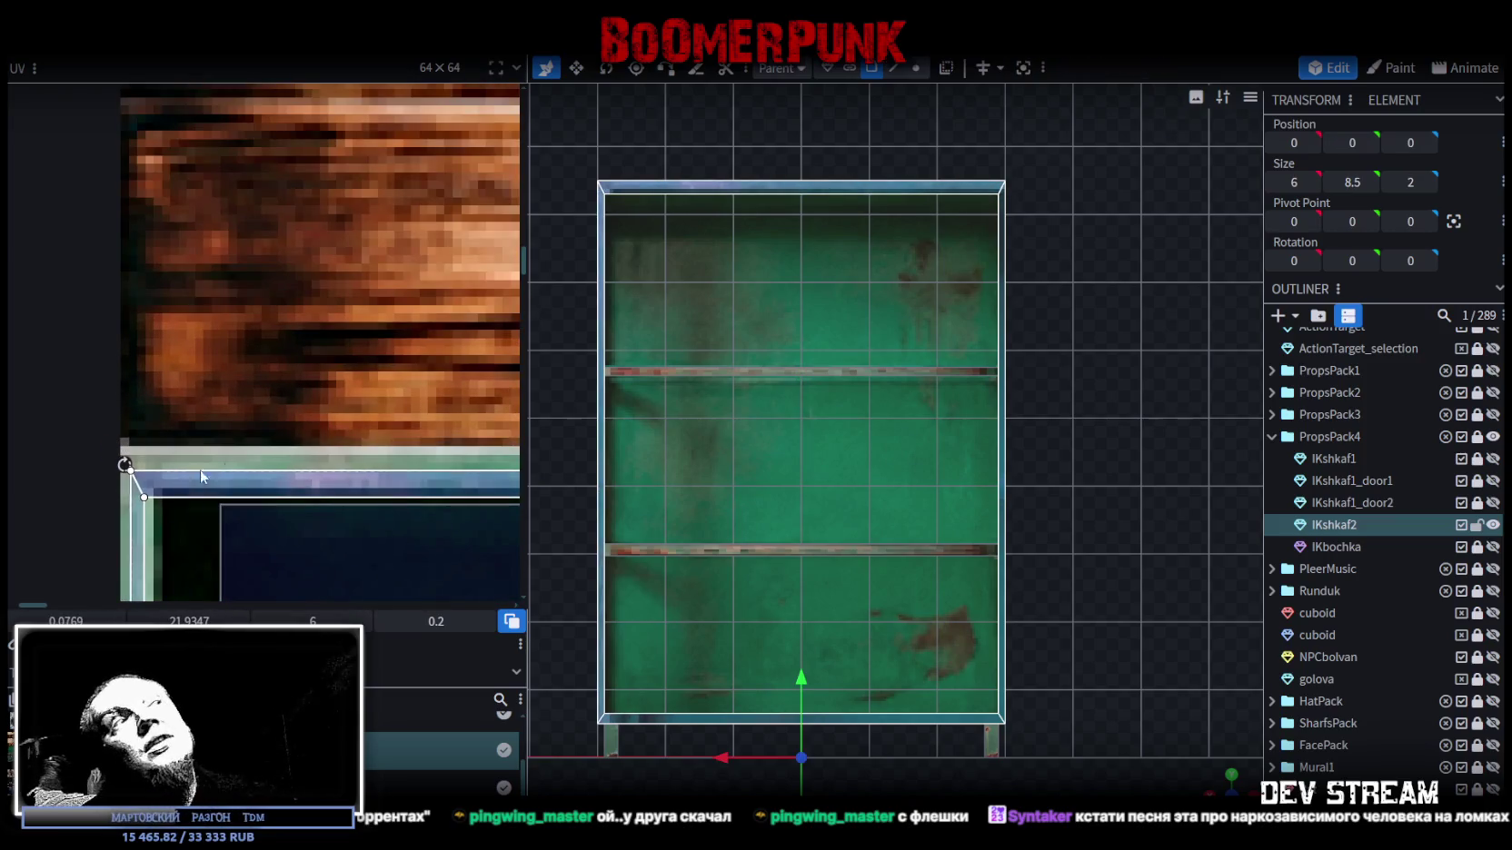
pyautogui.scroll(-3, 192, 481)
pyautogui.scroll(1, 55, 391)
pyautogui.scroll(2, 95, 402)
pyautogui.scroll(2, 96, 402)
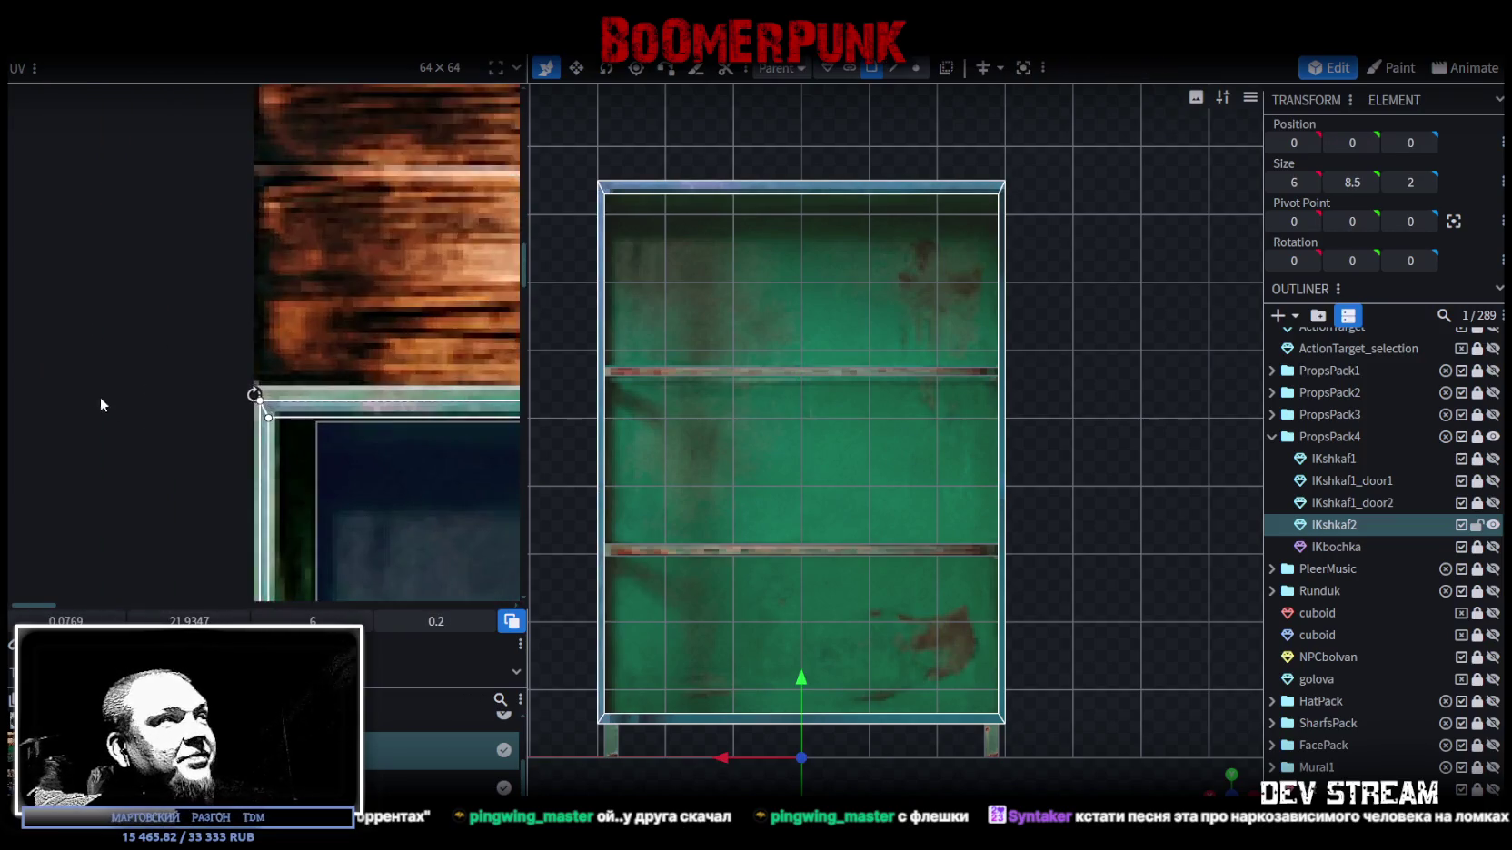
pyautogui.scroll(1, 315, 387)
pyautogui.moveTo(315, 387); pyautogui.dragTo(293, 383)
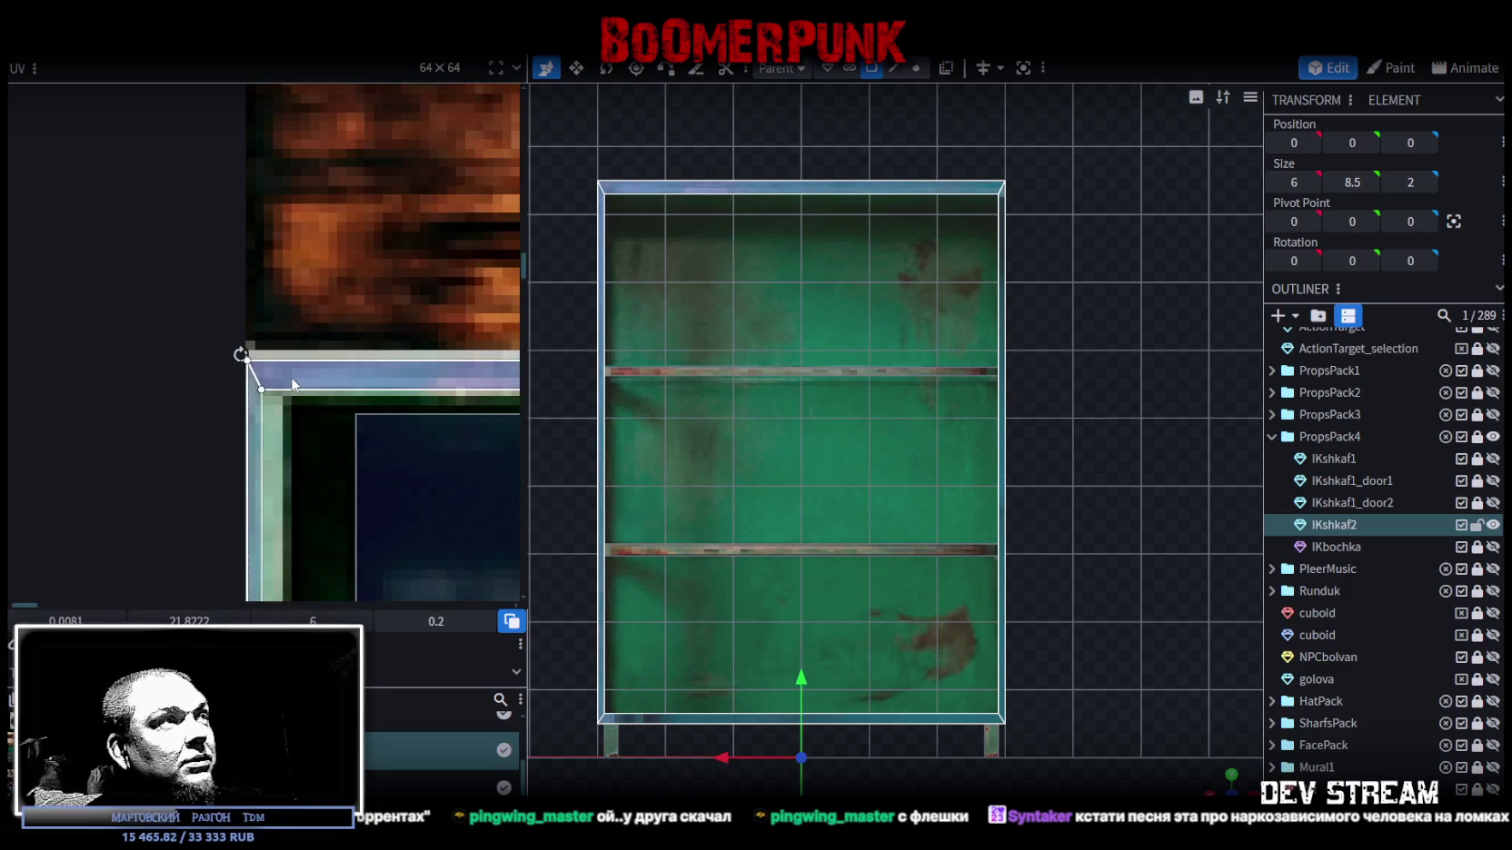
# - Enlarge the UV box over the green cabinet and adjust its width to 10.6875
pyautogui.scroll(-2, 303, 390)
pyautogui.scroll(-1, 306, 393)
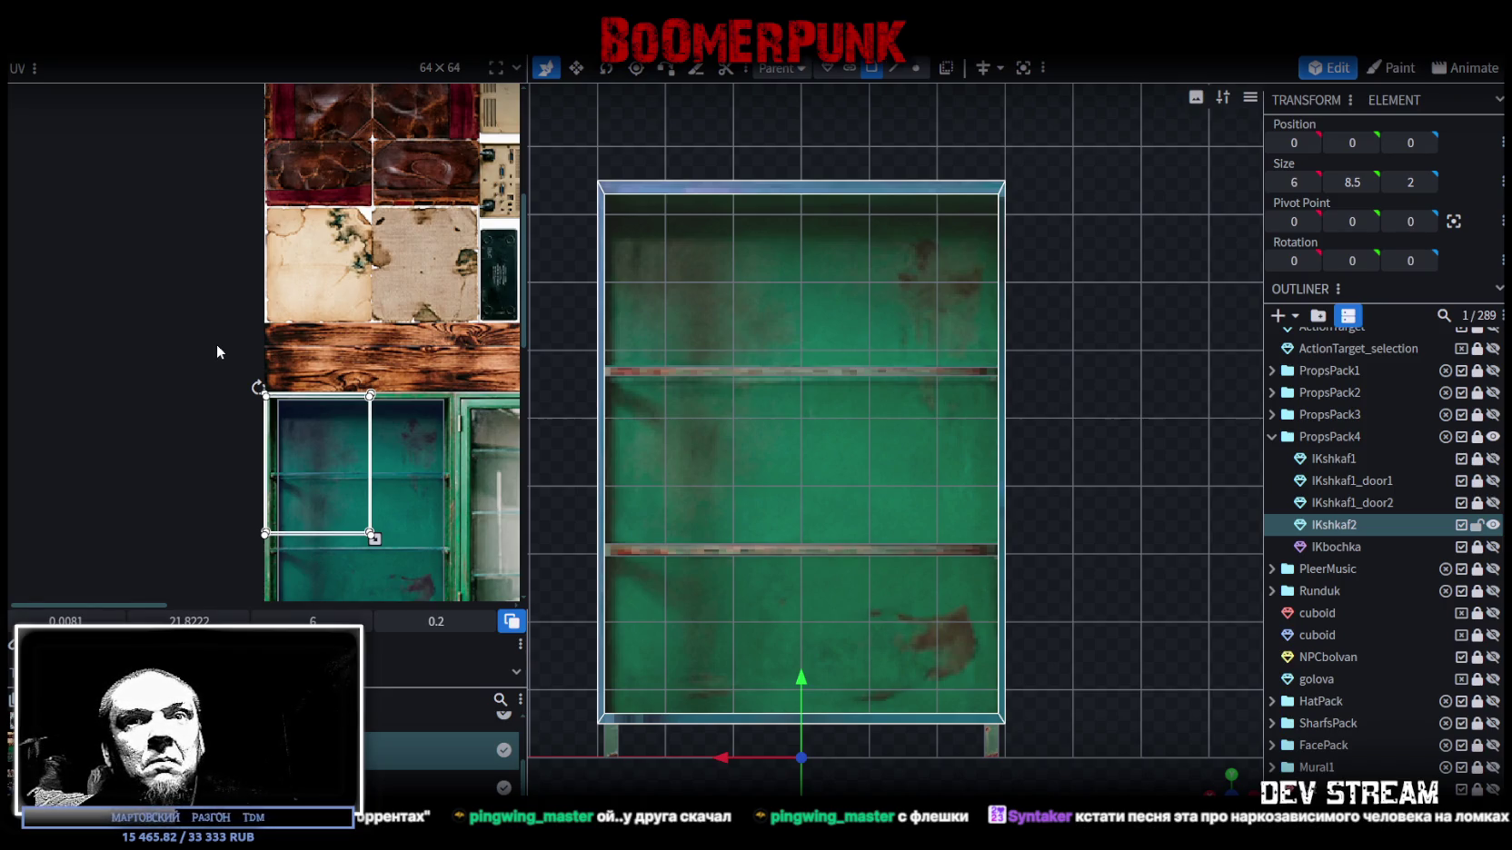
pyautogui.scroll(-2, 274, 359)
pyautogui.scroll(1, 287, 336)
pyautogui.scroll(1, 289, 321)
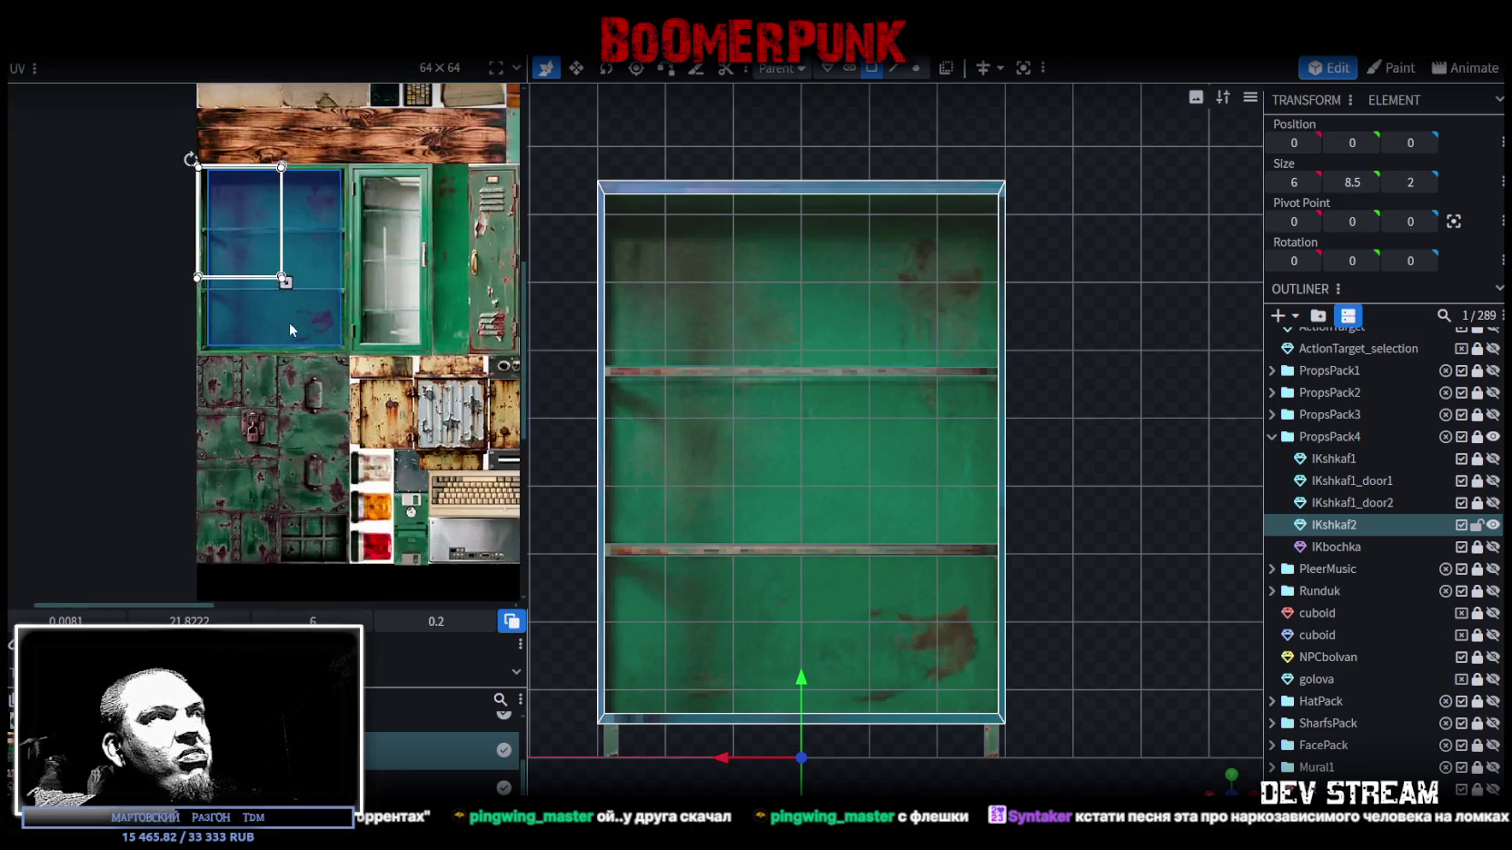
pyautogui.scroll(1, 289, 322)
pyautogui.moveTo(279, 254); pyautogui.dragTo(370, 349)
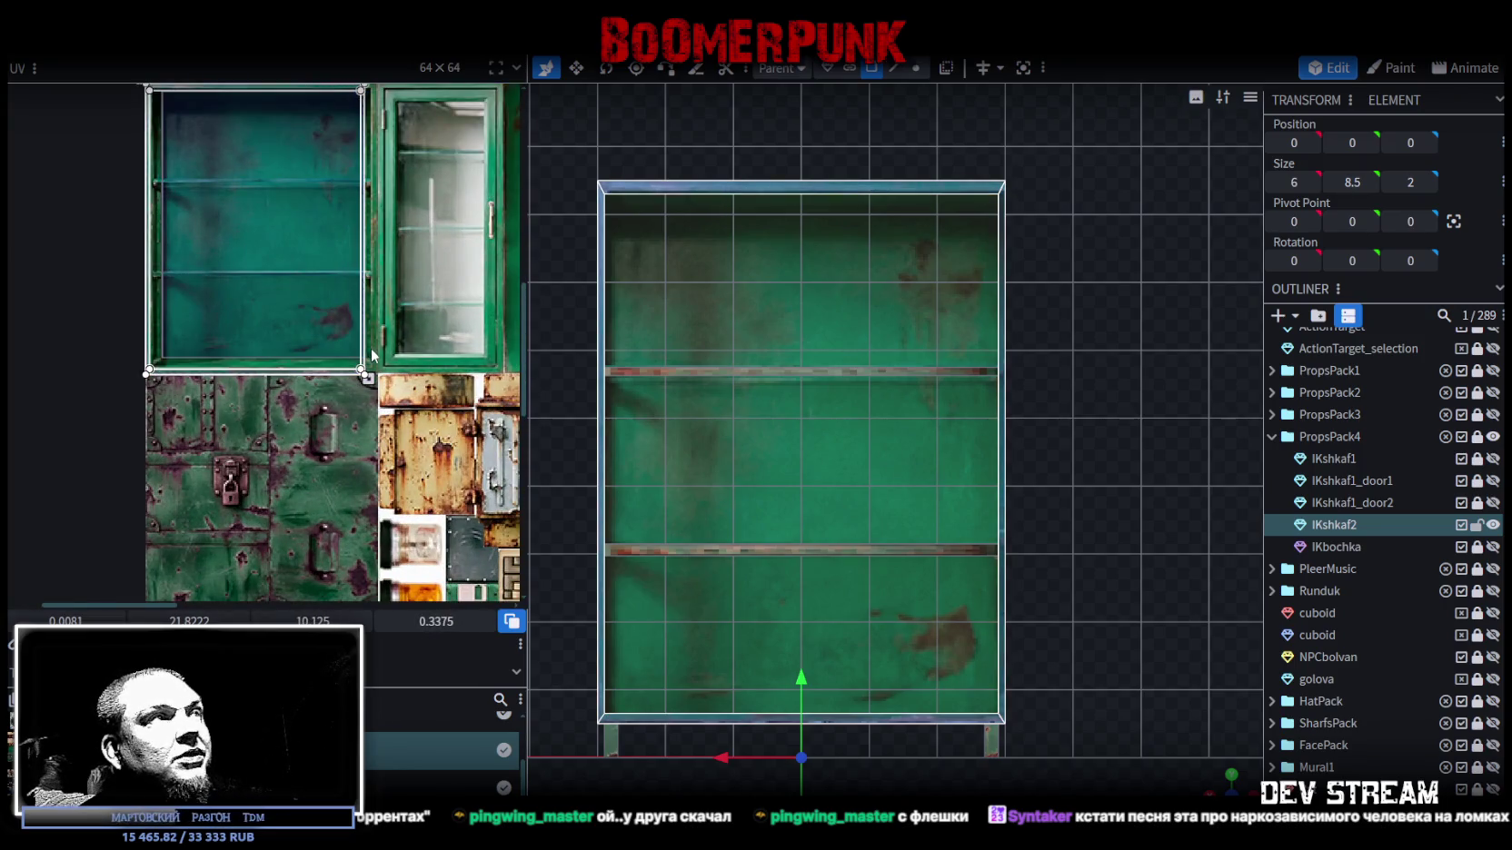
pyautogui.scroll(1, 370, 348)
pyautogui.scroll(1, 380, 368)
pyautogui.scroll(1, 392, 391)
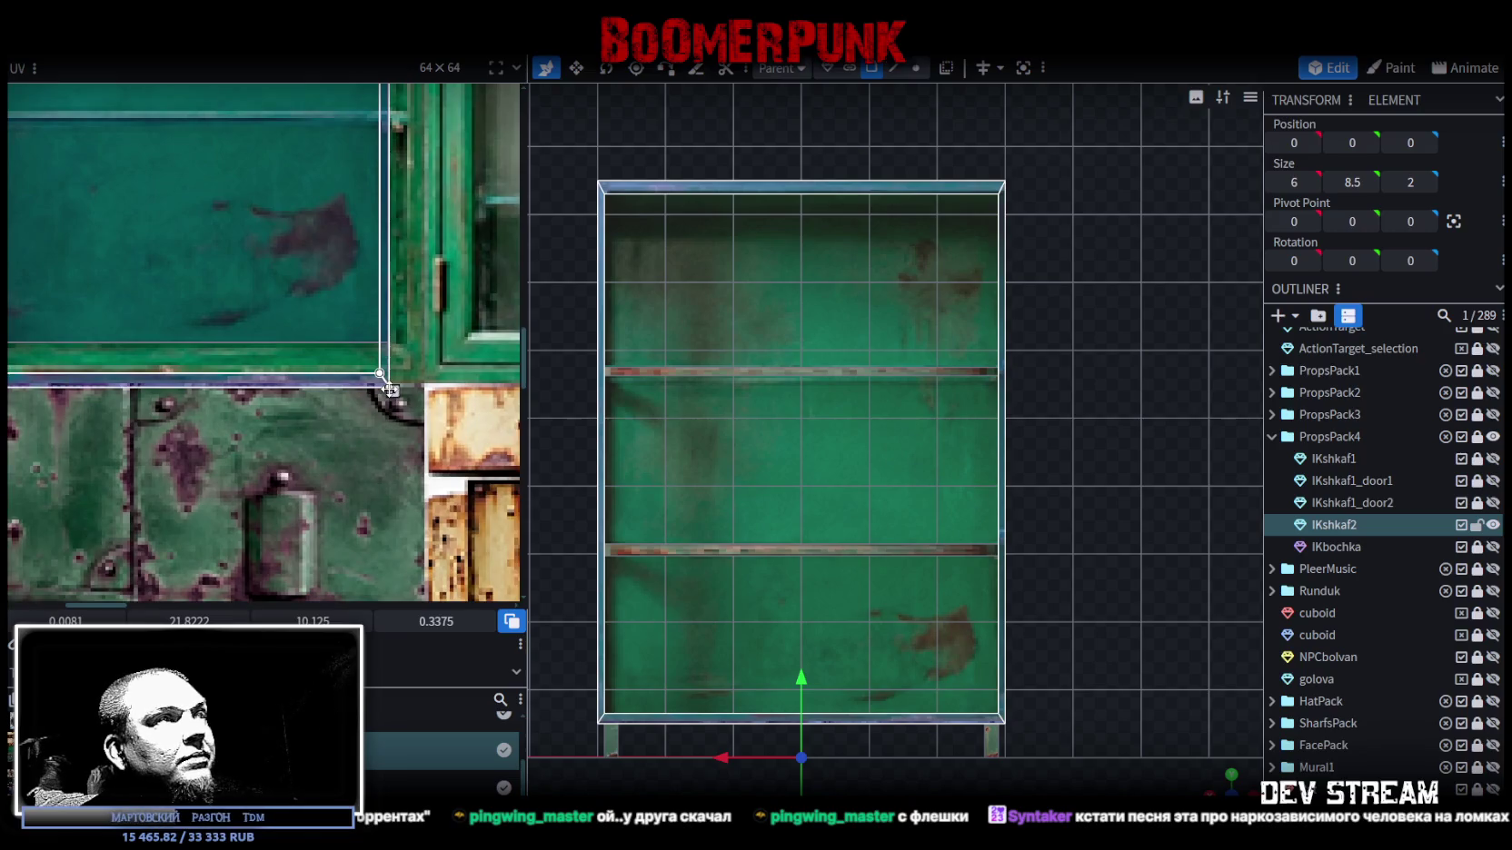
pyautogui.moveTo(389, 387); pyautogui.dragTo(382, 378)
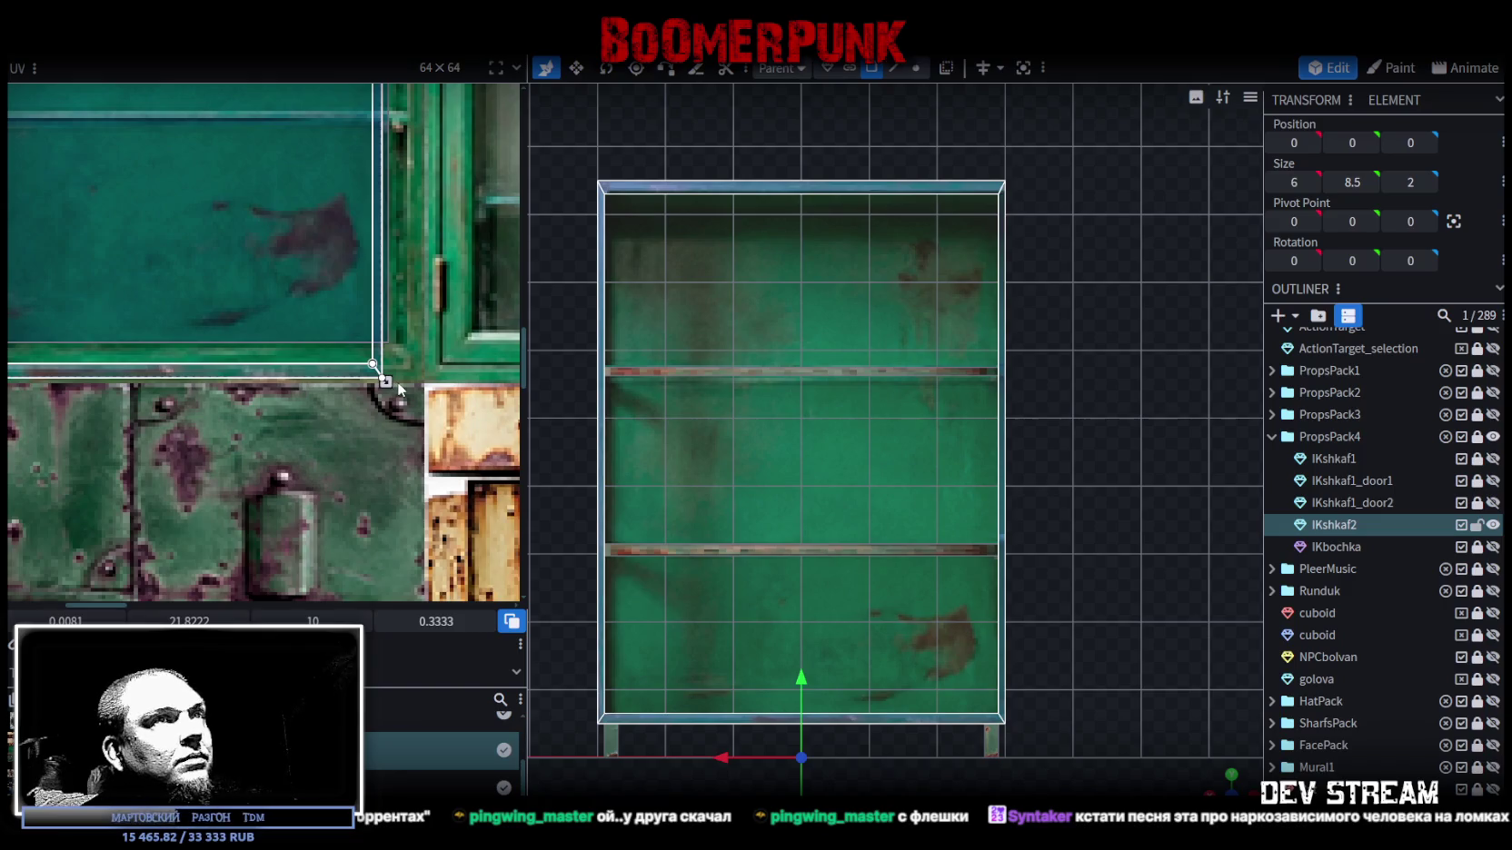
pyautogui.scroll(-1, 910, 367)
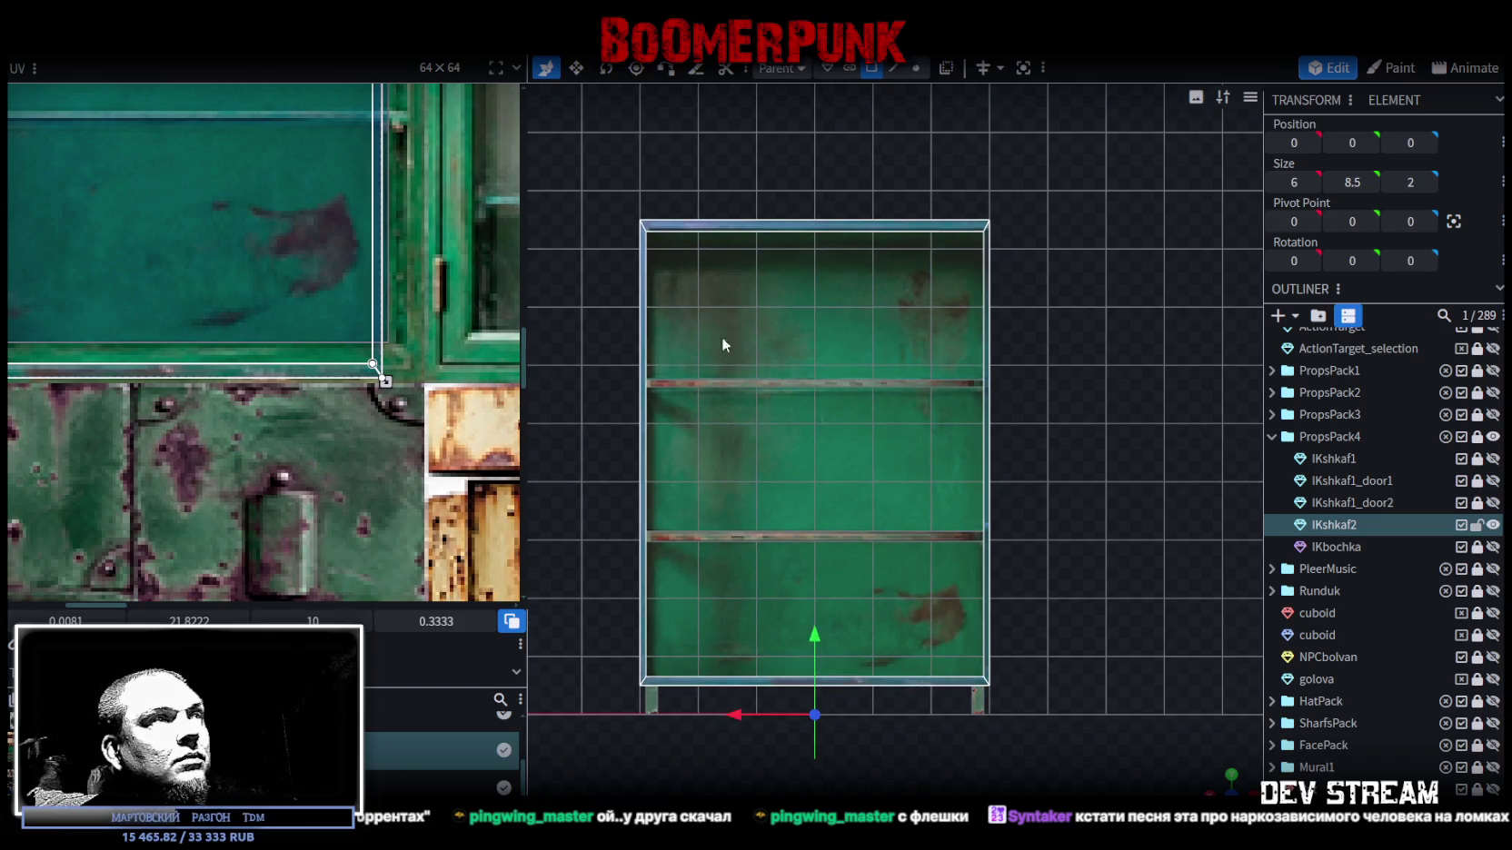
pyautogui.moveTo(385, 382); pyautogui.dragTo(424, 382)
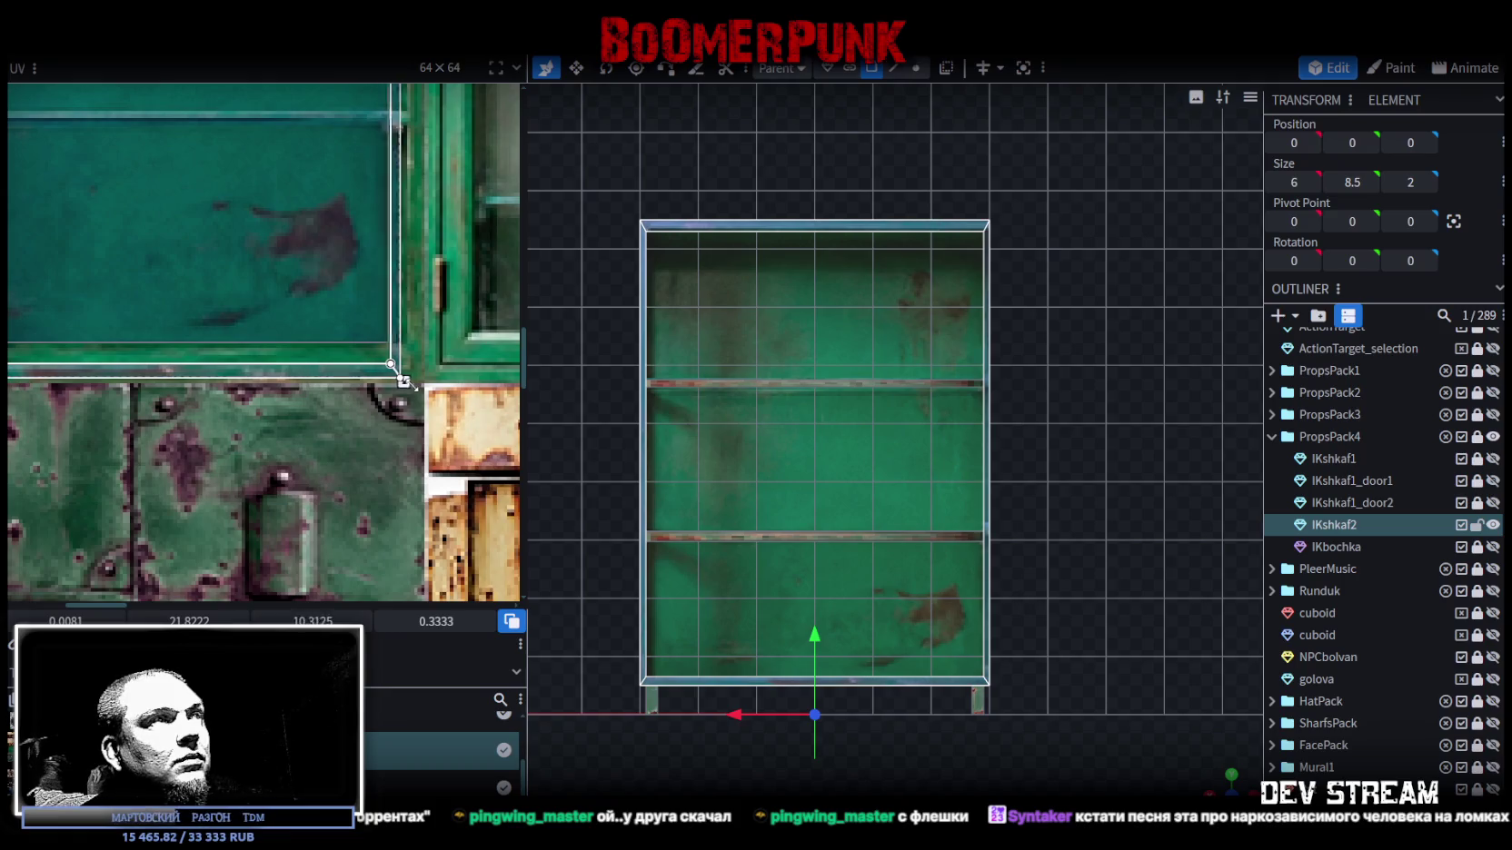
pyautogui.scroll(3, 418, 378)
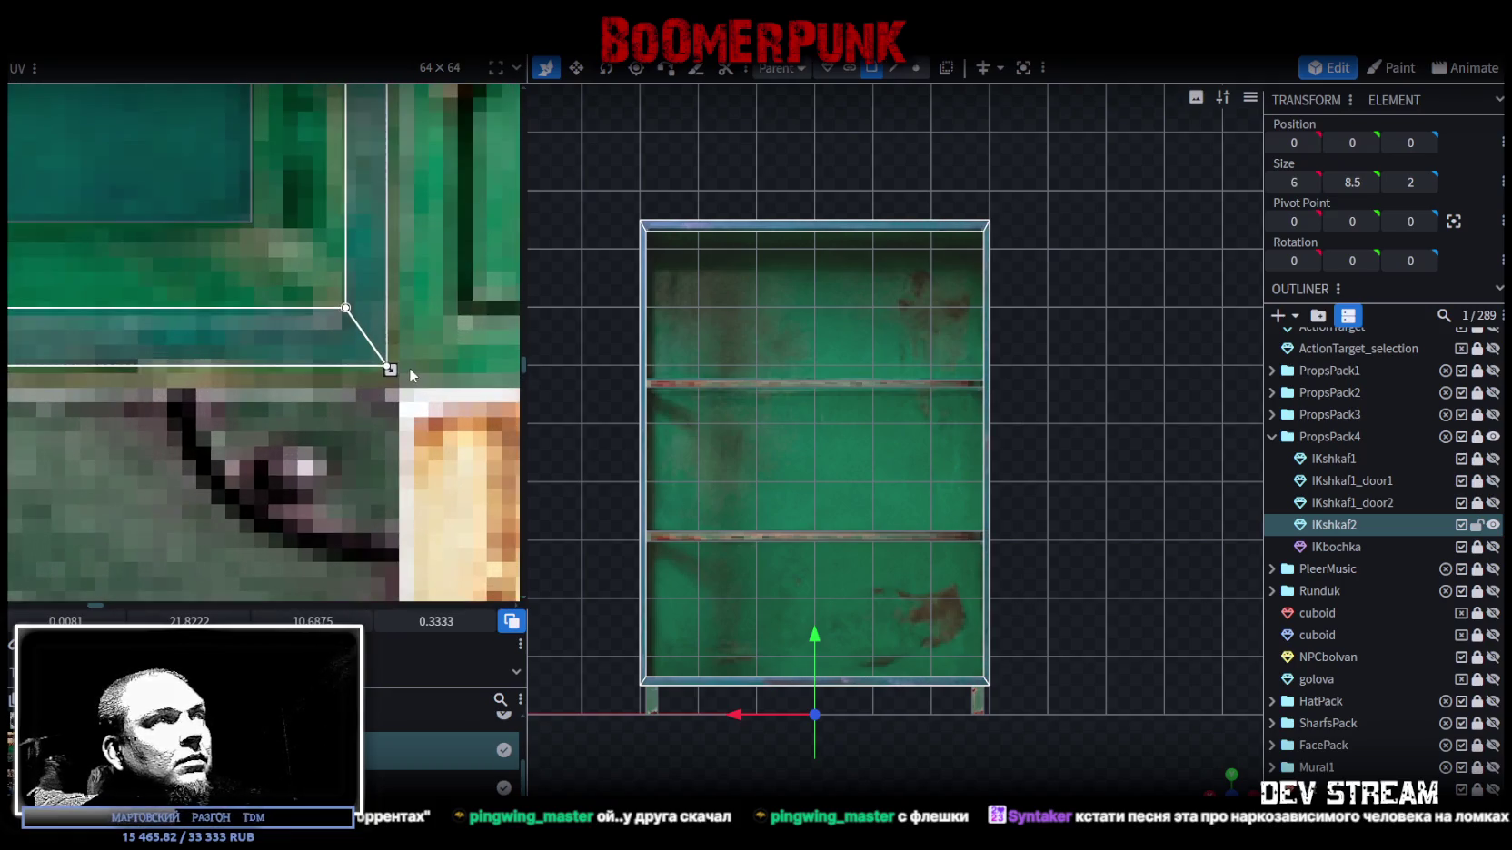
pyautogui.scroll(2, 379, 385)
pyautogui.moveTo(354, 351); pyautogui.dragTo(349, 361)
# - Select the cabinet's back panel face from a perspective view
pyautogui.click(1143, 693)
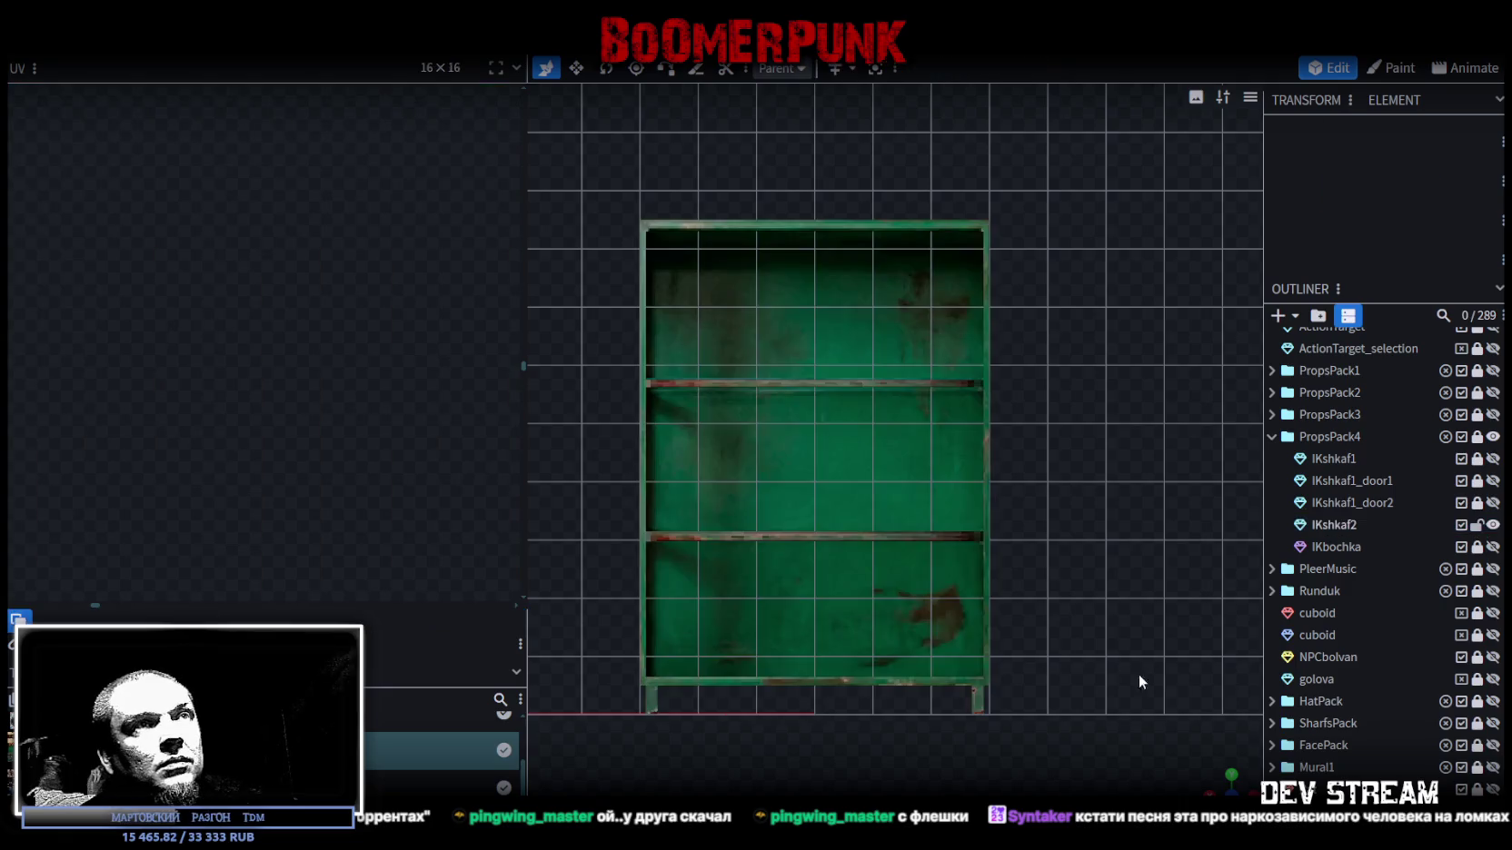
pyautogui.scroll(-2, 1143, 692)
pyautogui.moveTo(1215, 770); pyautogui.dragTo(974, 501)
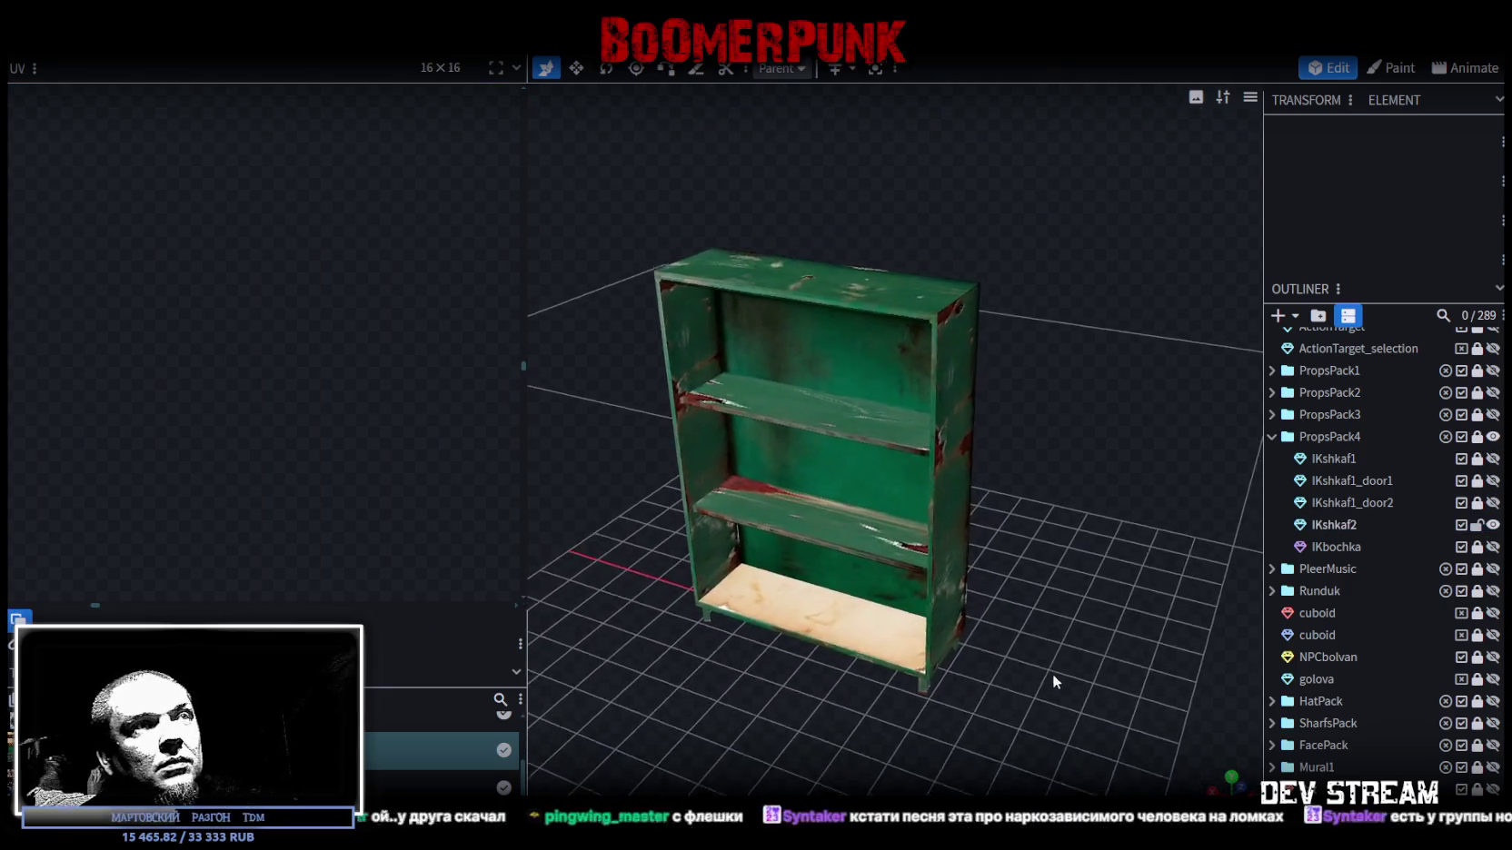
pyautogui.click(950, 485)
pyautogui.click(950, 485)
pyautogui.moveTo(868, 540)
pyautogui.mouseDown()
pyautogui.moveTo(883, 676)
pyautogui.moveTo(966, 511)
pyautogui.mouseUp()
pyautogui.moveTo(836, 600)
pyautogui.mouseDown()
pyautogui.moveTo(994, 735)
pyautogui.moveTo(744, 605)
pyautogui.moveTo(1126, 658)
pyautogui.moveTo(933, 703)
pyautogui.moveTo(727, 413)
pyautogui.mouseUp()
pyautogui.click(744, 605)
pyautogui.click(727, 413)
pyautogui.scroll(-2, 203, 320)
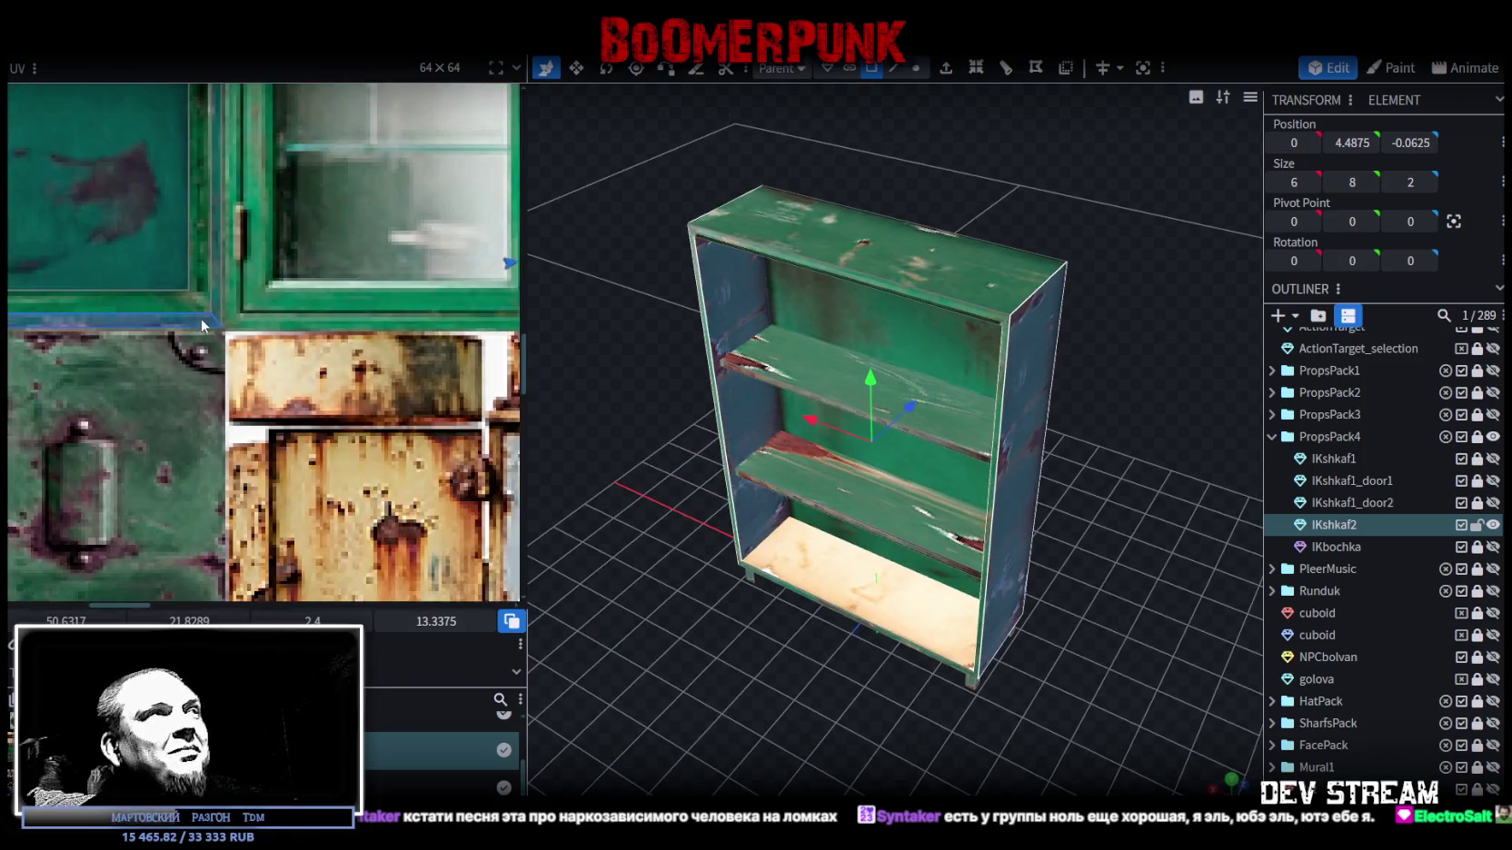
pyautogui.scroll(-3, 227, 327)
pyautogui.scroll(-2, 273, 337)
pyautogui.scroll(-1, 300, 347)
pyautogui.scroll(-1, 309, 341)
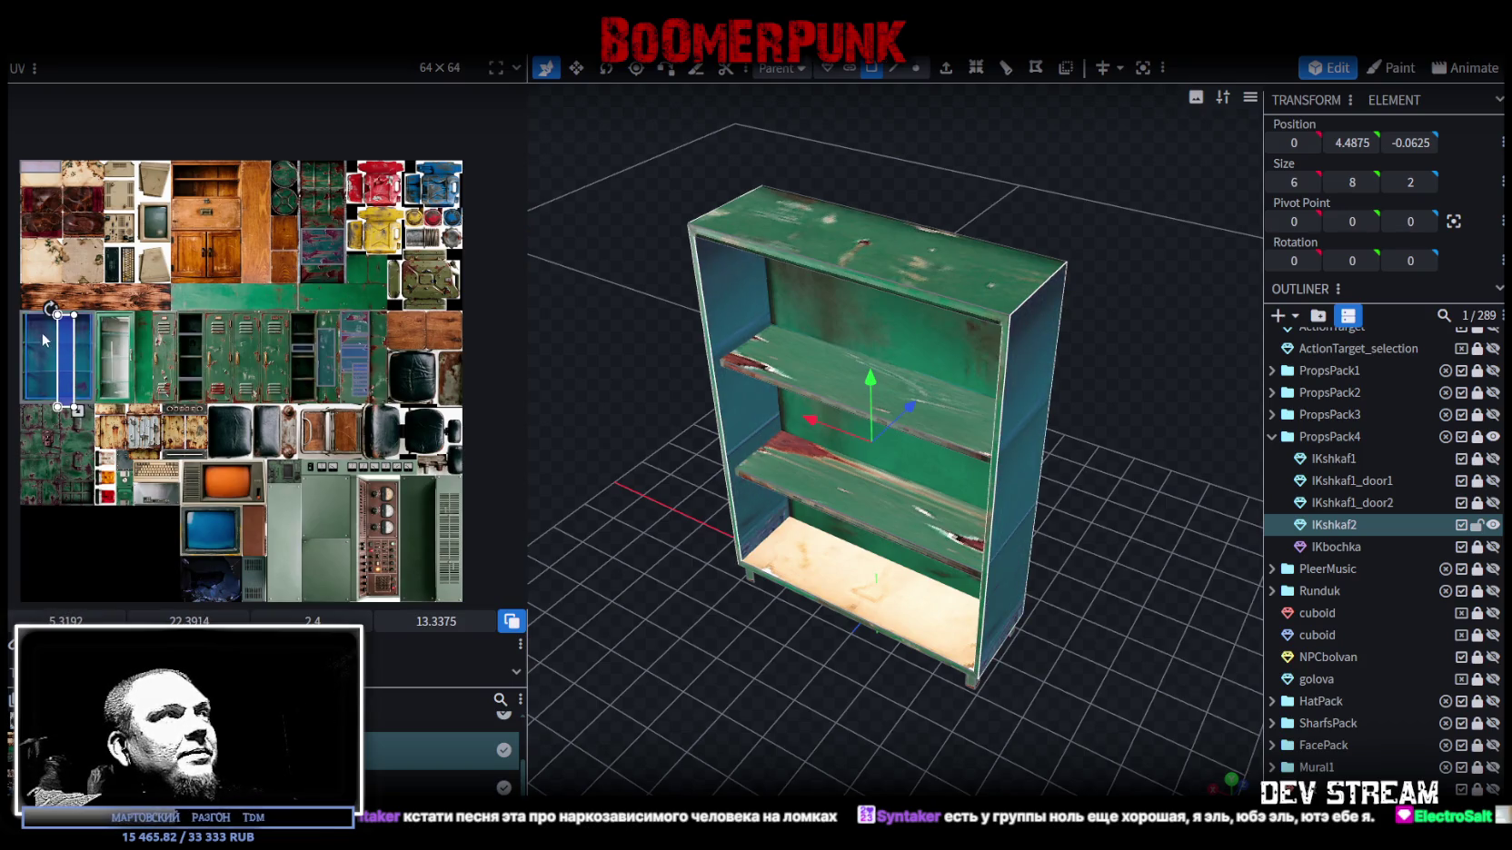
pyautogui.scroll(2, 36, 330)
# - Rotate the back face's UV left so it lies horizontal on the glass pane texture
pyautogui.rightClick(100, 269)
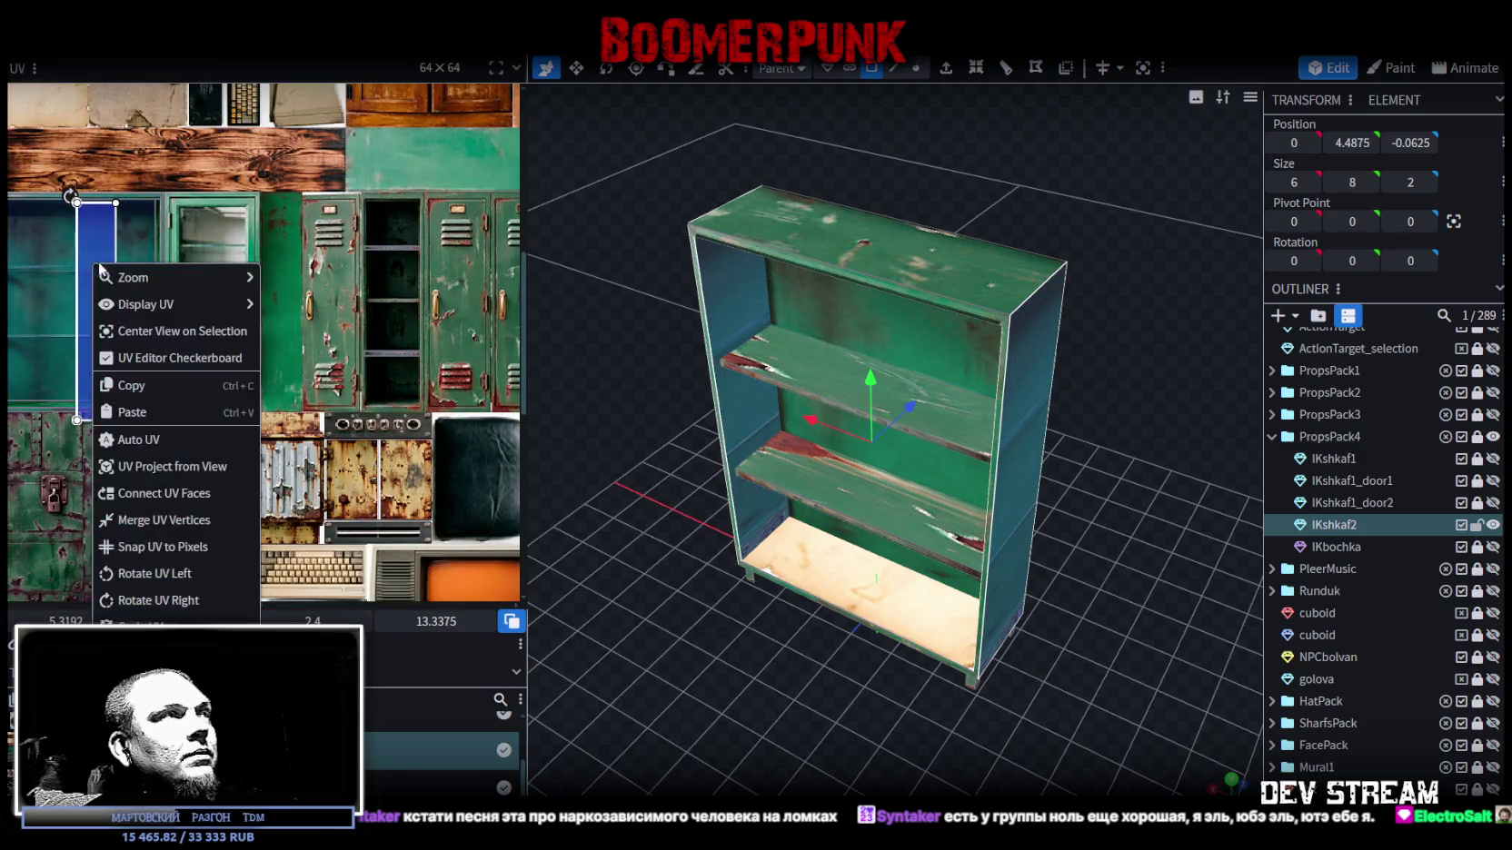
pyautogui.click(155, 573)
pyautogui.moveTo(151, 359); pyautogui.dragTo(396, 407, button='middle')
pyautogui.scroll(2, 396, 407)
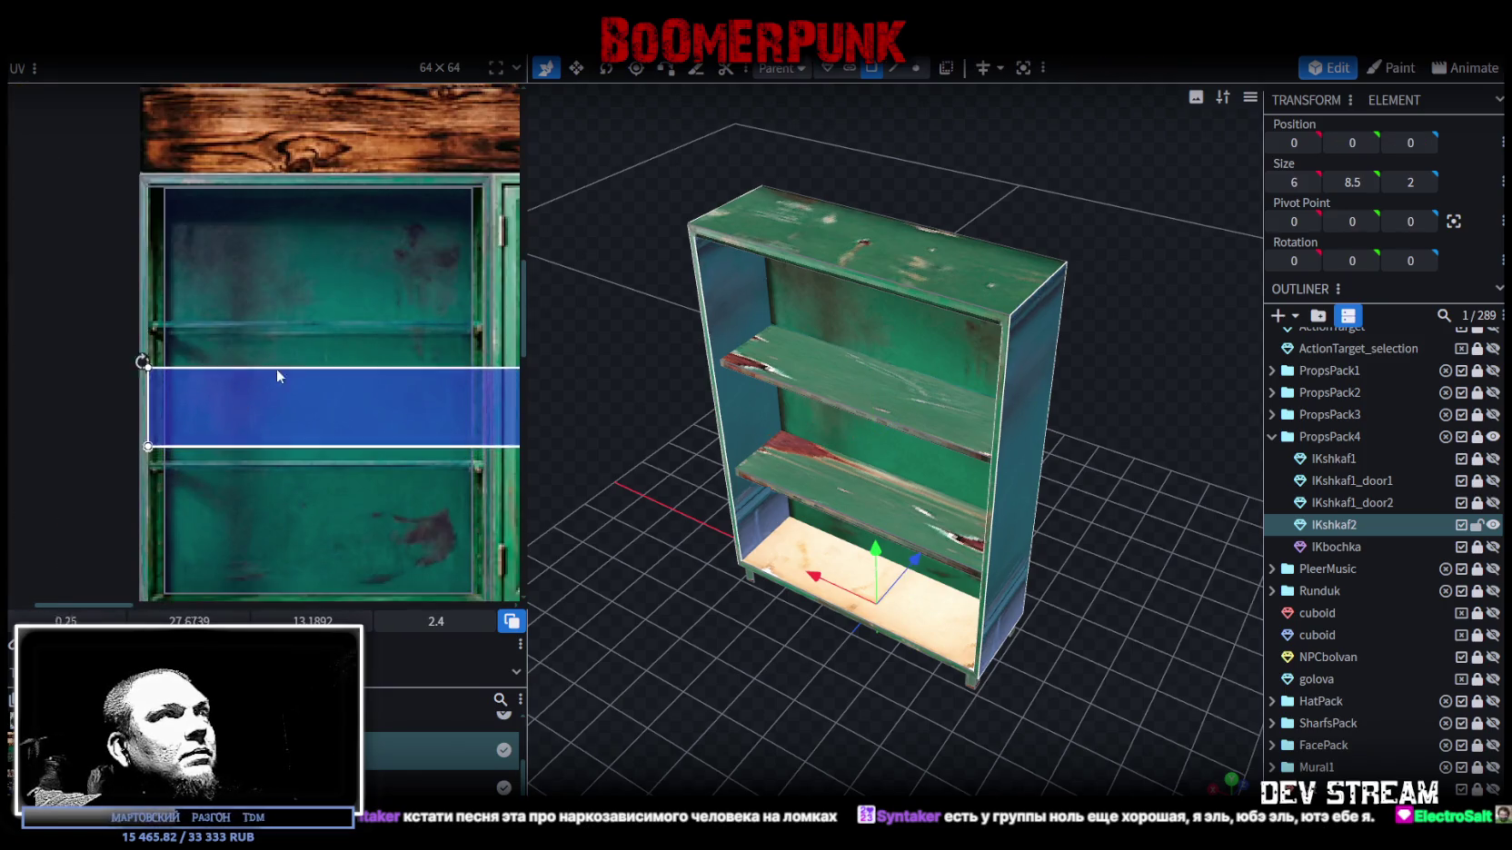
pyautogui.moveTo(265, 375); pyautogui.dragTo(349, 320)
pyautogui.scroll(1, 352, 353)
pyautogui.scroll(-2, 118, 340)
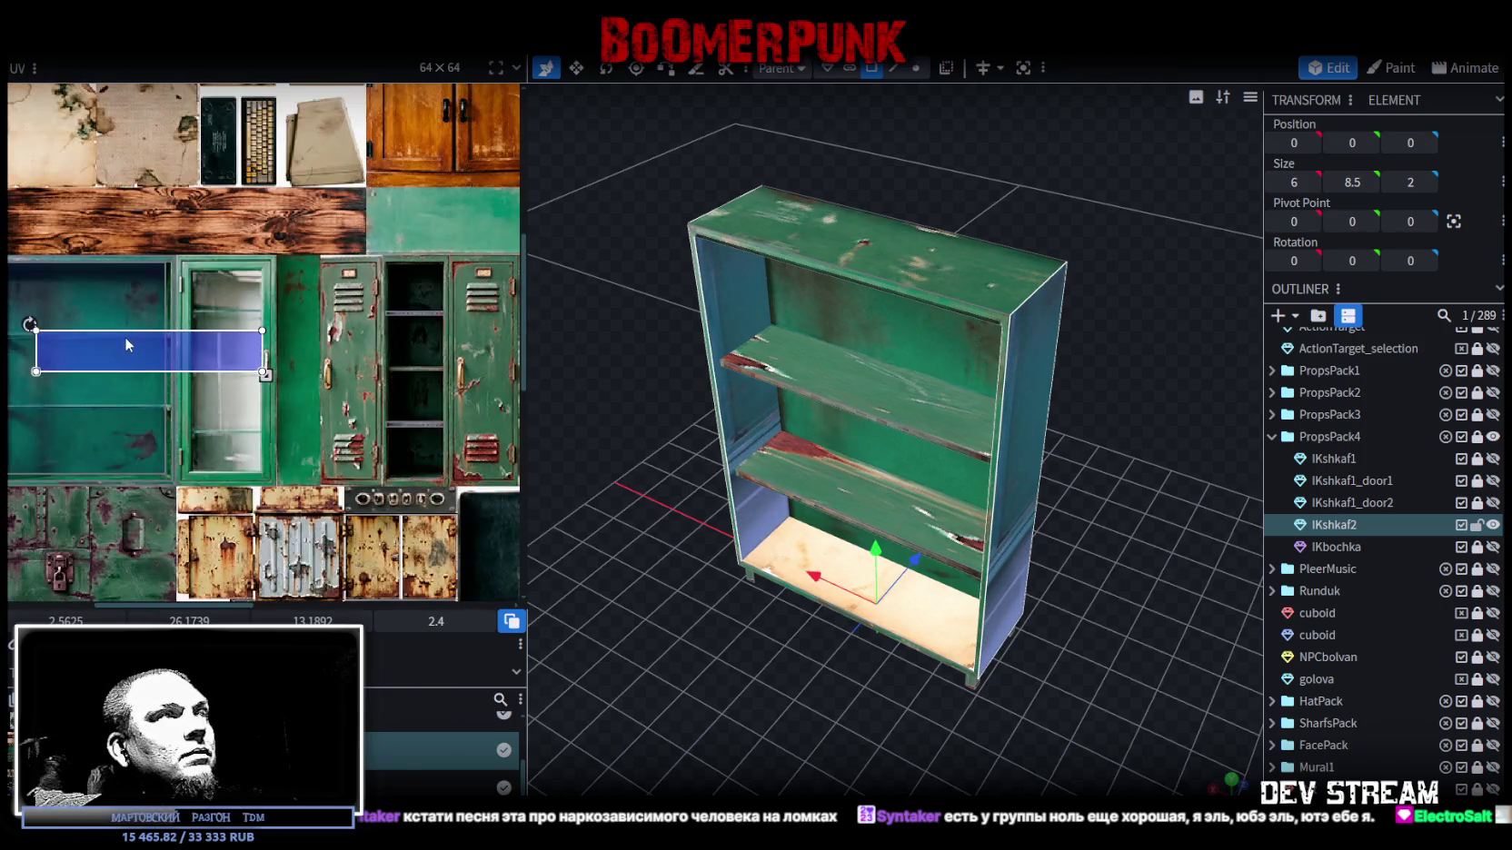
pyautogui.scroll(2, 73, 314)
# - Resize the rotated UV box to match the glass pane's edges
pyautogui.moveTo(156, 340); pyautogui.dragTo(369, 405, button='middle')
pyautogui.moveTo(369, 406)
pyautogui.mouseDown()
pyautogui.moveTo(312, 315)
pyautogui.moveTo(318, 430)
pyautogui.mouseUp()
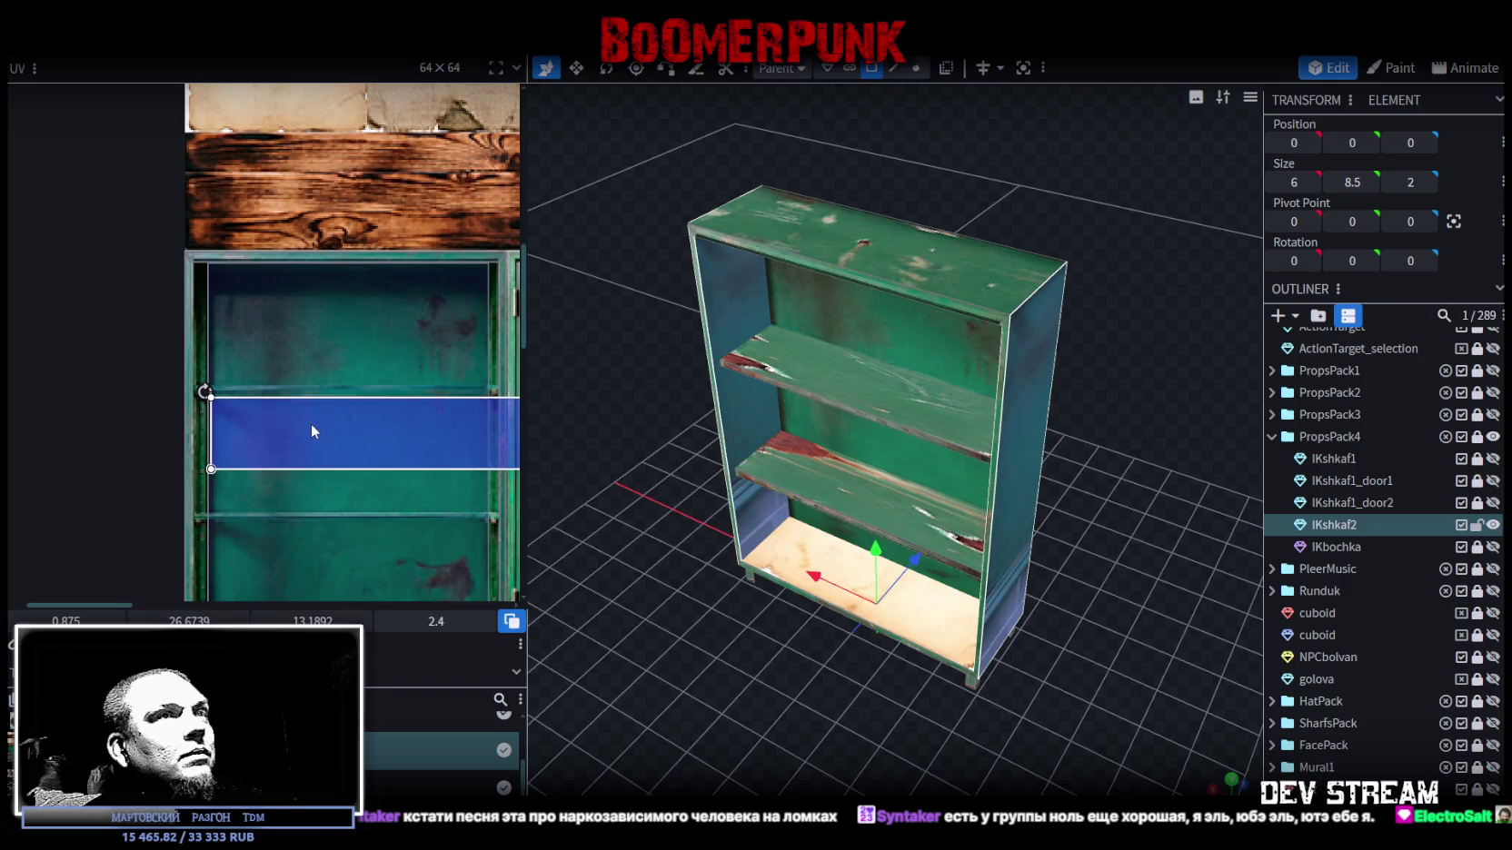
pyautogui.scroll(-3, 311, 422)
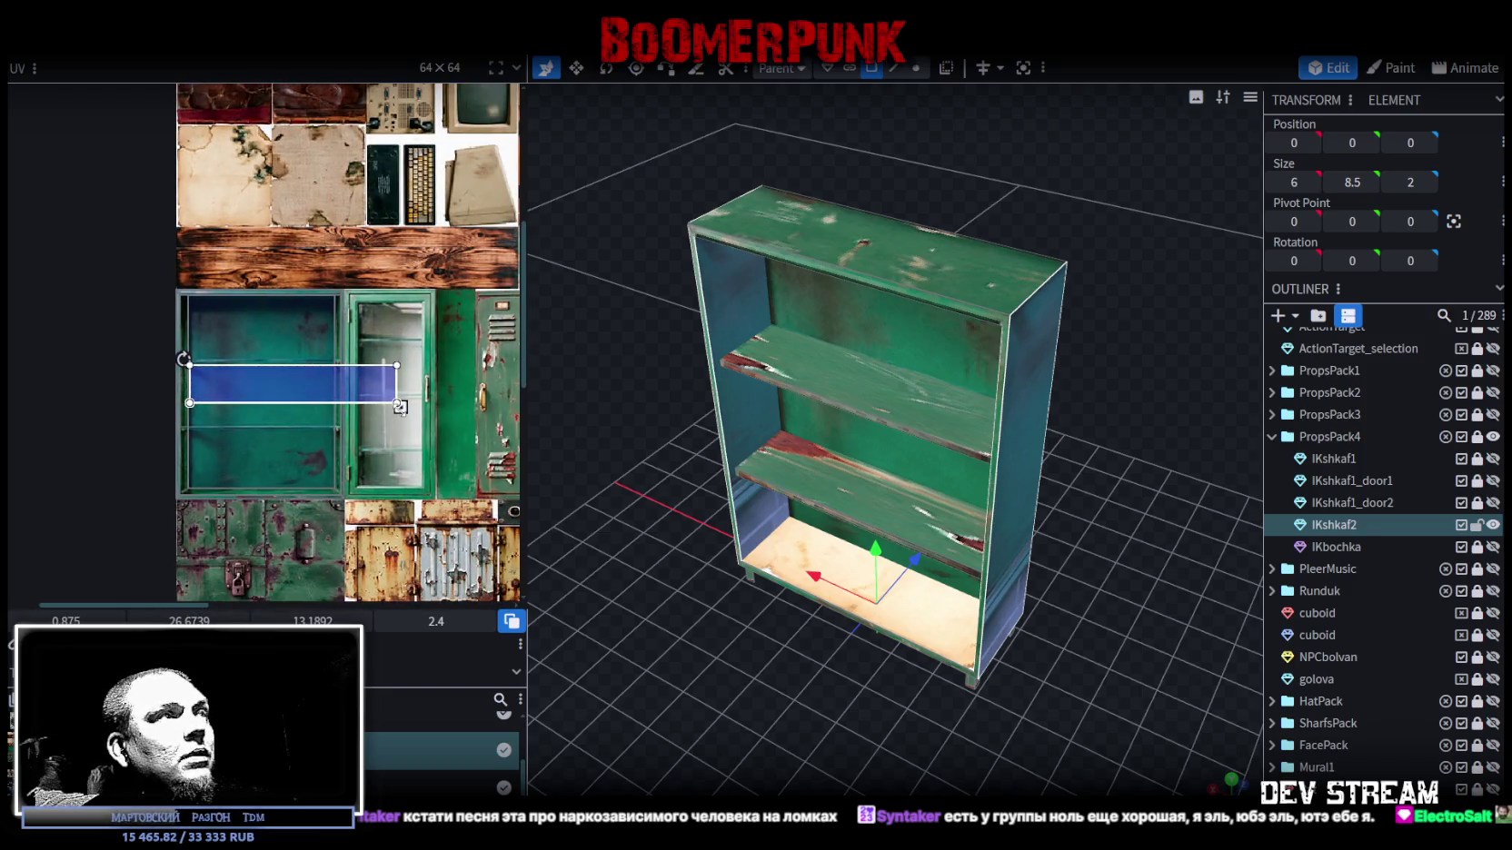
pyautogui.moveTo(397, 403); pyautogui.dragTo(337, 410)
pyautogui.scroll(5, 328, 409)
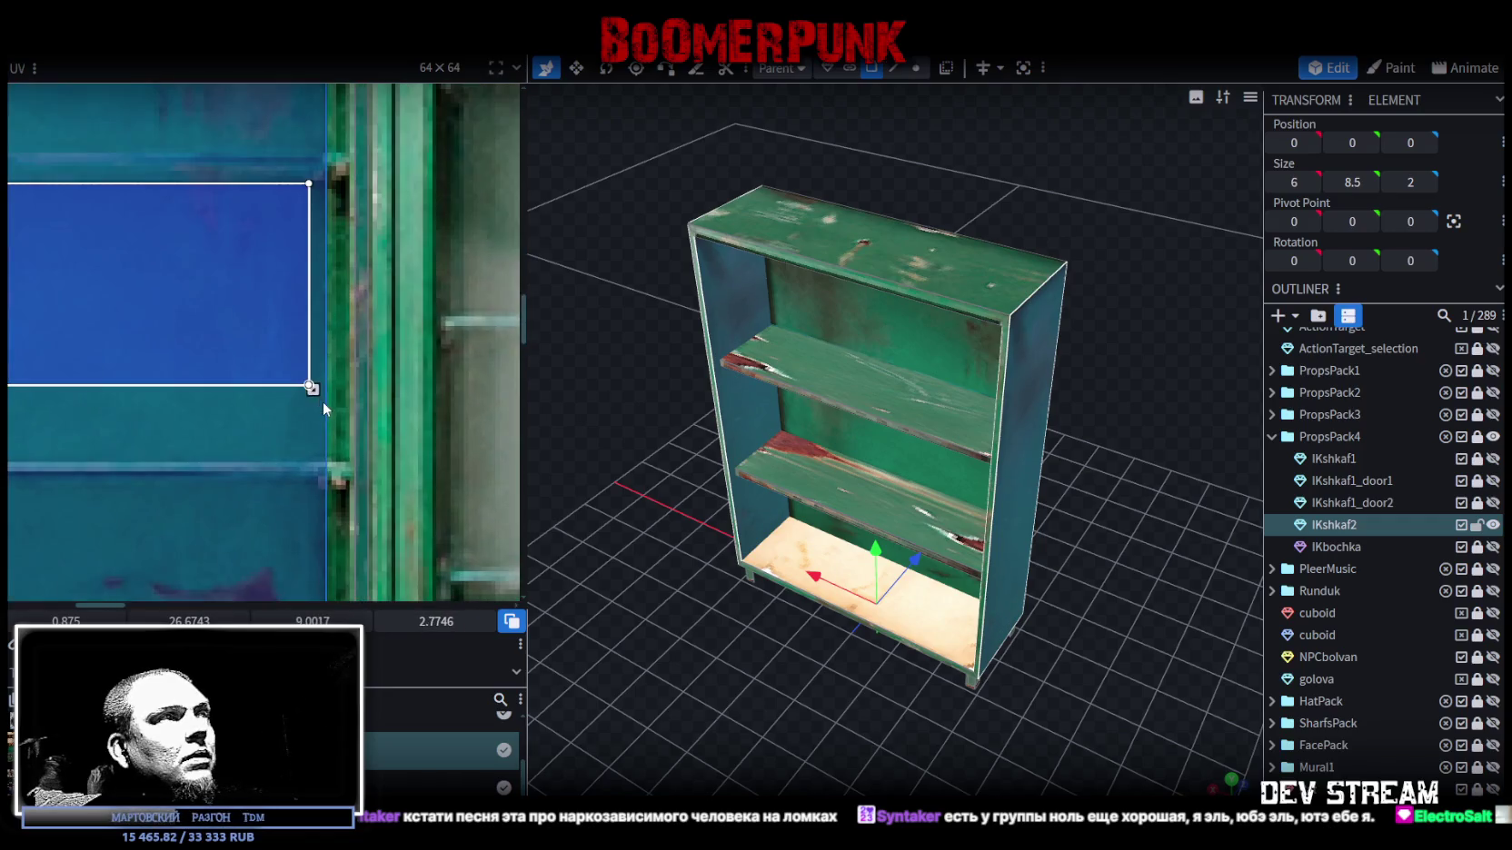
pyautogui.moveTo(313, 391); pyautogui.dragTo(351, 399)
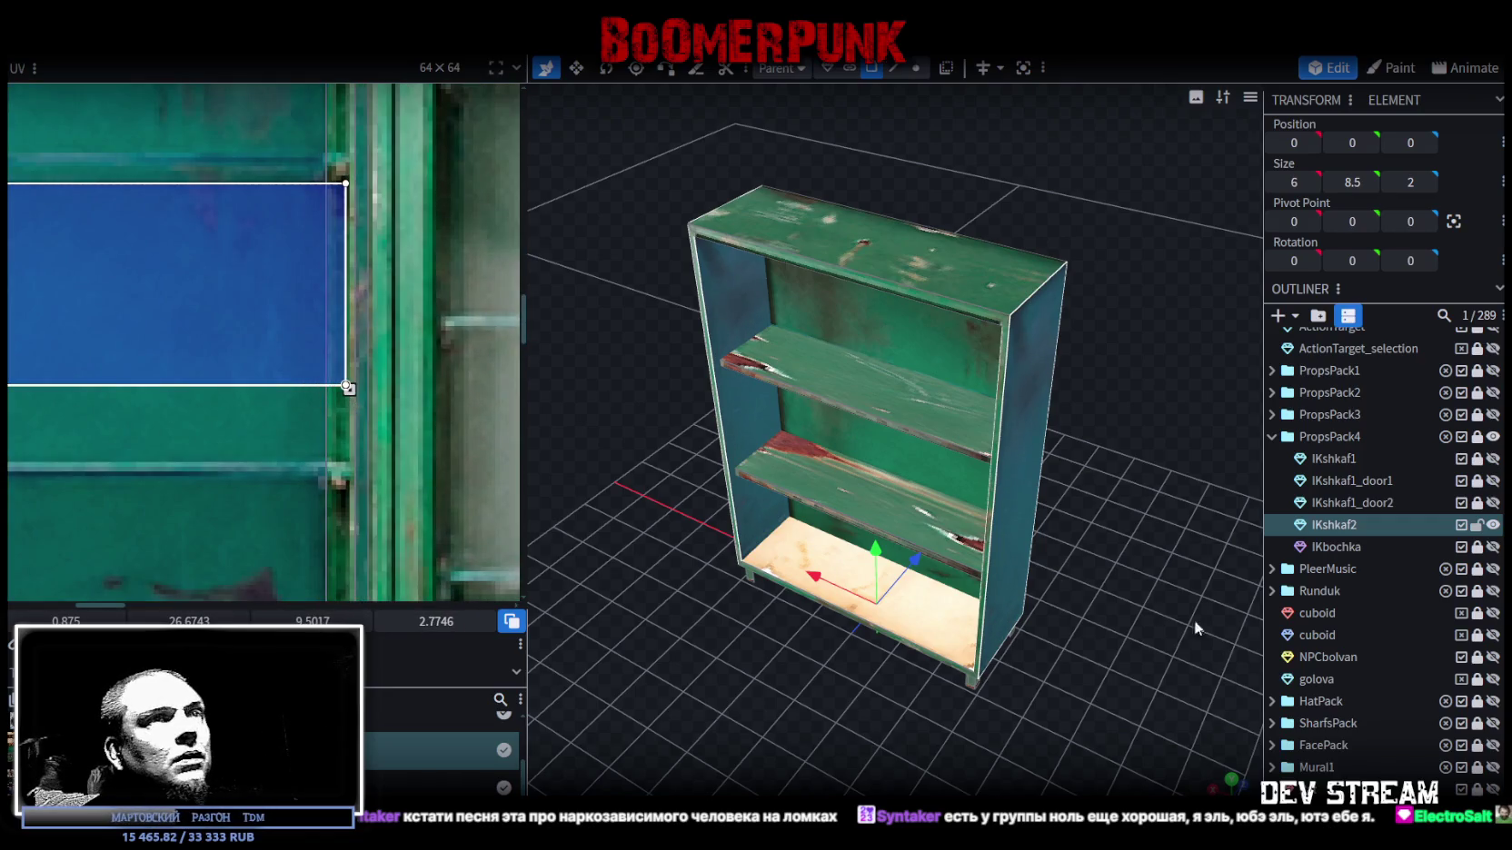
pyautogui.click(1069, 649)
pyautogui.moveTo(1068, 649)
pyautogui.mouseDown()
pyautogui.moveTo(1217, 572)
pyautogui.moveTo(1252, 580)
pyautogui.moveTo(966, 591)
pyautogui.mouseUp()
pyautogui.click(936, 457)
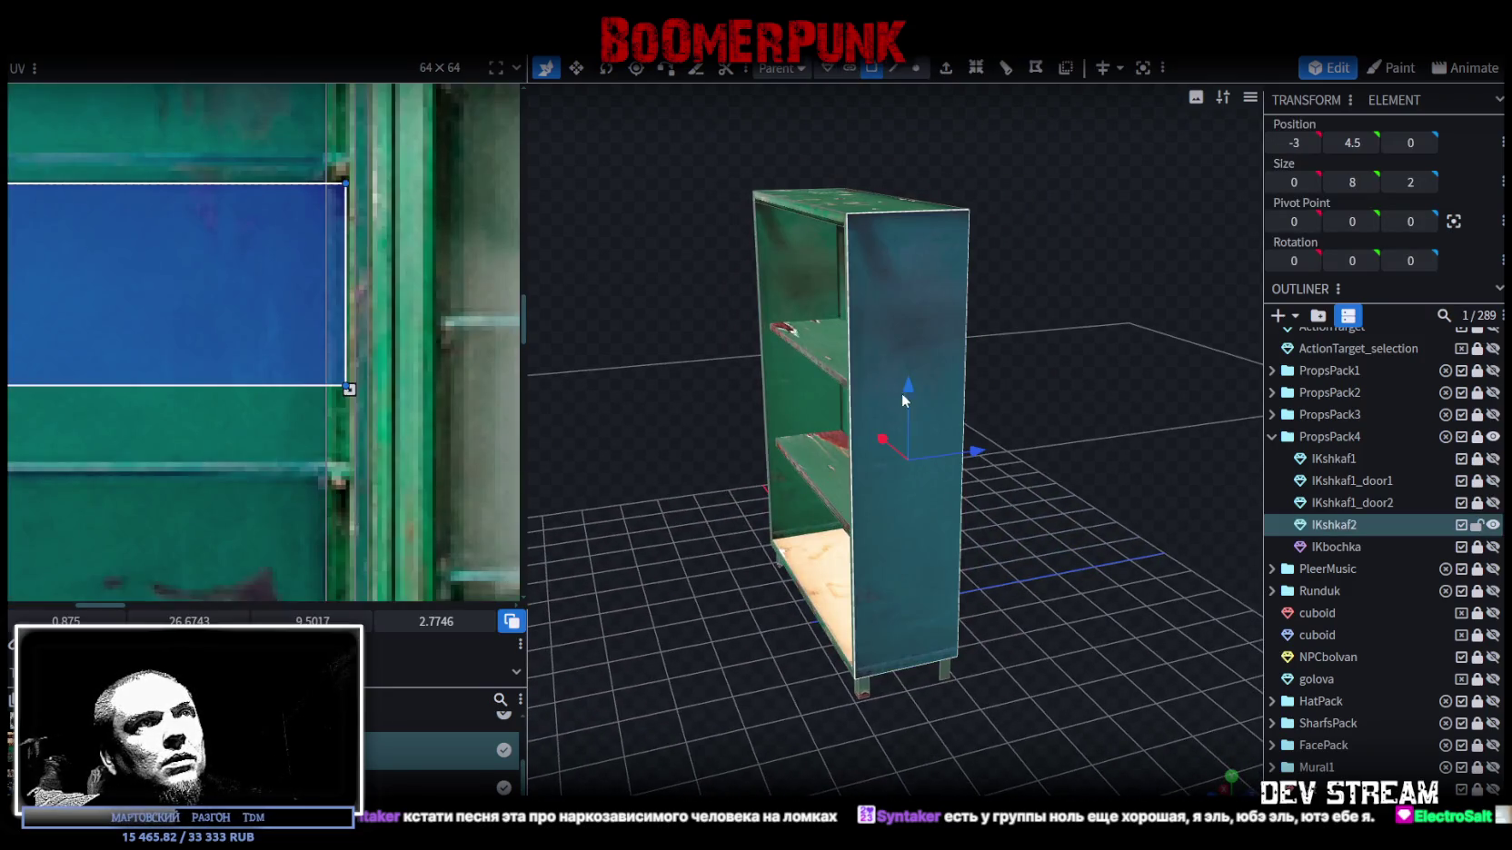
# - Mirror one cabinet panel's UV horizontally with UV Mirror X
pyautogui.scroll(-3, 126, 349)
pyautogui.moveTo(125, 349)
pyautogui.mouseDown(button='middle')
pyautogui.moveTo(292, 353)
pyautogui.moveTo(322, 383)
pyautogui.mouseUp(button='middle')
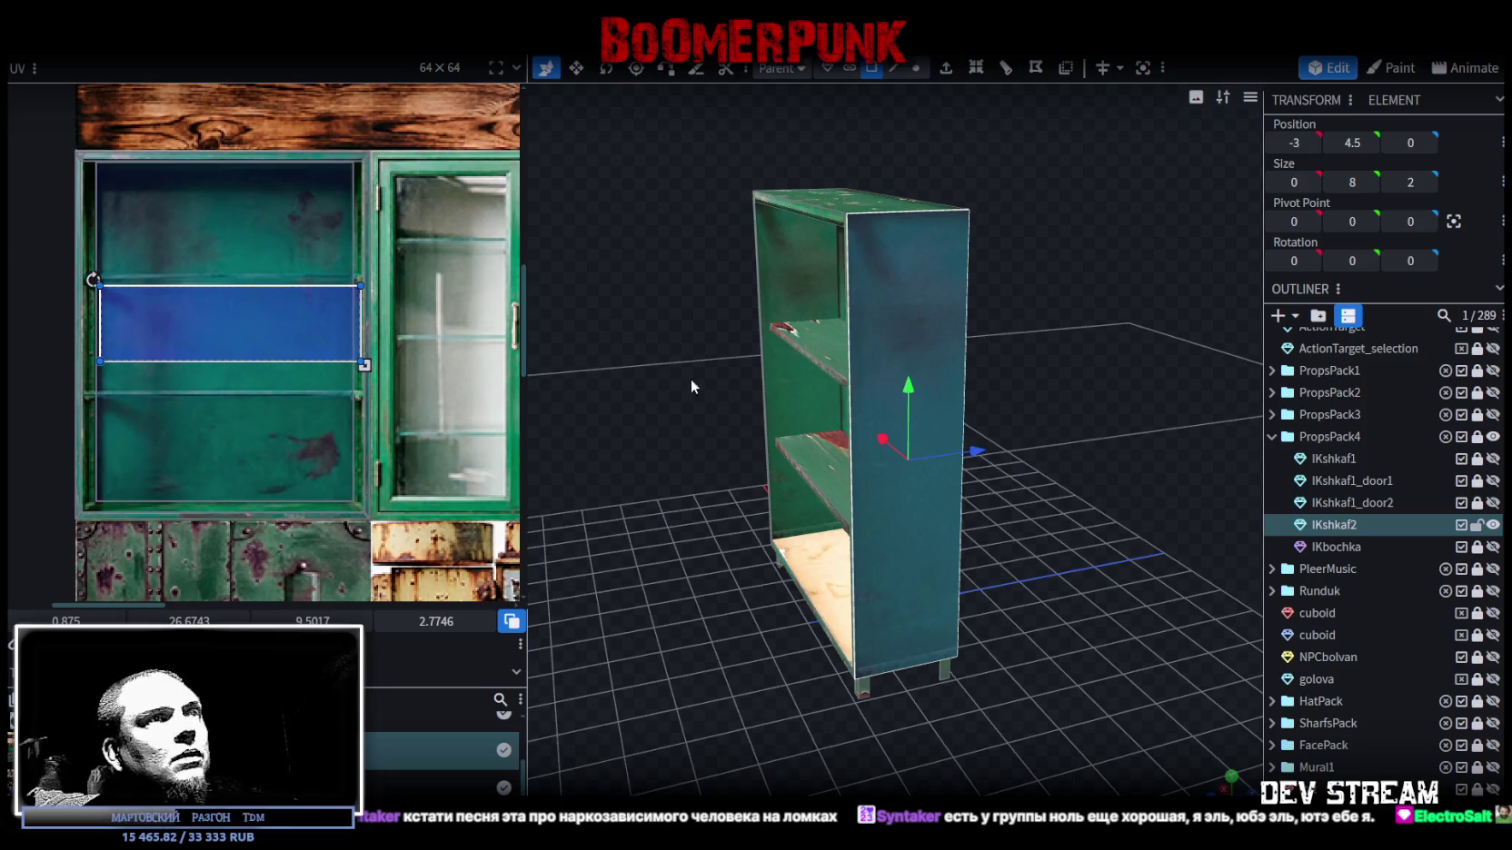
pyautogui.moveTo(673, 262)
pyautogui.mouseDown()
pyautogui.moveTo(888, 243)
pyautogui.moveTo(820, 273)
pyautogui.mouseUp()
pyautogui.click(819, 273)
pyautogui.moveTo(1045, 246)
pyautogui.mouseDown()
pyautogui.moveTo(952, 451)
pyautogui.moveTo(747, 393)
pyautogui.mouseUp()
pyautogui.click(747, 392)
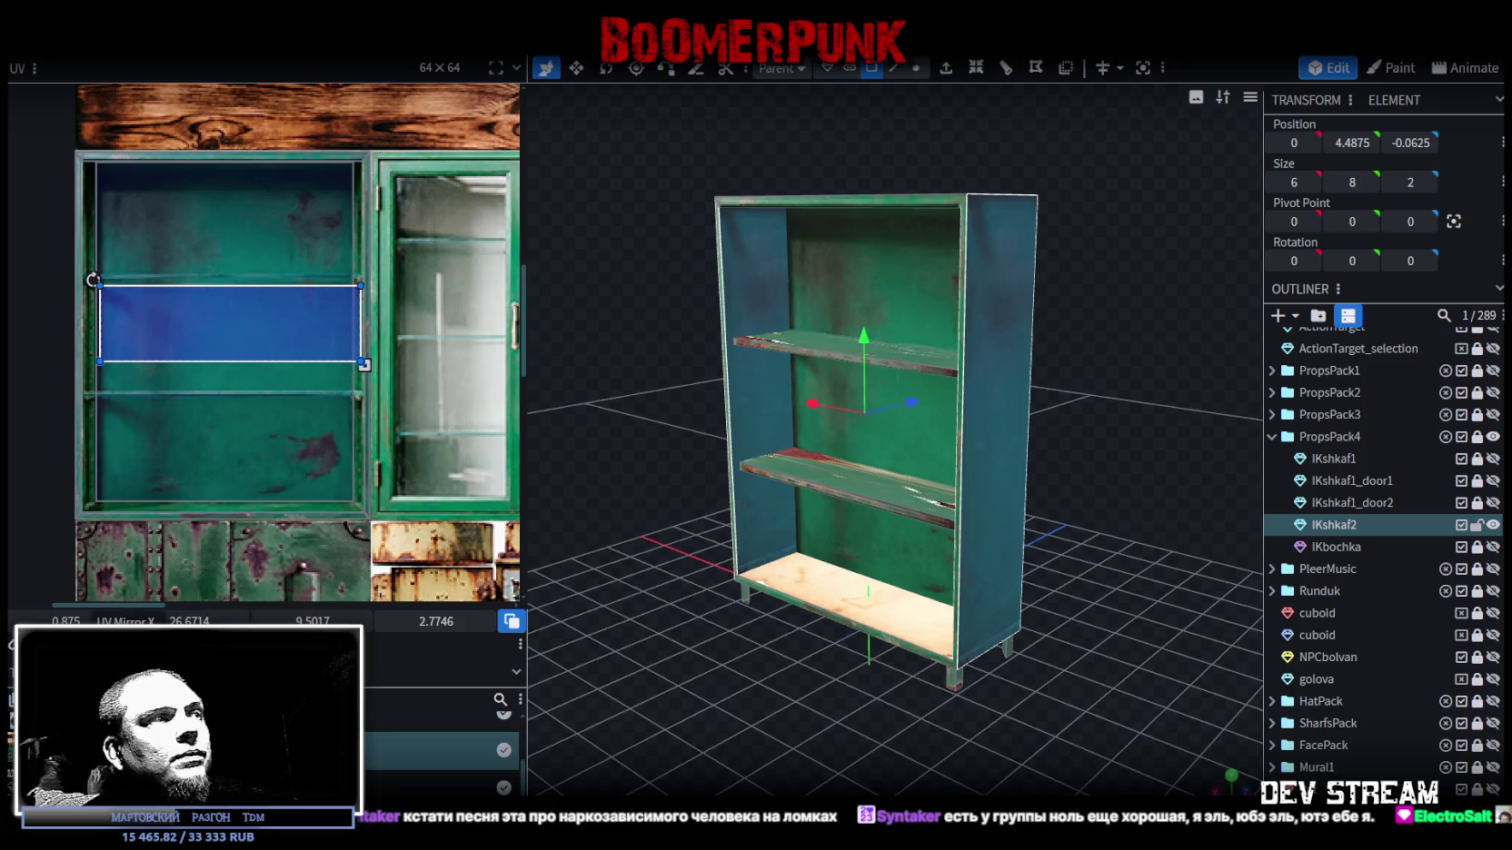
pyautogui.click(127, 636)
# - Shift the front panel's UV up to the top pane of the door texture
pyautogui.moveTo(798, 735); pyautogui.dragTo(971, 579)
pyautogui.click(758, 390)
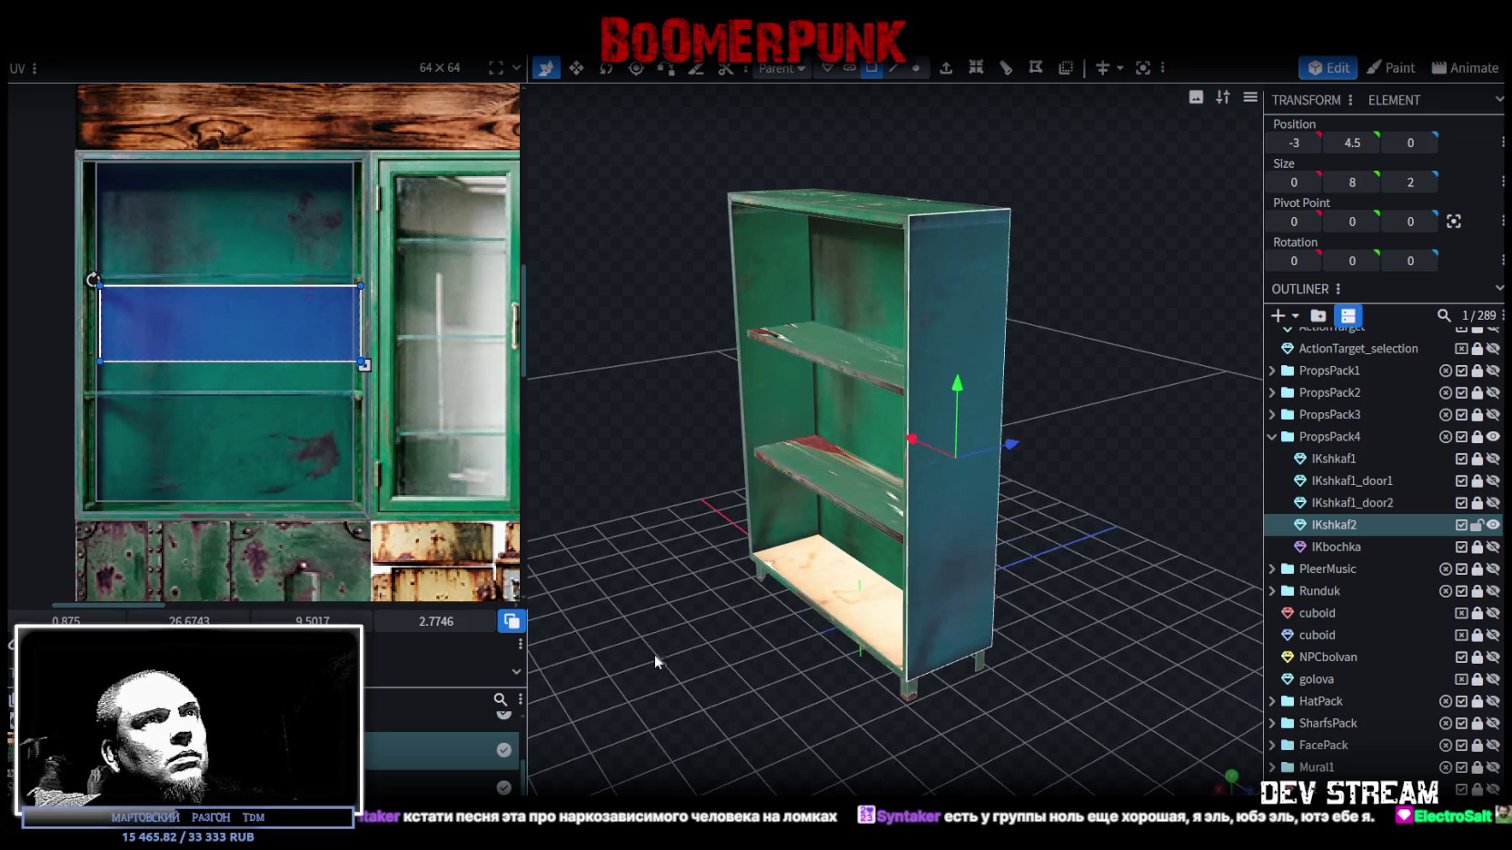
pyautogui.moveTo(654, 654); pyautogui.dragTo(989, 664)
pyautogui.click(926, 522)
pyautogui.moveTo(243, 320); pyautogui.dragTo(216, 227)
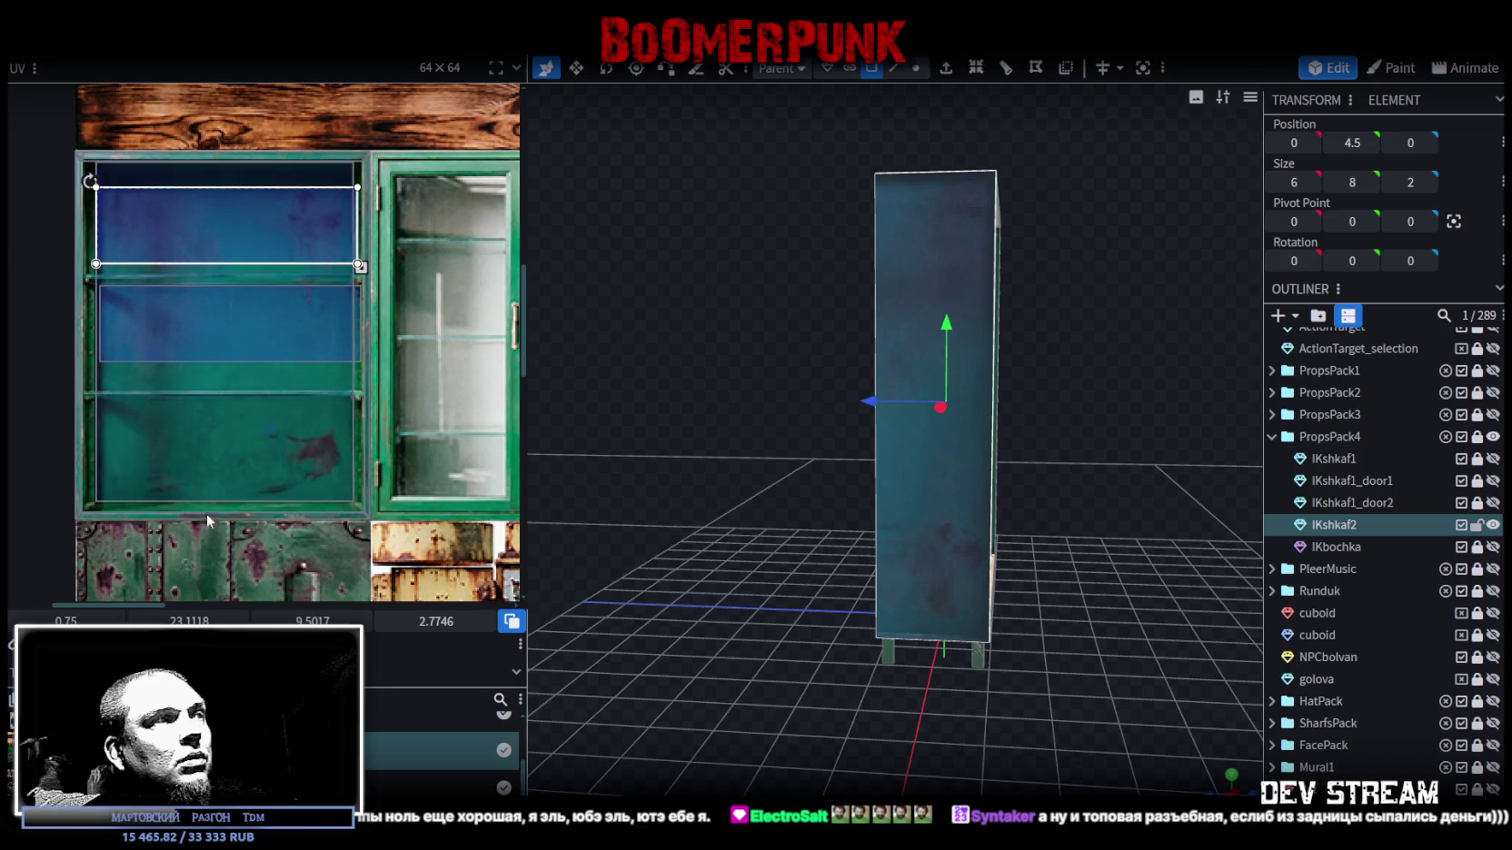
# - Select the bottom shelf's face from a front view of the cabinet
pyautogui.click(1134, 454)
pyautogui.moveTo(1134, 453)
pyautogui.mouseDown()
pyautogui.moveTo(969, 501)
pyautogui.moveTo(755, 502)
pyautogui.moveTo(948, 413)
pyautogui.mouseUp()
pyautogui.click(948, 416)
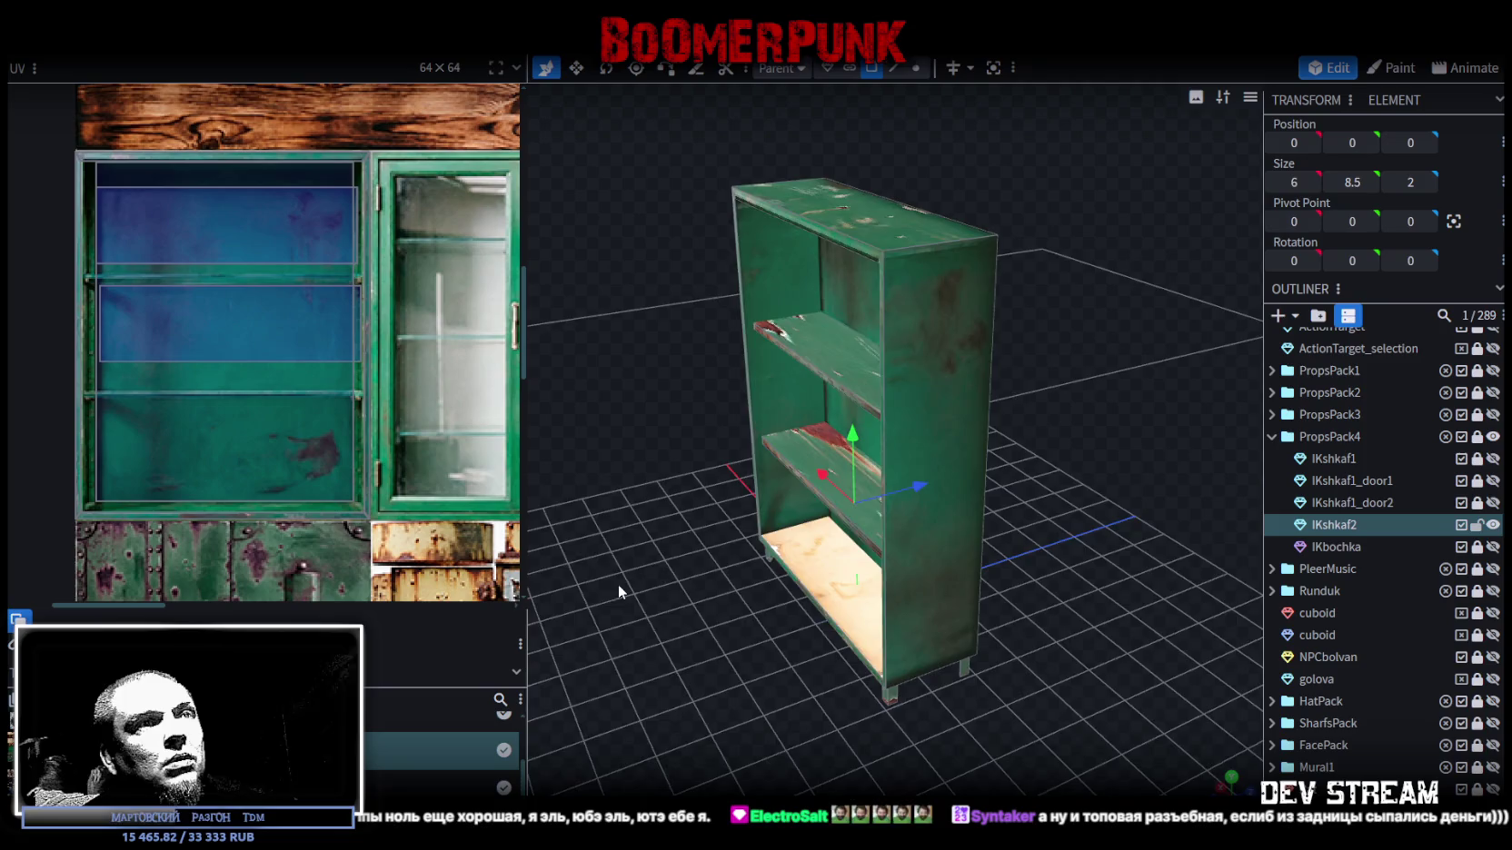
pyautogui.moveTo(625, 589); pyautogui.dragTo(912, 497)
pyautogui.click(924, 281)
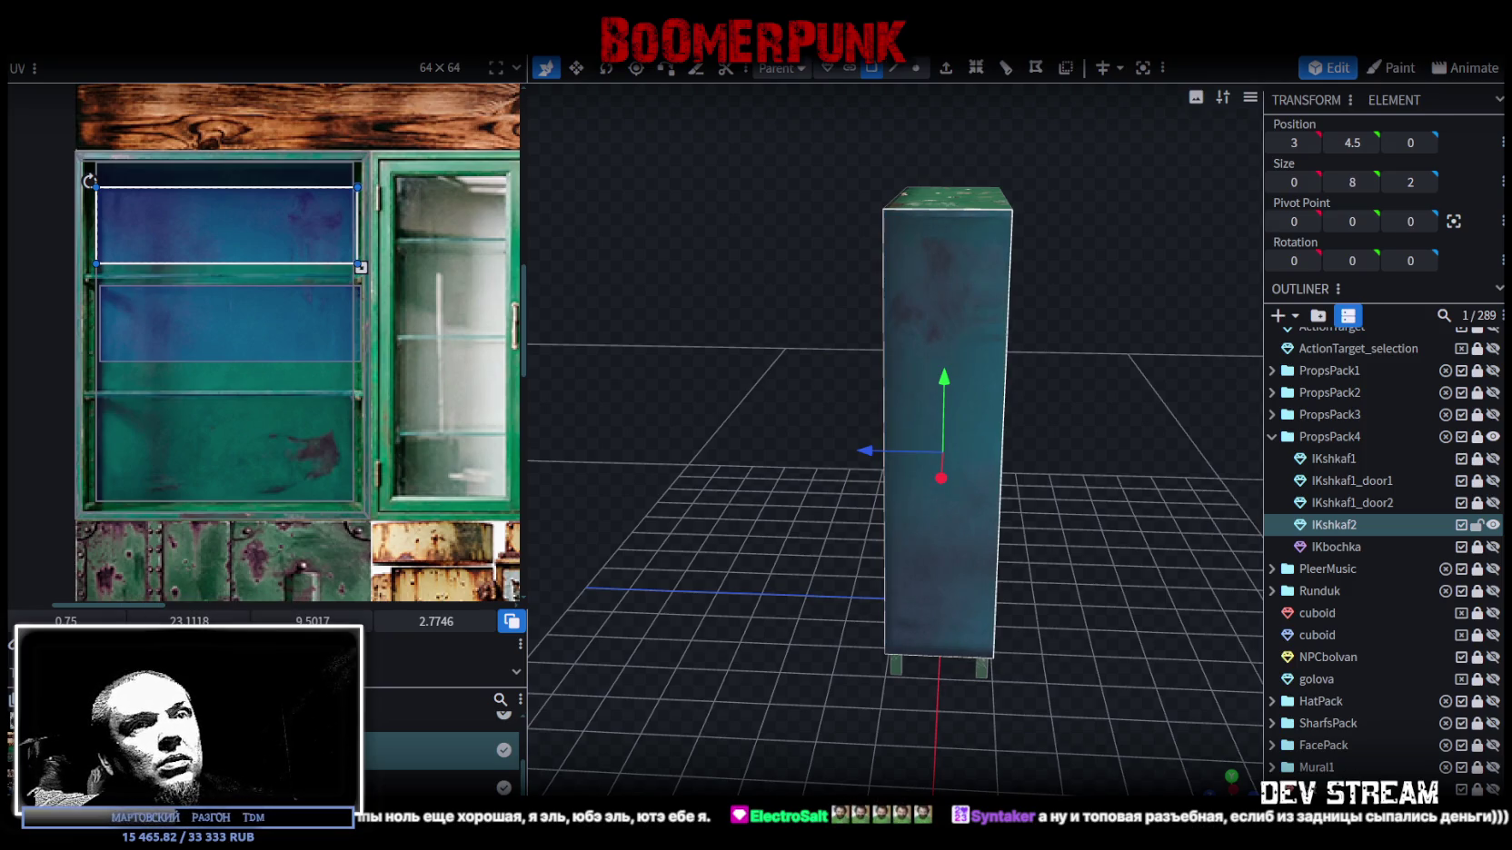
pyautogui.moveTo(772, 672)
pyautogui.mouseDown()
pyautogui.moveTo(866, 609)
pyautogui.moveTo(974, 278)
pyautogui.moveTo(1148, 503)
pyautogui.mouseUp()
pyautogui.click(866, 608)
pyautogui.scroll(-2, 323, 462)
pyautogui.scroll(-2, 336, 409)
pyautogui.scroll(-2, 349, 350)
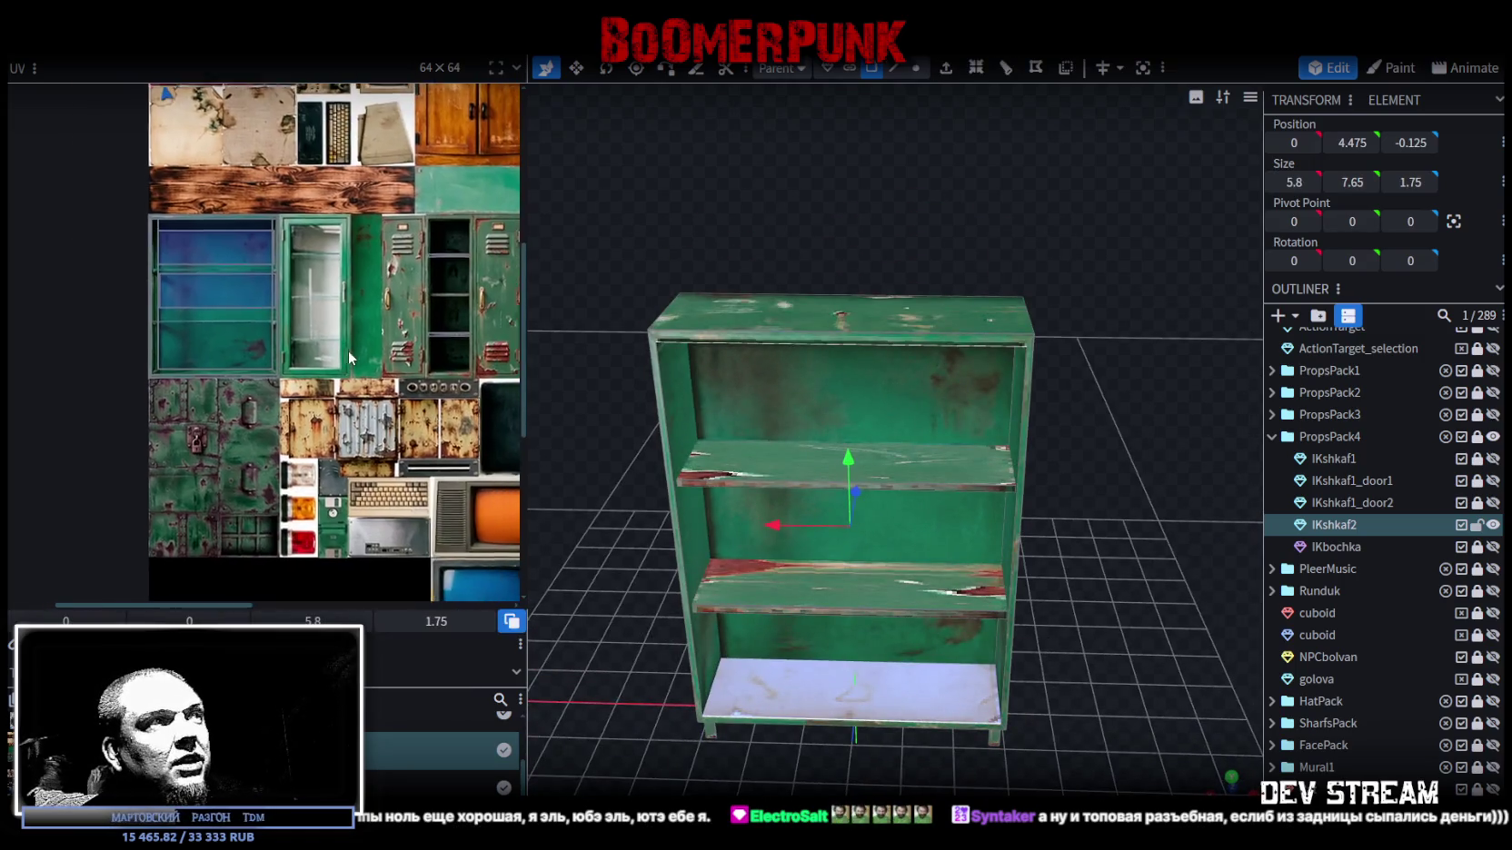
# - Move the bottom shelf face's UV onto the teal strip of the atlas
pyautogui.scroll(-2, 357, 354)
pyautogui.scroll(-2, 357, 354)
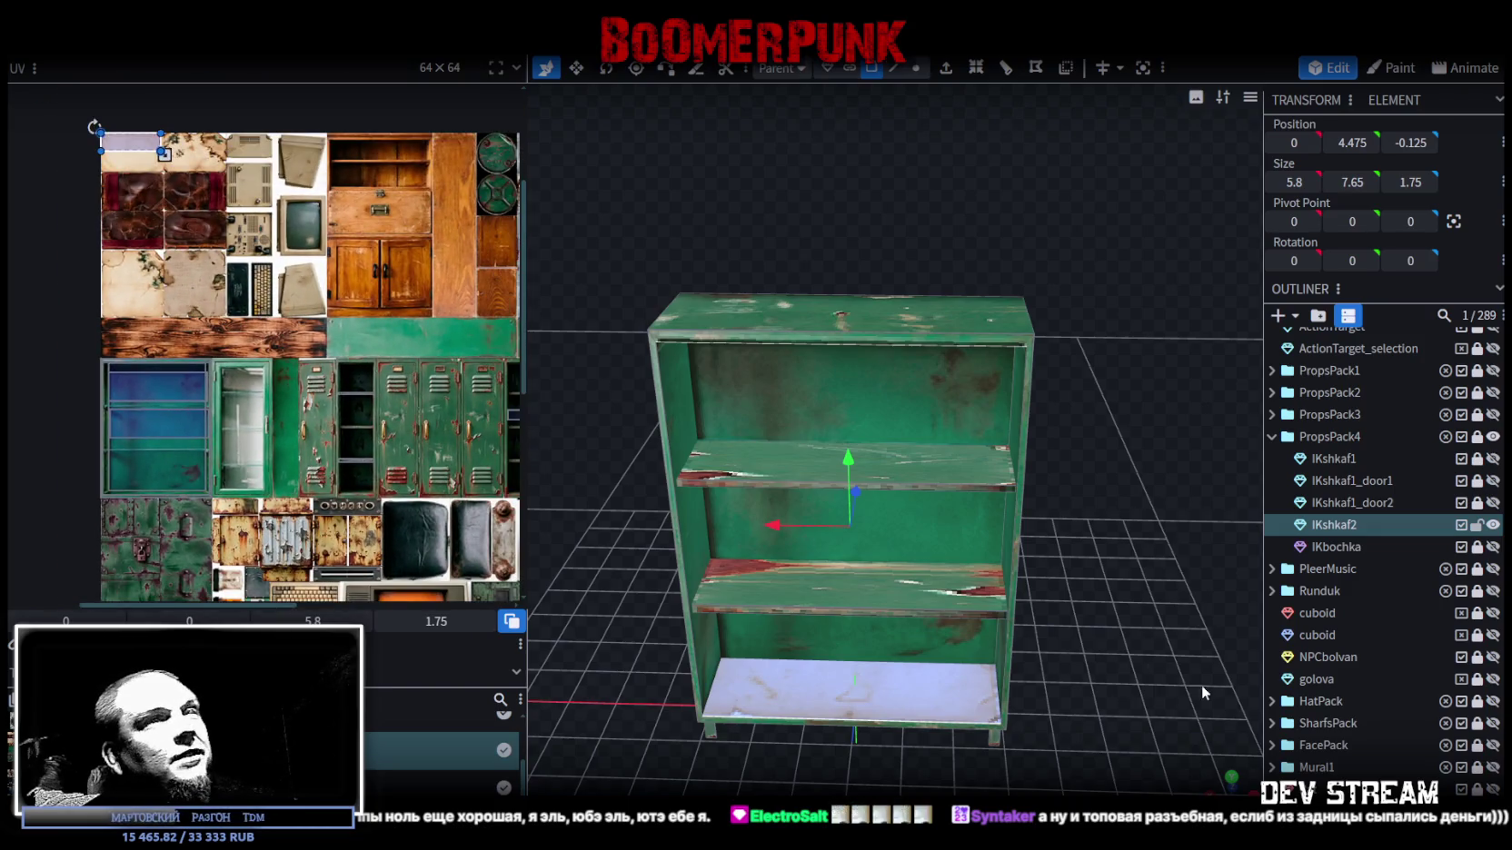
pyautogui.click(1230, 781)
pyautogui.moveTo(132, 141); pyautogui.dragTo(165, 458)
pyautogui.scroll(2, 165, 458)
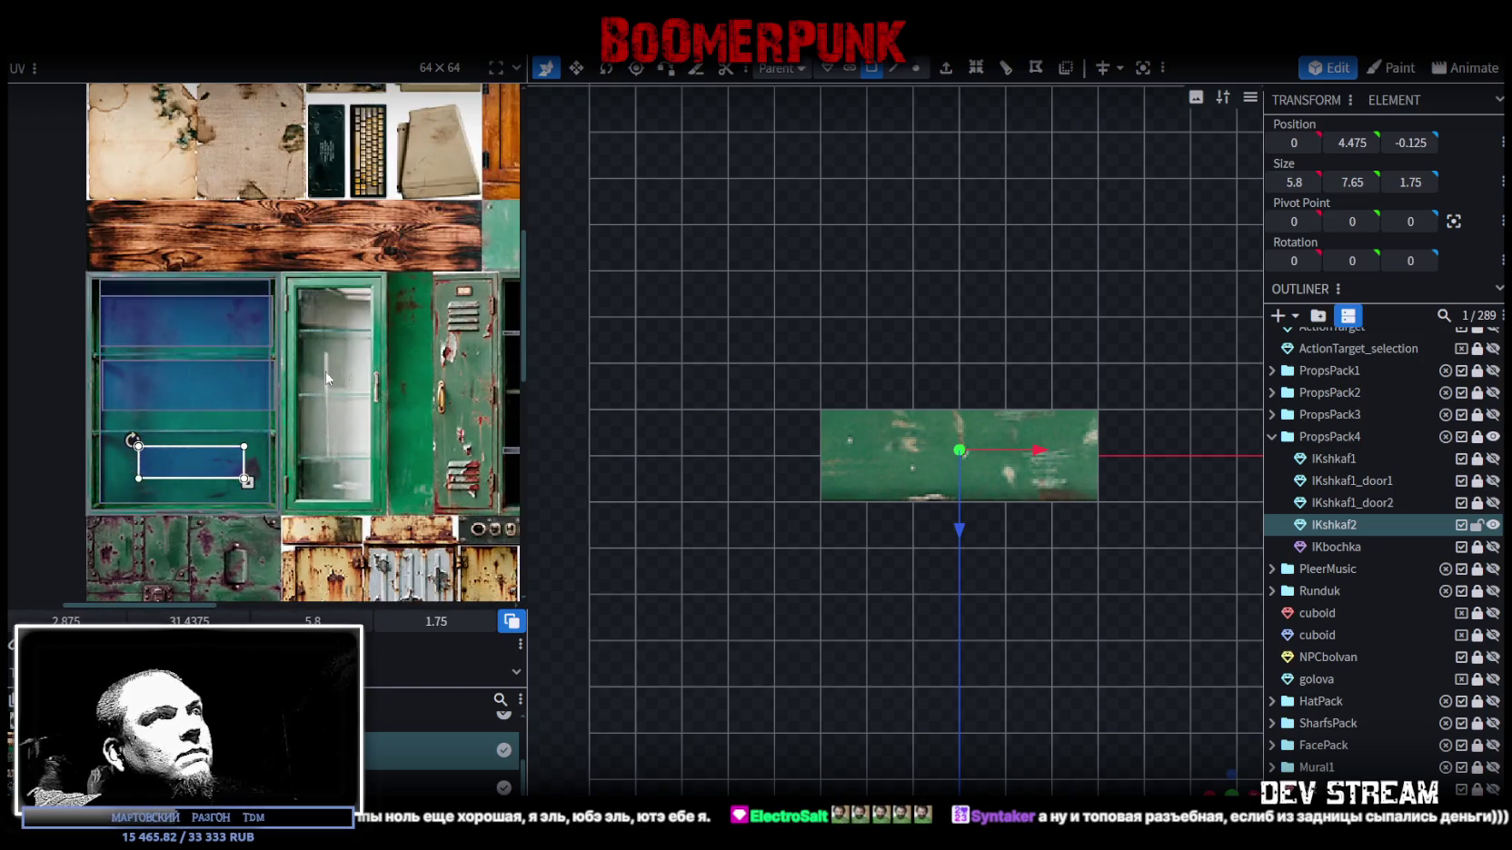
pyautogui.scroll(-5, 145, 427)
pyautogui.scroll(3, 128, 392)
pyautogui.scroll(1, 125, 392)
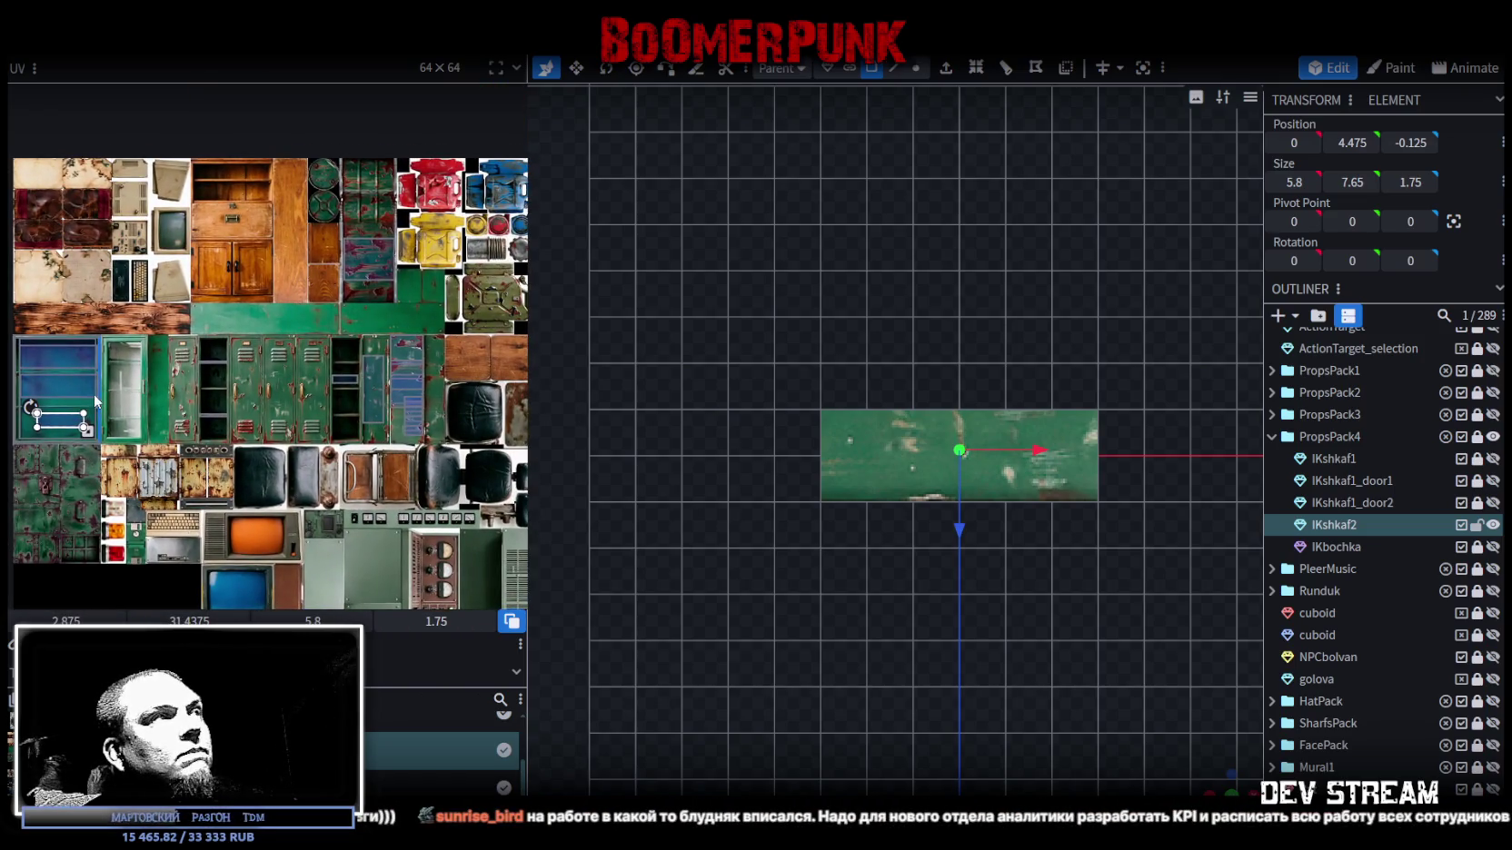
pyautogui.moveTo(60, 422); pyautogui.dragTo(368, 316)
pyautogui.scroll(2, 365, 309)
pyautogui.scroll(2, 365, 309)
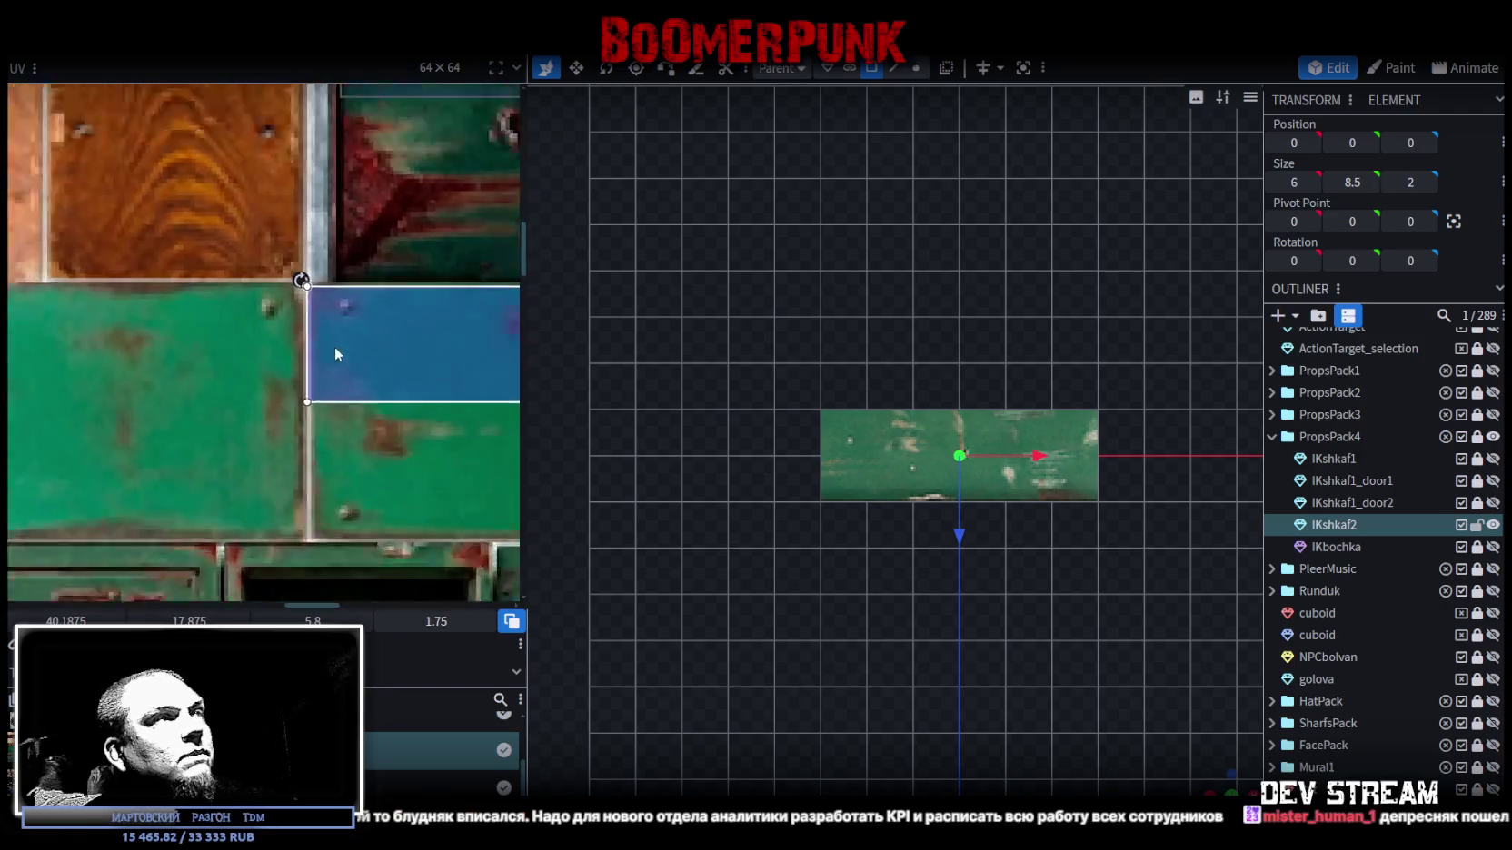
pyautogui.scroll(1, 334, 346)
pyautogui.moveTo(335, 346); pyautogui.dragTo(351, 311)
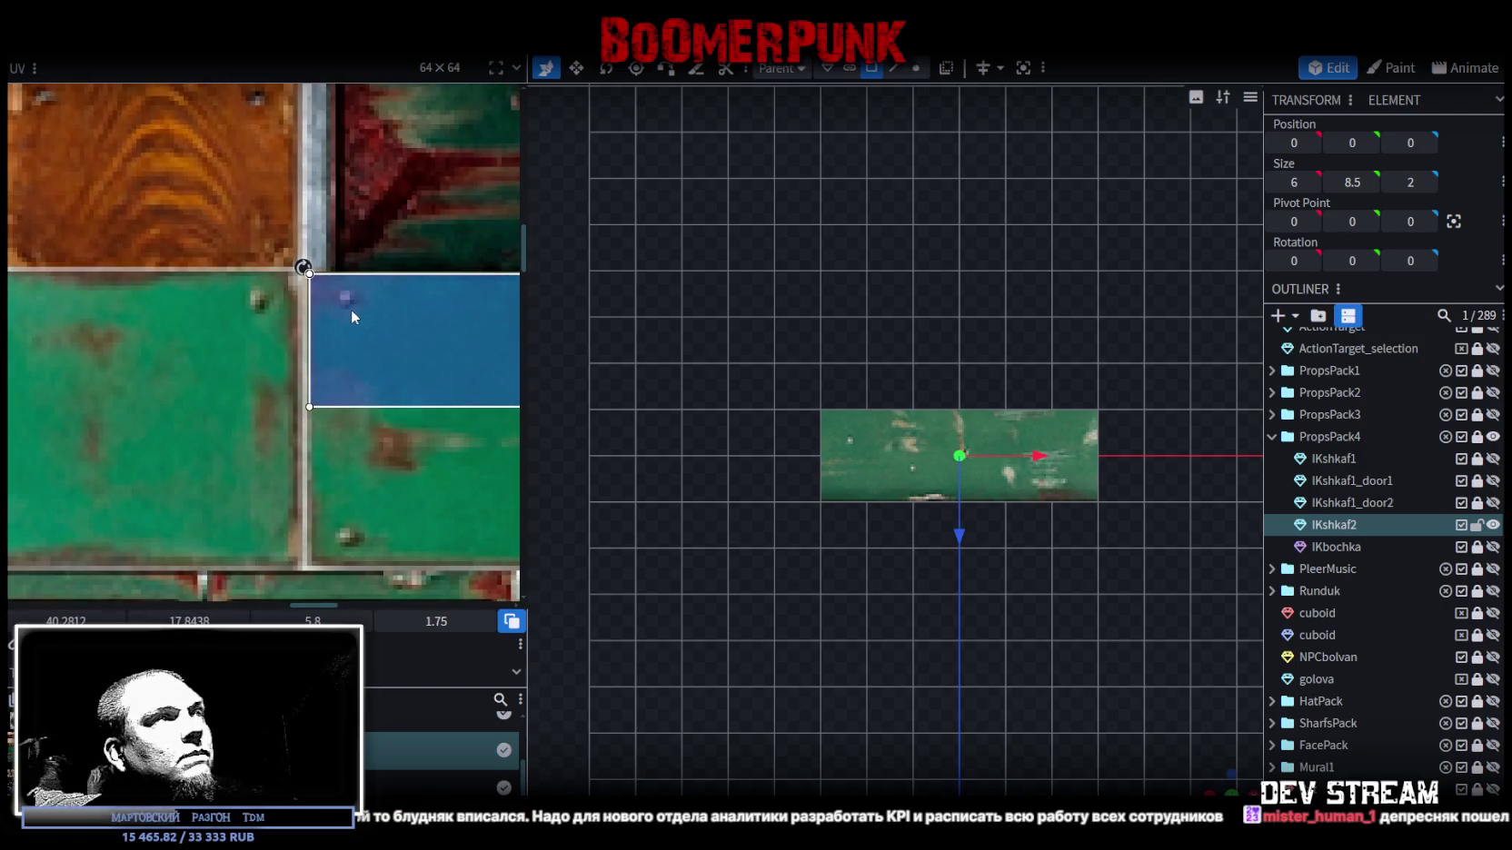
# - Stretch the UV box's corner so it covers the whole teal area
pyautogui.scroll(-1, 383, 360)
pyautogui.scroll(-2, 300, 363)
pyautogui.hscroll(3, 197, 370)
pyautogui.moveTo(155, 366); pyautogui.dragTo(283, 398)
pyautogui.scroll(2, 282, 390)
pyautogui.scroll(2, 280, 384)
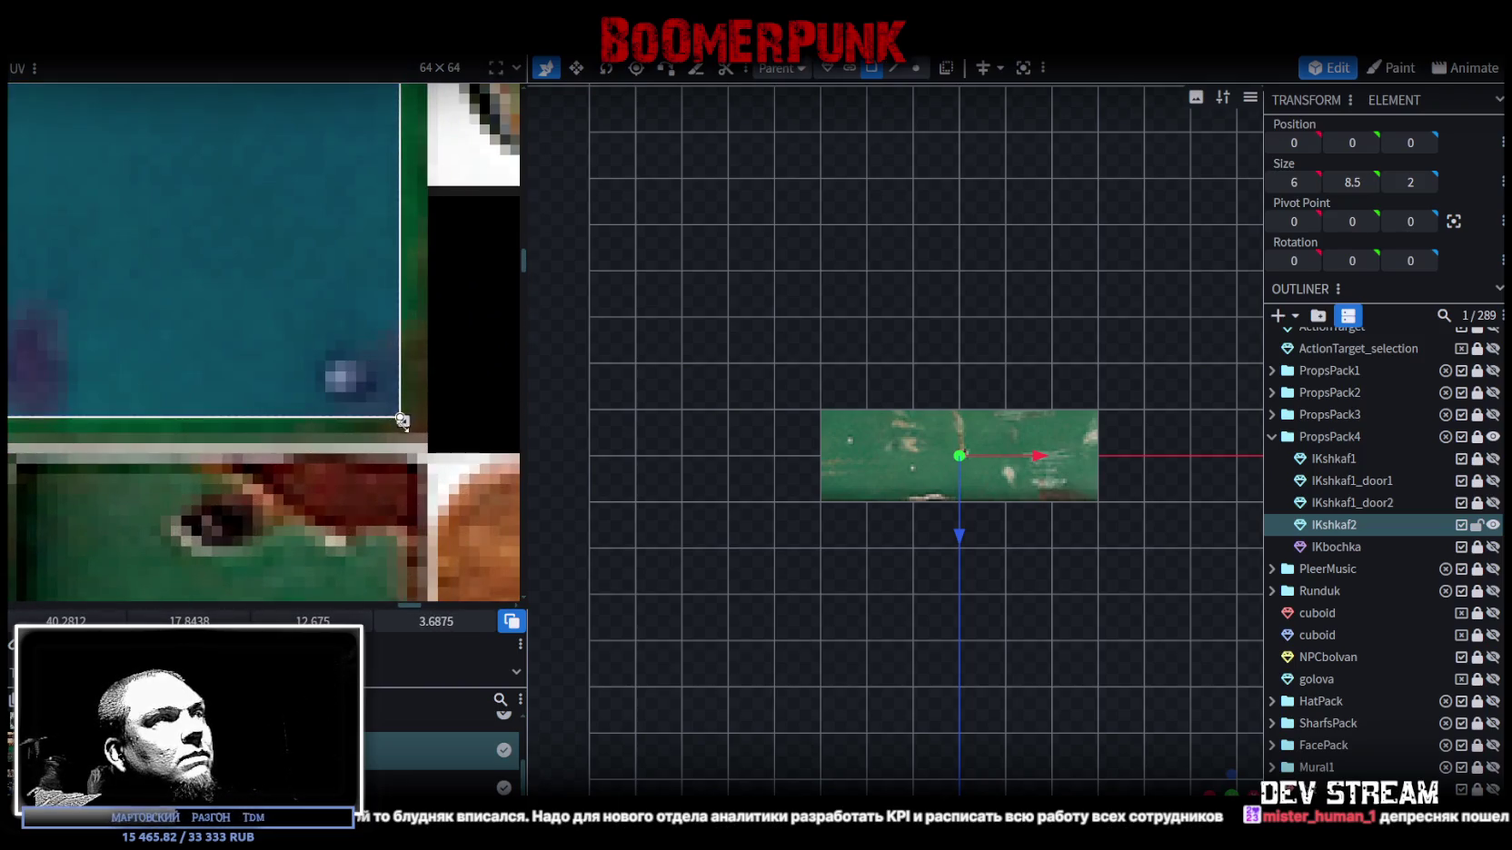
pyautogui.moveTo(400, 419); pyautogui.dragTo(423, 431)
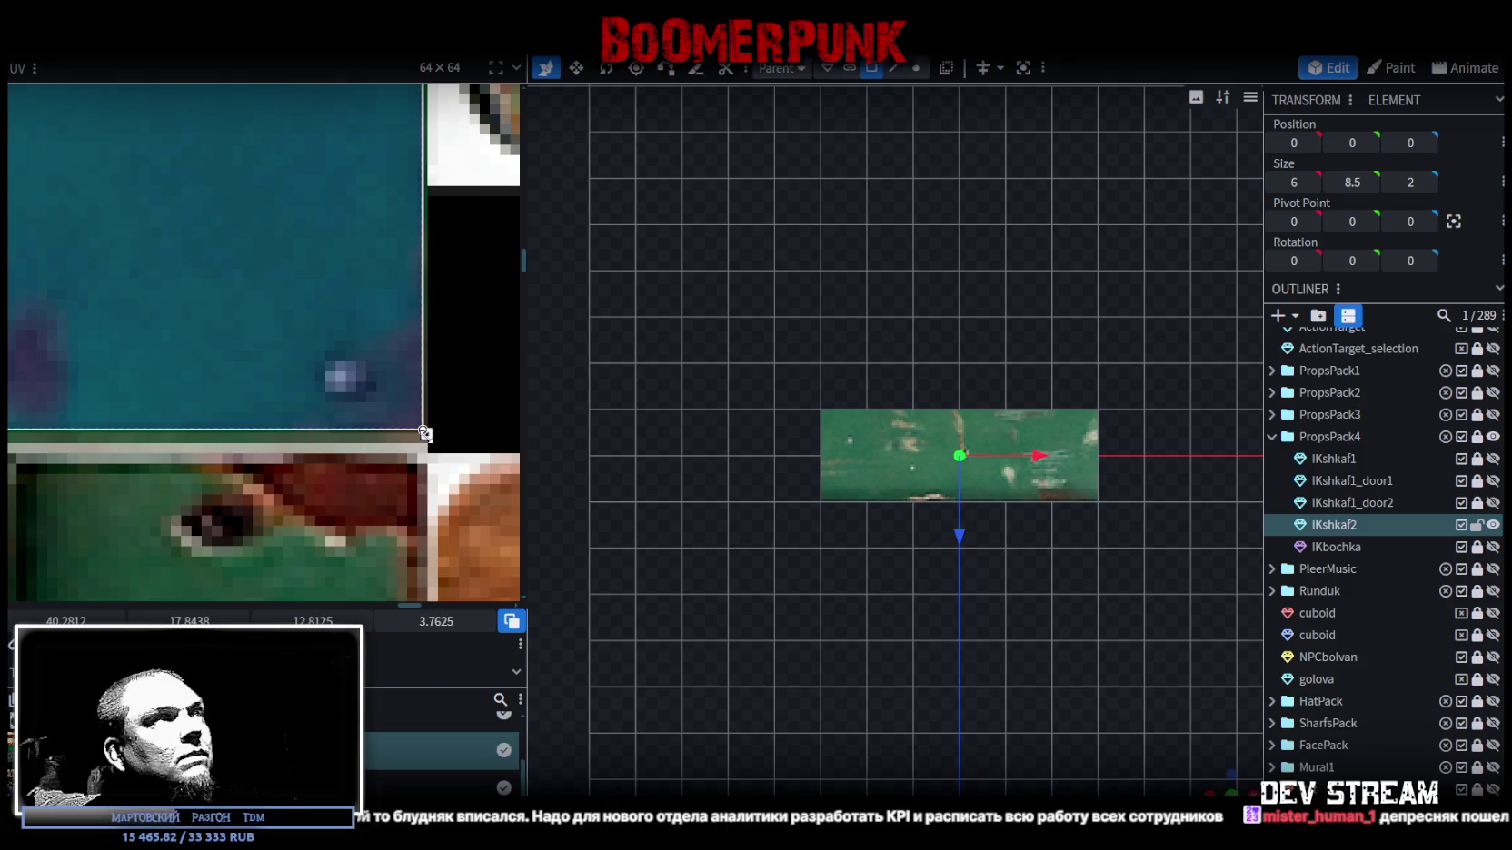
pyautogui.moveTo(1233, 668)
pyautogui.mouseDown()
pyautogui.moveTo(975, 642)
pyautogui.moveTo(957, 407)
pyautogui.moveTo(925, 464)
pyautogui.mouseUp()
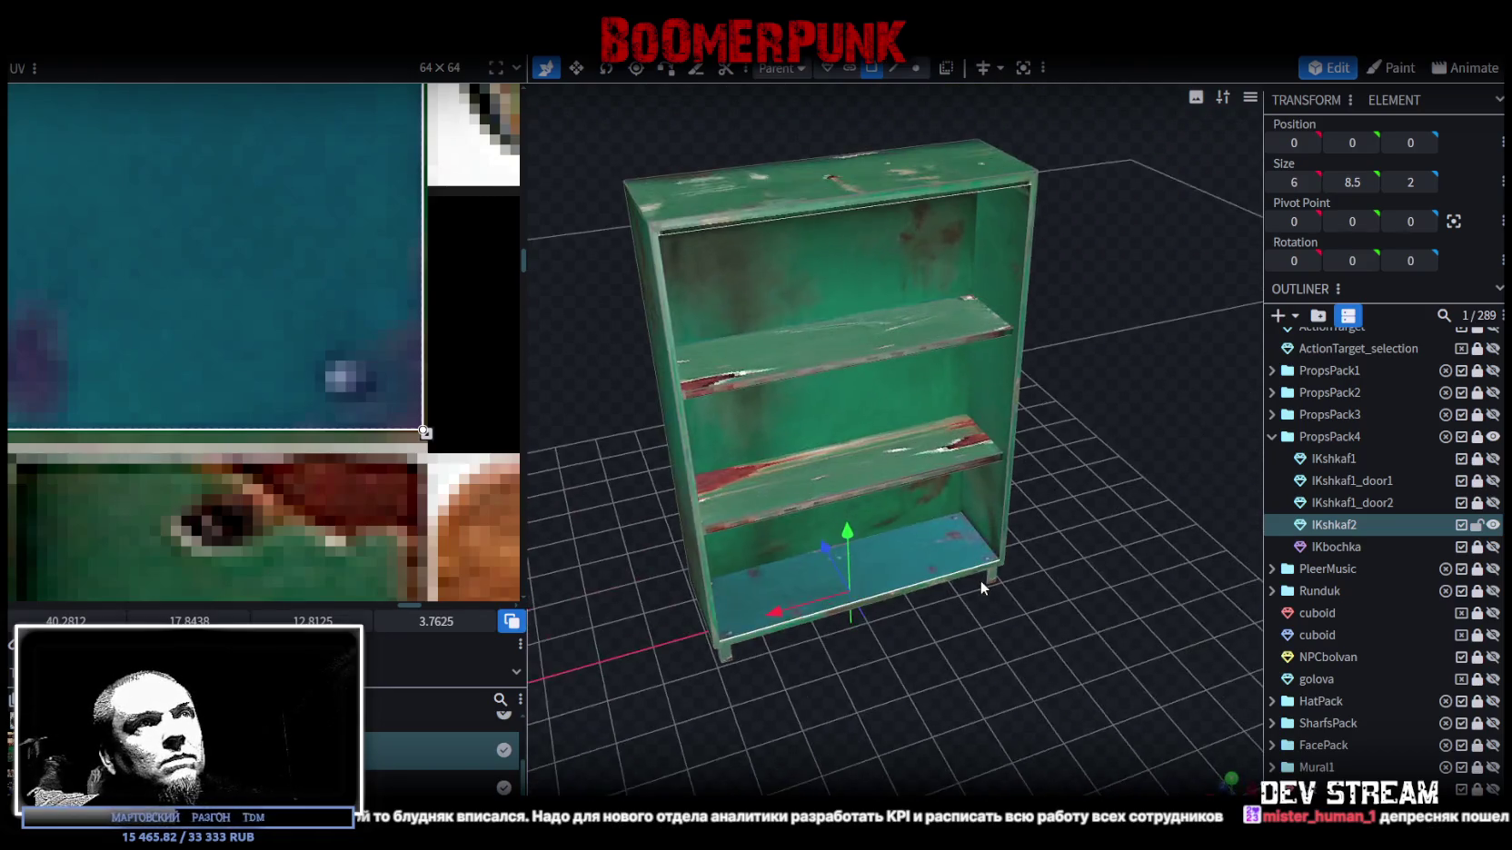
# - Select the lower shelf and shift its UV onto another texture area
pyautogui.click(925, 467)
pyautogui.click(883, 367)
pyautogui.moveTo(1071, 444); pyautogui.dragTo(869, 291)
pyautogui.click(838, 406)
pyautogui.scroll(-3, 265, 430)
pyautogui.scroll(-2, 264, 431)
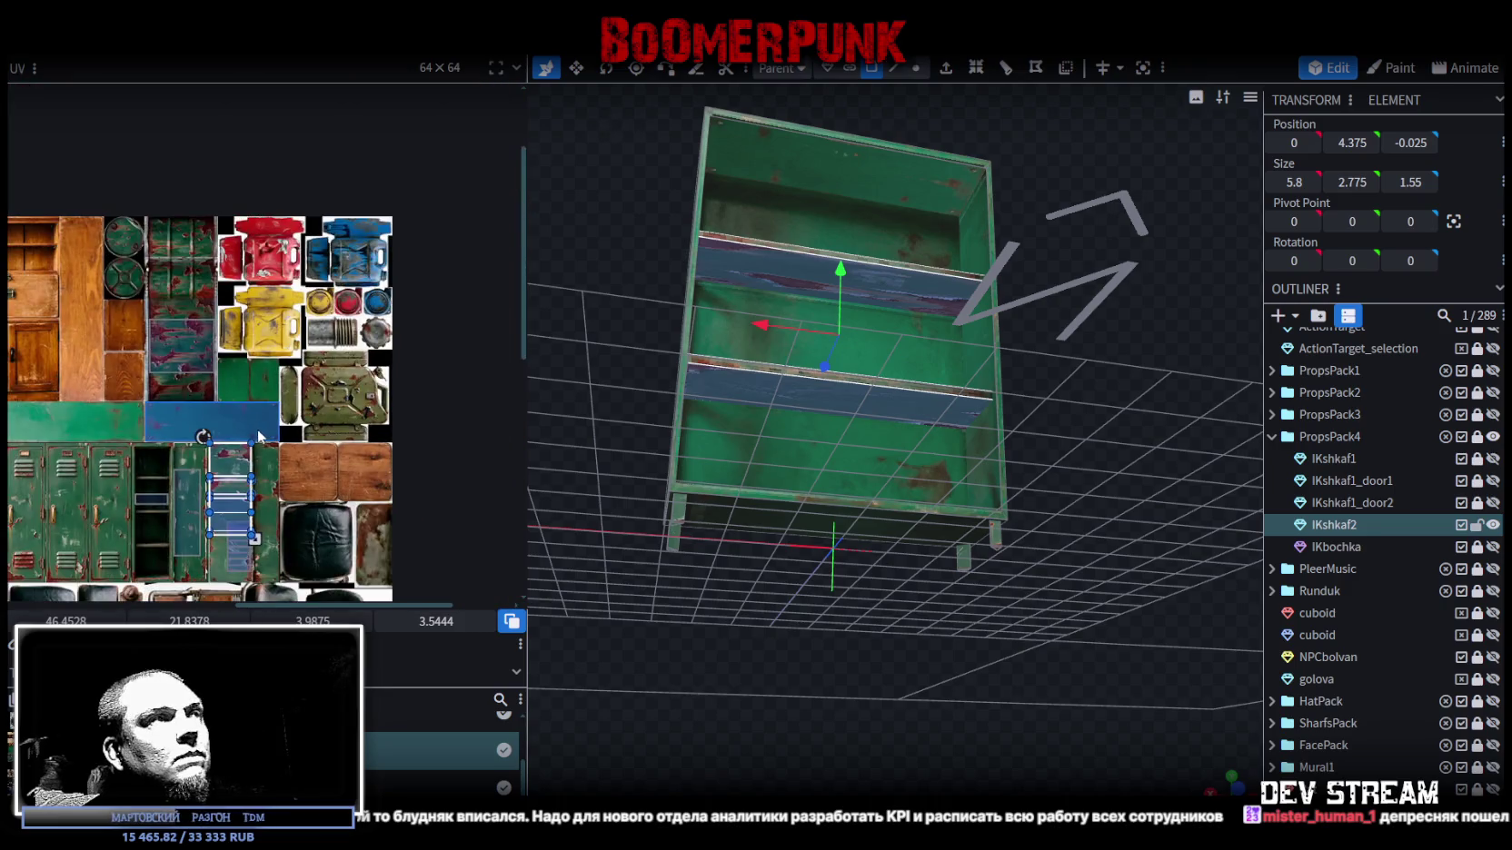
pyautogui.scroll(1, 436, 430)
pyautogui.moveTo(436, 430); pyautogui.dragTo(247, 396)
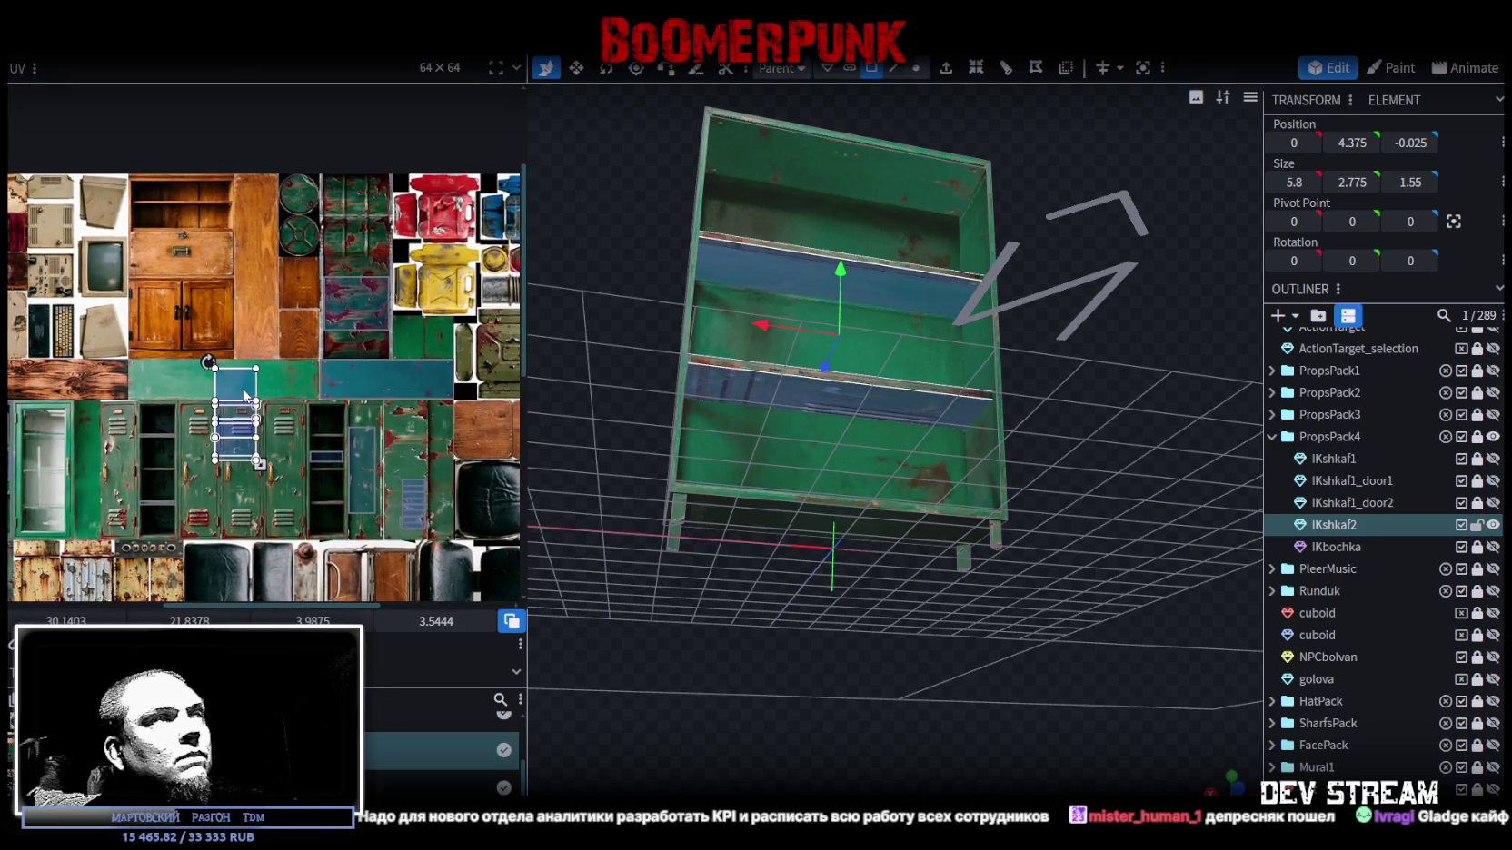
pyautogui.scroll(2, 221, 382)
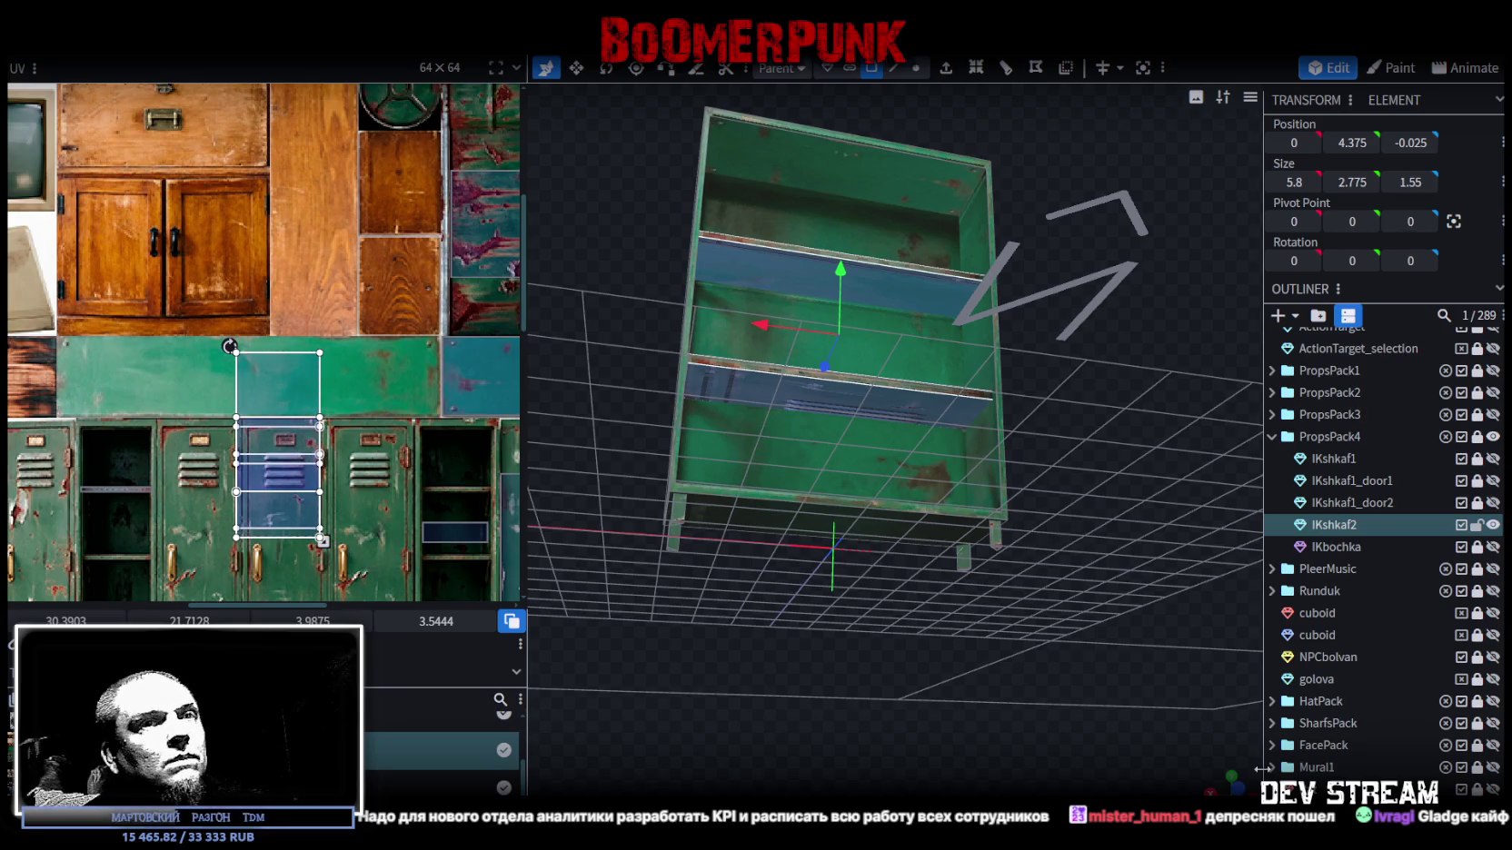
# - From the top view, place the shelf's UV on the green strip and slide it right
pyautogui.press('KP_7')
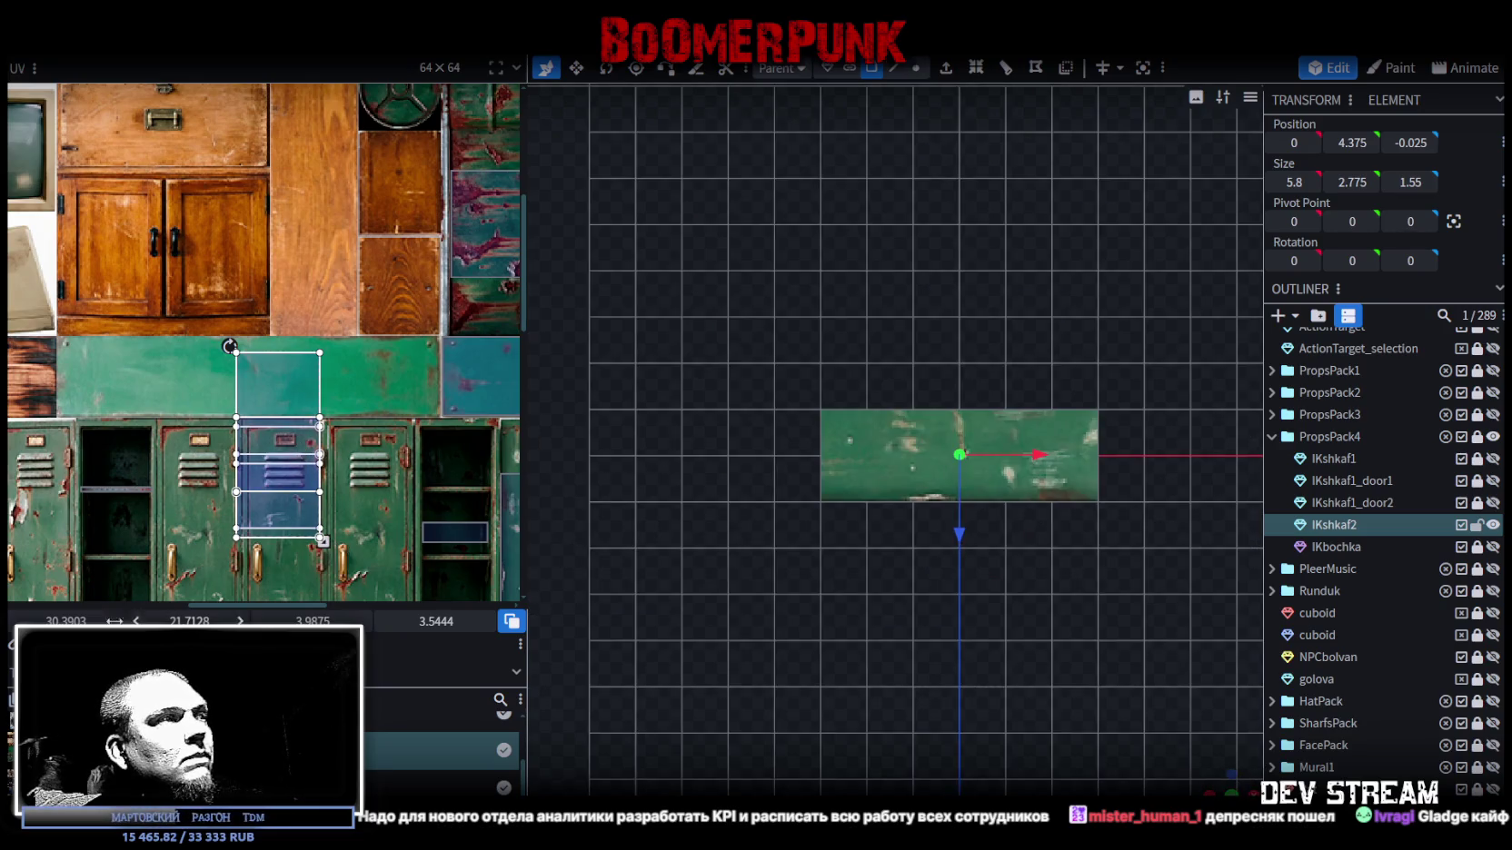
pyautogui.scroll(-4, 105, 508)
pyautogui.moveTo(48, 448)
pyautogui.mouseDown()
pyautogui.moveTo(136, 460)
pyautogui.moveTo(59, 436)
pyautogui.moveTo(105, 467)
pyautogui.moveTo(434, 481)
pyautogui.mouseUp()
pyautogui.scroll(2, 119, 458)
pyautogui.scroll(3, 109, 450)
pyautogui.scroll(-2, 59, 436)
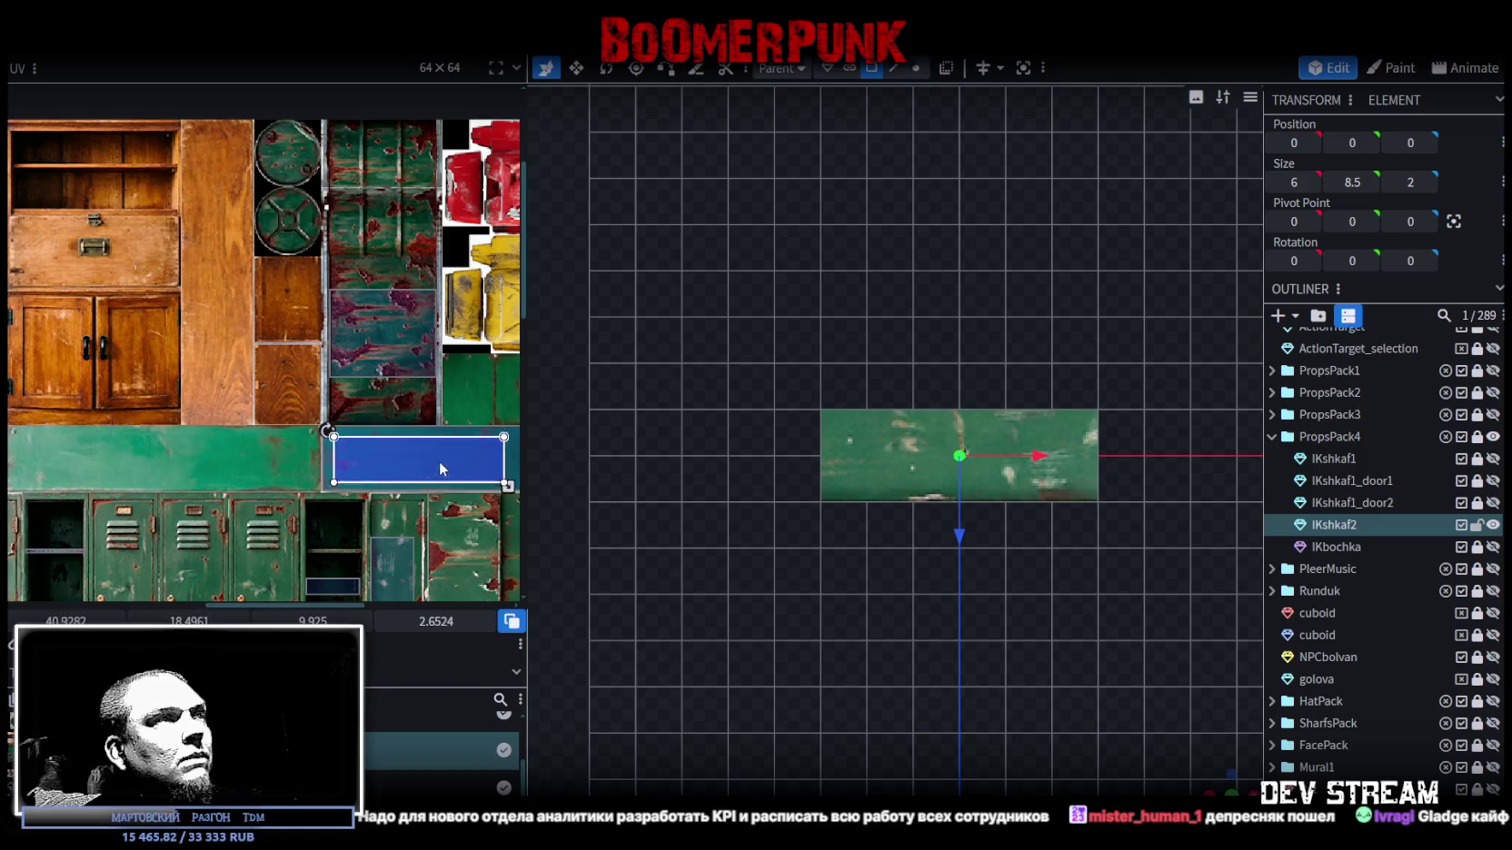
pyautogui.scroll(5, 230, 427)
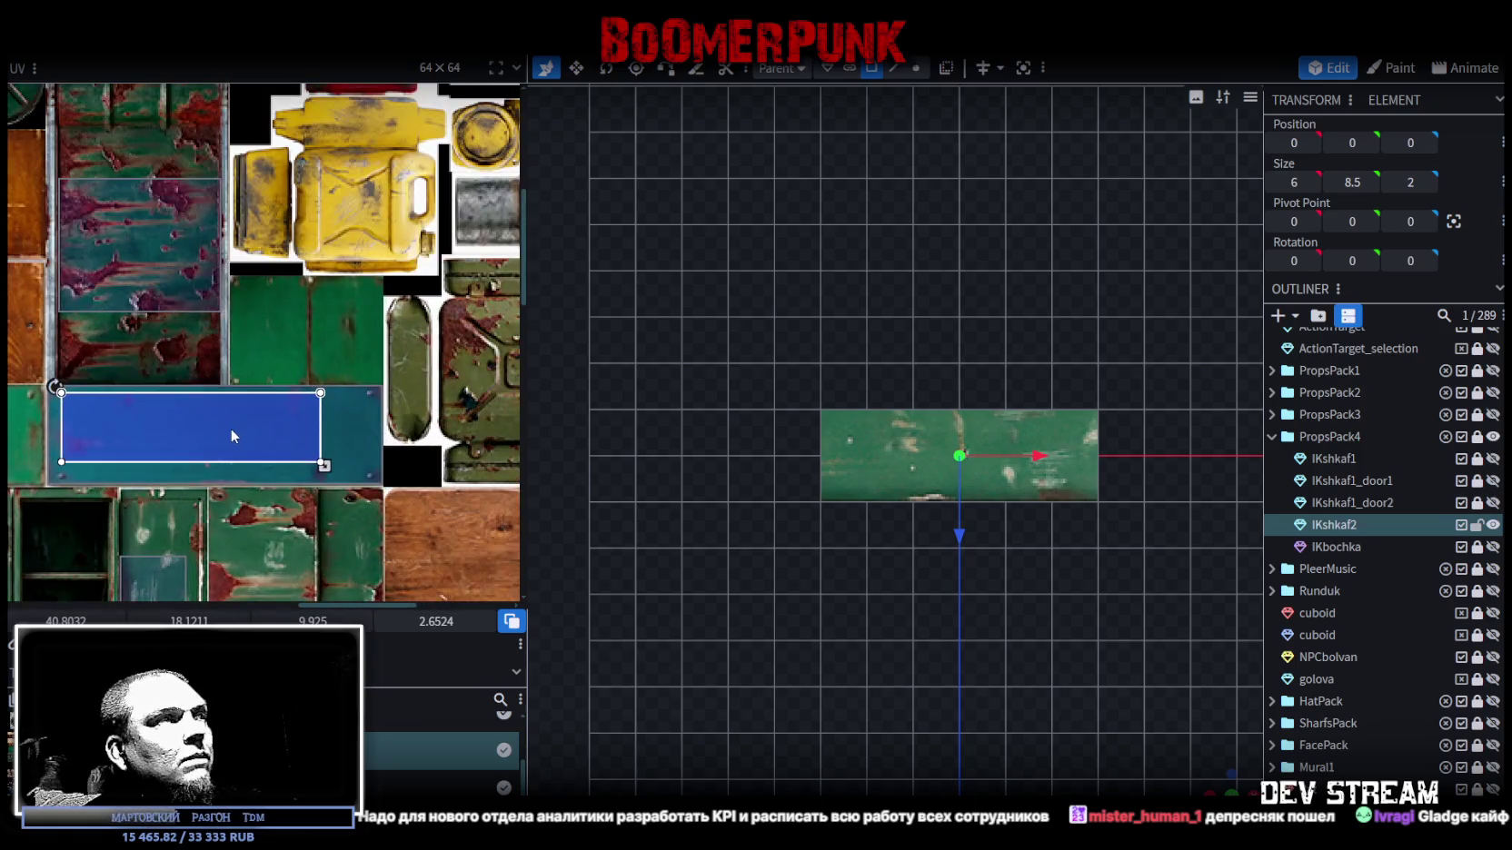
pyautogui.moveTo(227, 430)
pyautogui.mouseDown()
pyautogui.moveTo(280, 453)
pyautogui.moveTo(259, 394)
pyautogui.mouseUp()
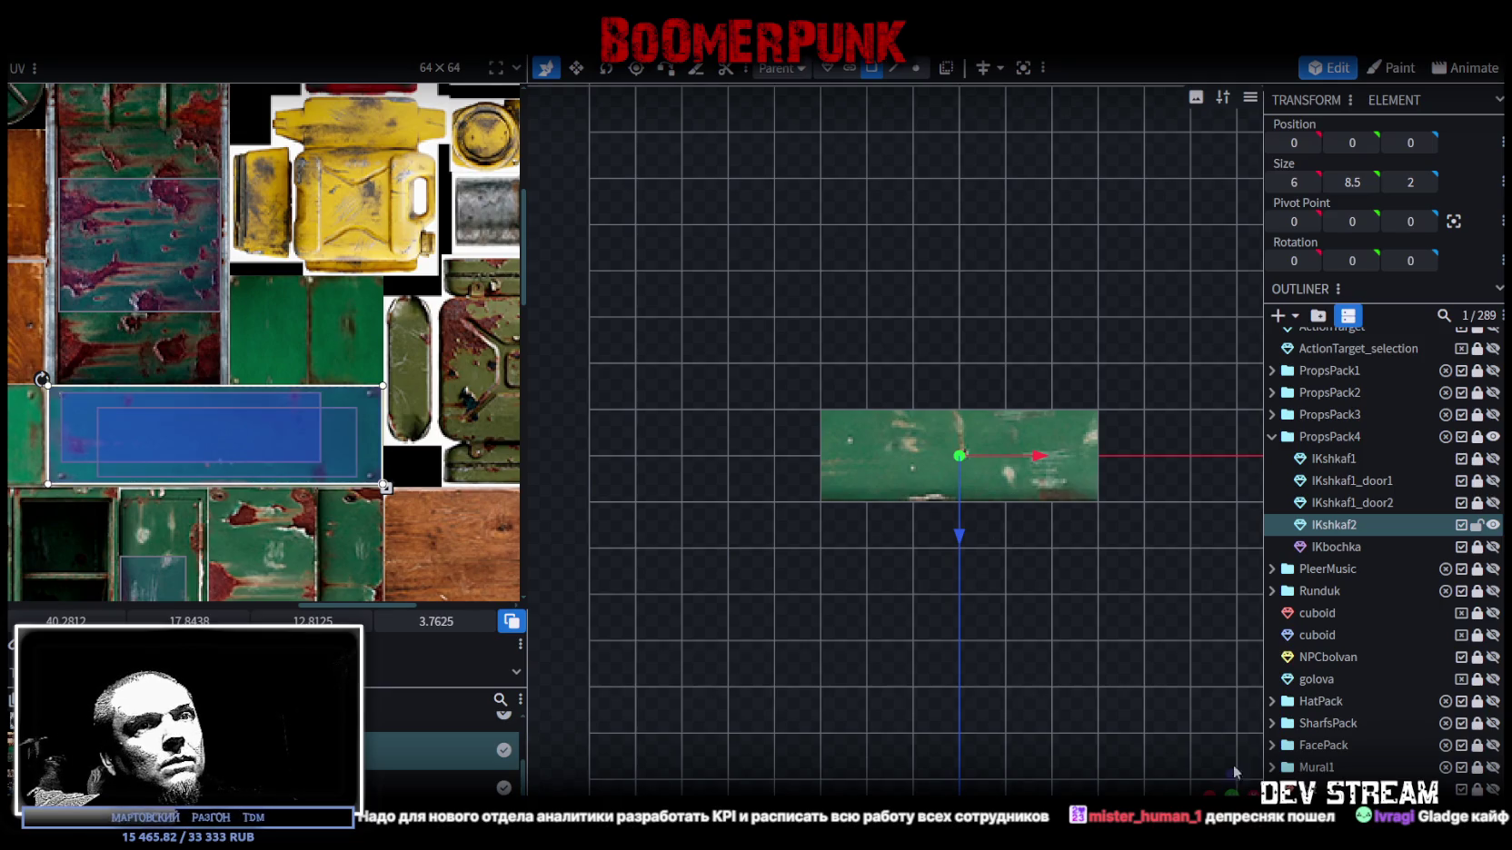
# - Return to a perspective view and pick the upper, then middle shelf board
pyautogui.moveTo(1235, 770); pyautogui.dragTo(906, 653)
pyautogui.scroll(4, 772, 322)
pyautogui.click(764, 308)
pyautogui.click(834, 493)
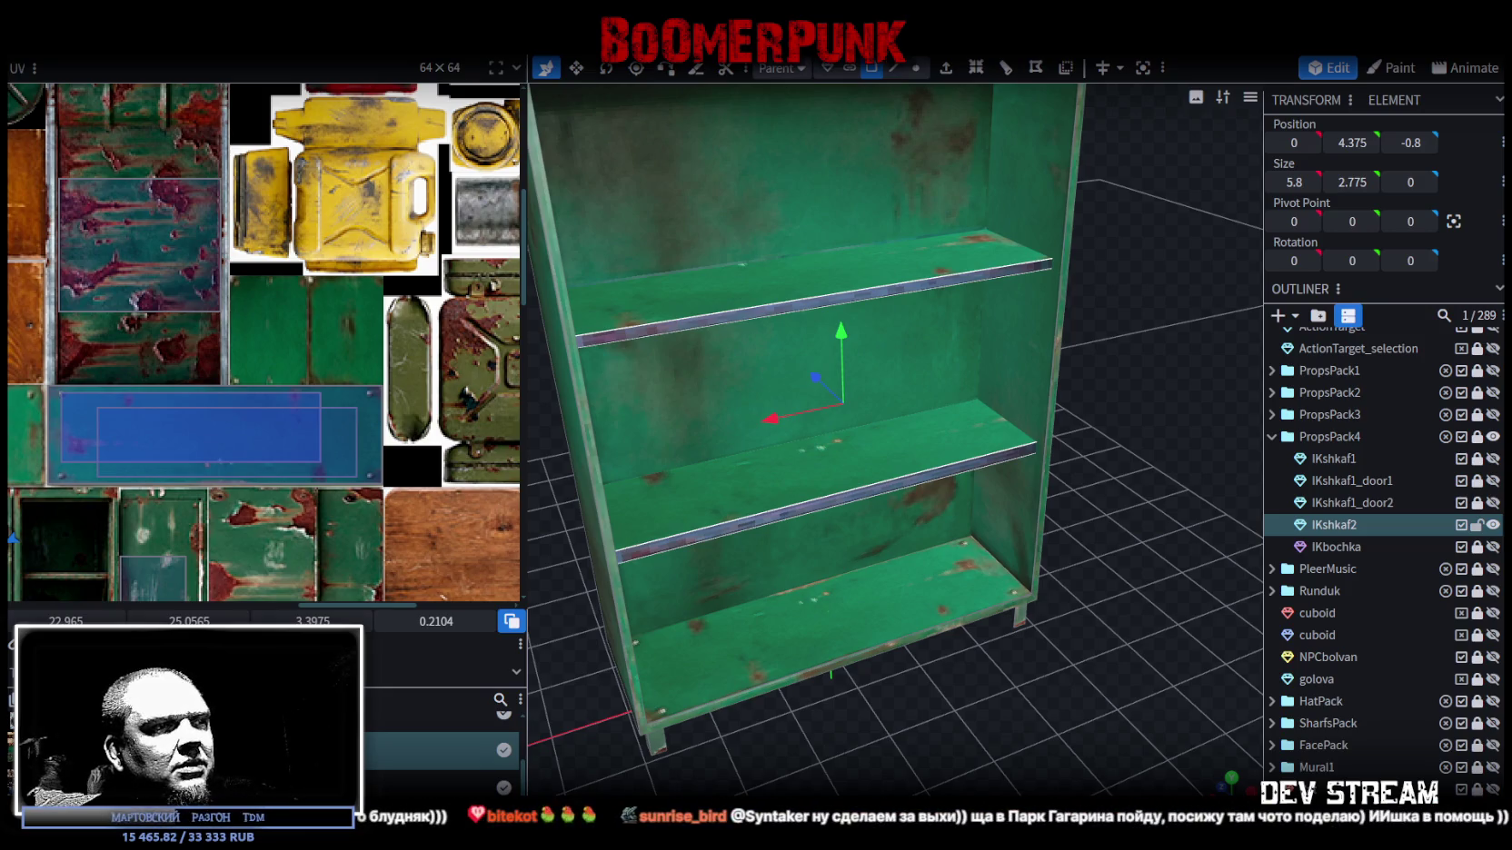
pyautogui.hotkey('alt', 'Tab')
pyautogui.moveTo(845, 230); pyautogui.dragTo(882, 100)
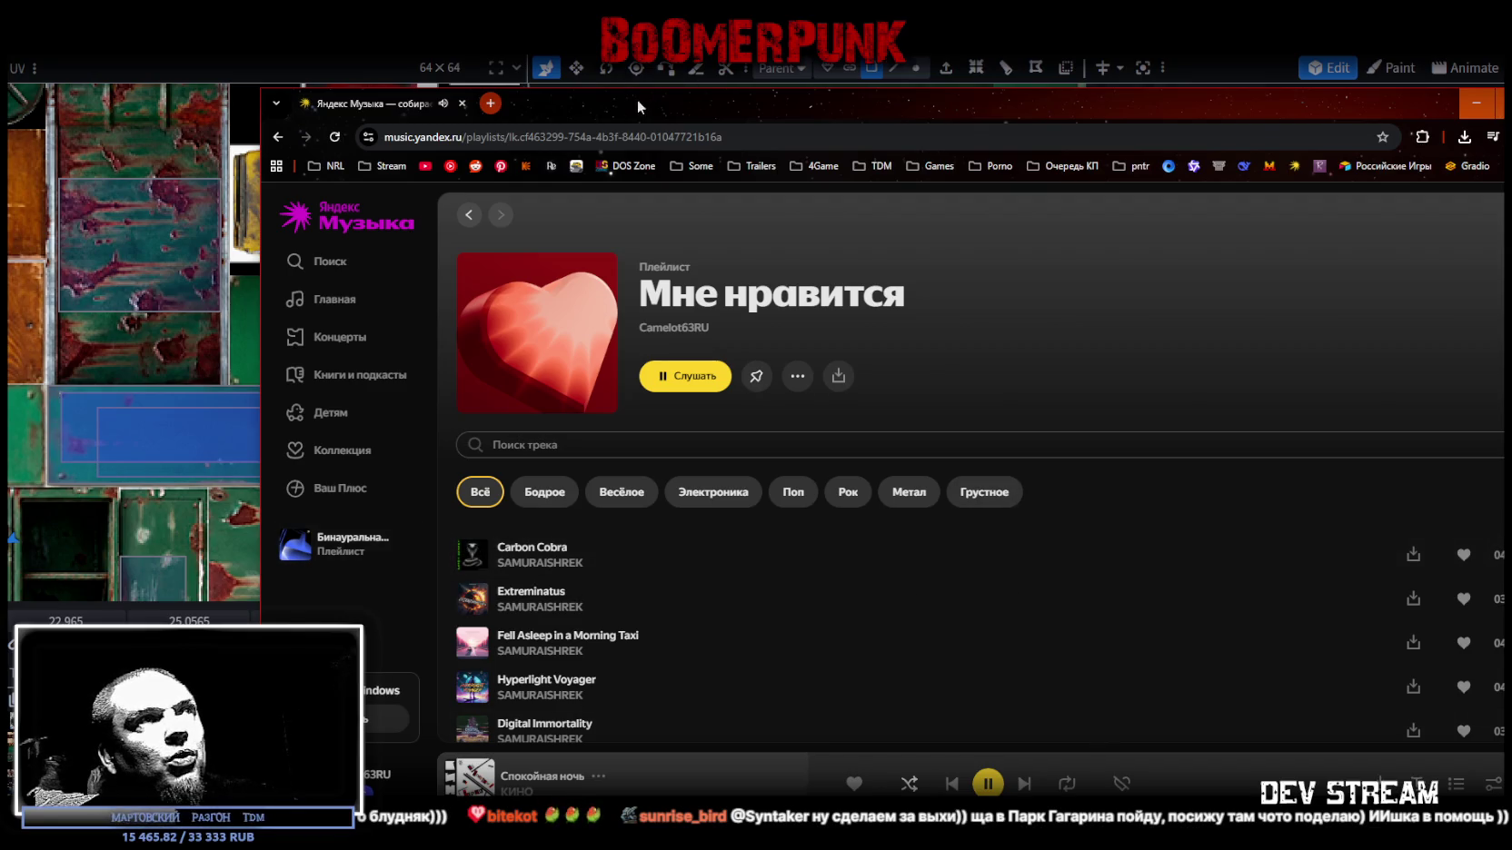
pyautogui.hotkey('alt', 'Tab')
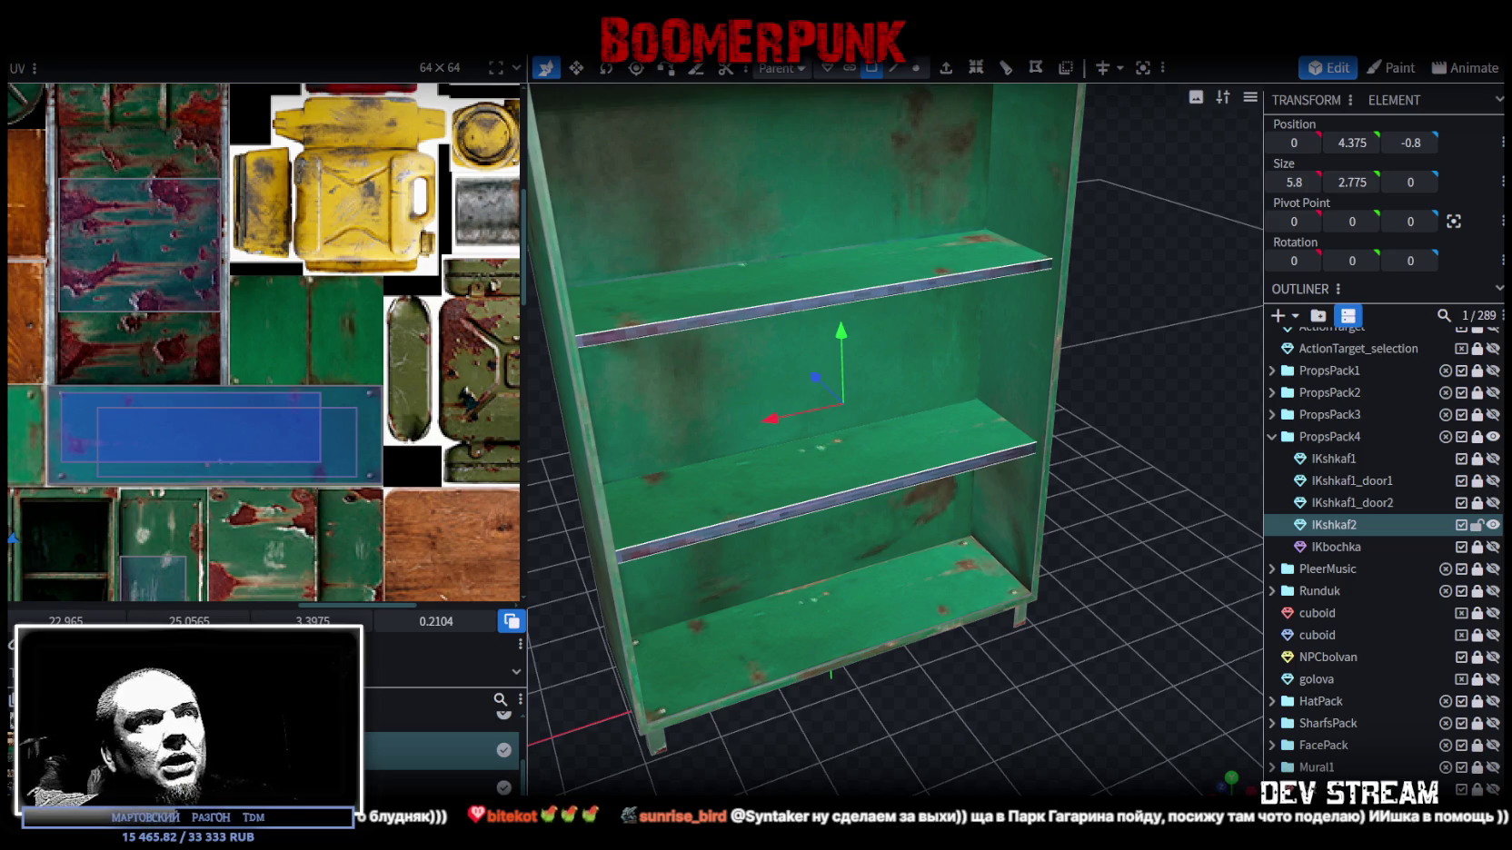
# - Move the upper shelf board edge's UV box onto the blue glass-cabinet texture
pyautogui.scroll(-3, 977, 674)
pyautogui.scroll(-3, 377, 472)
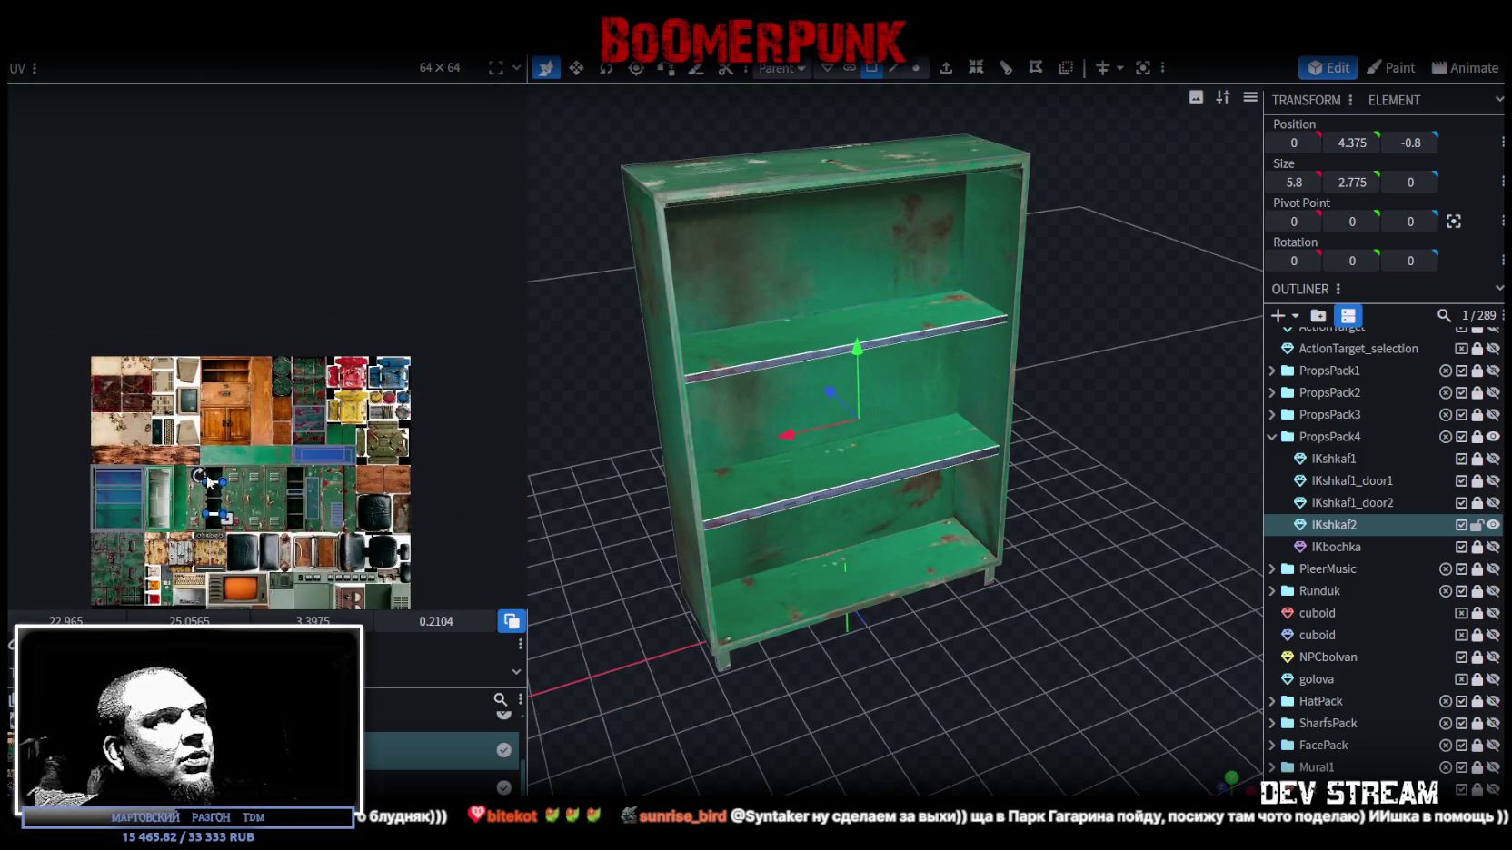
pyautogui.scroll(3, 368, 443)
pyautogui.moveTo(383, 400); pyautogui.dragTo(272, 408)
pyautogui.scroll(2, 263, 409)
pyautogui.scroll(2, 316, 434)
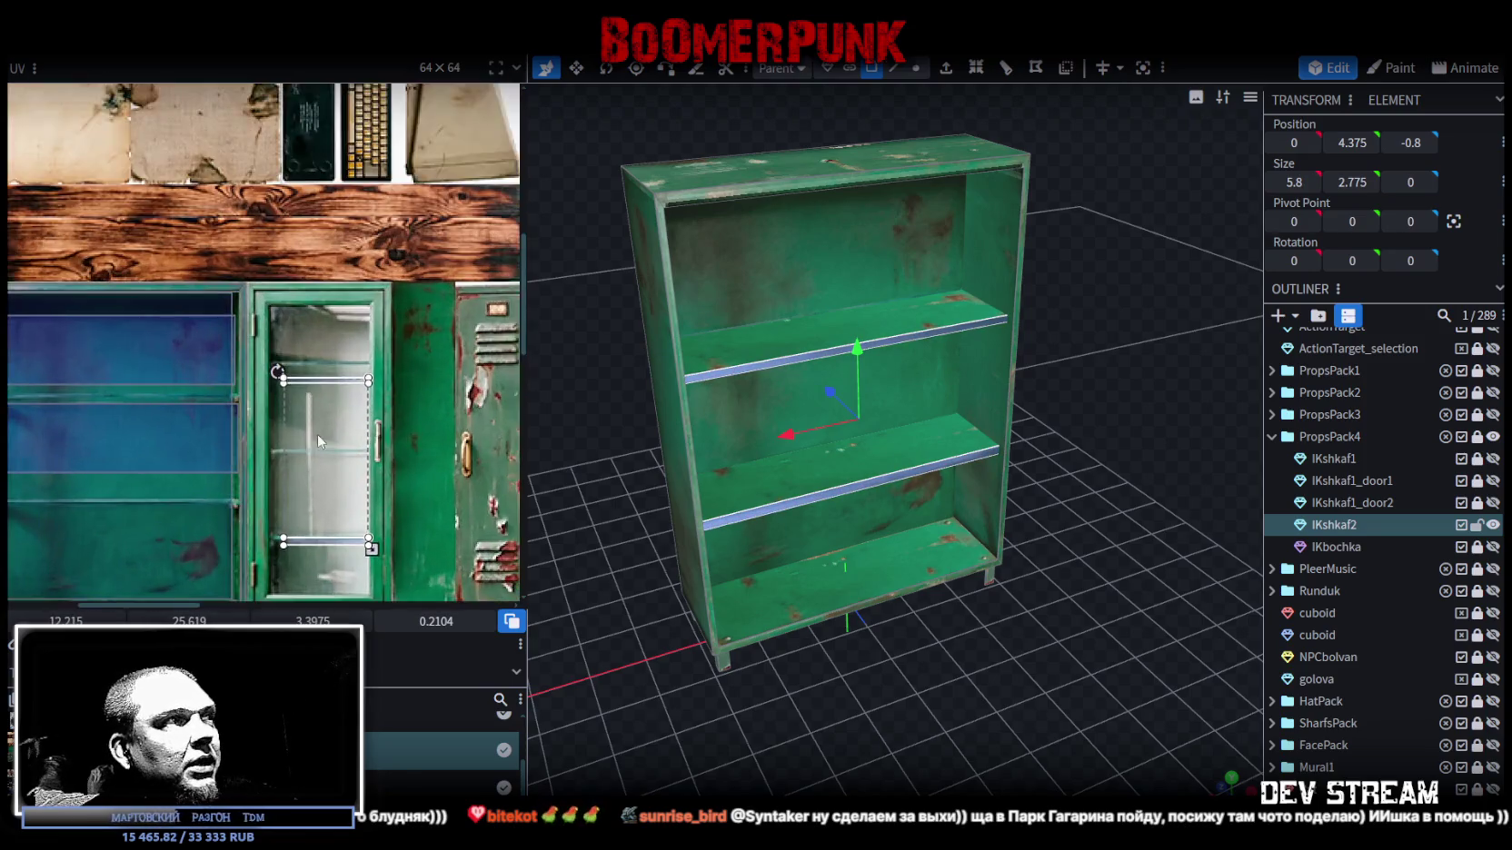
pyautogui.scroll(2, 450, 414)
pyautogui.scroll(2, 430, 404)
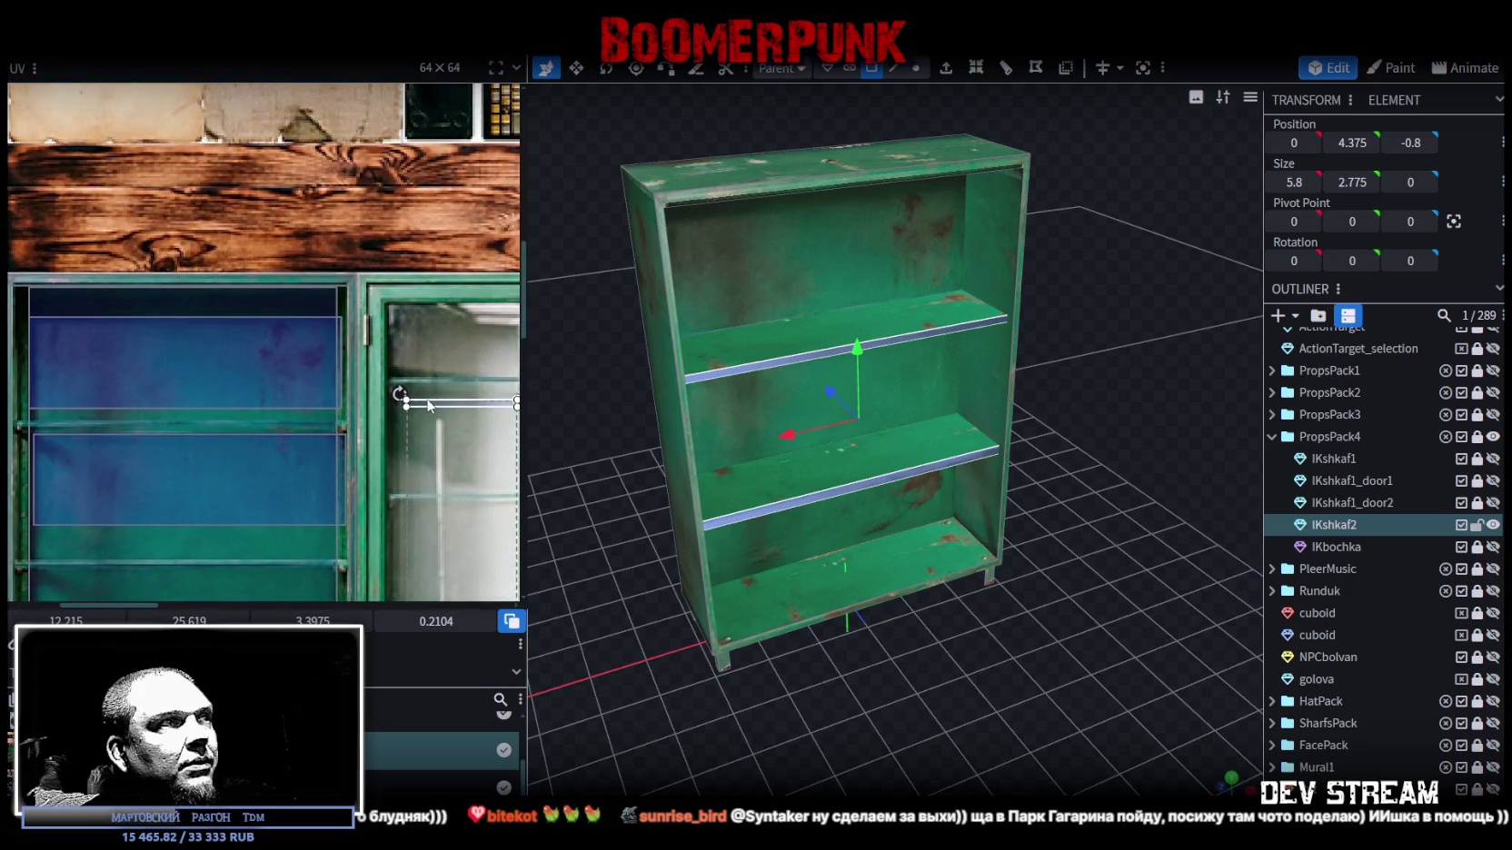
pyautogui.moveTo(429, 401); pyautogui.dragTo(59, 437)
# - Stretch that UV box rightward until it spans the full blue strip width
pyautogui.scroll(3, 127, 436)
pyautogui.scroll(-2, 165, 422)
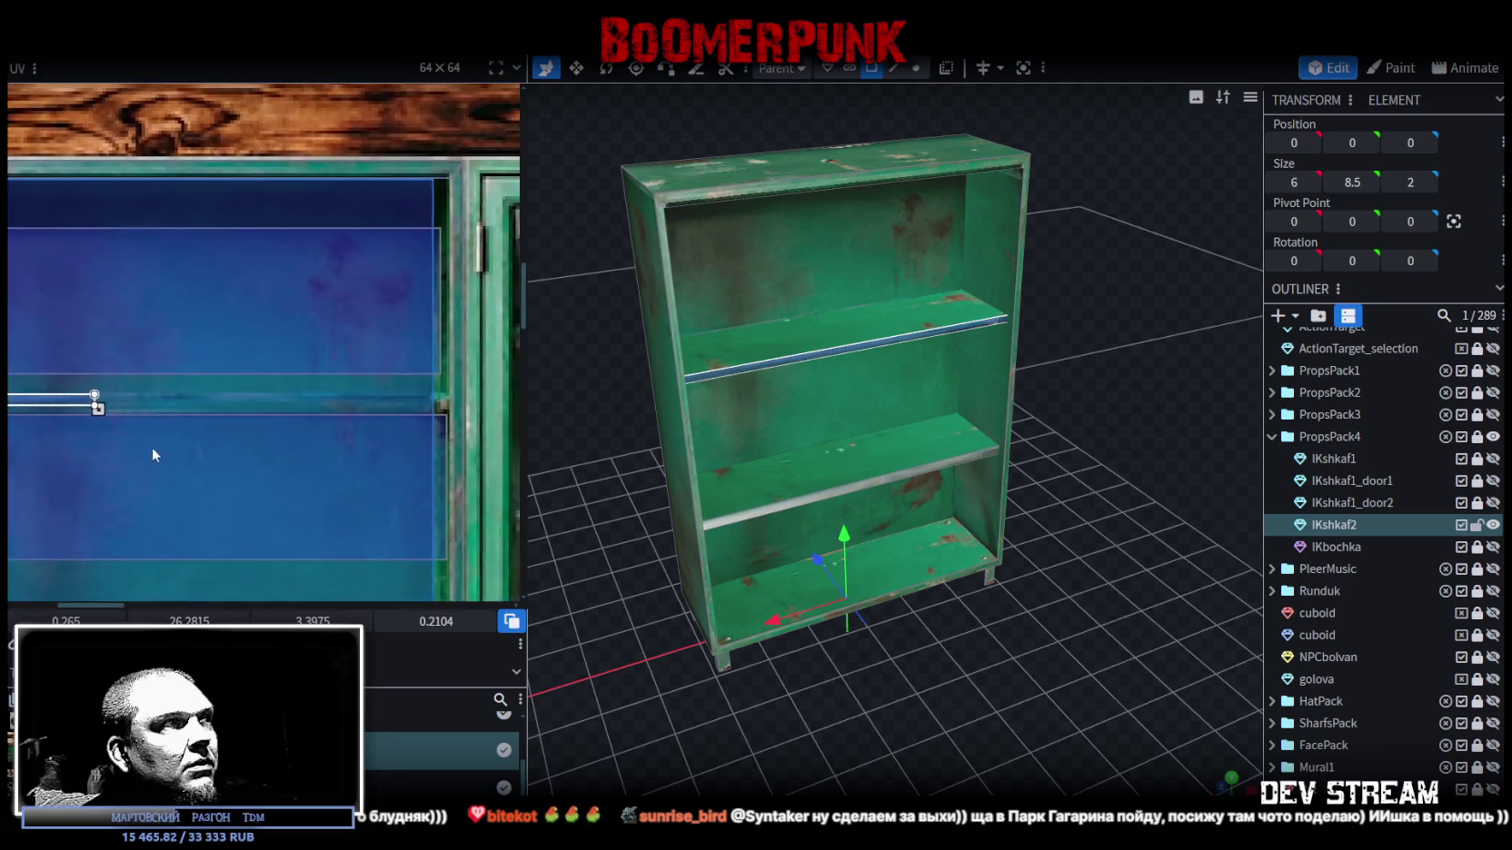
pyautogui.moveTo(106, 413)
pyautogui.mouseDown(button='middle')
pyautogui.moveTo(338, 478)
pyautogui.moveTo(226, 488)
pyautogui.mouseUp(button='middle')
pyautogui.moveTo(181, 470); pyautogui.dragTo(508, 460)
pyautogui.scroll(3, 479, 458)
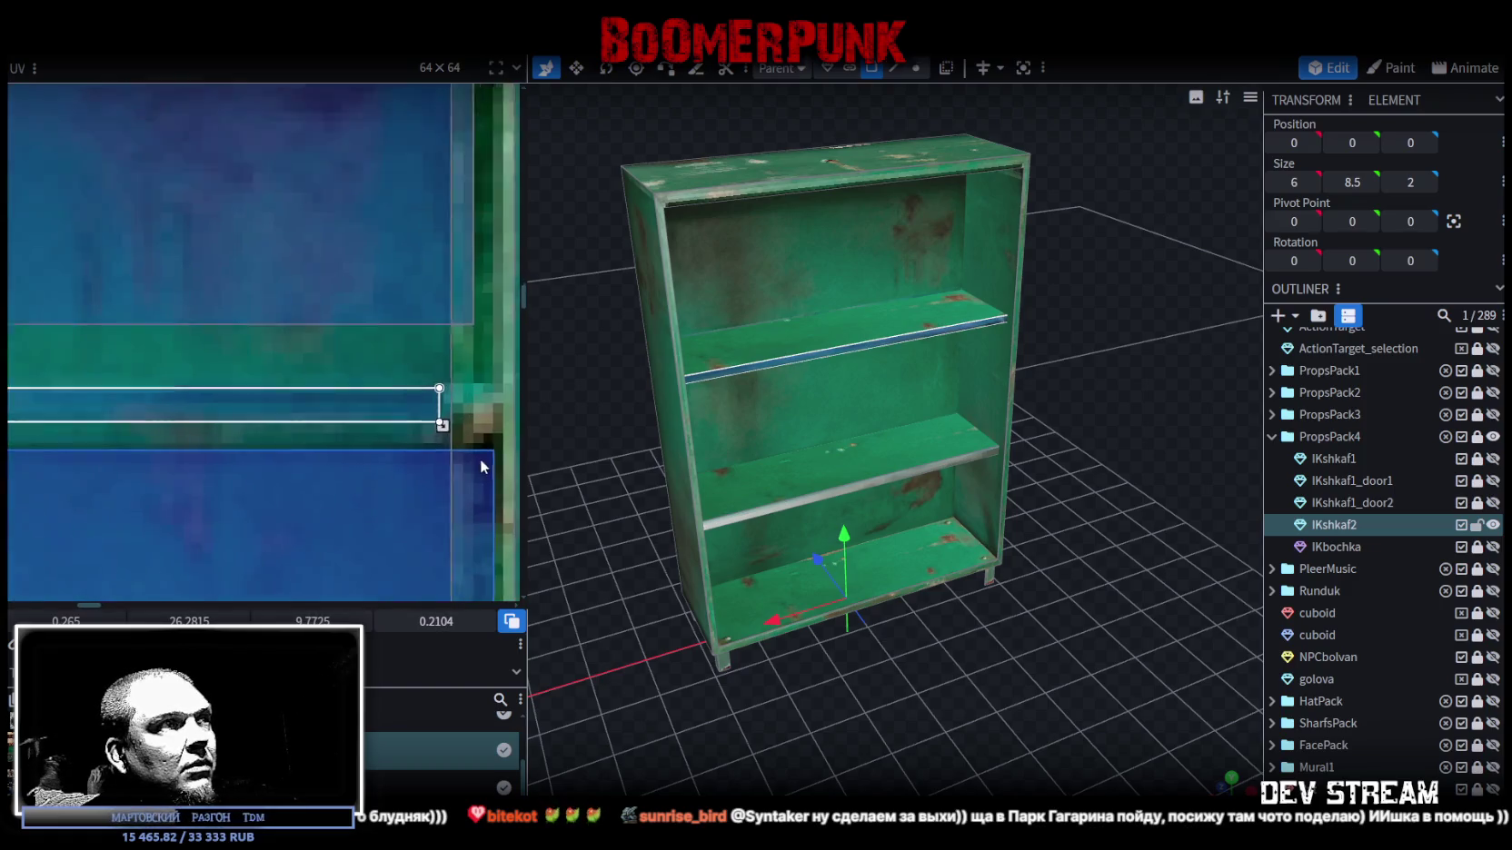
pyautogui.scroll(2, 464, 441)
pyautogui.moveTo(431, 419)
pyautogui.mouseDown()
pyautogui.moveTo(492, 421)
pyautogui.moveTo(481, 418)
pyautogui.mouseUp()
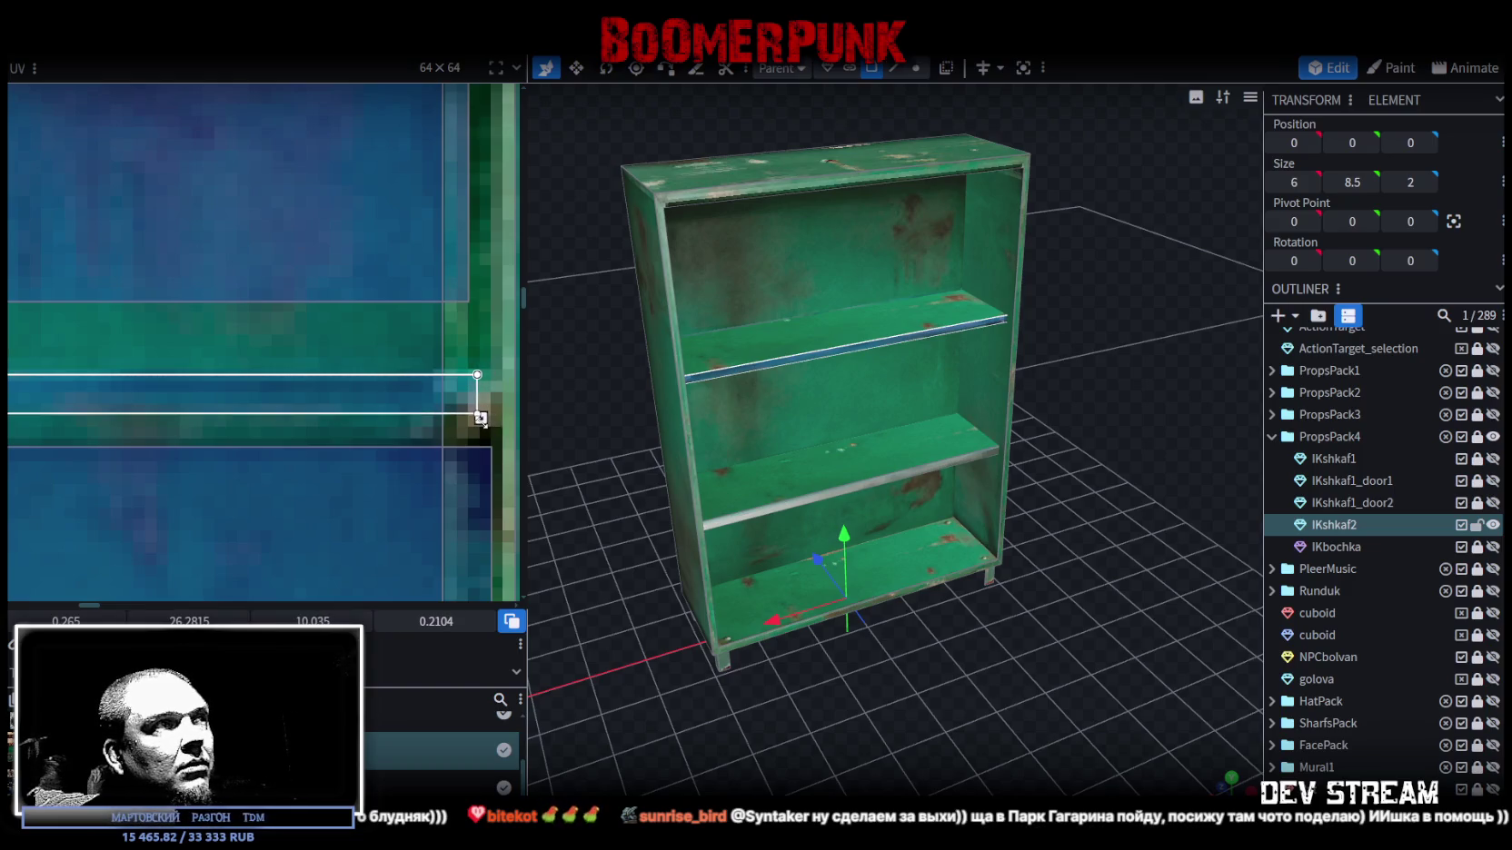
pyautogui.moveTo(476, 418); pyautogui.dragTo(479, 417)
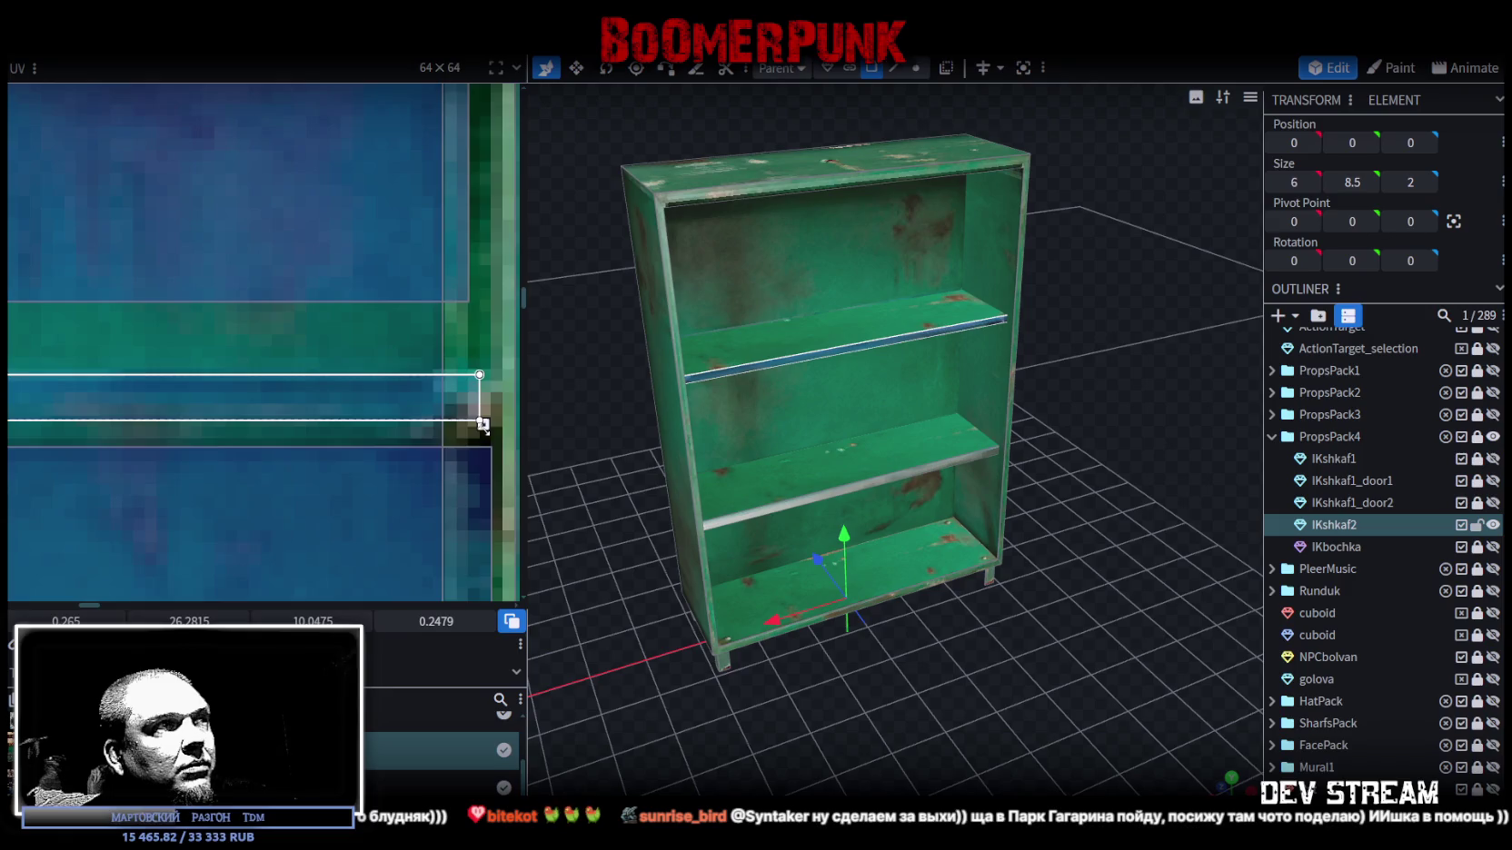
# - Map the lower shelf board's front edge as a thin full-width strip of the blue window texture
pyautogui.scroll(-2, 445, 476)
pyautogui.scroll(-3, 445, 476)
pyautogui.scroll(2, 383, 444)
pyautogui.click(362, 442)
pyautogui.moveTo(362, 443)
pyautogui.mouseDown()
pyautogui.moveTo(114, 390)
pyautogui.moveTo(122, 404)
pyautogui.mouseUp()
pyautogui.scroll(2, 113, 387)
pyautogui.scroll(2, 145, 407)
pyautogui.scroll(-3, 123, 404)
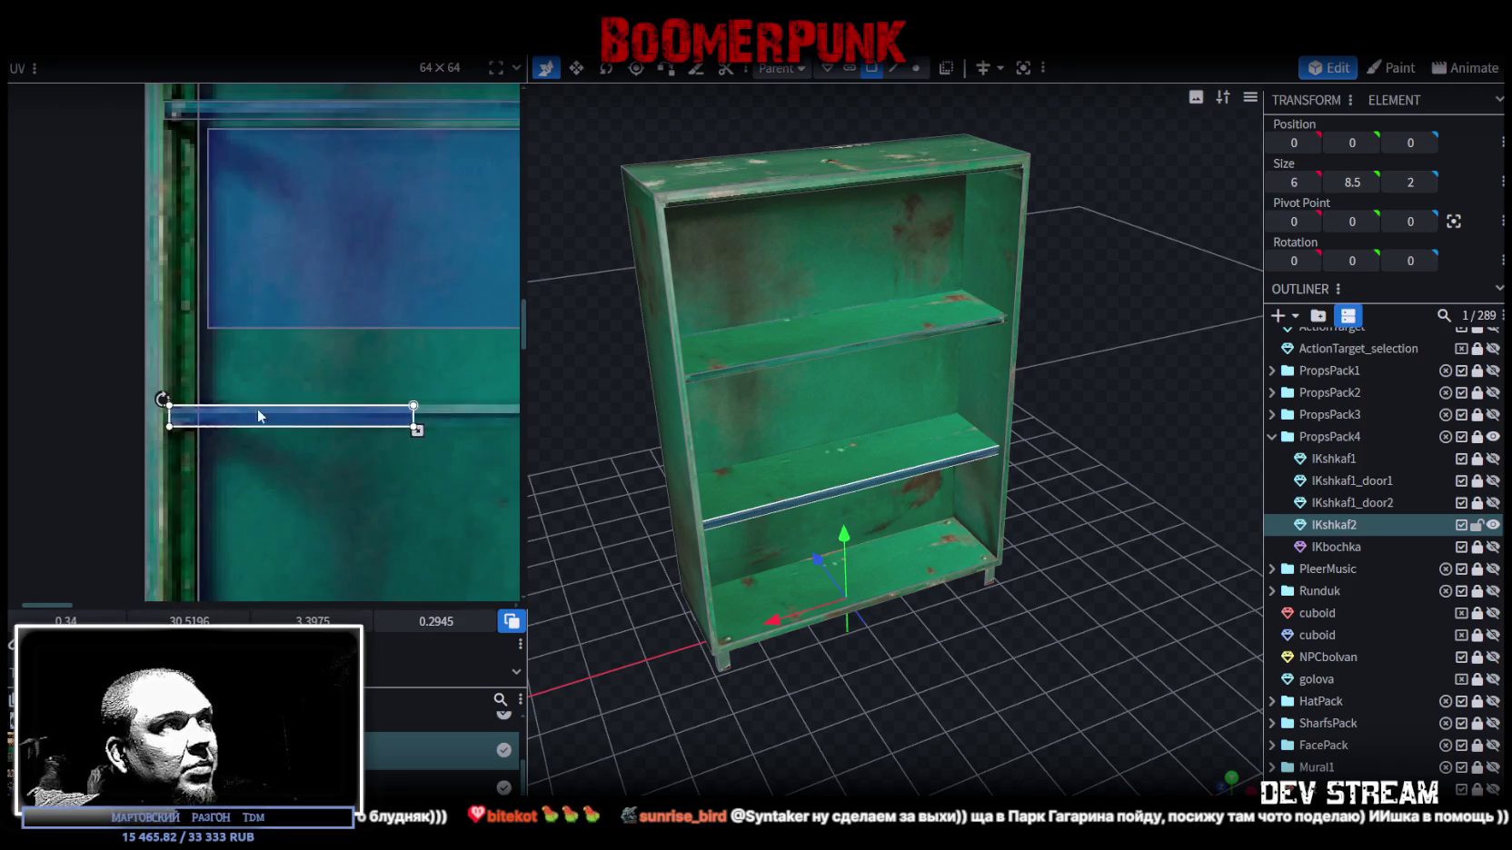
pyautogui.scroll(1, 102, 440)
pyautogui.moveTo(97, 406); pyautogui.dragTo(485, 404)
pyautogui.scroll(-1, 316, 469)
pyautogui.scroll(-2, 123, 461)
pyautogui.moveTo(106, 458); pyautogui.dragTo(196, 448)
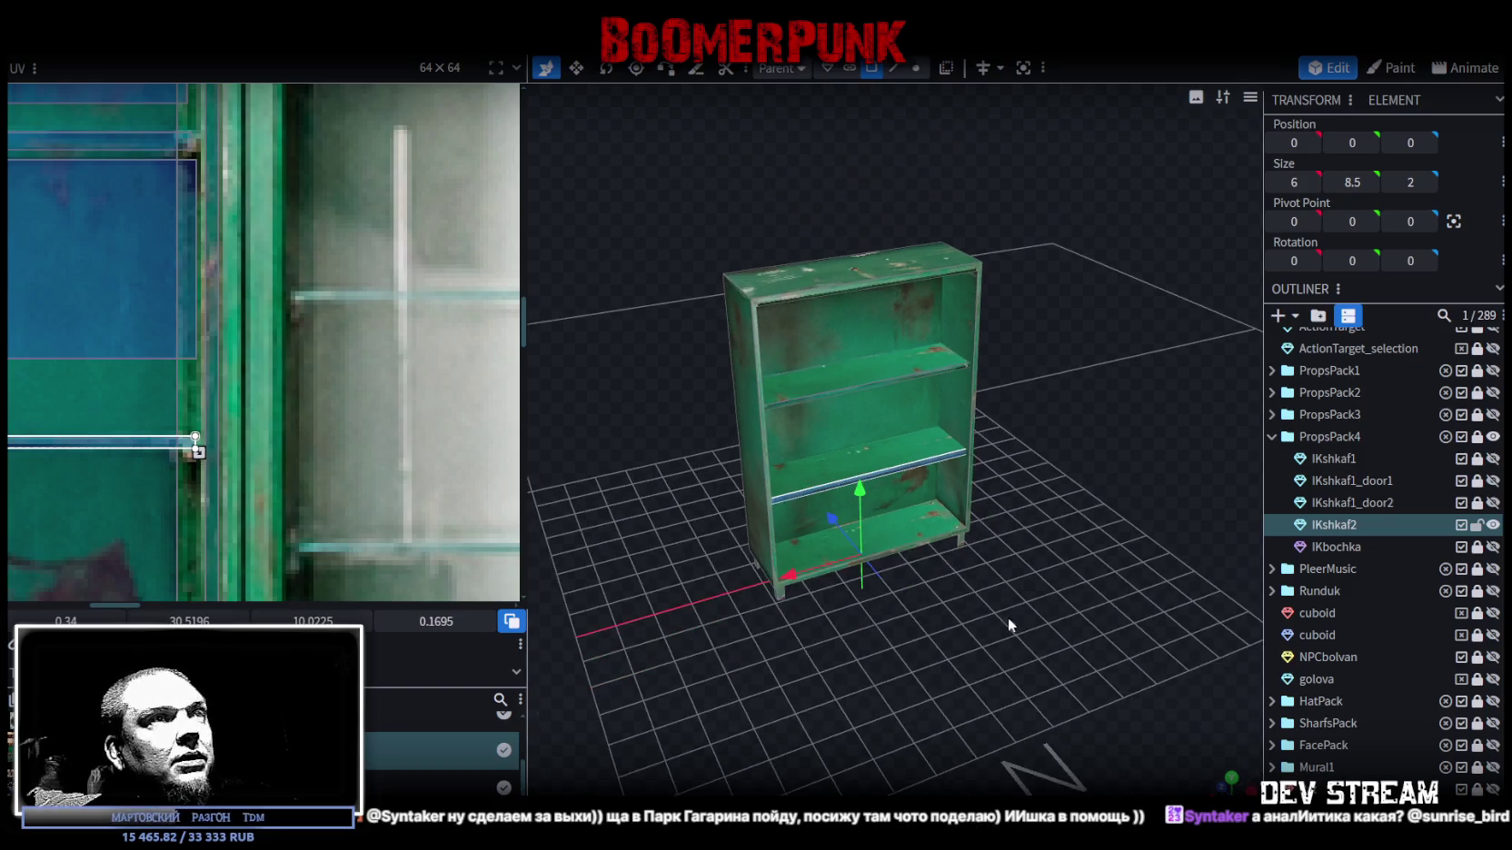
# - Orbit around the shelf, selecting its left and right side panels to check them
pyautogui.moveTo(993, 610); pyautogui.dragTo(1099, 608)
pyautogui.click(806, 418)
pyautogui.moveTo(932, 427)
pyautogui.mouseDown()
pyautogui.moveTo(841, 491)
pyautogui.moveTo(924, 442)
pyautogui.mouseUp()
pyautogui.click(924, 441)
pyautogui.scroll(-3, 264, 405)
pyautogui.scroll(-2, 265, 404)
pyautogui.scroll(-1, 264, 404)
pyautogui.moveTo(735, 537)
pyautogui.mouseDown()
pyautogui.moveTo(785, 602)
pyautogui.moveTo(999, 590)
pyautogui.mouseUp()
pyautogui.click(939, 240)
pyautogui.moveTo(1122, 542)
pyautogui.mouseDown()
pyautogui.moveTo(866, 543)
pyautogui.moveTo(851, 489)
pyautogui.mouseUp()
# - Move the inner side panel's UV beside the glass cabinet texture and rotate it upright
pyautogui.click(747, 559)
pyautogui.moveTo(747, 559)
pyautogui.mouseDown()
pyautogui.moveTo(893, 593)
pyautogui.moveTo(735, 407)
pyautogui.mouseUp()
pyautogui.moveTo(183, 378); pyautogui.dragTo(387, 377)
pyautogui.rightClick(387, 377)
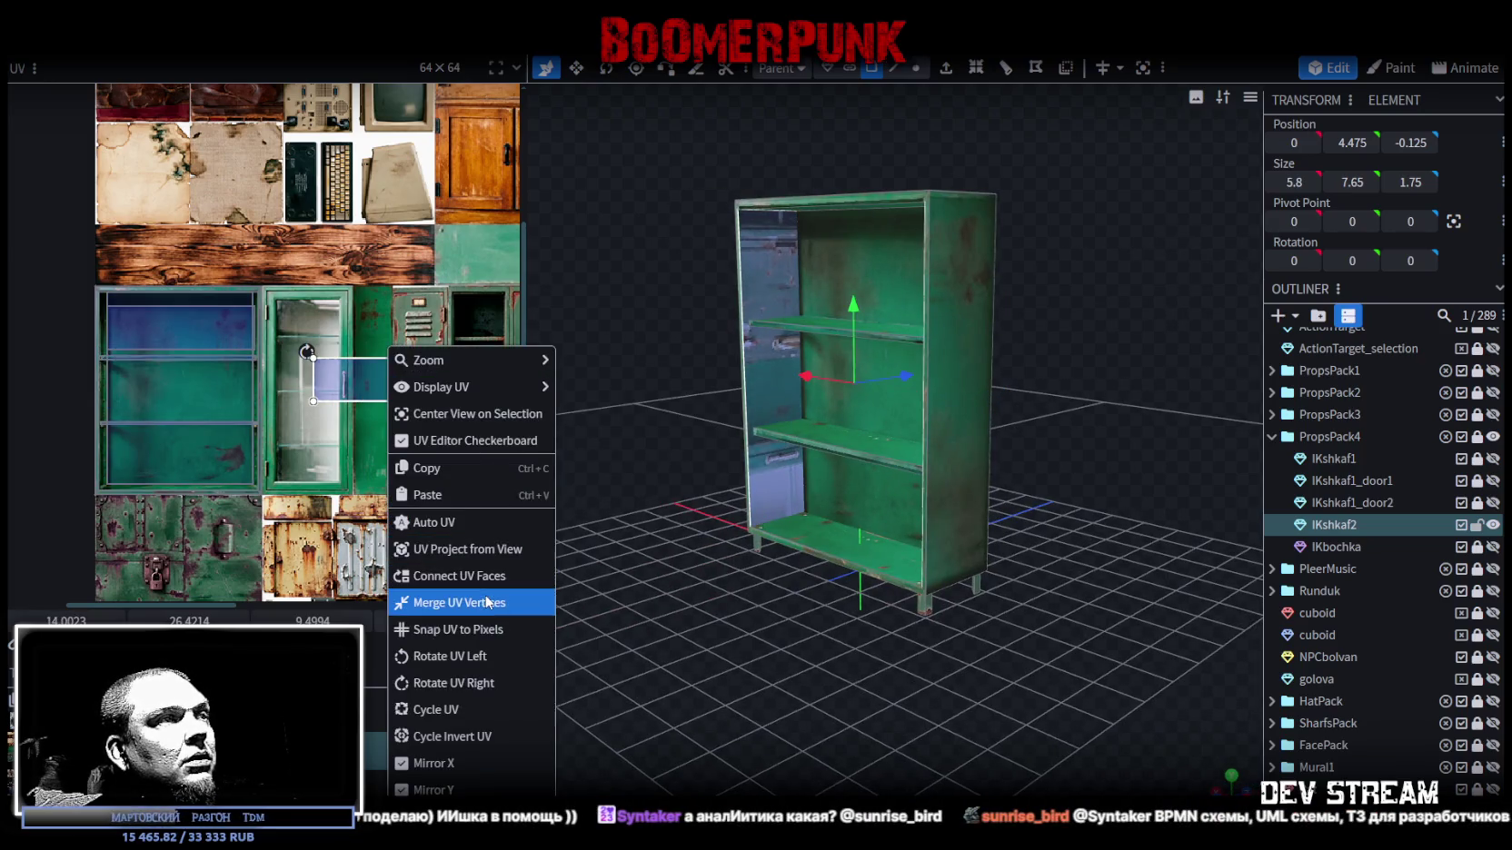
pyautogui.click(454, 658)
# - Reshape the rotated UV into a narrow, full-height teal strip
pyautogui.scroll(3, 383, 388)
pyautogui.scroll(1, 382, 354)
pyautogui.scroll(1, 381, 318)
pyautogui.moveTo(381, 313); pyautogui.dragTo(400, 305)
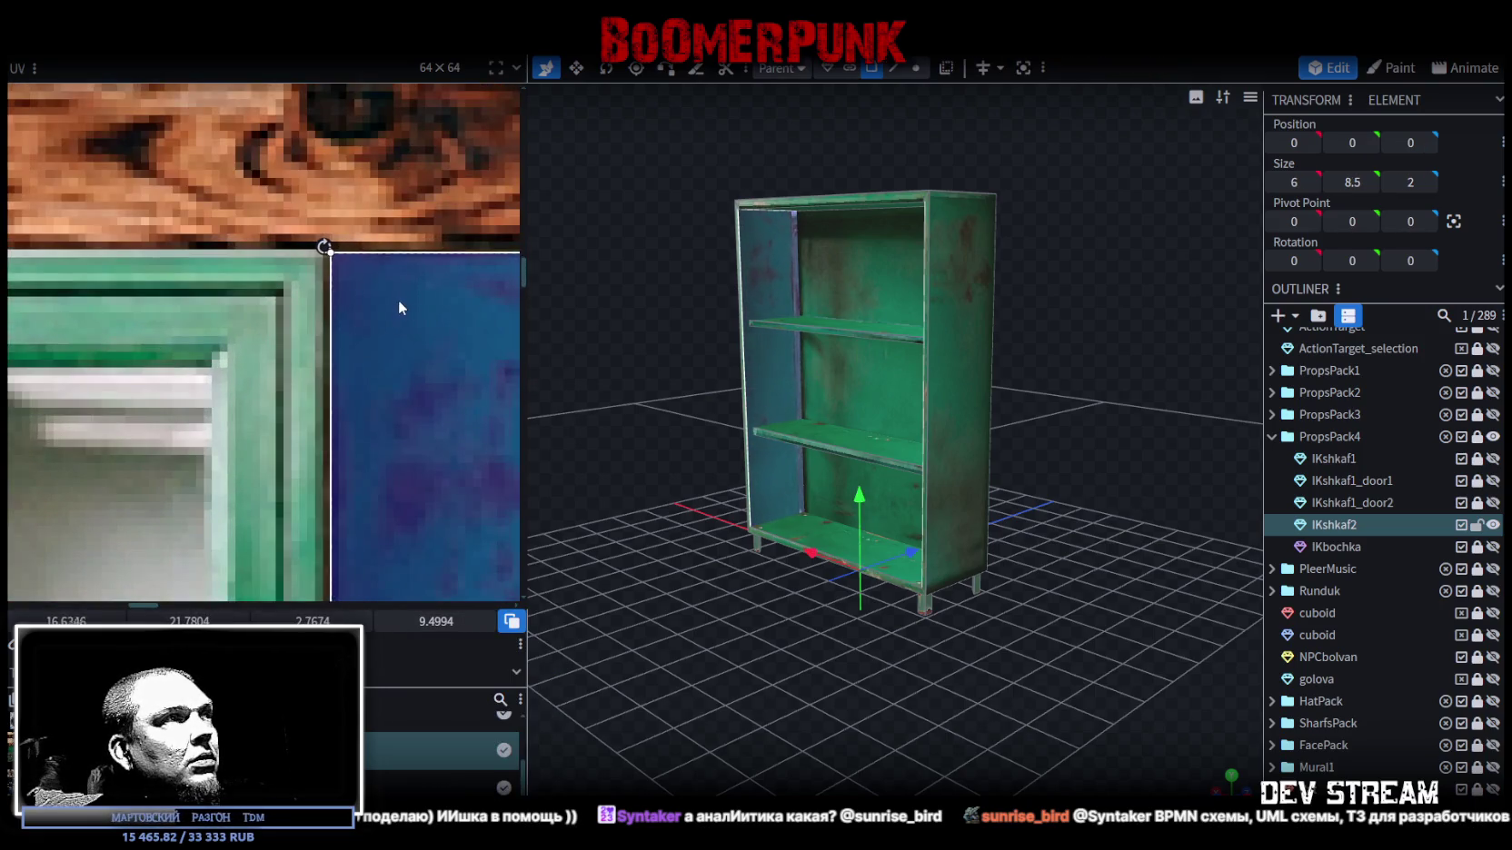
pyautogui.scroll(-3, 417, 482)
pyautogui.scroll(3, 336, 300)
pyautogui.moveTo(382, 348); pyautogui.dragTo(347, 537)
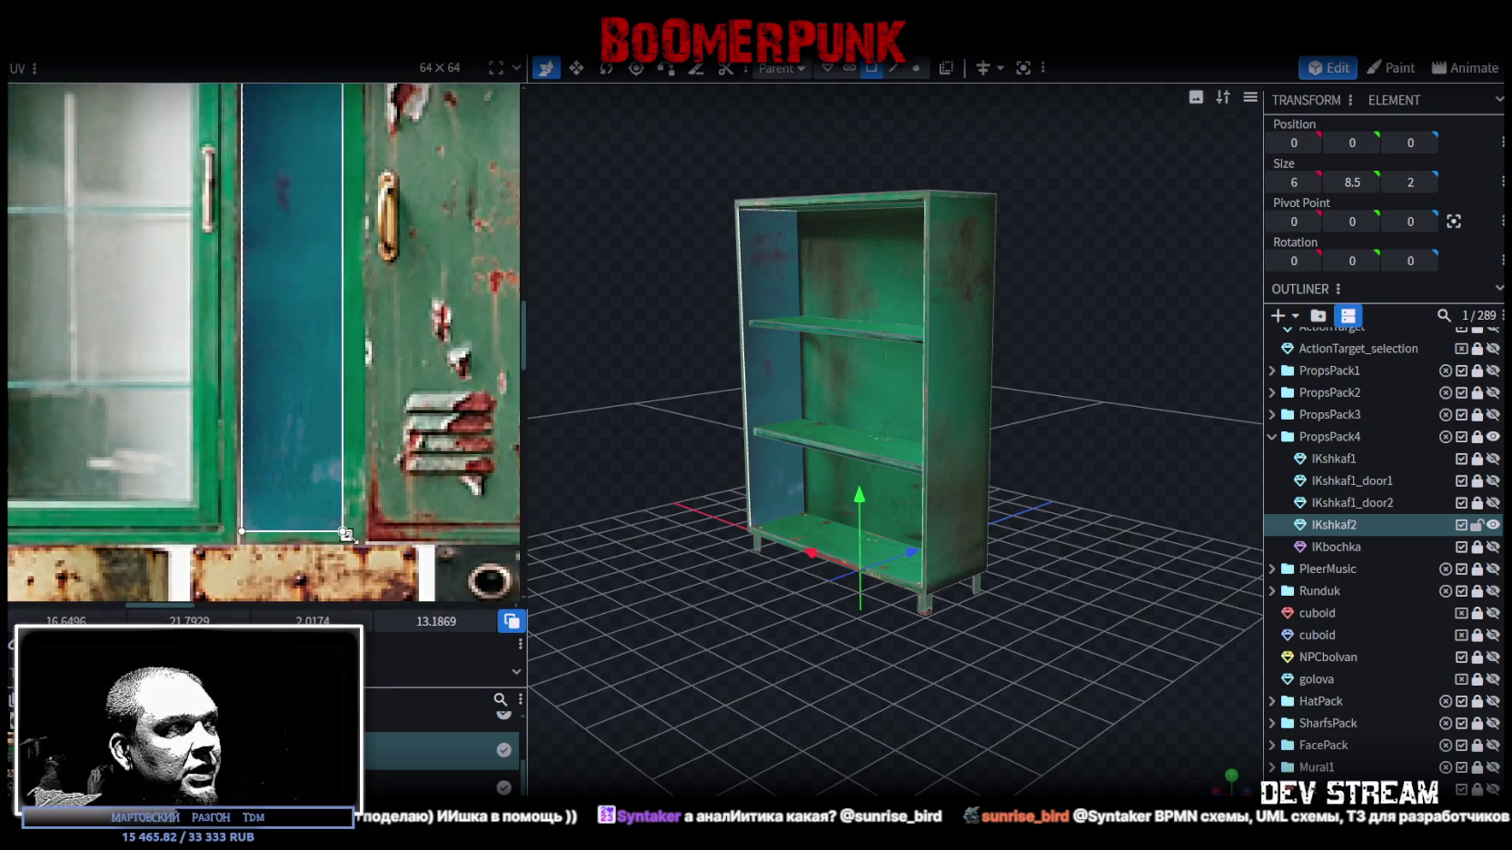
pyautogui.scroll(2, 345, 536)
pyautogui.moveTo(320, 498); pyautogui.dragTo(365, 520)
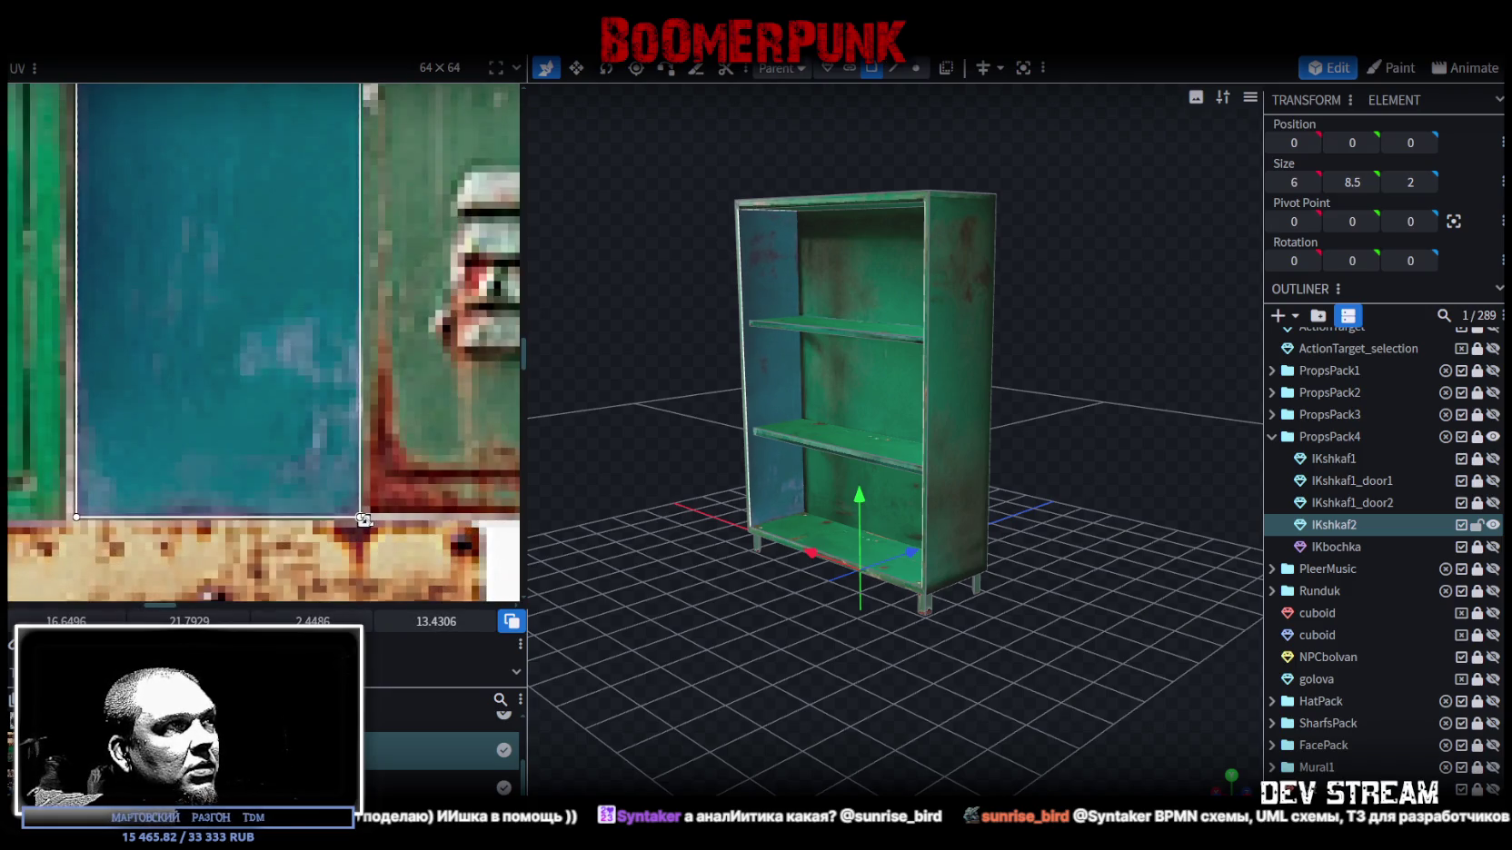
# - Mirror the texture on the cabinet's back panel
pyautogui.moveTo(563, 556)
pyautogui.mouseDown()
pyautogui.moveTo(1096, 705)
pyautogui.moveTo(1004, 689)
pyautogui.mouseUp()
pyautogui.click(1096, 705)
pyautogui.click(956, 367)
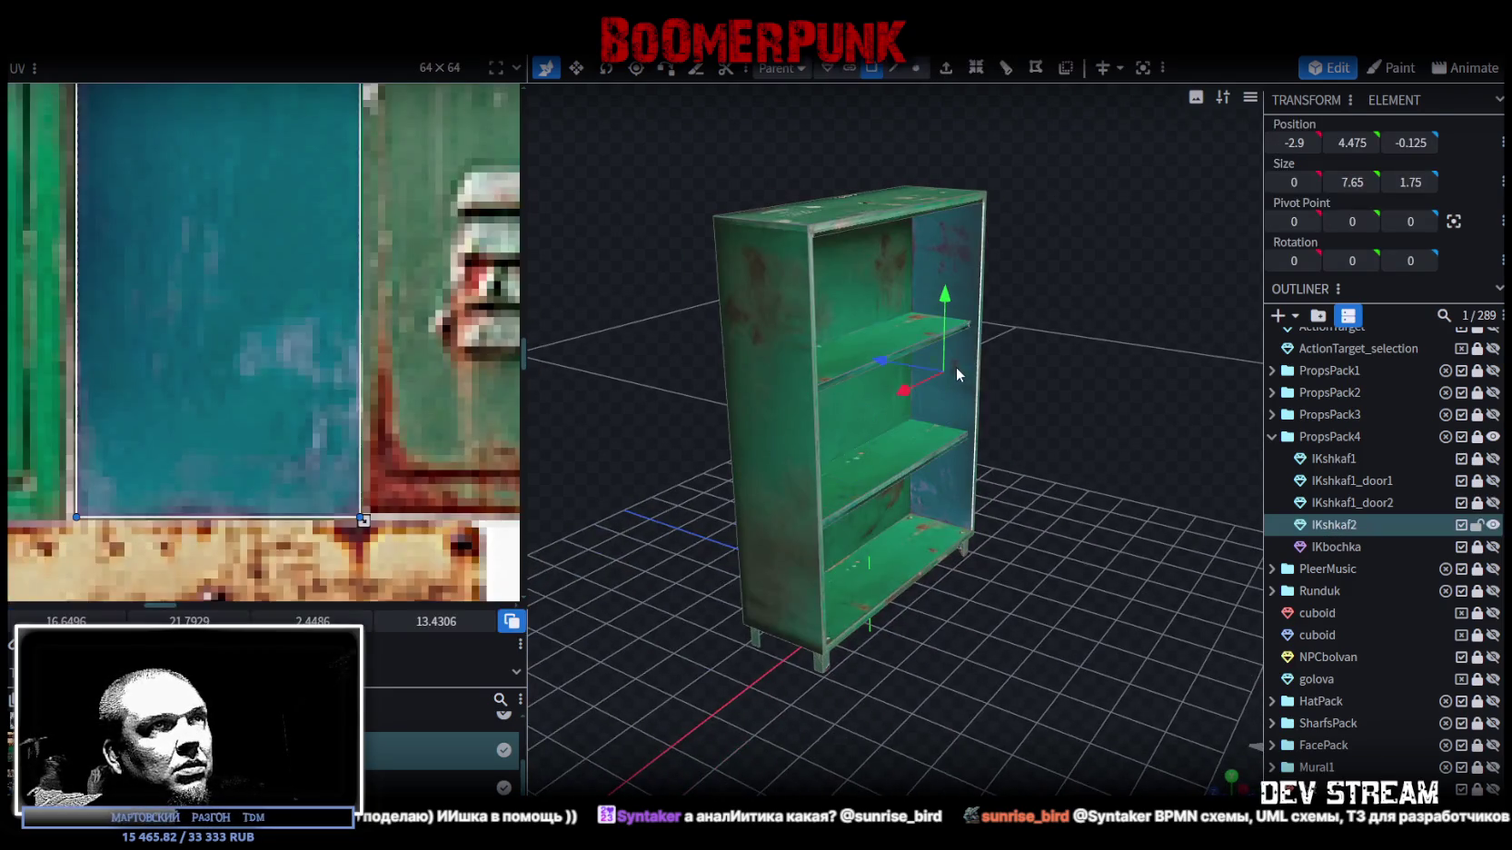
pyautogui.click(810, 360)
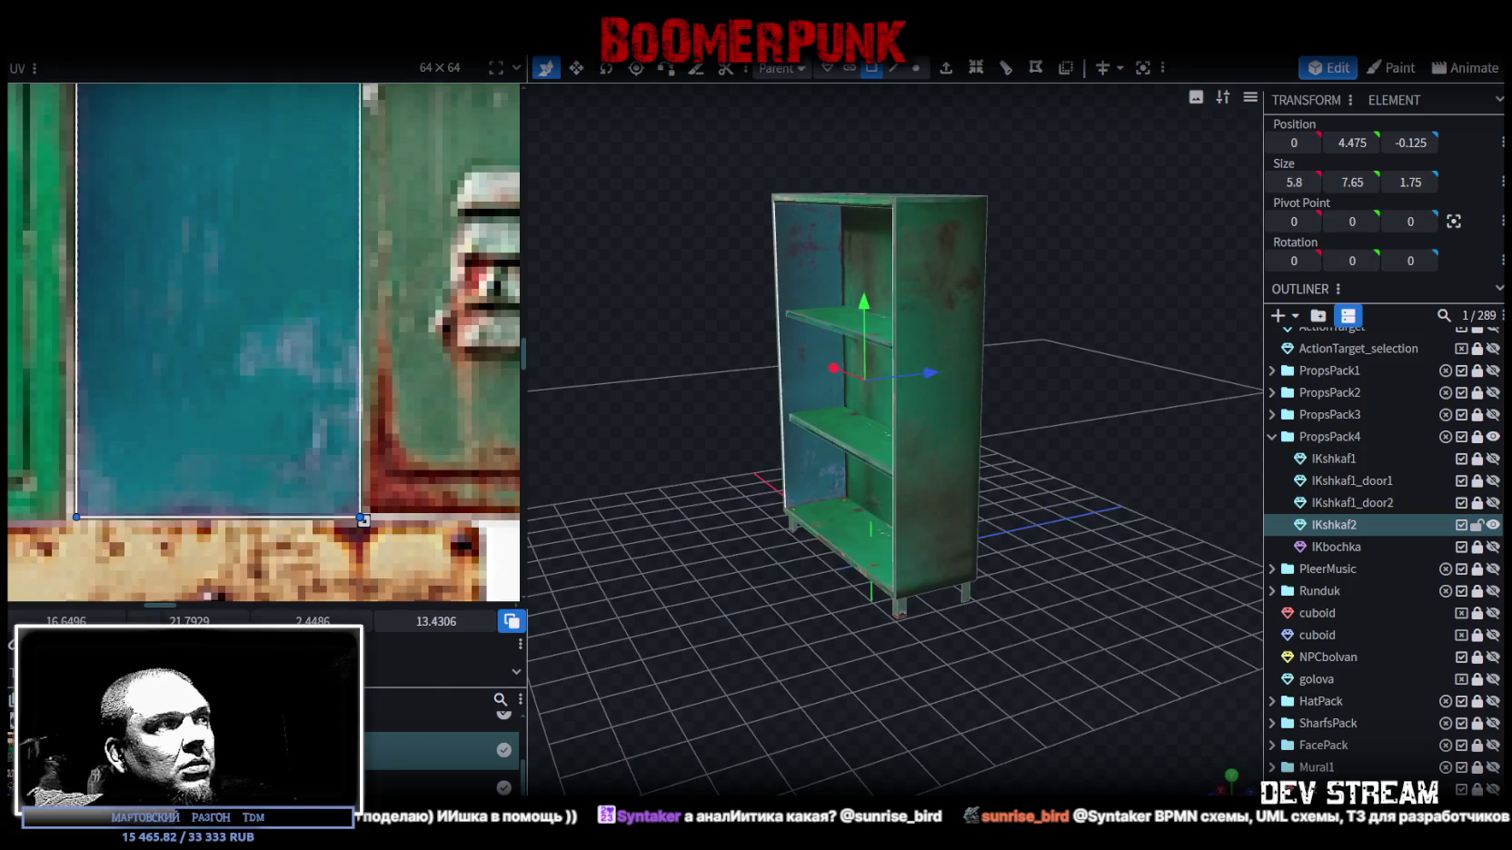
pyautogui.click(362, 521)
# - Mirror the texture on the cabinet's right side panel as well
pyautogui.moveTo(859, 690)
pyautogui.mouseDown()
pyautogui.moveTo(1125, 673)
pyautogui.moveTo(1004, 514)
pyautogui.mouseUp()
pyautogui.click(959, 500)
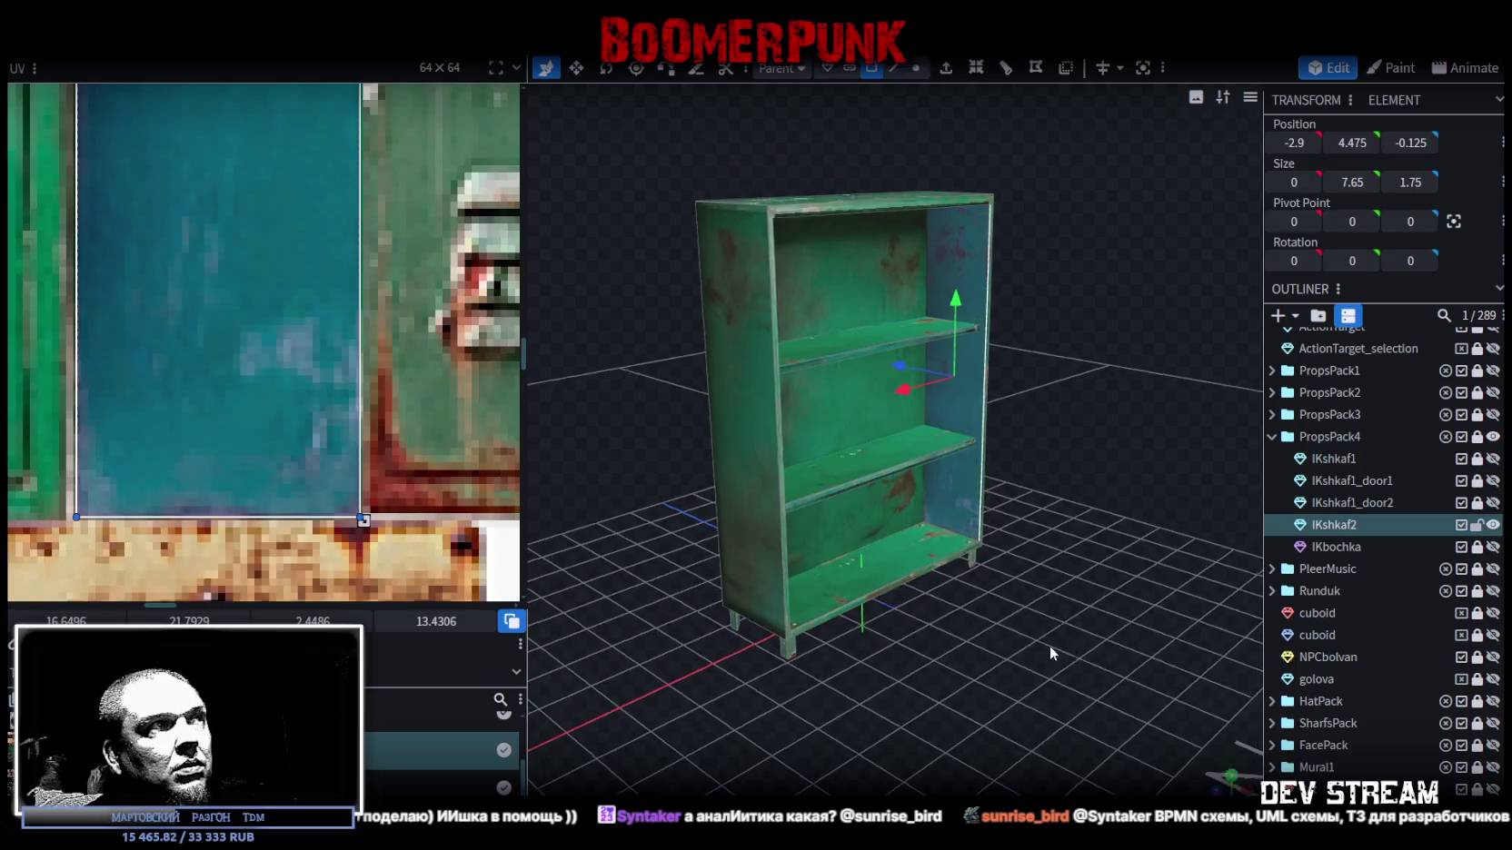
pyautogui.moveTo(1063, 643); pyautogui.dragTo(690, 581)
pyautogui.scroll(-3, 171, 406)
pyautogui.scroll(-3, 184, 389)
pyautogui.moveTo(720, 636)
pyautogui.mouseDown()
pyautogui.moveTo(927, 680)
pyautogui.moveTo(661, 672)
pyautogui.moveTo(898, 667)
pyautogui.mouseUp()
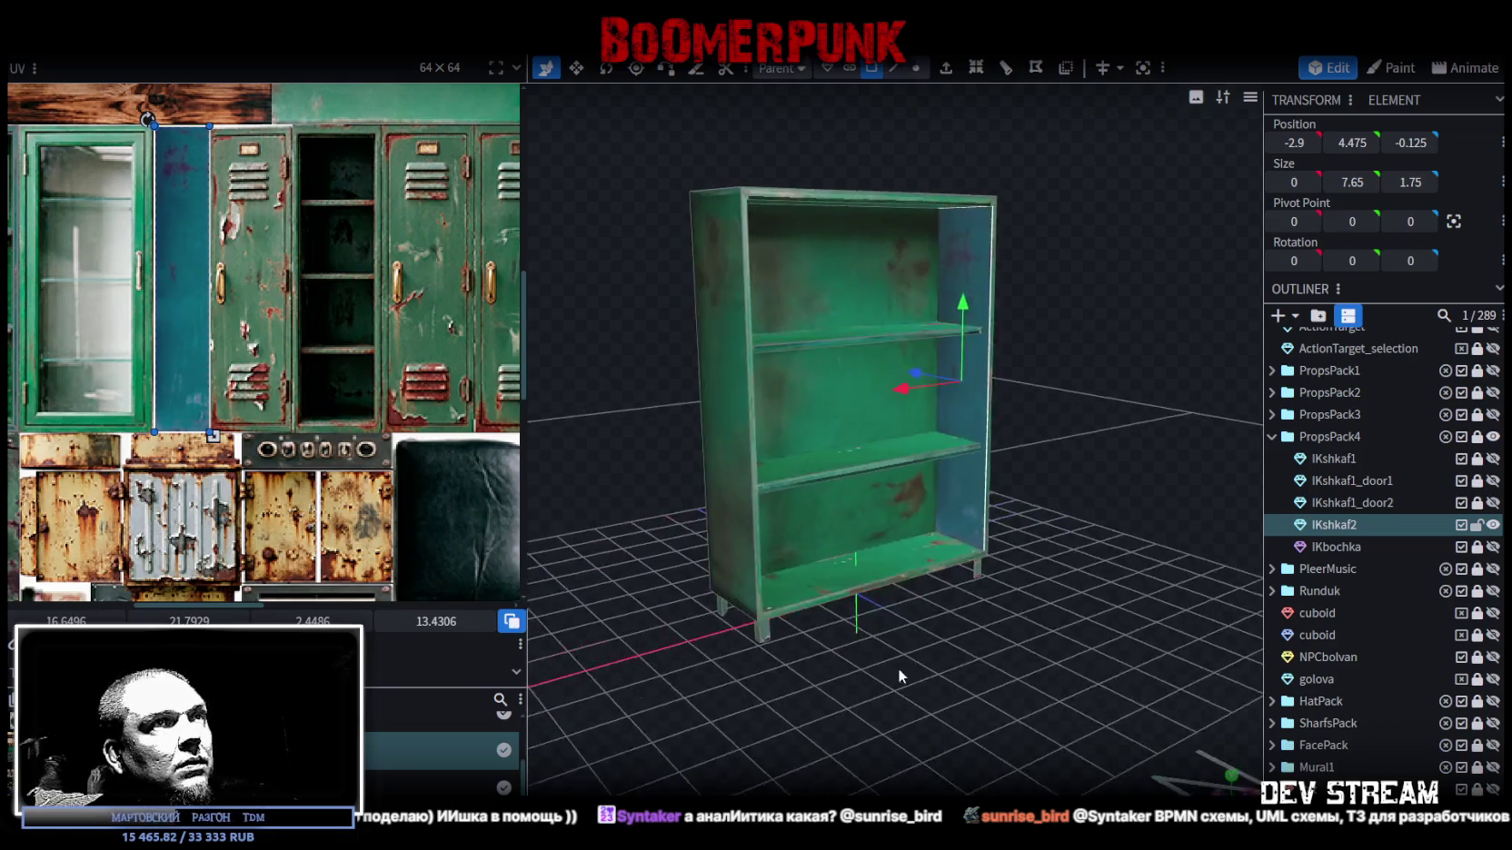
pyautogui.click(146, 603)
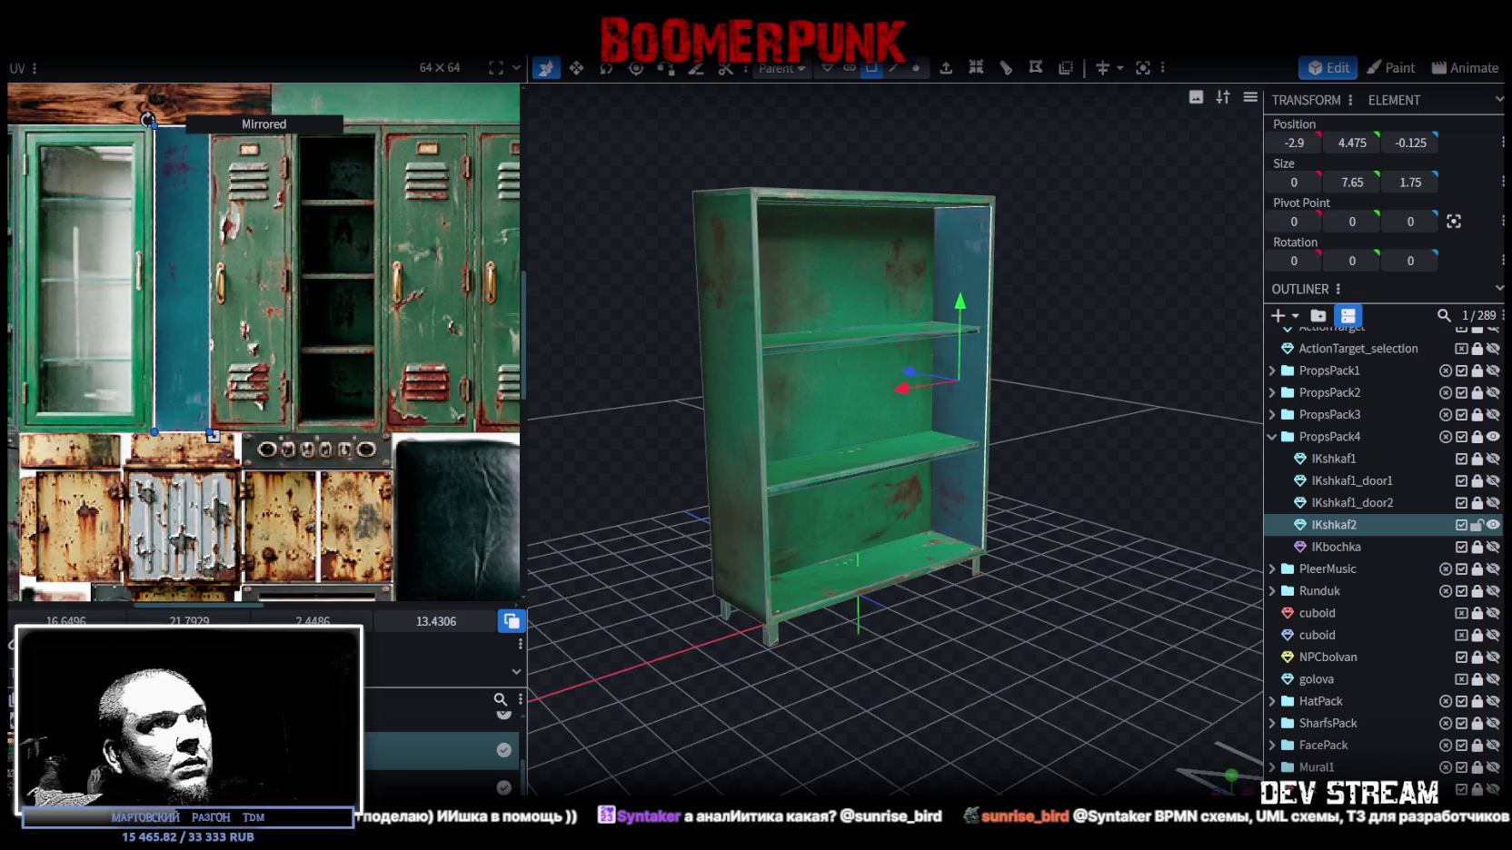
# - Apply Mirror X to the cabinet's back panel texture
pyautogui.click(1062, 665)
pyautogui.moveTo(1062, 665); pyautogui.dragTo(890, 681)
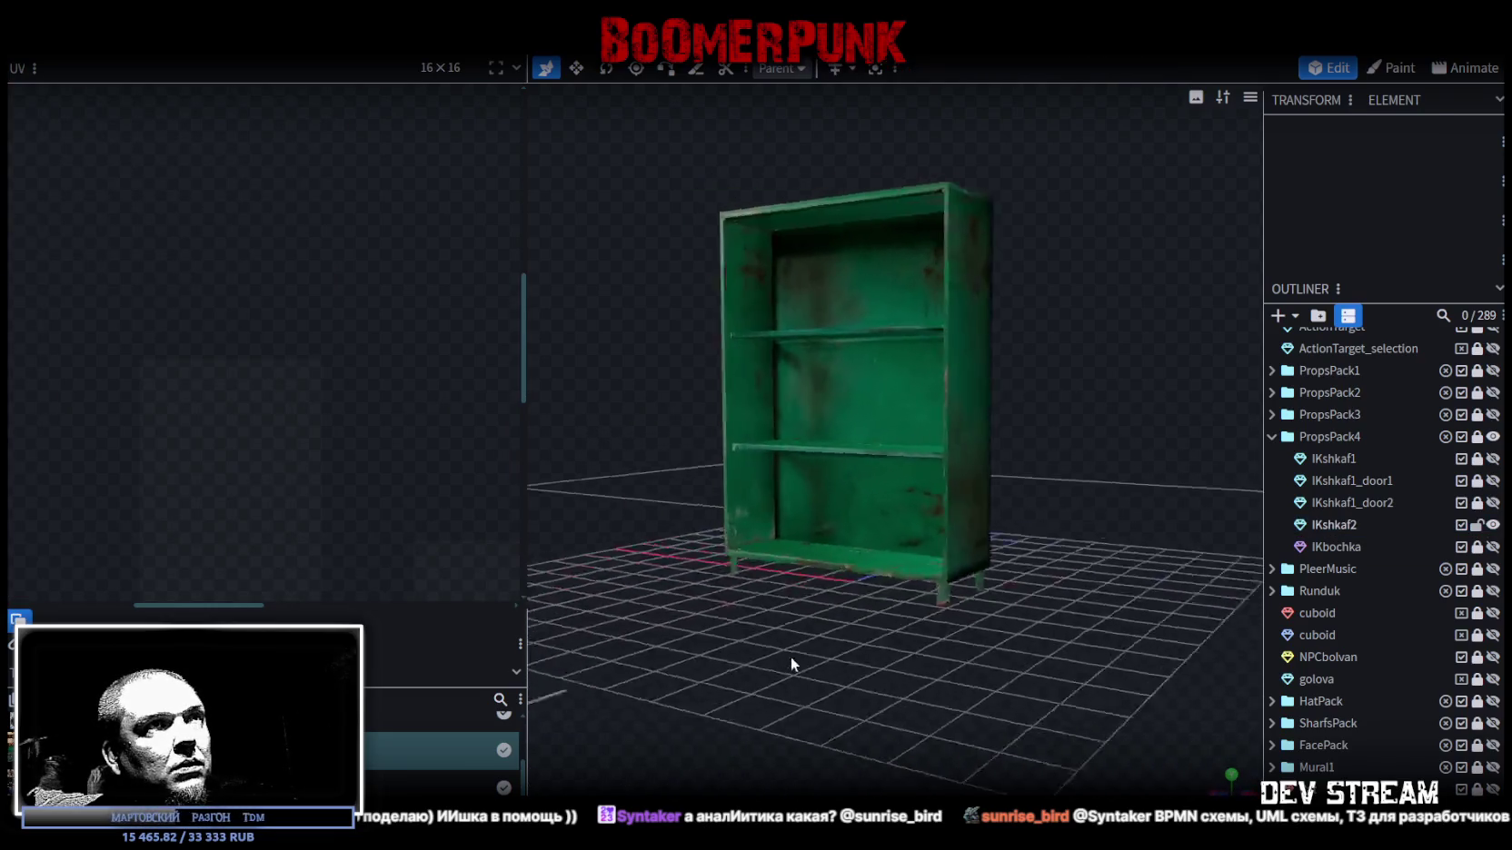
pyautogui.click(872, 386)
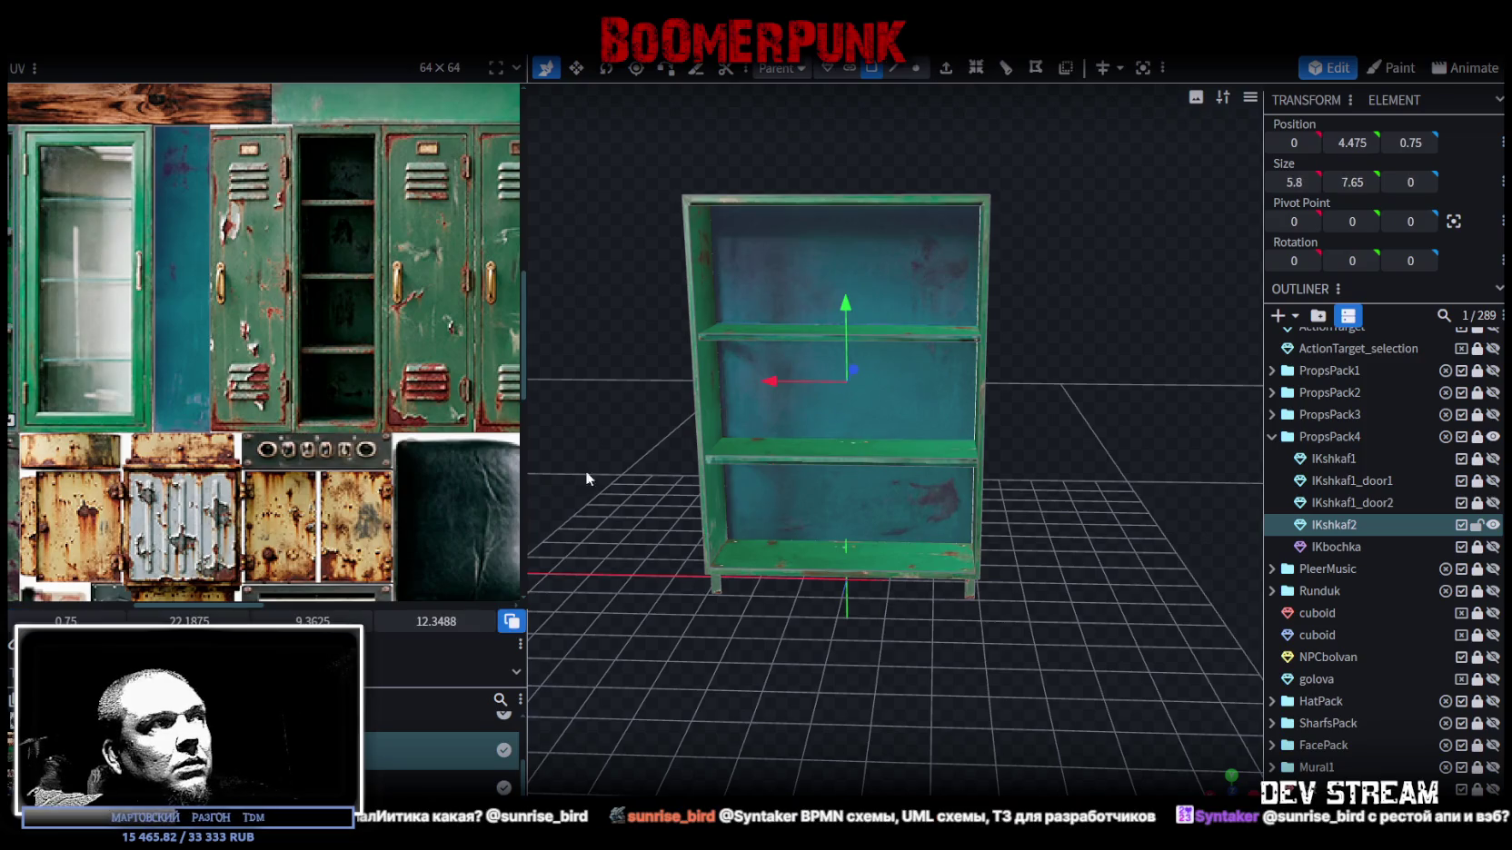
pyautogui.click(155, 610)
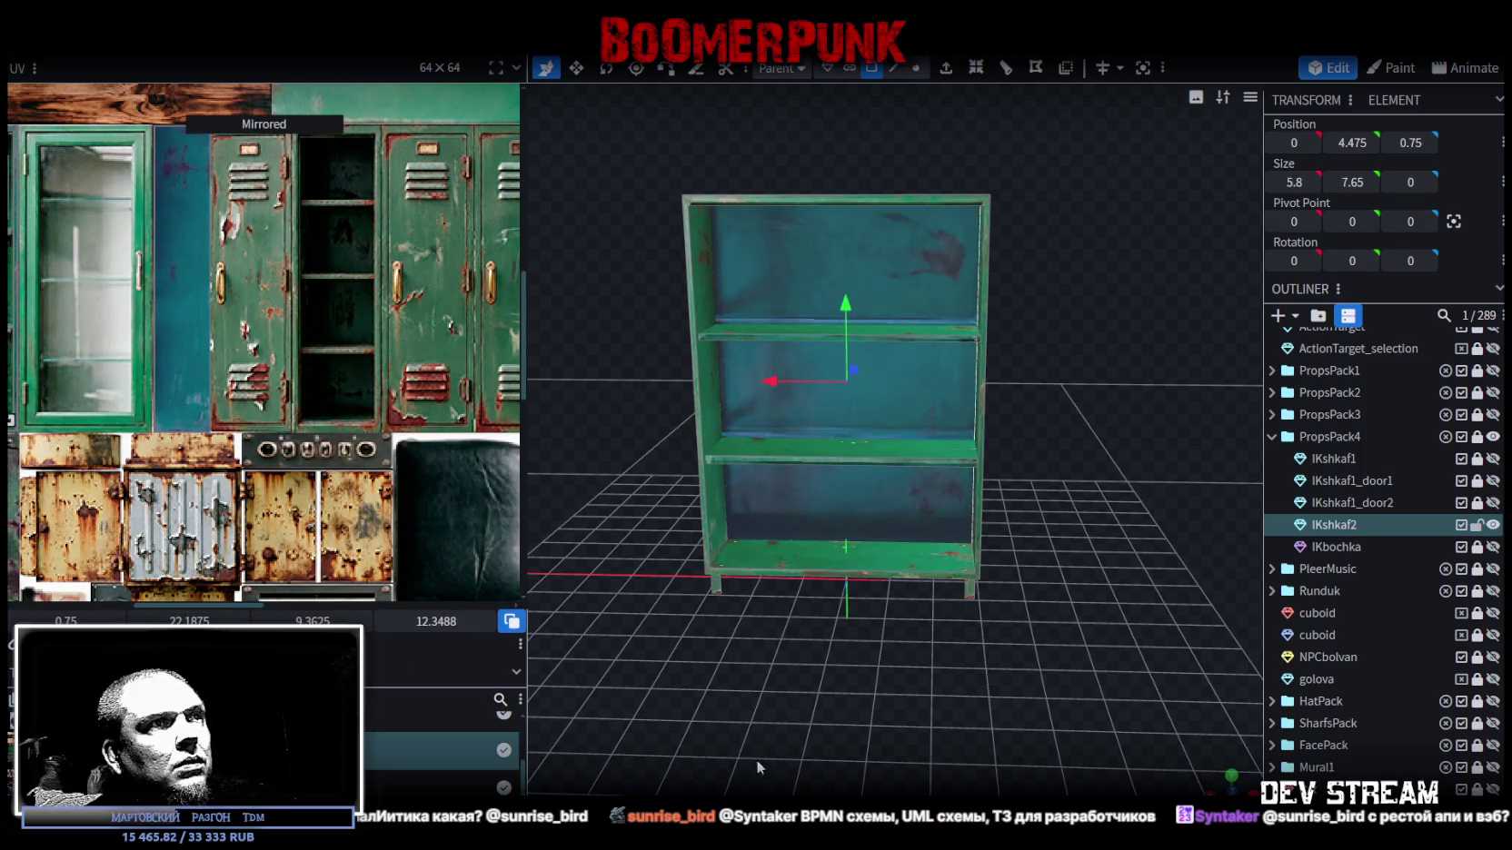
# - Orbit around the cabinet to inspect the mirrored texture, selecting the right side panel
pyautogui.moveTo(753, 767); pyautogui.dragTo(732, 772)
pyautogui.click(1012, 632)
pyautogui.moveTo(1012, 632); pyautogui.dragTo(973, 621)
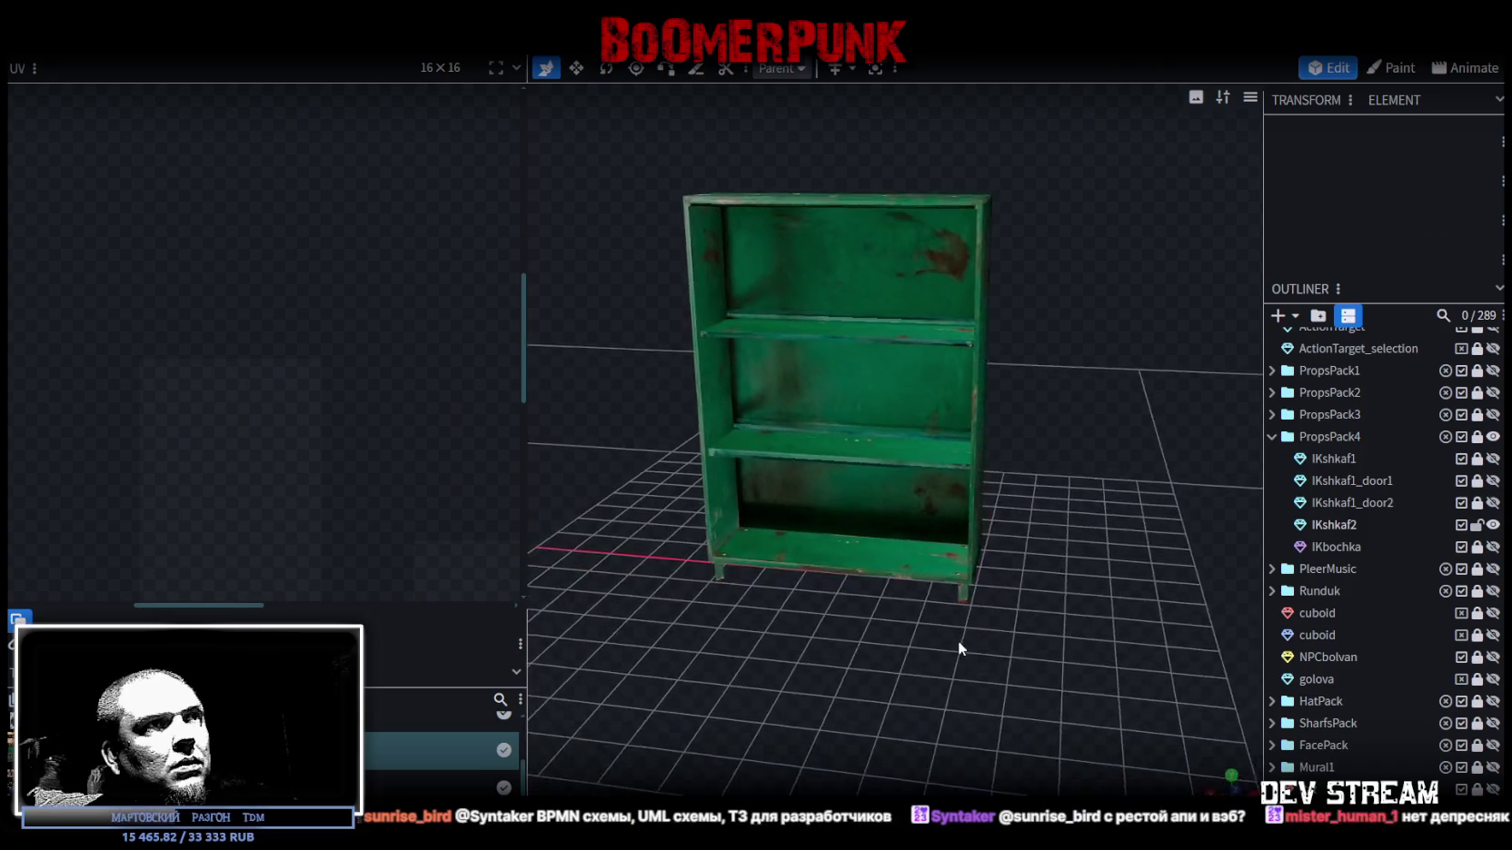
pyautogui.click(858, 514)
pyautogui.moveTo(855, 504); pyautogui.dragTo(957, 645)
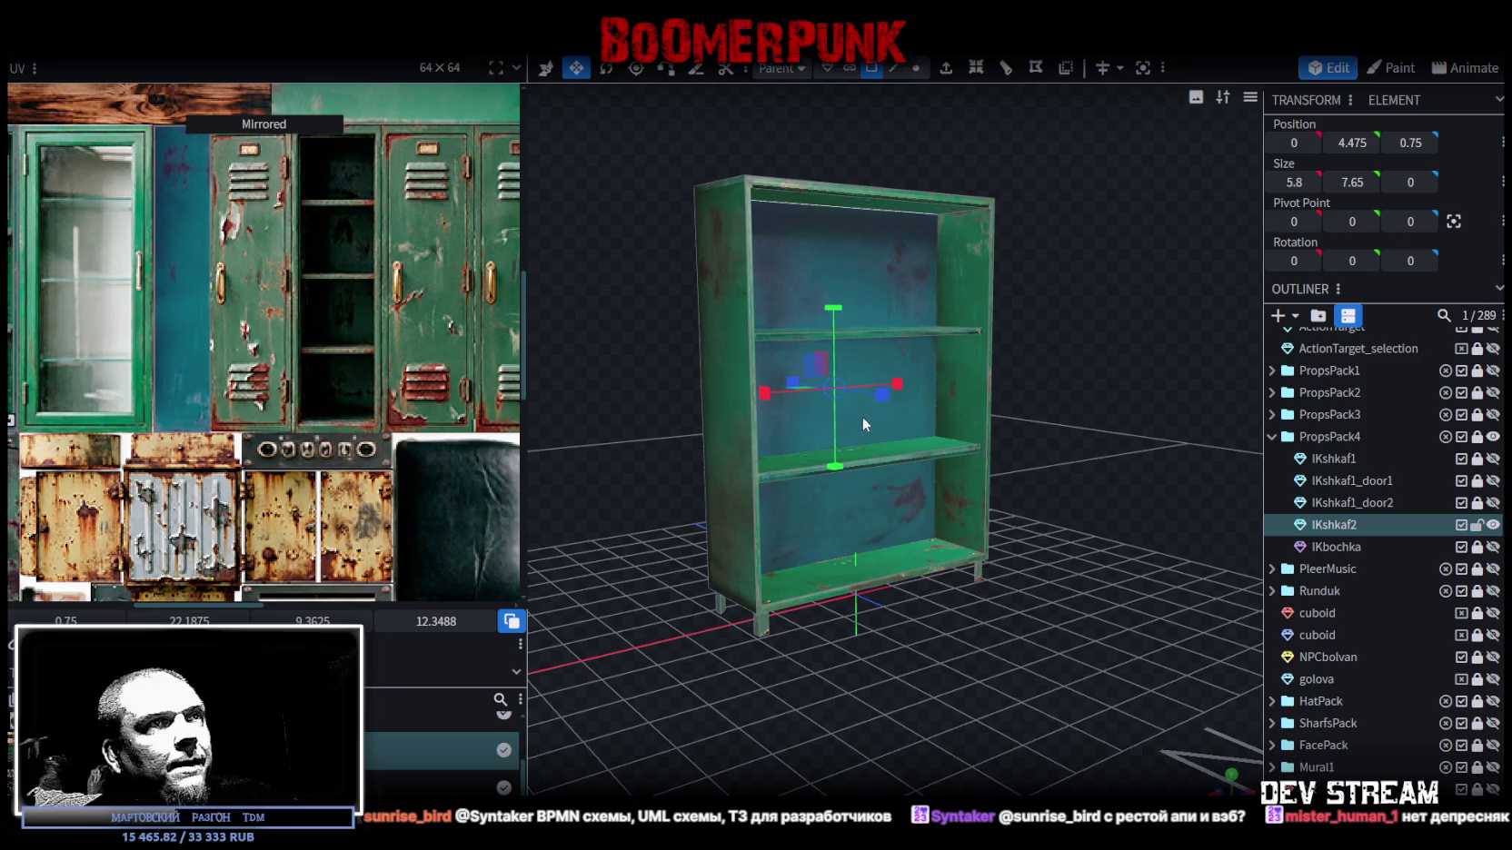
pyautogui.click(954, 398)
pyautogui.moveTo(958, 716)
pyautogui.mouseDown()
pyautogui.moveTo(1165, 676)
pyautogui.moveTo(673, 640)
pyautogui.mouseUp()
pyautogui.click(1165, 676)
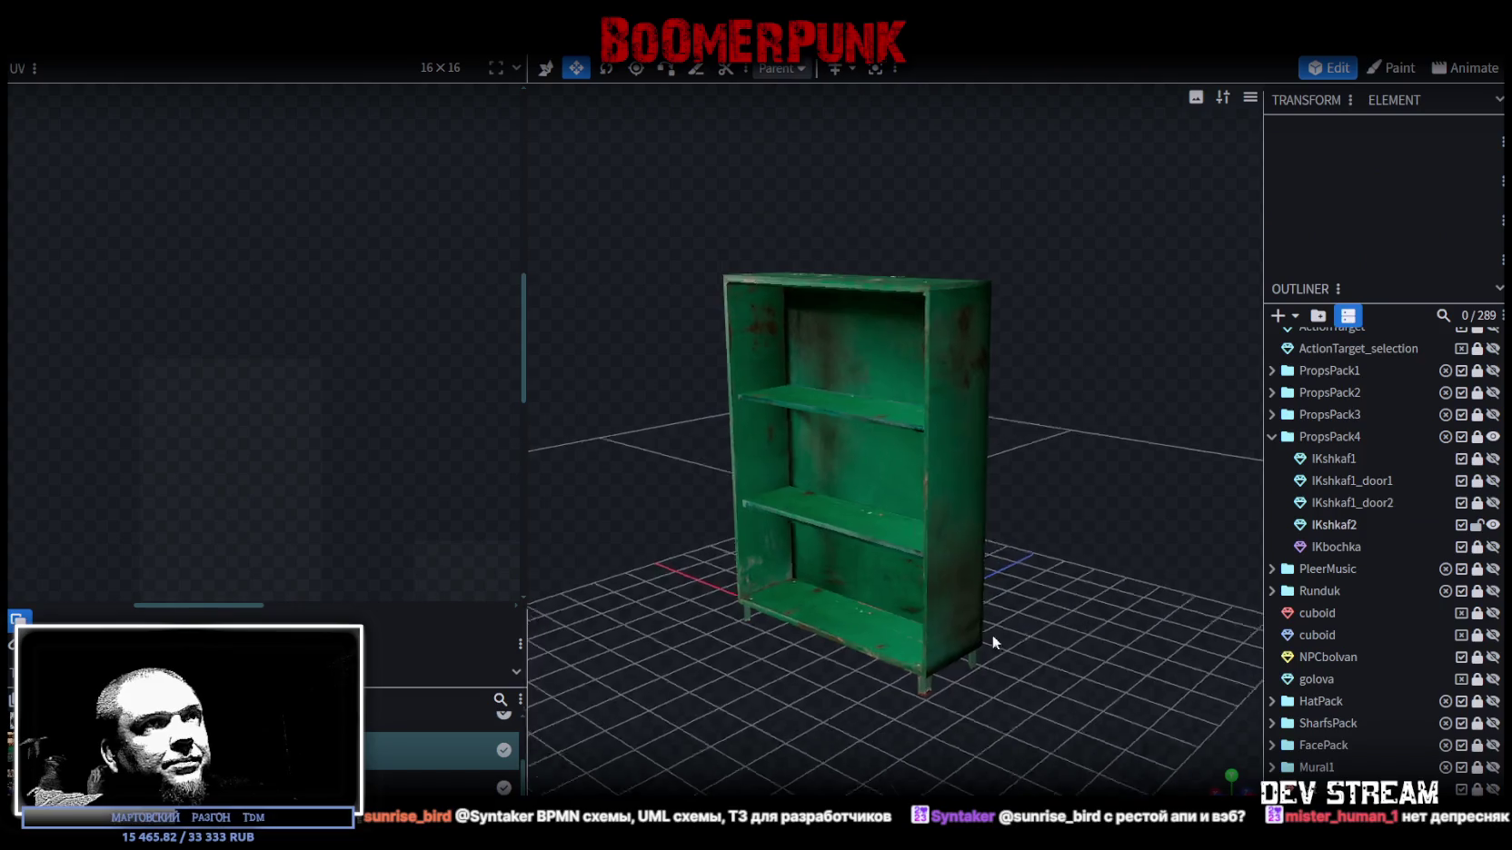
pyautogui.moveTo(673, 640); pyautogui.dragTo(812, 609)
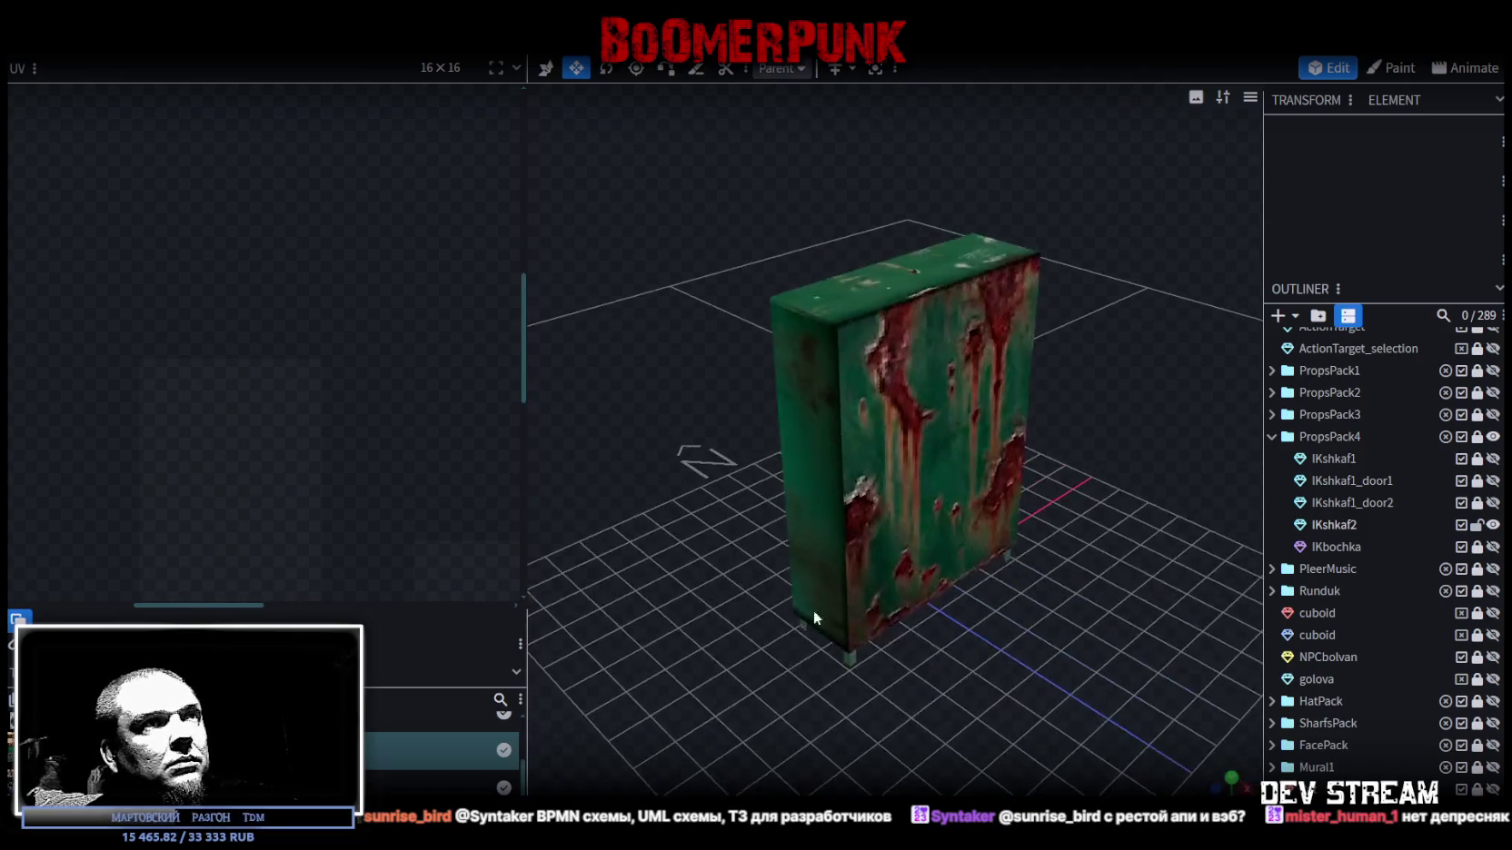
# - Shift the side panel's texture area to a new spot on the atlas
pyautogui.click(950, 413)
pyautogui.scroll(-2, 257, 368)
pyautogui.scroll(-2, 178, 319)
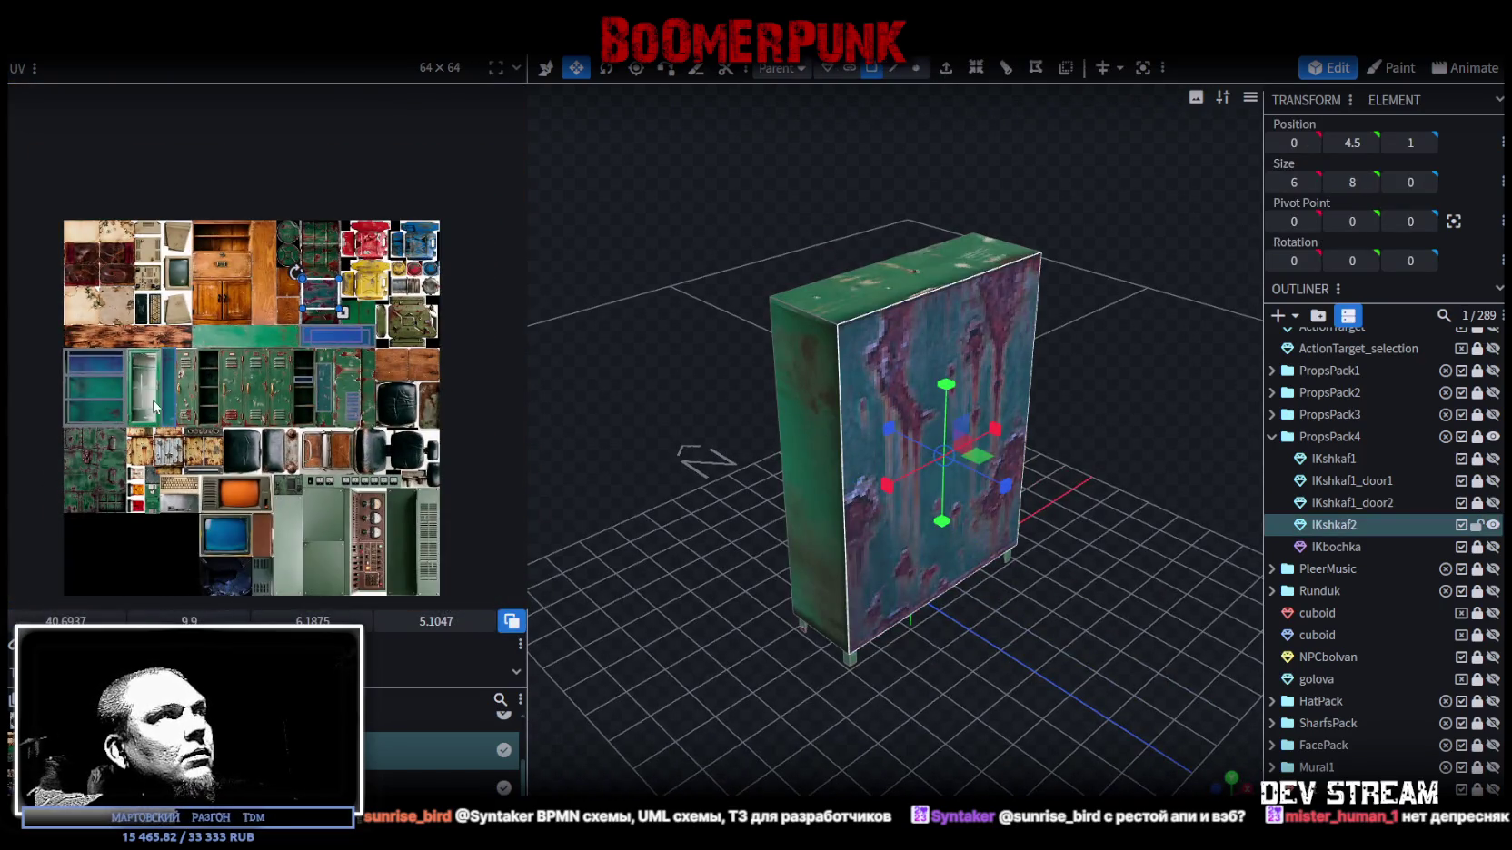
pyautogui.scroll(2, 156, 407)
pyautogui.scroll(1, 335, 299)
pyautogui.scroll(2, 313, 327)
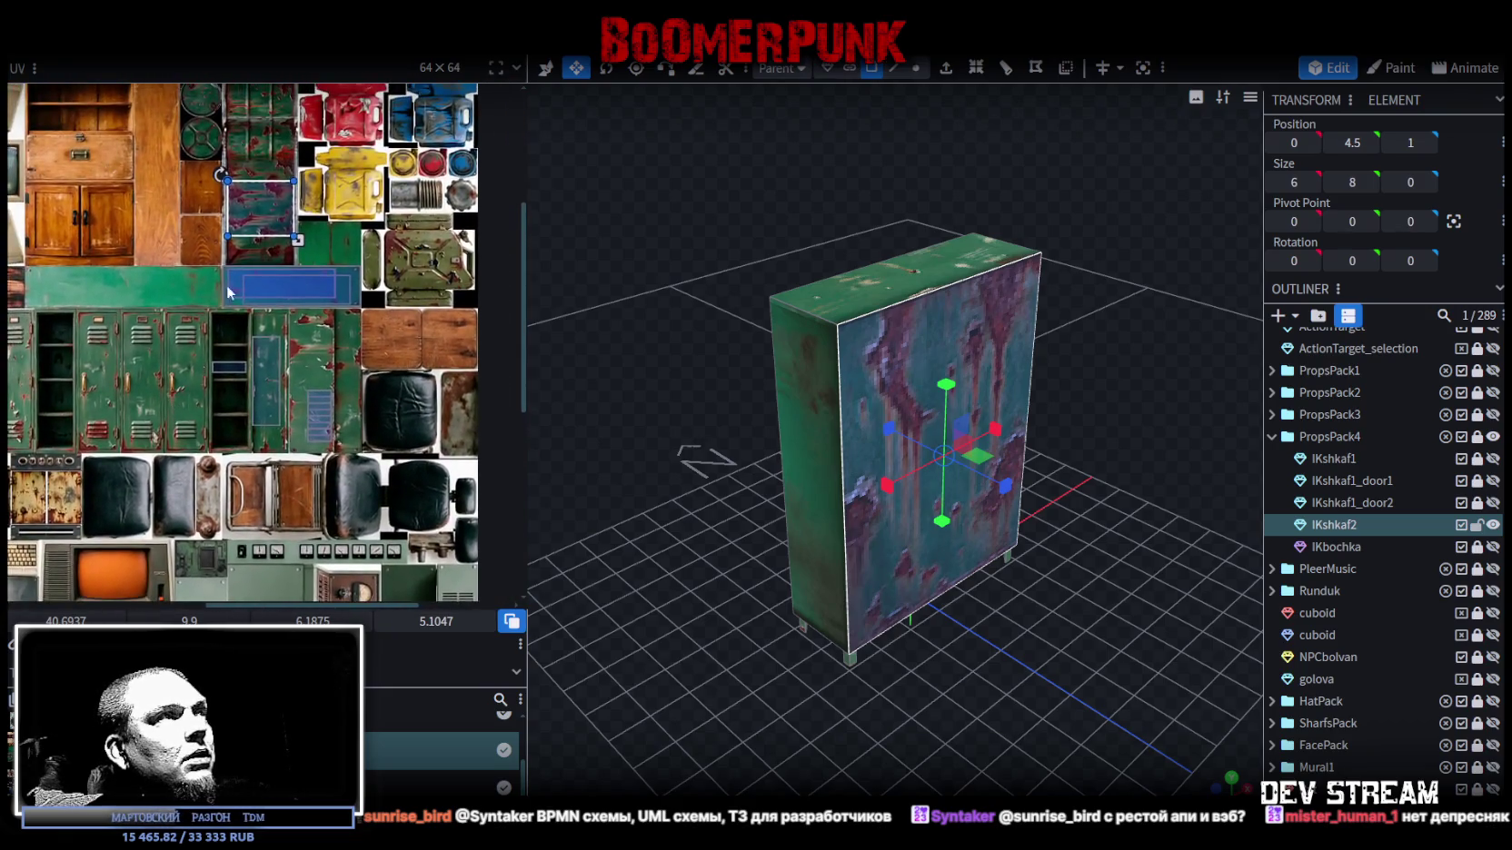
pyautogui.scroll(2, 302, 227)
pyautogui.moveTo(327, 300); pyautogui.dragTo(376, 346)
# - Move the cabinet front face's UV onto the plain green panel area
pyautogui.scroll(2, 436, 407)
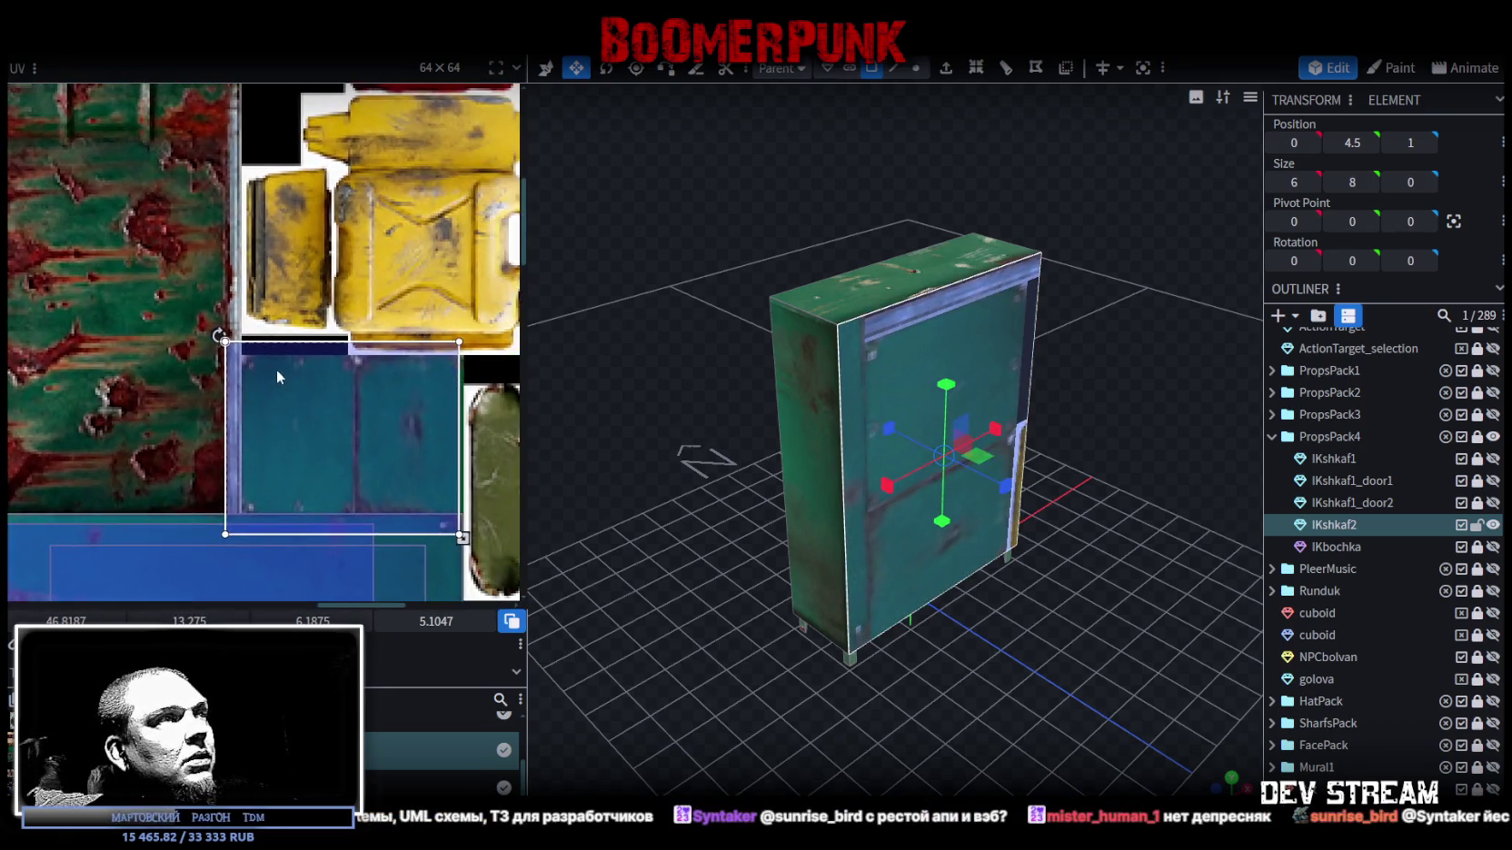
pyautogui.scroll(2, 275, 369)
pyautogui.click(288, 386)
pyautogui.moveTo(288, 387); pyautogui.dragTo(274, 397)
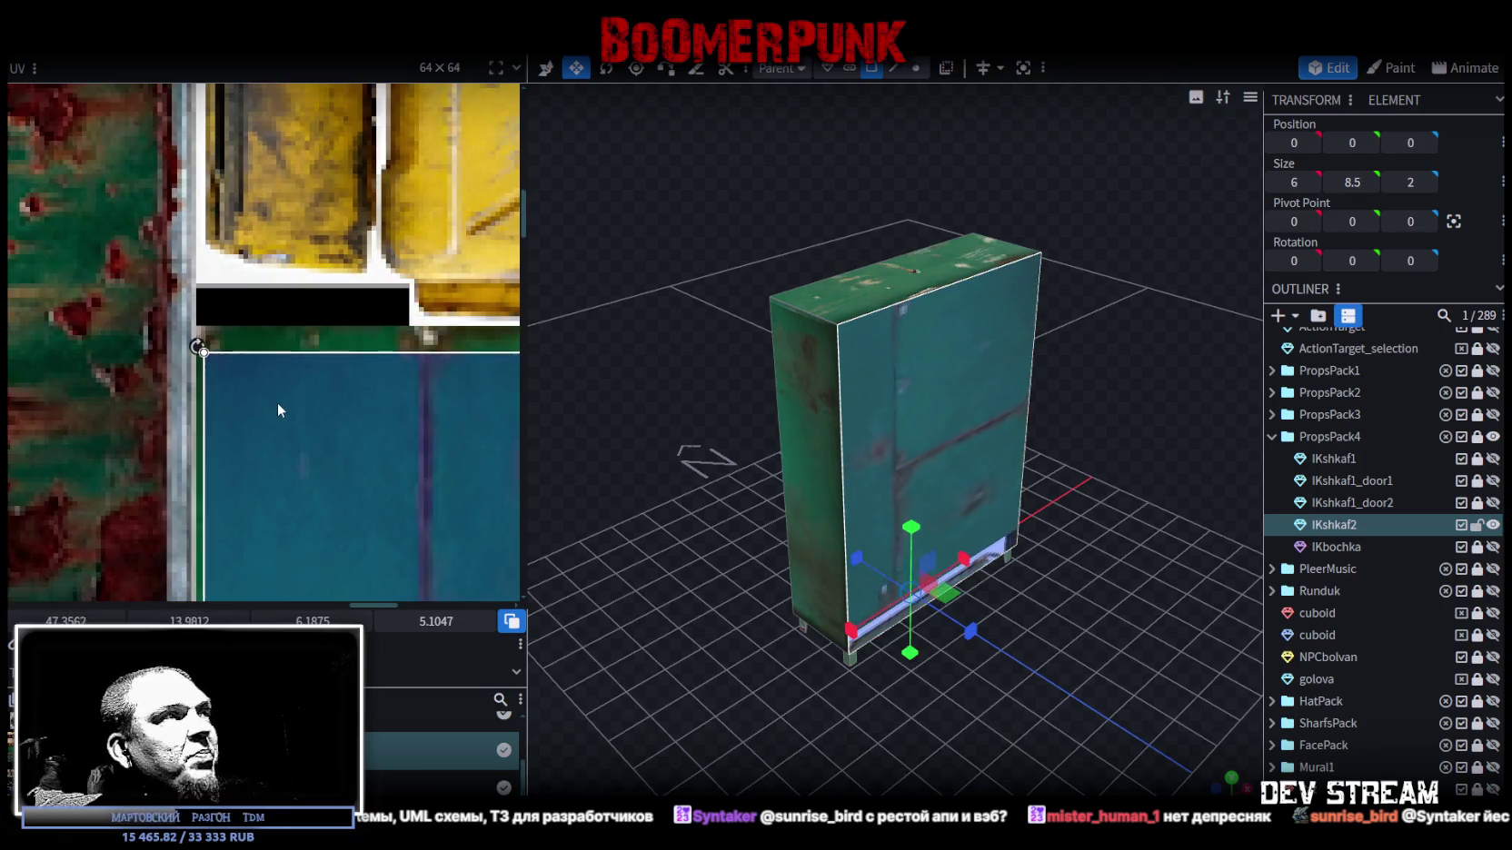
pyautogui.scroll(2, 254, 382)
pyautogui.moveTo(215, 355); pyautogui.dragTo(212, 365)
# - Rotate the front face's UV mapping and reposition it on the green panel
pyautogui.scroll(-2, 244, 392)
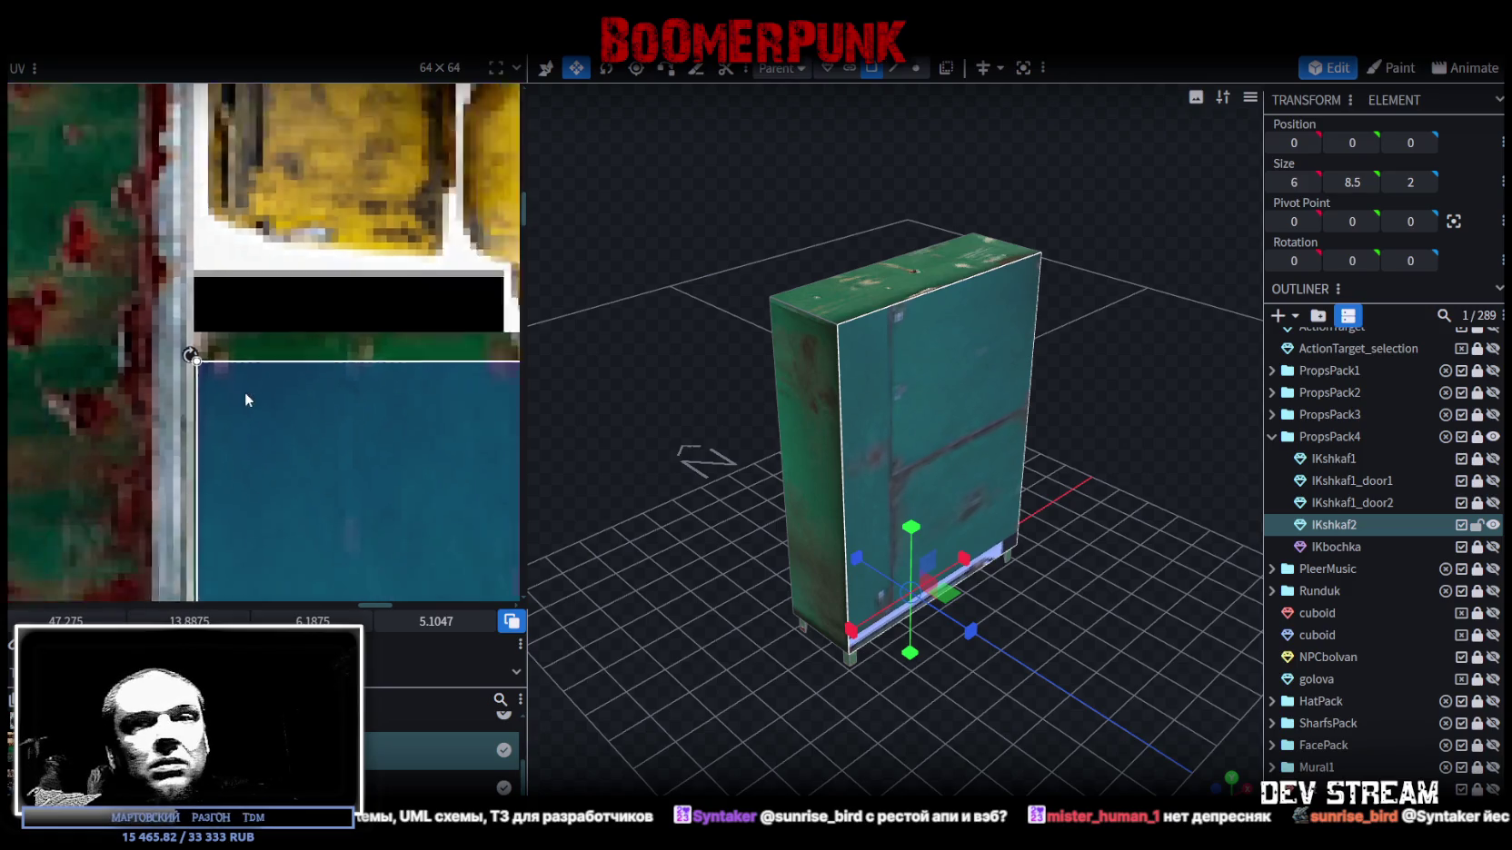
pyautogui.scroll(-3, 254, 397)
pyautogui.scroll(-2, 189, 311)
pyautogui.scroll(1, 190, 311)
pyautogui.rightClick(263, 362)
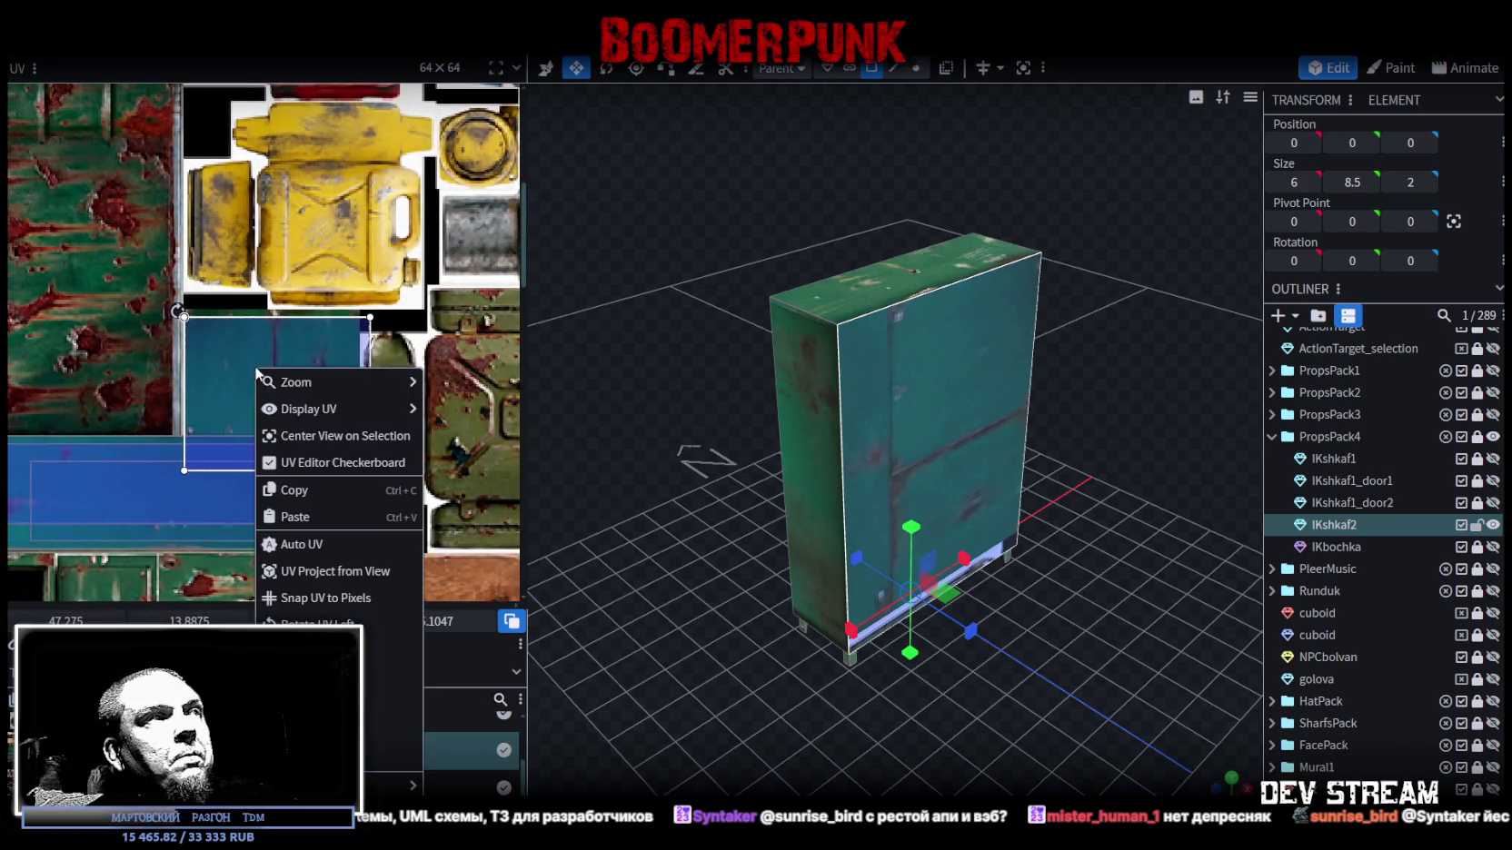
pyautogui.click(300, 652)
pyautogui.moveTo(229, 332); pyautogui.dragTo(218, 378)
# - Shrink the UV box to roughly 2.9 × 3.85 so it fits the green panel
pyautogui.scroll(3, 223, 381)
pyautogui.scroll(2, 224, 389)
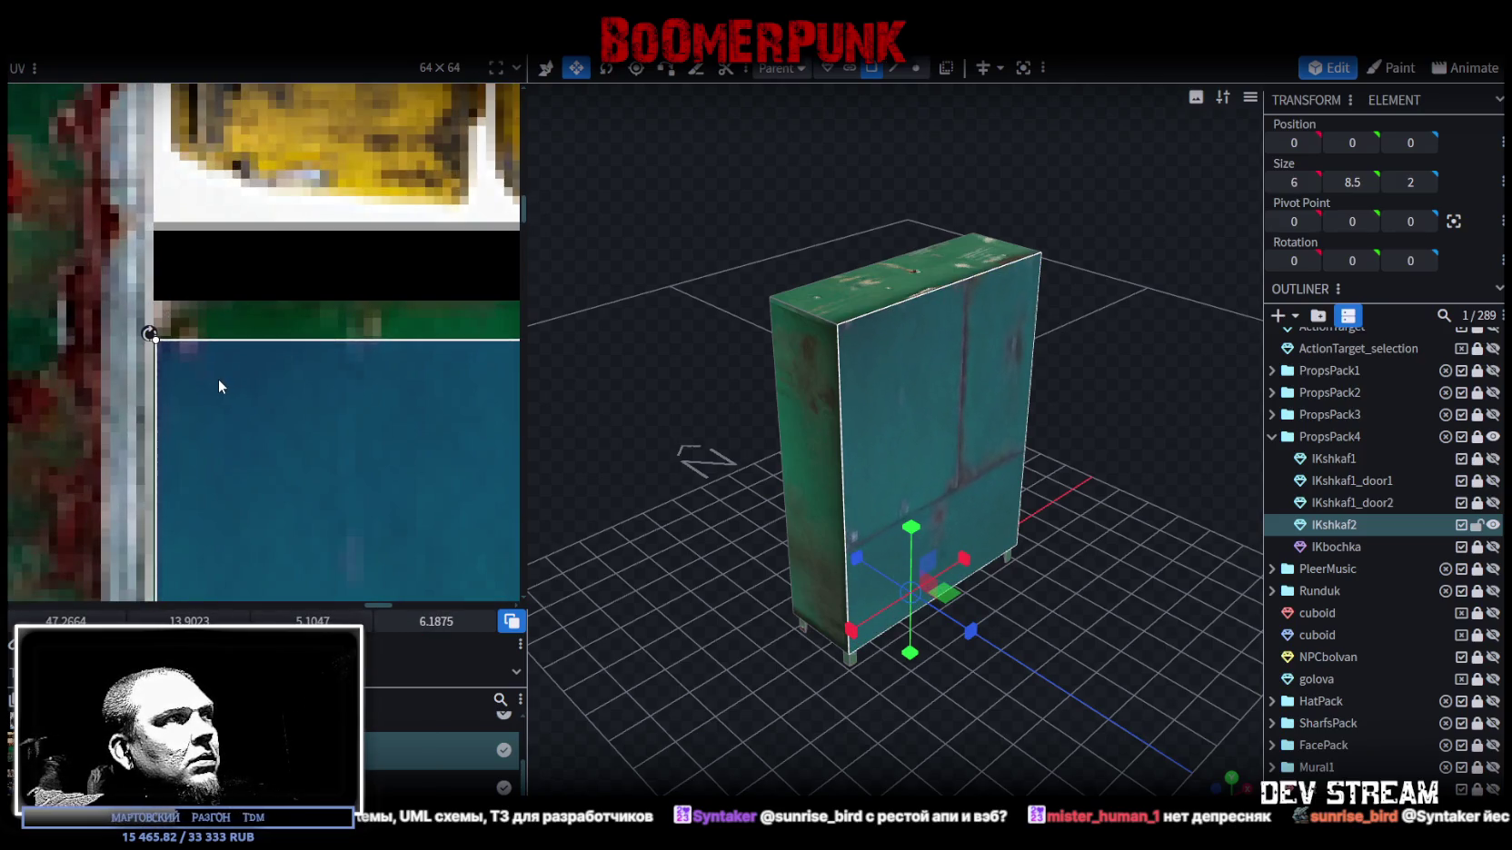
pyautogui.scroll(-5, 227, 378)
pyautogui.scroll(-2, 301, 428)
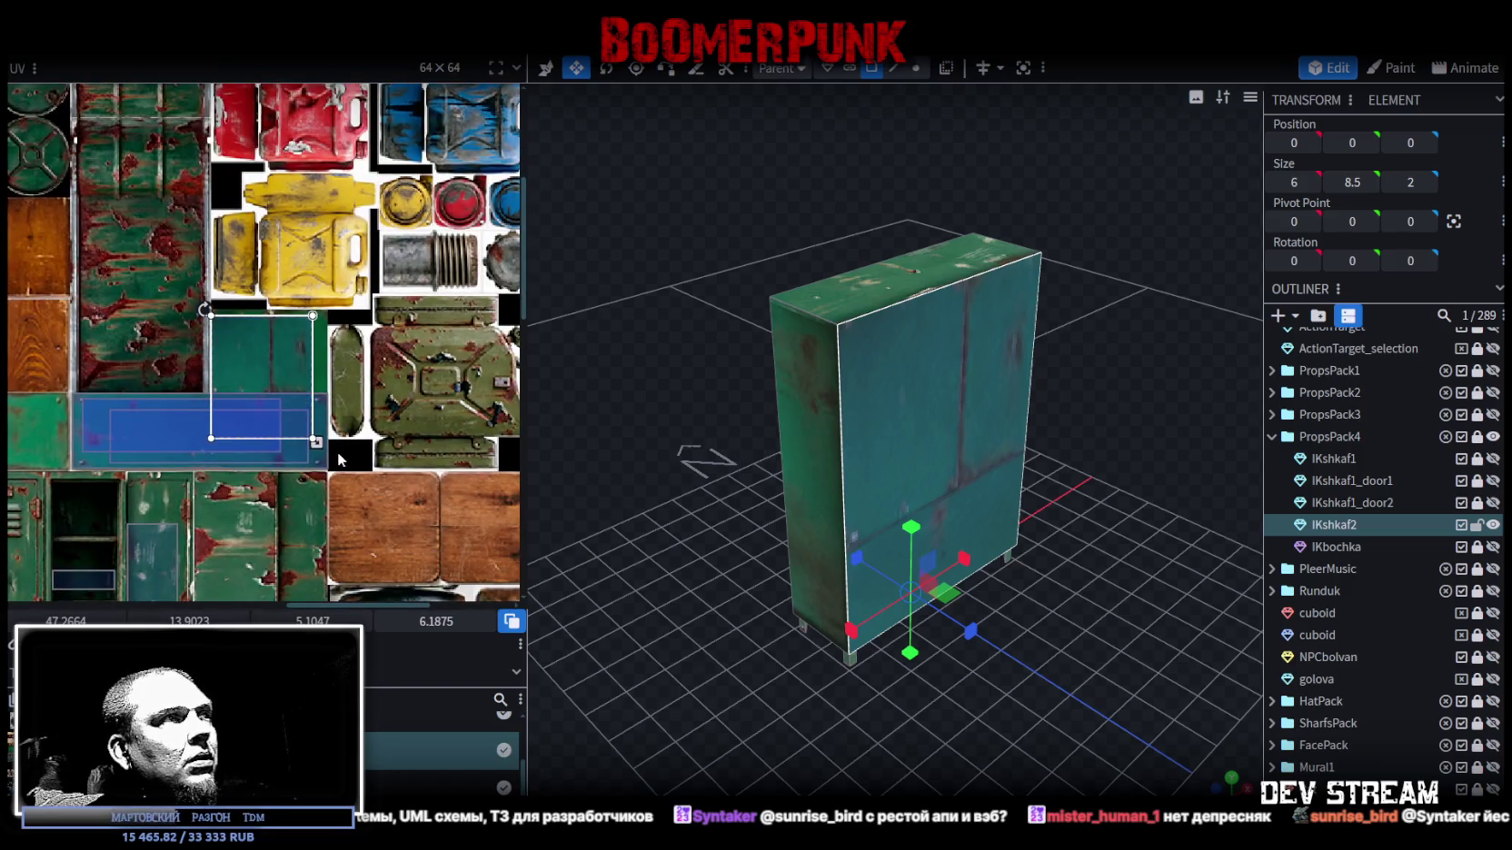
pyautogui.moveTo(318, 443)
pyautogui.mouseDown()
pyautogui.moveTo(267, 396)
pyautogui.moveTo(310, 397)
pyautogui.mouseUp()
pyautogui.scroll(4, 297, 400)
pyautogui.scroll(-4, 310, 397)
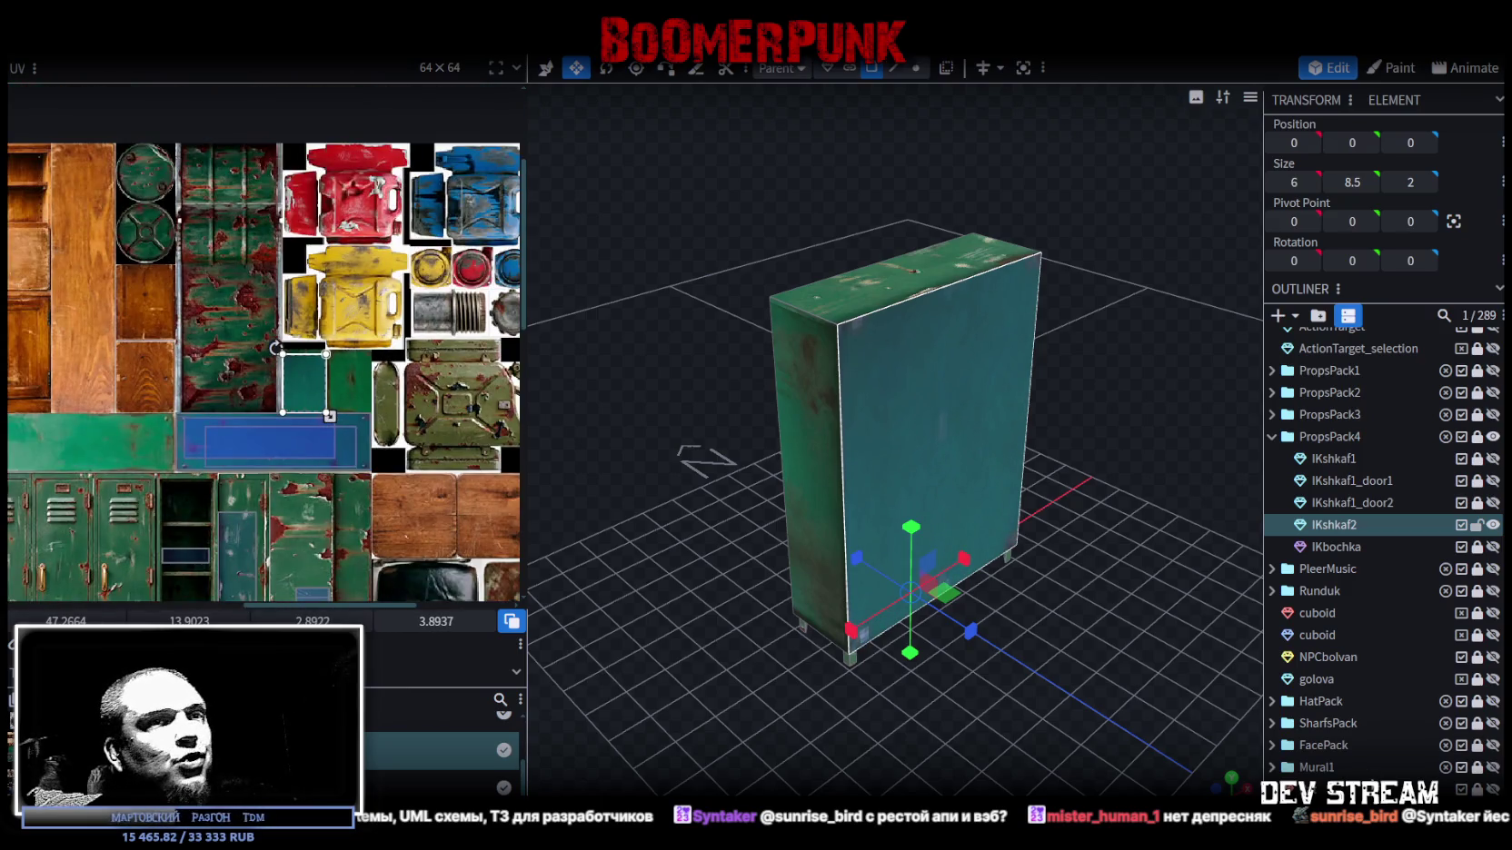
pyautogui.click(696, 669)
pyautogui.moveTo(696, 669)
pyautogui.mouseDown()
pyautogui.moveTo(720, 688)
pyautogui.moveTo(822, 424)
pyautogui.moveTo(875, 622)
pyautogui.moveTo(939, 536)
pyautogui.moveTo(1077, 507)
pyautogui.moveTo(1024, 453)
pyautogui.moveTo(935, 434)
pyautogui.moveTo(1072, 436)
pyautogui.mouseUp()
pyautogui.click(935, 363)
pyautogui.scroll(-3, 117, 393)
pyautogui.scroll(1, 317, 418)
pyautogui.scroll(3, 317, 418)
pyautogui.scroll(3, 389, 415)
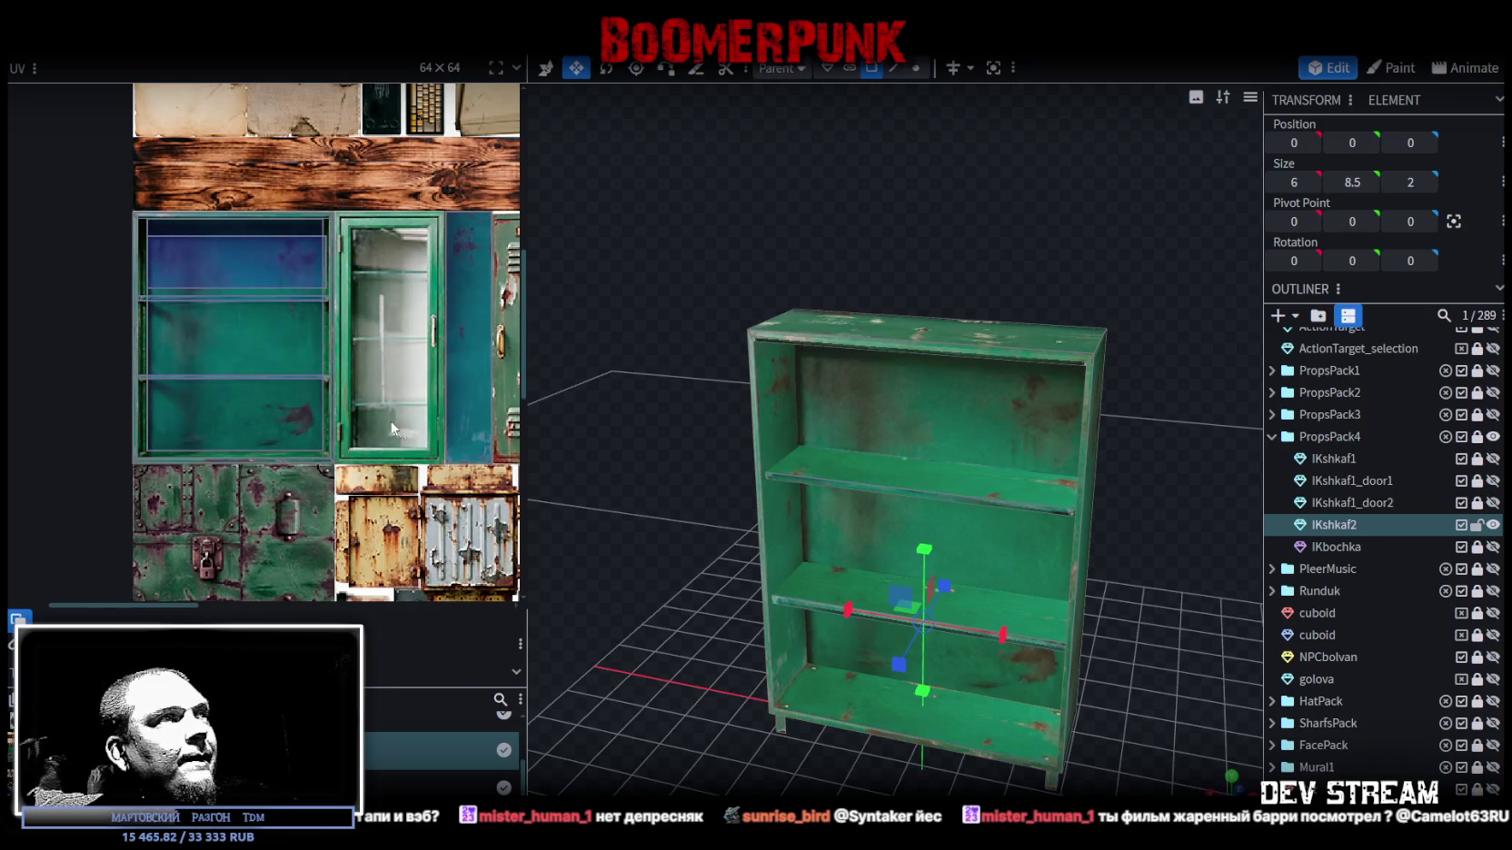
pyautogui.moveTo(637, 436); pyautogui.dragTo(944, 497)
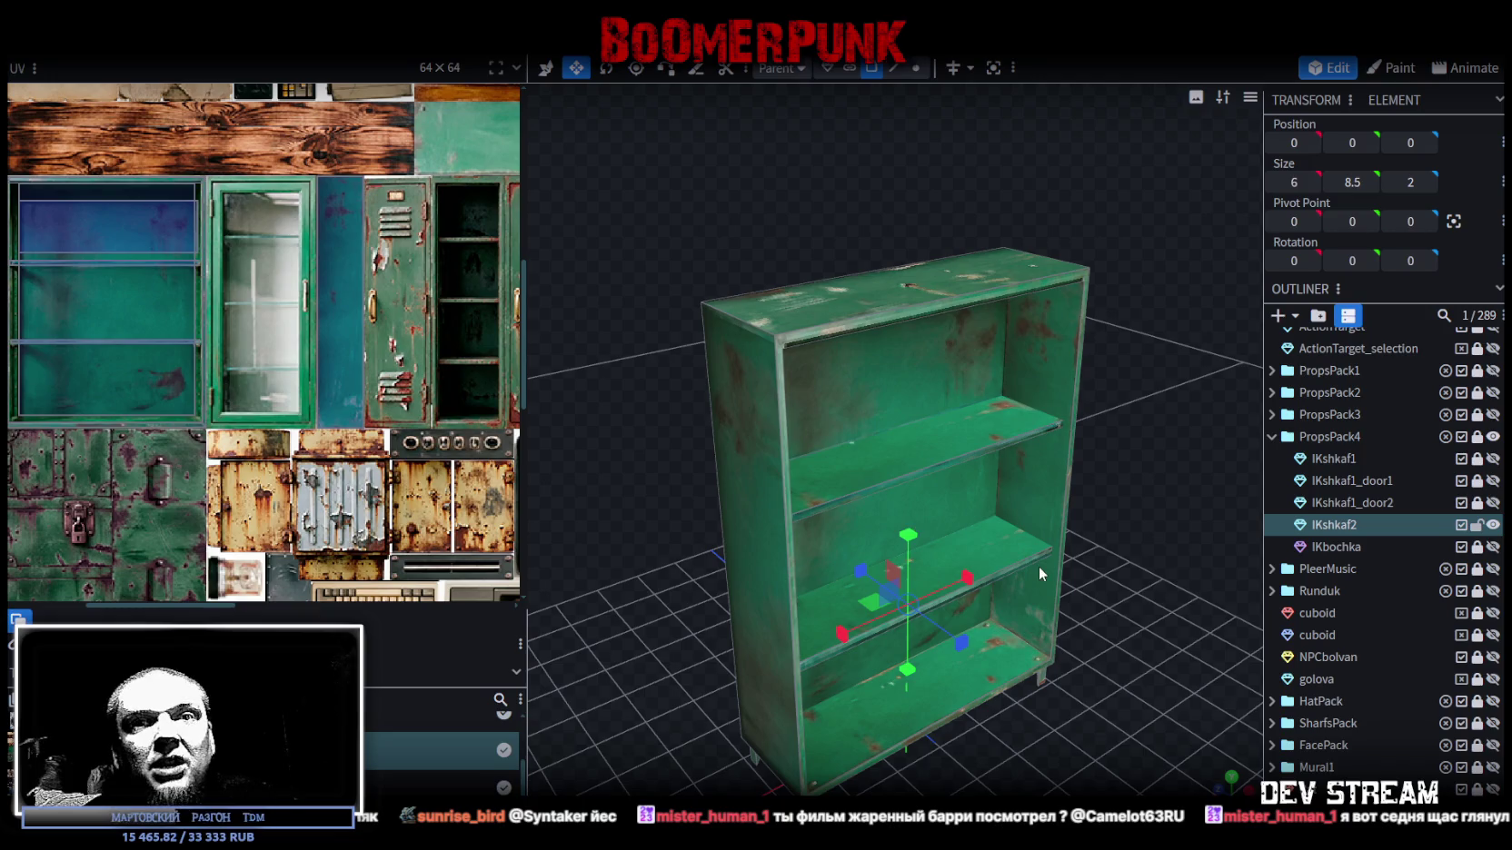
pyautogui.moveTo(1172, 600)
pyautogui.mouseDown()
pyautogui.moveTo(1079, 485)
pyautogui.moveTo(1023, 372)
pyautogui.mouseUp()
pyautogui.click(893, 68)
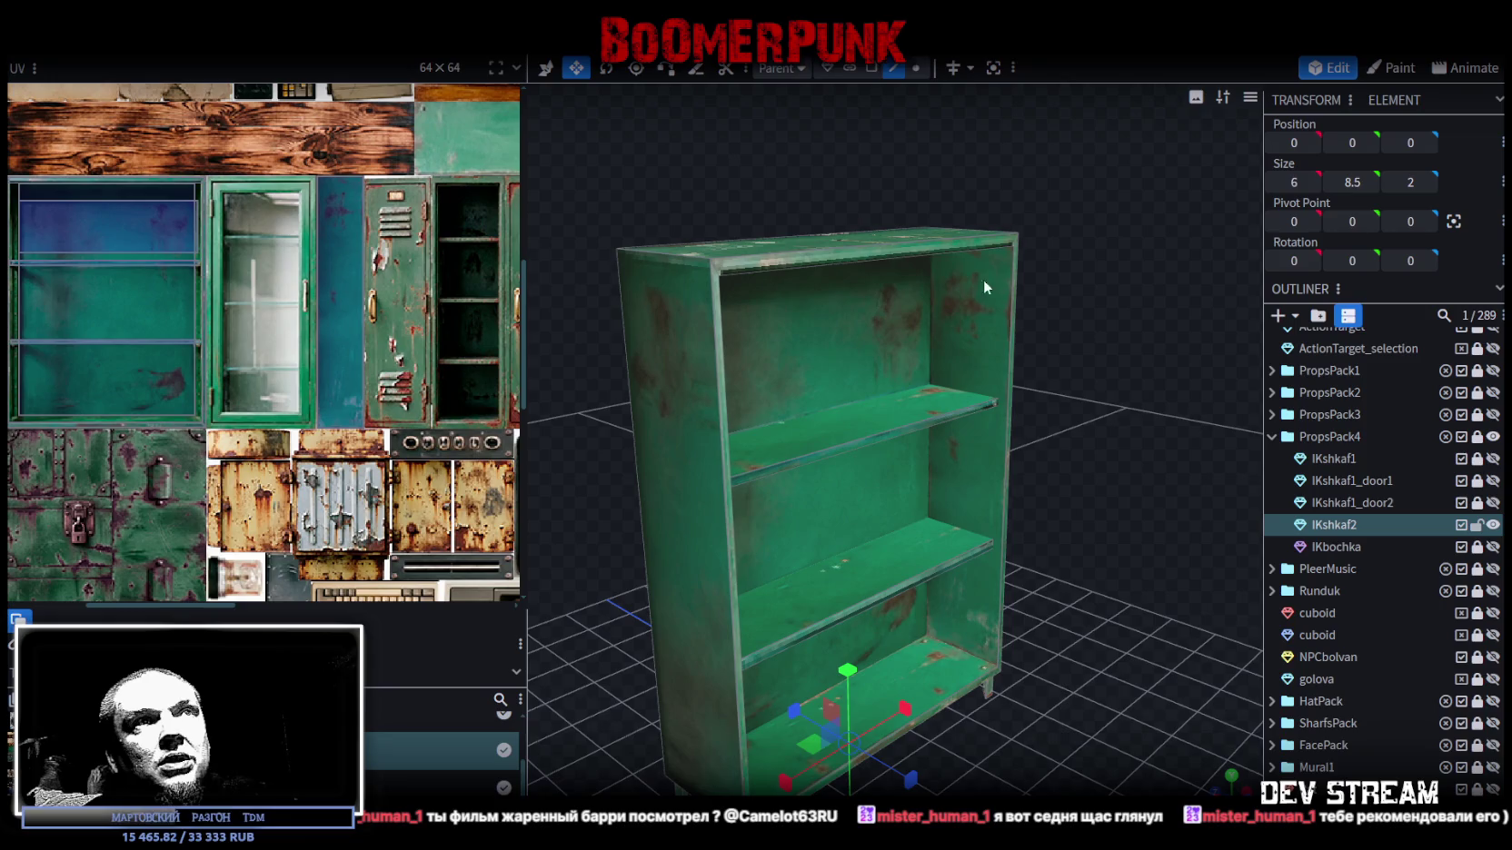
pyautogui.click(1013, 293)
pyautogui.moveTo(1144, 356); pyautogui.dragTo(731, 375)
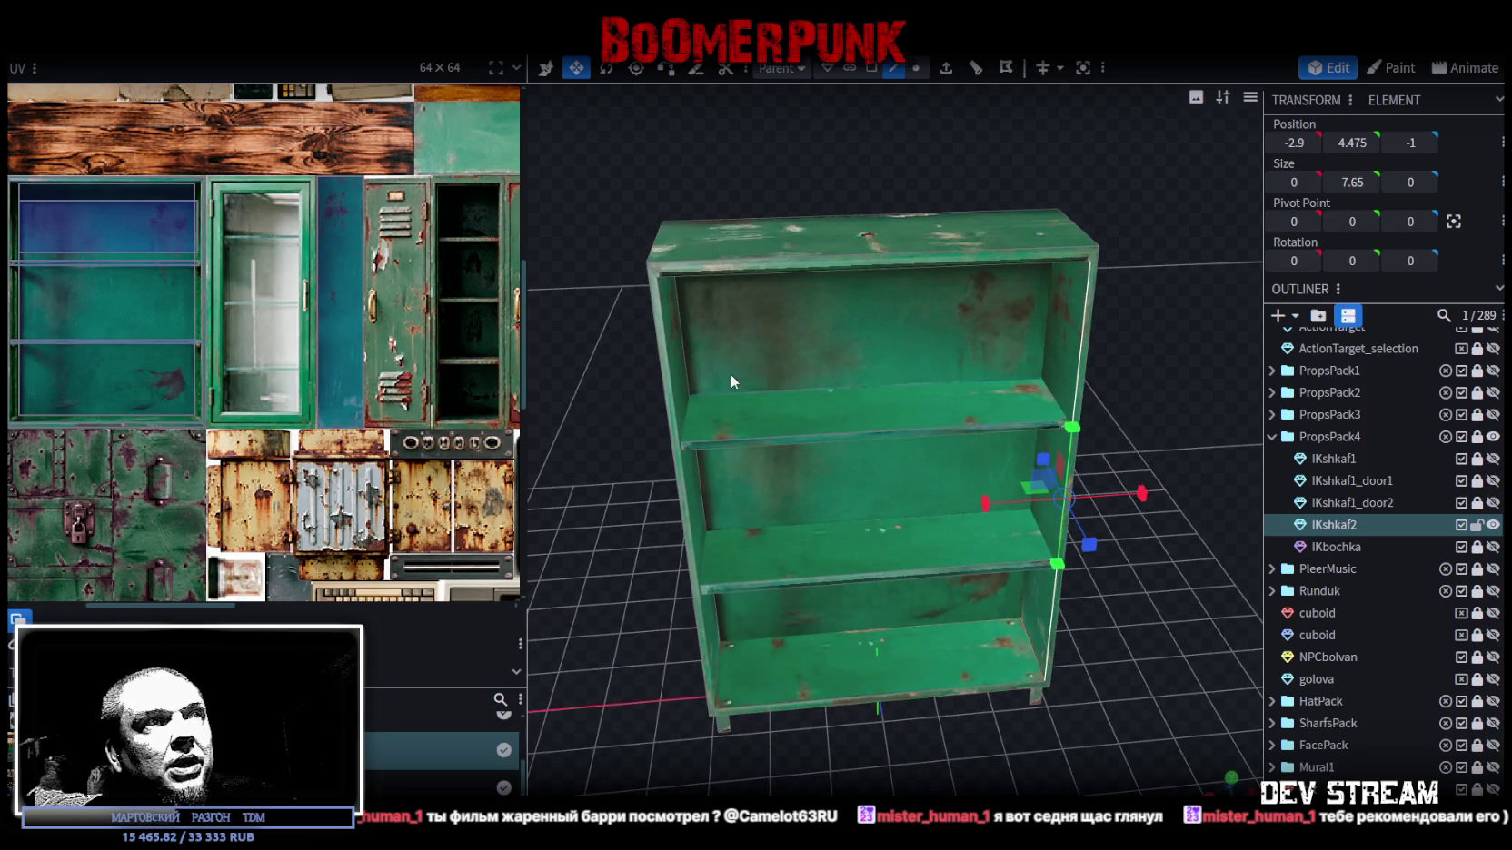
pyautogui.click(674, 383)
# - Split the door face into its own !Kshkaf2_selection mesh and loop-cut it vertically in half
pyautogui.moveTo(687, 372); pyautogui.dragTo(892, 357)
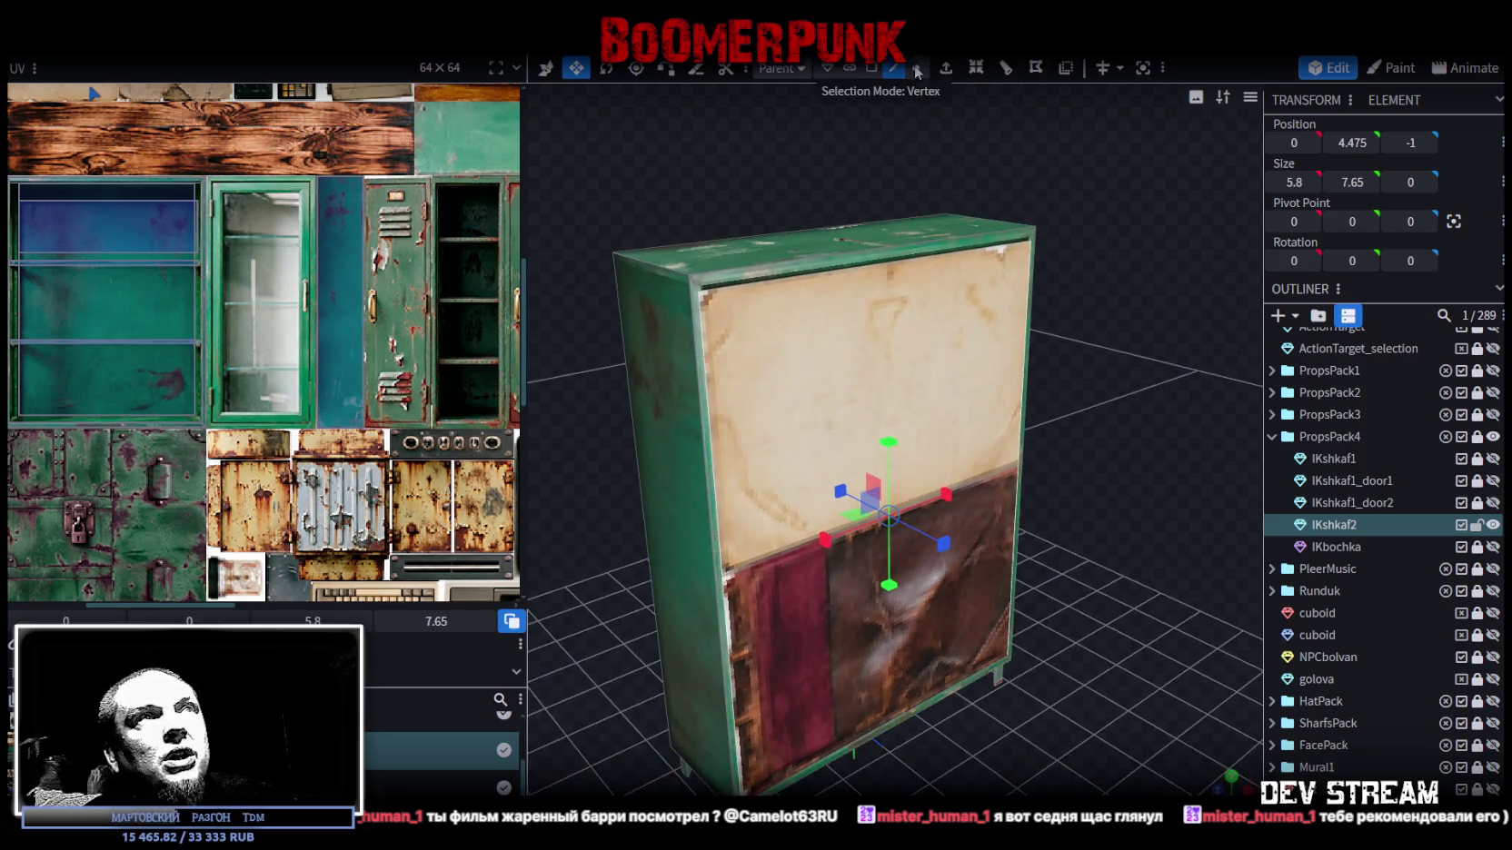
pyautogui.rightClick(919, 345)
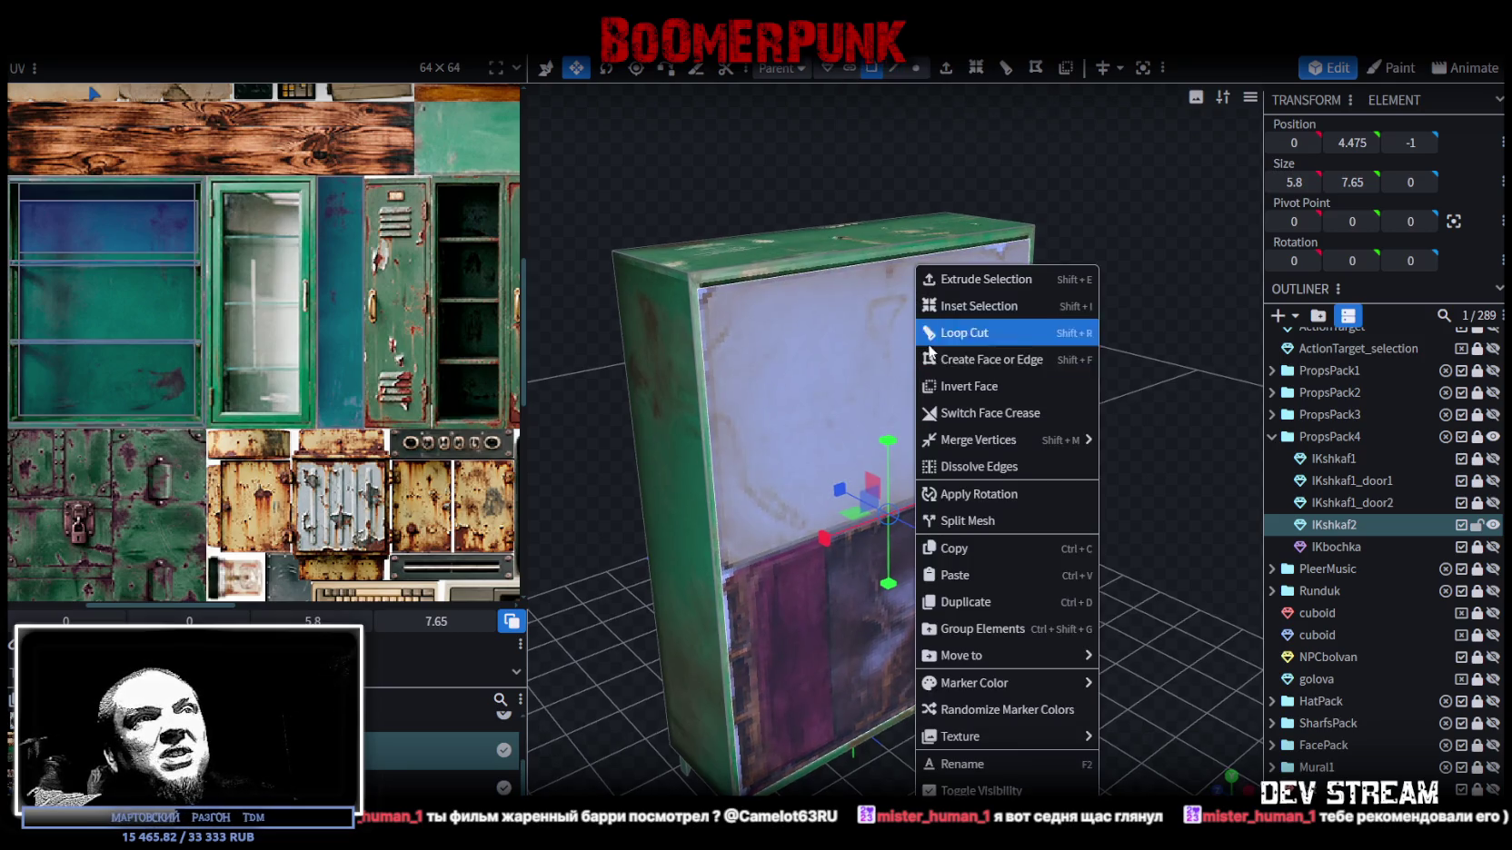
pyautogui.click(1003, 521)
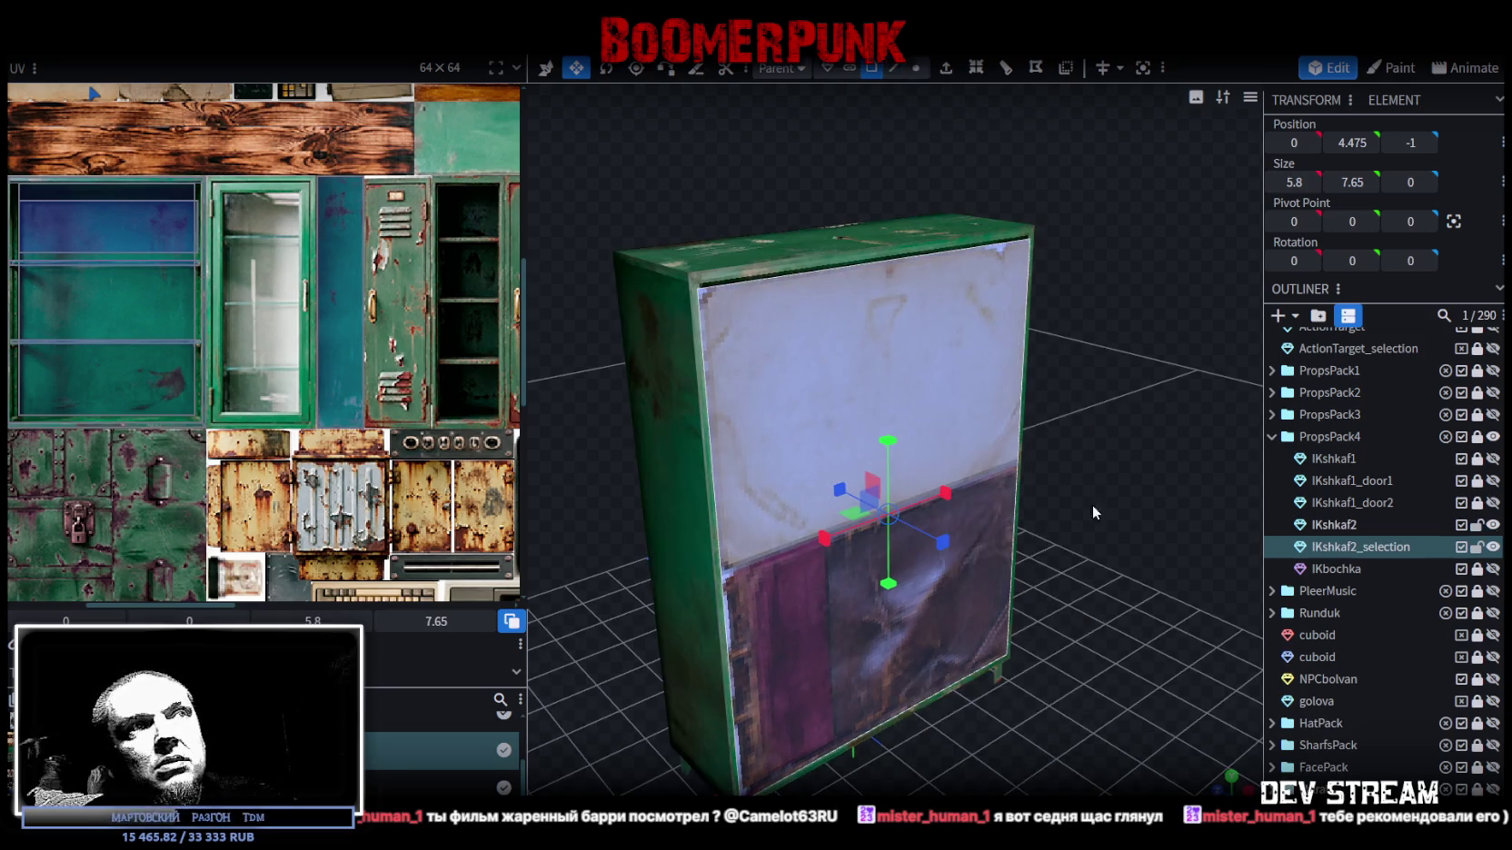
pyautogui.moveTo(1072, 509); pyautogui.dragTo(1077, 251)
pyautogui.click(976, 67)
pyautogui.moveTo(1090, 323)
pyautogui.mouseDown()
pyautogui.moveTo(1048, 399)
pyautogui.moveTo(1059, 378)
pyautogui.moveTo(1092, 392)
pyautogui.moveTo(1018, 409)
pyautogui.mouseUp()
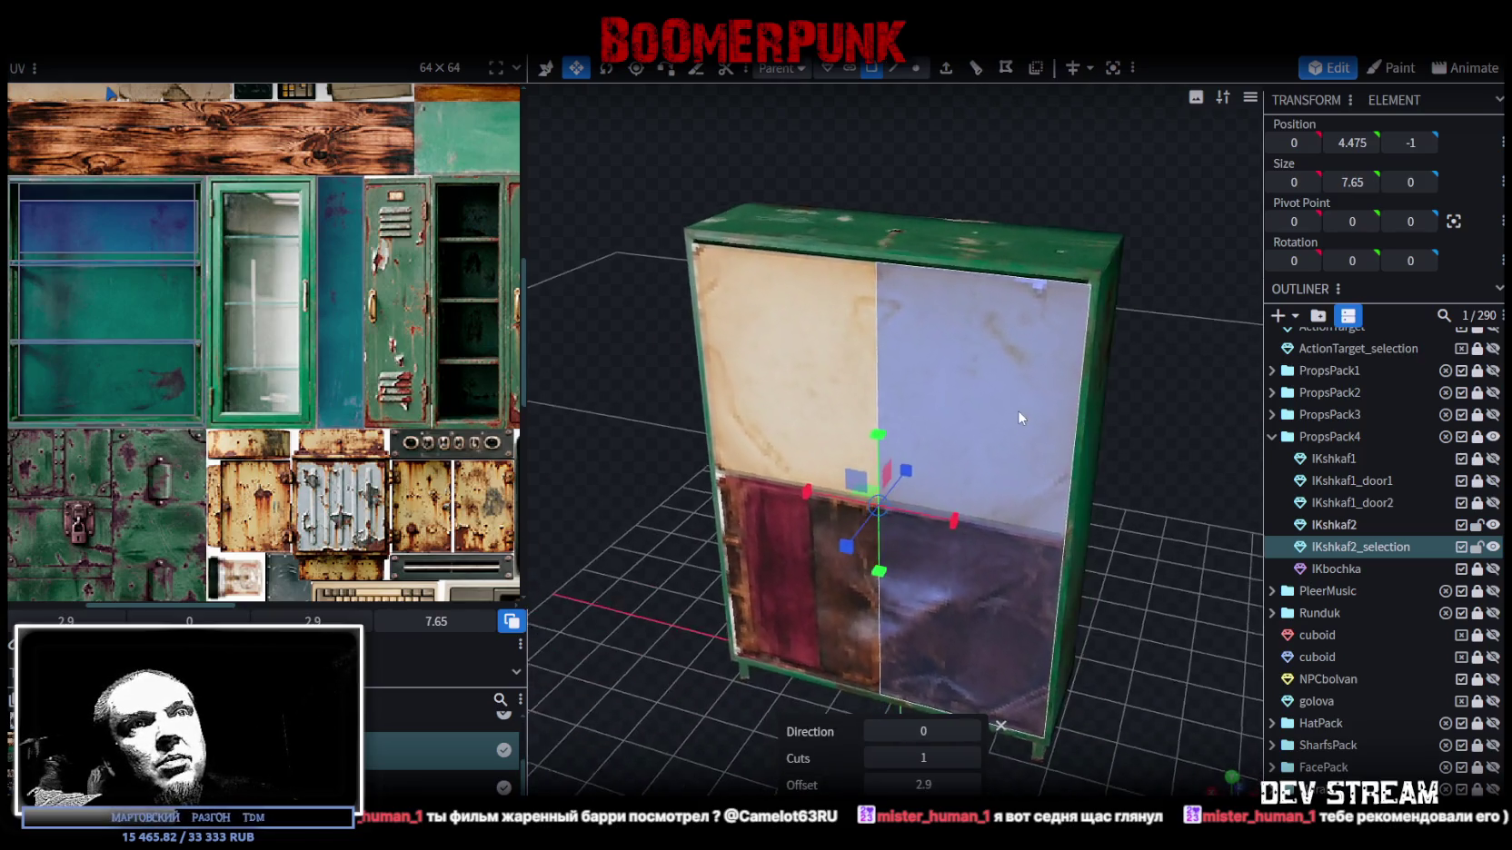
# - Lock and hide the IKshkaf2 cabinet body, leaving only the split panel visible
pyautogui.click(1477, 525)
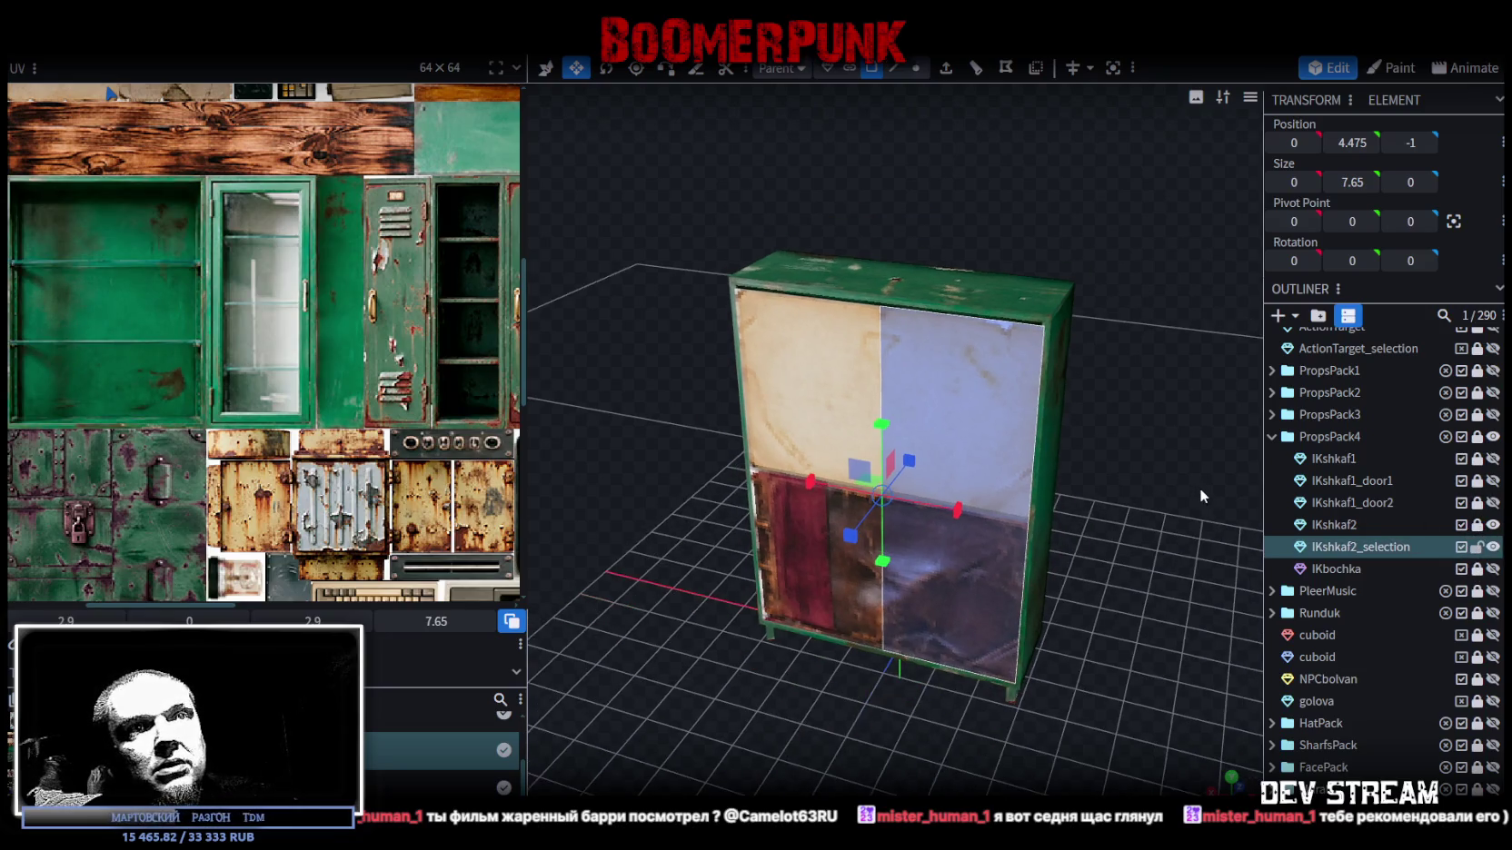
pyautogui.click(1493, 525)
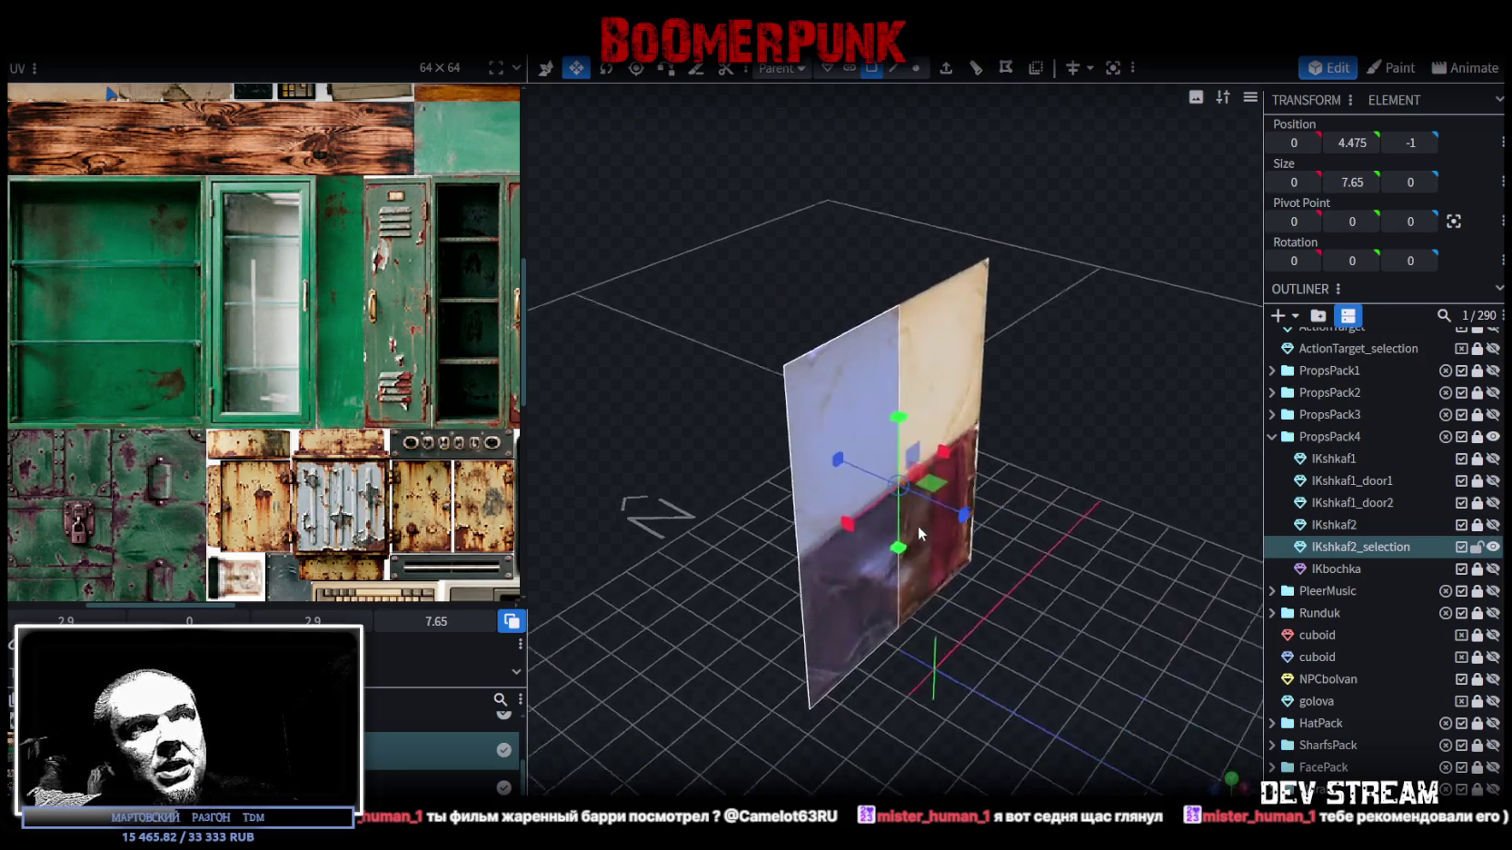
pyautogui.moveTo(1111, 536)
pyautogui.mouseDown()
pyautogui.moveTo(1005, 518)
pyautogui.moveTo(963, 300)
pyautogui.moveTo(738, 255)
pyautogui.moveTo(827, 175)
pyautogui.mouseUp()
# - Switch to a flat front view and select the left half of the door panel
pyautogui.rightClick(963, 300)
pyautogui.scroll(-1, 259, 328)
pyautogui.scroll(-1, 259, 328)
pyautogui.moveTo(1061, 394); pyautogui.dragTo(1048, 379)
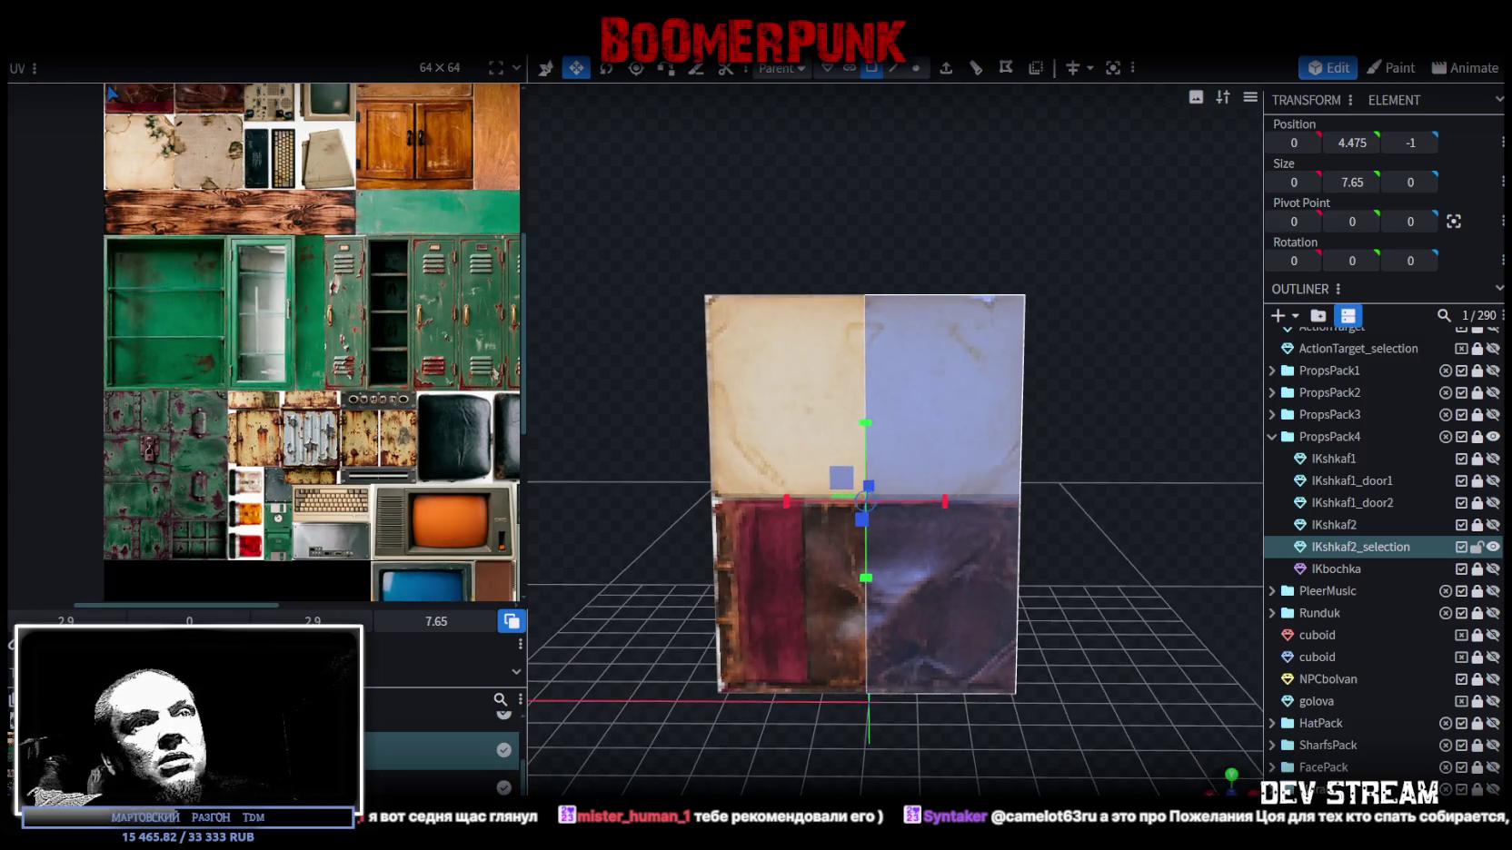
pyautogui.press('KP_1')
pyautogui.click(780, 547)
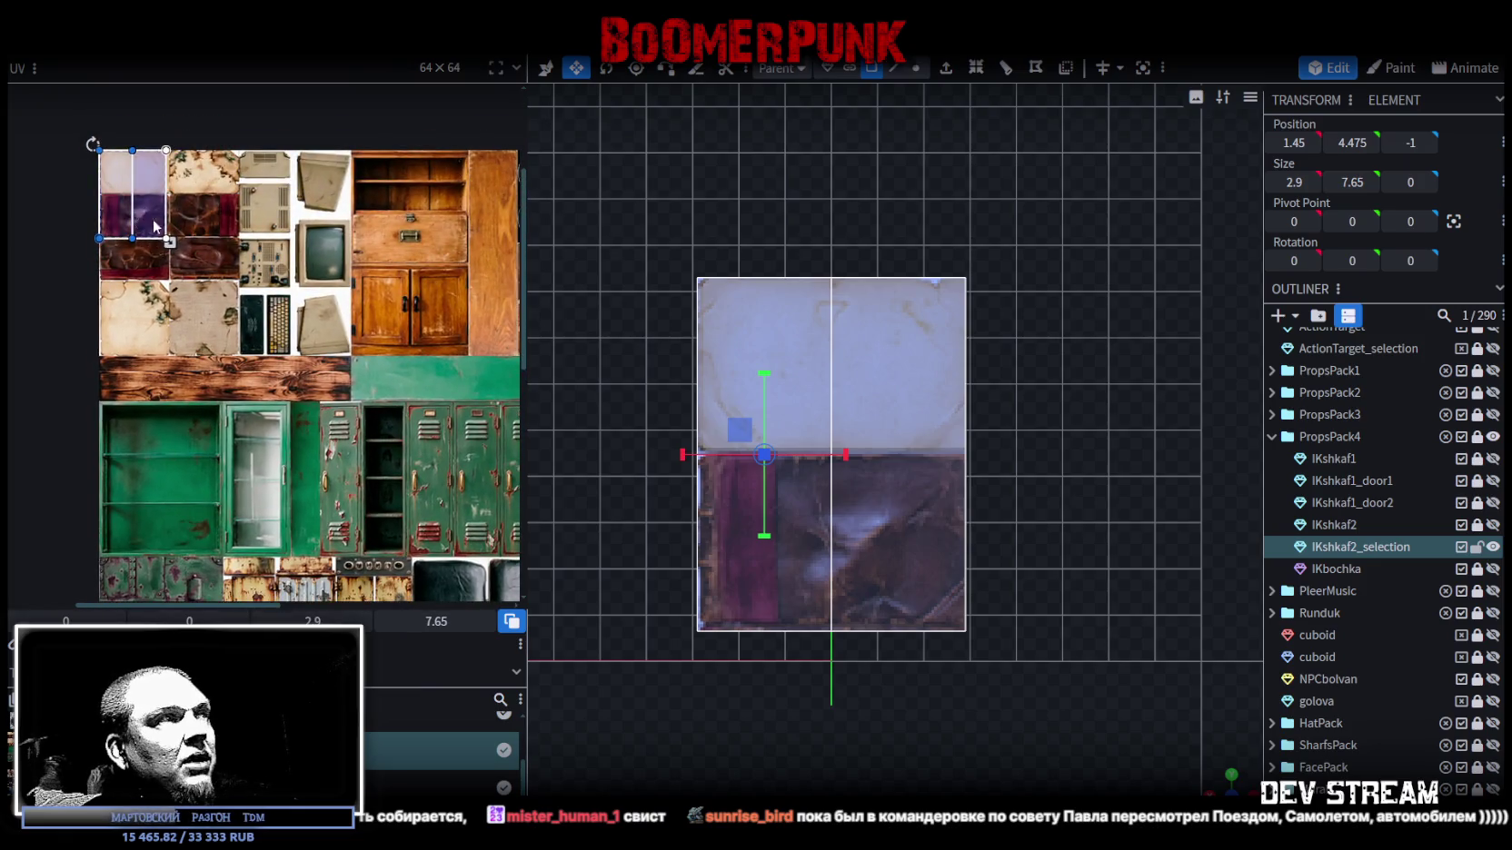
# - Map both door halves' UVs onto the atlas's glass door, aligned to its top-left corner
pyautogui.moveTo(119, 173); pyautogui.dragTo(238, 423)
pyautogui.scroll(2, 238, 422)
pyautogui.scroll(2, 237, 423)
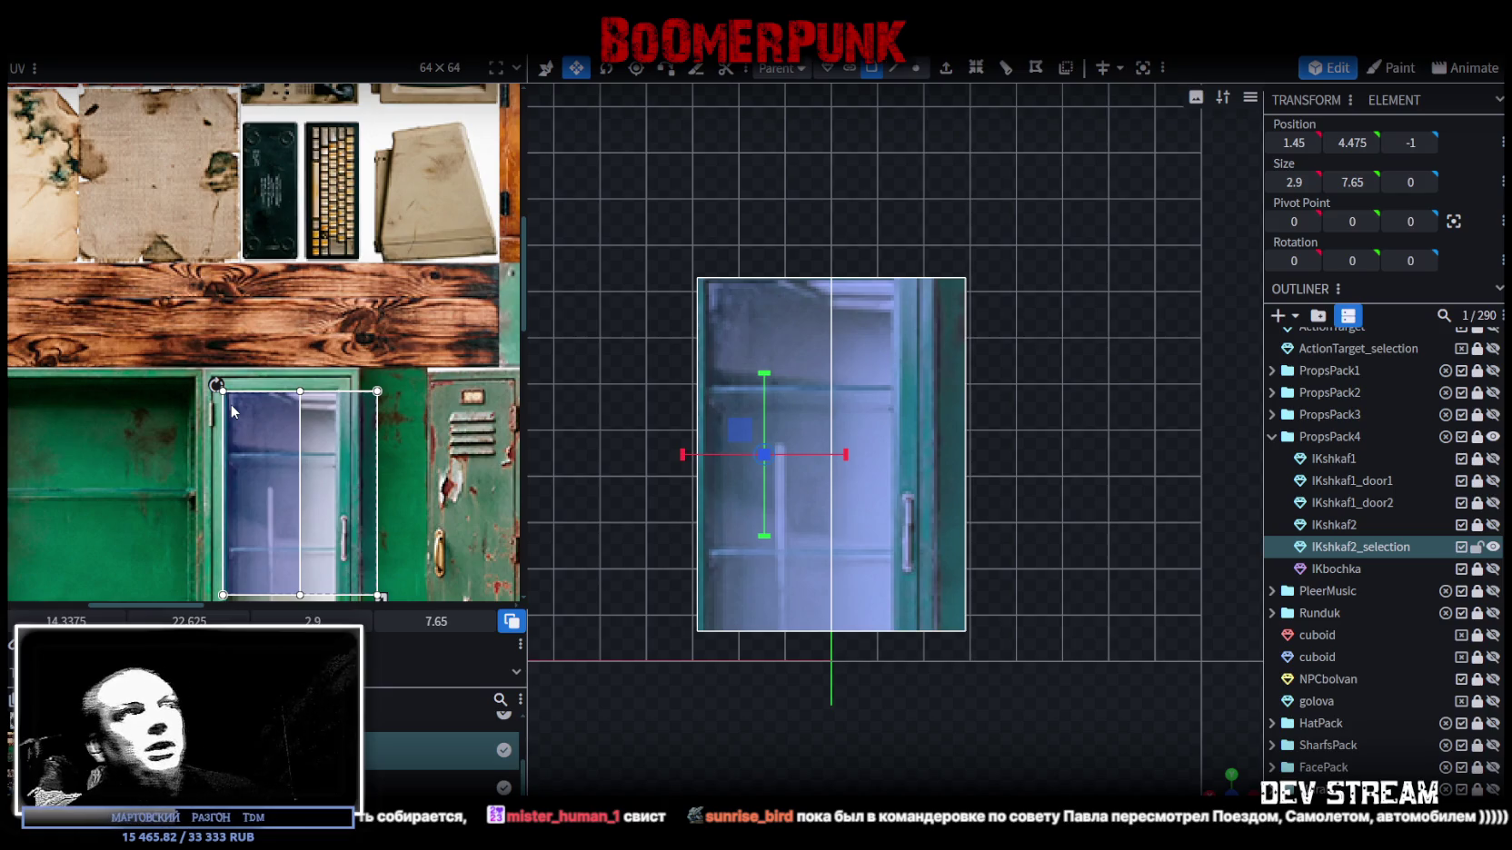
pyautogui.scroll(2, 190, 373)
pyautogui.scroll(2, 191, 371)
pyautogui.moveTo(357, 437); pyautogui.dragTo(327, 400)
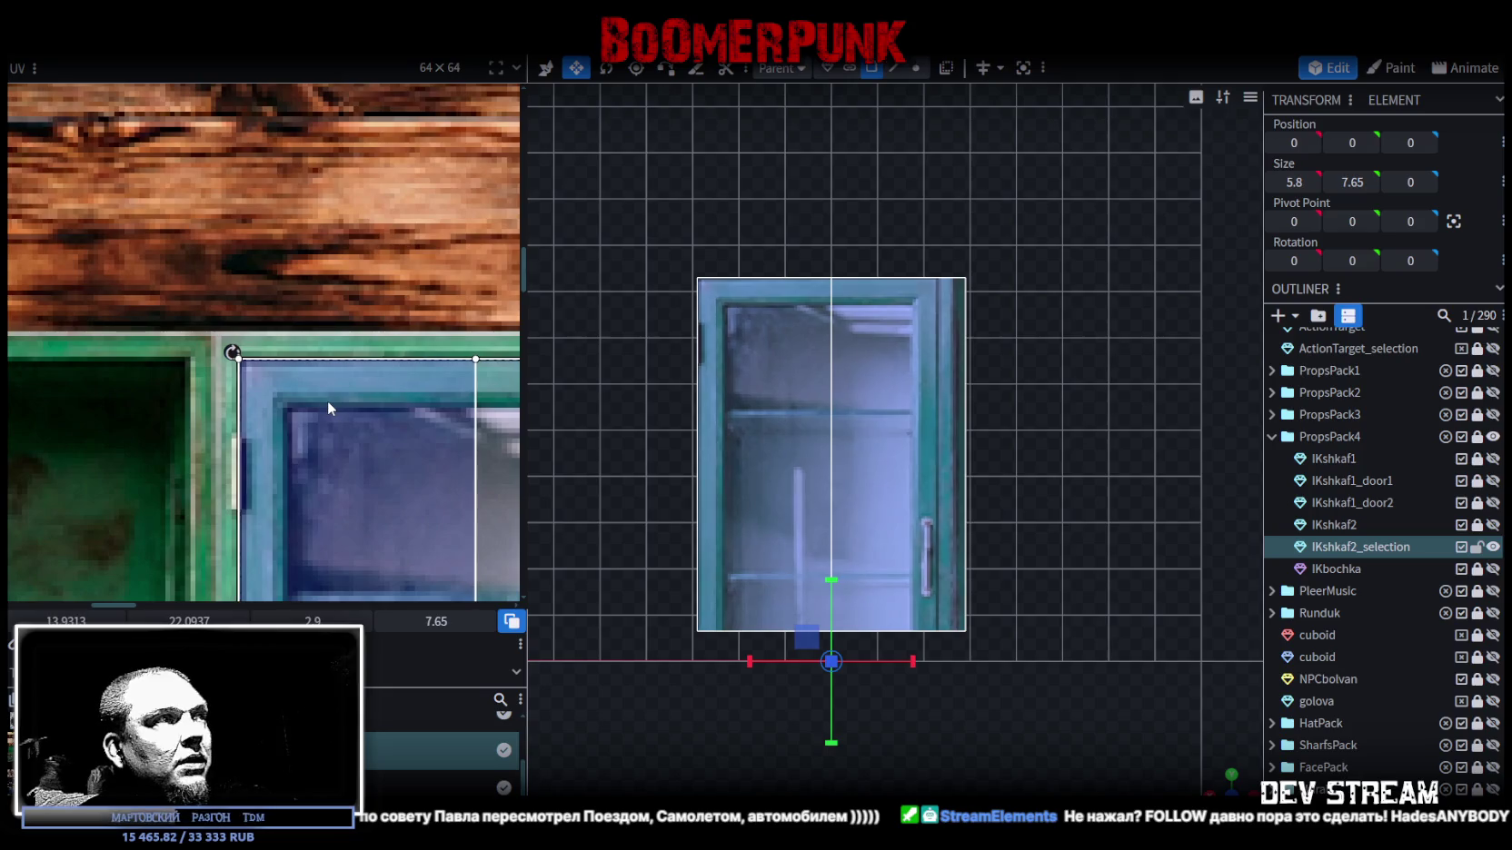
pyautogui.scroll(-3, 328, 405)
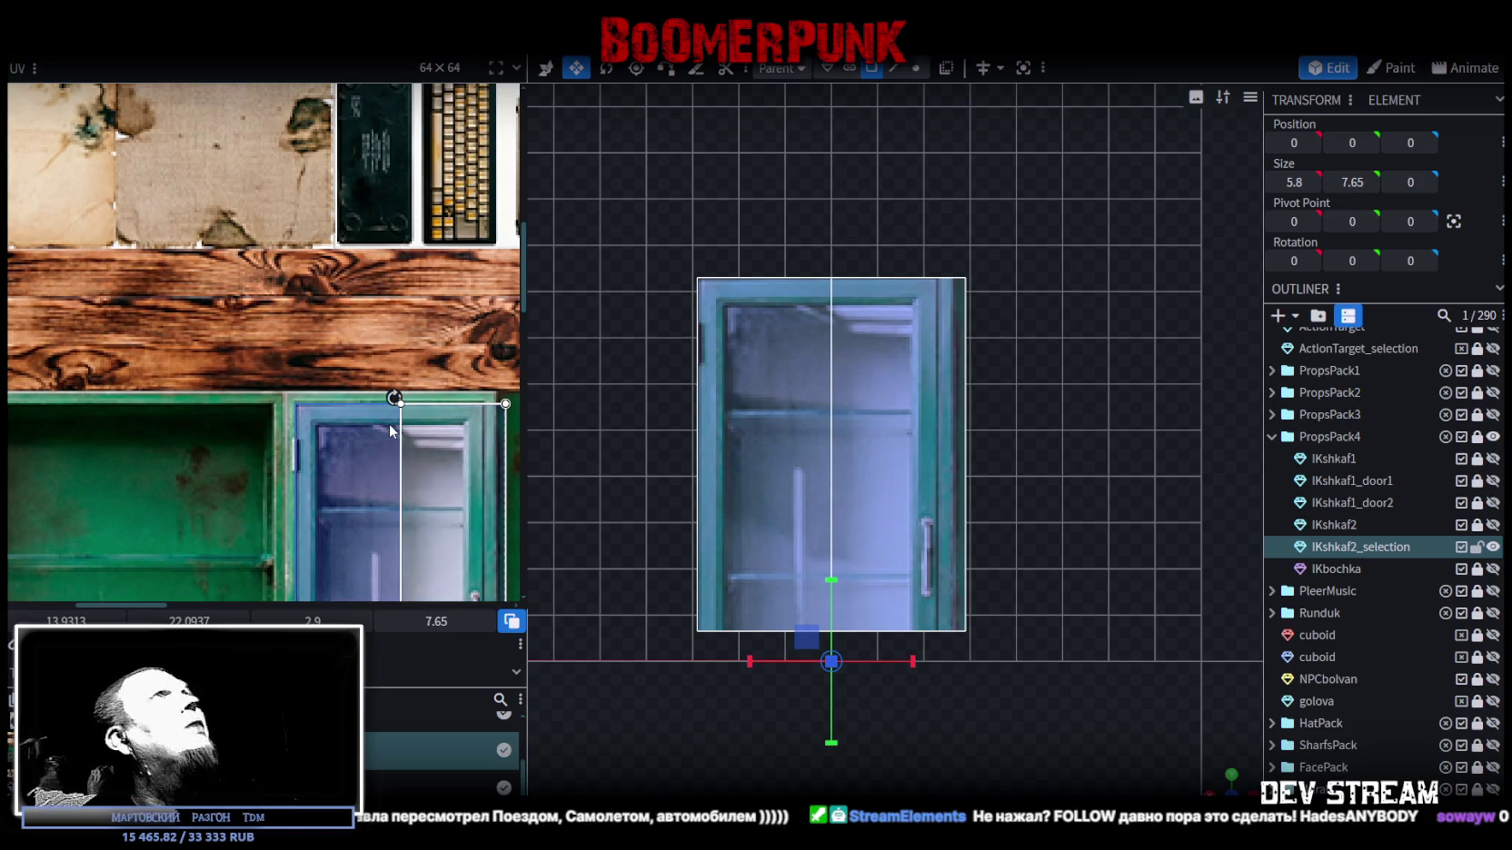
pyautogui.scroll(2, 453, 478)
pyautogui.moveTo(453, 478)
pyautogui.mouseDown()
pyautogui.moveTo(359, 424)
pyautogui.moveTo(290, 425)
pyautogui.moveTo(287, 442)
pyautogui.mouseUp()
pyautogui.scroll(3, 289, 424)
pyautogui.scroll(-3, 295, 451)
pyautogui.scroll(3, 301, 449)
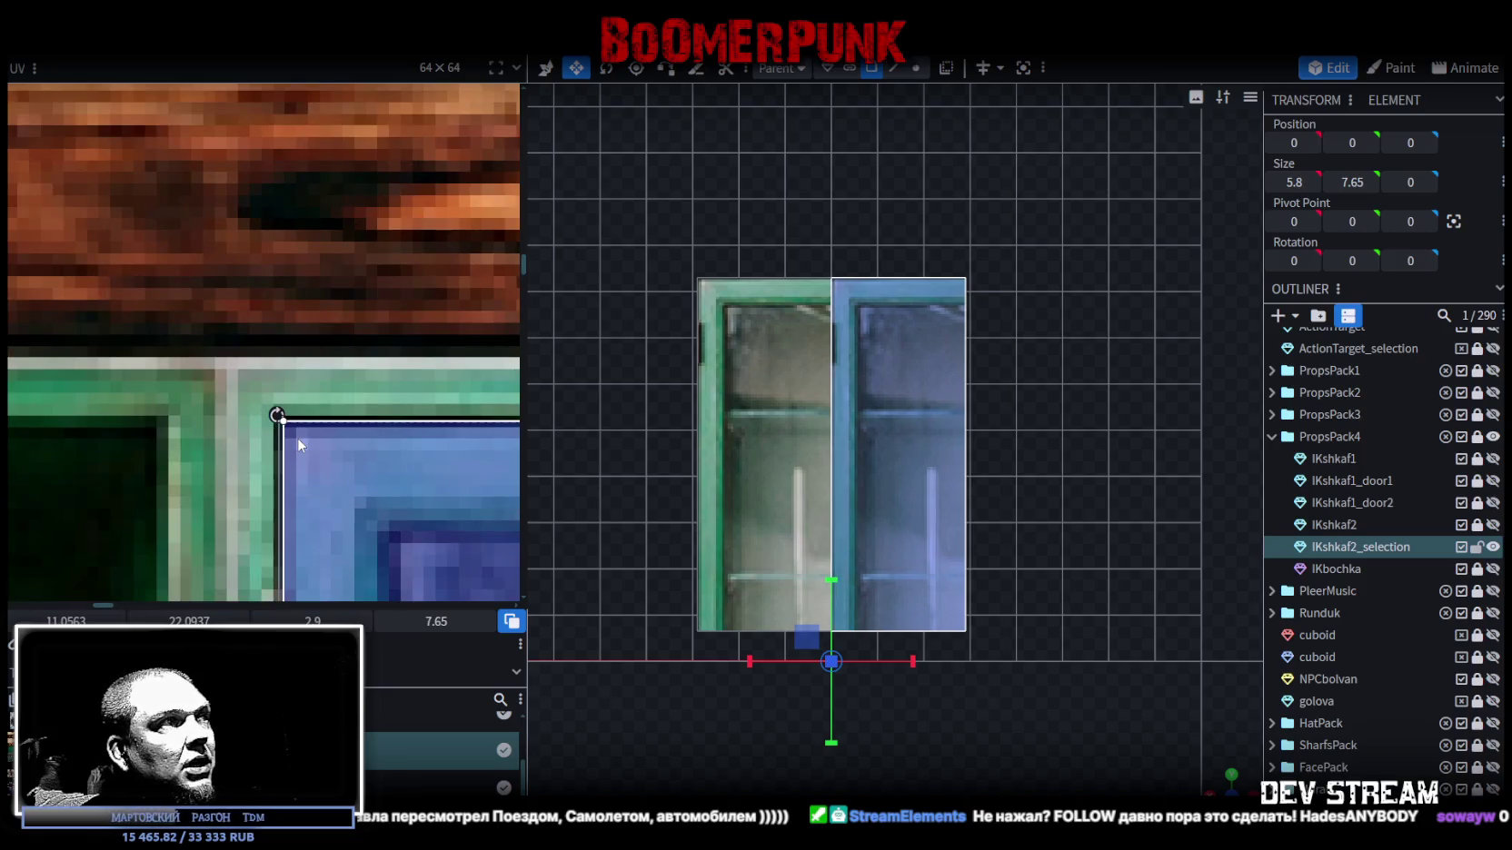
pyautogui.moveTo(298, 445); pyautogui.dragTo(298, 437)
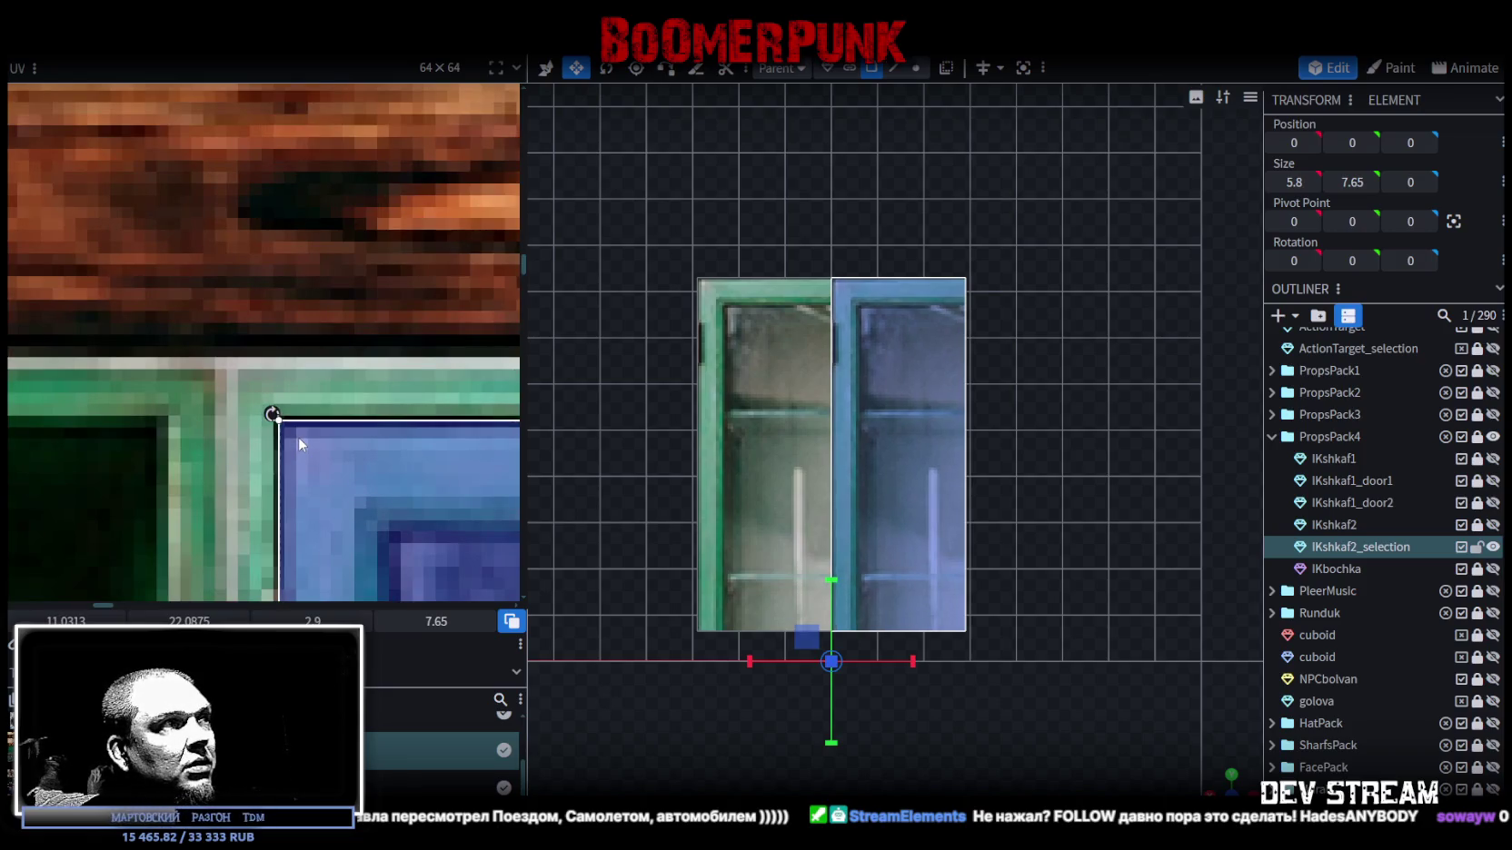
# - Move the left door's UV area down the atlas and enlarge it over the whole glass door
pyautogui.scroll(-5, 310, 449)
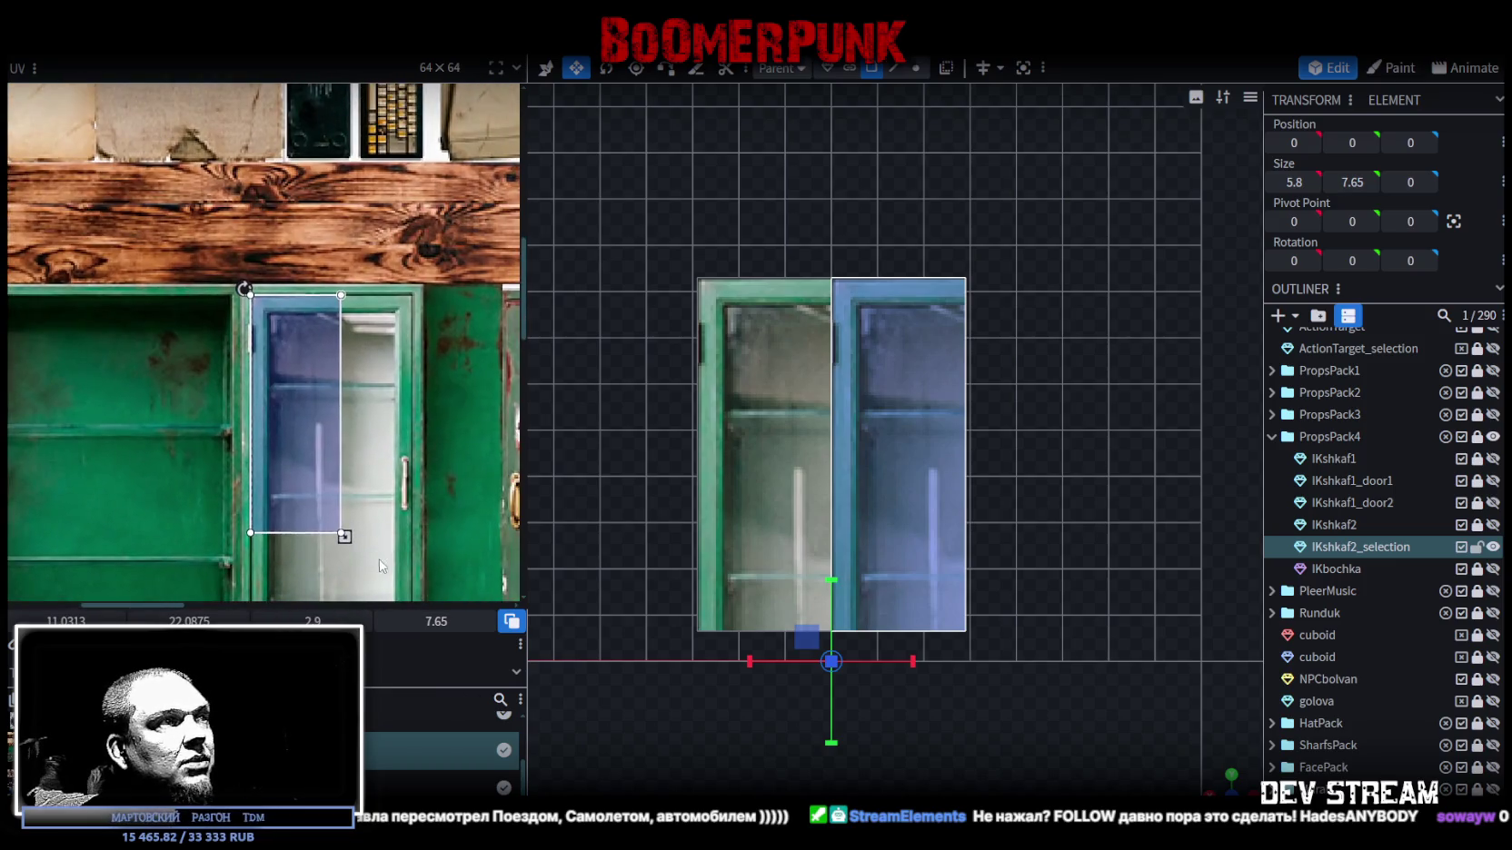
pyautogui.scroll(-5, 369, 360)
pyautogui.moveTo(263, 182)
pyautogui.mouseDown()
pyautogui.moveTo(273, 252)
pyautogui.moveTo(363, 386)
pyautogui.mouseUp()
pyautogui.scroll(2, 358, 409)
pyautogui.scroll(3, 353, 432)
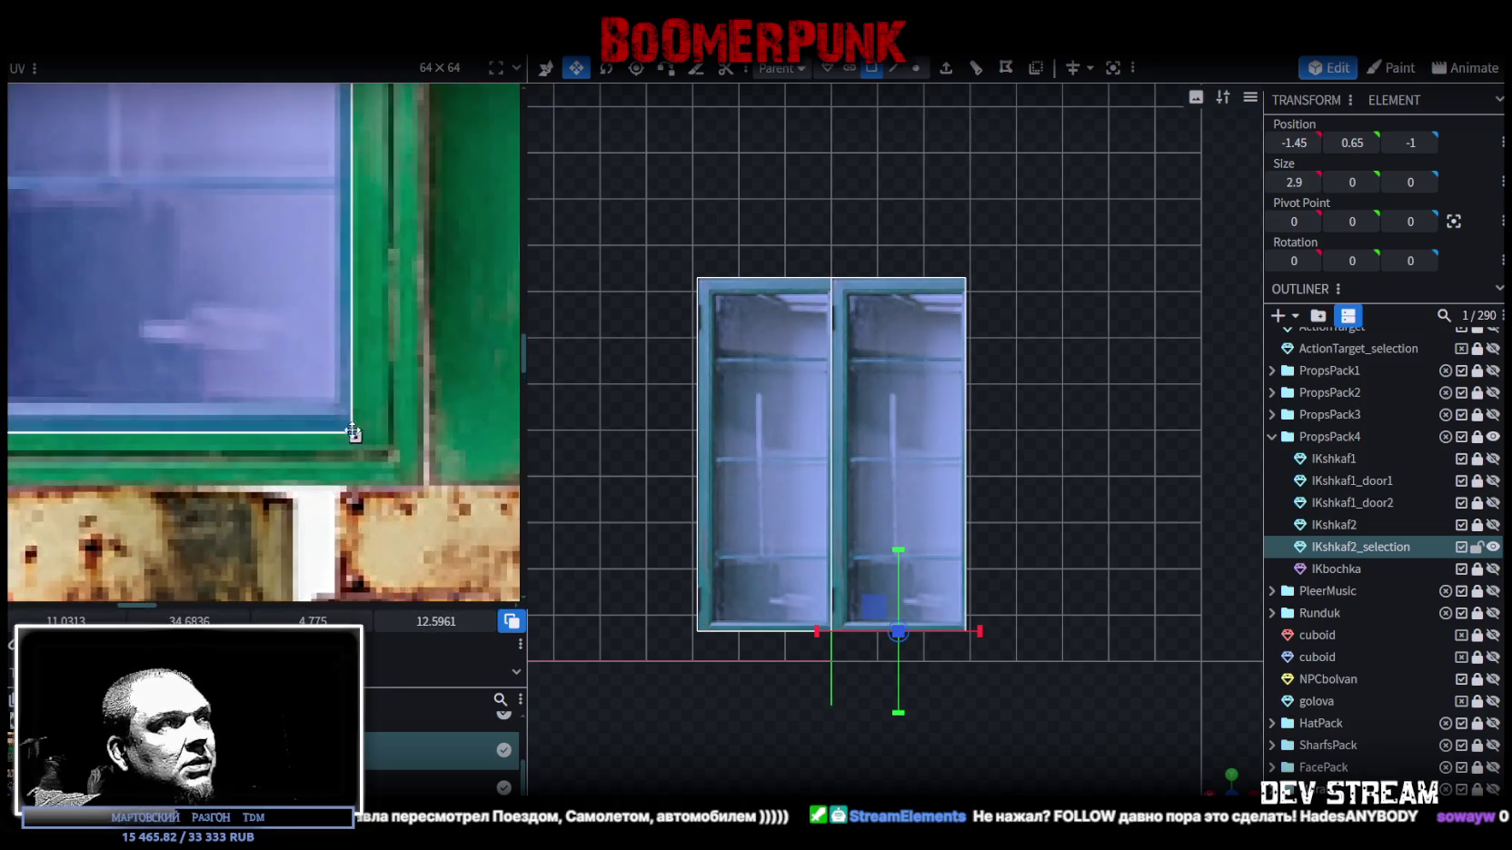
pyautogui.moveTo(352, 432); pyautogui.dragTo(394, 457)
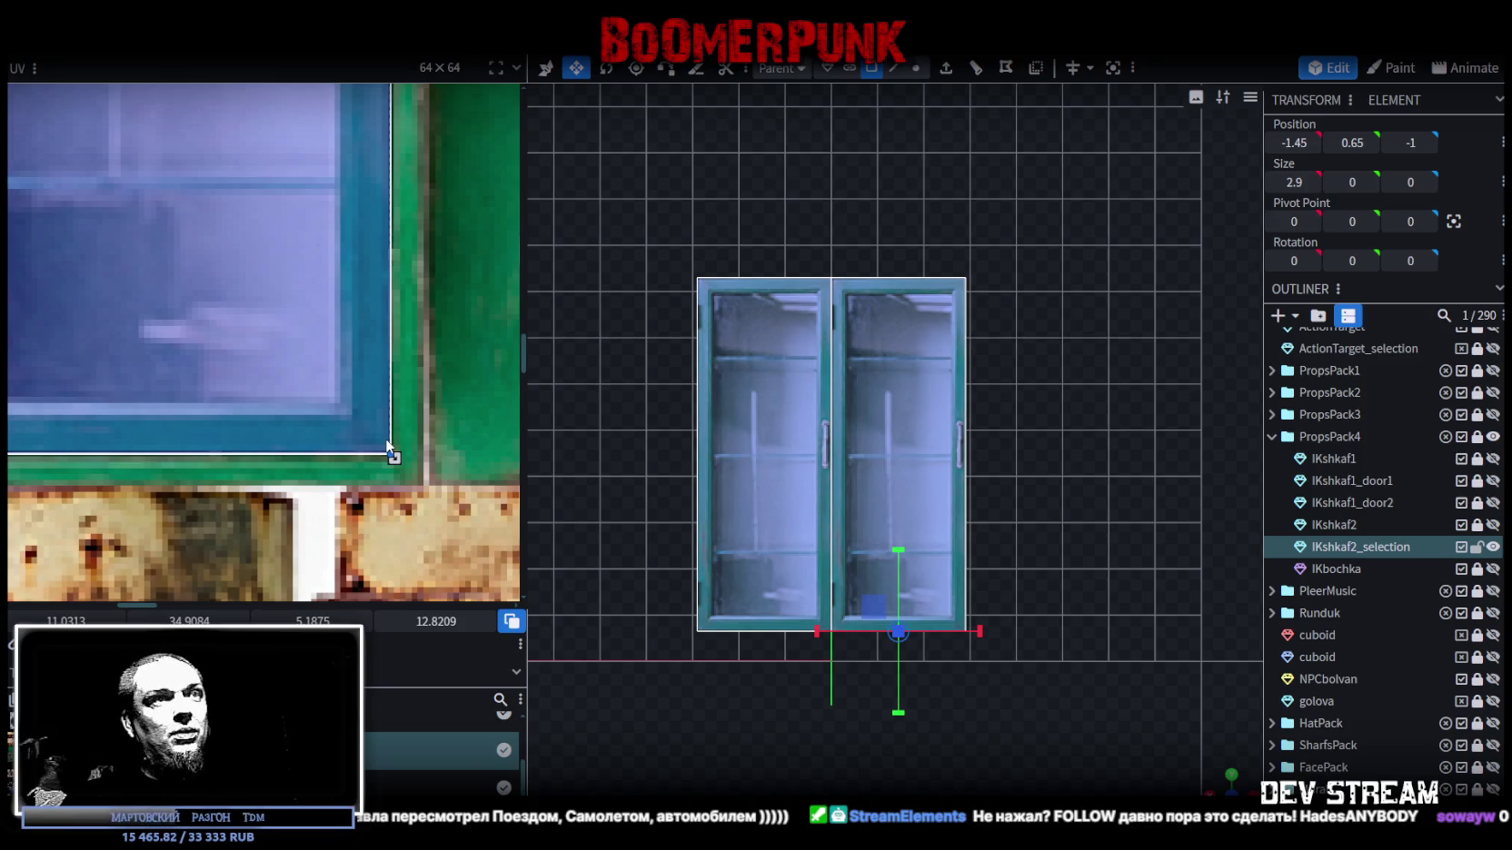
# - Extend the door face to the full 7.65 cabinet height and return to a front view
pyautogui.hotkey('ctrl', 'z')
pyautogui.hotkey('ctrl', 'z')
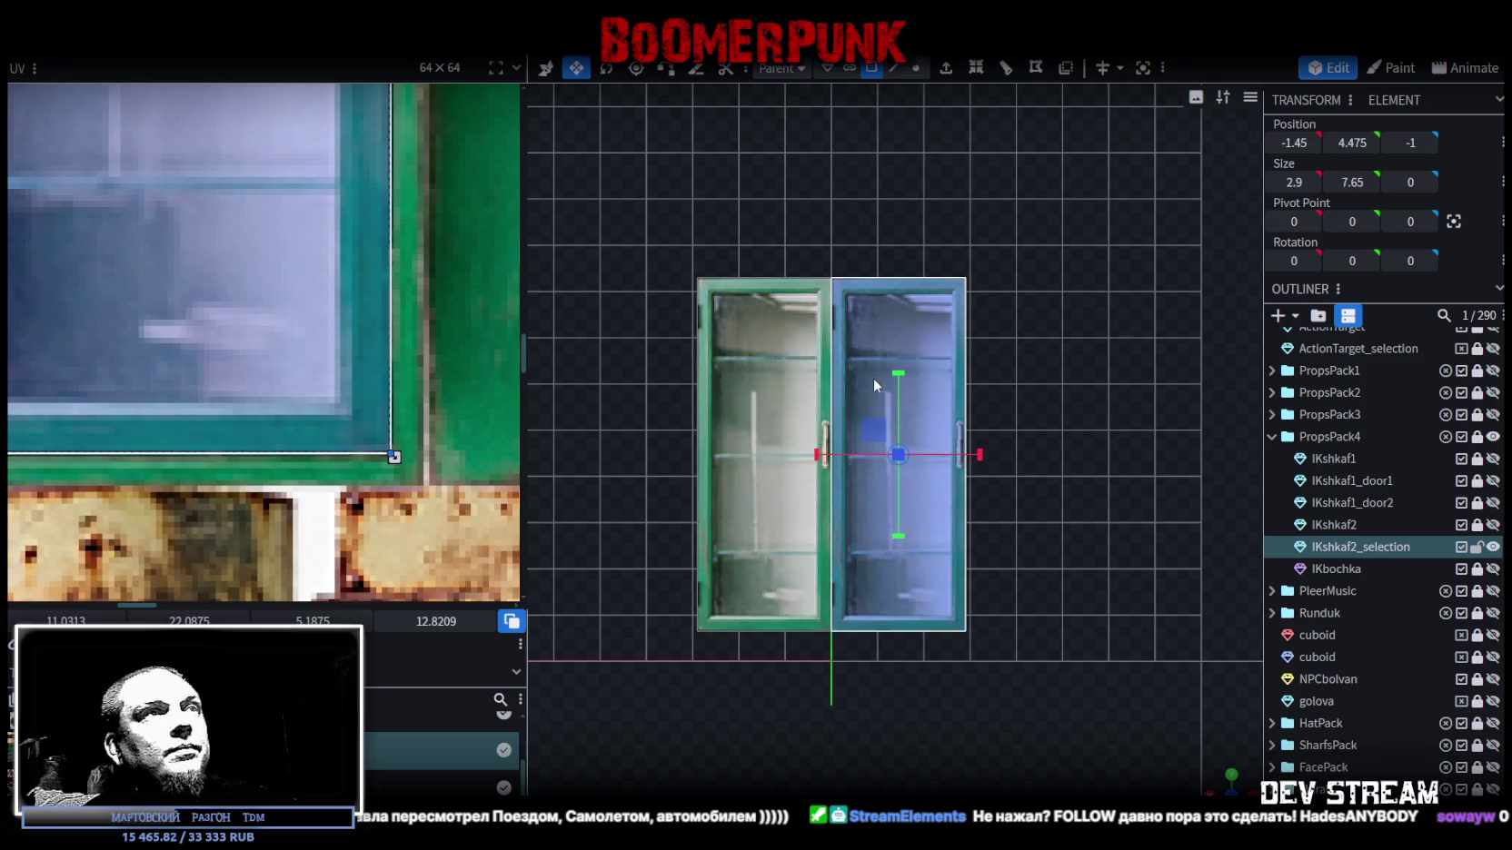
pyautogui.hotkey('ctrl', 'z')
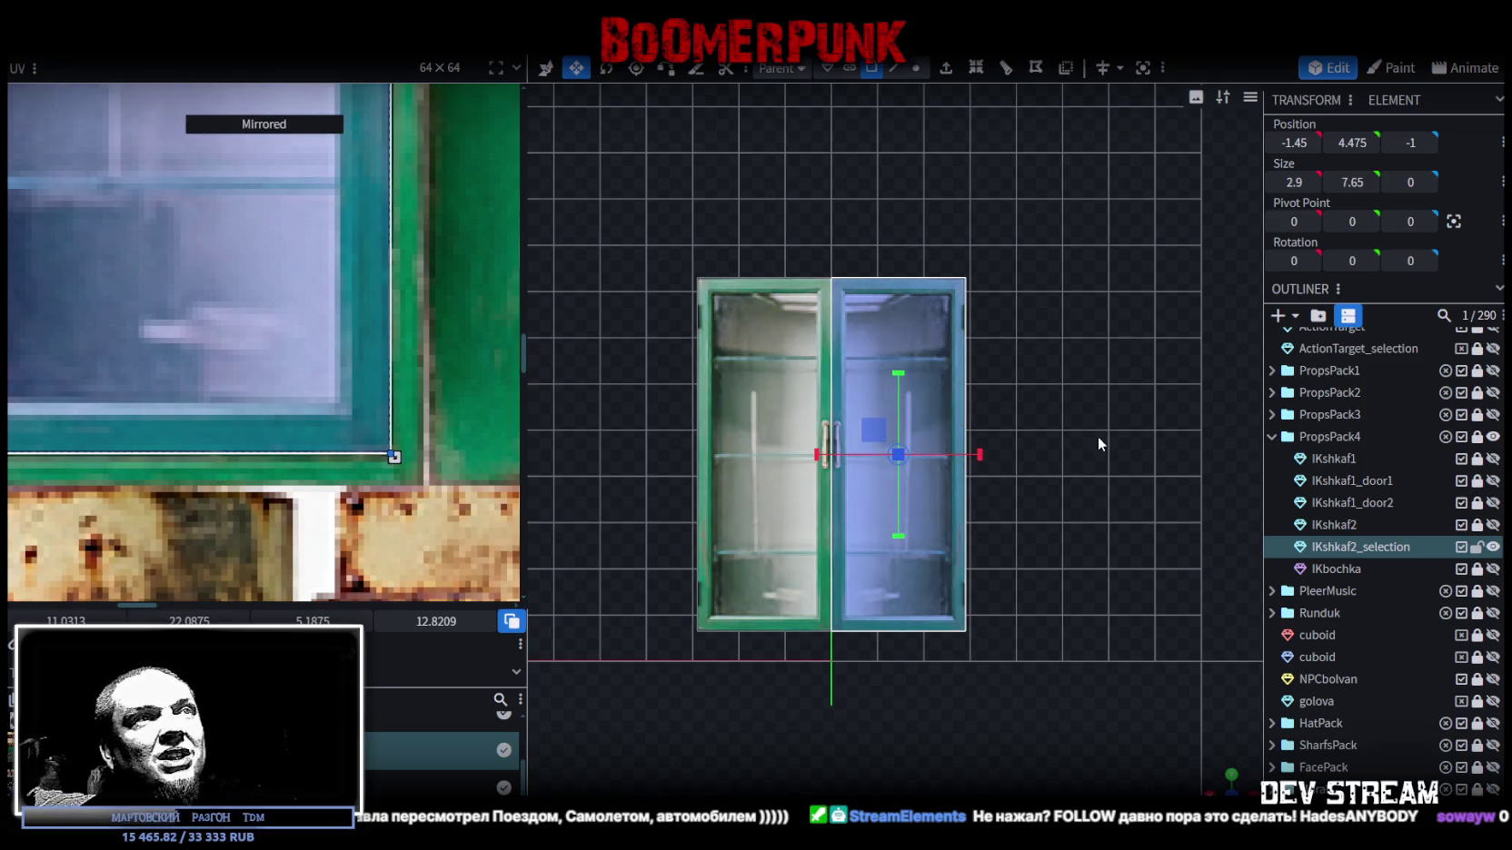
pyautogui.scroll(-3, 139, 346)
pyautogui.scroll(-2, 145, 336)
pyautogui.moveTo(150, 330); pyautogui.dragTo(207, 400, button='middle')
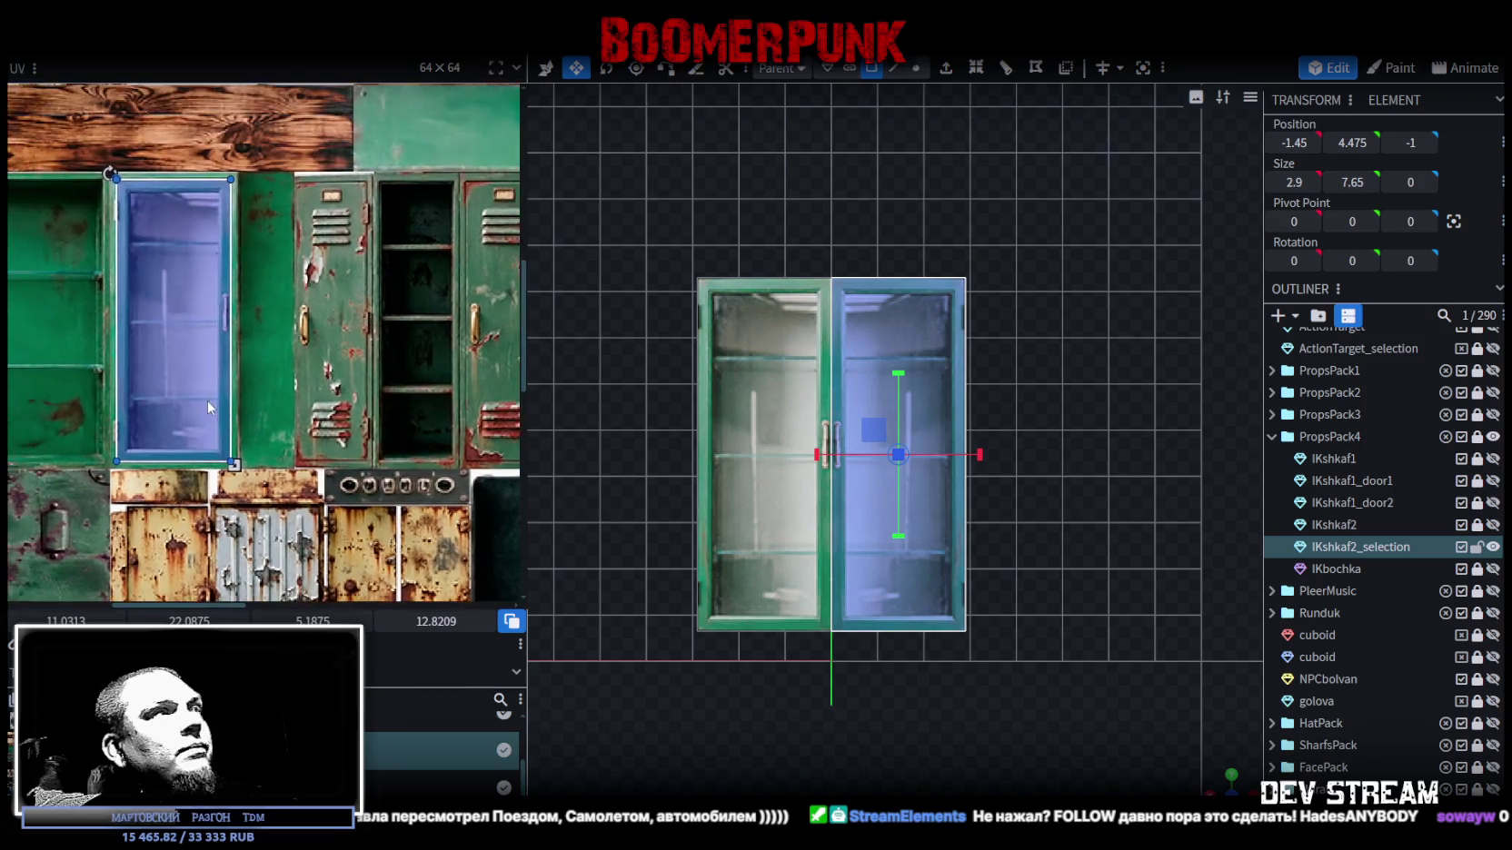
pyautogui.moveTo(1202, 752)
pyautogui.mouseDown()
pyautogui.moveTo(1084, 638)
pyautogui.moveTo(1105, 629)
pyautogui.moveTo(980, 698)
pyautogui.mouseUp()
pyautogui.hotkey('ctrl', 'z')
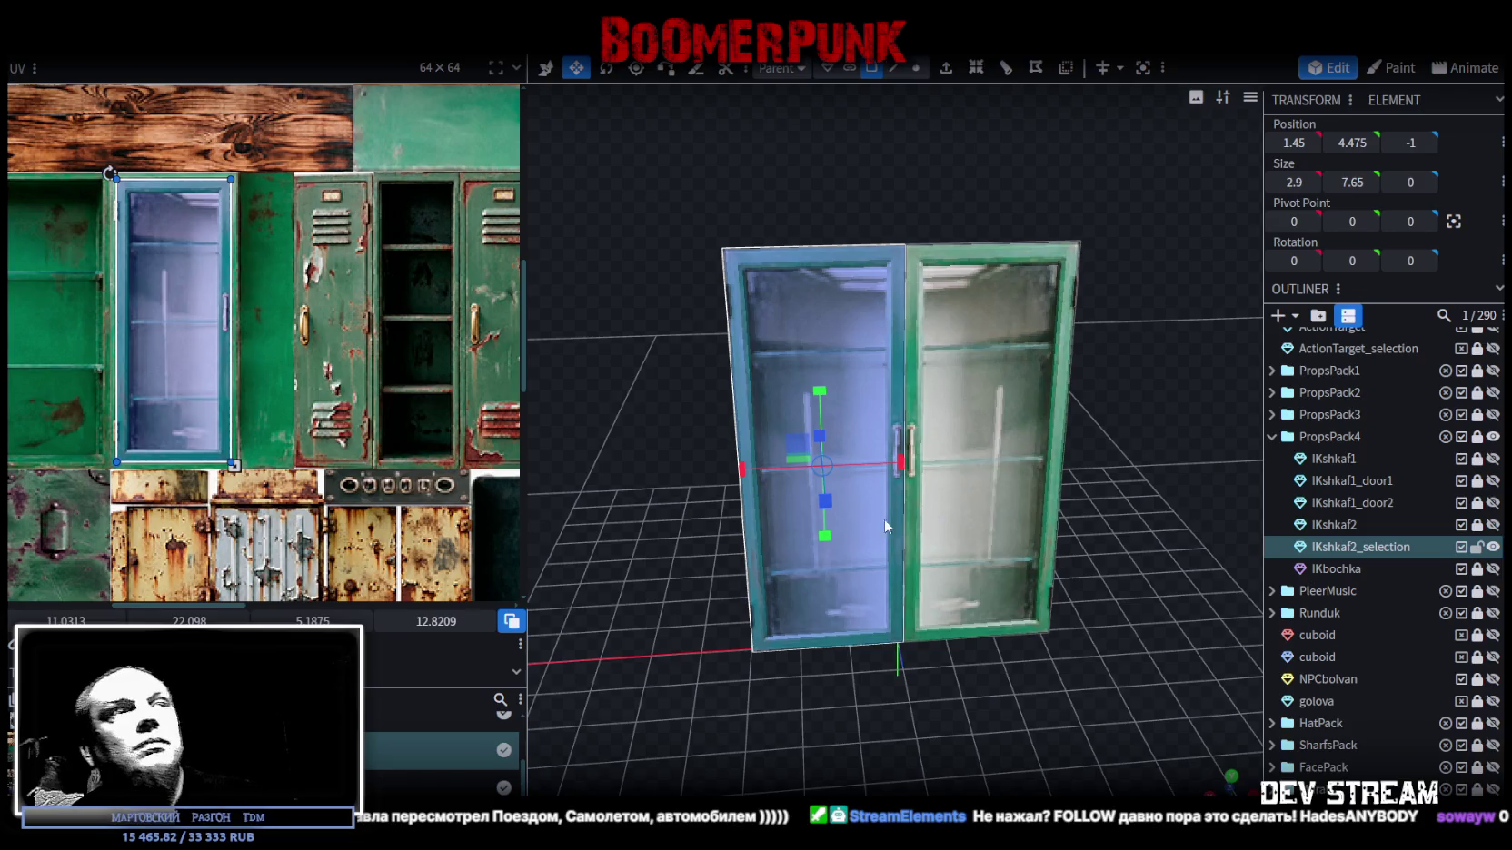
pyautogui.hotkey('ctrl', 'z')
pyautogui.moveTo(1155, 374); pyautogui.dragTo(1068, 405)
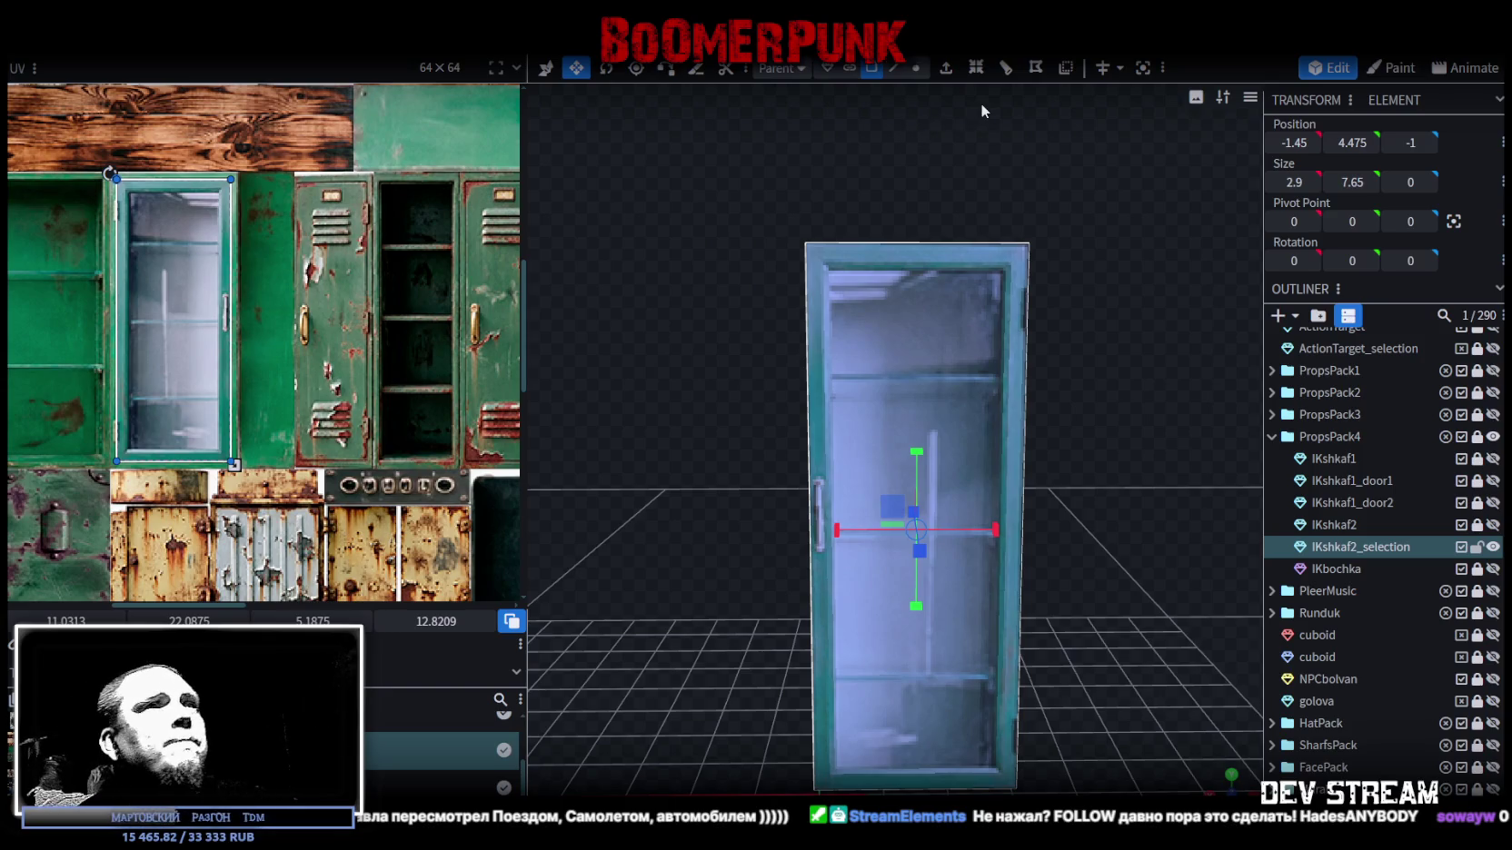
# - In edge mode, add a loop cut across the door and try an offset of 7
pyautogui.click(893, 67)
pyautogui.click(1027, 271)
pyautogui.hotkey('alt', 'r')
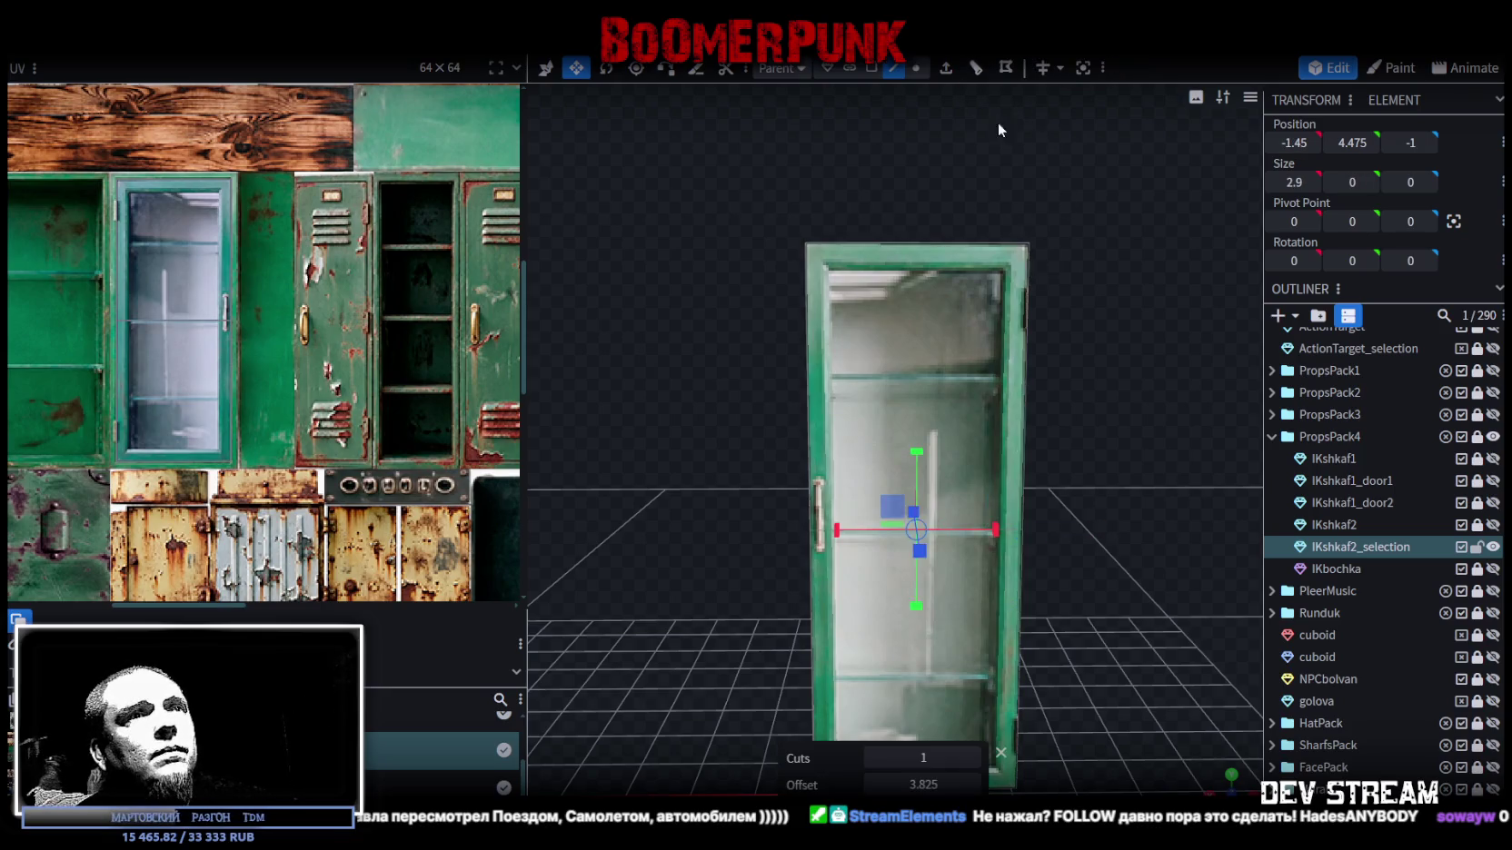
pyautogui.click(974, 784)
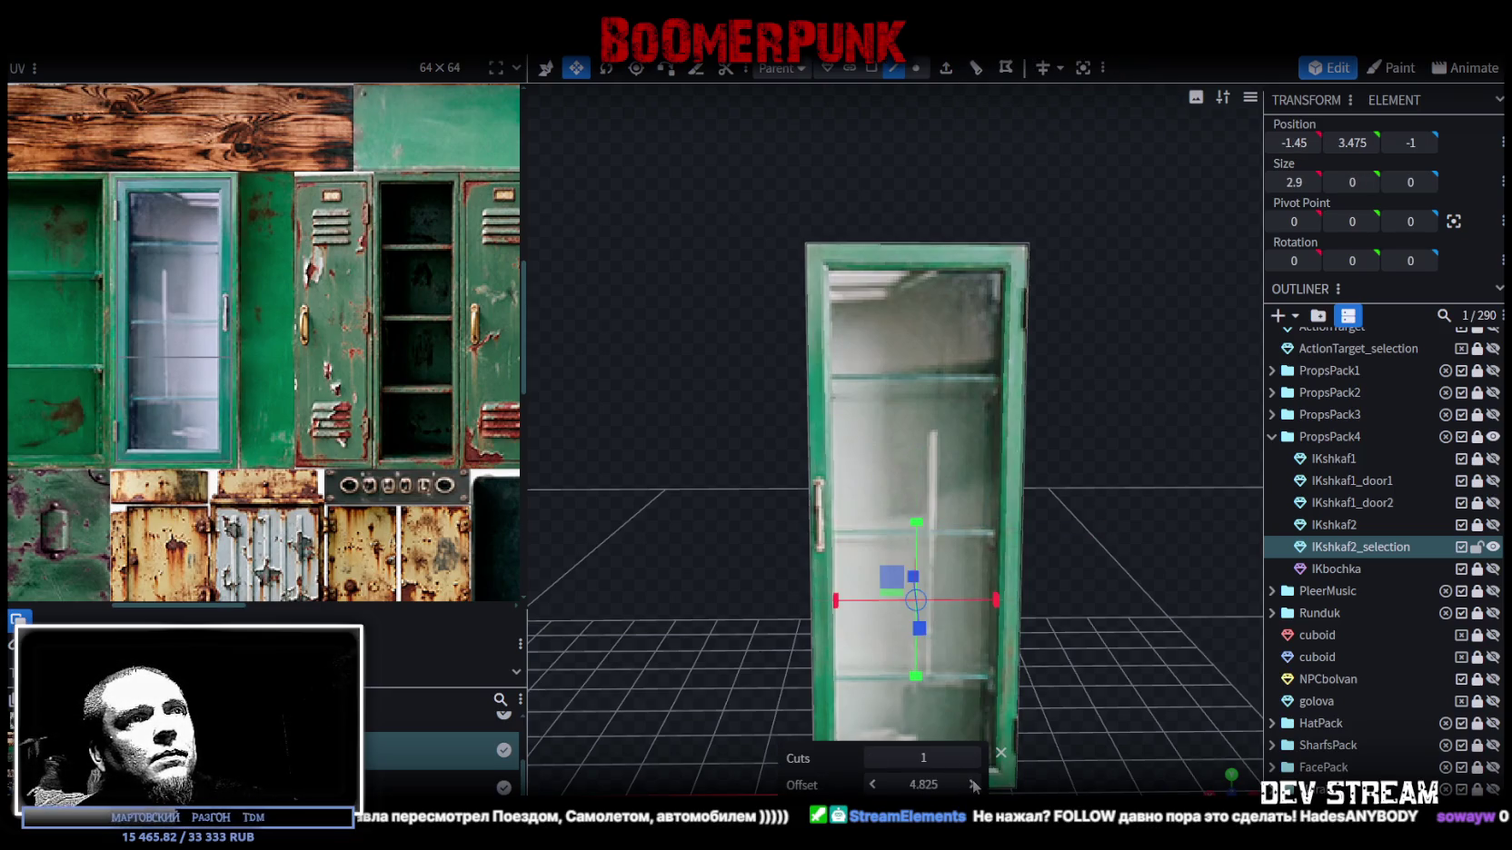
pyautogui.click(974, 784)
pyautogui.click(974, 784)
pyautogui.scroll(3, 1081, 481)
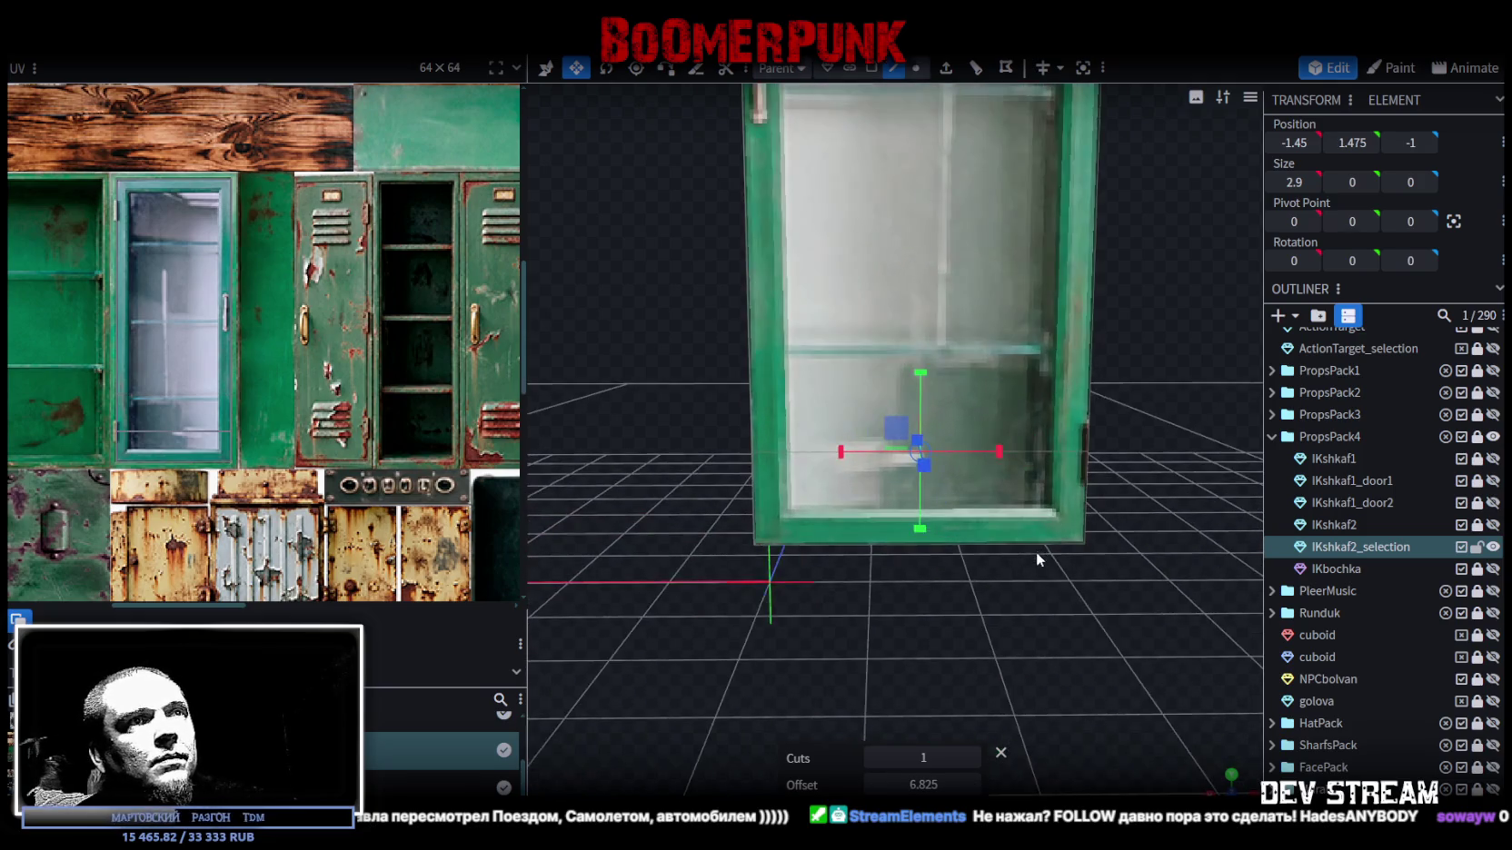
pyautogui.click(973, 784)
pyautogui.click(936, 785)
pyautogui.write('7')
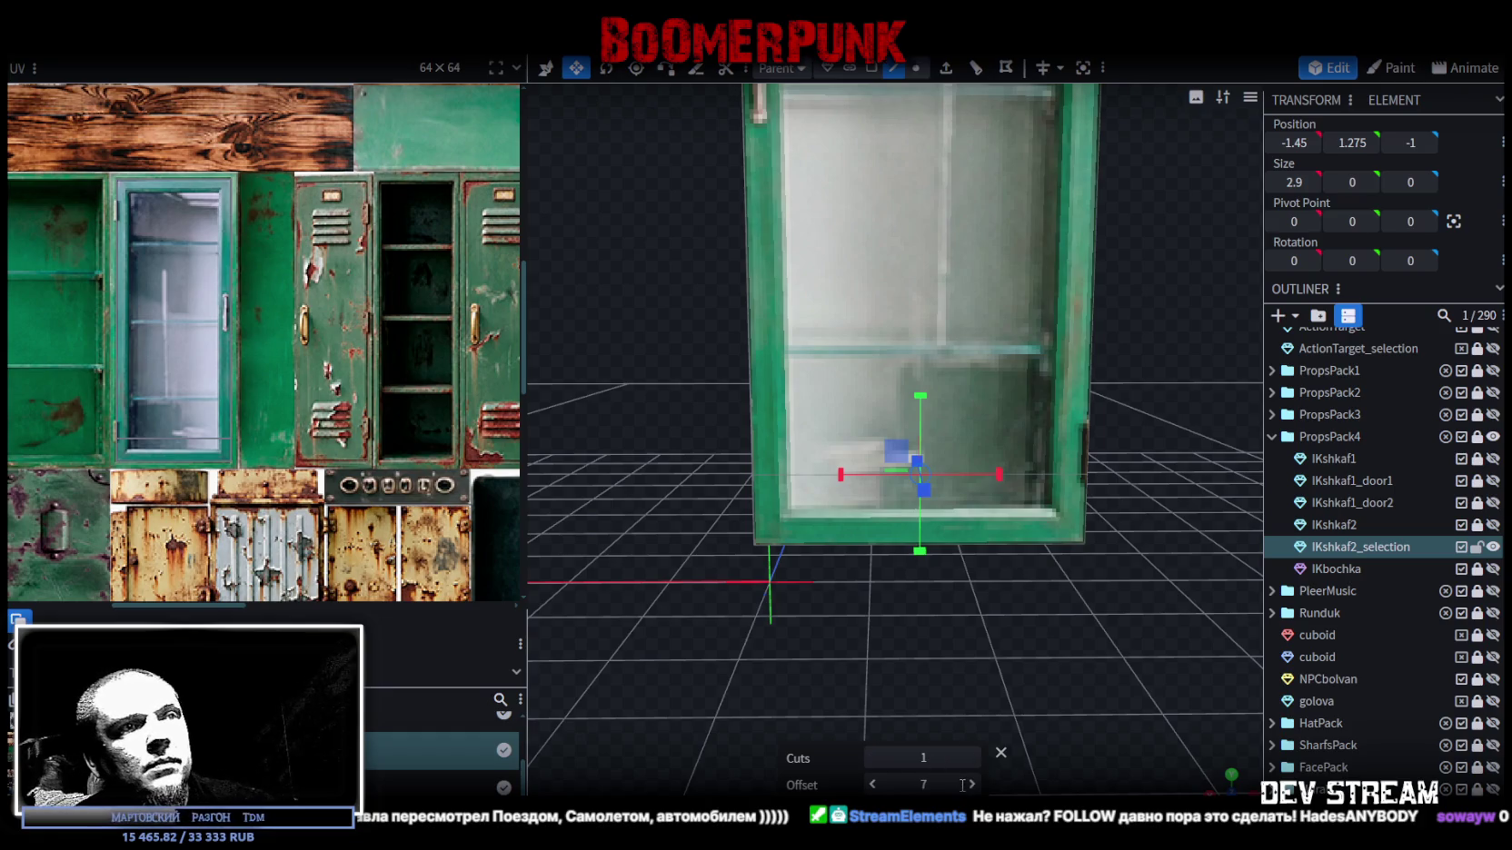
pyautogui.press('Return')
pyautogui.click(923, 785)
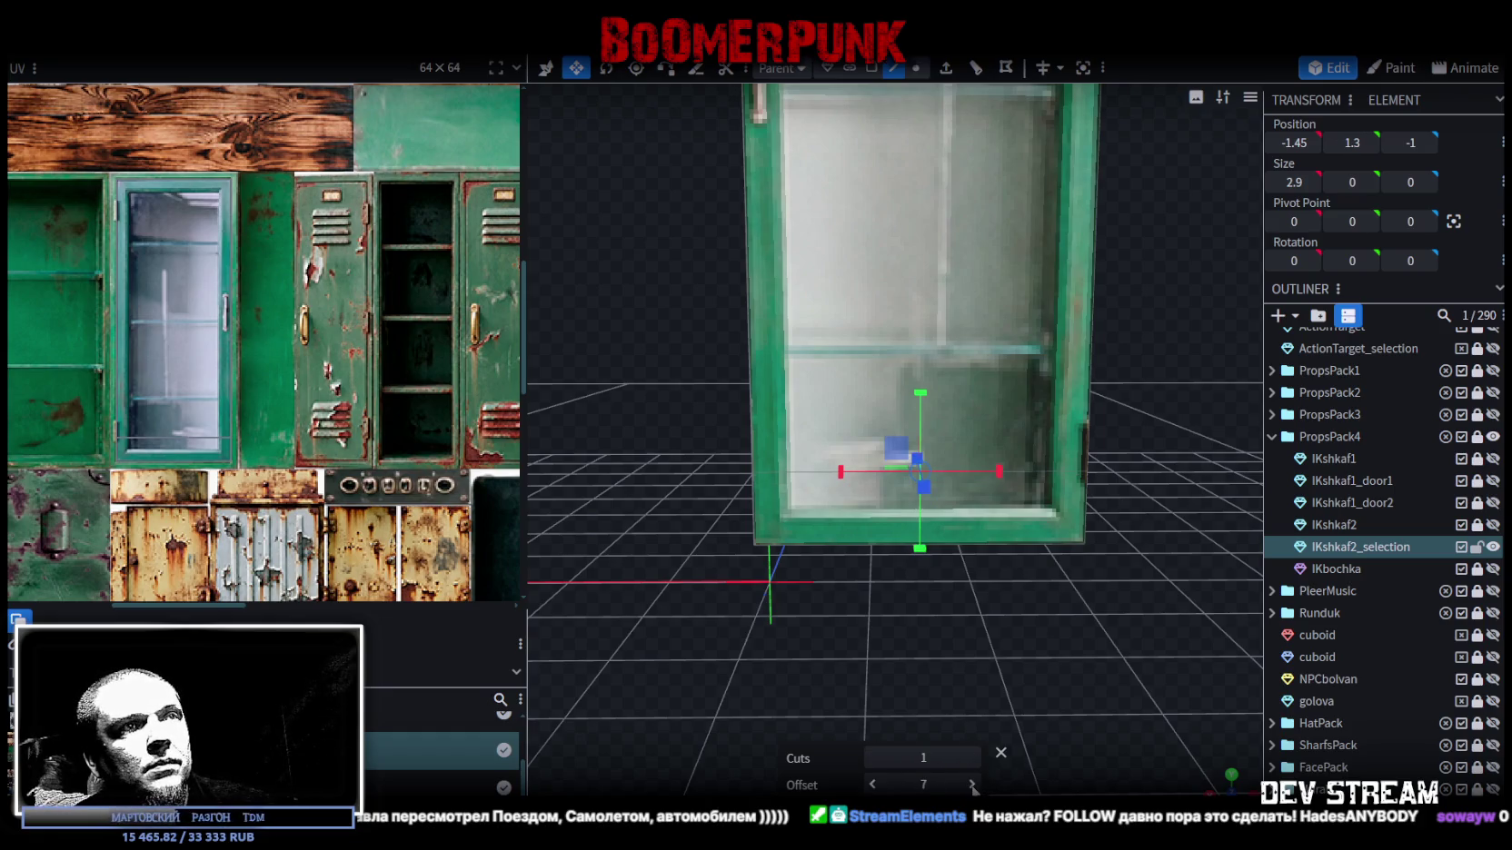
pyautogui.click(973, 785)
pyautogui.click(973, 785)
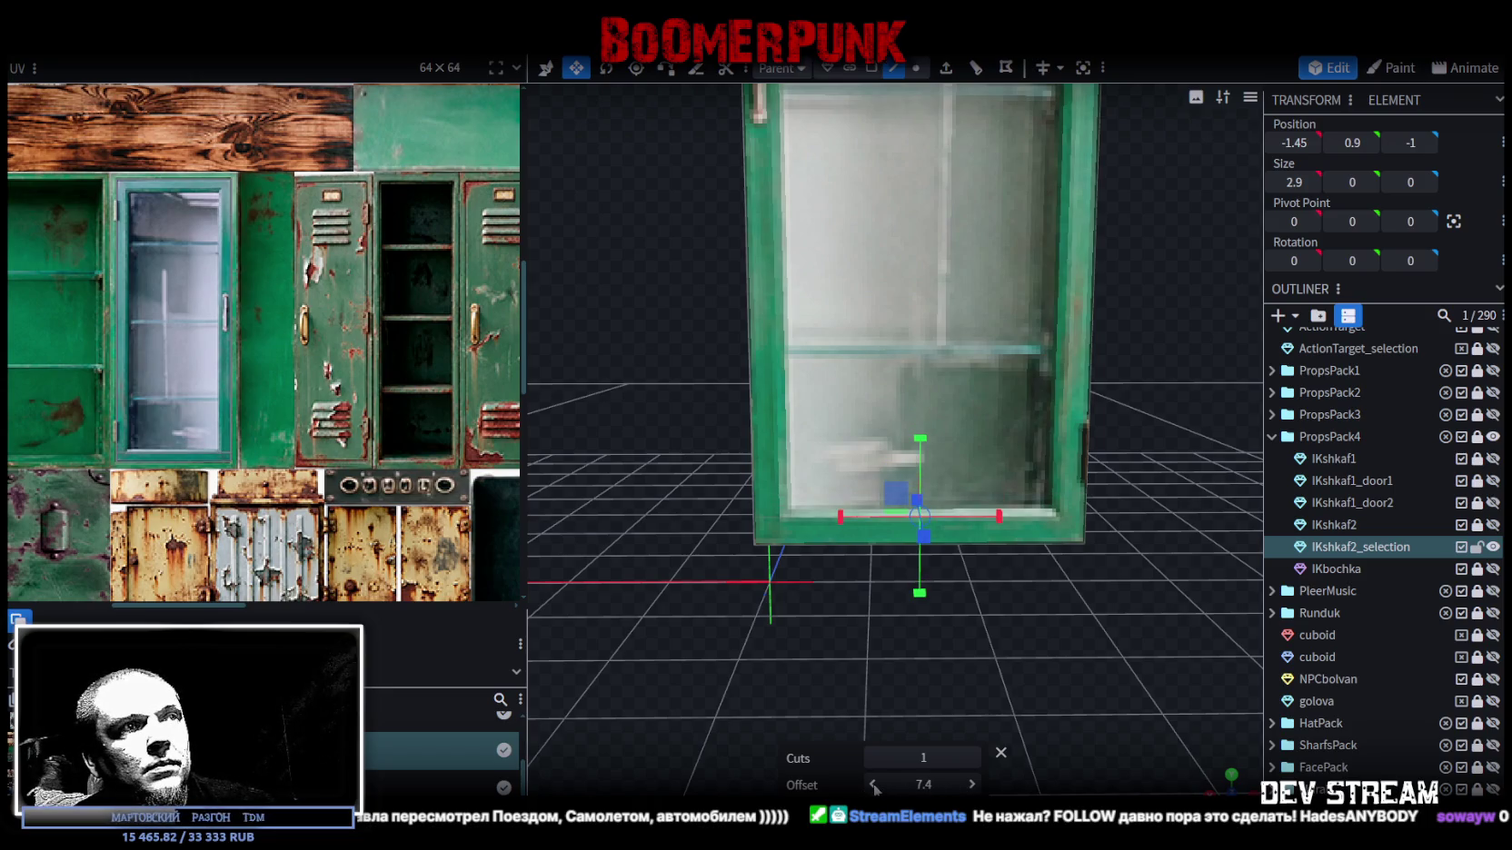
# - Redo the loop cut so it runs vertically down the door's full height
pyautogui.hotkey('ctrl', 'a')
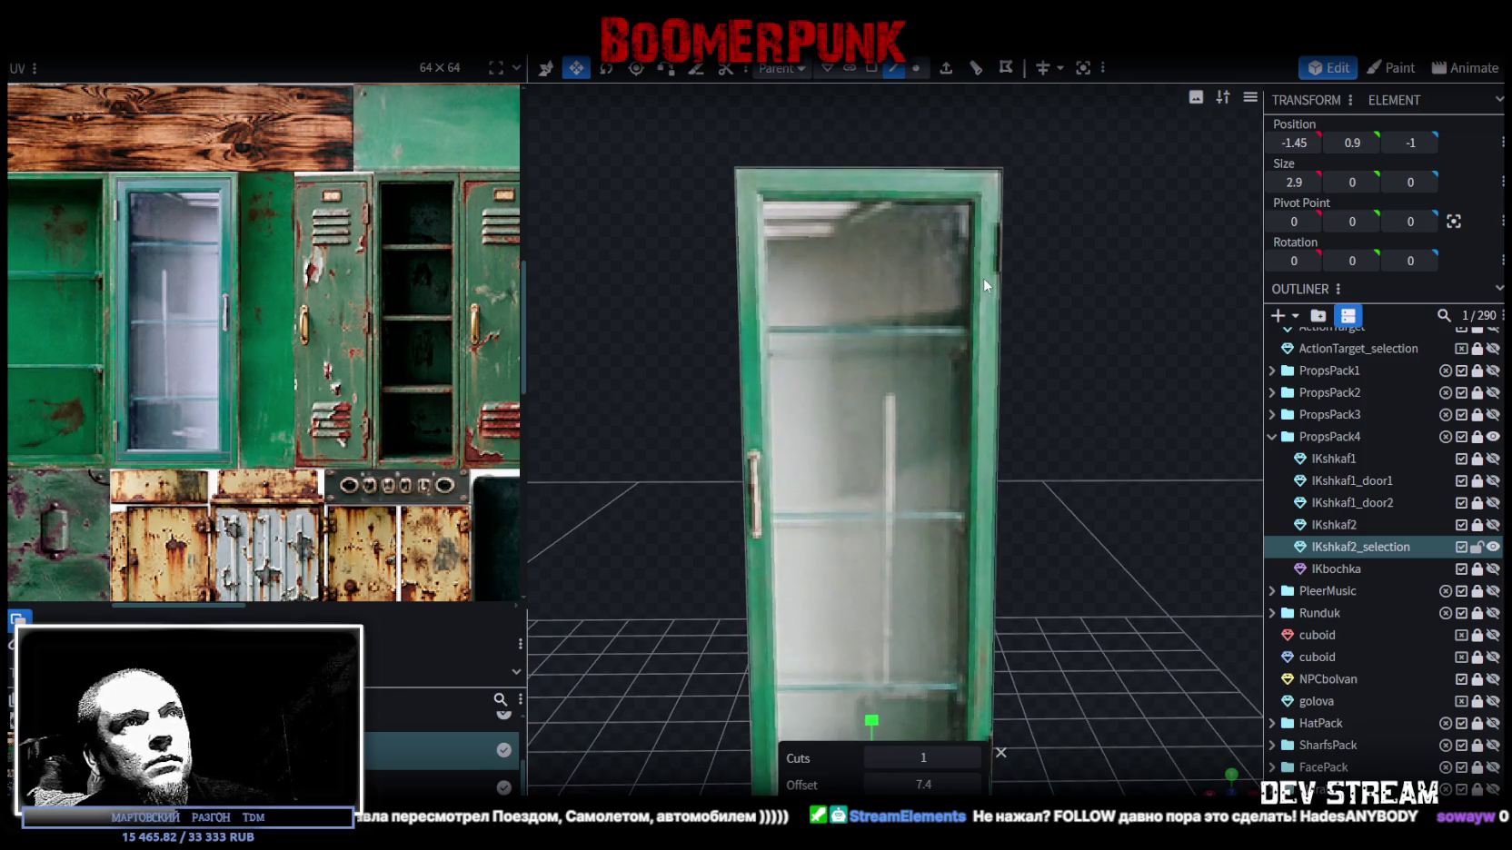
pyautogui.click(994, 289)
pyautogui.click(978, 66)
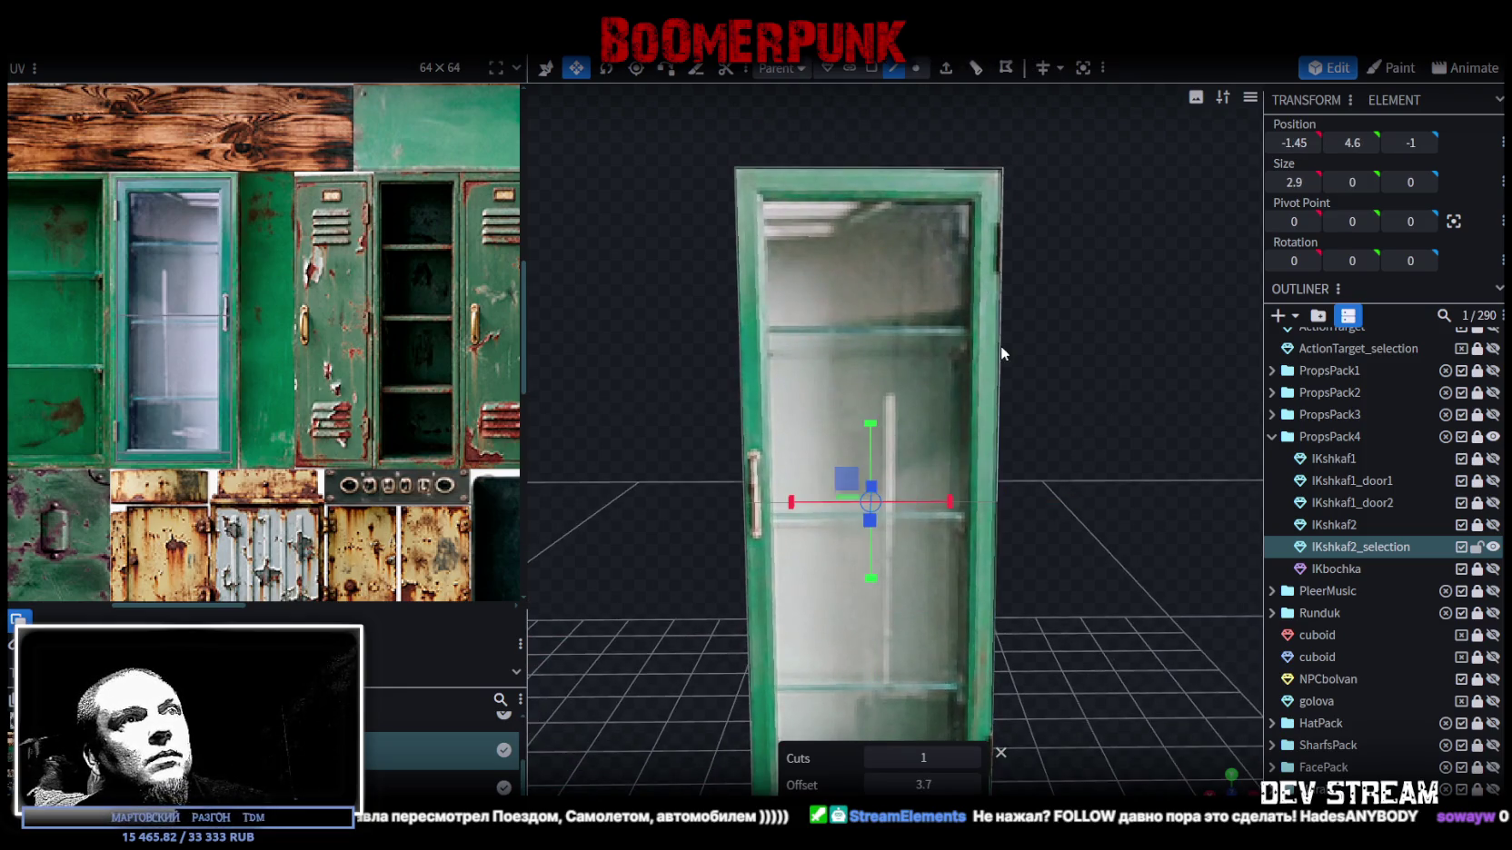
pyautogui.moveTo(878, 785); pyautogui.dragTo(866, 789)
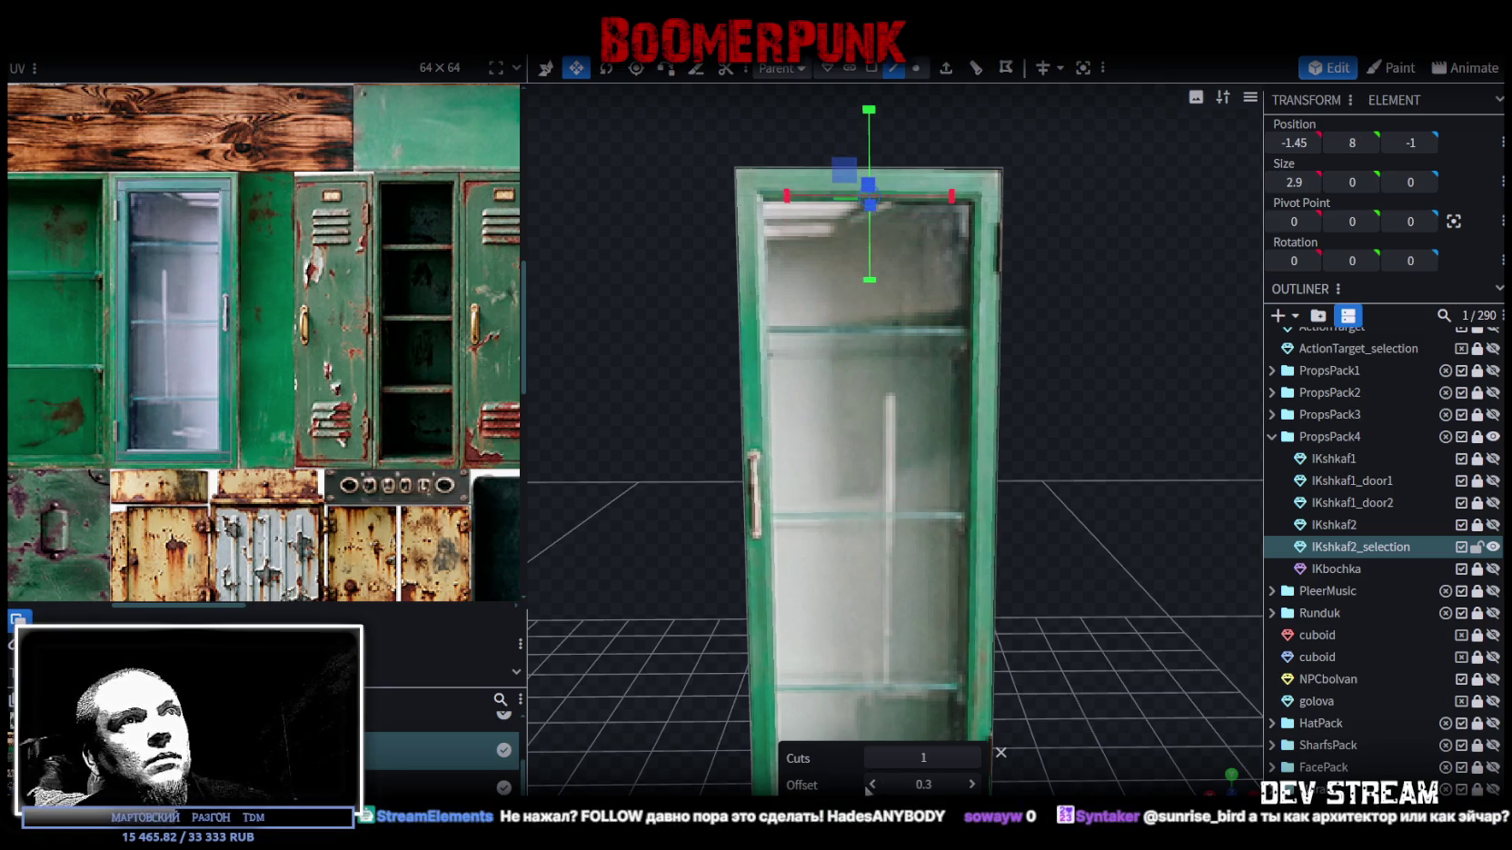
pyautogui.click(980, 191)
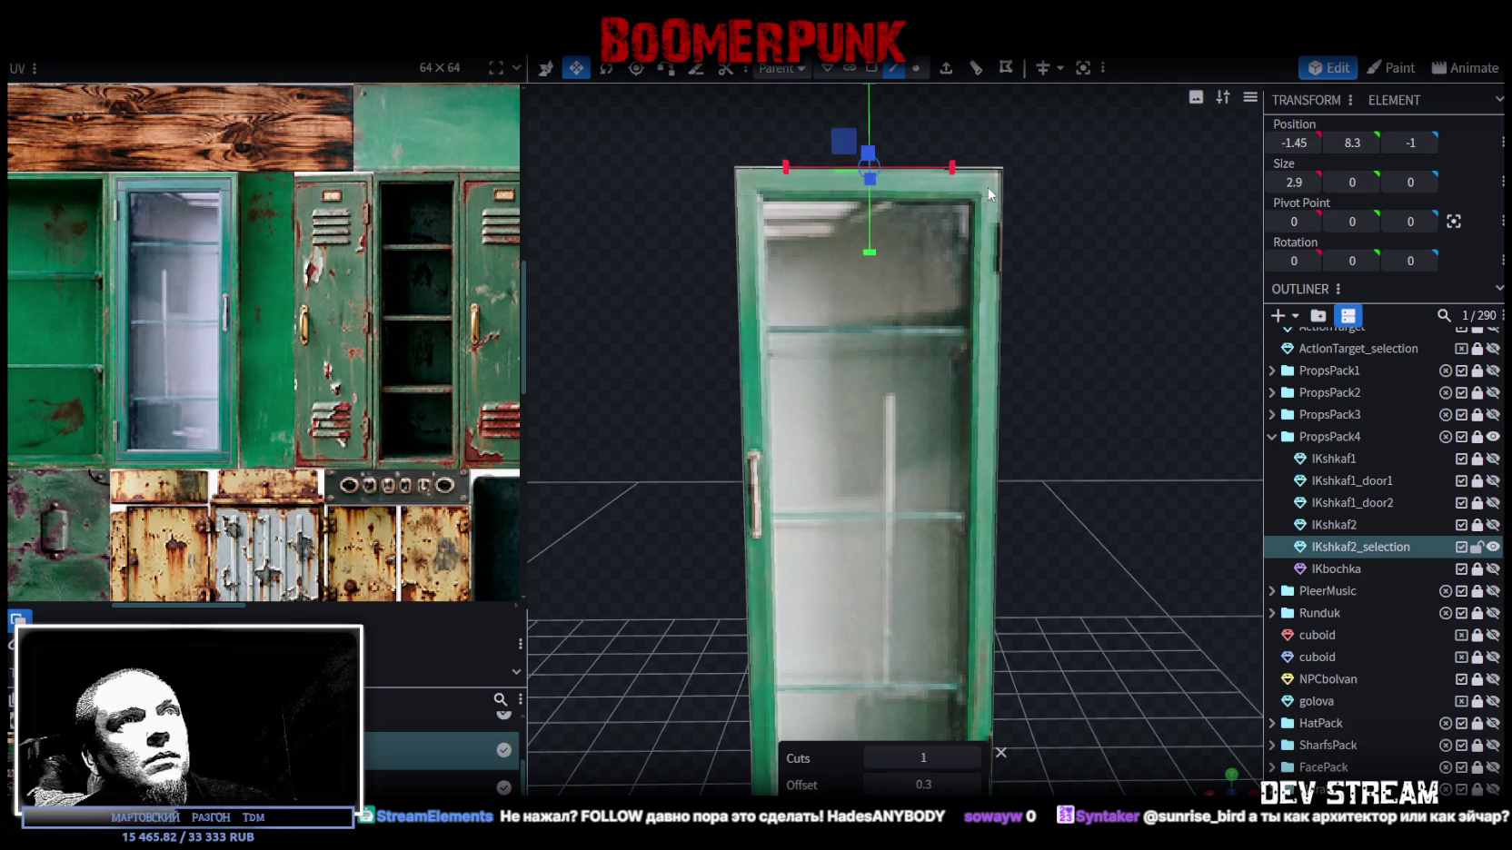
pyautogui.scroll(-2, 984, 254)
pyautogui.moveTo(987, 311); pyautogui.dragTo(1005, 410)
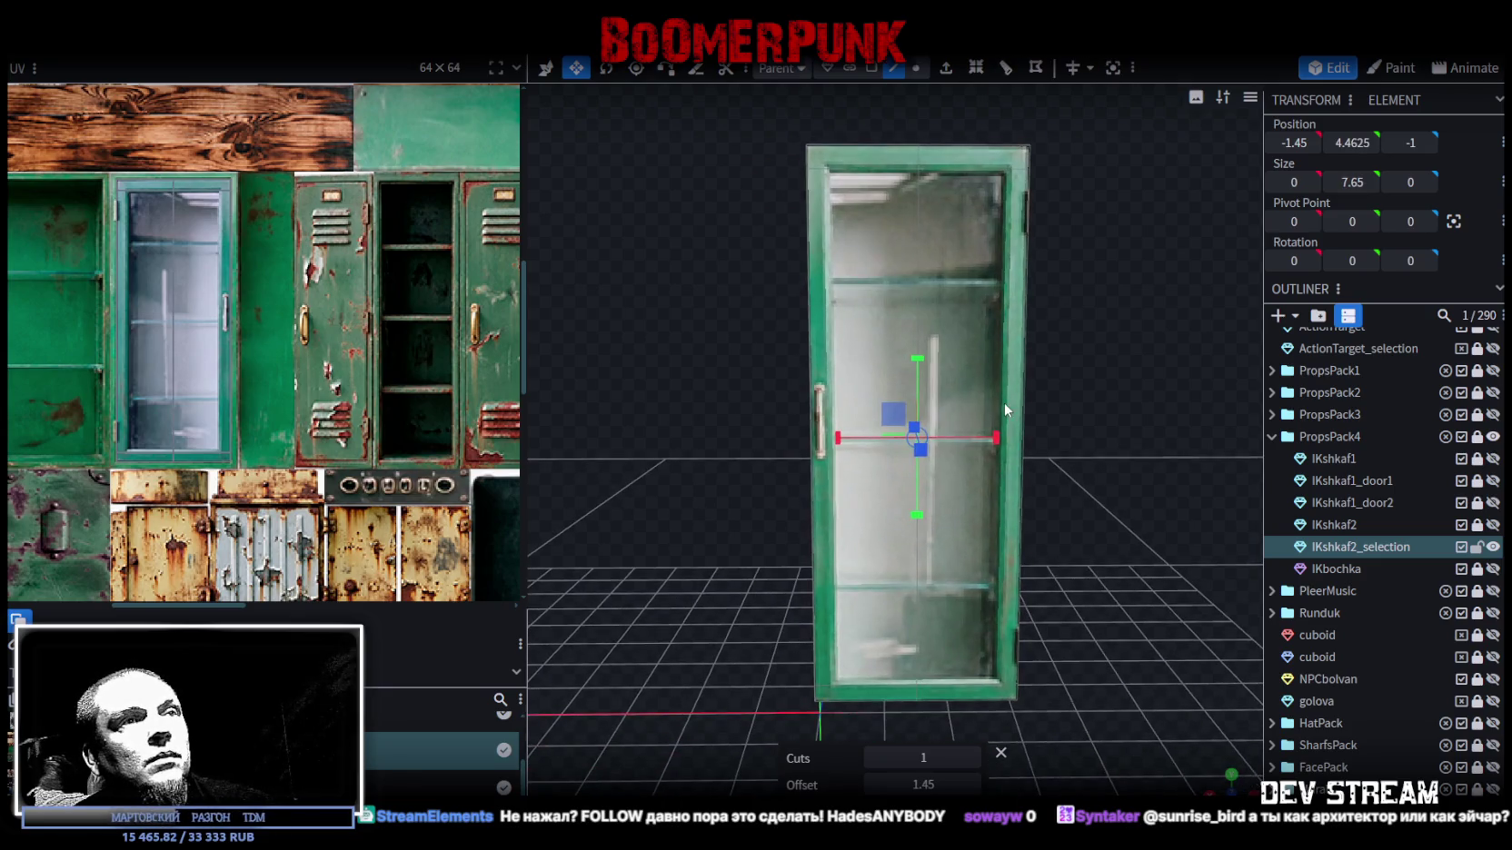
pyautogui.click(971, 785)
pyautogui.click(971, 785)
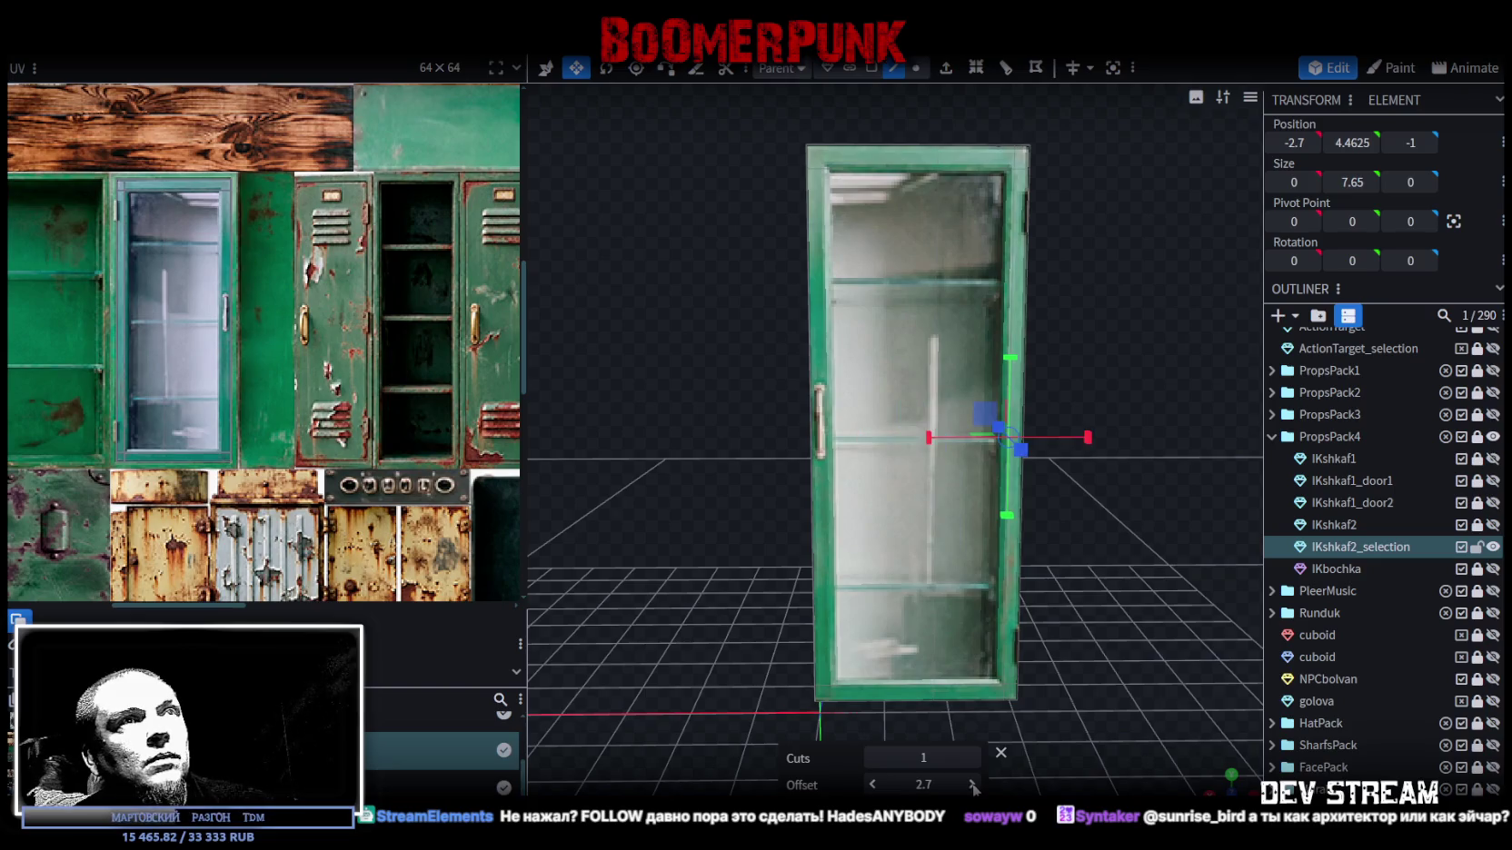
pyautogui.click(872, 785)
pyautogui.click(873, 785)
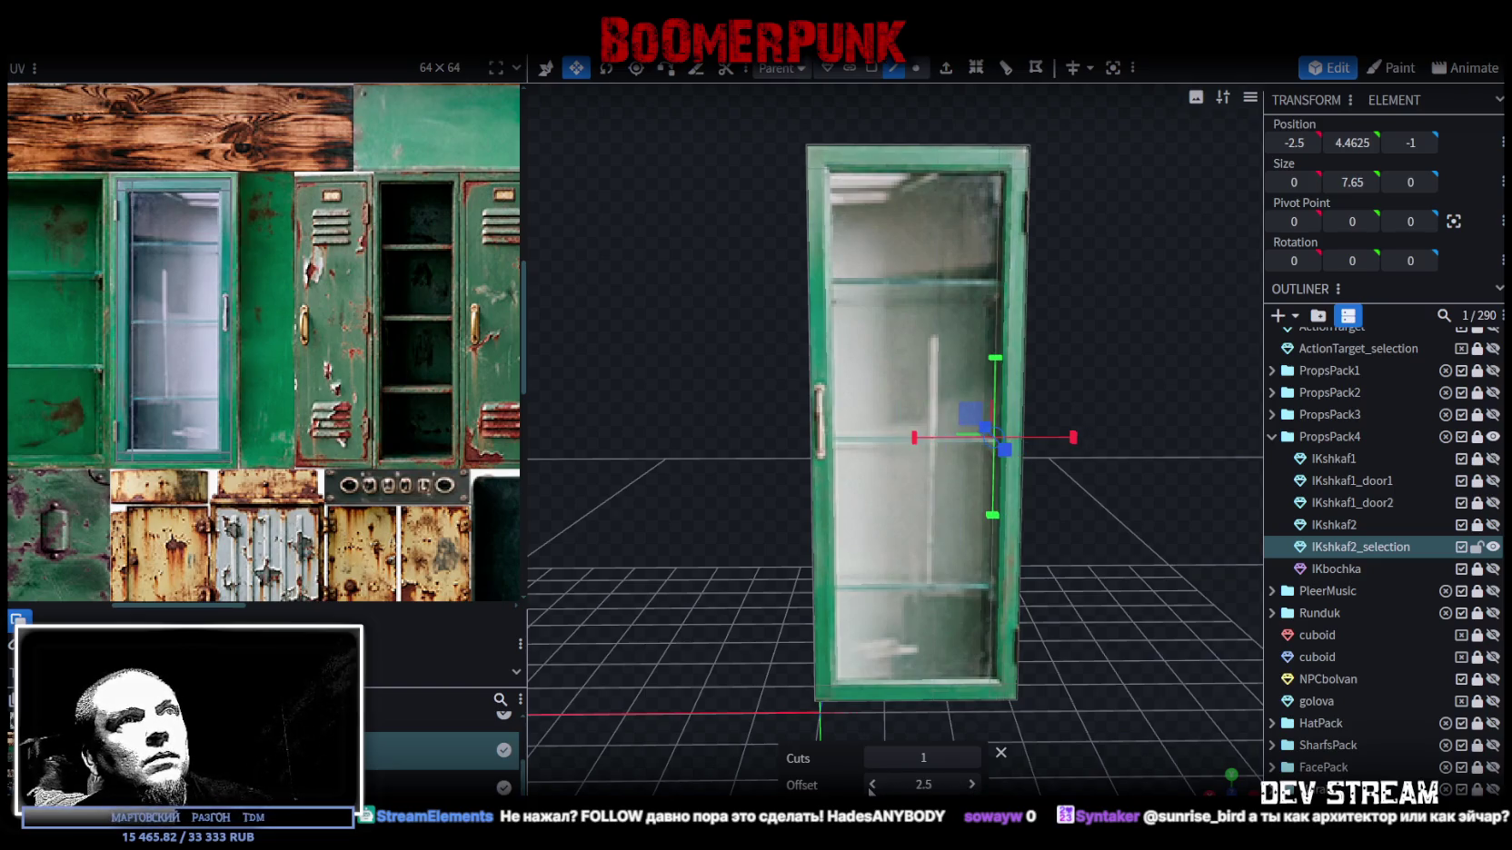
pyautogui.click(972, 785)
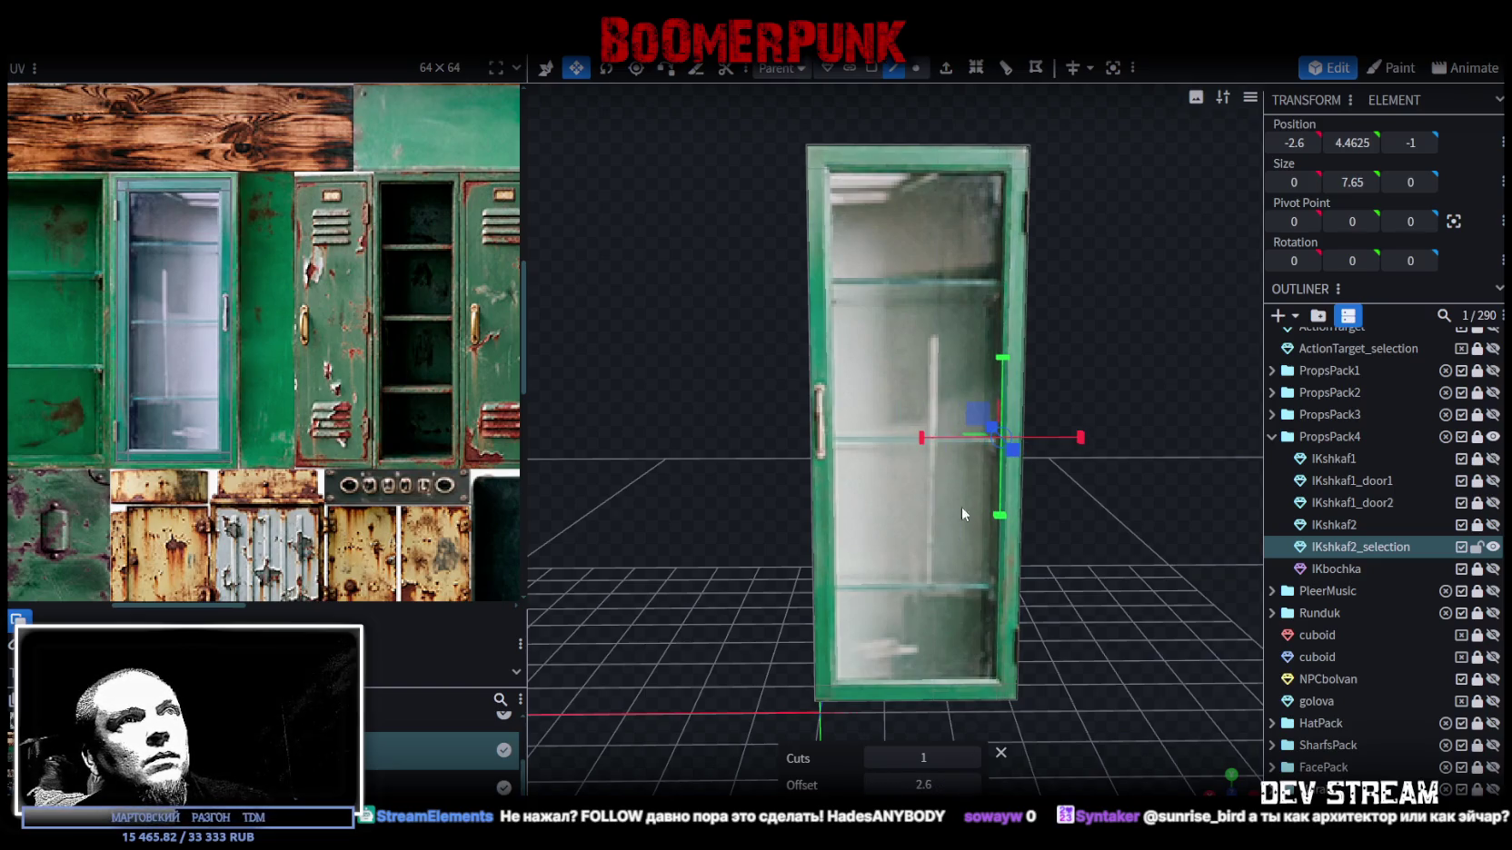
pyautogui.click(856, 443)
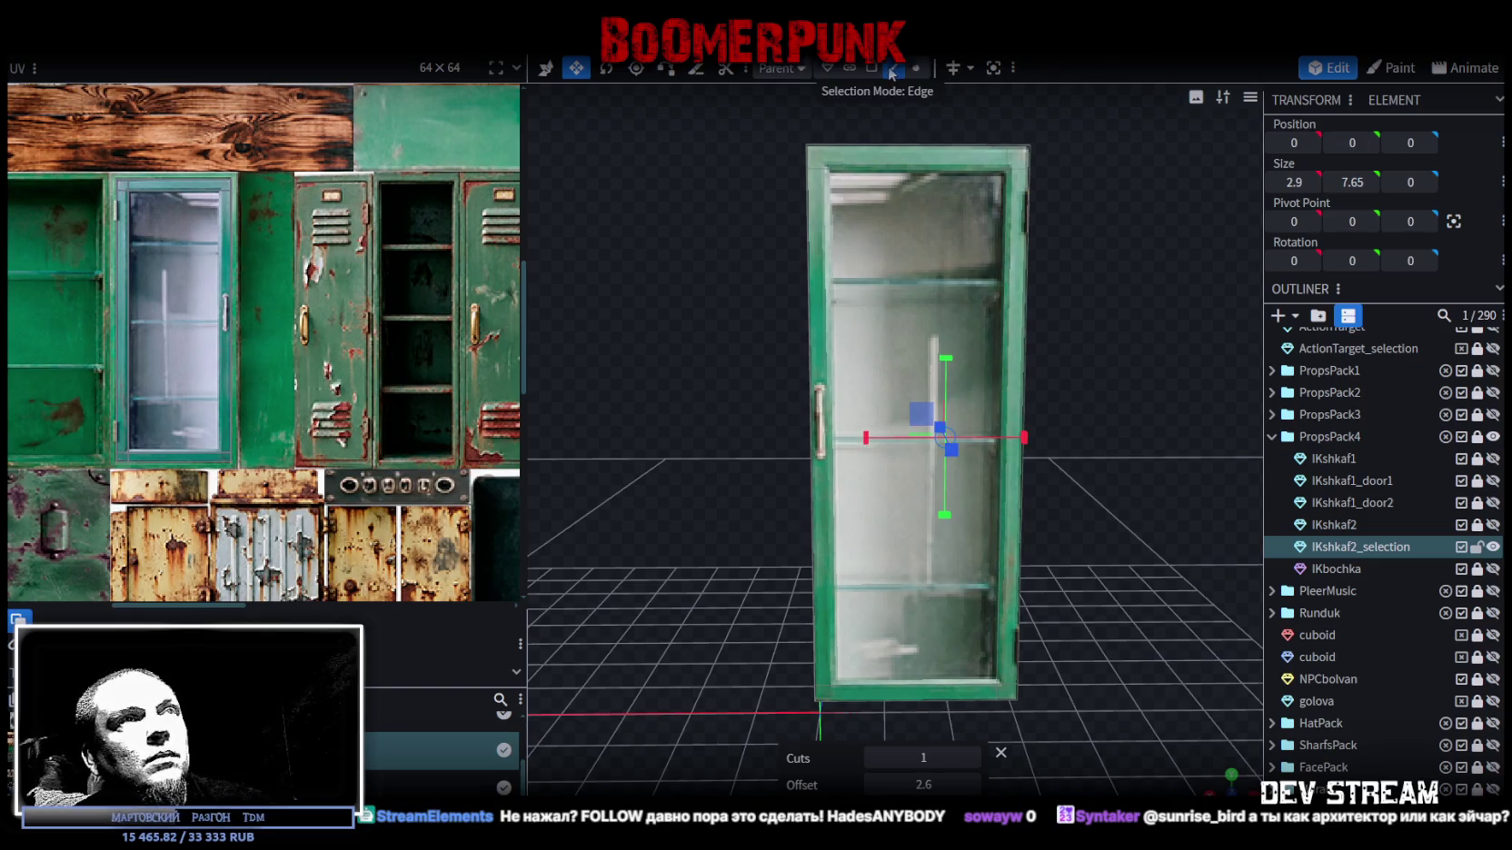
# - Adjust the vertical cut's offset from 1.3 to 0.3, settling at 0.25 from the edge
pyautogui.click(882, 148)
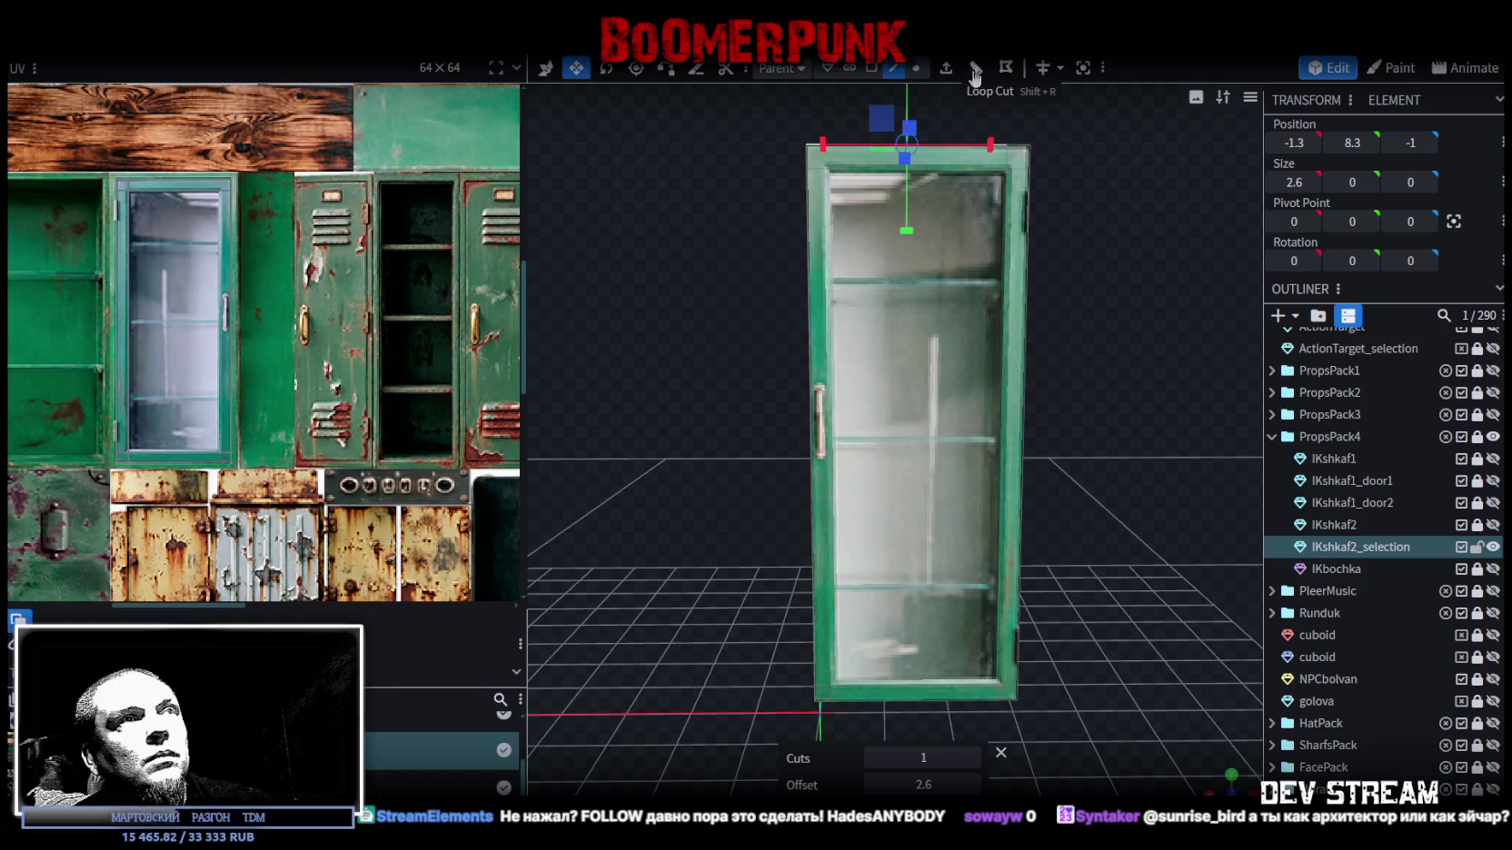
pyautogui.click(870, 785)
pyautogui.scroll(3, 774, 488)
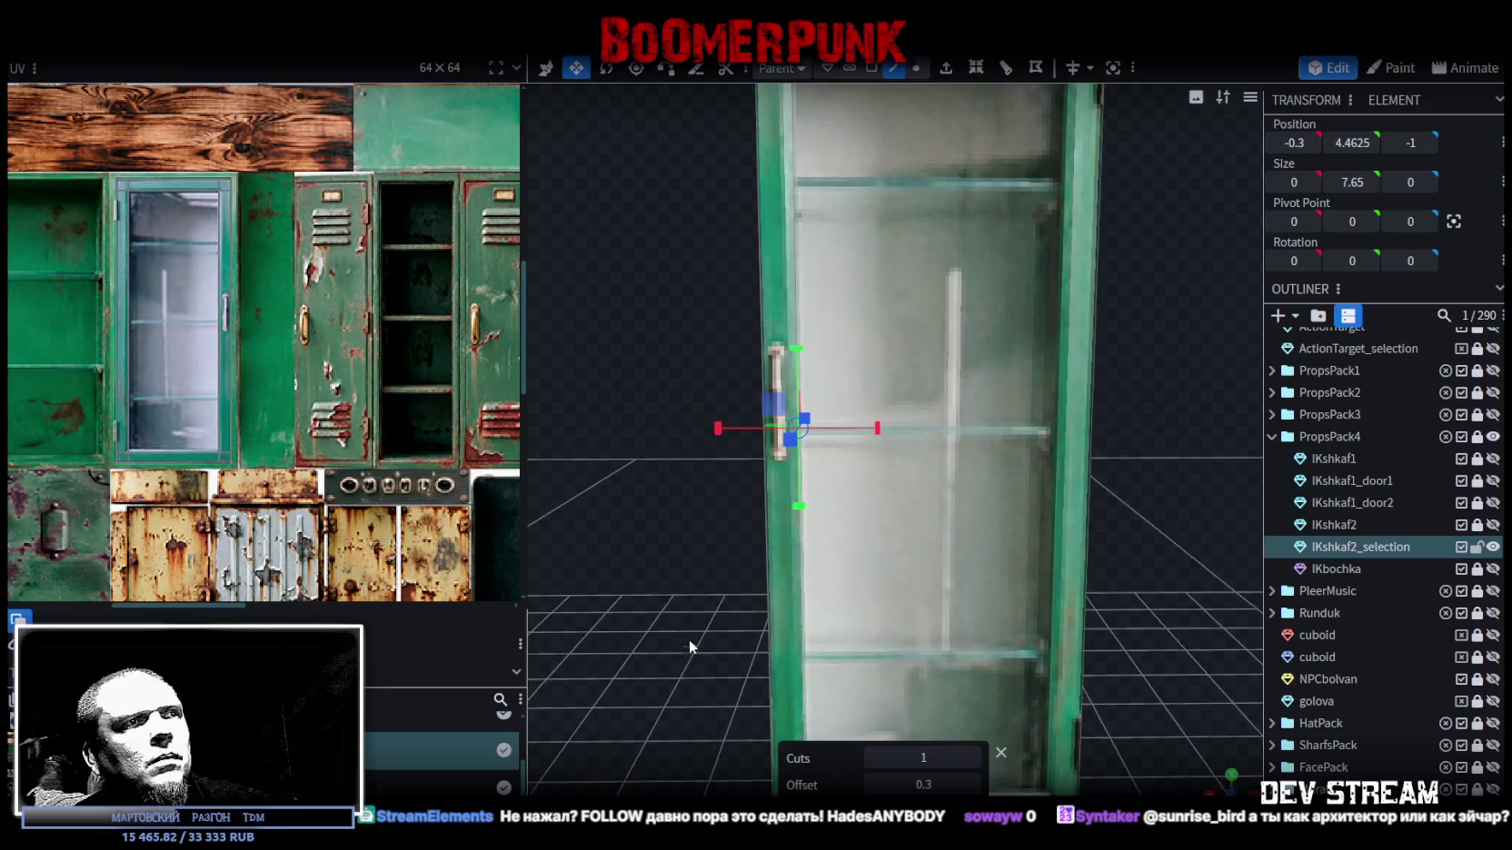
pyautogui.scroll(3, 774, 488)
pyautogui.scroll(2, 794, 682)
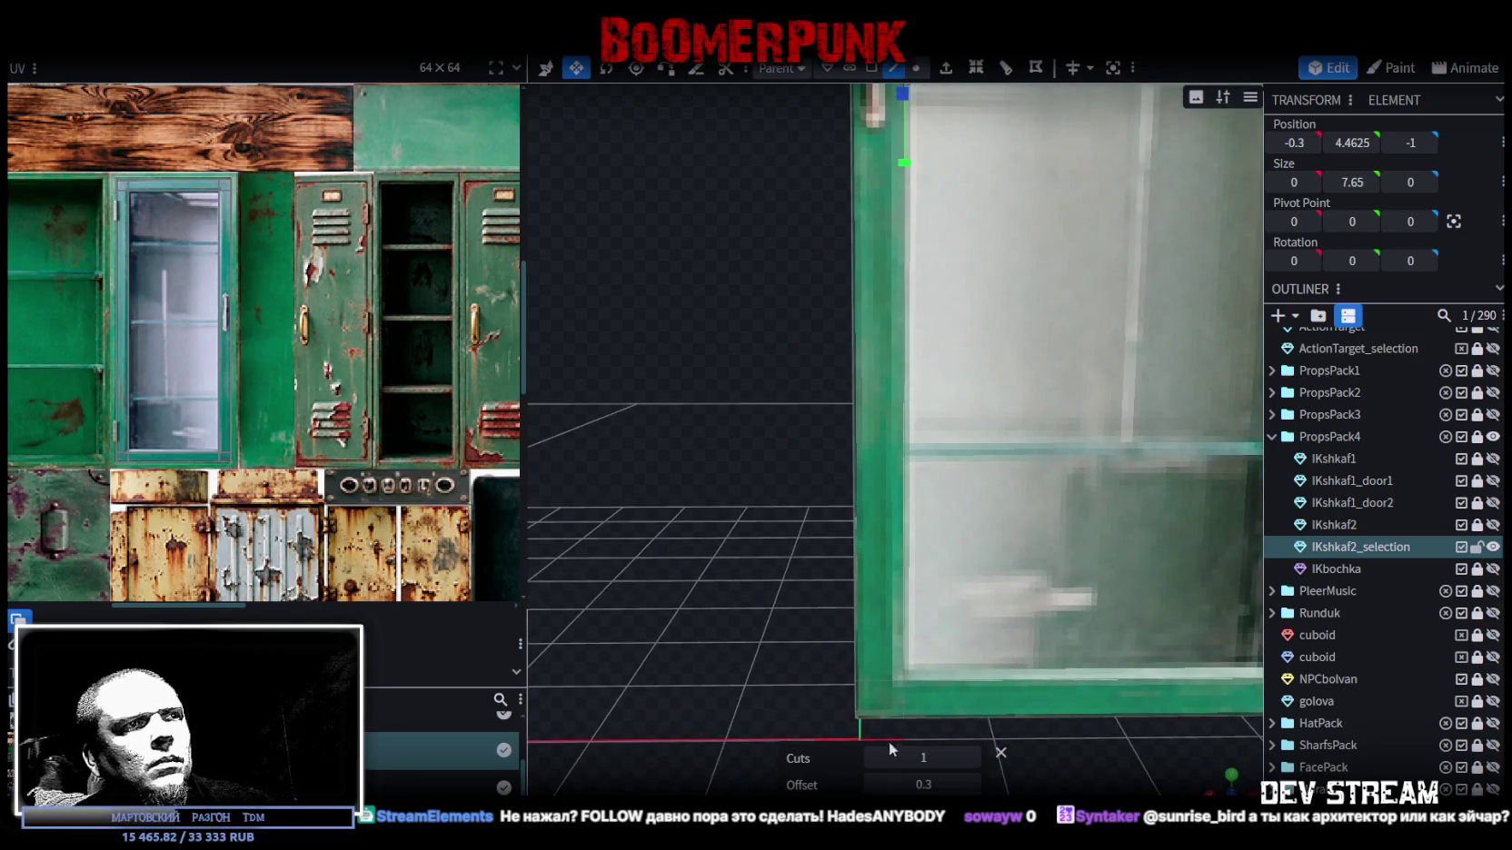
pyautogui.click(872, 785)
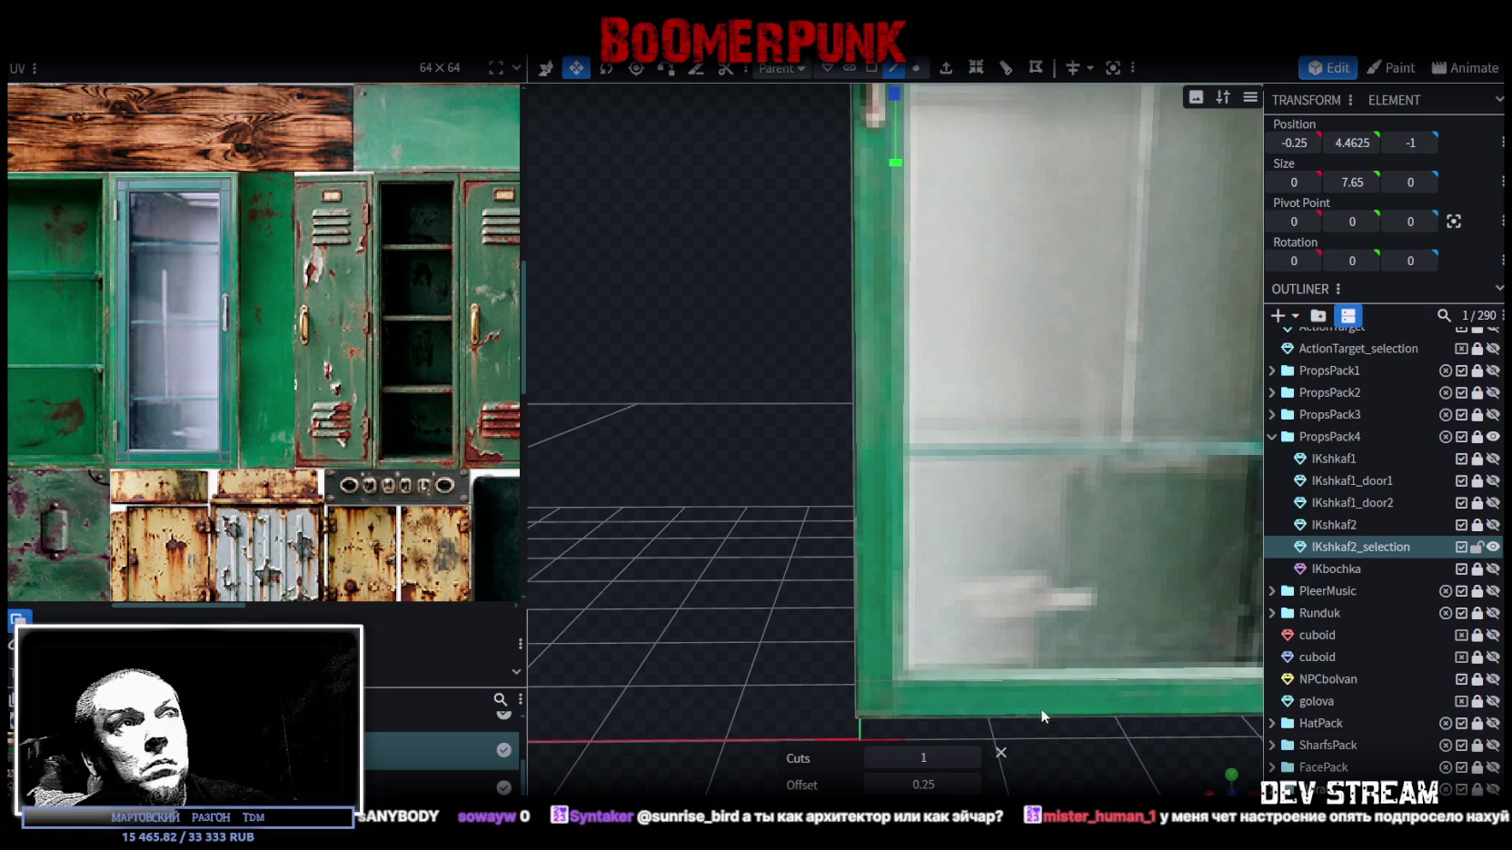
pyautogui.scroll(-3, 1040, 708)
pyautogui.scroll(-2, 1079, 623)
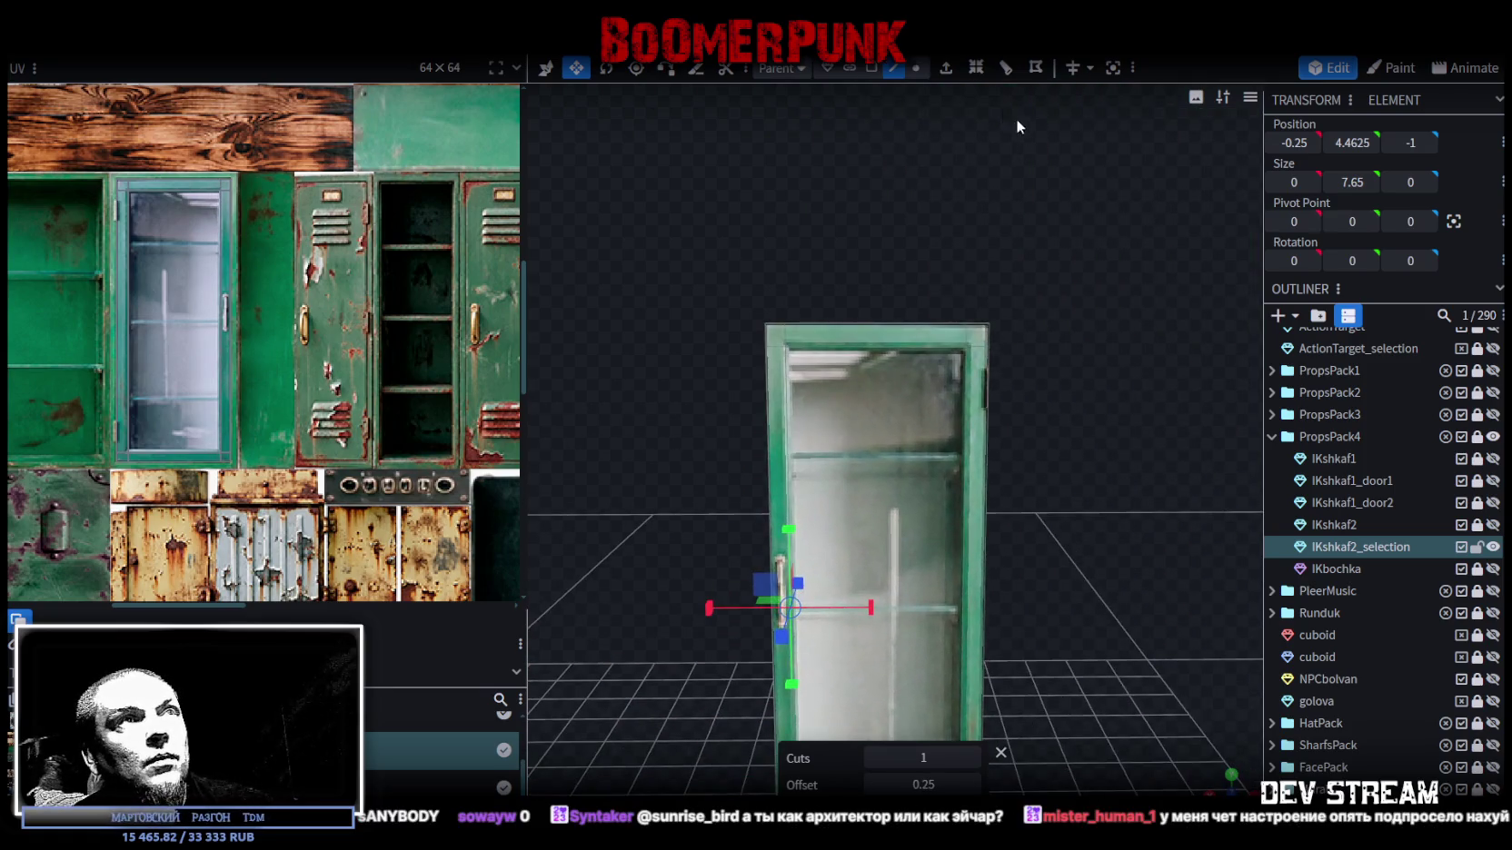
# - In vertex mode, merge the stray vertices at the top-right and left corners into single points
pyautogui.click(916, 67)
pyautogui.scroll(3, 1037, 263)
pyautogui.click(1008, 298)
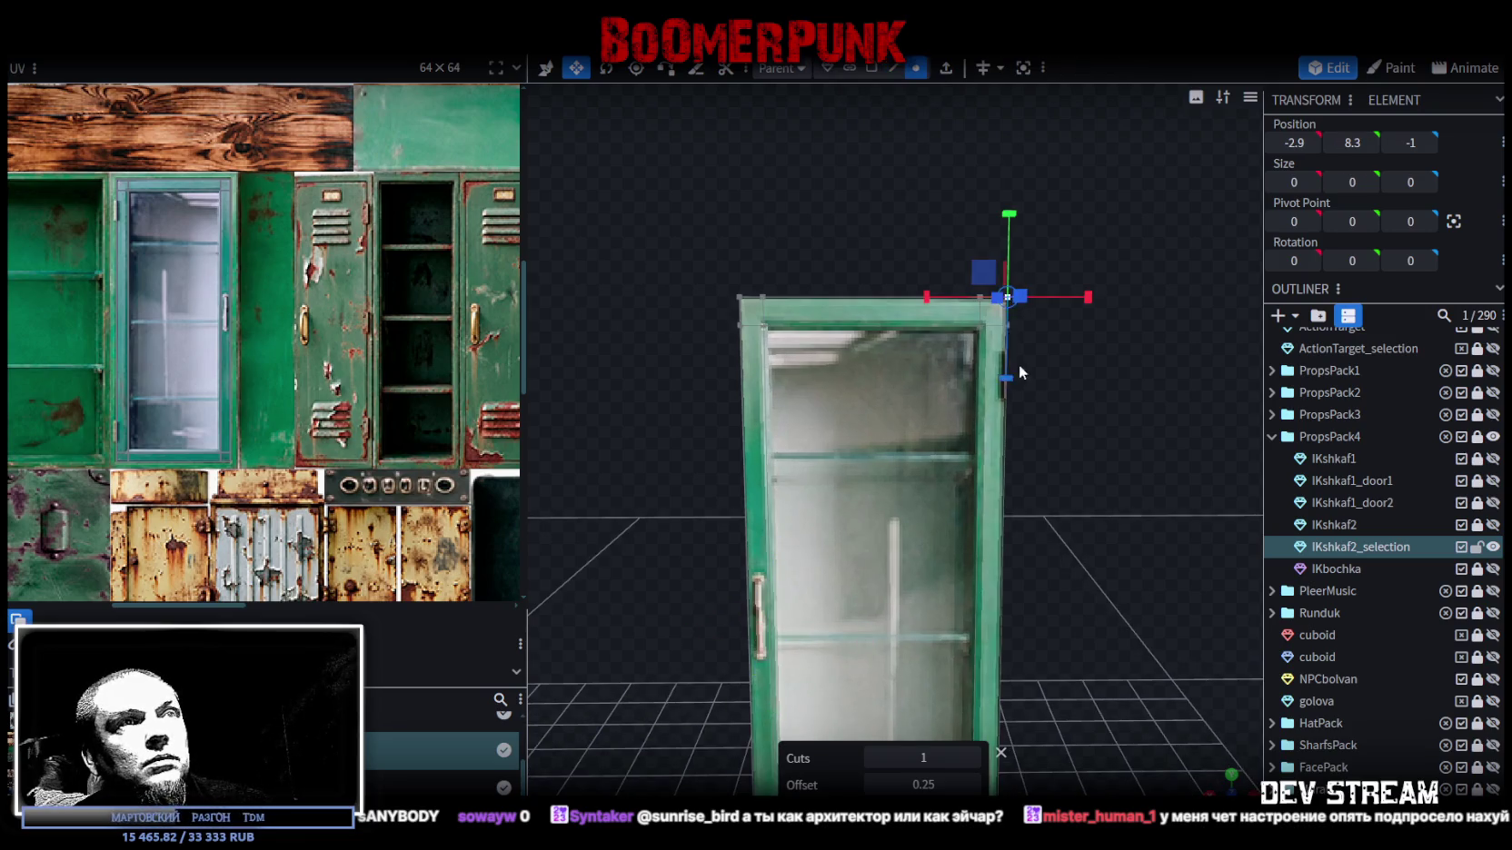
pyautogui.scroll(2, 1045, 345)
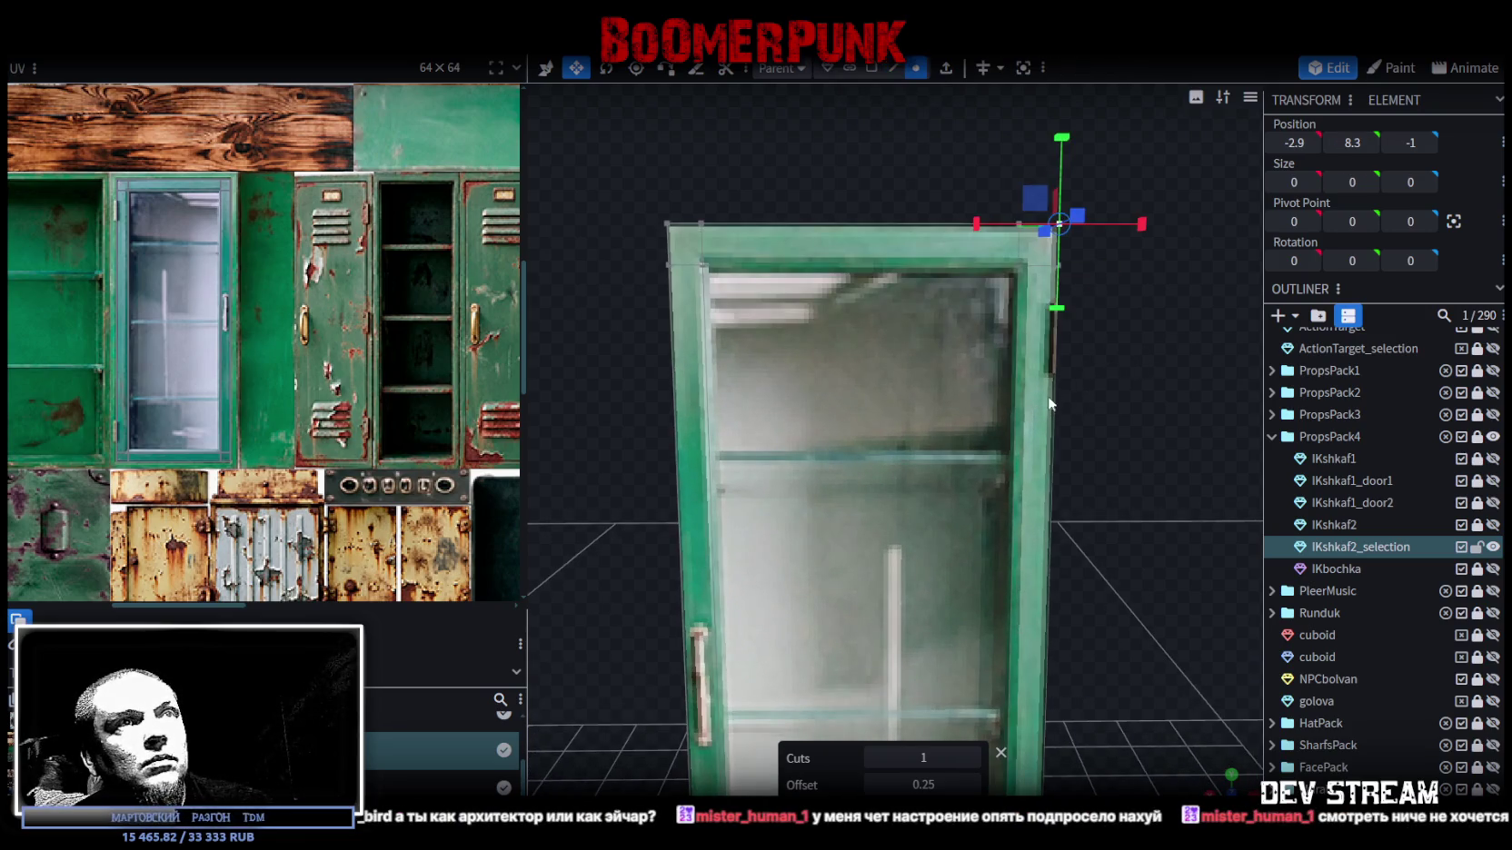
pyautogui.press('v')
pyautogui.scroll(3, 1019, 482)
pyautogui.scroll(-1, 859, 473)
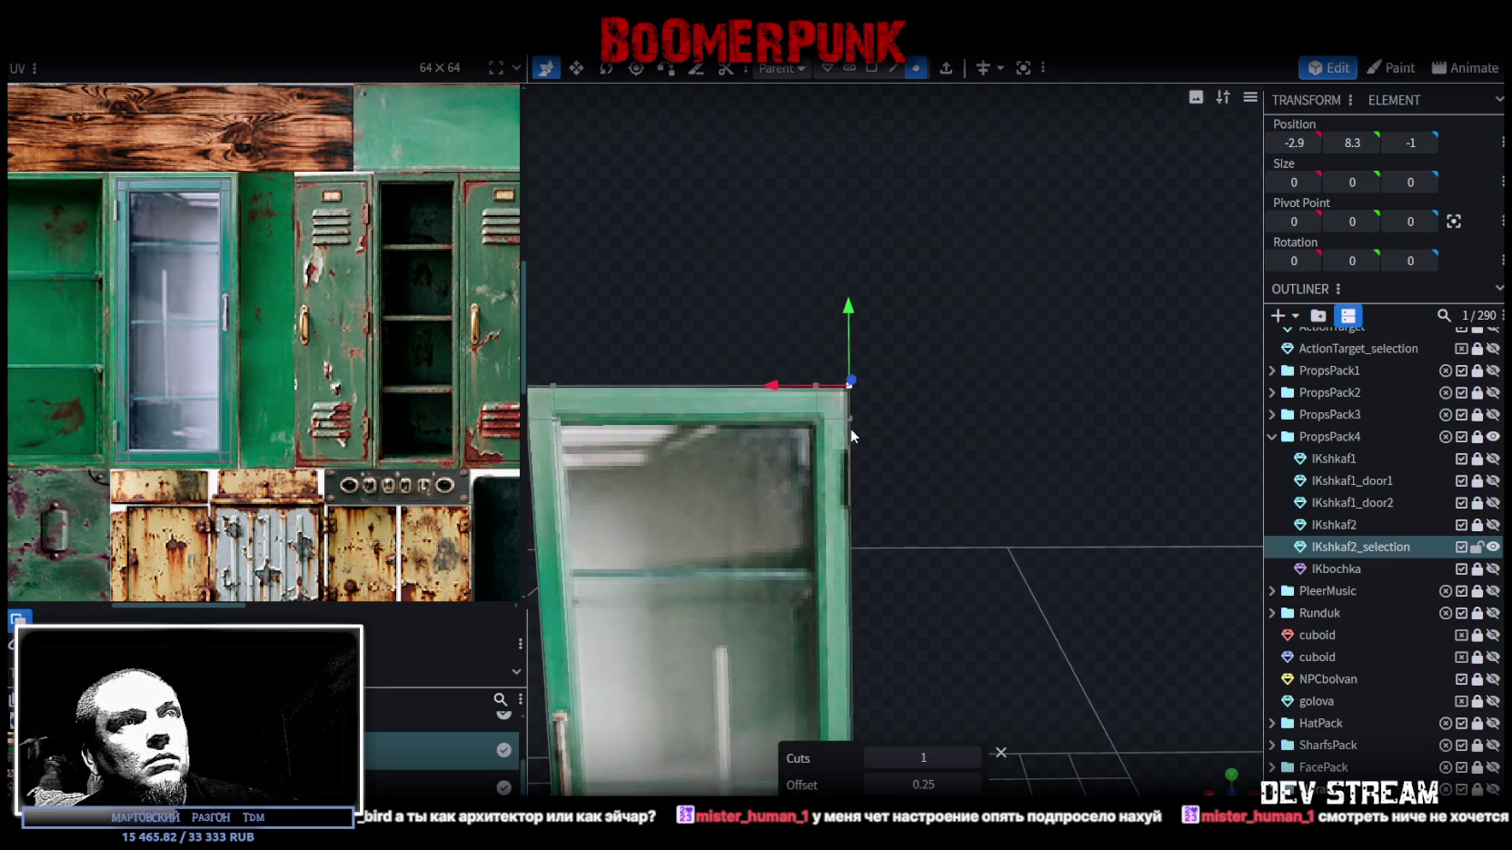
pyautogui.moveTo(858, 418); pyautogui.dragTo(818, 389)
pyautogui.rightClick(817, 391)
pyautogui.moveTo(879, 439)
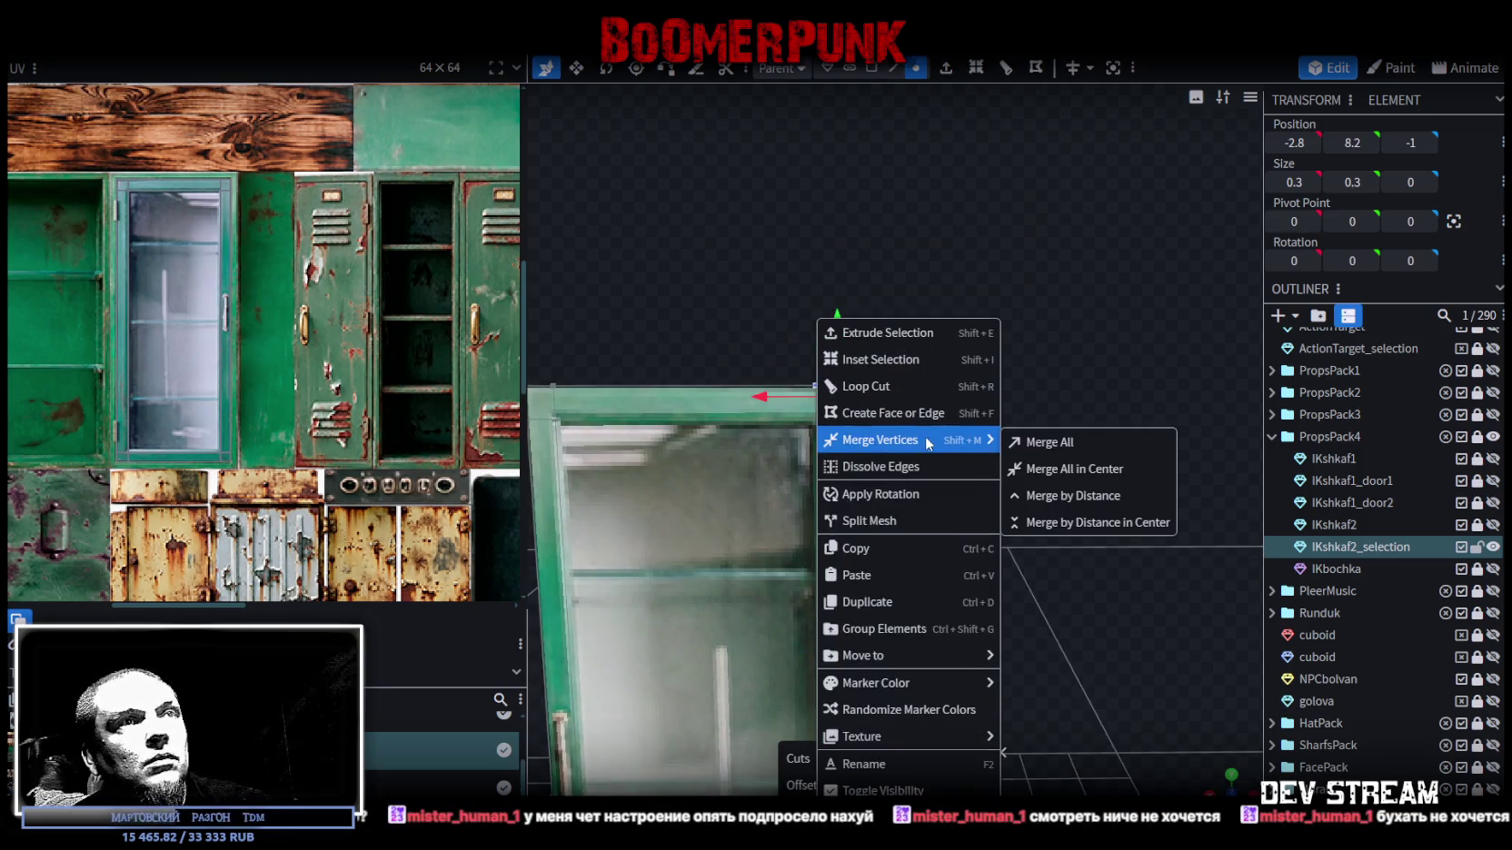
pyautogui.click(1045, 439)
pyautogui.click(852, 388)
pyautogui.keyDown('shift'); pyautogui.click(882, 389); pyautogui.keyUp('shift')
pyautogui.rightClick(852, 423)
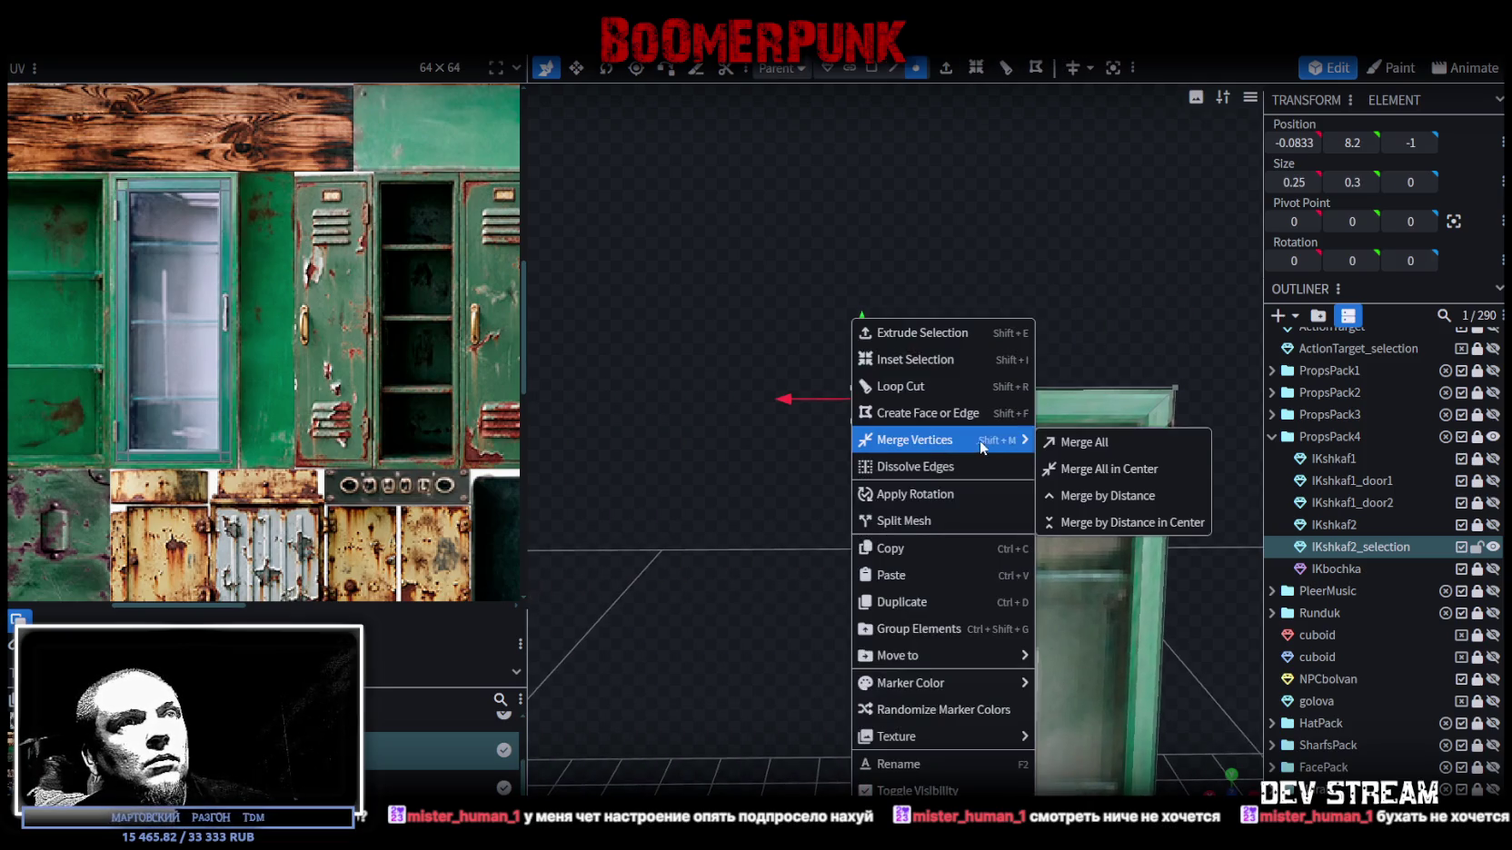
pyautogui.click(1046, 439)
# - Merge the vertices at the door's lower-right and lower-left corners with Merge All
pyautogui.moveTo(1084, 396); pyautogui.dragTo(1007, 437)
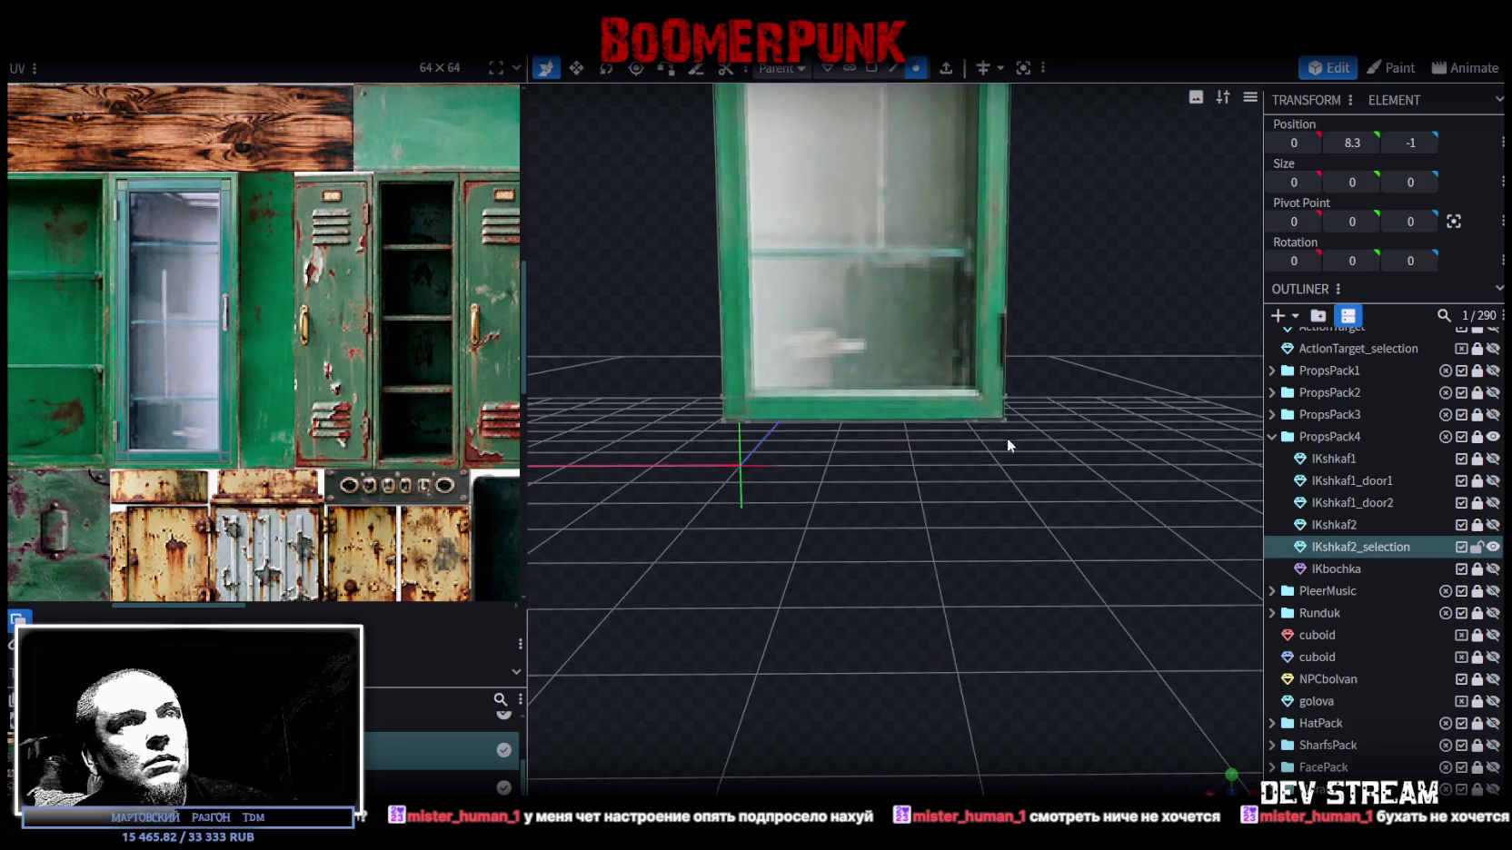
pyautogui.click(1005, 420)
pyautogui.keyDown('shift'); pyautogui.click(1009, 401); pyautogui.keyUp('shift')
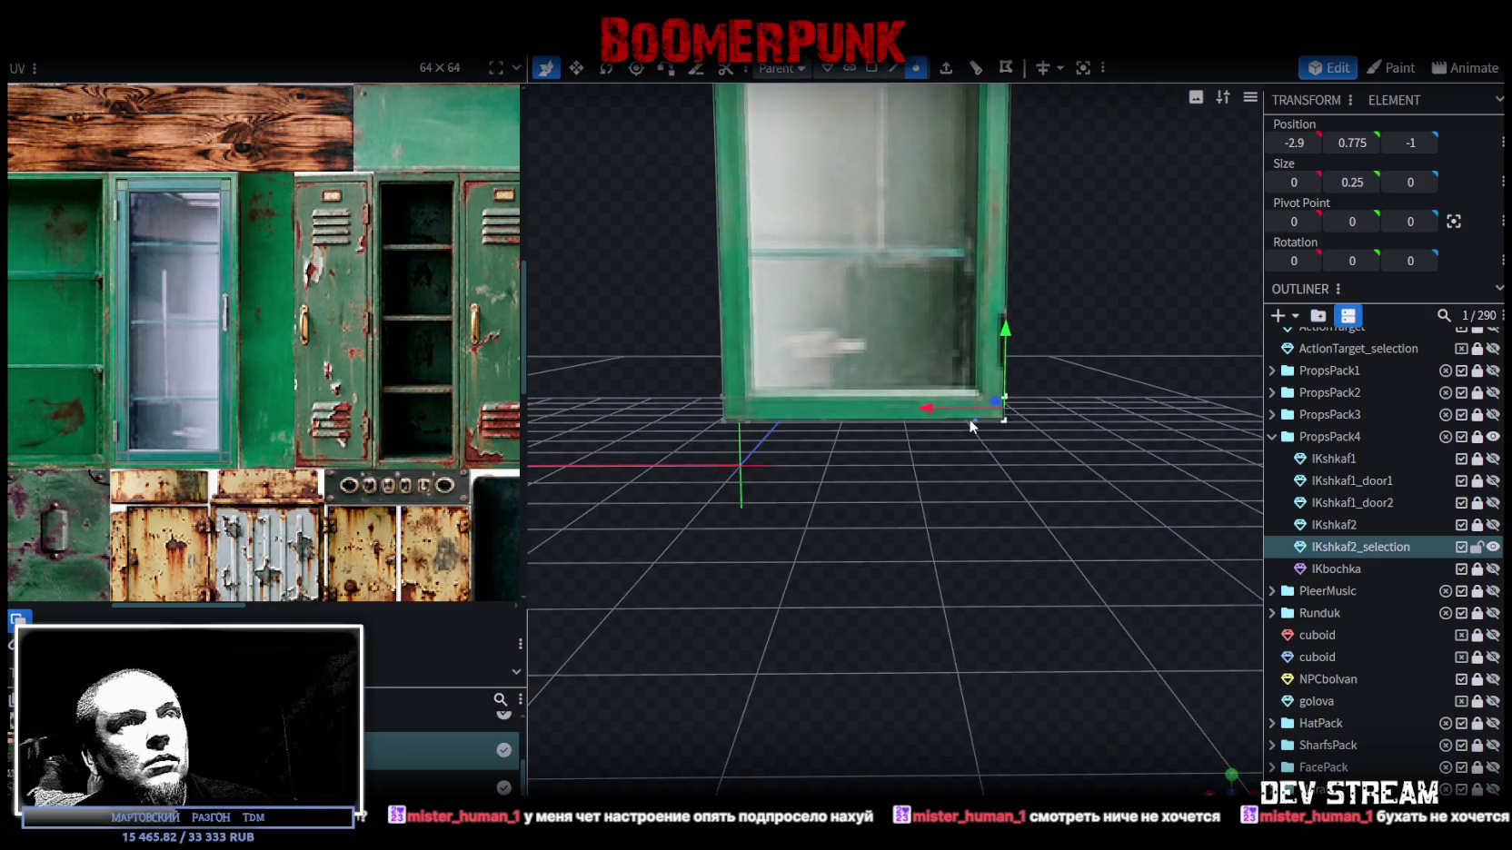
pyautogui.rightClick(974, 420)
pyautogui.click(1198, 440)
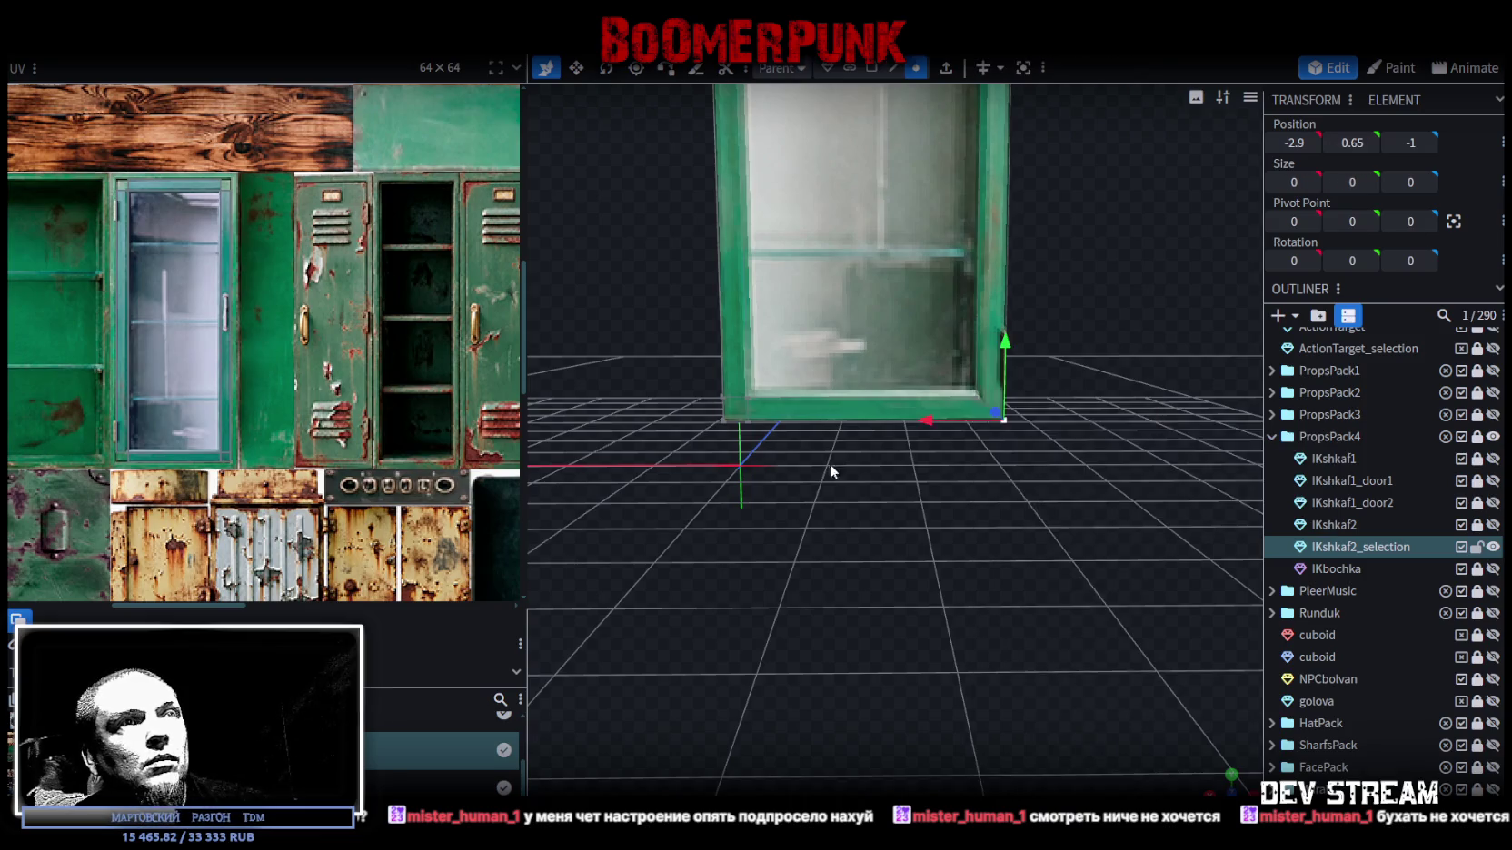
pyautogui.scroll(2, 840, 459)
pyautogui.click(807, 438)
pyautogui.keyDown('shift'); pyautogui.click(825, 434); pyautogui.keyUp('shift')
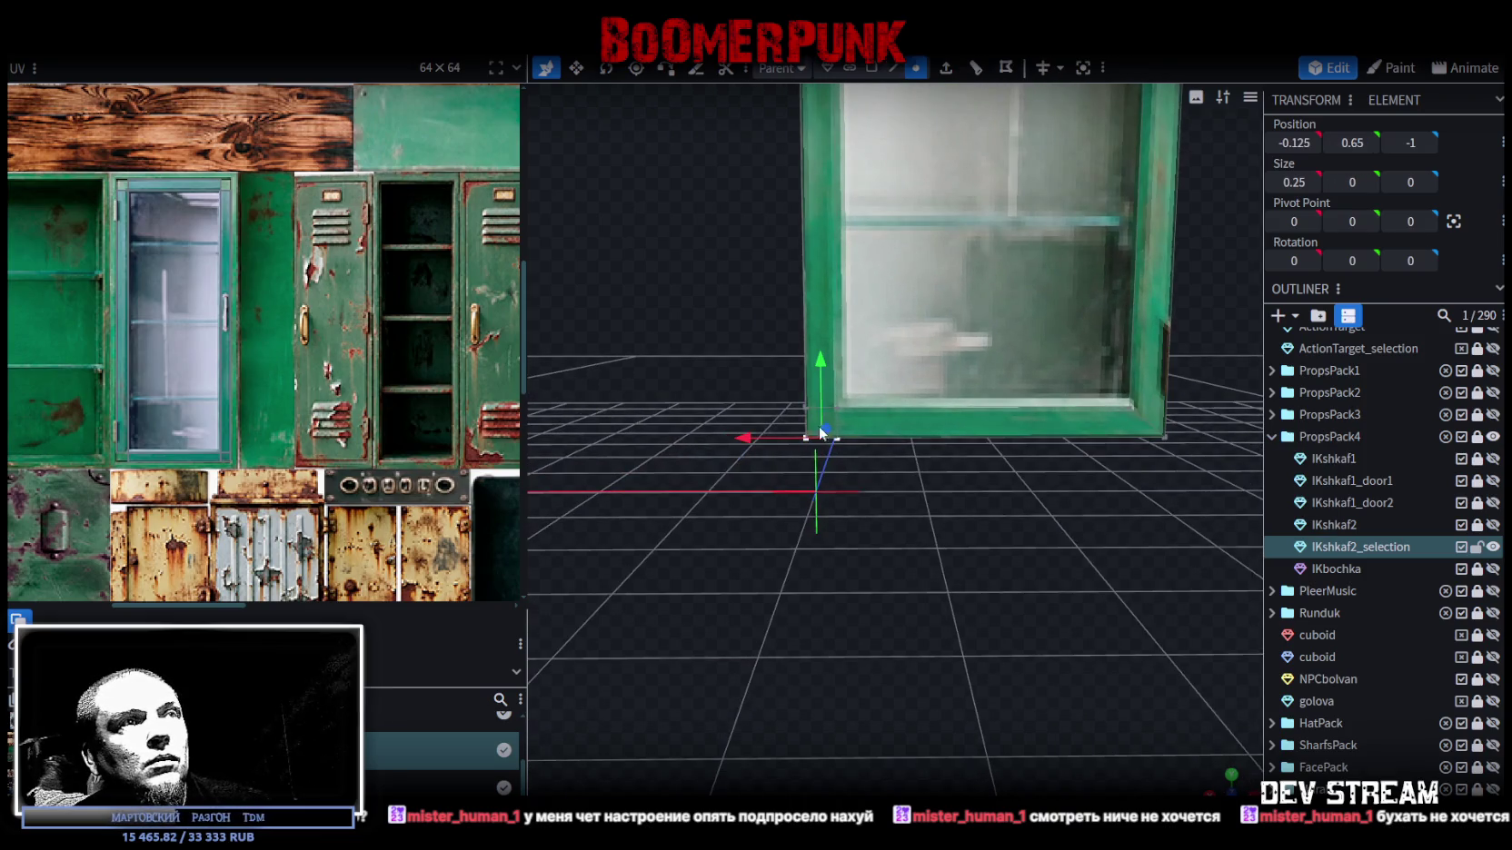
pyautogui.rightClick(805, 433)
pyautogui.click(1036, 441)
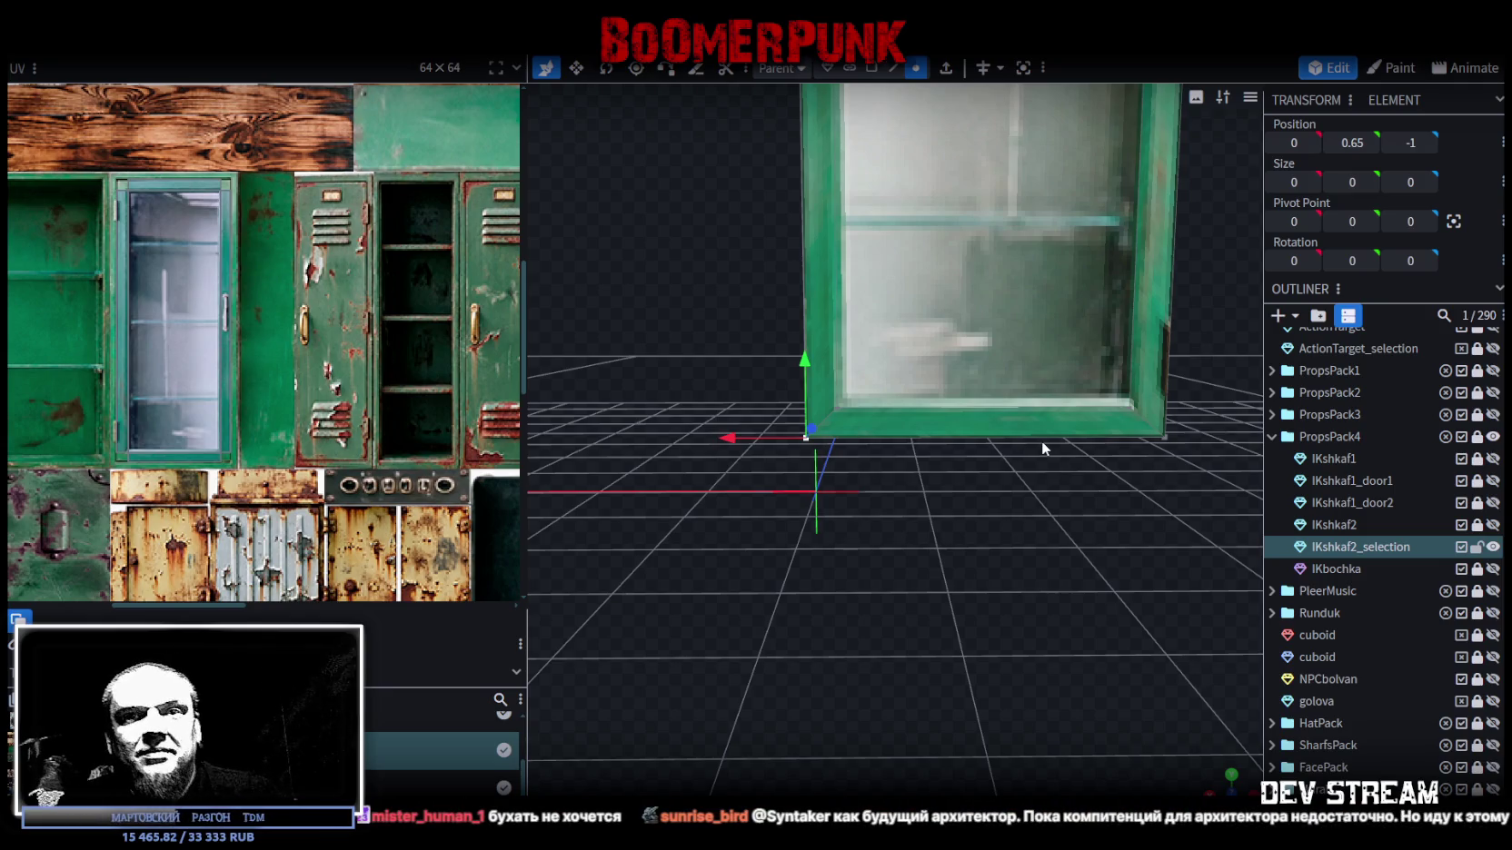
# - Switch to face selection and select the door's glass face
pyautogui.moveTo(1038, 443); pyautogui.dragTo(963, 491)
pyautogui.moveTo(936, 541)
pyautogui.mouseDown()
pyautogui.moveTo(934, 620)
pyautogui.moveTo(804, 532)
pyautogui.mouseUp()
pyautogui.moveTo(774, 464); pyautogui.dragTo(739, 463)
pyautogui.click(871, 67)
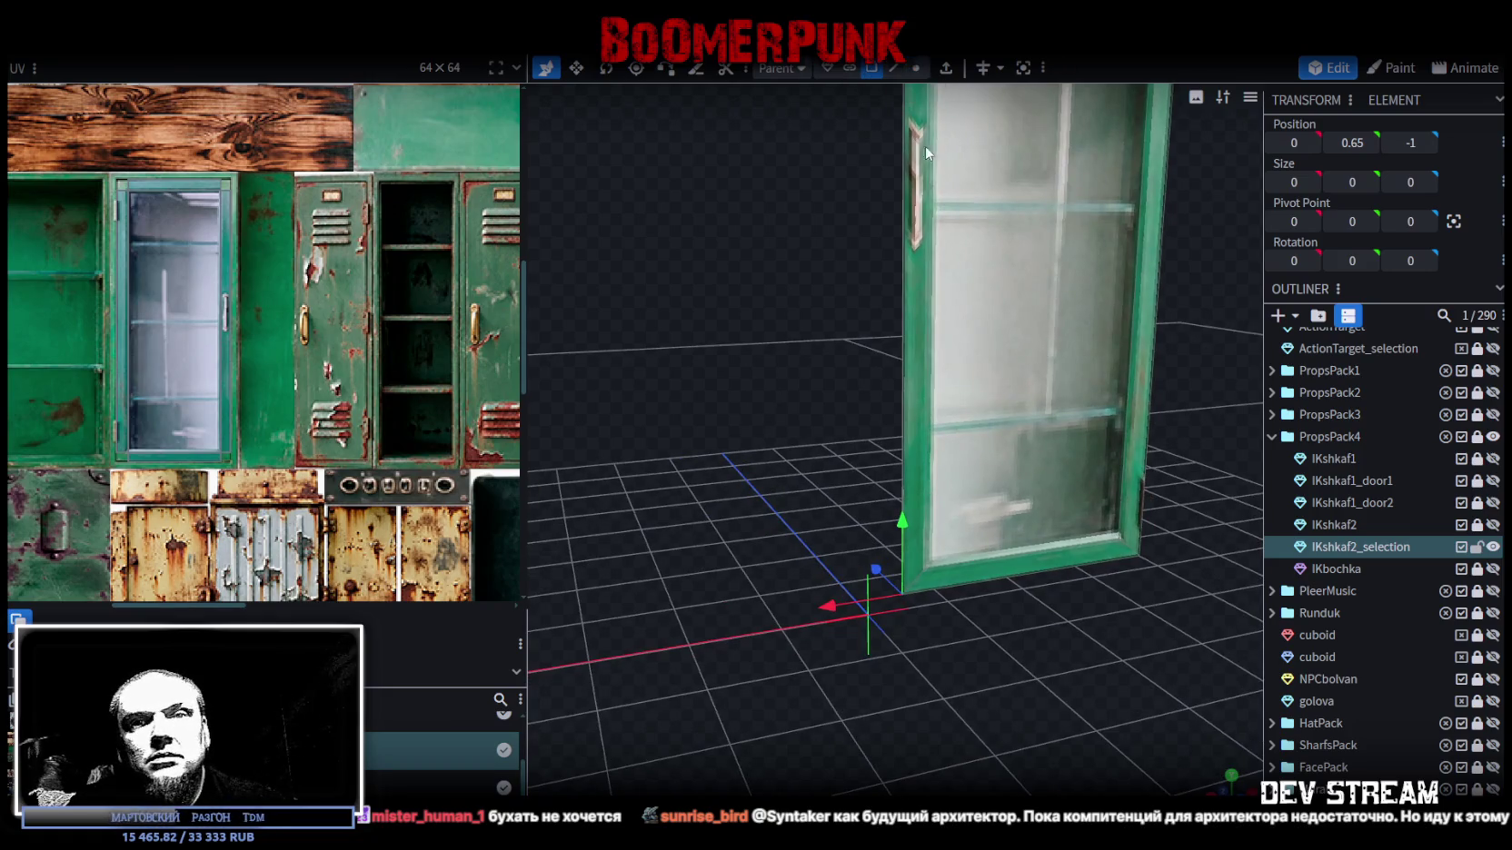
pyautogui.click(1023, 434)
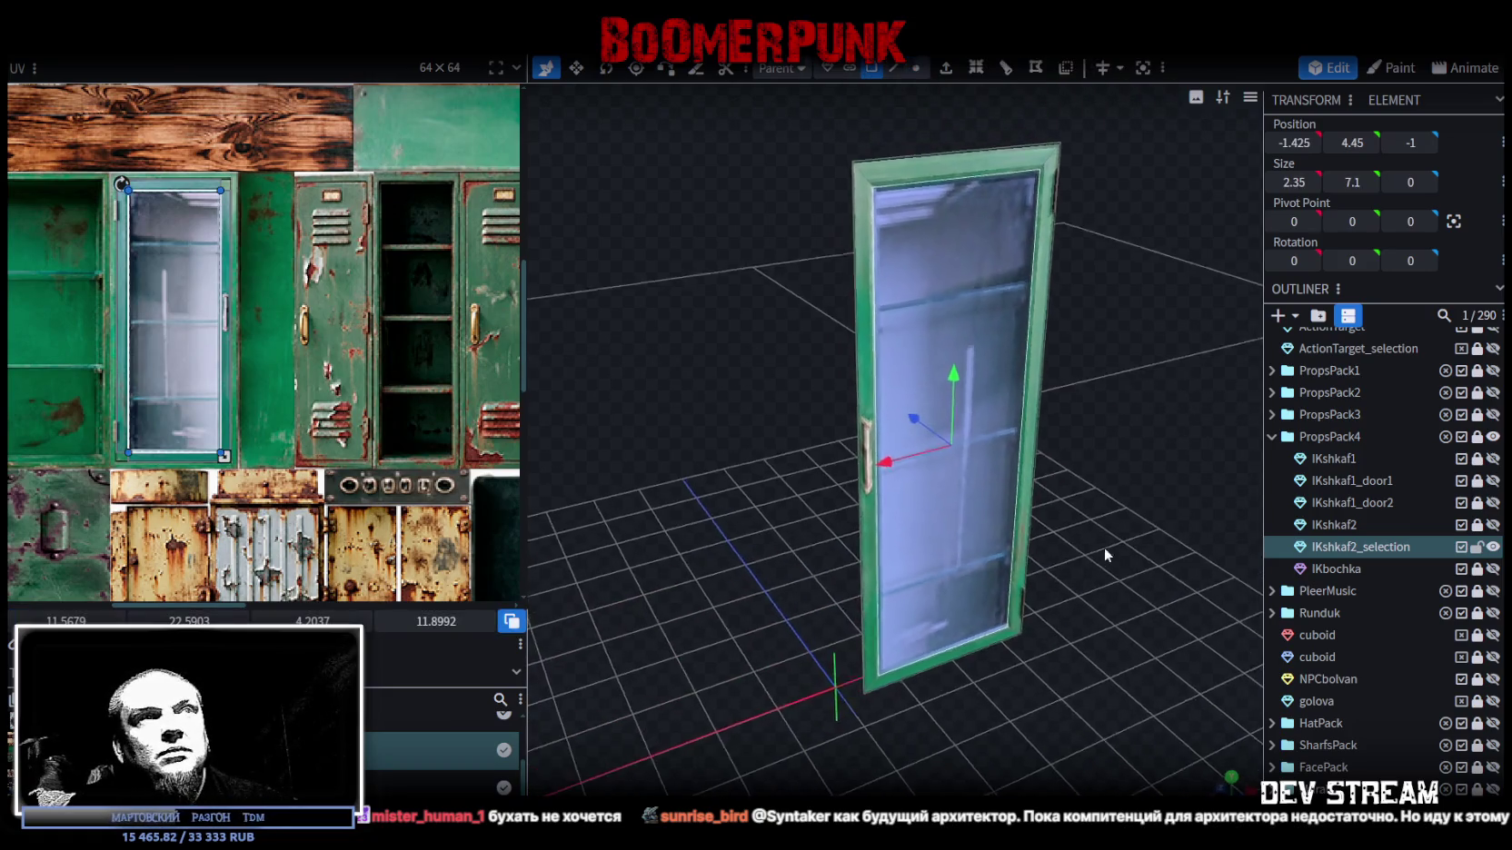
# - Extrude the glass face, trying -0.25, -0.2 and -0.3 before settling on -0.1
pyautogui.click(945, 67)
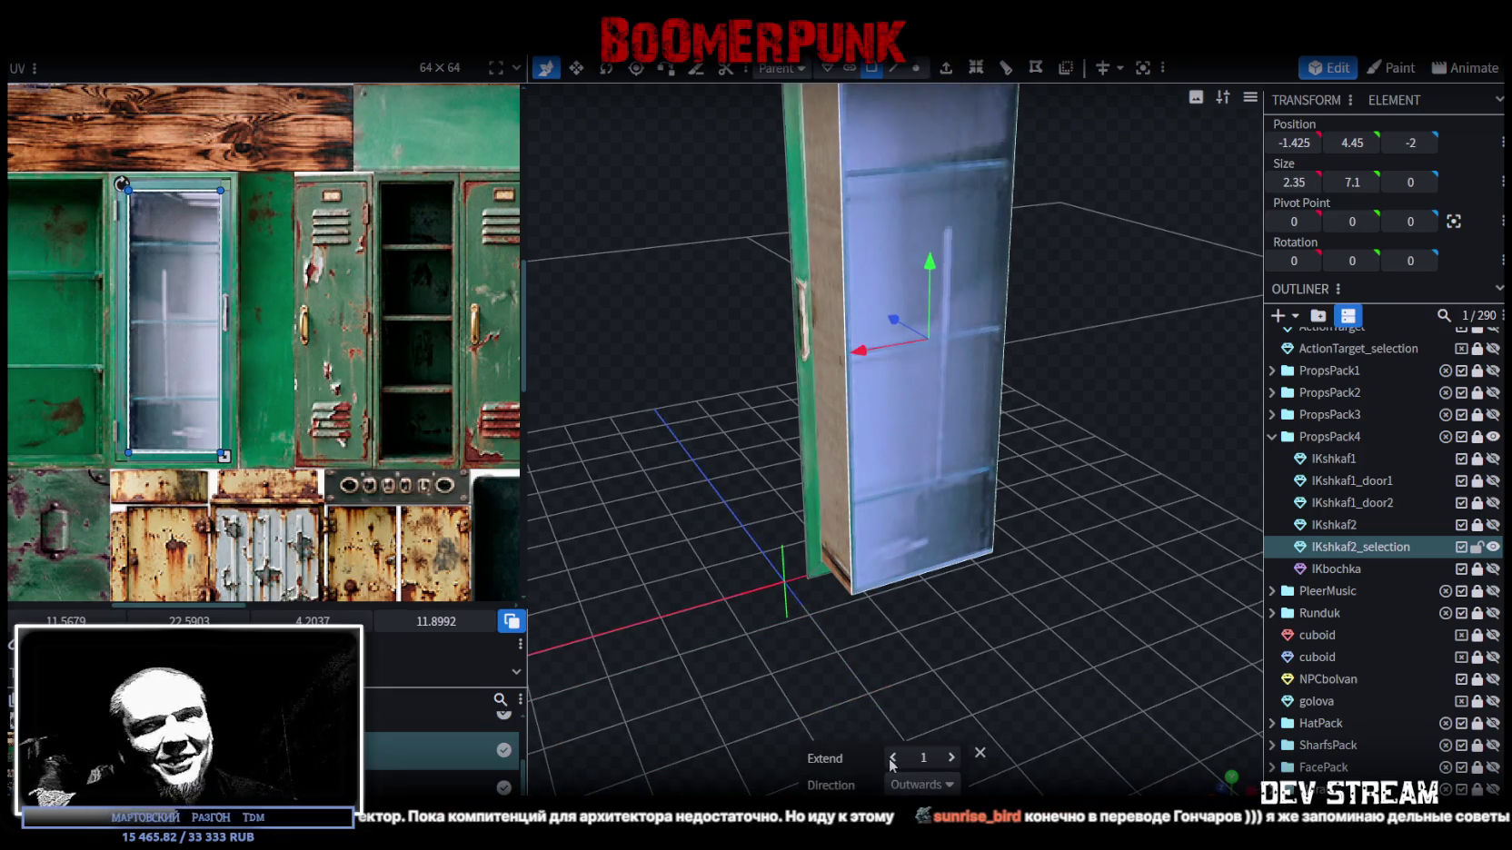
pyautogui.click(893, 760)
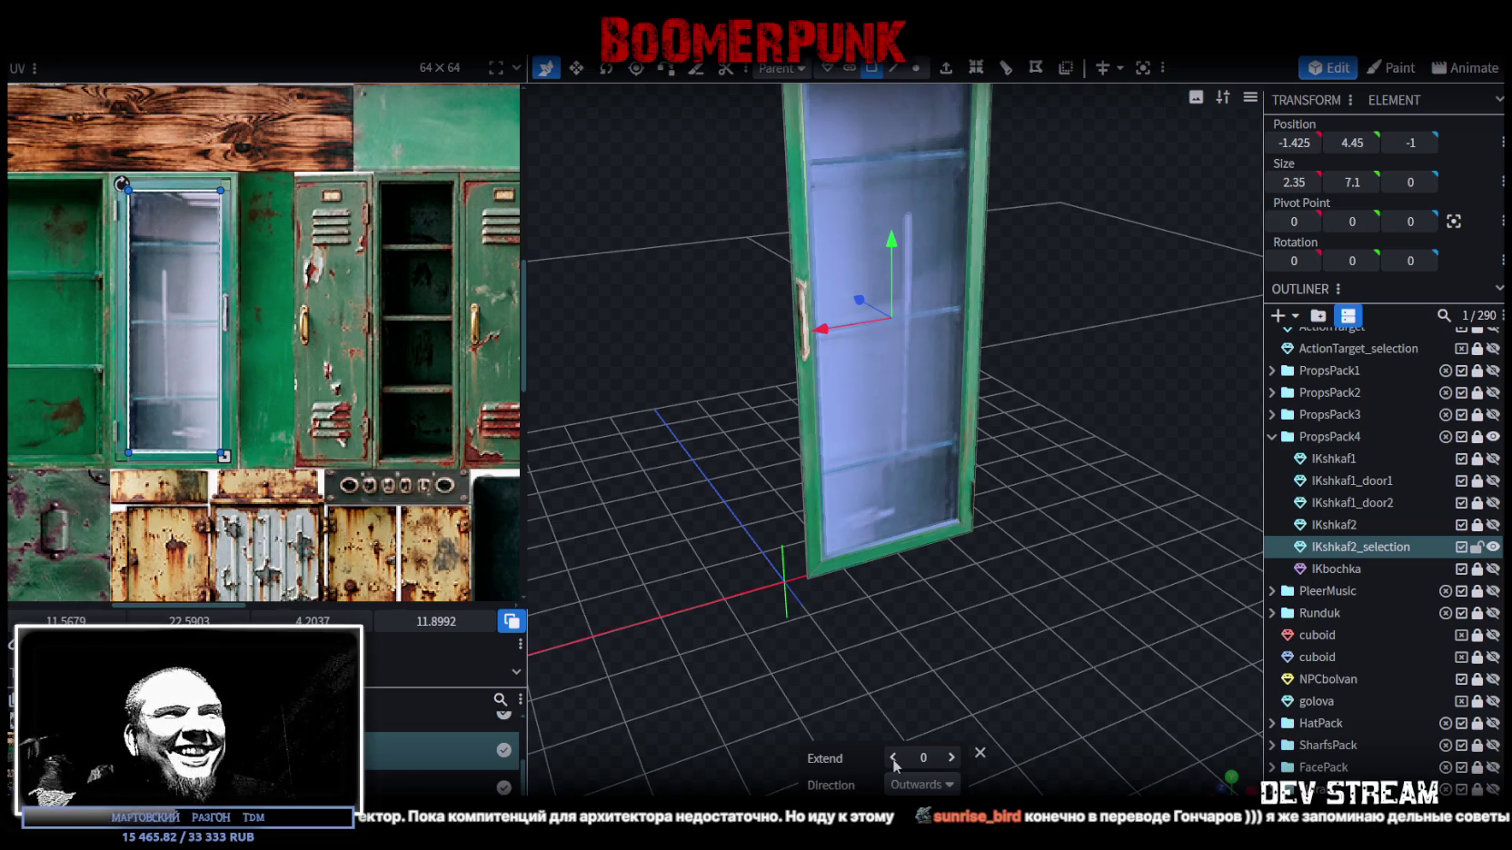
pyautogui.click(894, 758)
pyautogui.moveTo(900, 717); pyautogui.dragTo(980, 779)
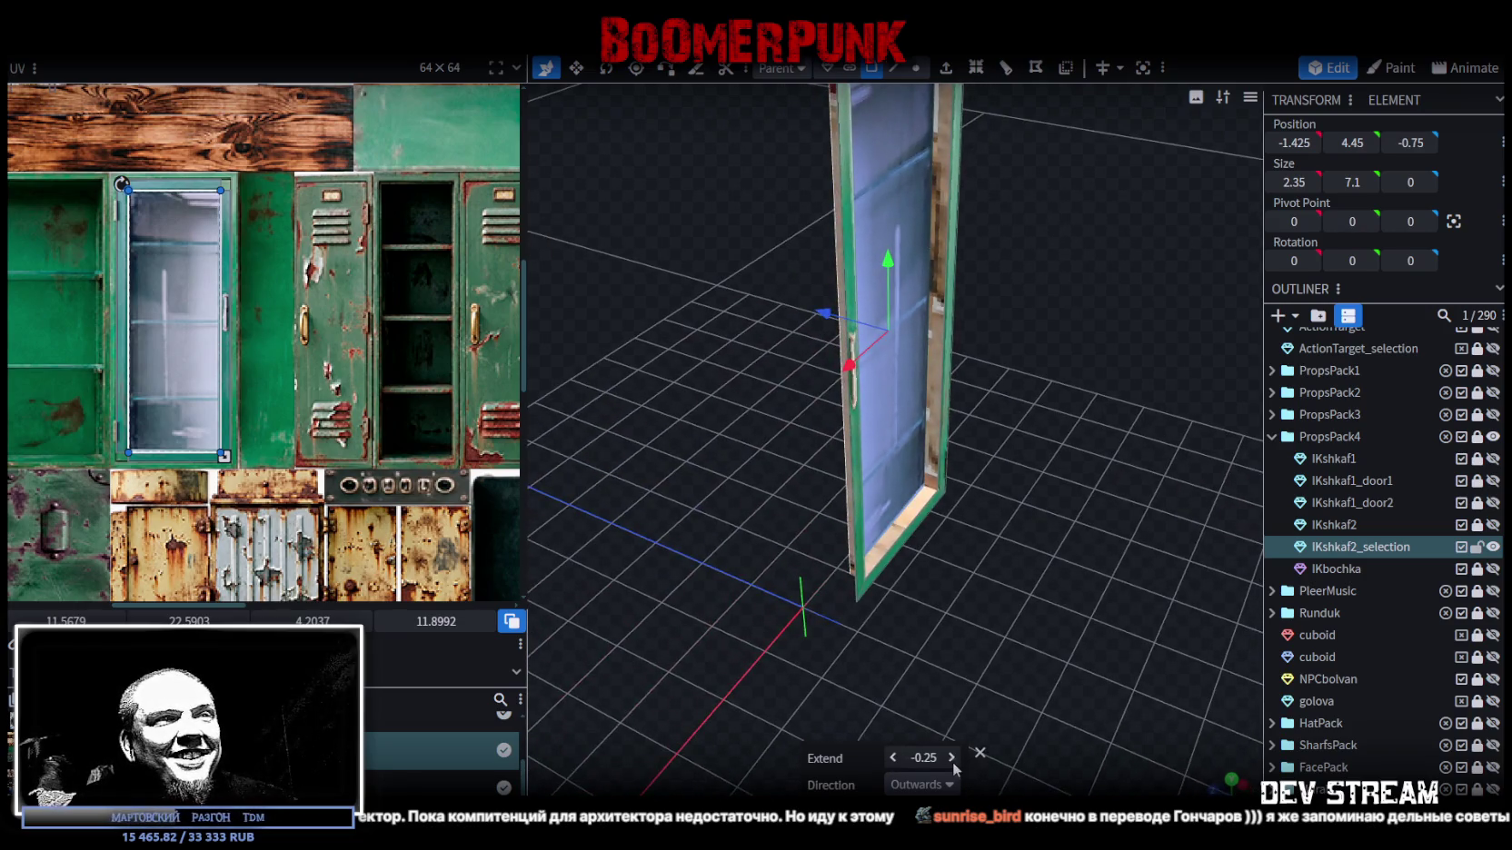
pyautogui.click(951, 757)
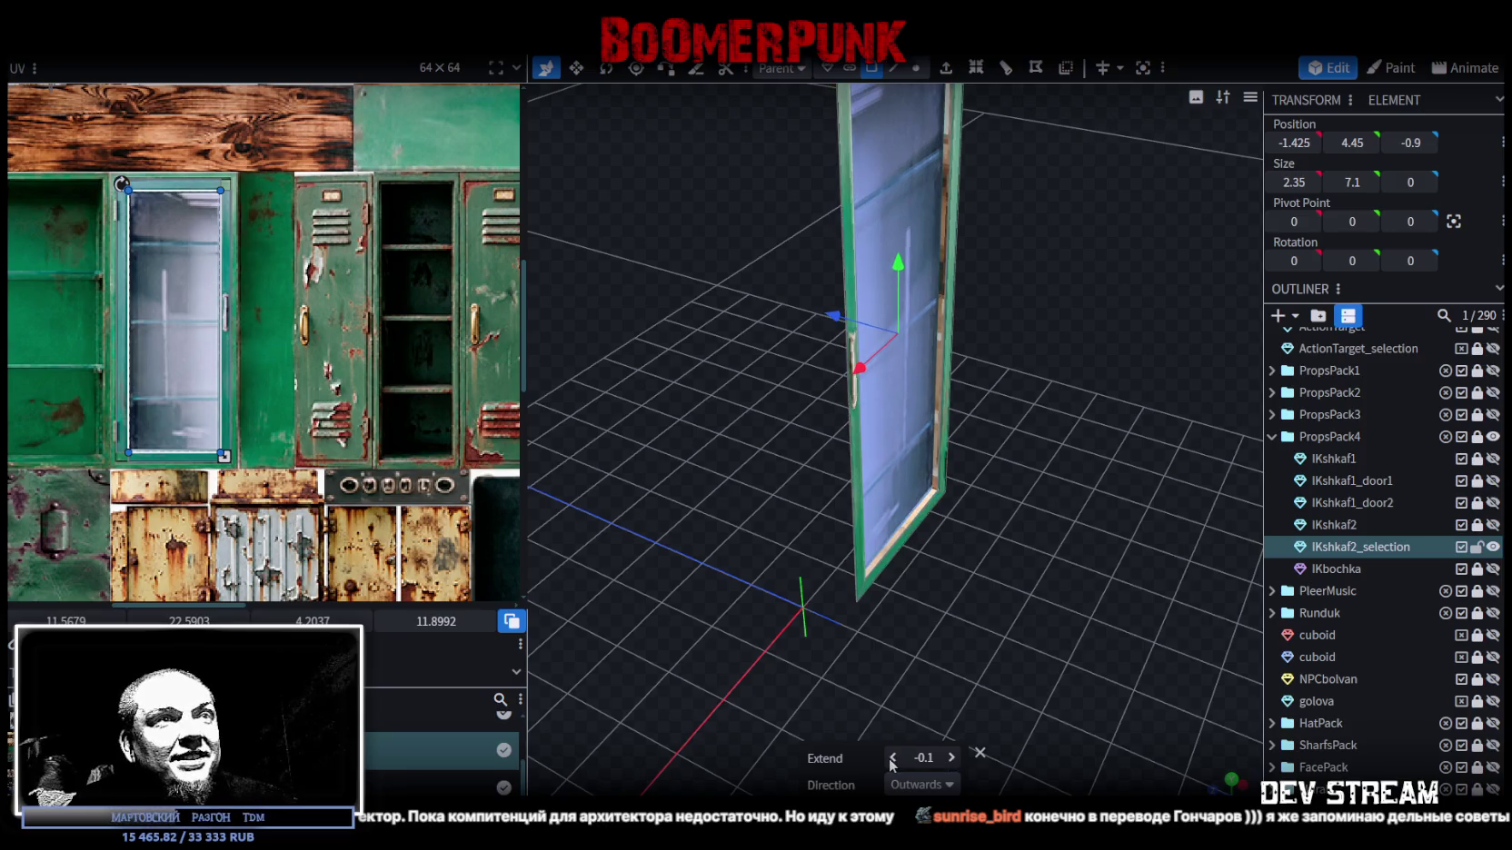
pyautogui.click(951, 757)
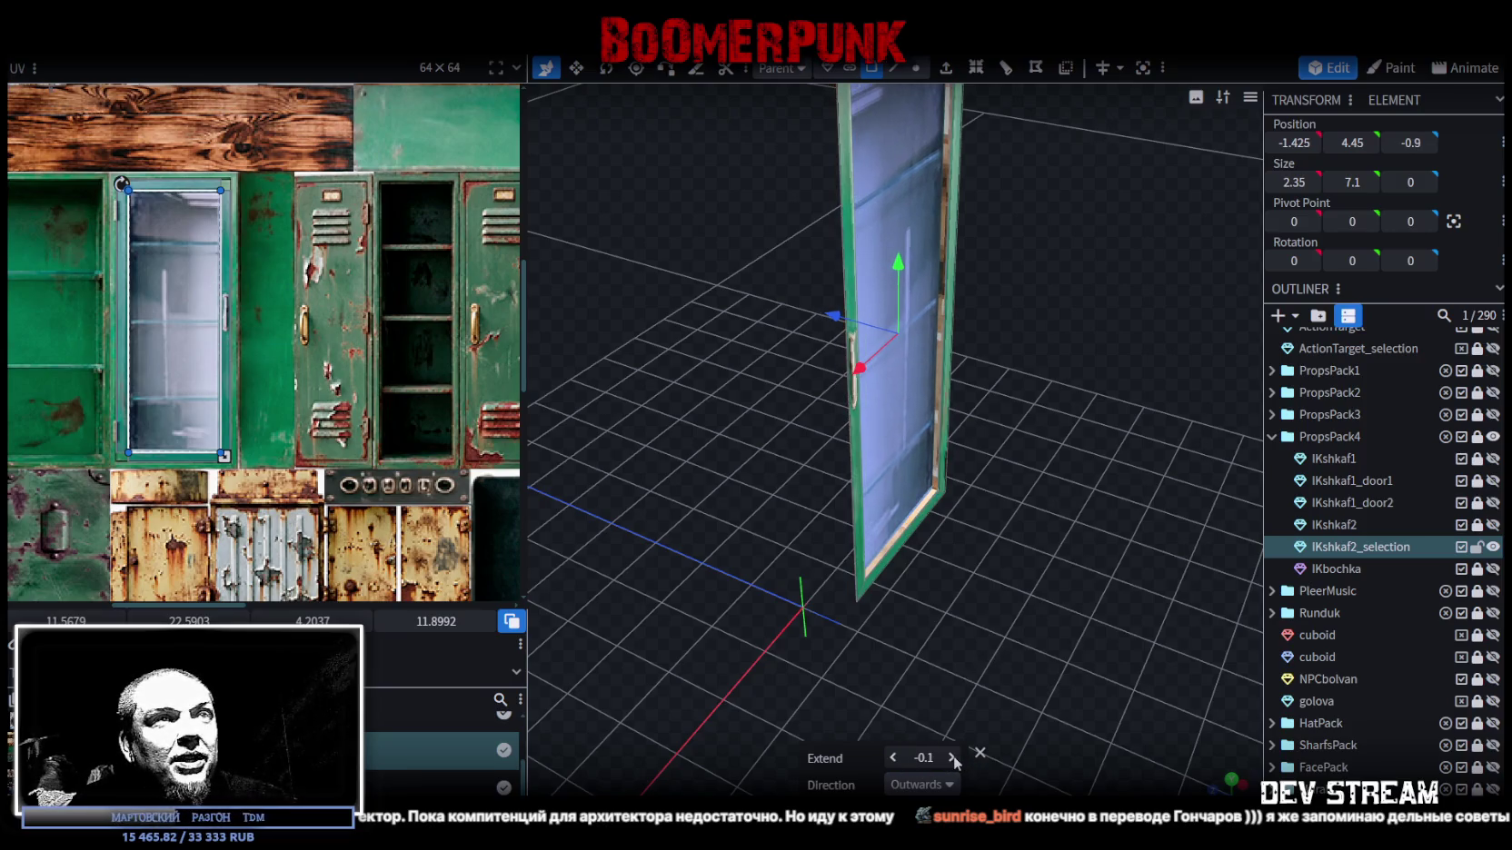
pyautogui.click(895, 757)
pyautogui.moveTo(899, 718); pyautogui.dragTo(968, 625)
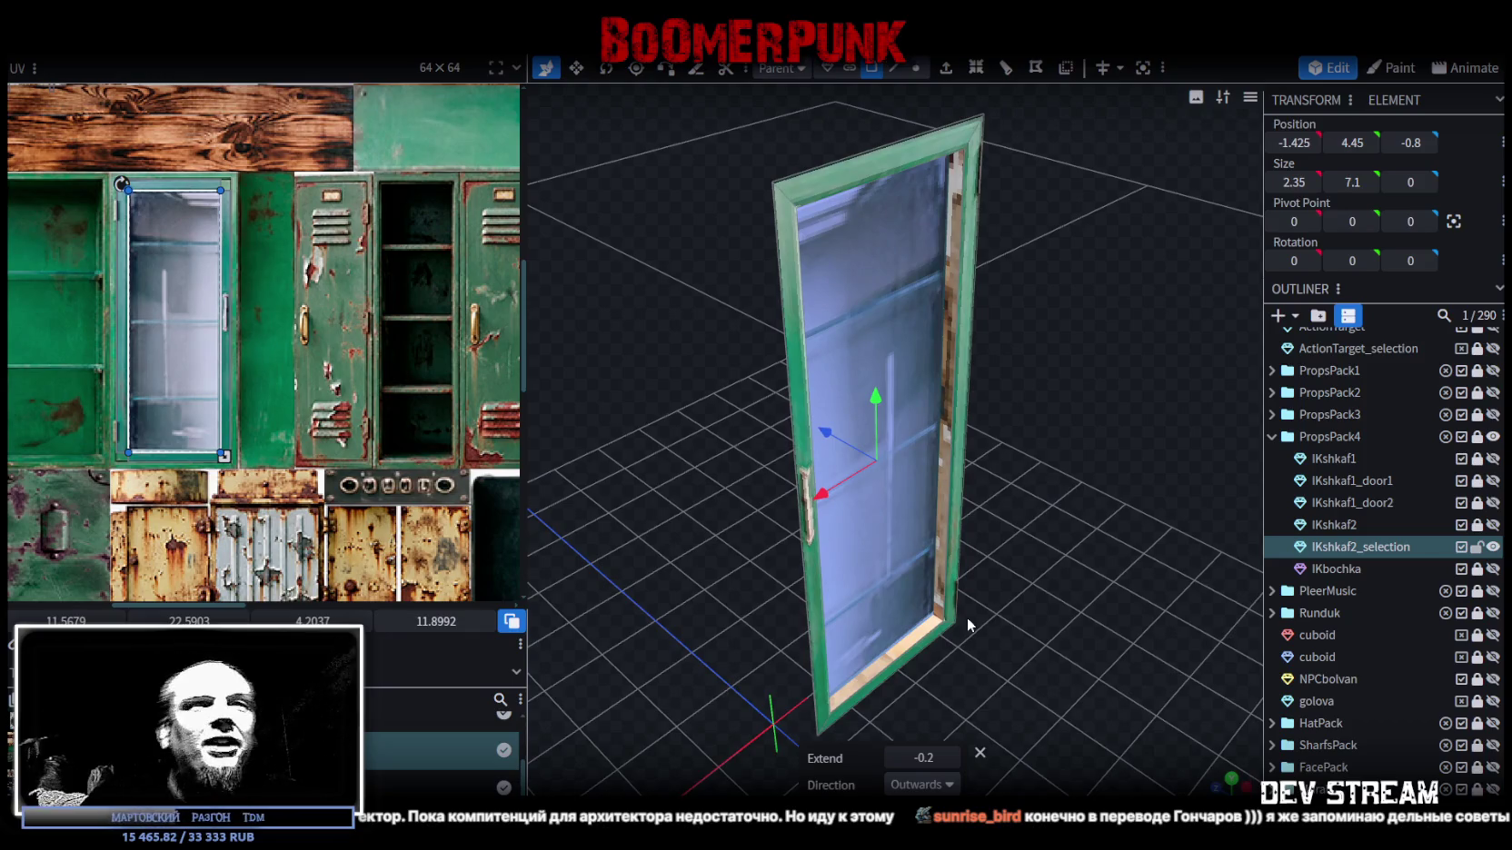
pyautogui.moveTo(1047, 306)
pyautogui.mouseDown()
pyautogui.moveTo(1058, 352)
pyautogui.moveTo(1000, 512)
pyautogui.mouseUp()
pyautogui.scroll(3, 1025, 434)
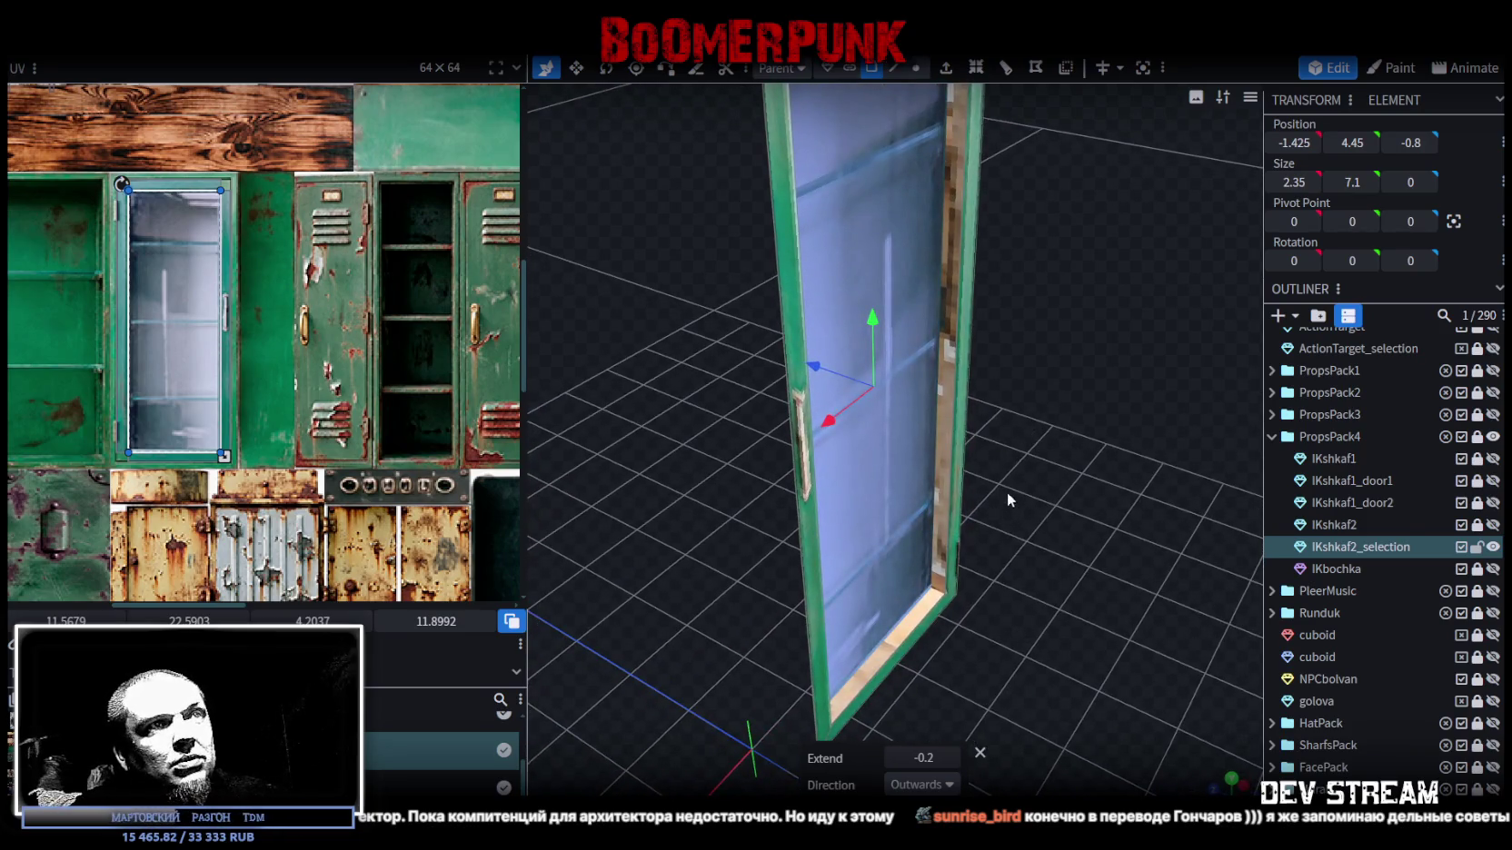
pyautogui.click(892, 756)
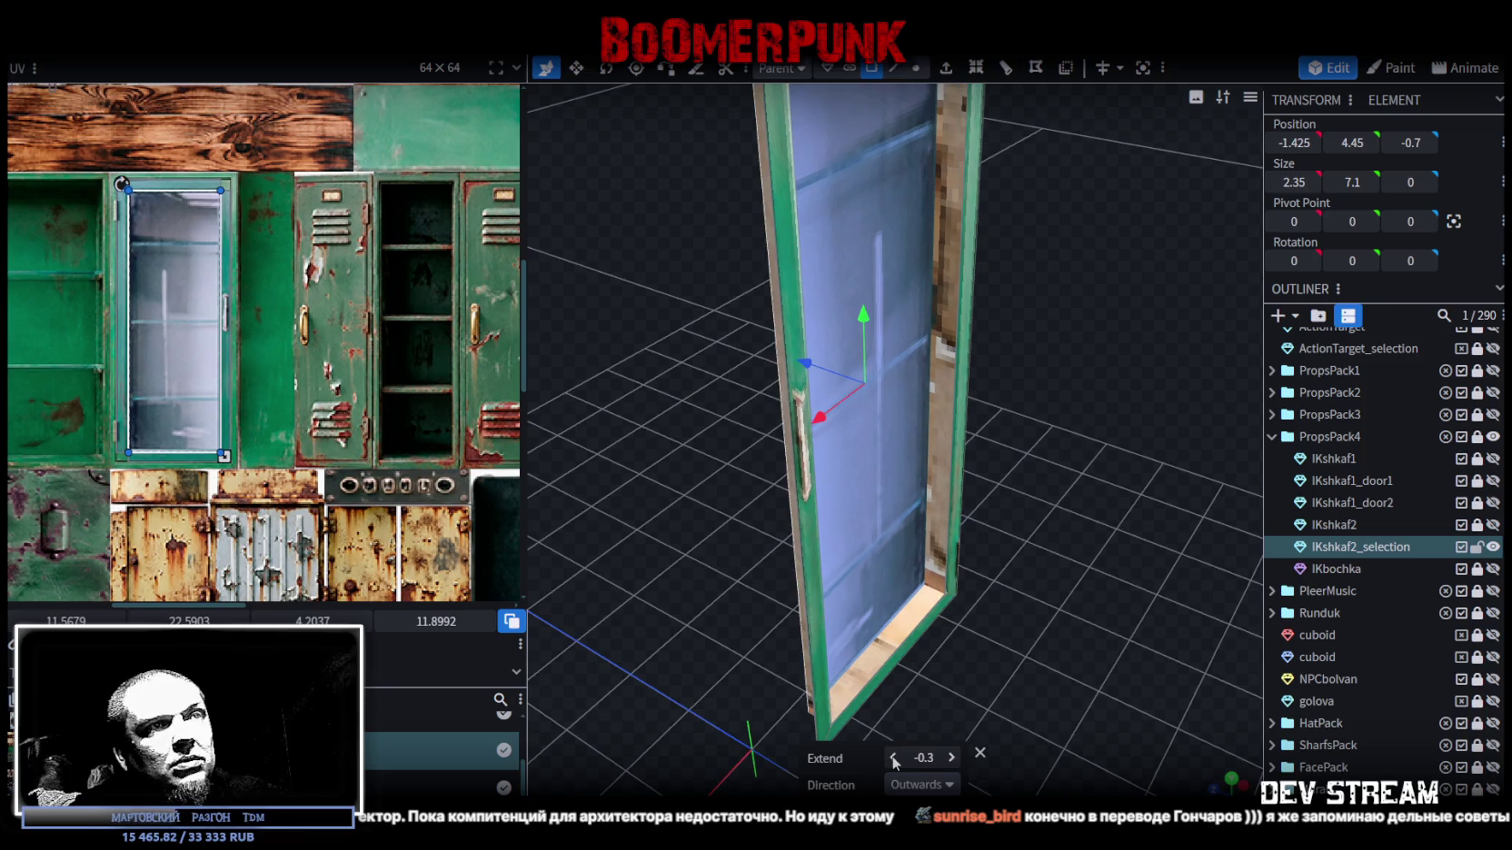
pyautogui.click(950, 757)
pyautogui.click(950, 757)
pyautogui.moveTo(954, 636); pyautogui.dragTo(950, 578)
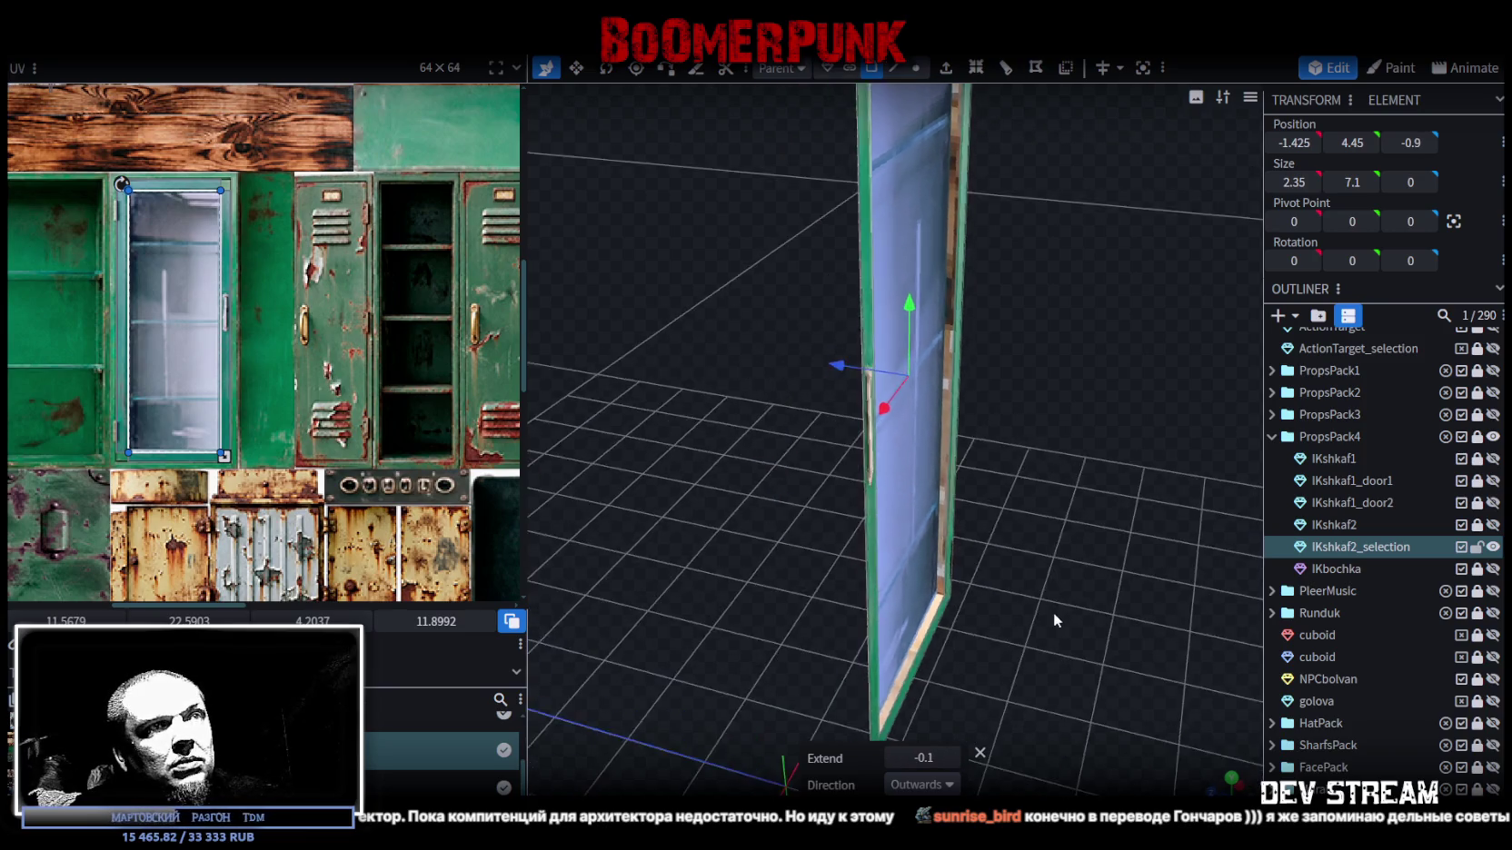
# - Split the glass off as a separate element and move it back along Z to depth -0.95
pyautogui.rightClick(886, 549)
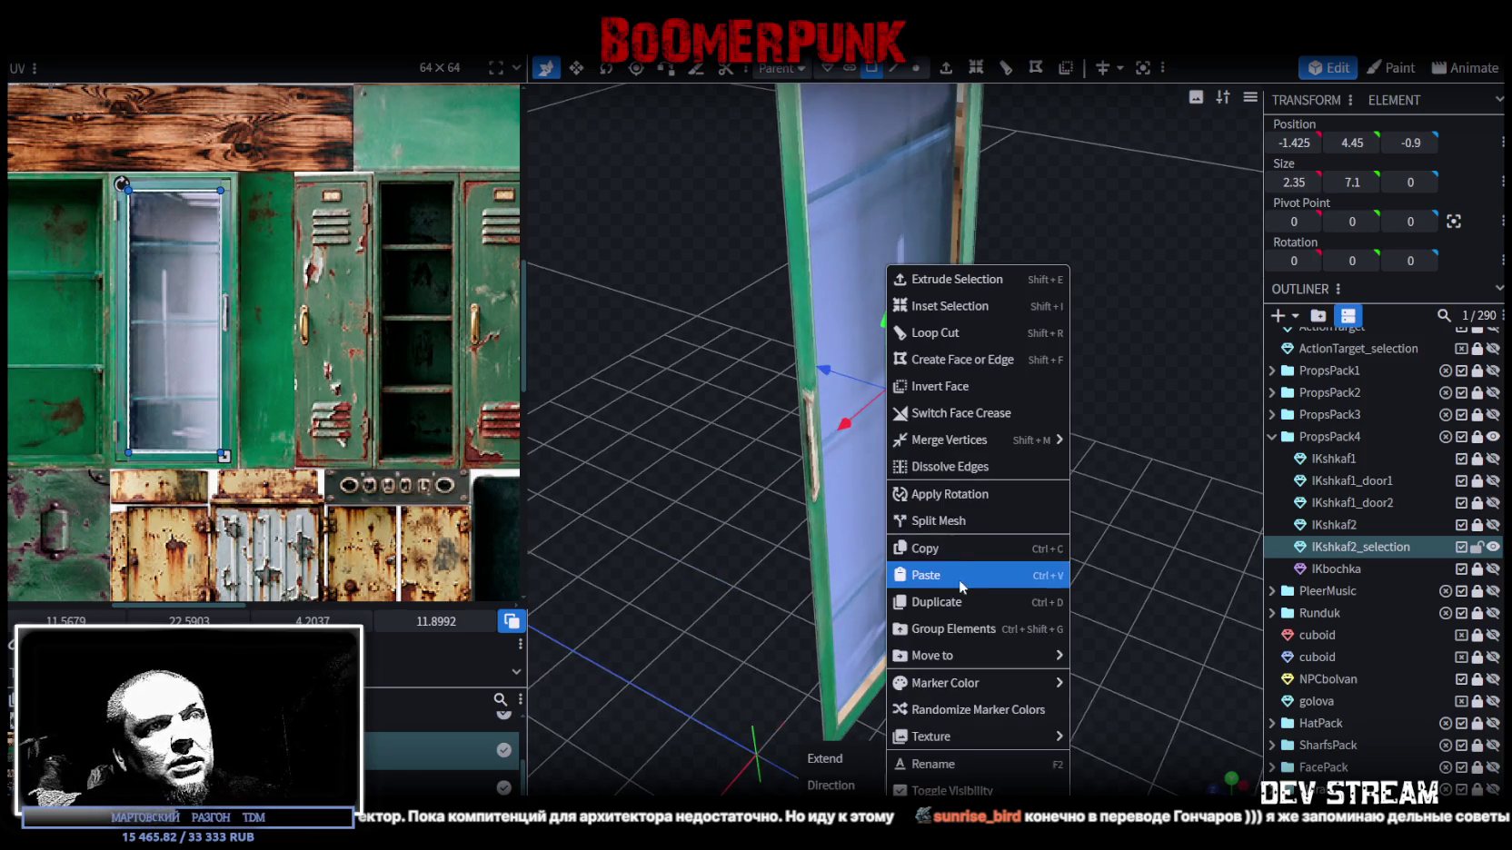
pyautogui.click(945, 521)
pyautogui.moveTo(1060, 590)
pyautogui.mouseDown()
pyautogui.moveTo(1081, 591)
pyautogui.moveTo(1052, 596)
pyautogui.mouseUp()
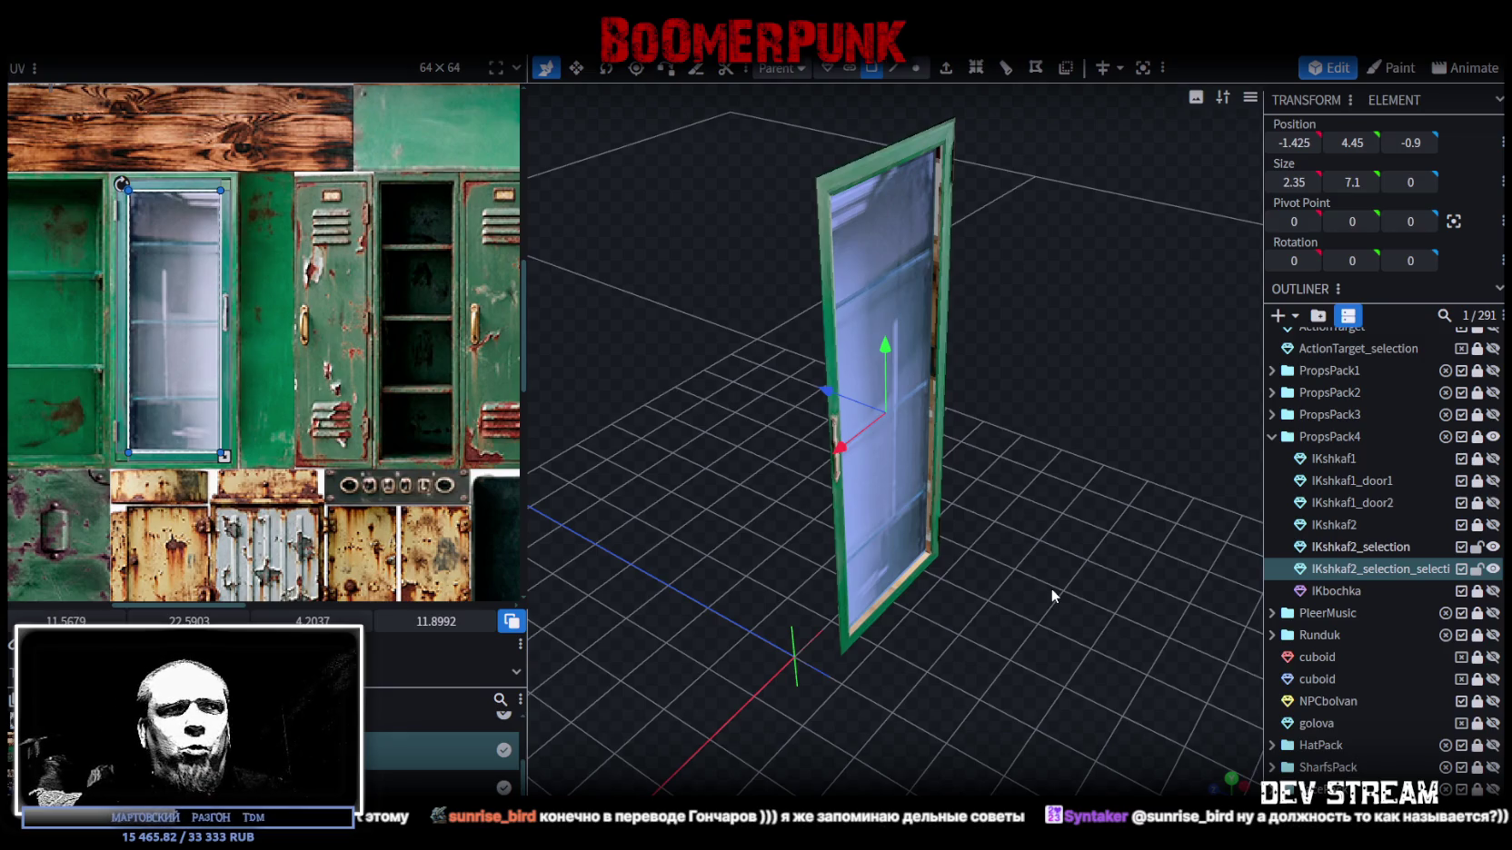
pyautogui.scroll(3, 1034, 522)
pyautogui.scroll(2, 871, 384)
pyautogui.moveTo(821, 384); pyautogui.dragTo(829, 375)
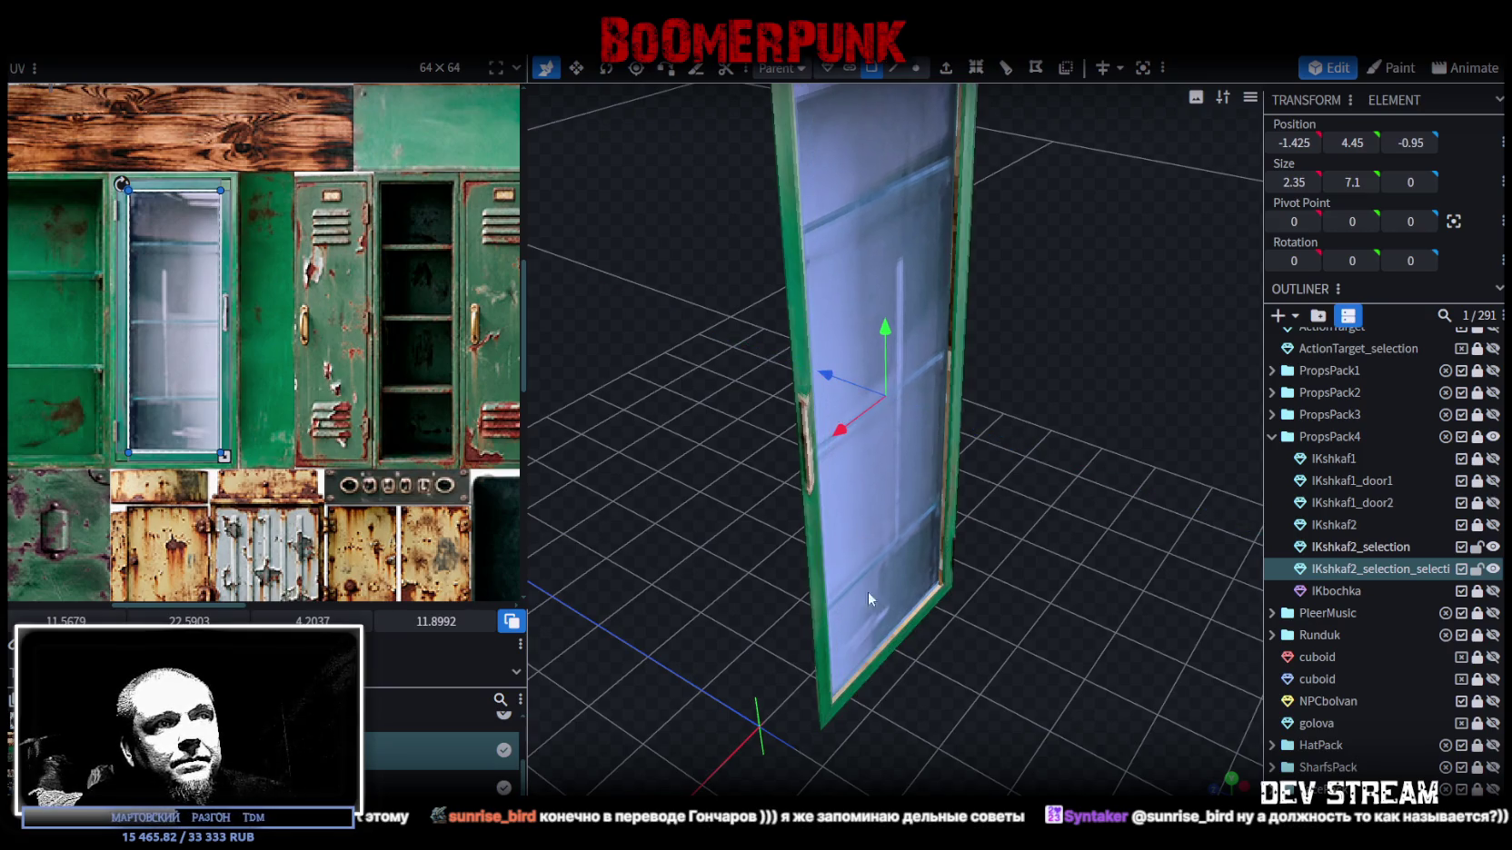
pyautogui.click(854, 708)
pyautogui.moveTo(854, 708); pyautogui.dragTo(791, 272)
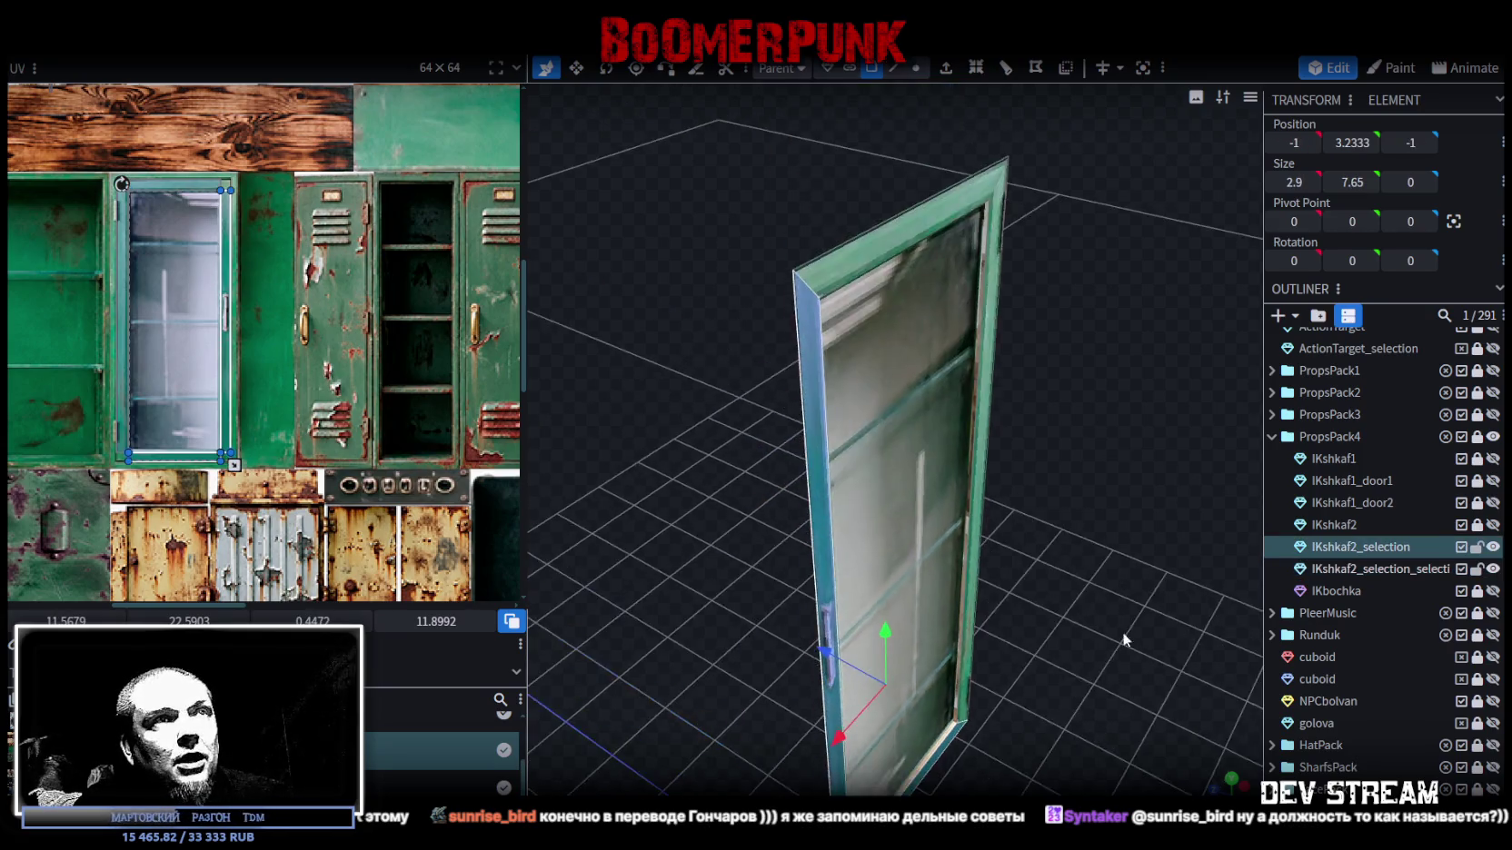
pyautogui.click(783, 209)
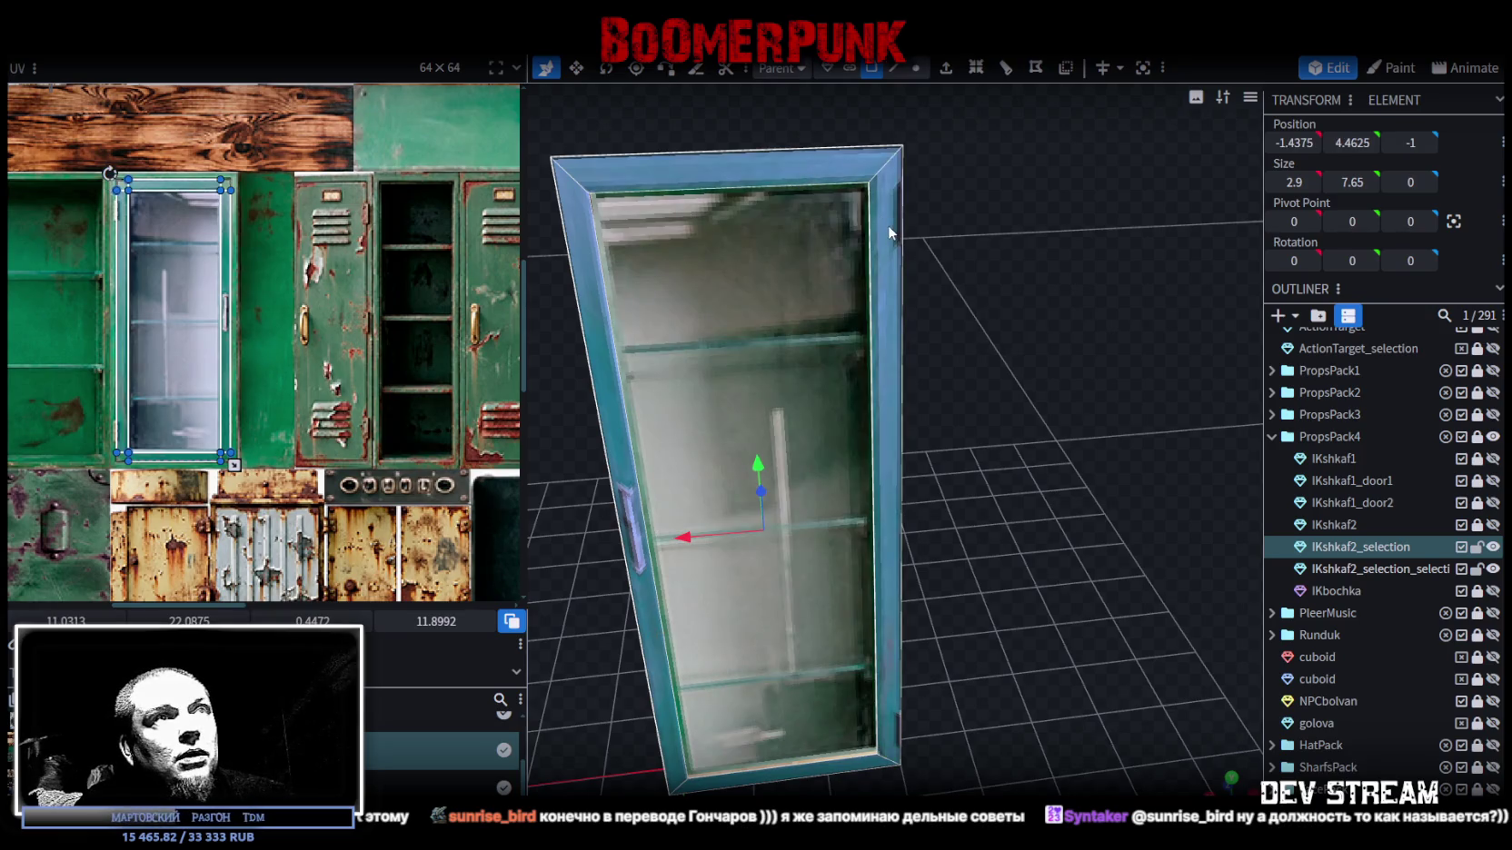
# - Copy and paste the door frame, move the copy to depth -2, then remove it
pyautogui.rightClick(888, 227)
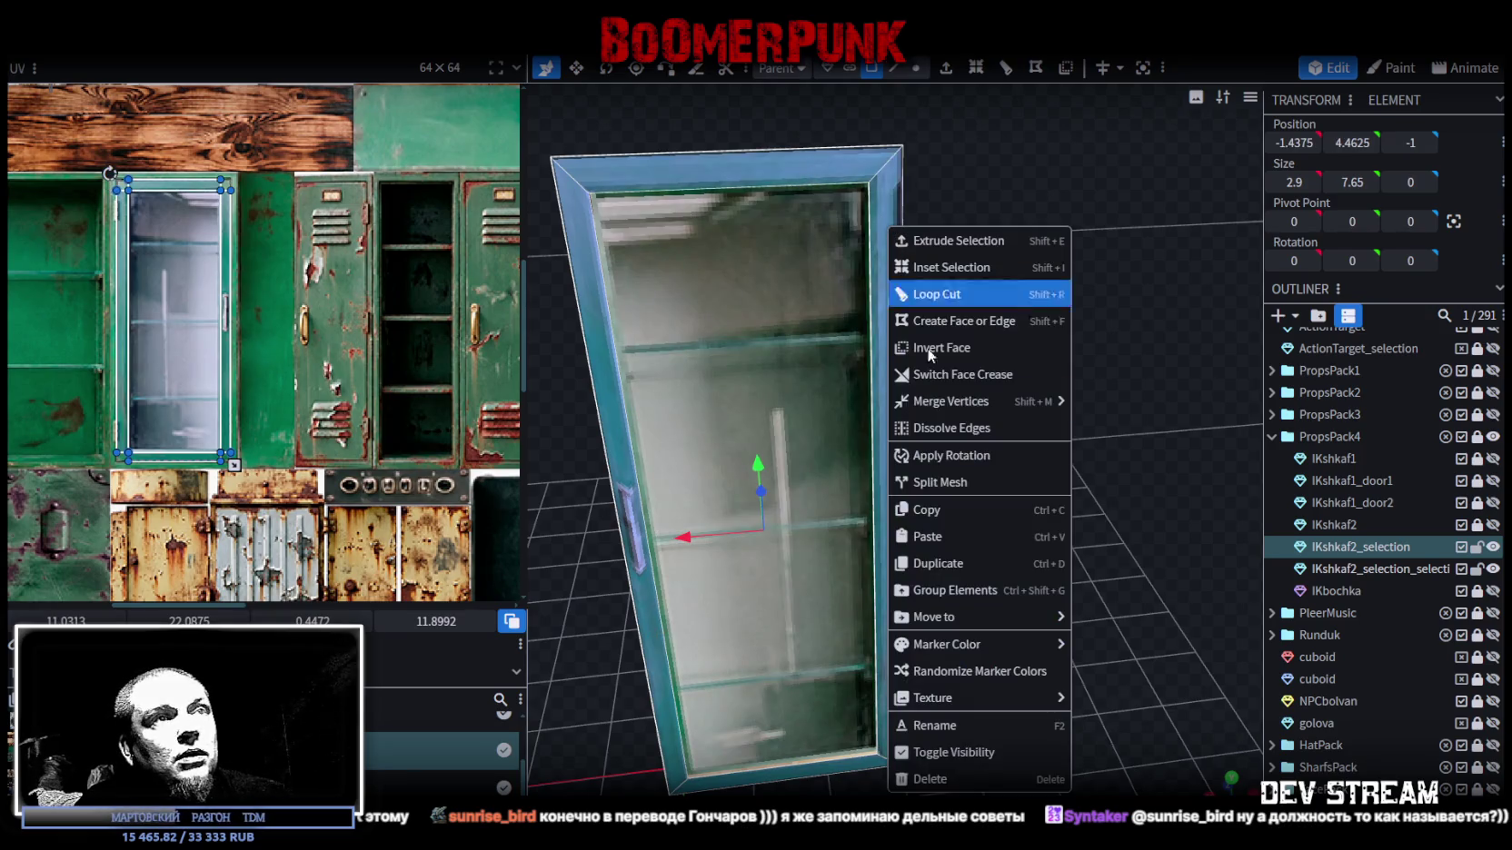
pyautogui.click(953, 516)
pyautogui.rightClick(896, 420)
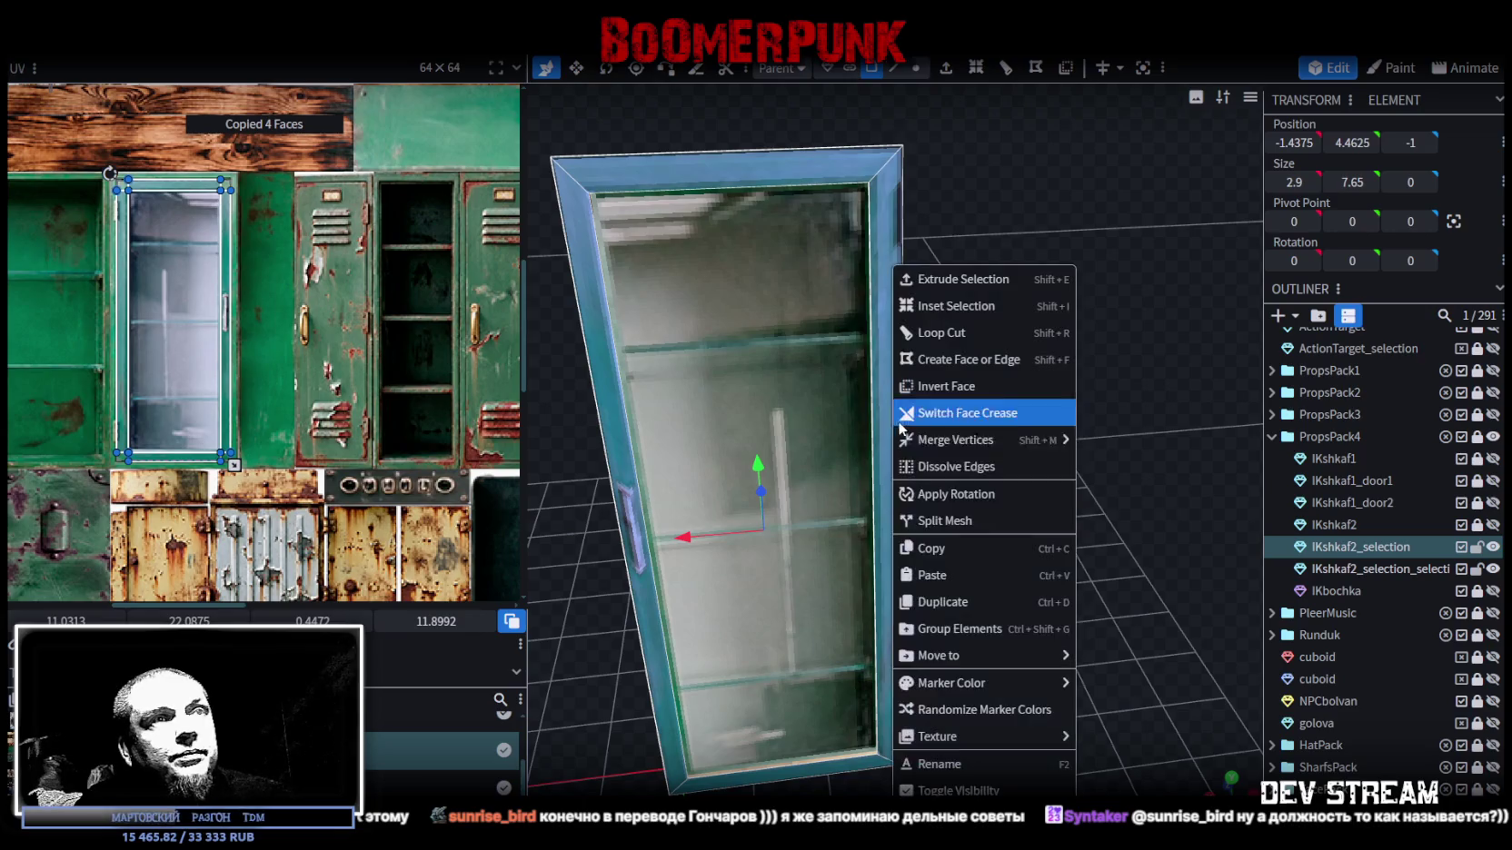
pyautogui.click(944, 576)
pyautogui.moveTo(990, 600)
pyautogui.mouseDown()
pyautogui.moveTo(1192, 529)
pyautogui.moveTo(1018, 490)
pyautogui.mouseUp()
pyautogui.scroll(-2, 56, 336)
pyautogui.scroll(-2, 52, 338)
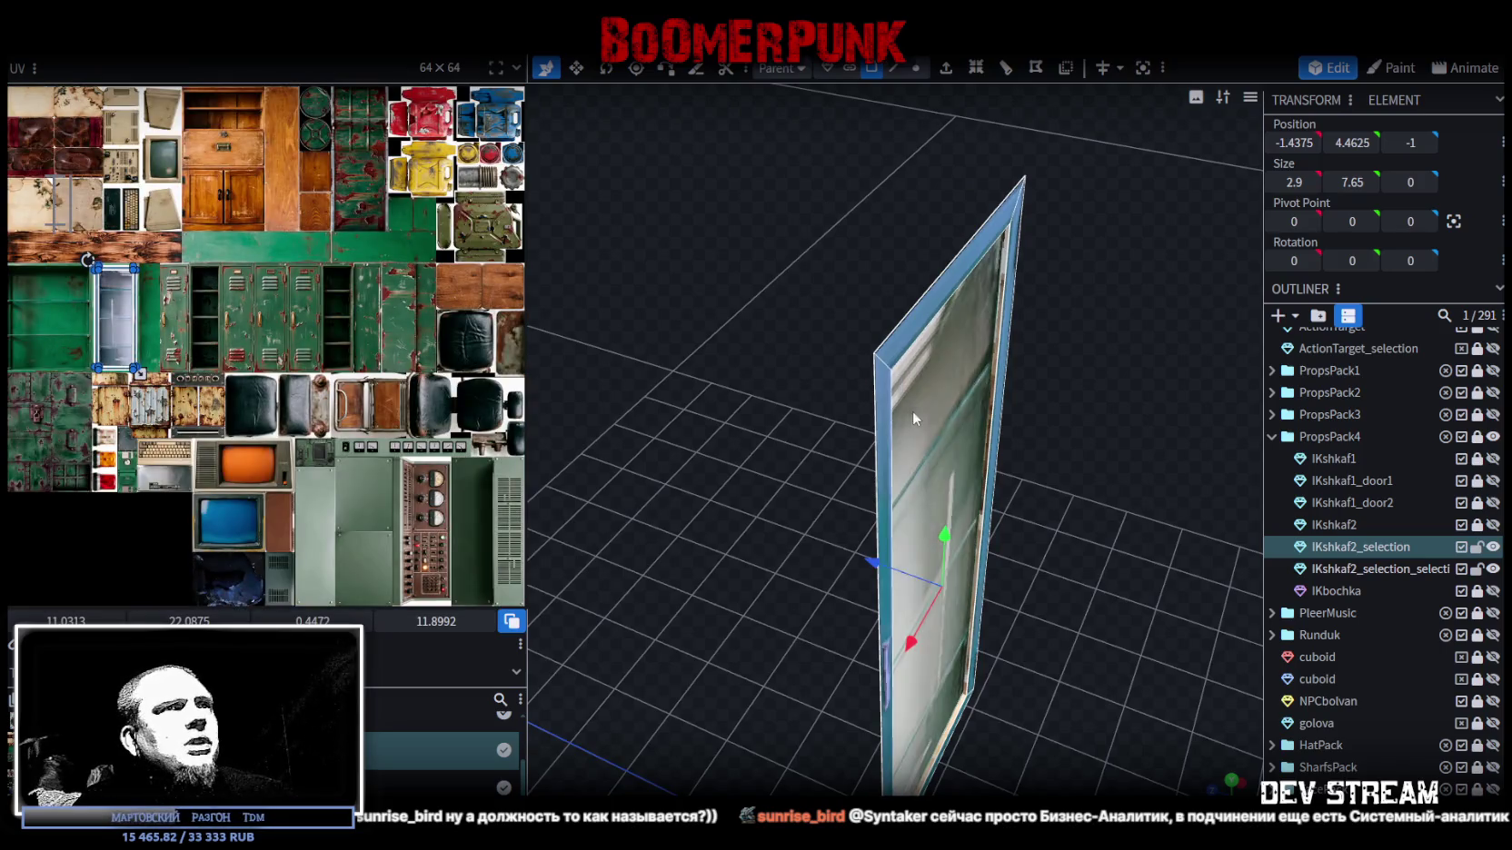
pyautogui.moveTo(1143, 496)
pyautogui.mouseDown()
pyautogui.moveTo(1127, 491)
pyautogui.moveTo(1146, 455)
pyautogui.mouseUp()
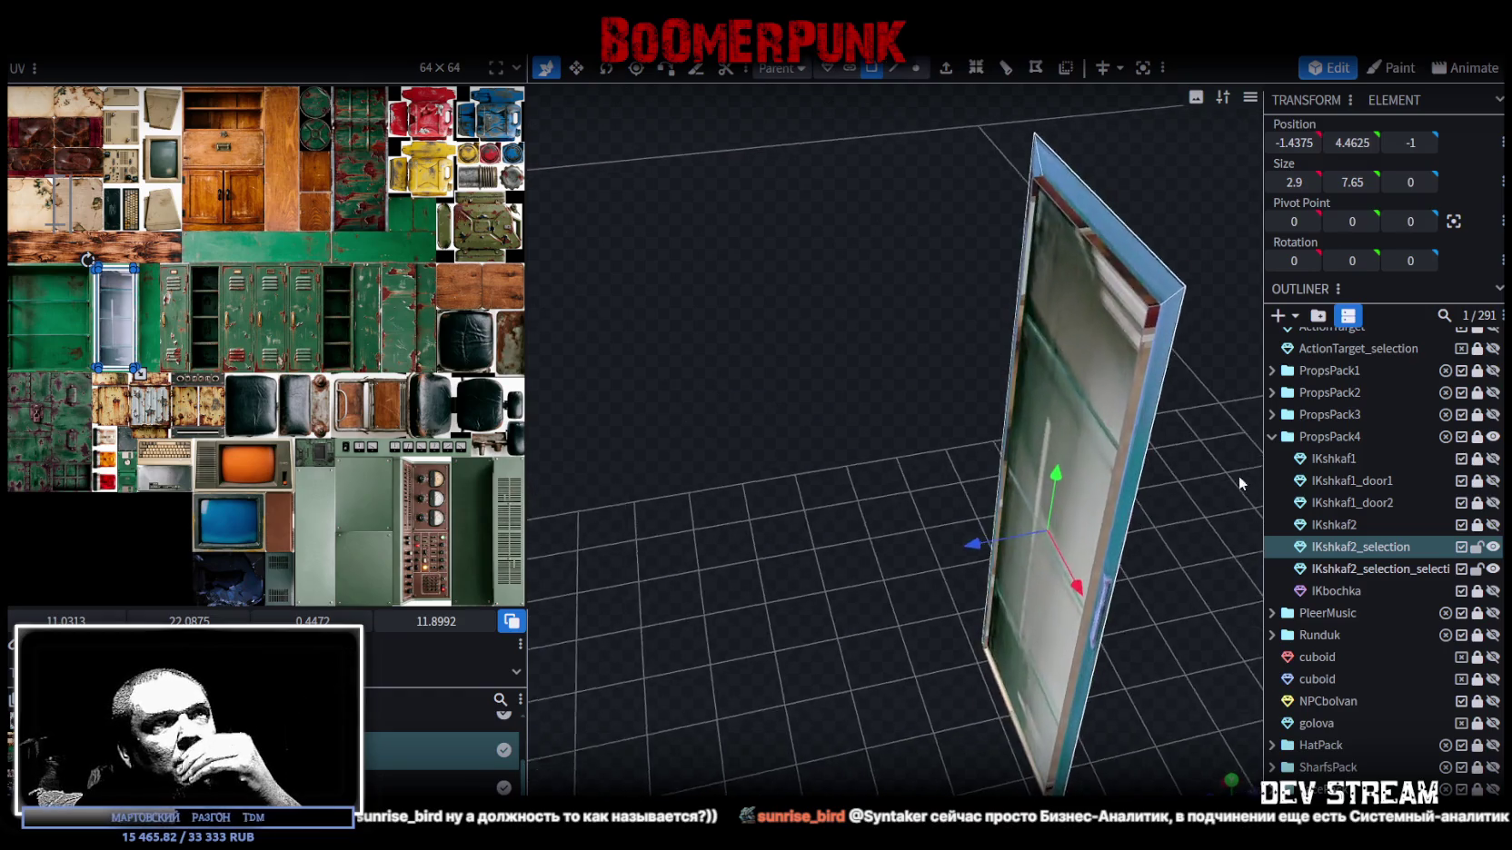
pyautogui.moveTo(889, 545)
pyautogui.mouseDown()
pyautogui.moveTo(1127, 585)
pyautogui.moveTo(798, 364)
pyautogui.mouseUp()
pyautogui.hotkey('ctrl', 'z')
# - Set the glass insert to depth -1 inside the frame and clear the selection
pyautogui.scroll(-1, 257, 210)
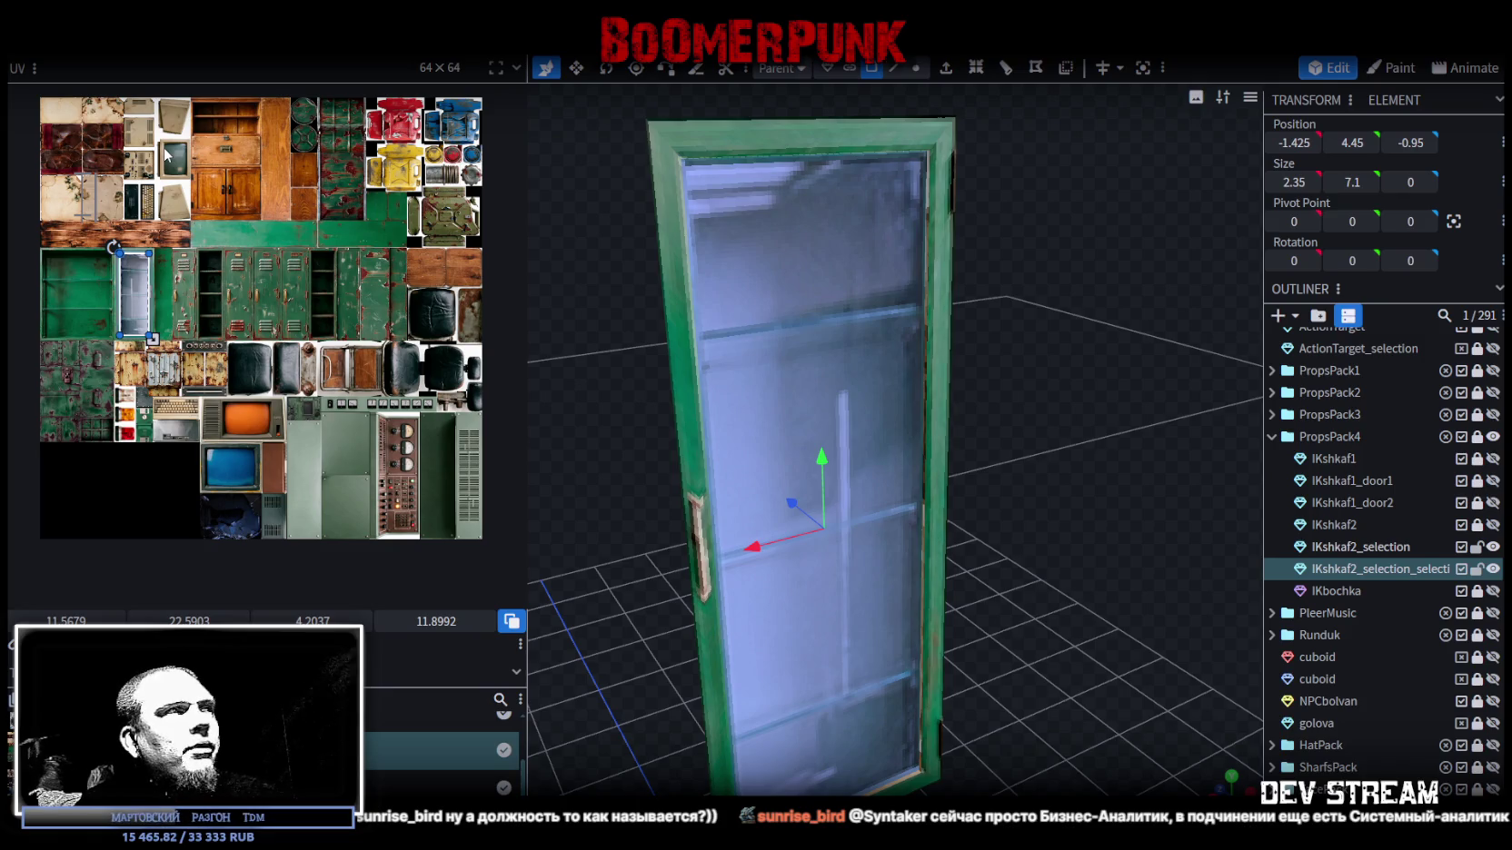
pyautogui.scroll(-1, 144, 197)
pyautogui.scroll(1, 156, 189)
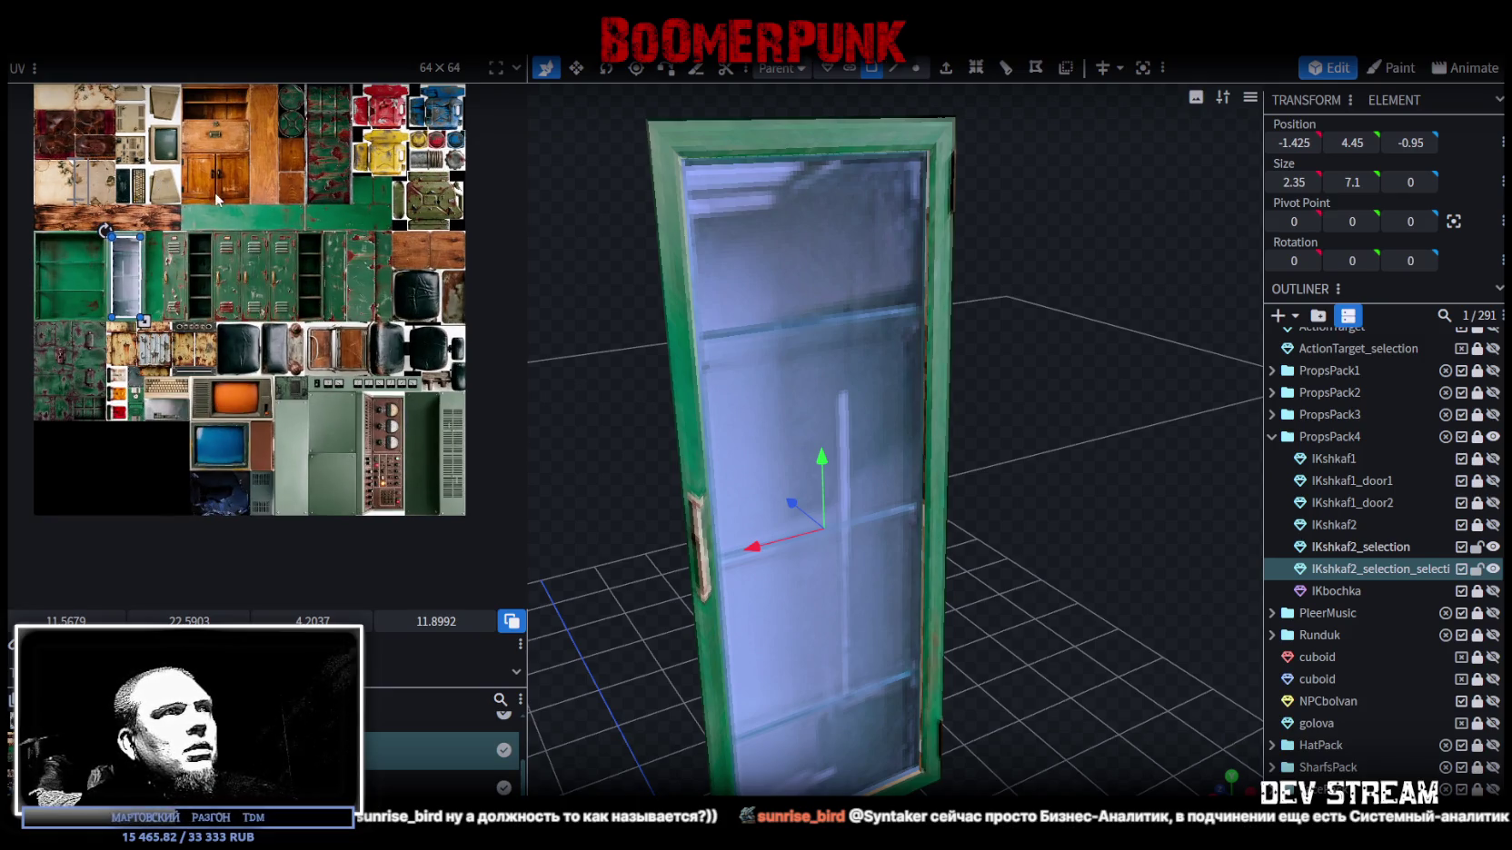
pyautogui.moveTo(215, 198); pyautogui.dragTo(219, 239, button='middle')
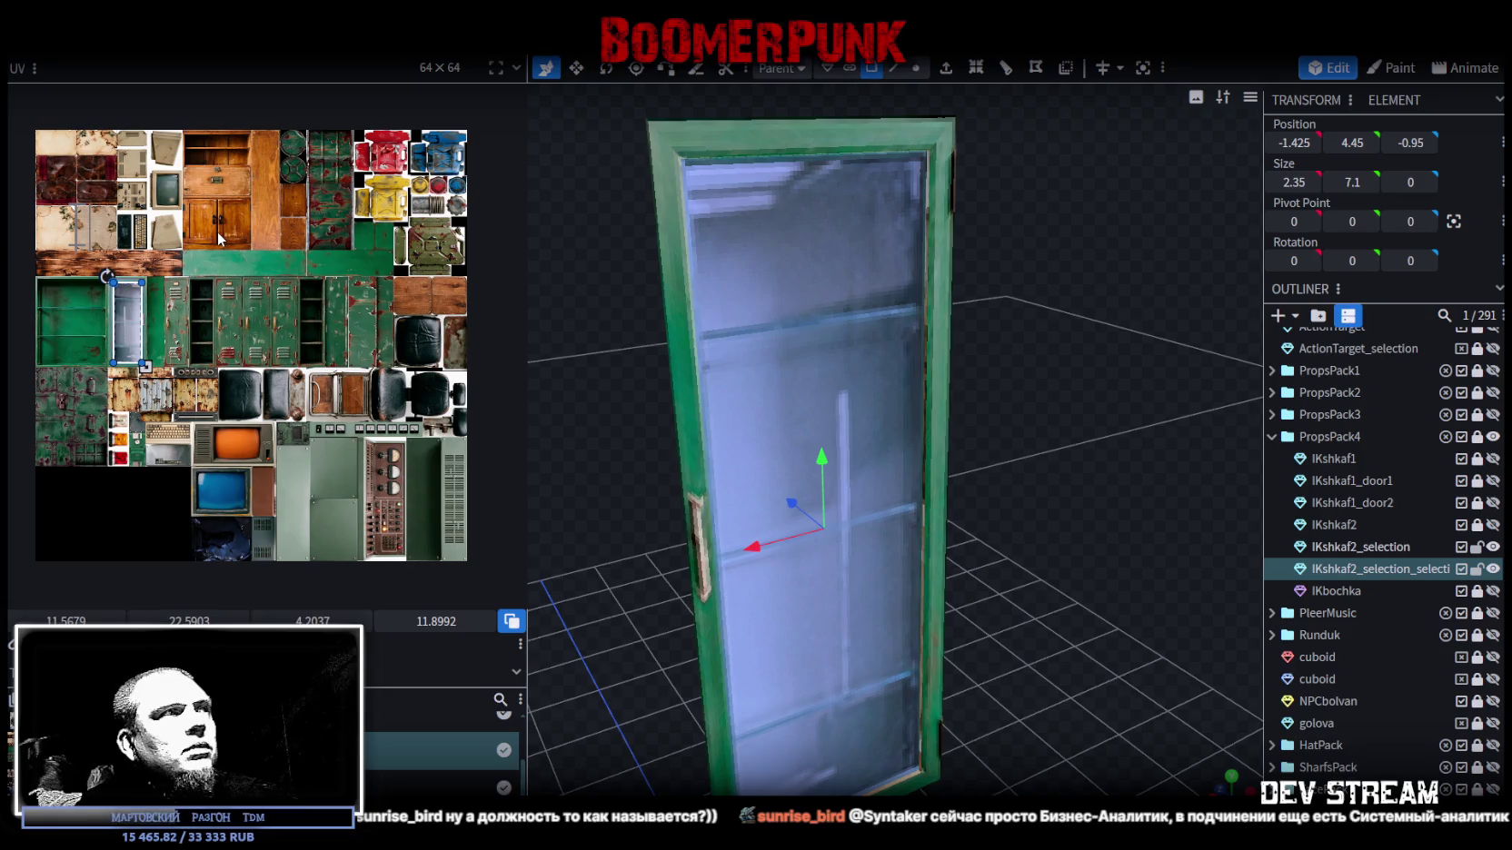
pyautogui.moveTo(848, 344)
pyautogui.mouseDown()
pyautogui.moveTo(1202, 496)
pyautogui.moveTo(998, 416)
pyautogui.moveTo(1095, 453)
pyautogui.moveTo(1023, 463)
pyautogui.moveTo(892, 446)
pyautogui.mouseUp()
pyautogui.scroll(3, 1025, 452)
pyautogui.moveTo(1035, 495)
pyautogui.mouseDown()
pyautogui.moveTo(1187, 430)
pyautogui.moveTo(1094, 446)
pyautogui.moveTo(1188, 434)
pyautogui.moveTo(1166, 430)
pyautogui.moveTo(1119, 369)
pyautogui.mouseUp()
pyautogui.click(1072, 384)
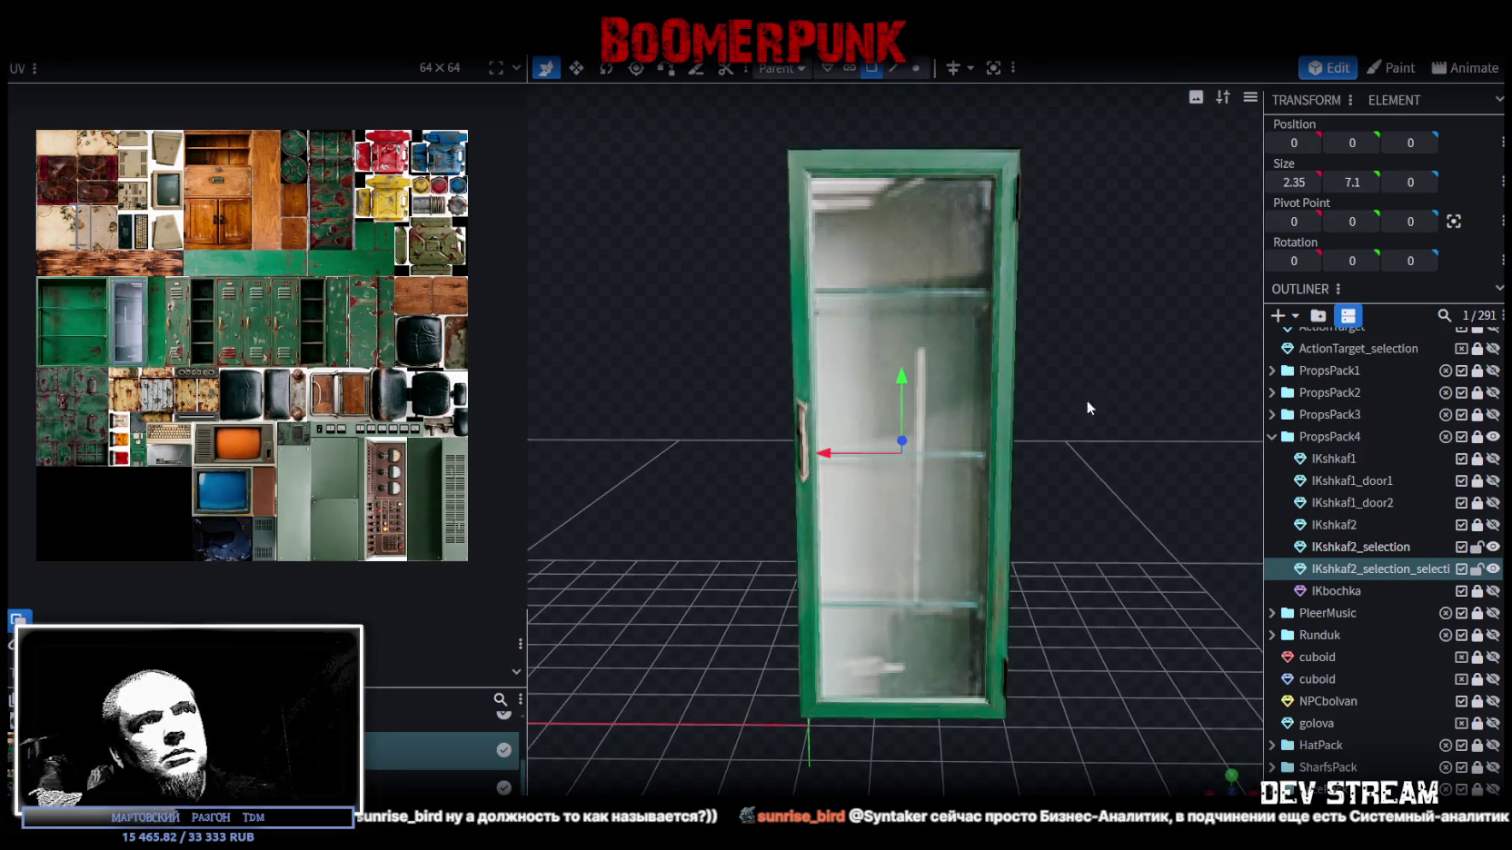
# - Select both meshes but dismiss Merge Meshes, leaving them separate, and orbit to view the door
pyautogui.keyDown('ctrl'); pyautogui.click(1360, 547); pyautogui.keyUp('ctrl')
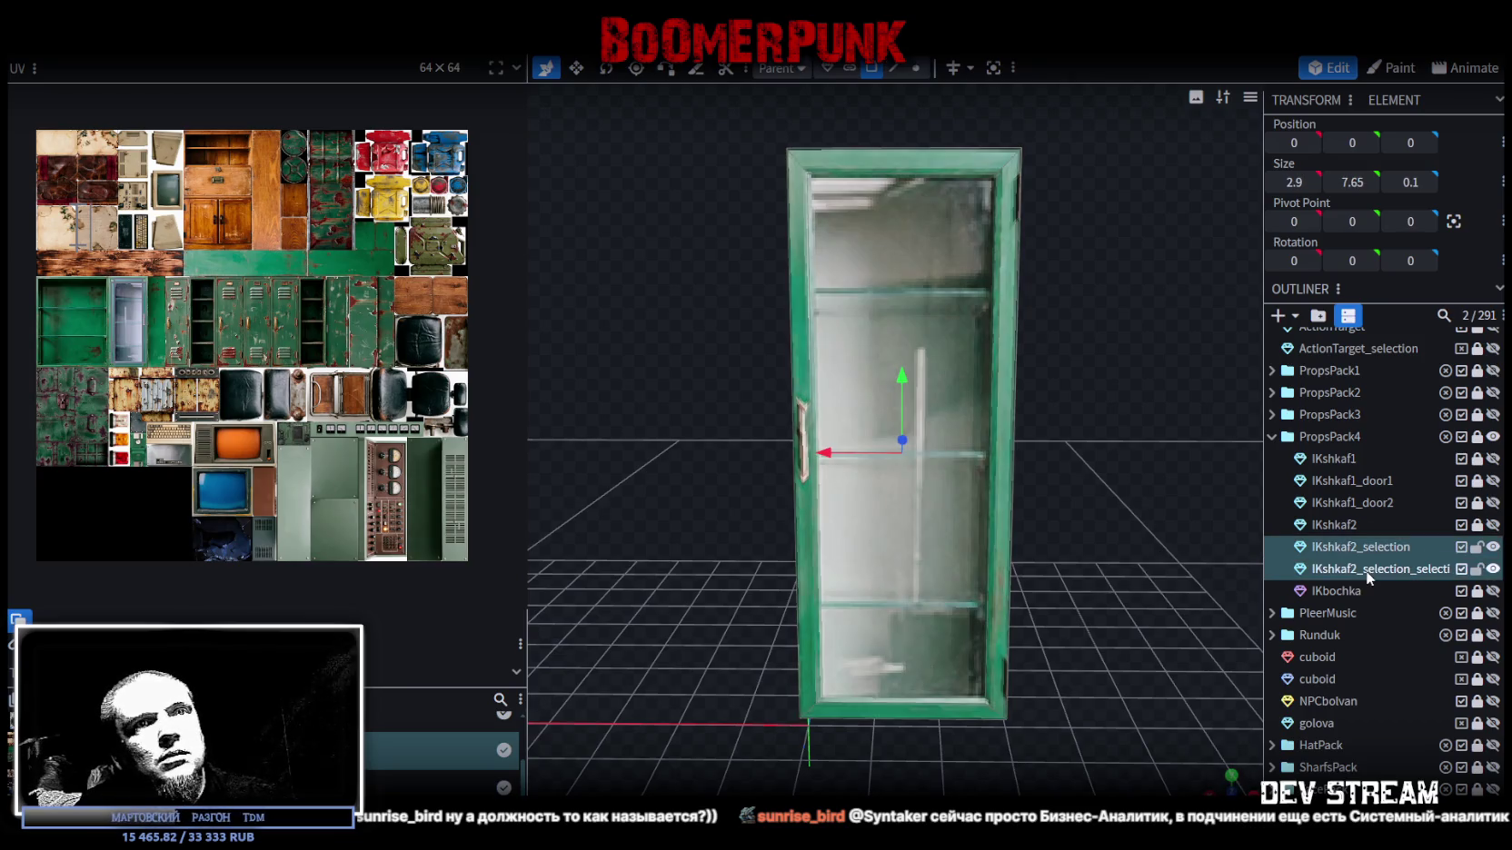
pyautogui.rightClick(1365, 570)
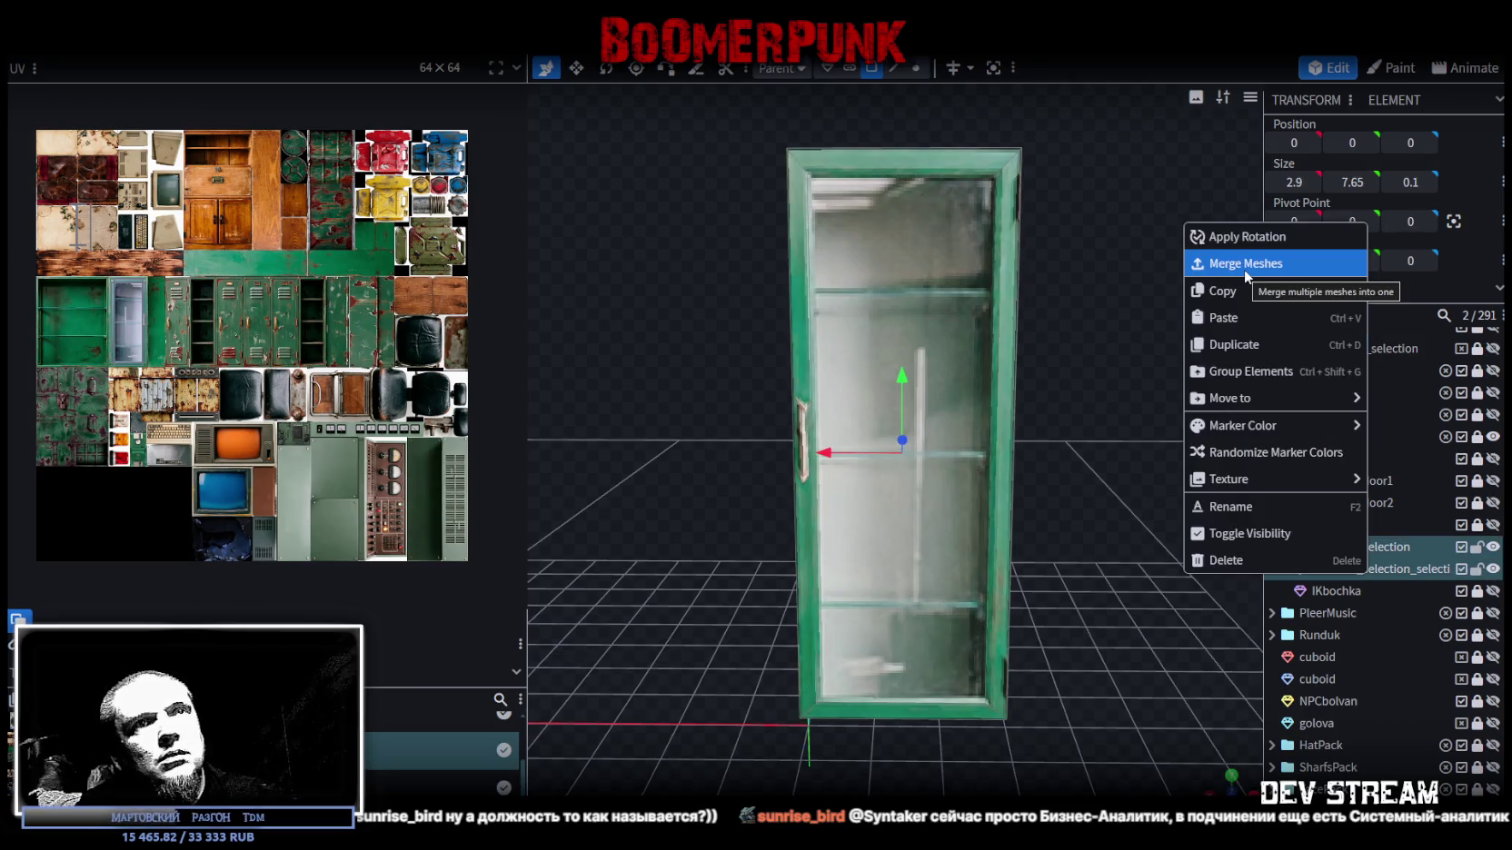
pyautogui.click(1405, 571)
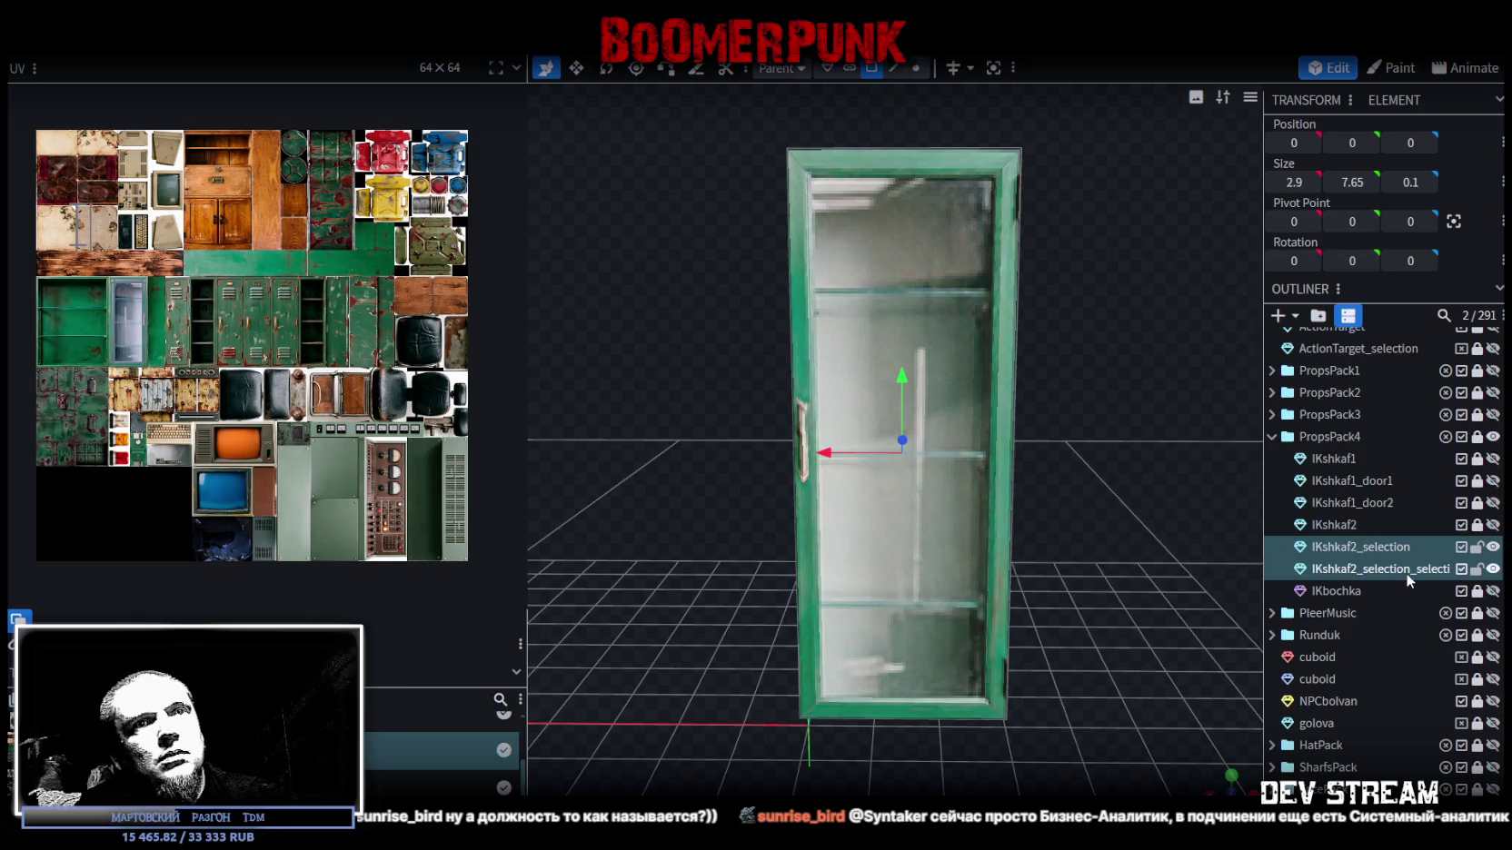
pyautogui.moveTo(1184, 413)
pyautogui.mouseDown()
pyautogui.moveTo(974, 443)
pyautogui.moveTo(1289, 405)
pyautogui.moveTo(997, 421)
pyautogui.moveTo(992, 440)
pyautogui.moveTo(1079, 444)
pyautogui.moveTo(1352, 575)
pyautogui.mouseUp()
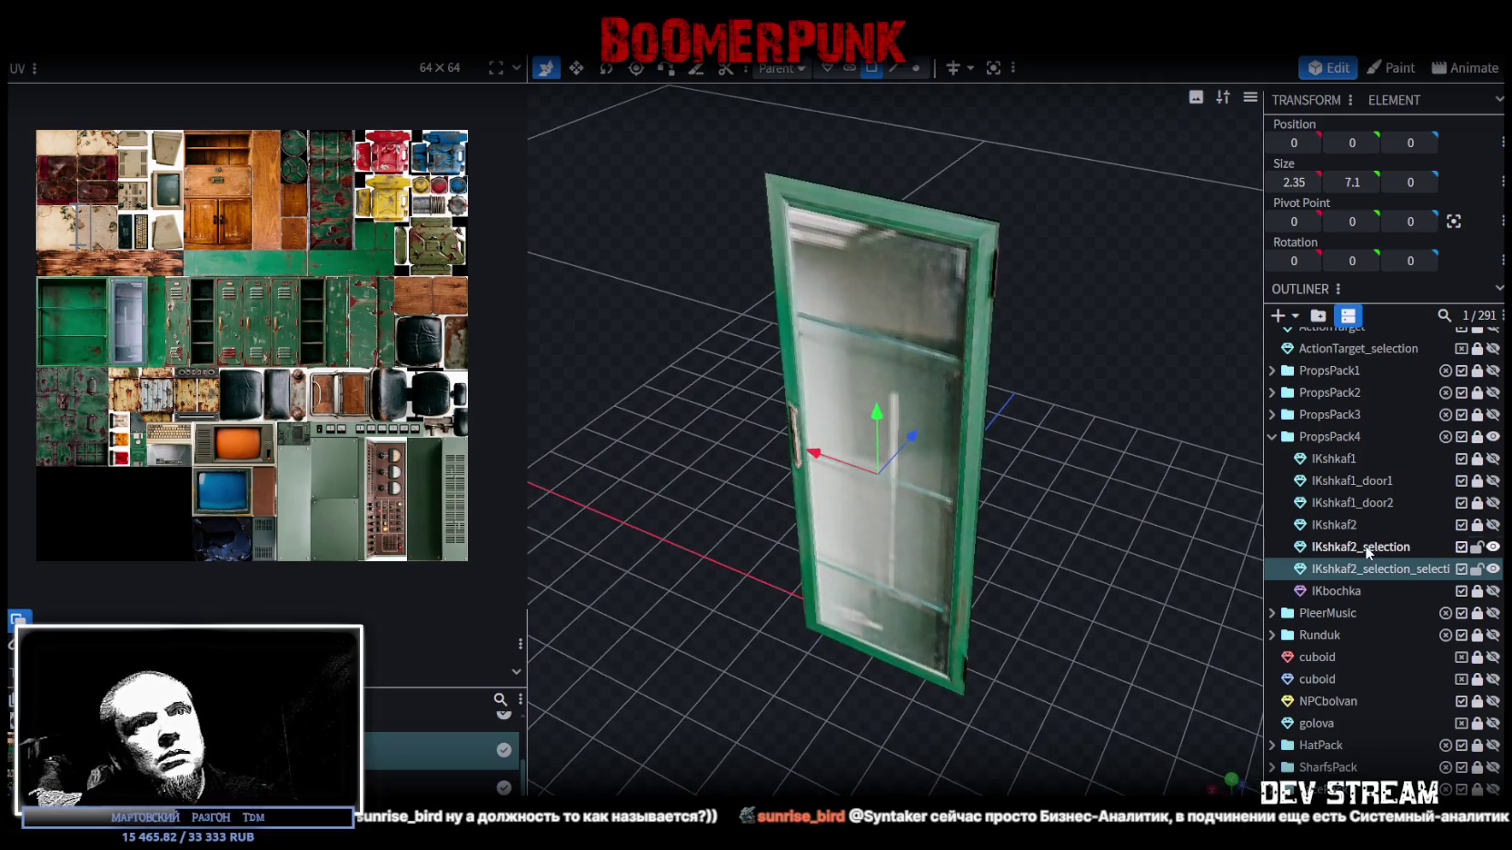
# - Unlock IKshkaf2, reselect IKshkaf2_selection, and select all of the door's faces in face mode
pyautogui.click(1368, 546)
pyautogui.click(1334, 522)
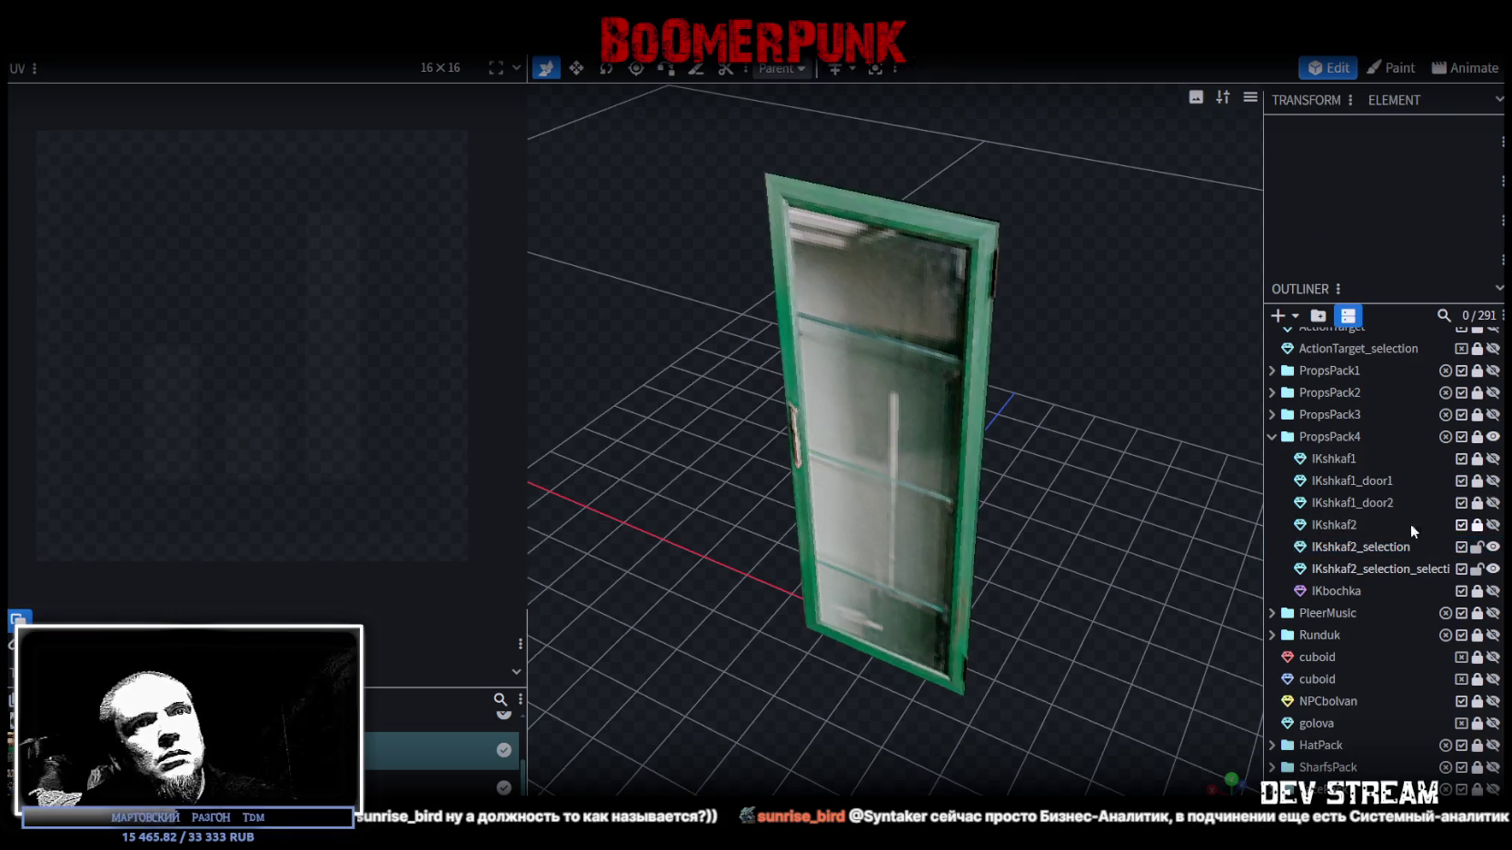
pyautogui.click(1478, 525)
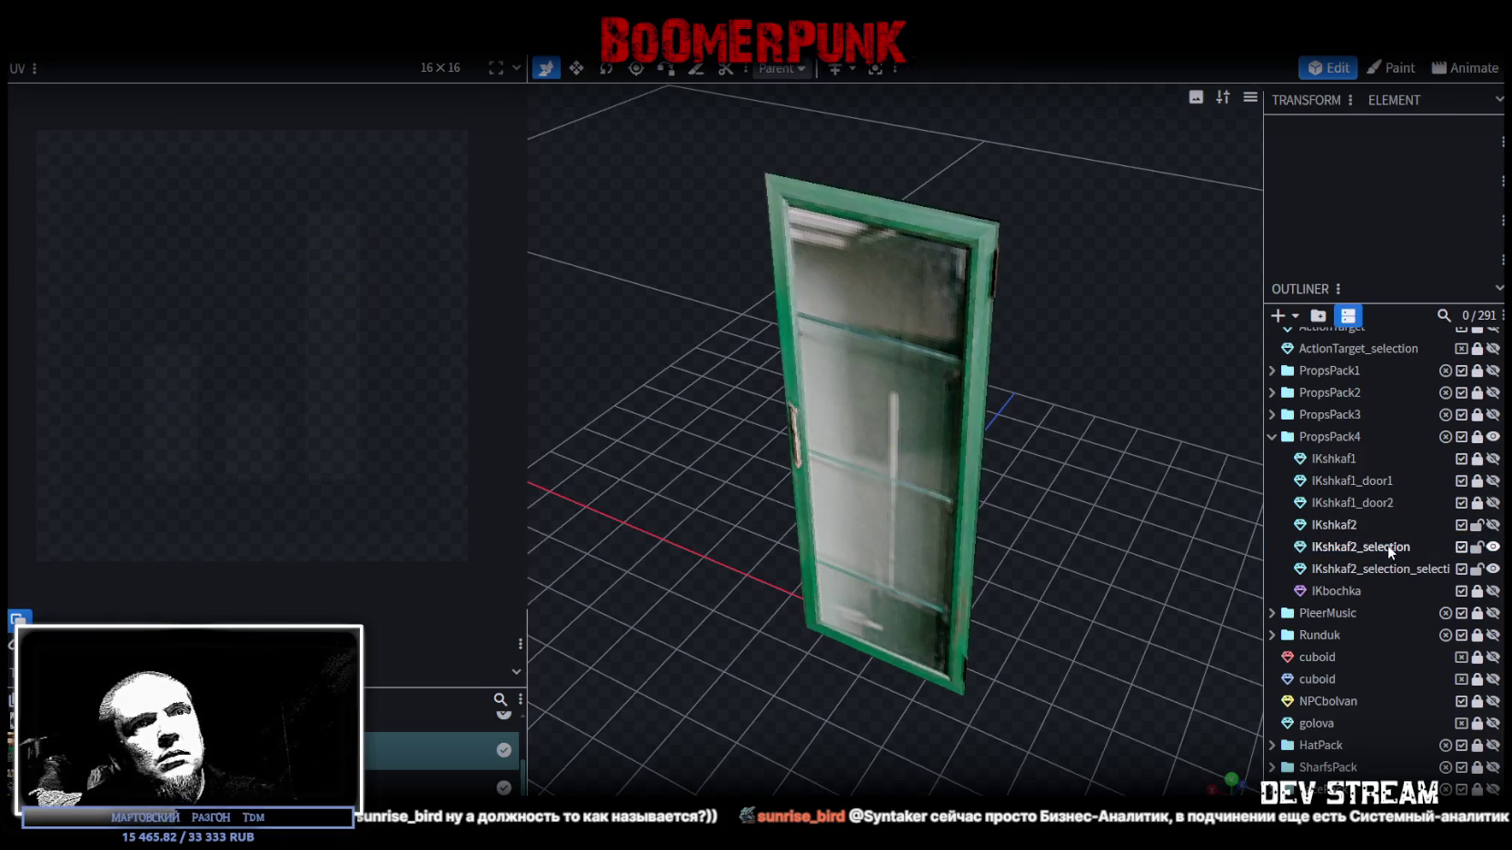
pyautogui.click(1388, 546)
pyautogui.click(871, 68)
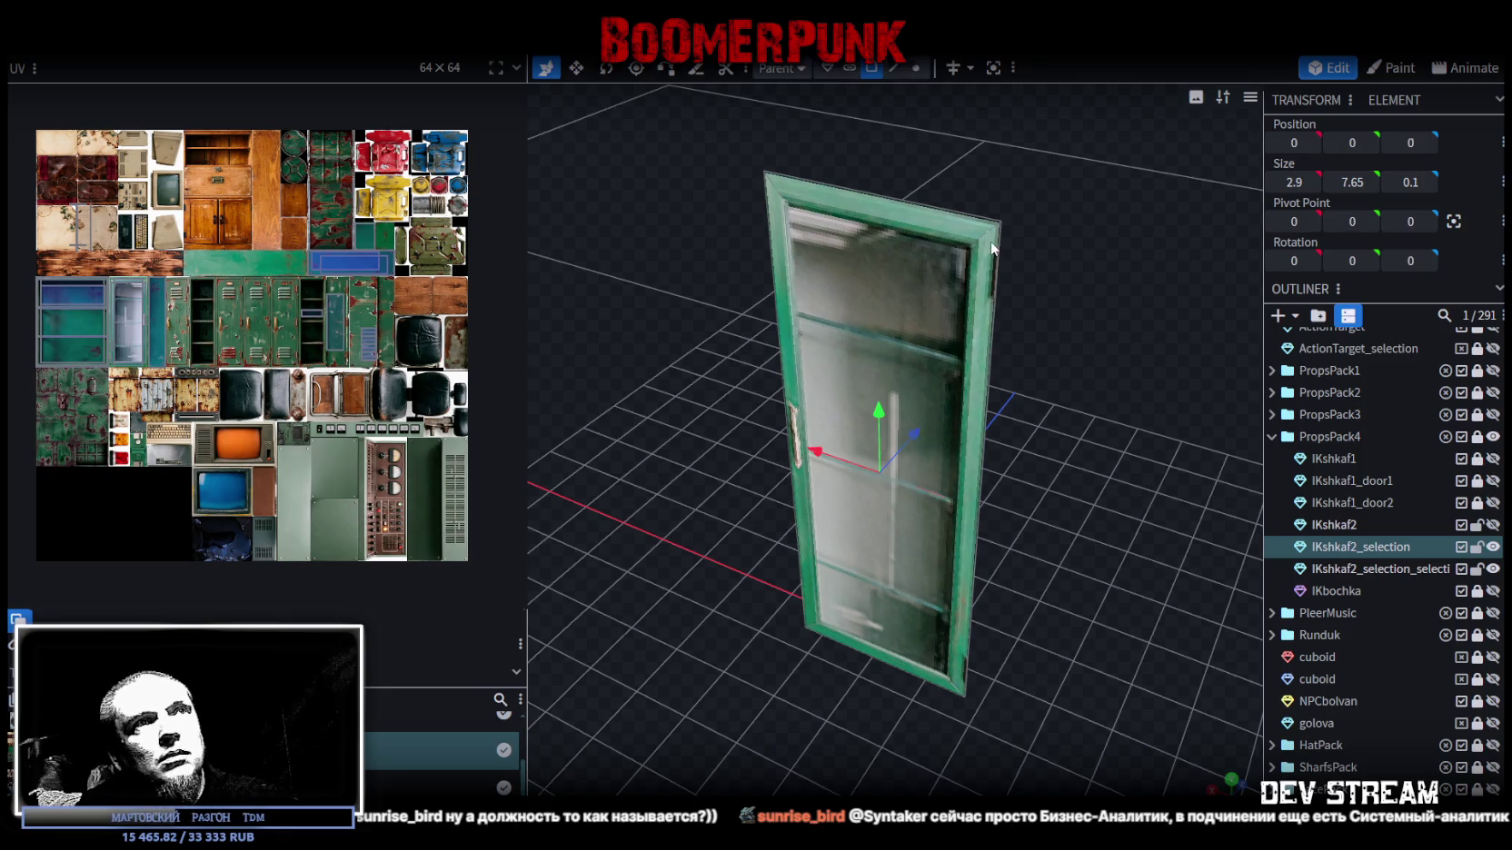
pyautogui.click(989, 240)
pyautogui.hotkey('ctrl', 'a')
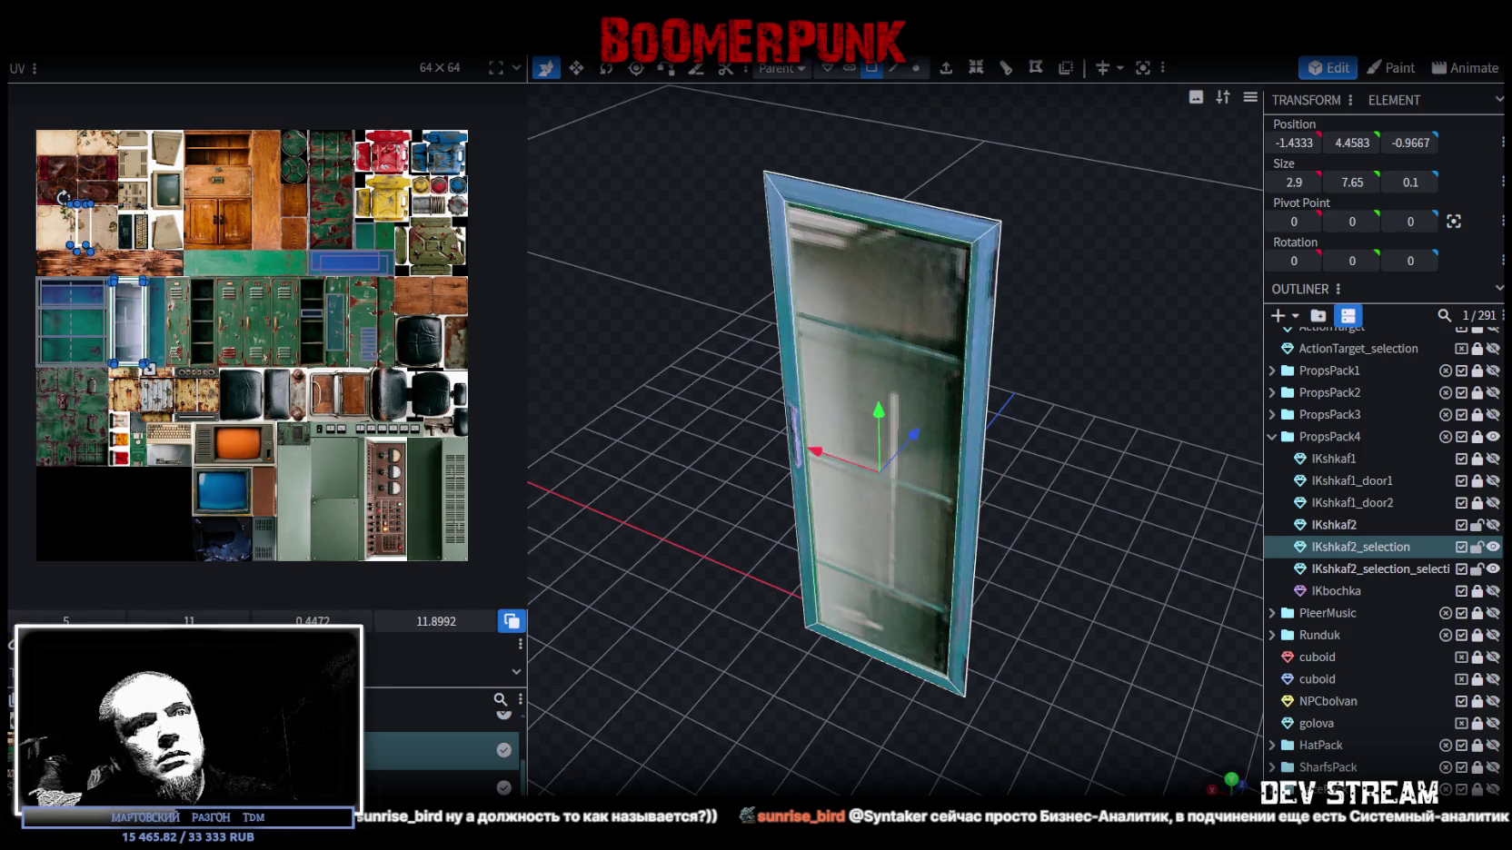
# - Project the door's UVs flat from the front view
pyautogui.press('KP_1')
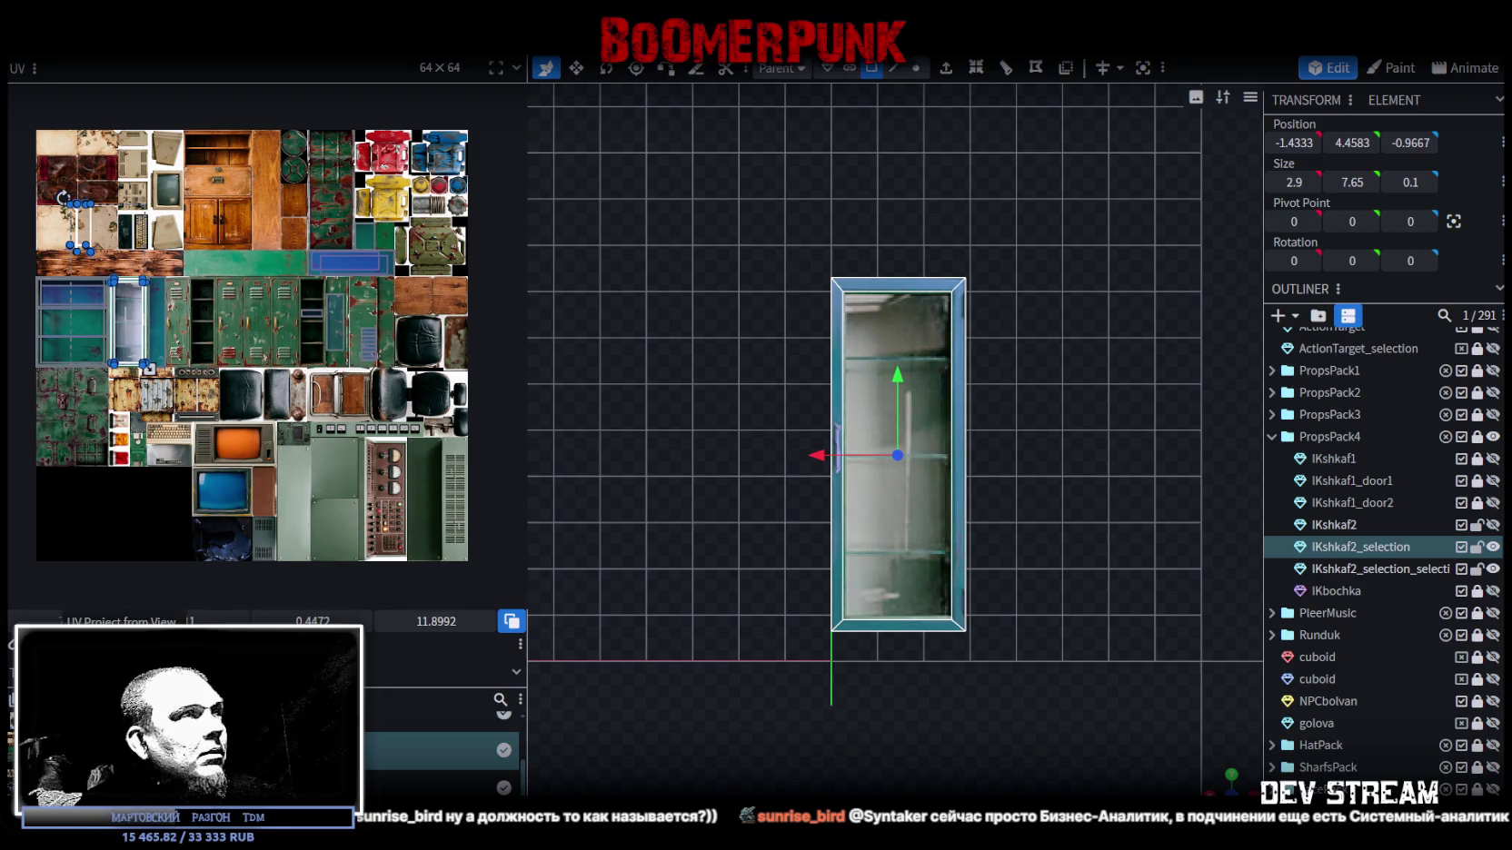
pyautogui.click(135, 376)
pyautogui.scroll(5, 112, 252)
pyautogui.scroll(3, 186, 241)
# - Move the projected UVs onto the green door texture and stretch them to its right edge
pyautogui.moveTo(235, 211)
pyautogui.mouseDown()
pyautogui.moveTo(328, 459)
pyautogui.moveTo(292, 467)
pyautogui.mouseUp()
pyautogui.scroll(5, 328, 459)
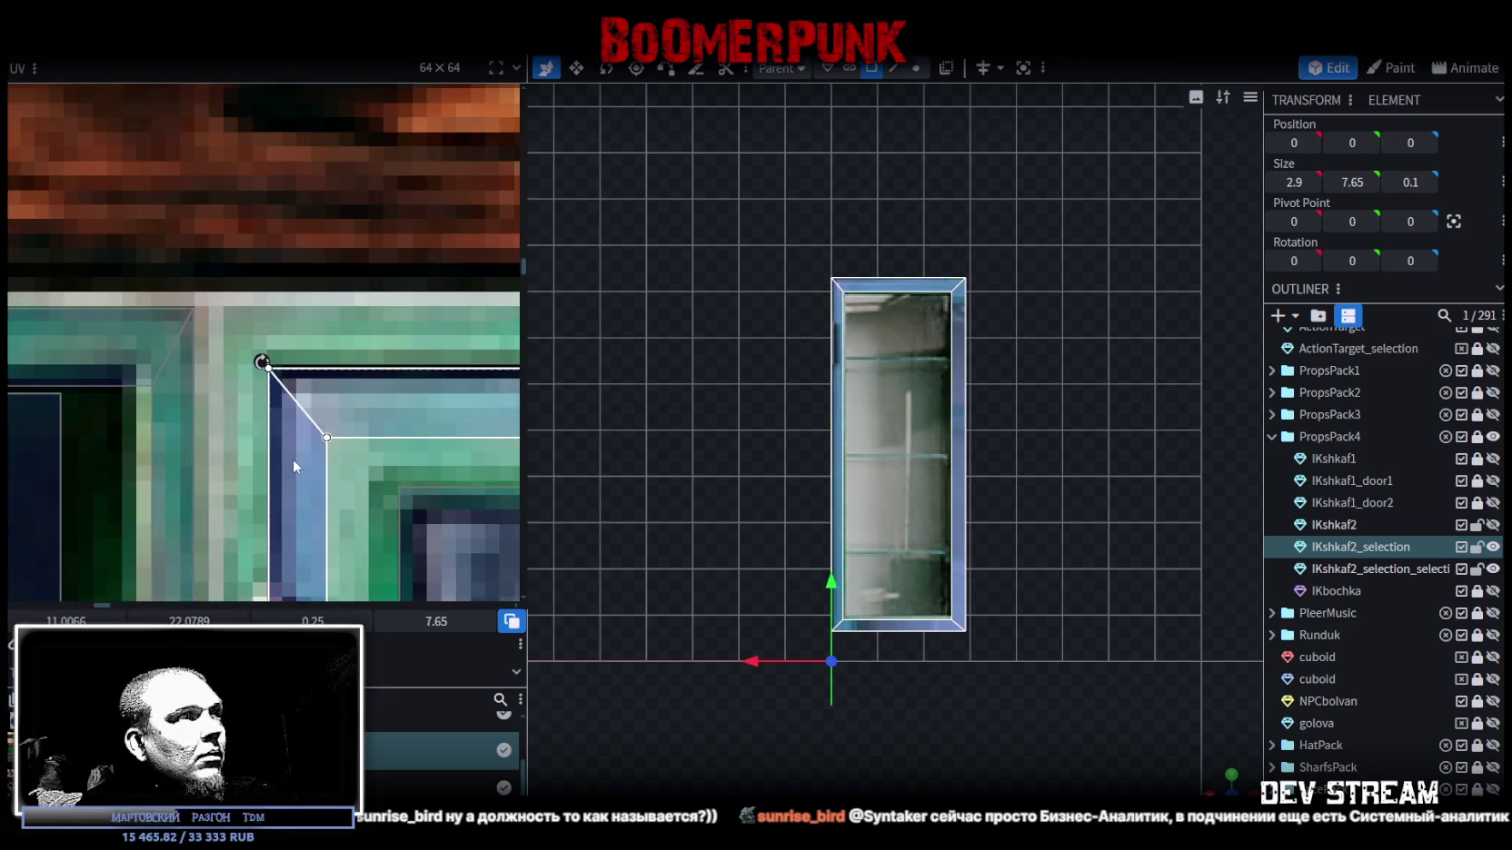
pyautogui.scroll(-4, 294, 464)
pyautogui.scroll(2, 344, 532)
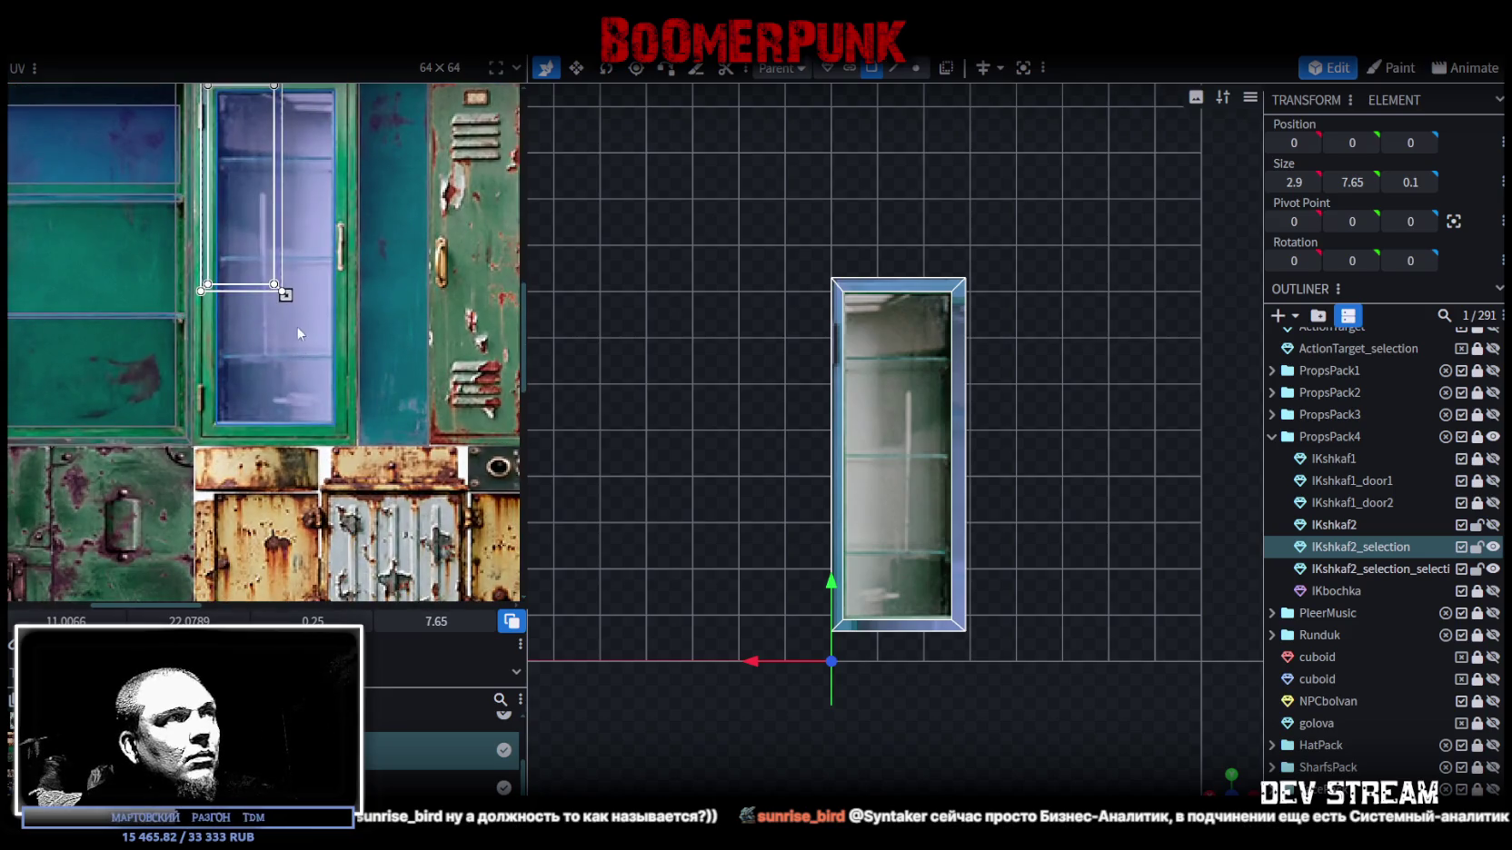
pyautogui.moveTo(285, 294); pyautogui.dragTo(319, 357)
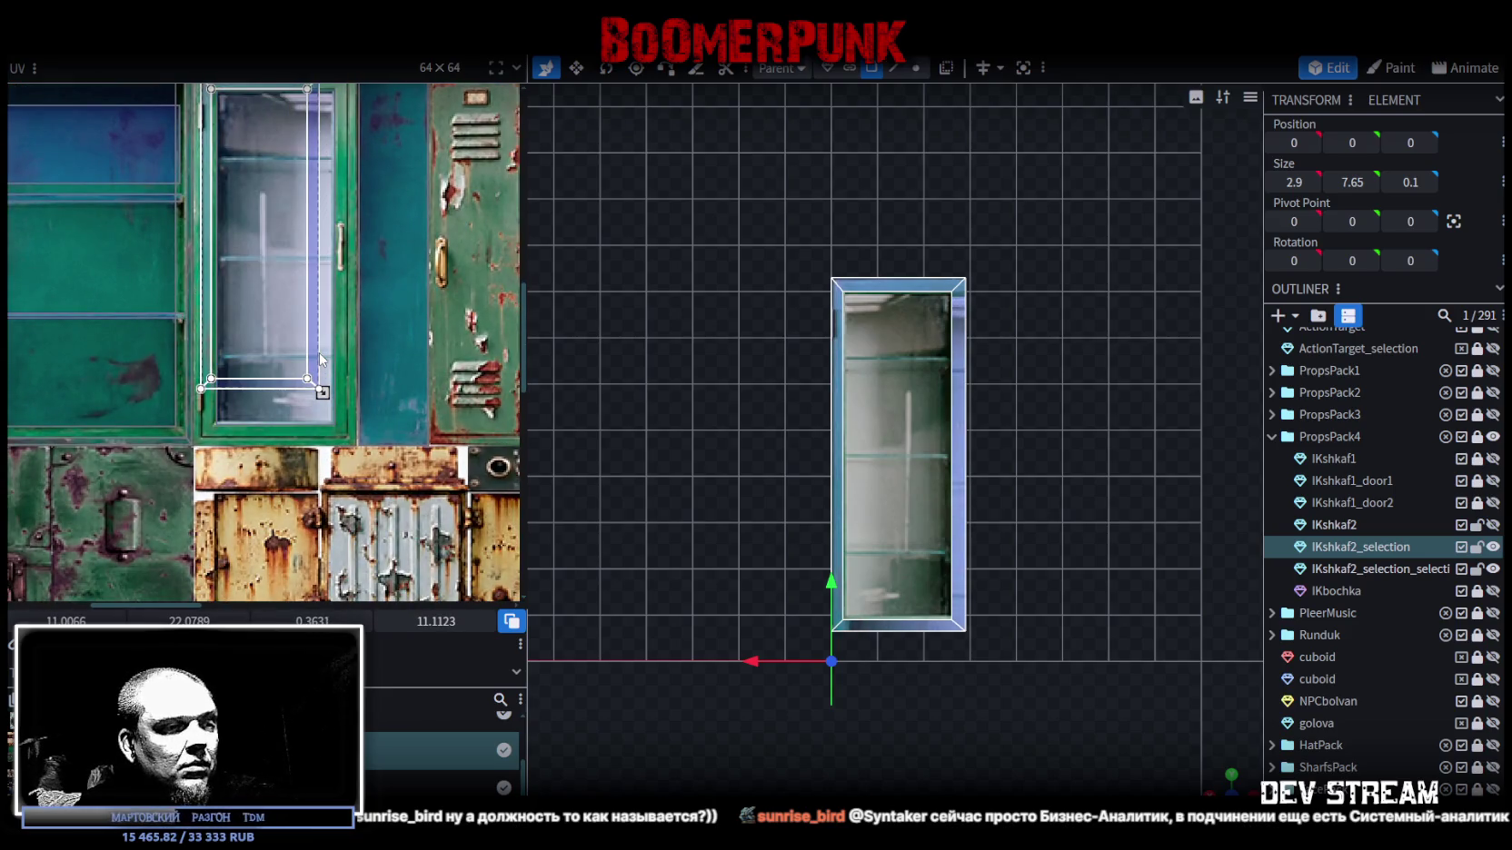
pyautogui.scroll(3, 319, 358)
pyautogui.moveTo(327, 408); pyautogui.dragTo(381, 525)
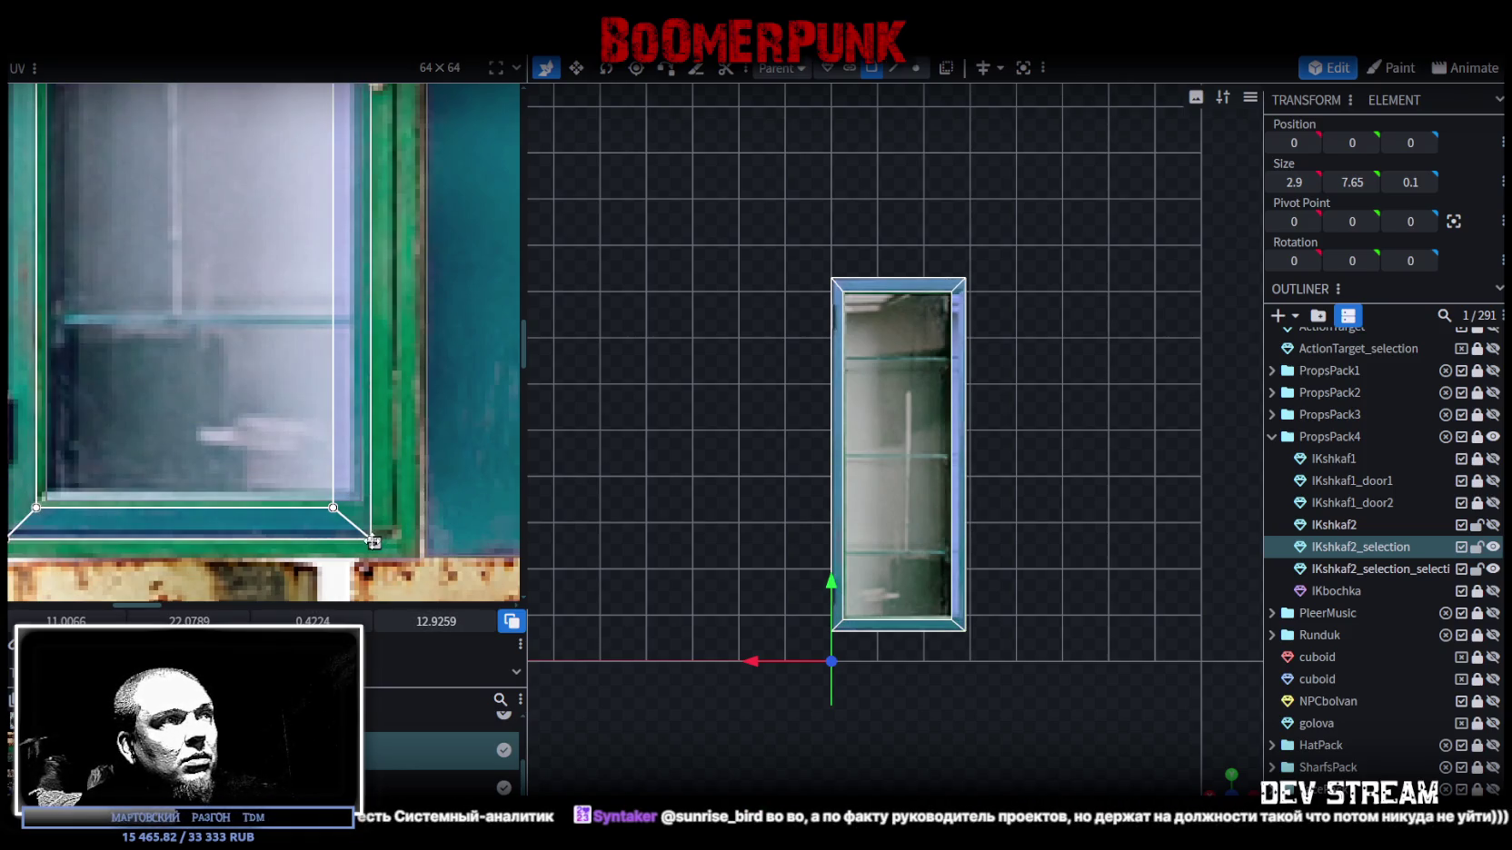
pyautogui.moveTo(374, 542); pyautogui.dragTo(396, 537)
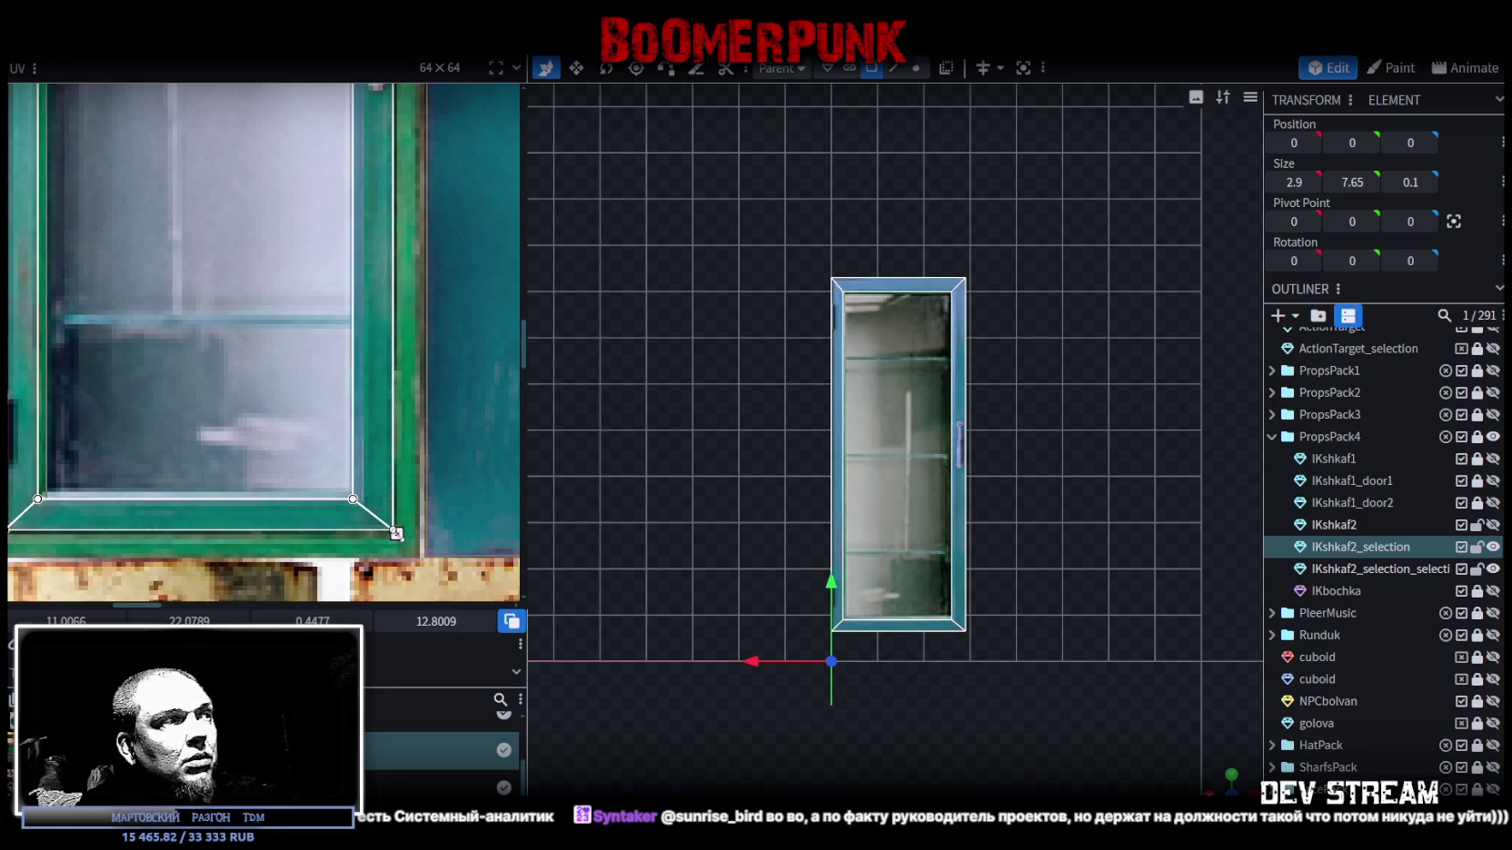
pyautogui.moveTo(396, 537); pyautogui.dragTo(396, 536)
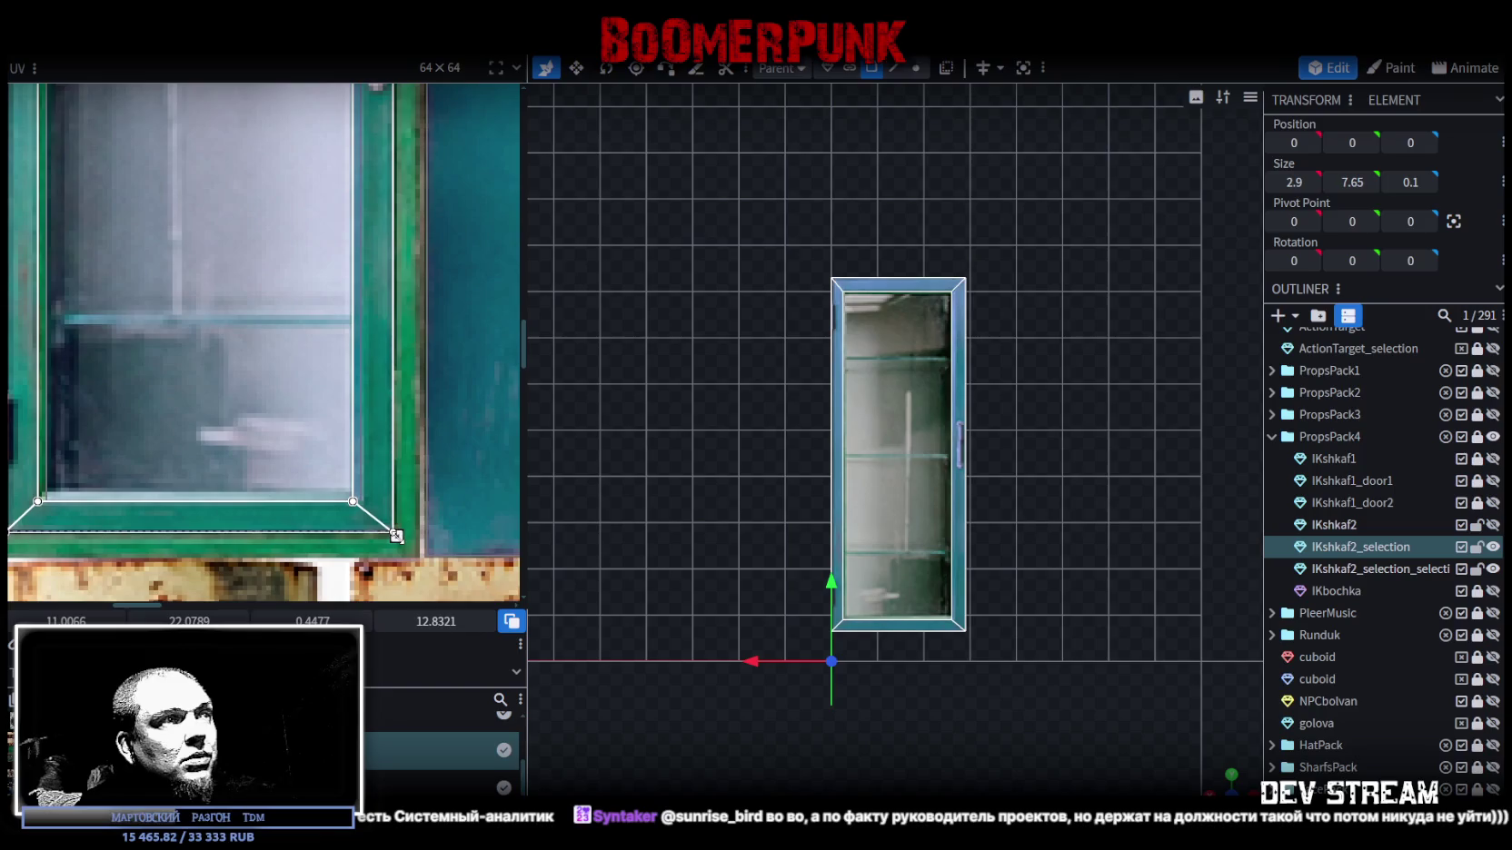
# - Check the door handle area on the texture, then return to a perspective view of the door
pyautogui.scroll(-2, 391, 522)
pyautogui.moveTo(387, 510); pyautogui.dragTo(404, 547, button='middle')
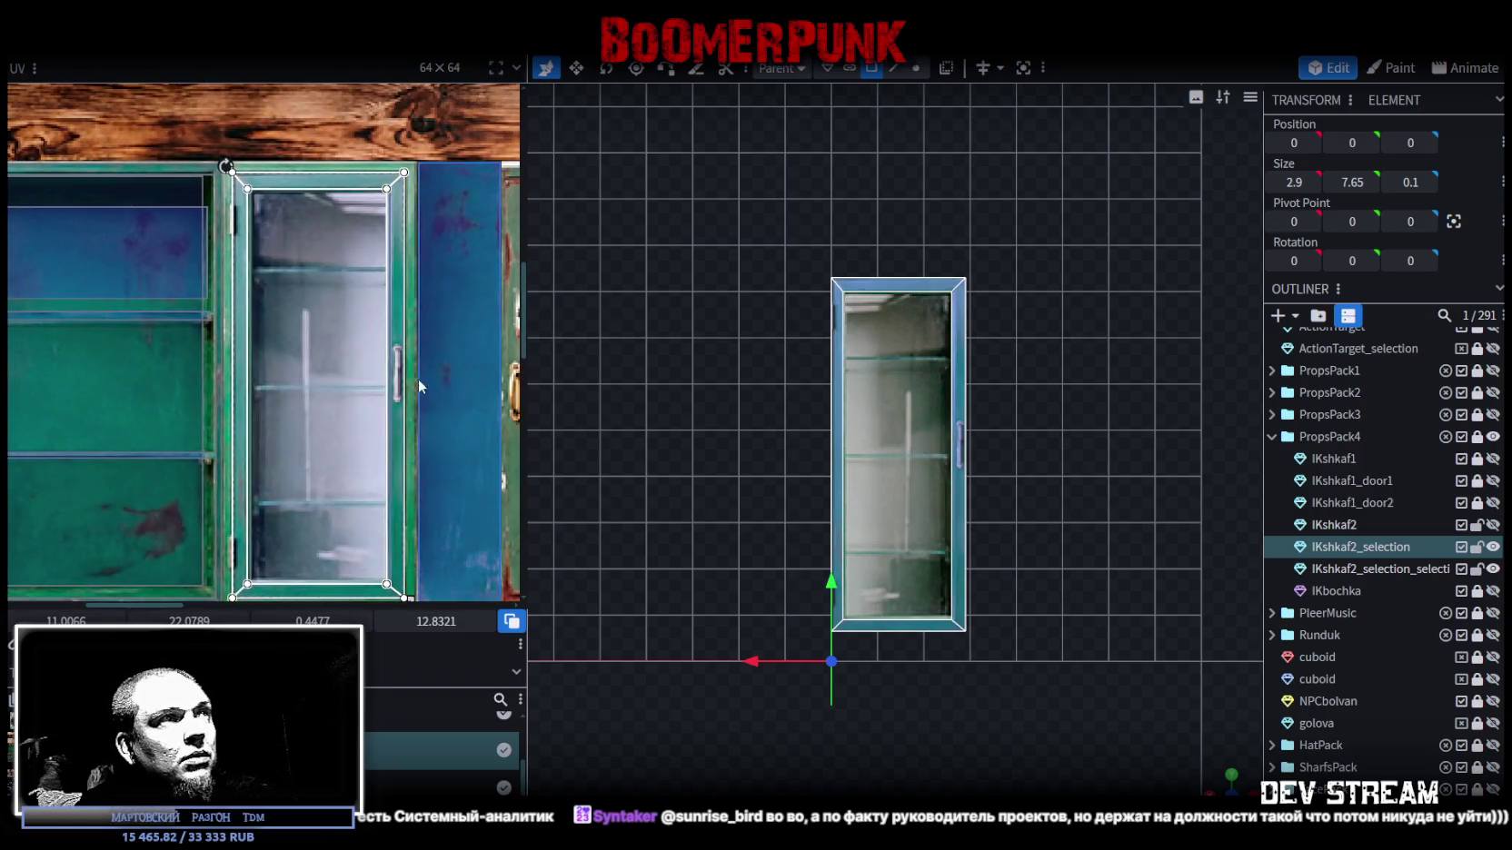
pyautogui.scroll(4, 348, 342)
pyautogui.scroll(-3, 348, 342)
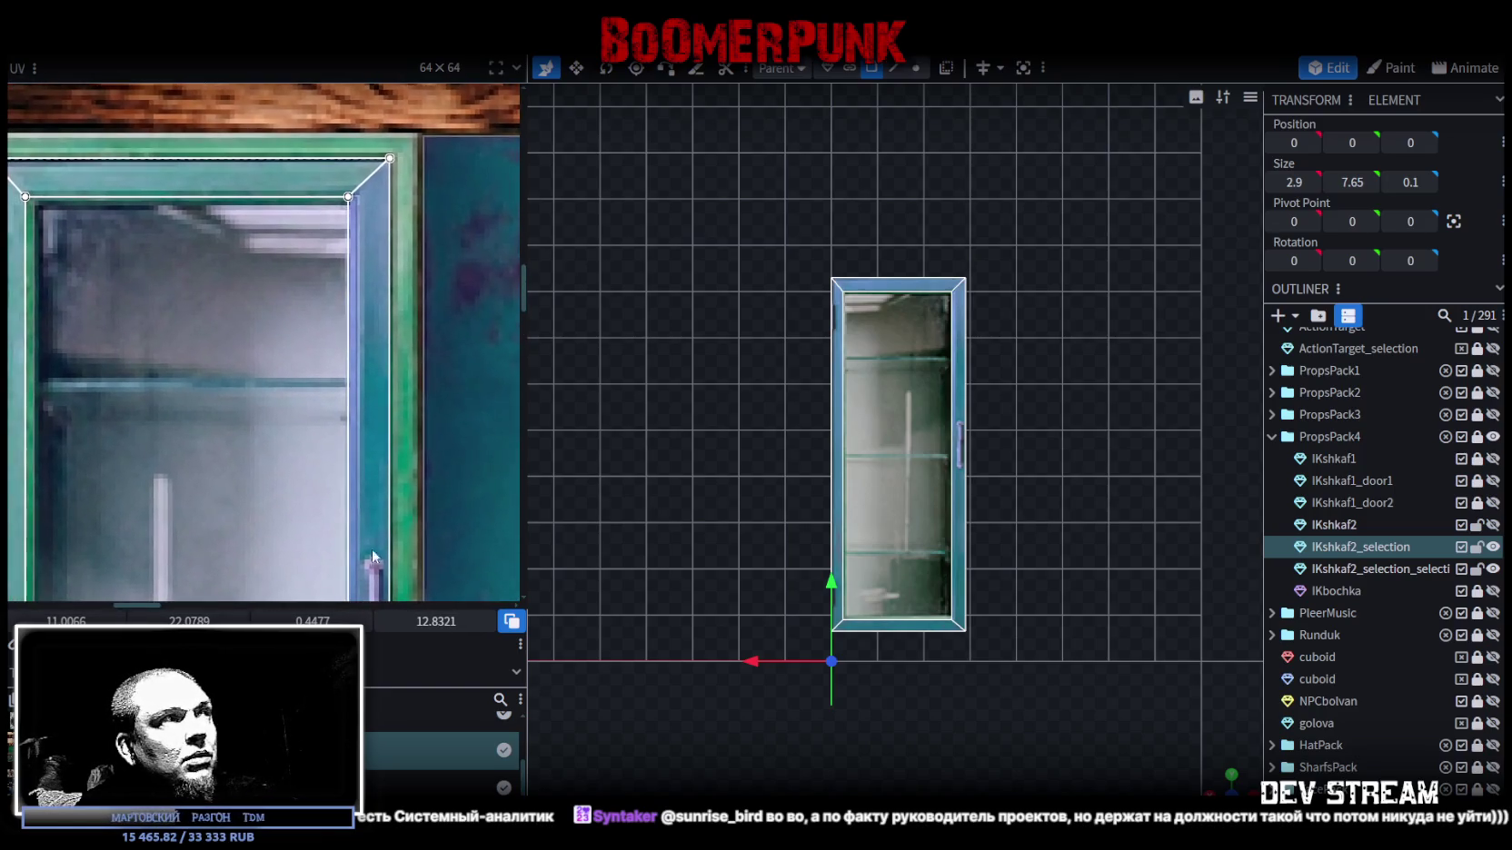
pyautogui.scroll(-2, 366, 512)
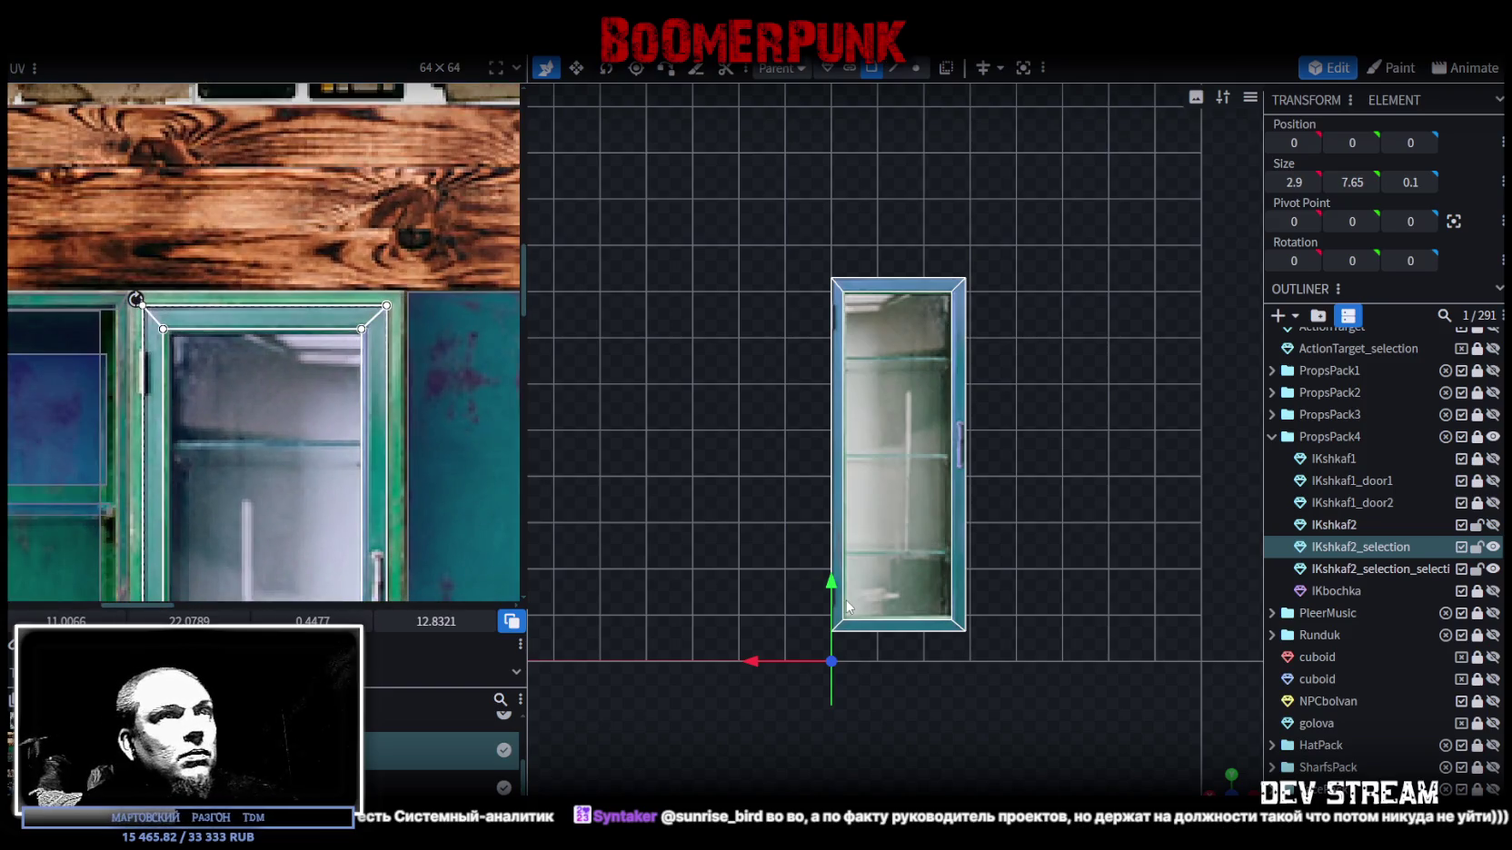
pyautogui.moveTo(902, 592)
pyautogui.mouseDown()
pyautogui.moveTo(1058, 675)
pyautogui.moveTo(1012, 588)
pyautogui.moveTo(1126, 572)
pyautogui.moveTo(824, 549)
pyautogui.moveTo(579, 555)
pyautogui.moveTo(1011, 590)
pyautogui.moveTo(997, 576)
pyautogui.mouseUp()
pyautogui.scroll(3, 318, 370)
pyautogui.scroll(-3, 318, 370)
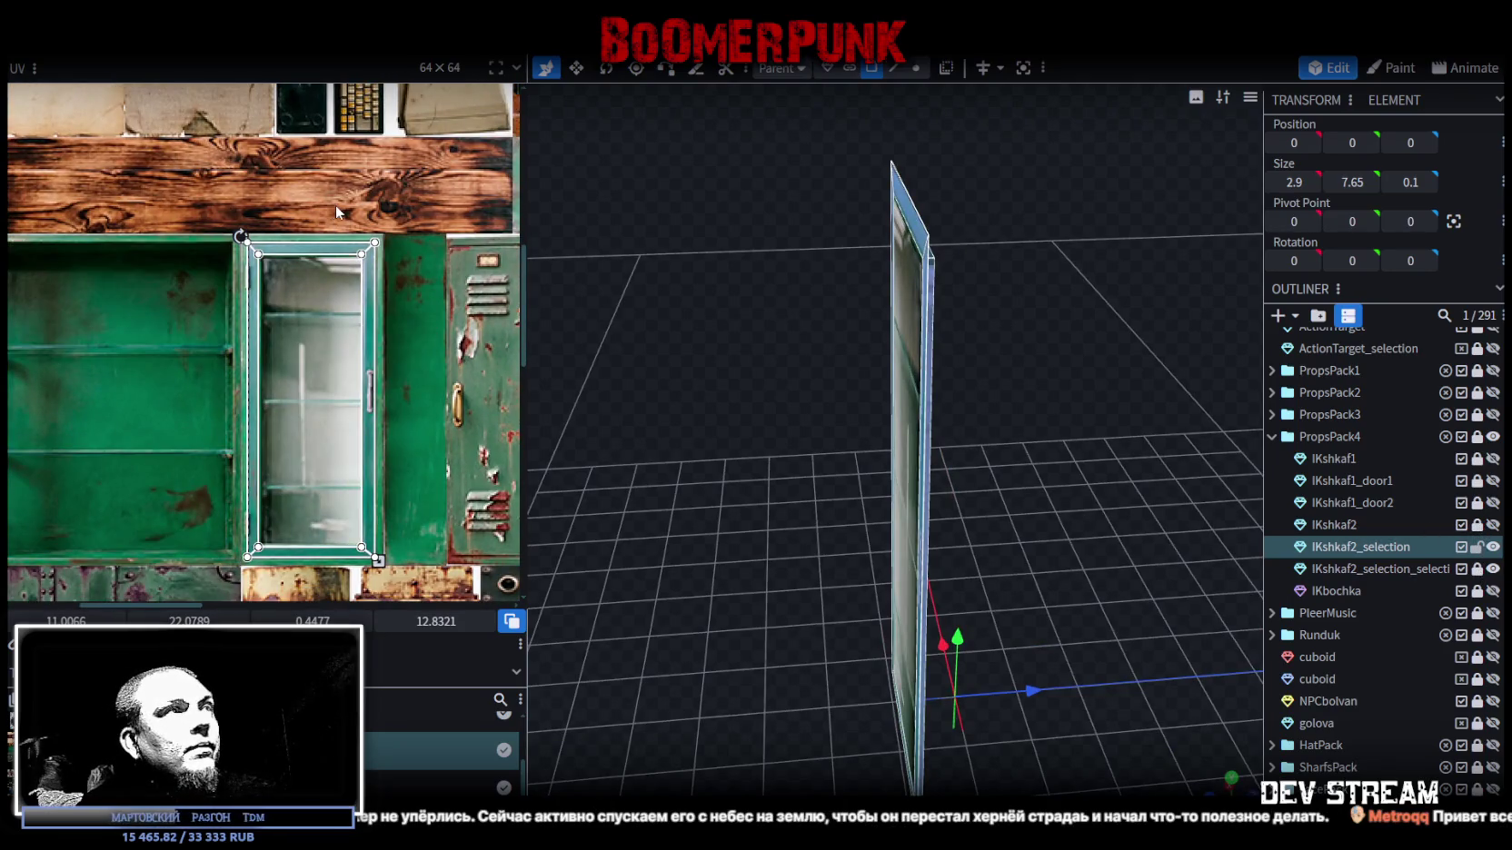
# - Select the inner bottom UV edge and trial a small rightward corner shift, then undo it
pyautogui.click(368, 548)
pyautogui.scroll(2, 349, 540)
pyautogui.scroll(3, 348, 540)
pyautogui.scroll(1, 346, 509)
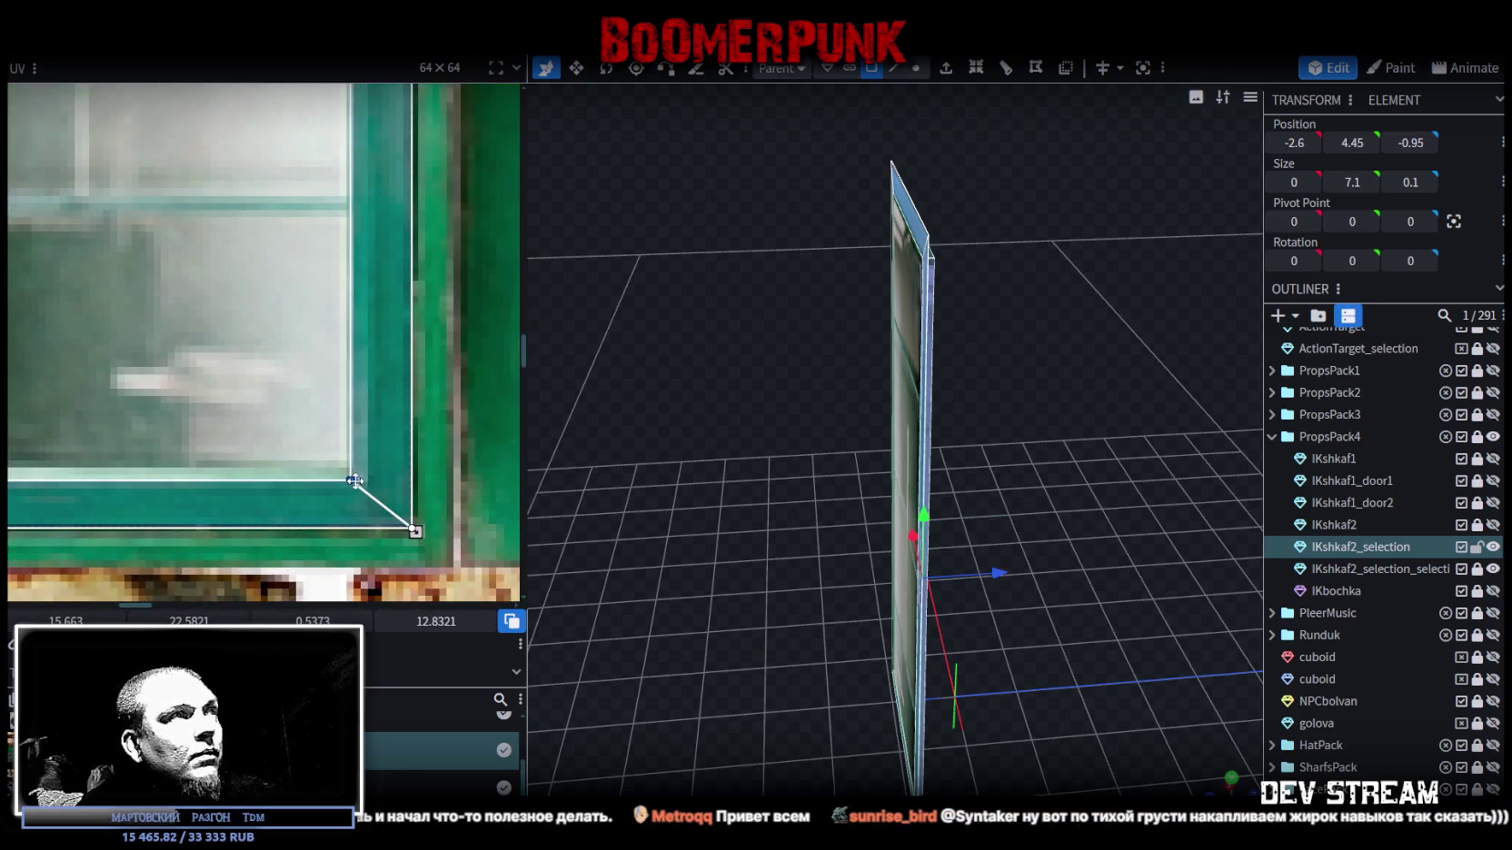
pyautogui.moveTo(354, 481); pyautogui.dragTo(362, 478)
pyautogui.scroll(-1, 386, 474)
pyautogui.scroll(-3, 391, 472)
pyautogui.hotkey('ctrl', 'z')
# - Nudge the inner bottom edge right so its corners sit on the teal frame's inner edge
pyautogui.press('Right')
pyautogui.scroll(3, 415, 502)
pyautogui.scroll(2, 463, 410)
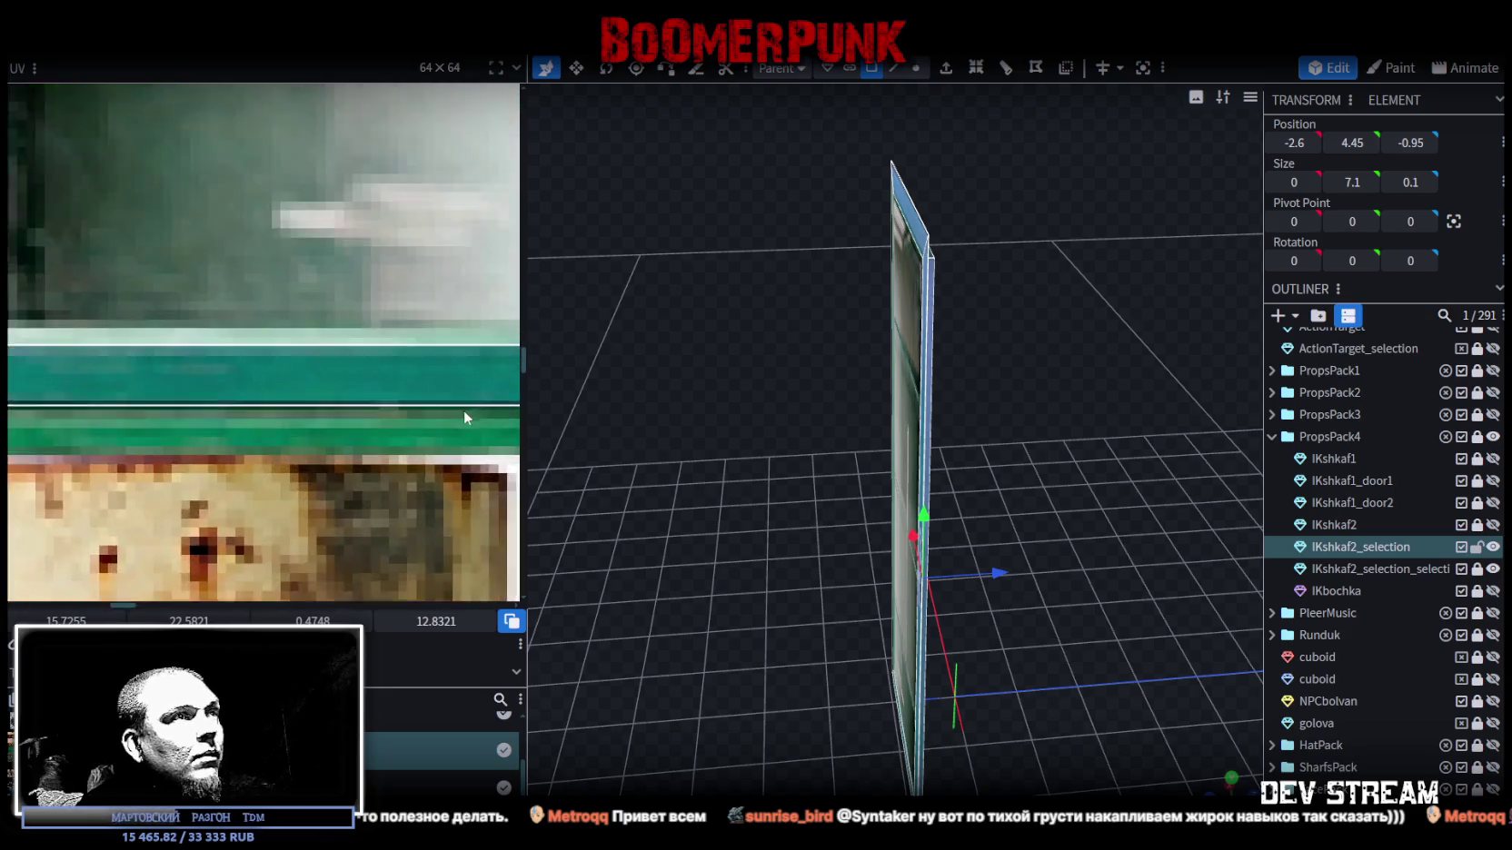
pyautogui.scroll(2, 130, 527)
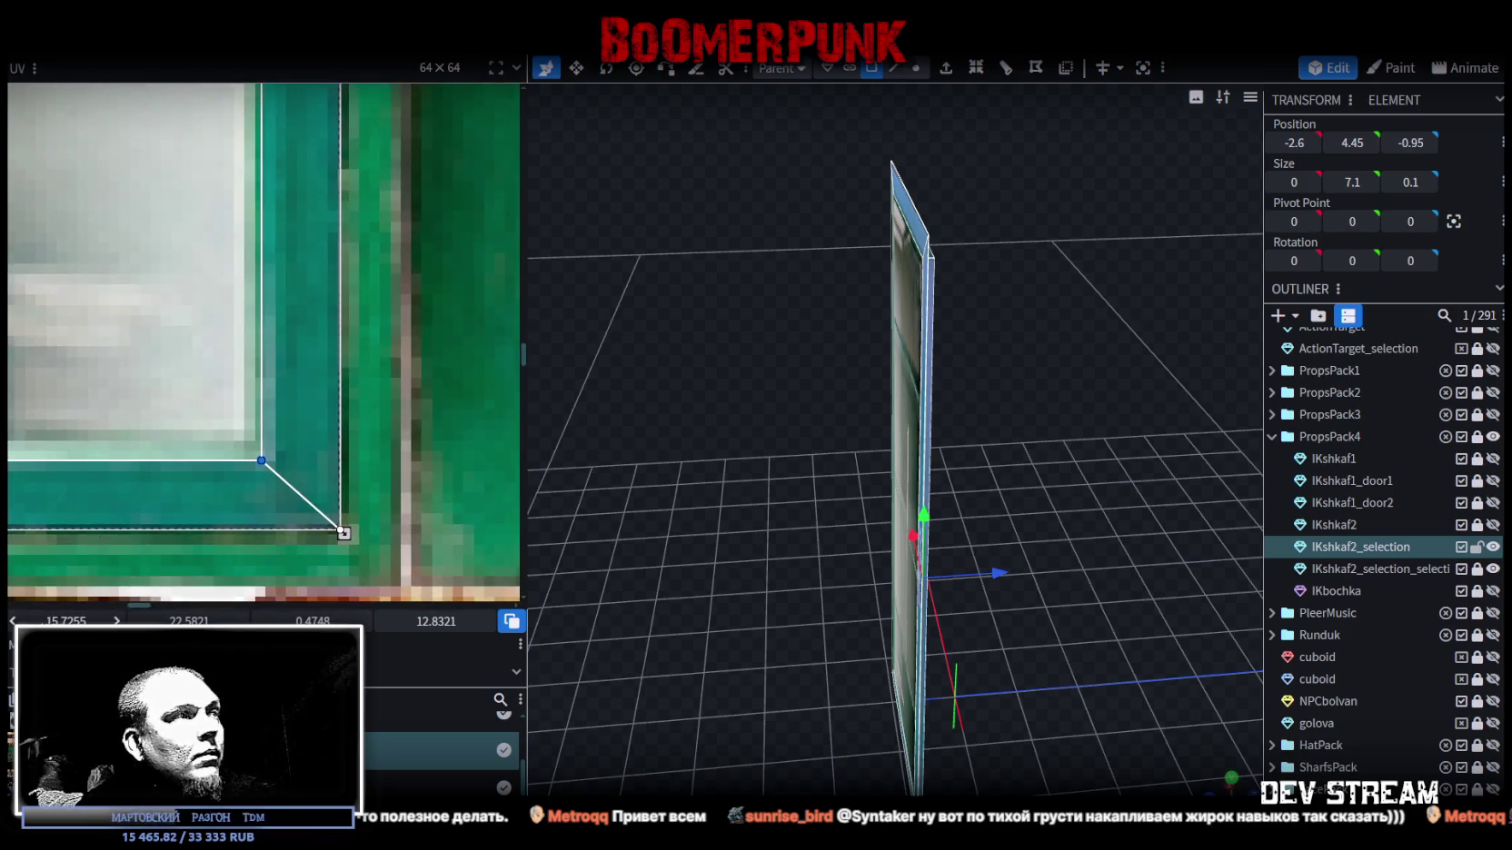
pyautogui.click(116, 620)
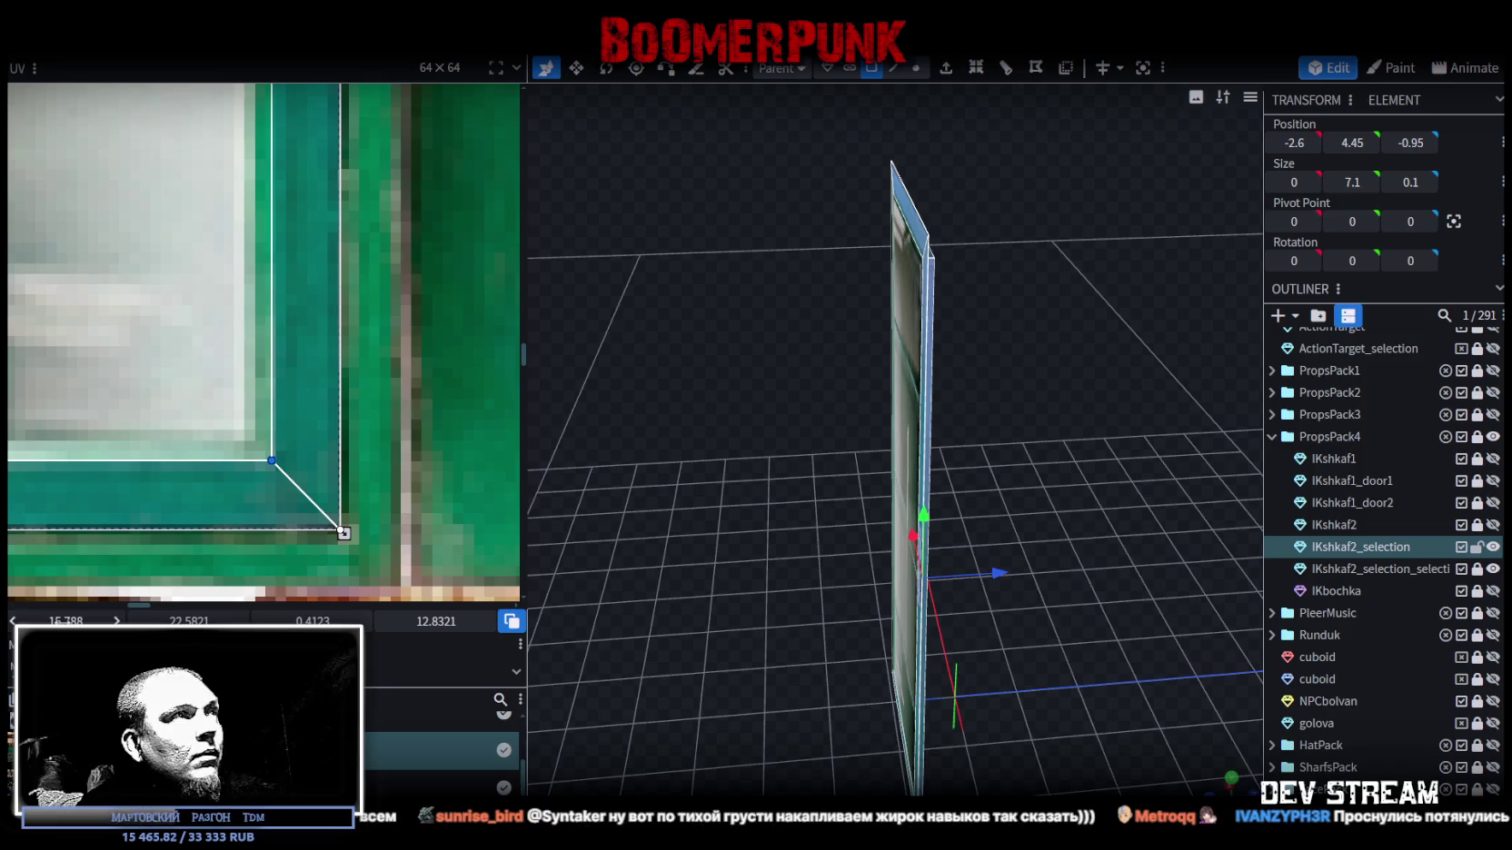
pyautogui.scroll(-1, 200, 455)
pyautogui.scroll(-2, 200, 455)
pyautogui.scroll(3, 200, 454)
pyautogui.hscroll(1, 372, 541)
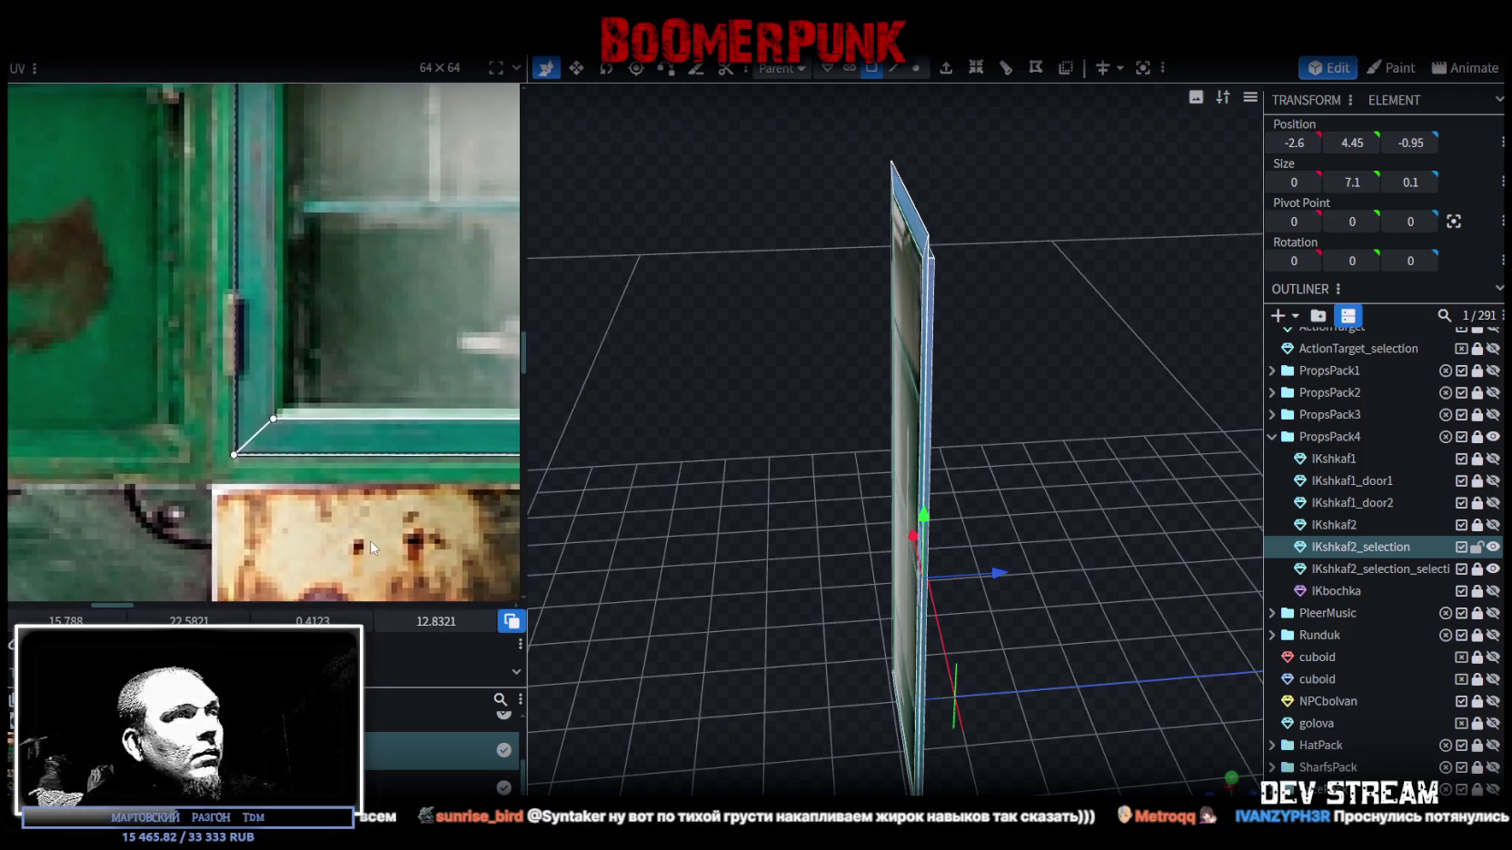
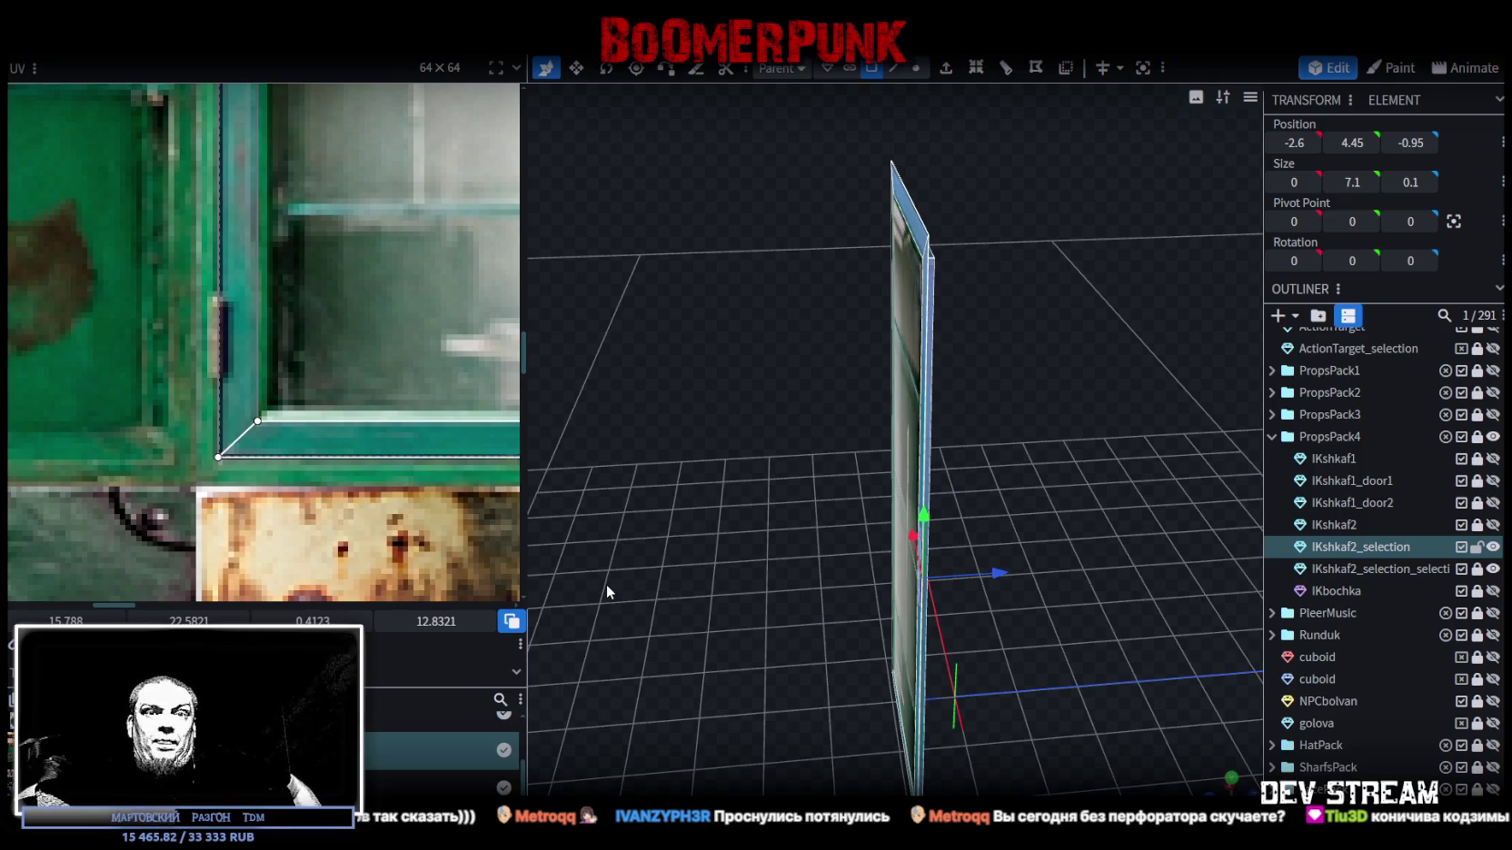
# - Place a Flip X mirrored copy of the door on the cabinet's left side and mirror its UV
pyautogui.rightClick(190, 60)
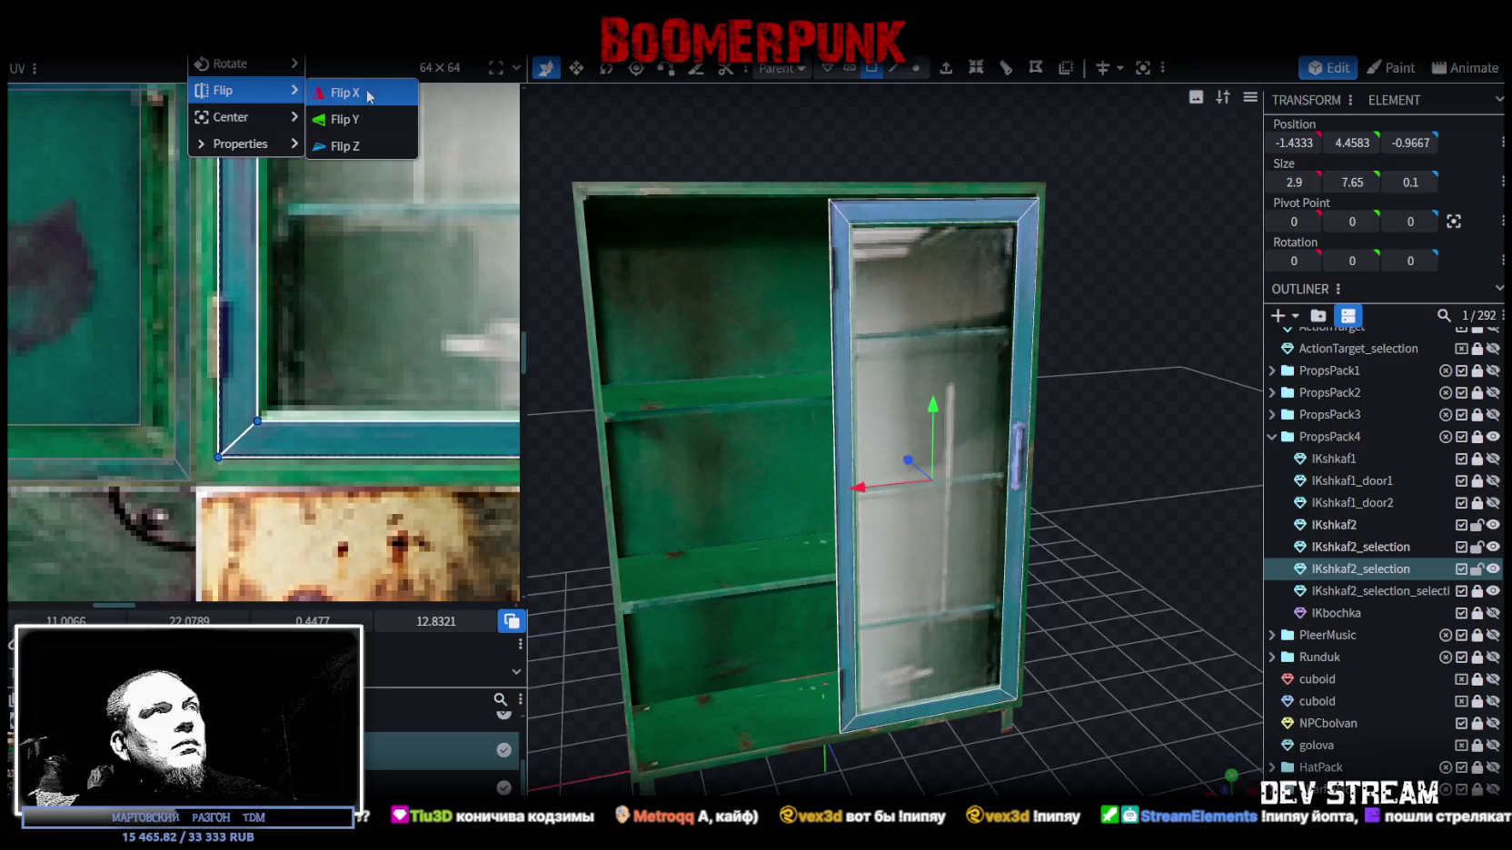
pyautogui.click(341, 92)
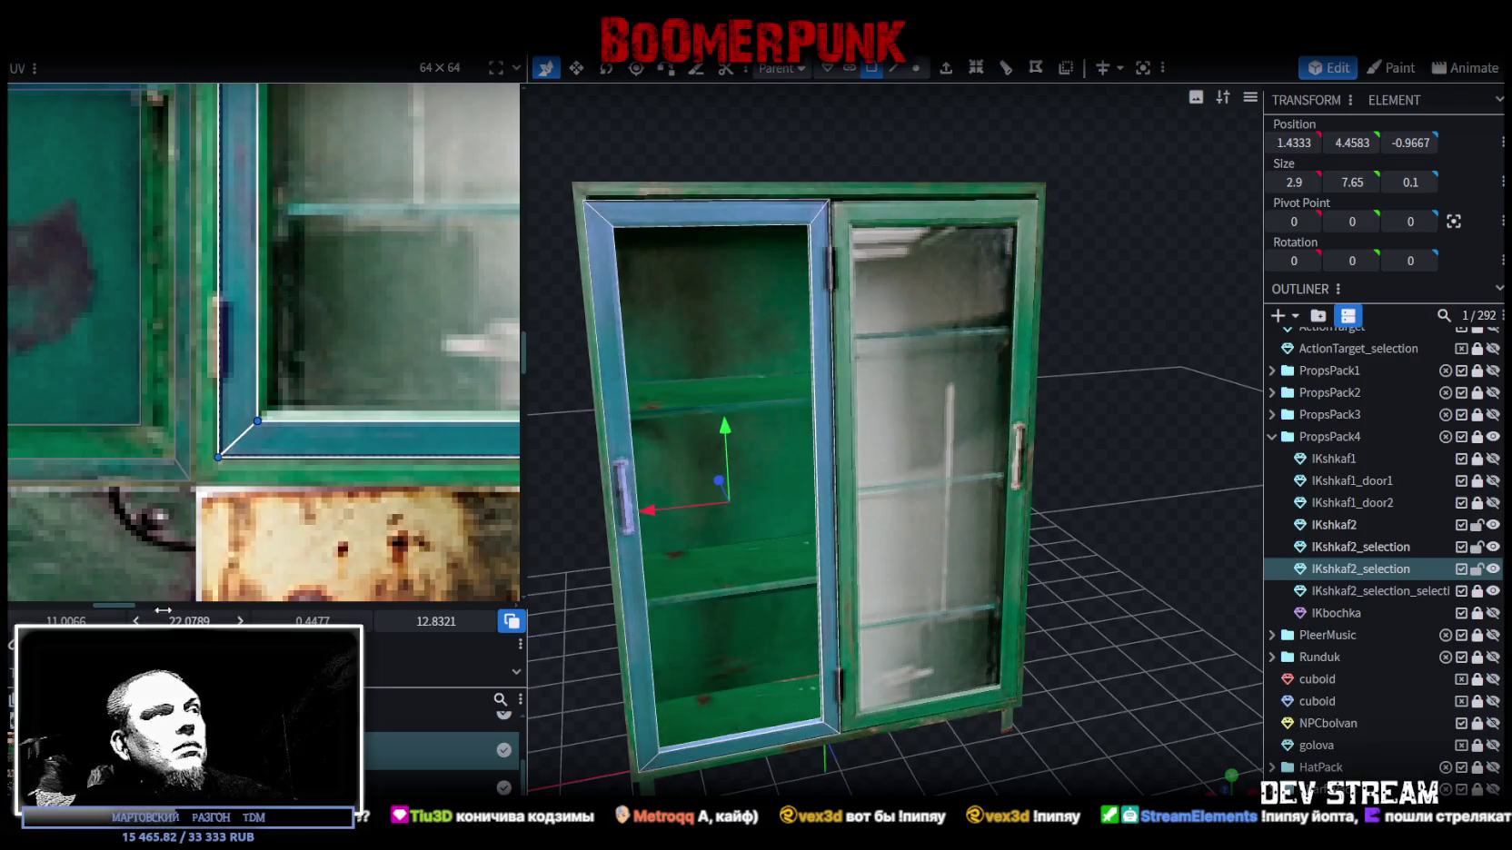
pyautogui.click(127, 643)
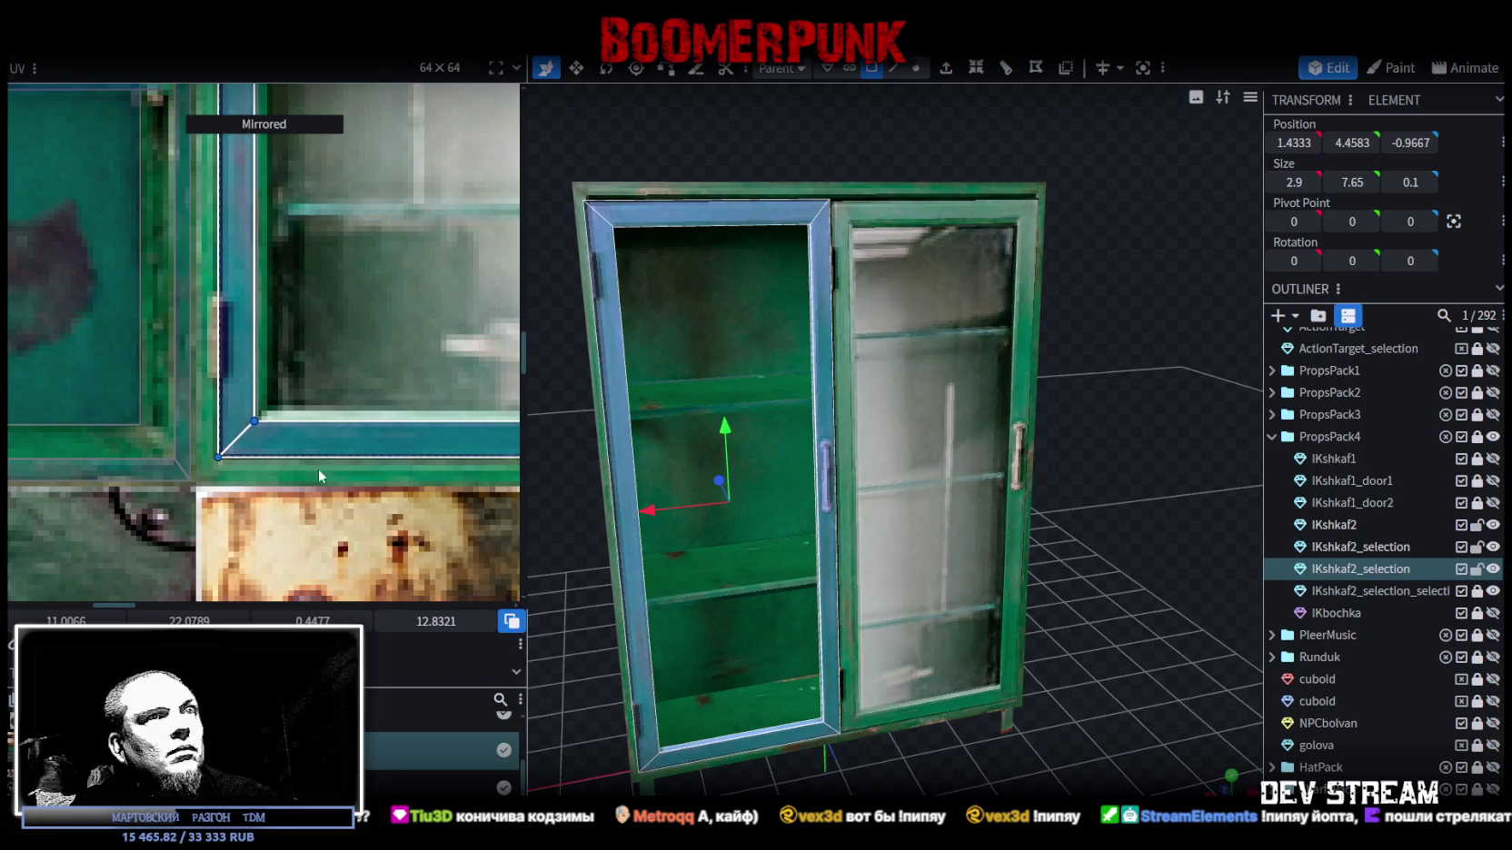
# - Apply UV Mirror X to the right-hand door as well
pyautogui.moveTo(1081, 566); pyautogui.dragTo(1233, 609)
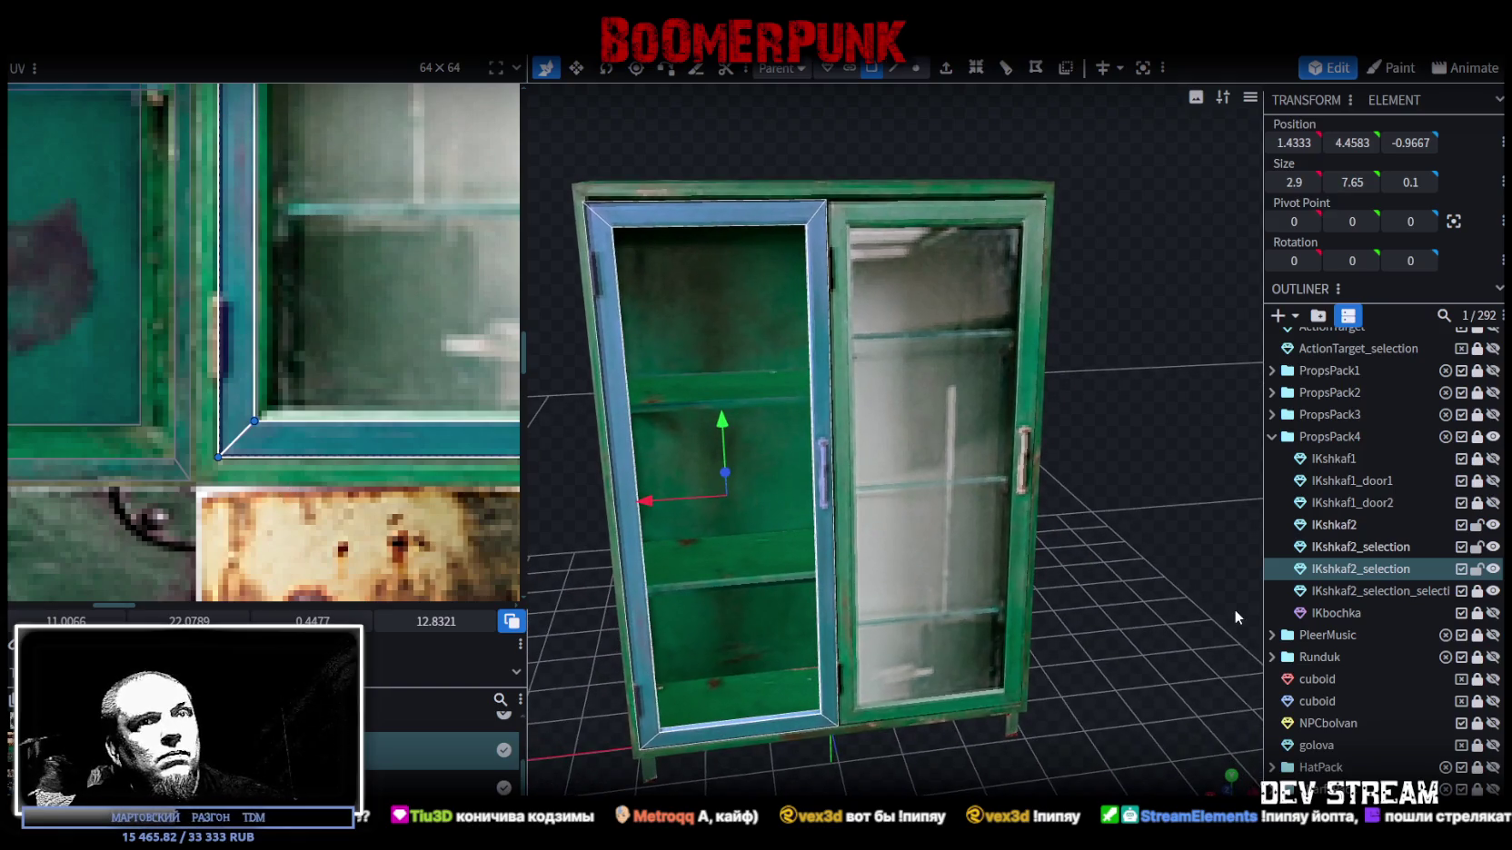
pyautogui.click(1389, 546)
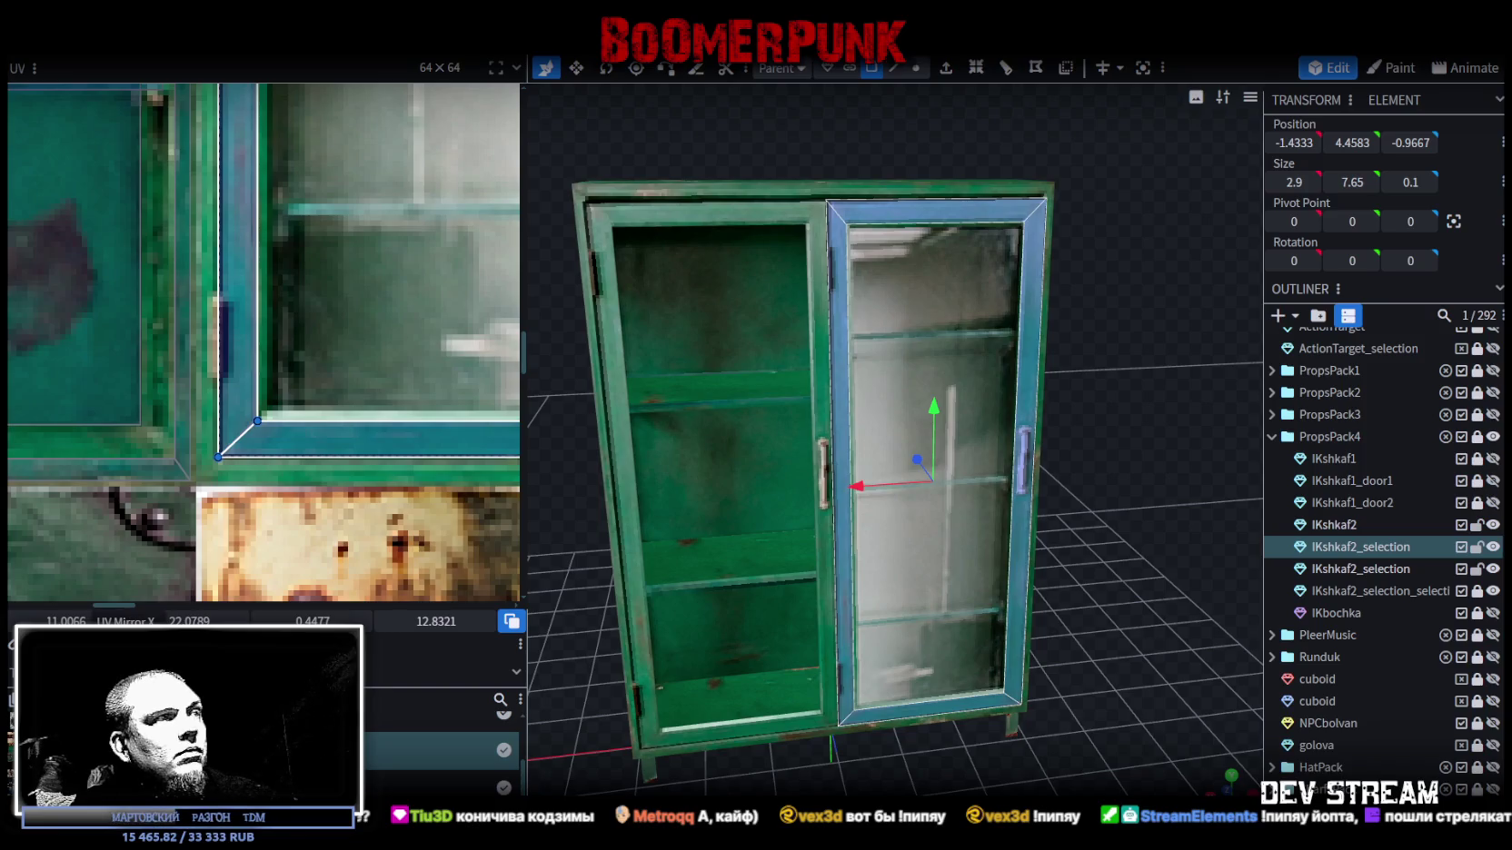
pyautogui.click(126, 641)
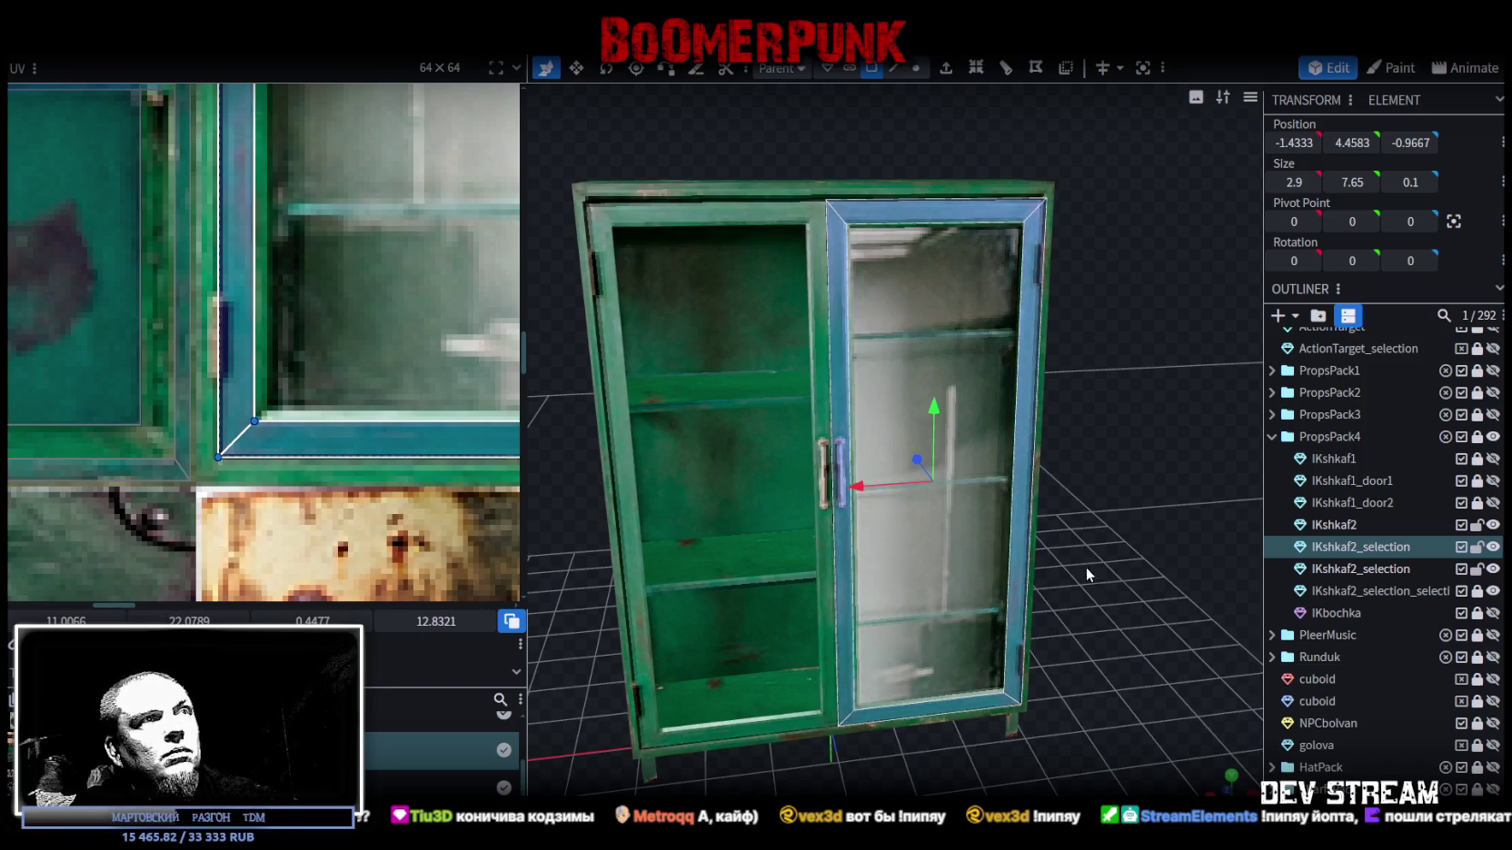
# - Review the shelf and door texture islands, then select the cabinet body and first door
pyautogui.moveTo(1102, 551); pyautogui.dragTo(1113, 556)
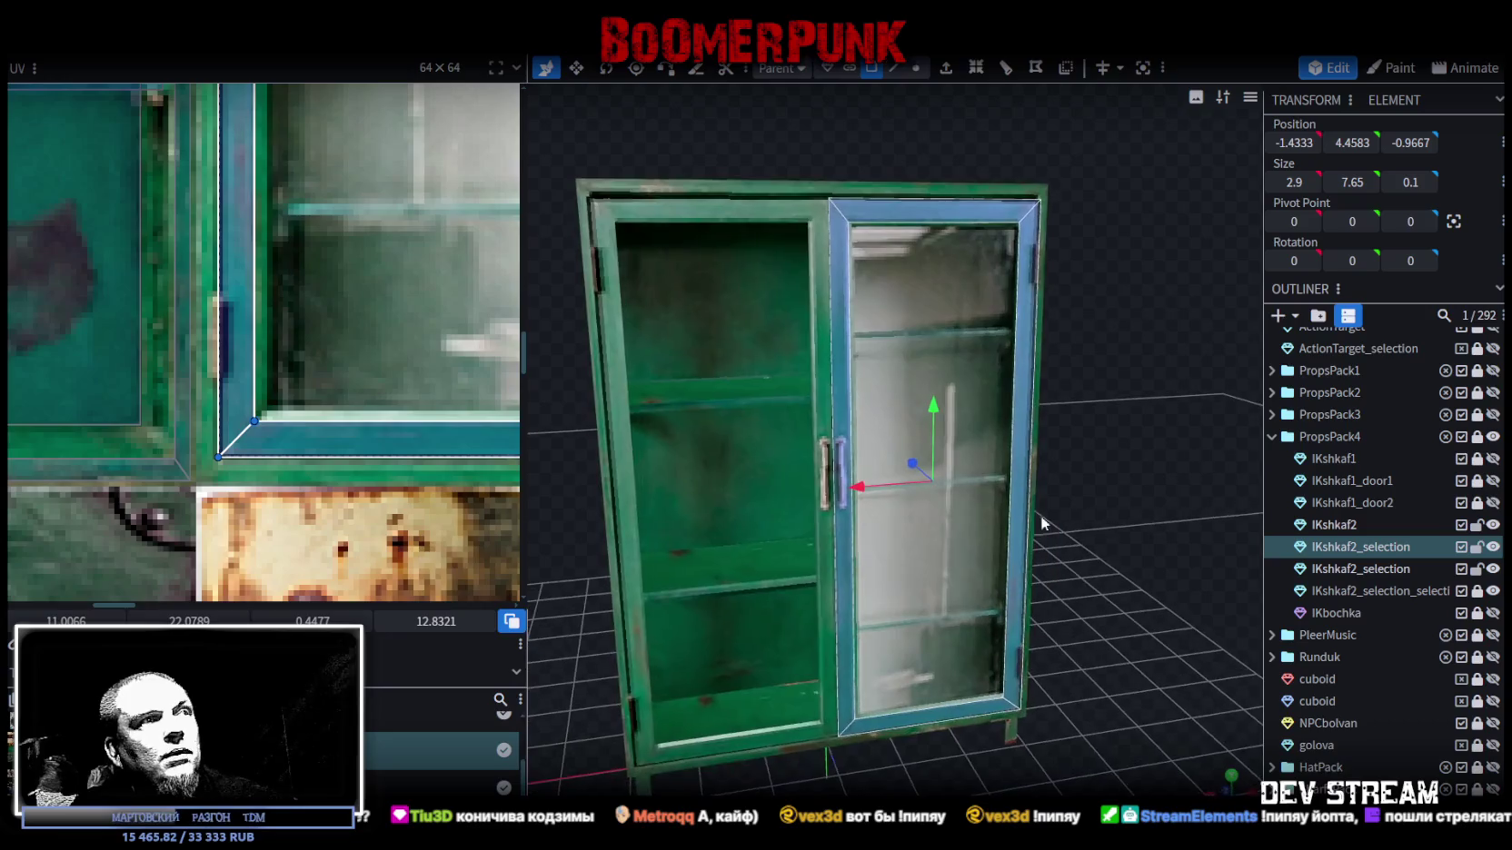
pyautogui.scroll(-3, 359, 419)
pyautogui.scroll(-2, 359, 419)
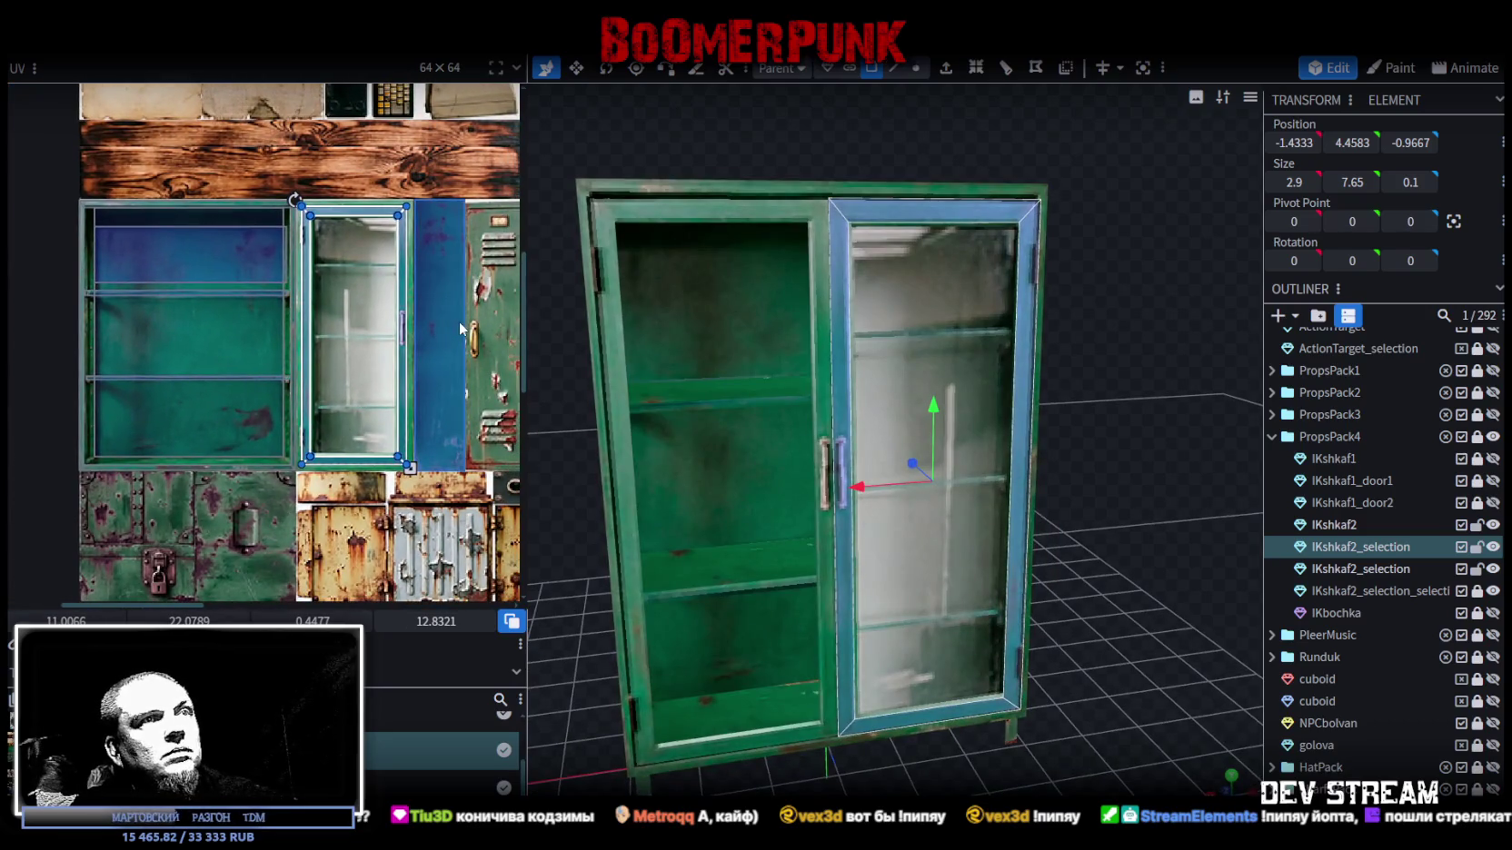
pyautogui.scroll(3, 412, 308)
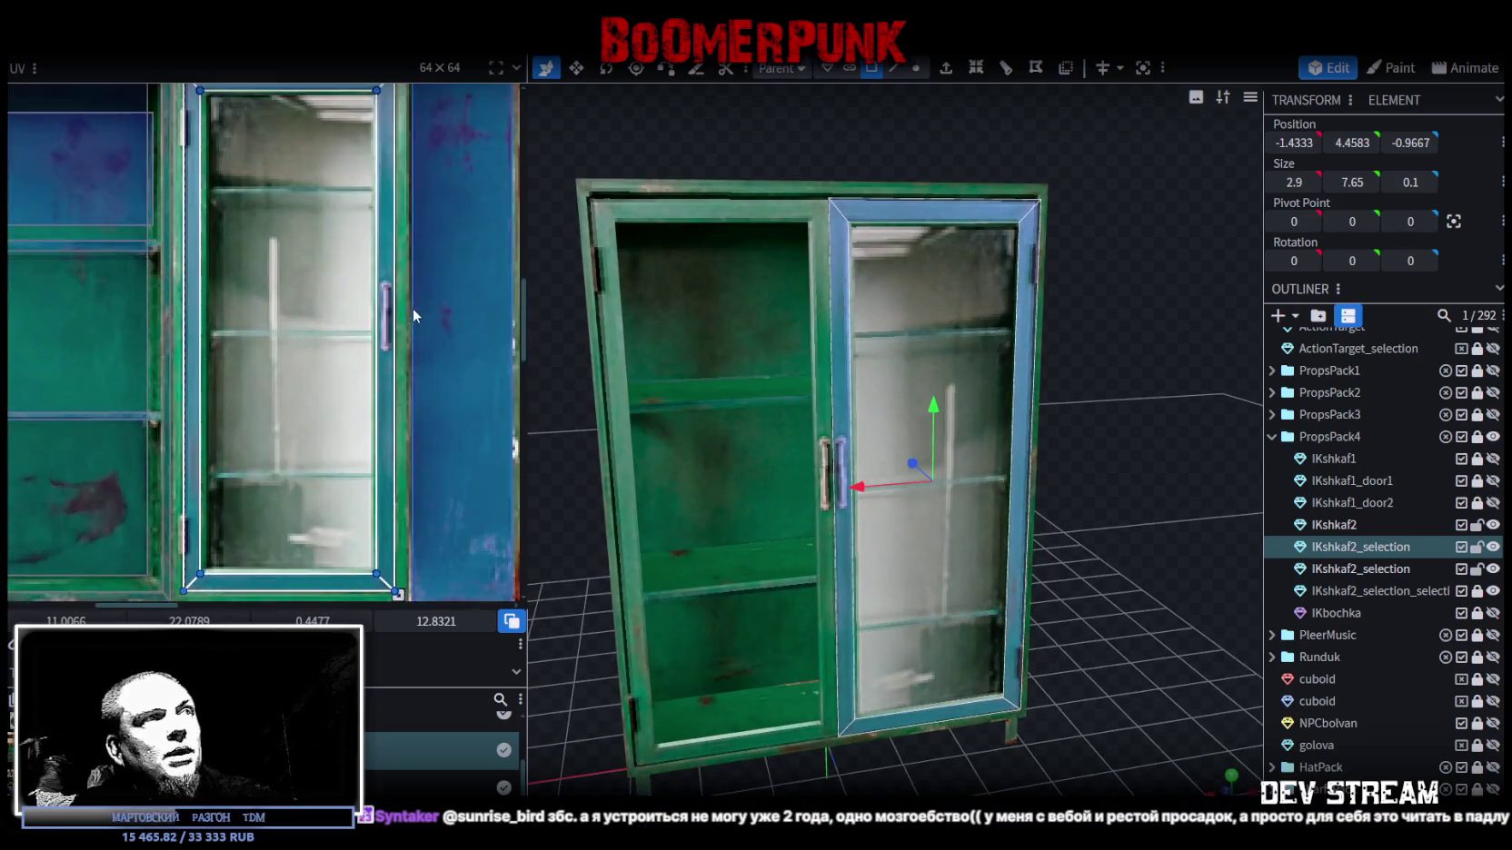
pyautogui.scroll(3, 347, 231)
pyautogui.scroll(-3, 380, 367)
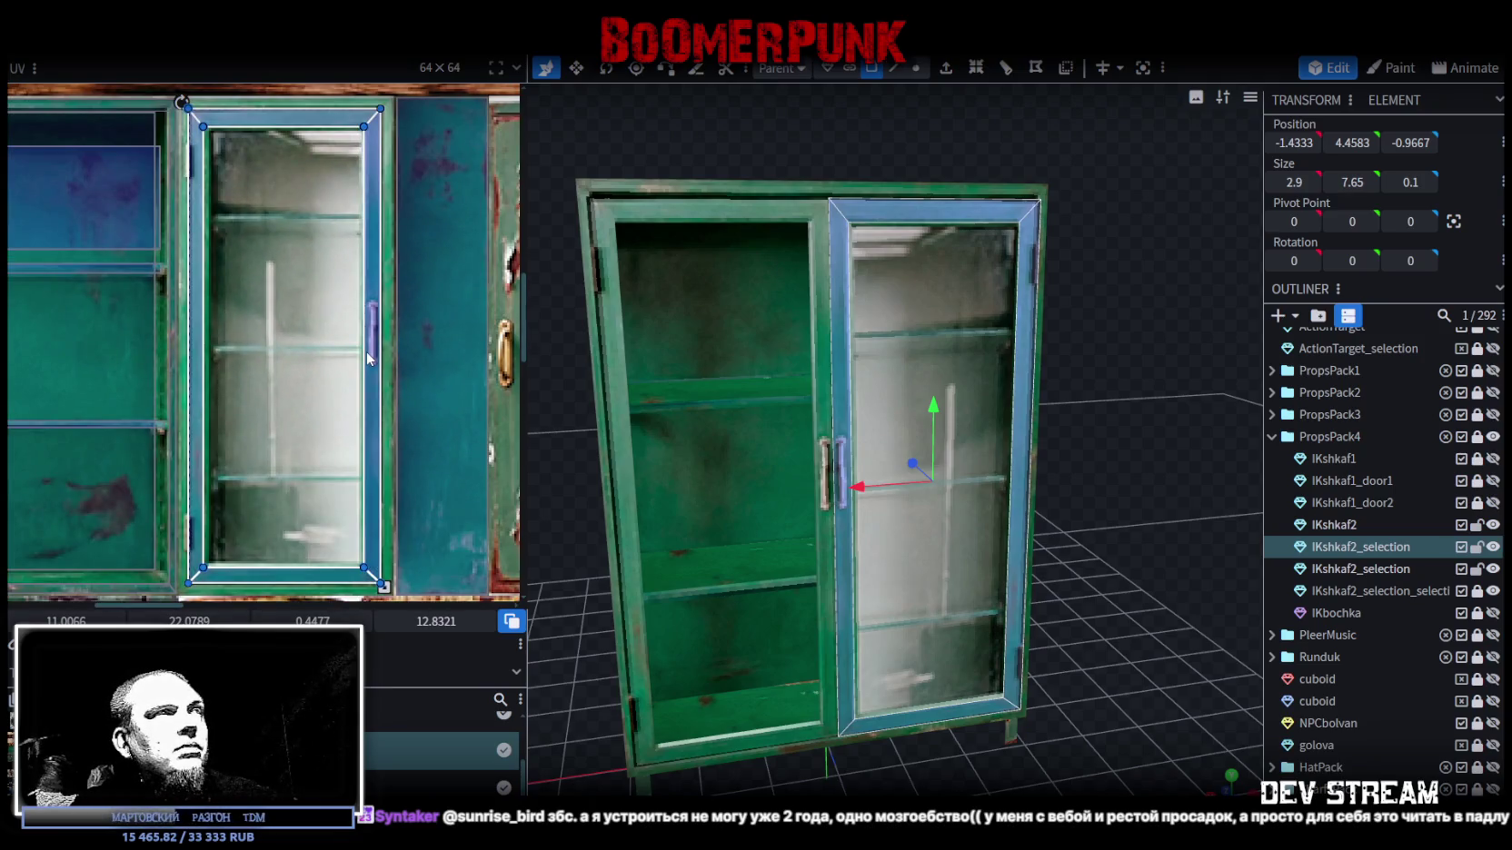
pyautogui.scroll(-3, 1066, 415)
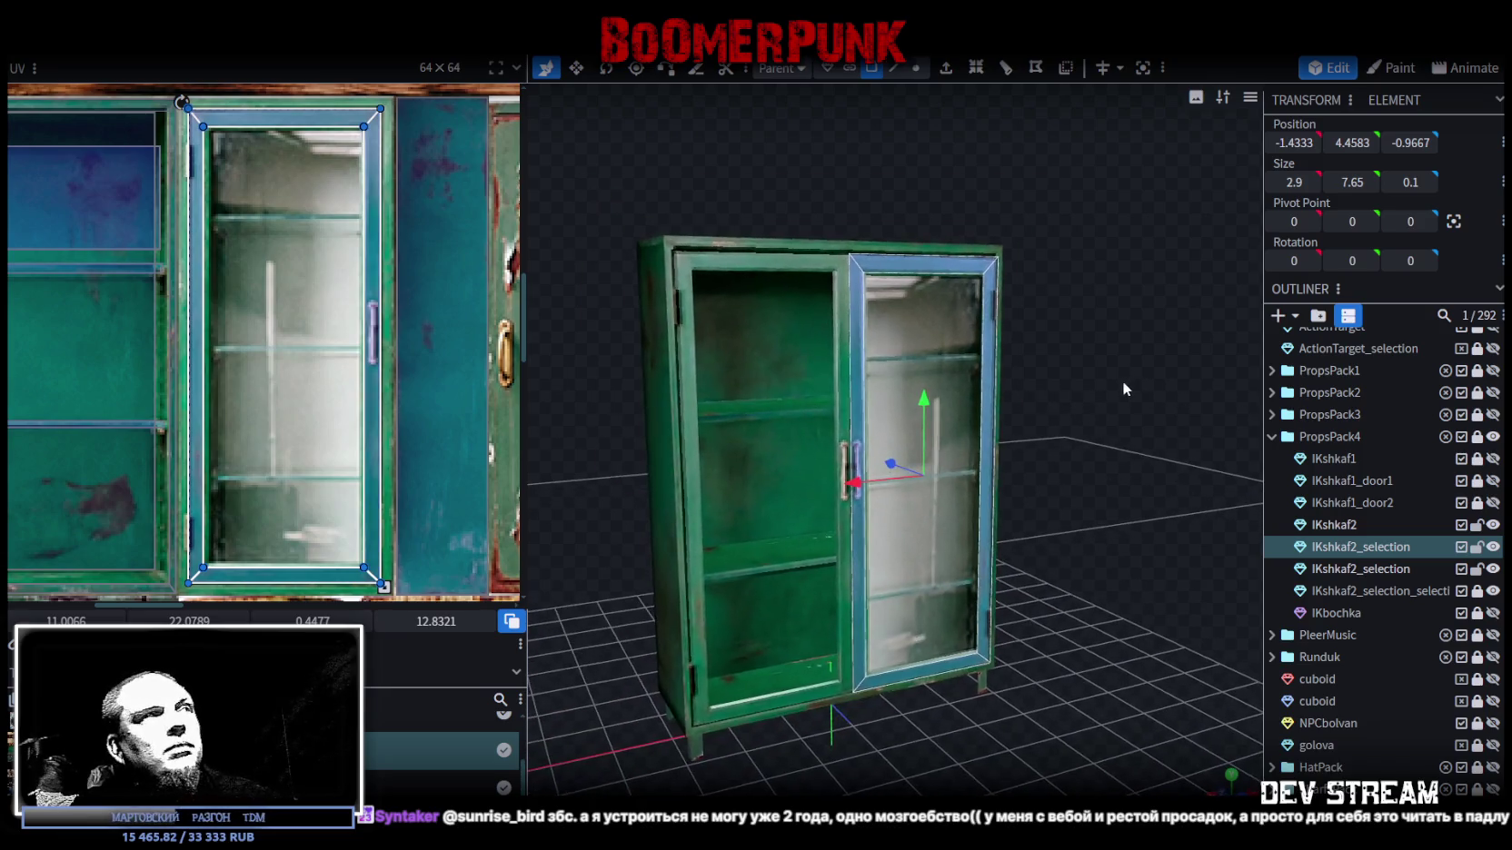
pyautogui.scroll(-2, 222, 303)
pyautogui.moveTo(121, 282)
pyautogui.mouseDown(button='middle')
pyautogui.moveTo(386, 289)
pyautogui.moveTo(279, 265)
pyautogui.mouseUp(button='middle')
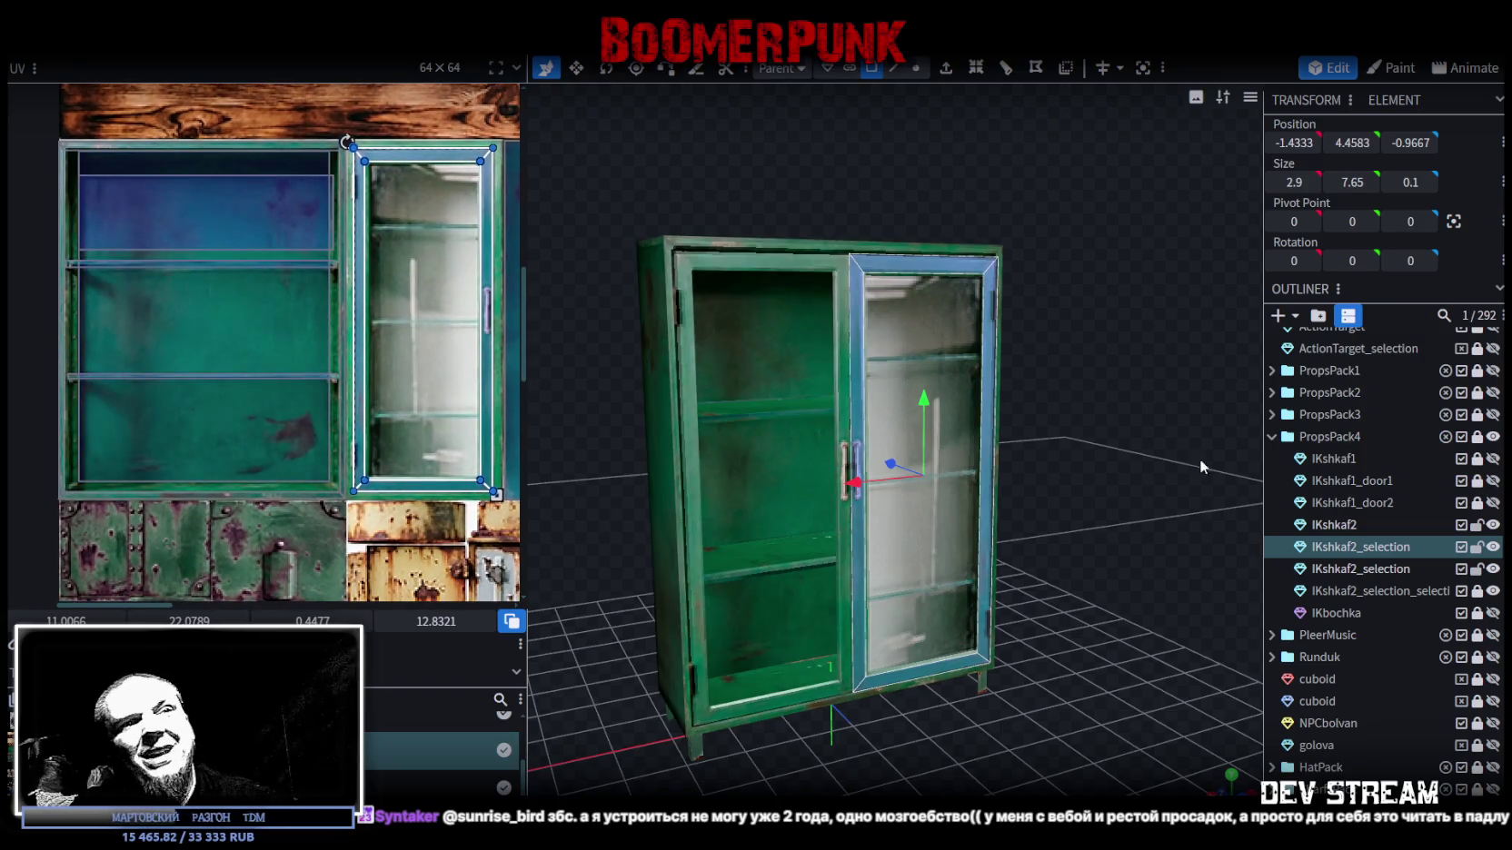
pyautogui.click(1338, 527)
pyautogui.keyDown('ctrl'); pyautogui.click(1361, 552); pyautogui.keyUp('ctrl')
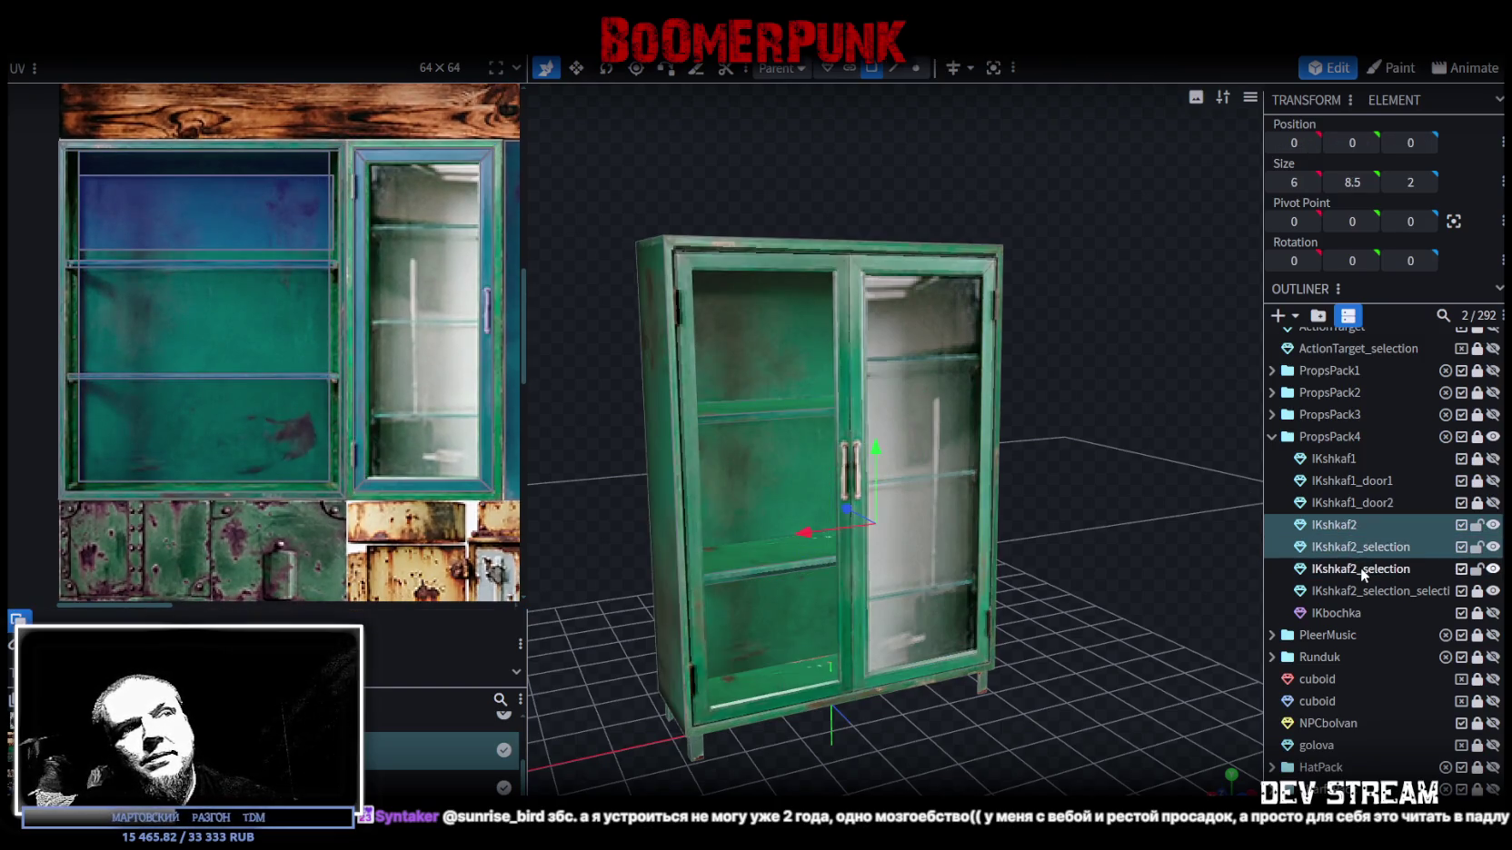
# - Merge the cabinet body and both doors into a single mesh
pyautogui.keyDown('ctrl'); pyautogui.click(1361, 567); pyautogui.keyUp('ctrl')
pyautogui.rightClick(1361, 568)
pyautogui.click(1231, 262)
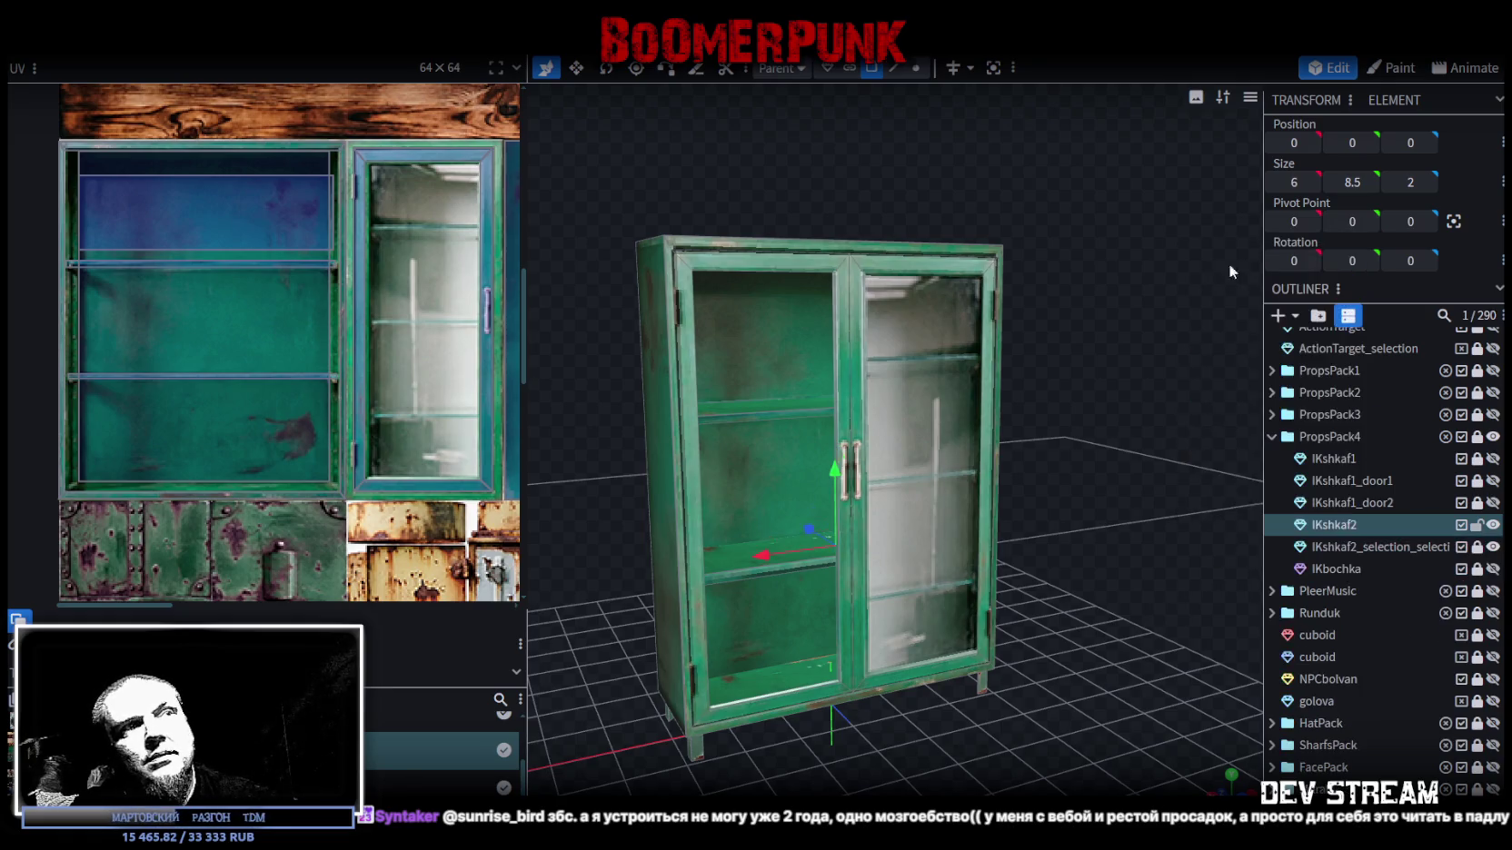
# - In vertex mode, move a group of vertices up one unit and accept Auto Fix Merge Vertices
pyautogui.click(917, 70)
pyautogui.moveTo(1131, 298); pyautogui.dragTo(1086, 295)
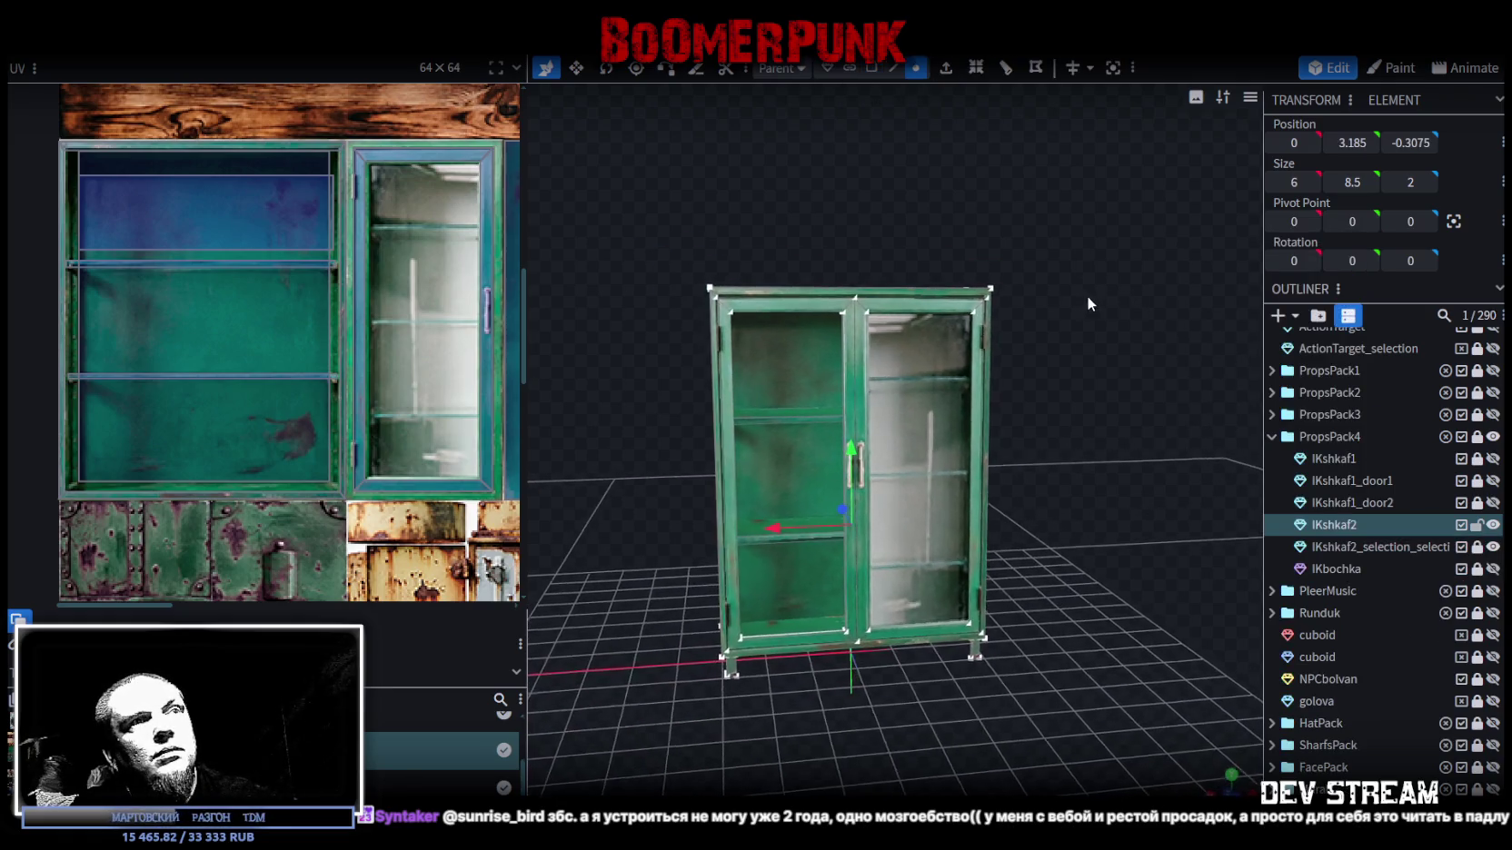
pyautogui.moveTo(847, 452); pyautogui.dragTo(856, 428)
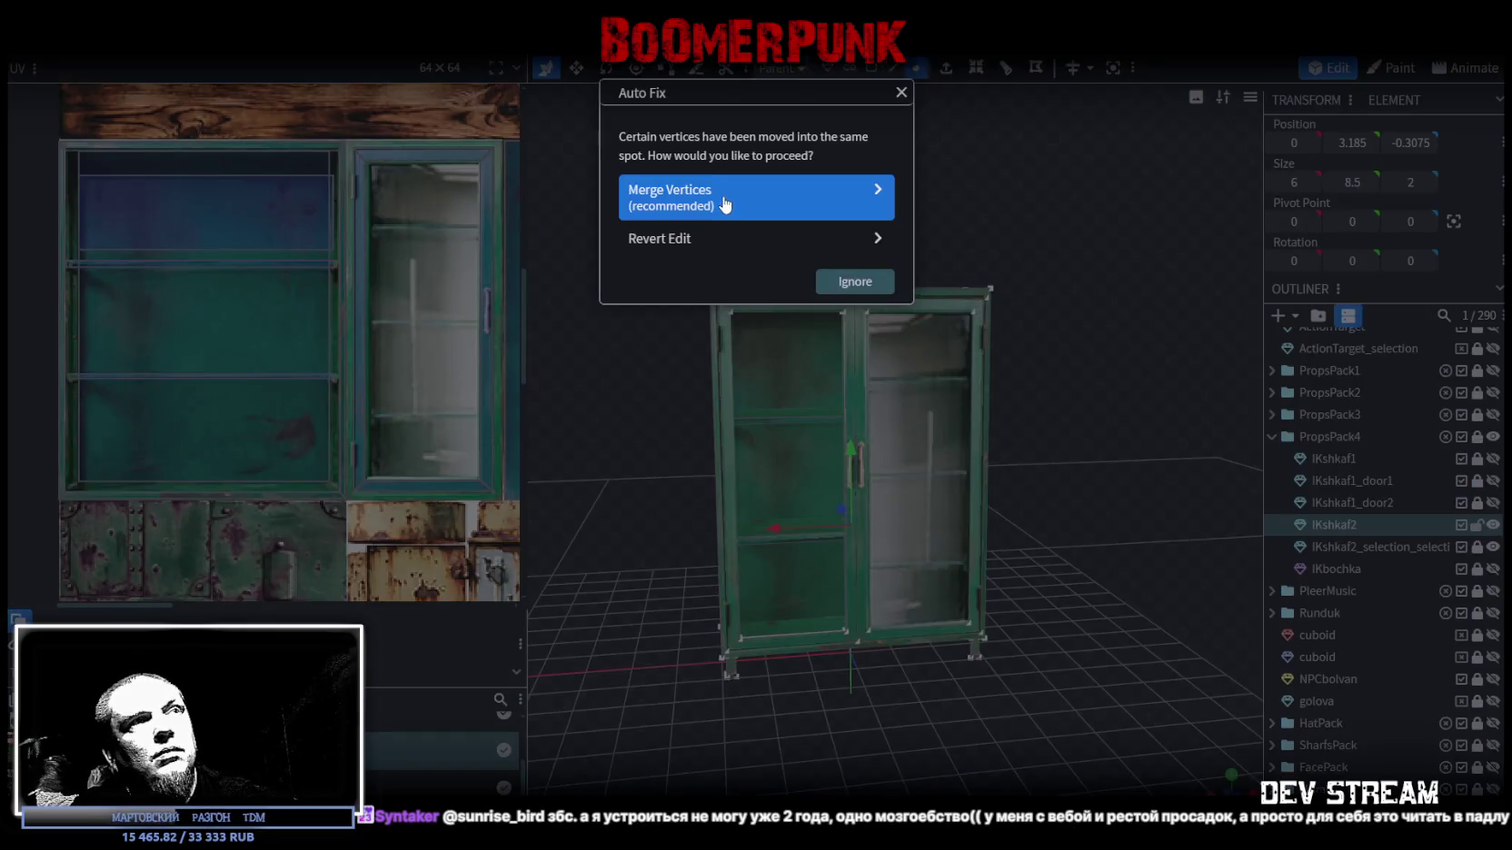
pyautogui.click(724, 205)
# - Clear the selection and inspect the merged cabinet's door frames from several angles
pyautogui.moveTo(1044, 289)
pyautogui.mouseDown()
pyautogui.moveTo(874, 327)
pyautogui.moveTo(1231, 299)
pyautogui.mouseUp()
pyautogui.moveTo(995, 408)
pyautogui.mouseDown()
pyautogui.moveTo(1087, 361)
pyautogui.moveTo(1016, 454)
pyautogui.mouseUp()
pyautogui.scroll(2, 1087, 361)
pyautogui.click(1013, 448)
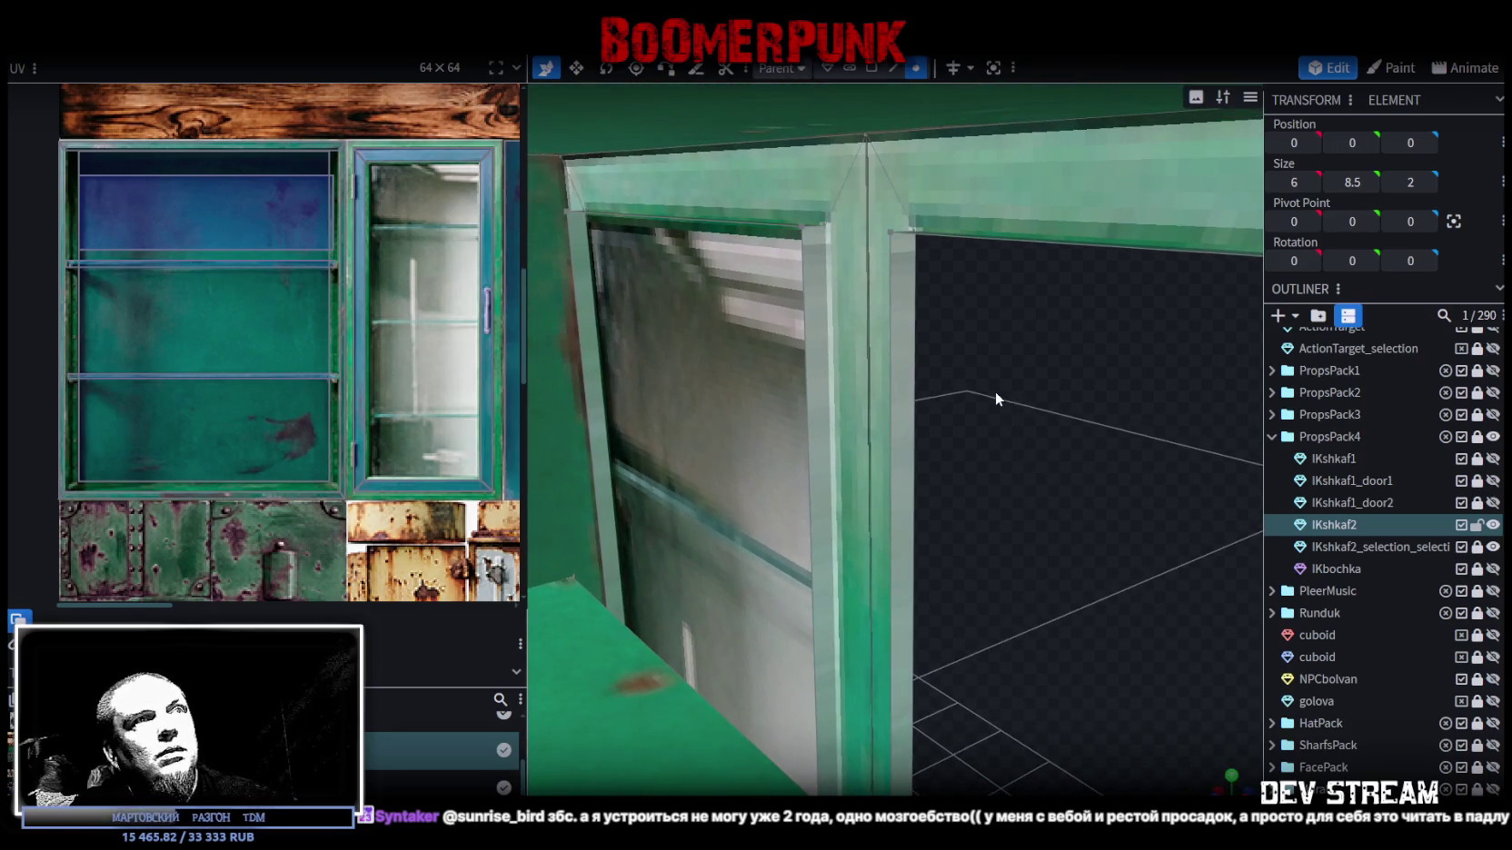
pyautogui.scroll(-5, 996, 391)
pyautogui.moveTo(1055, 407)
pyautogui.mouseDown()
pyautogui.moveTo(1003, 292)
pyautogui.moveTo(925, 286)
pyautogui.moveTo(960, 252)
pyautogui.moveTo(906, 239)
pyautogui.mouseUp()
pyautogui.scroll(1, 843, 227)
pyautogui.scroll(-3, 1350, 749)
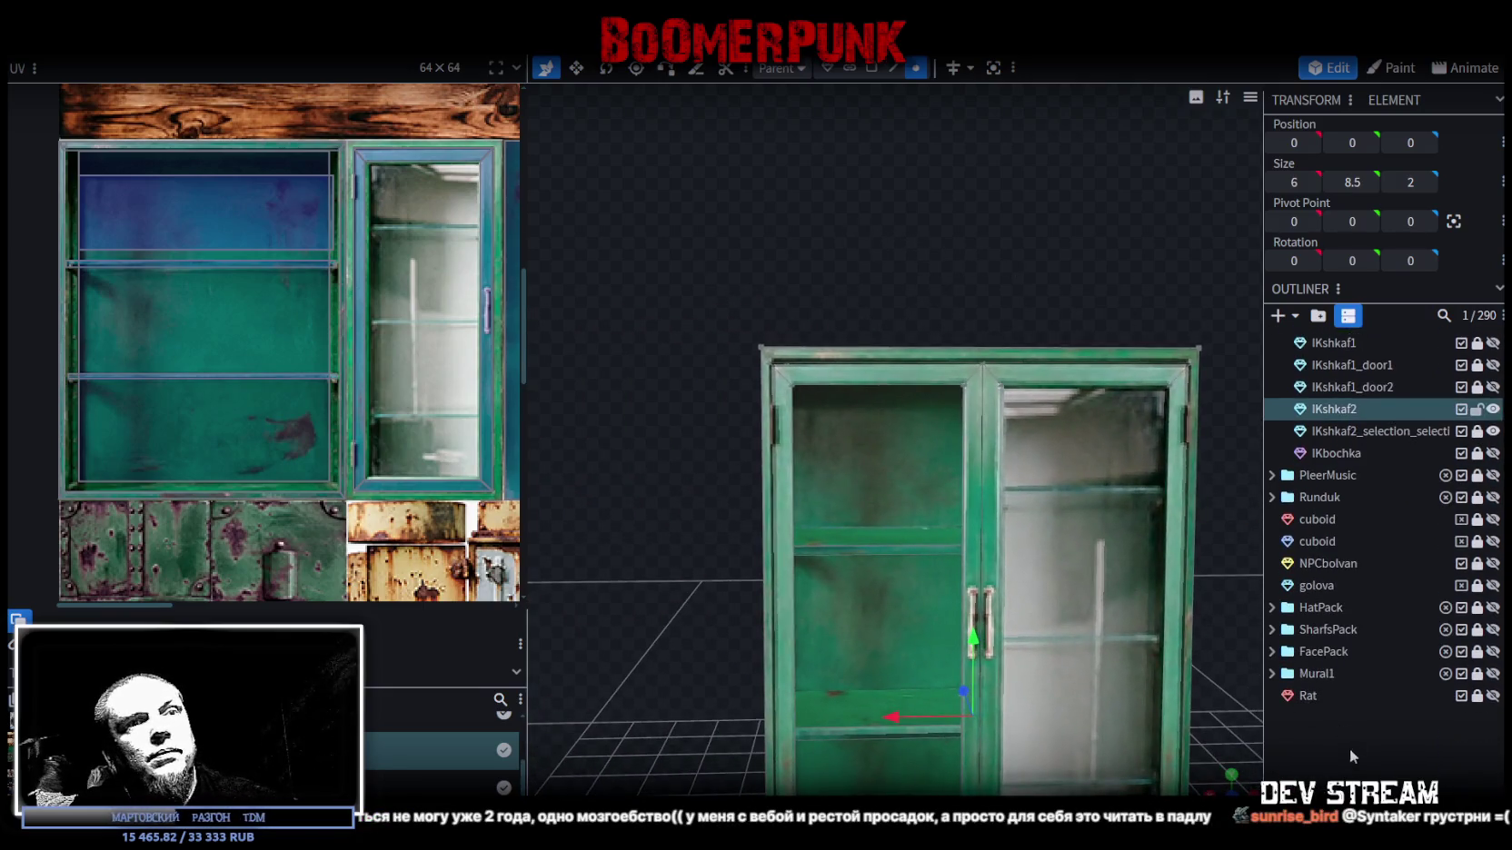
pyautogui.click(1003, 302)
pyautogui.moveTo(1003, 302)
pyautogui.mouseDown()
pyautogui.moveTo(871, 226)
pyautogui.moveTo(973, 266)
pyautogui.moveTo(878, 268)
pyautogui.moveTo(857, 237)
pyautogui.moveTo(1157, 437)
pyautogui.mouseUp()
pyautogui.scroll(-2, 1113, 367)
pyautogui.moveTo(1113, 367)
pyautogui.mouseDown()
pyautogui.moveTo(1155, 376)
pyautogui.moveTo(1120, 425)
pyautogui.moveTo(1149, 419)
pyautogui.mouseUp()
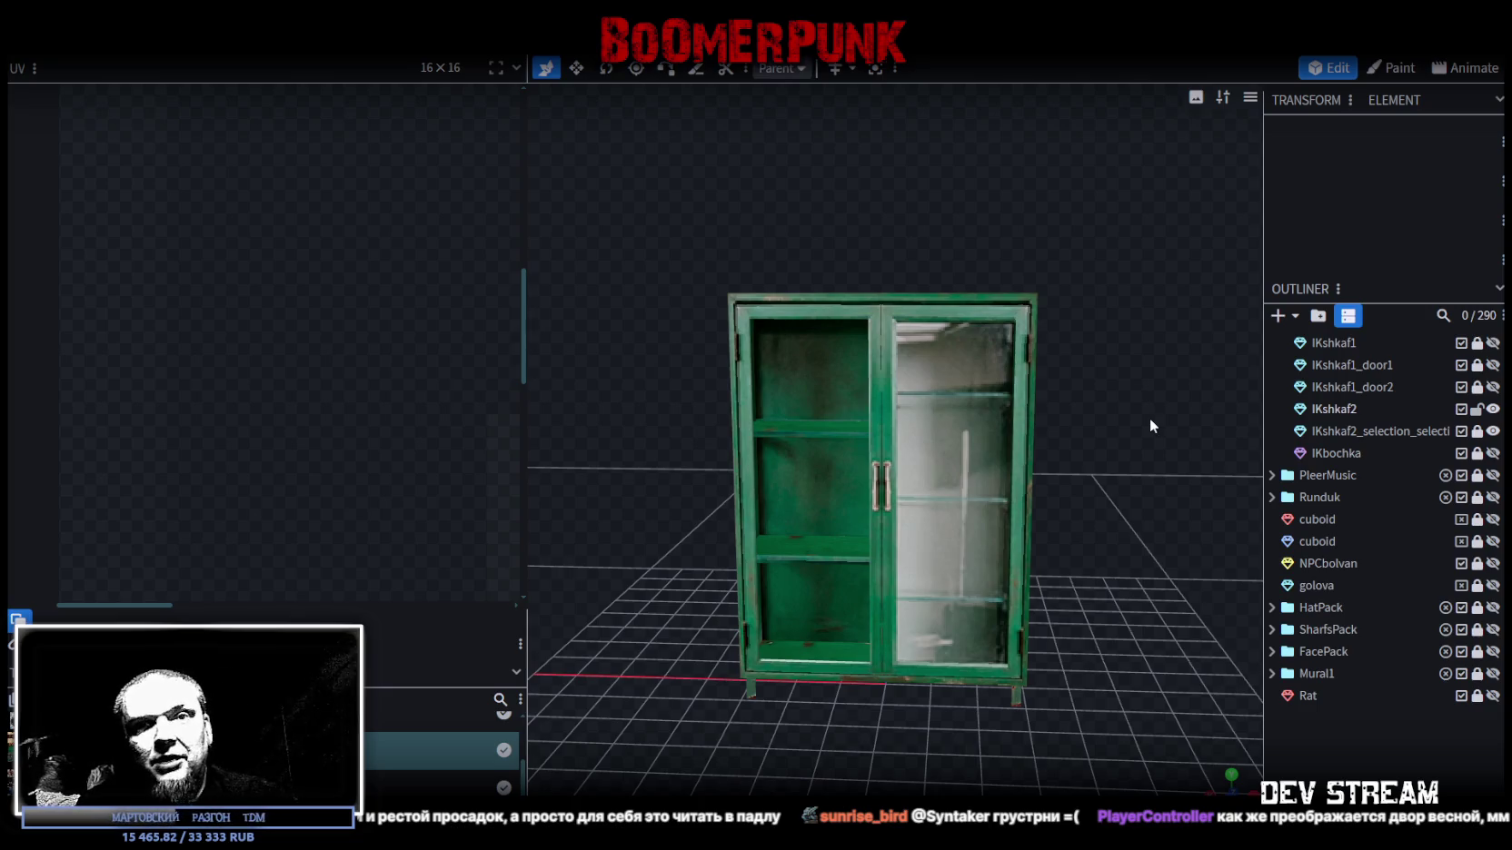
pyautogui.moveTo(1149, 418); pyautogui.dragTo(1157, 369)
# - Rename the IKshkaf2_selection element to IKshkaf2_glass in the Outliner
pyautogui.scroll(3, 1126, 446)
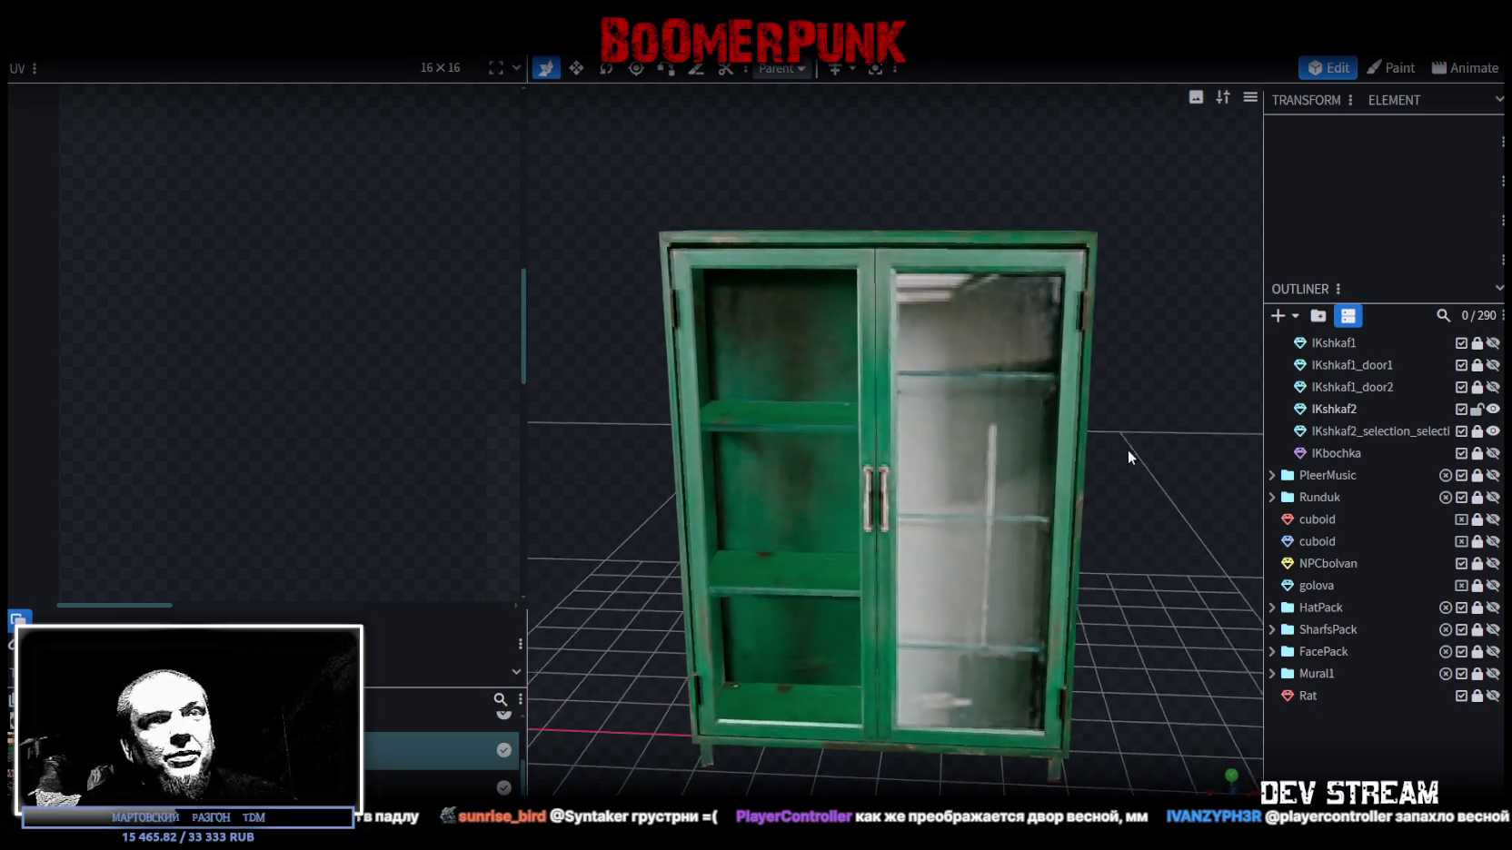
pyautogui.click(986, 474)
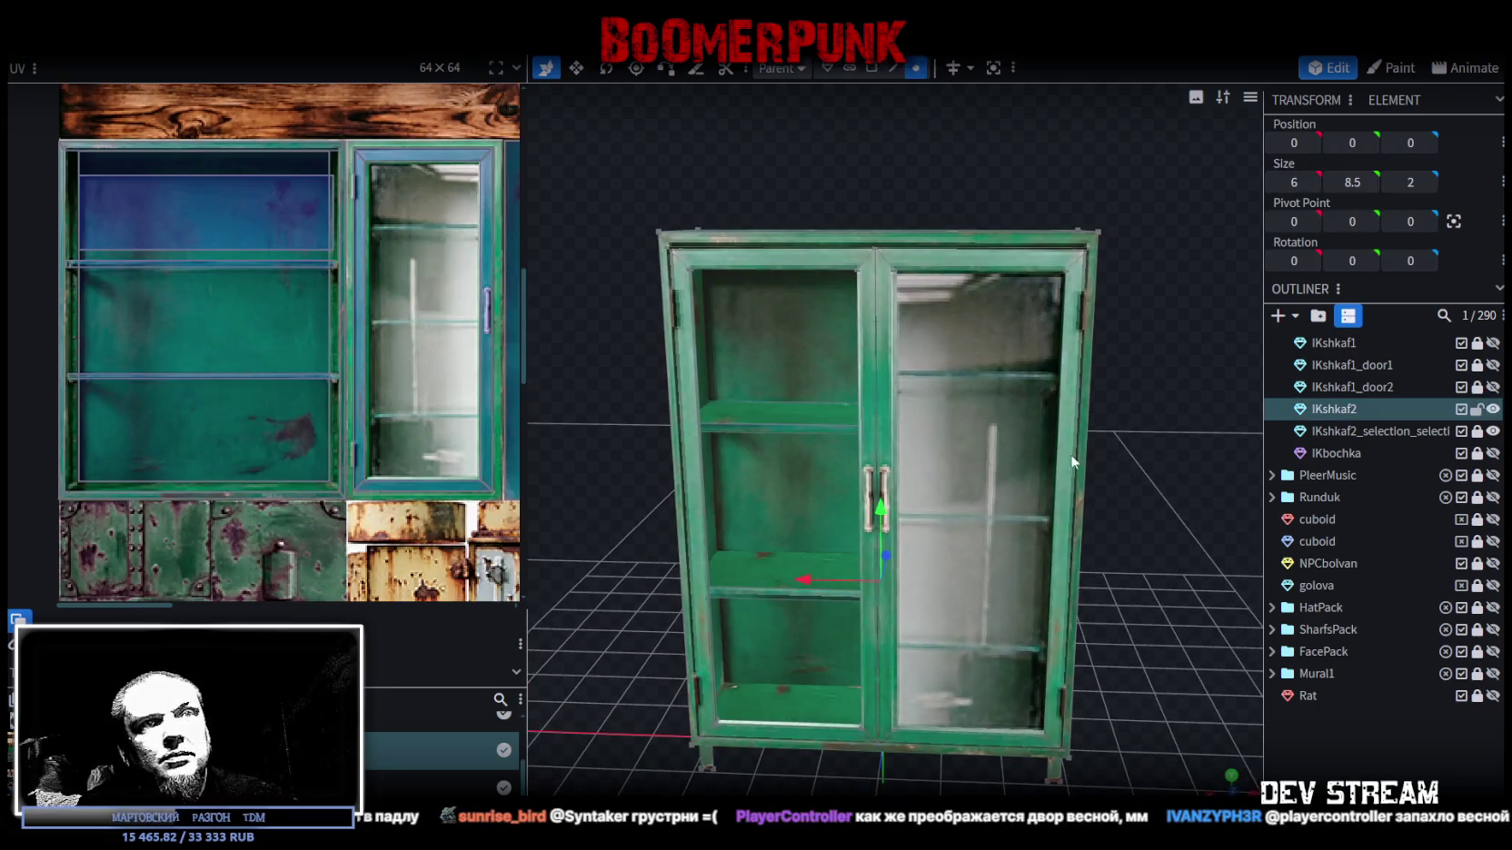
pyautogui.press('Escape')
pyautogui.click(1354, 434)
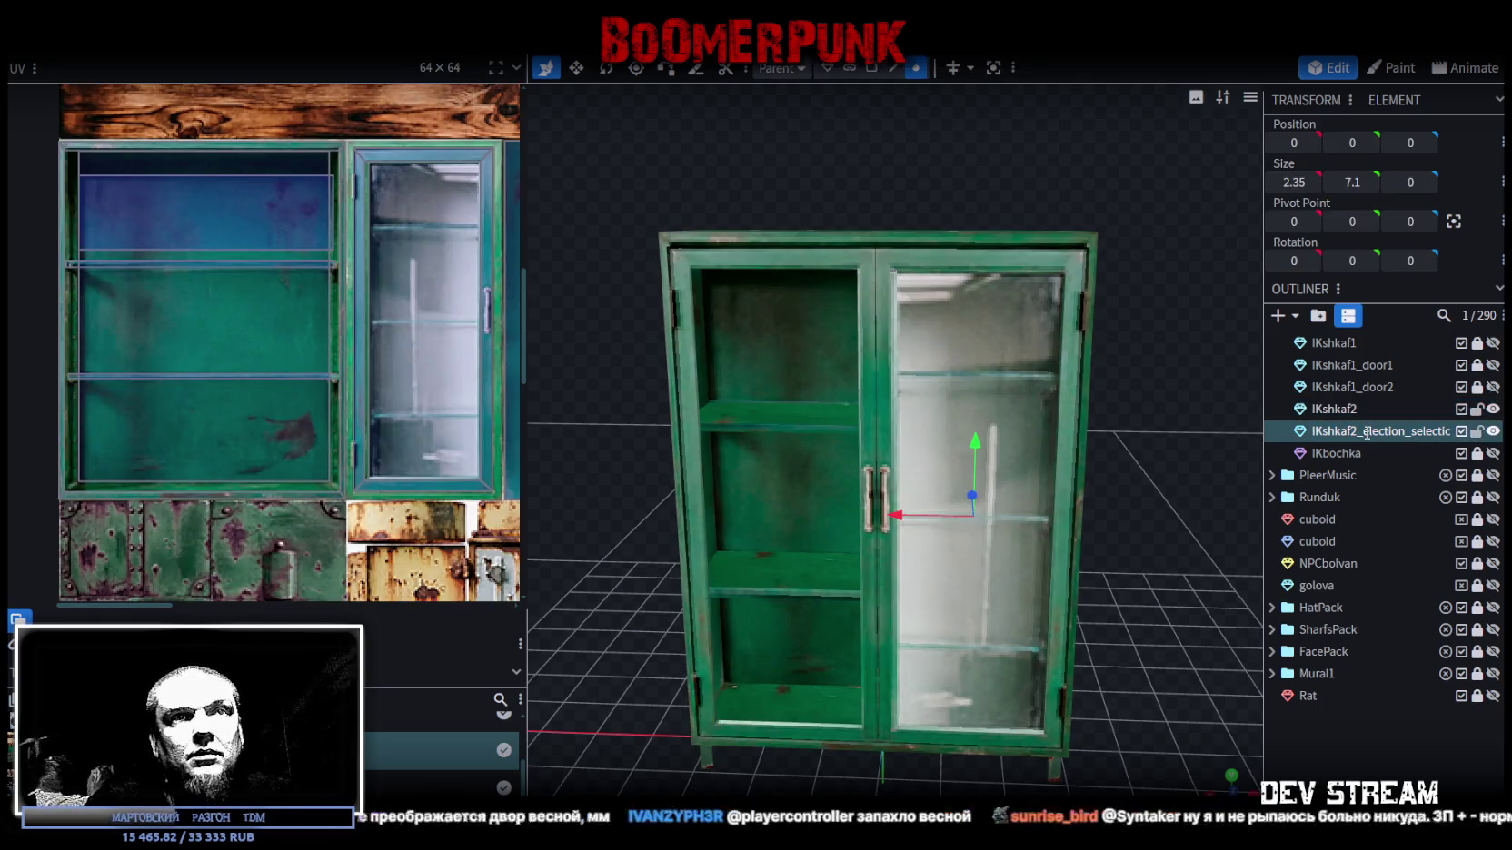
pyautogui.doubleClick(1366, 431)
pyautogui.write('glass')
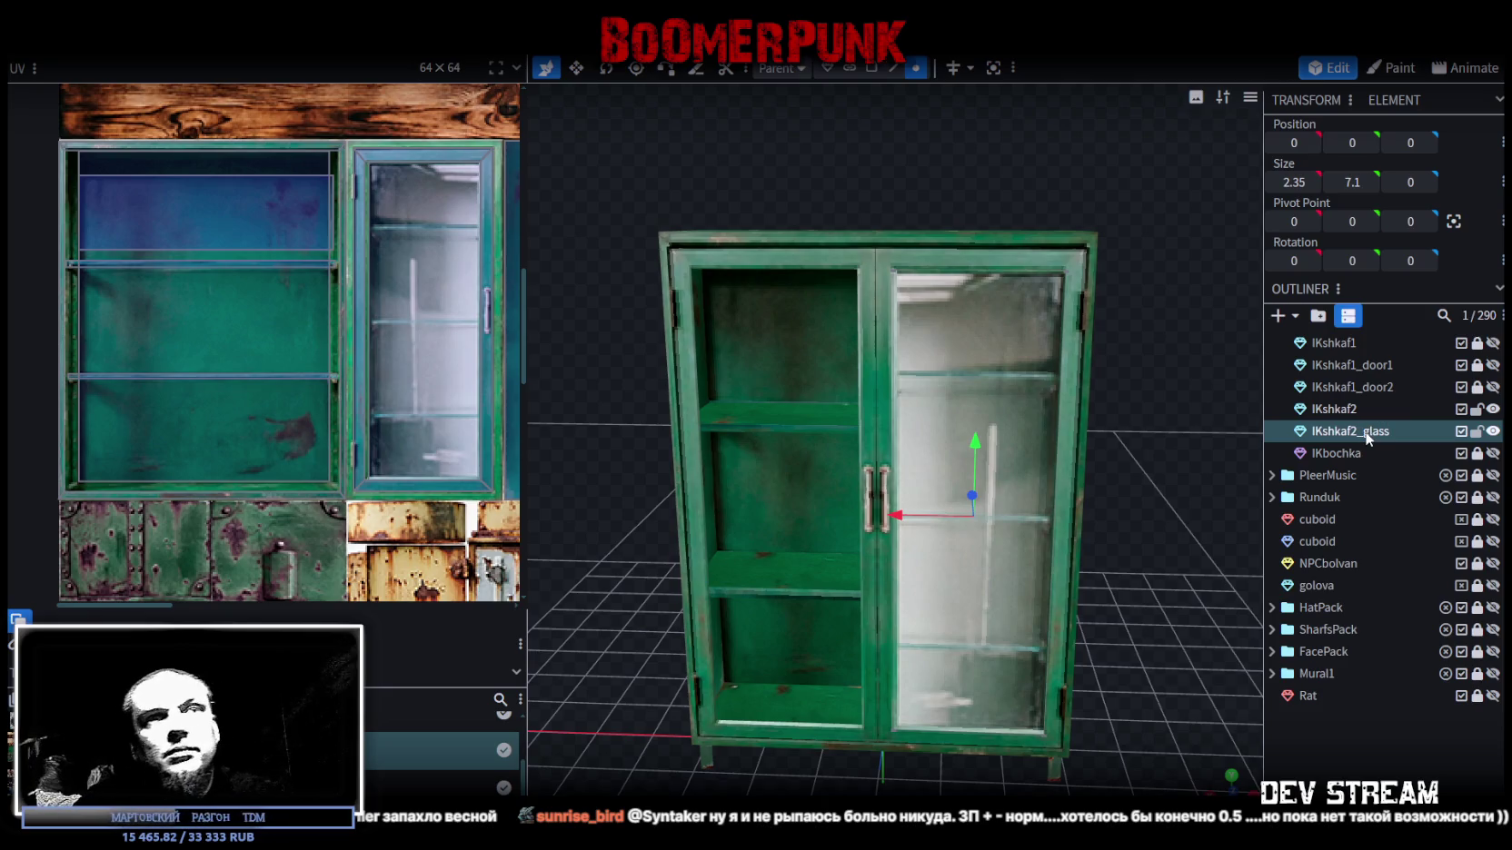
# - Select only the glass element and switch to Edge selection mode
pyautogui.moveTo(1172, 425); pyautogui.dragTo(1146, 416)
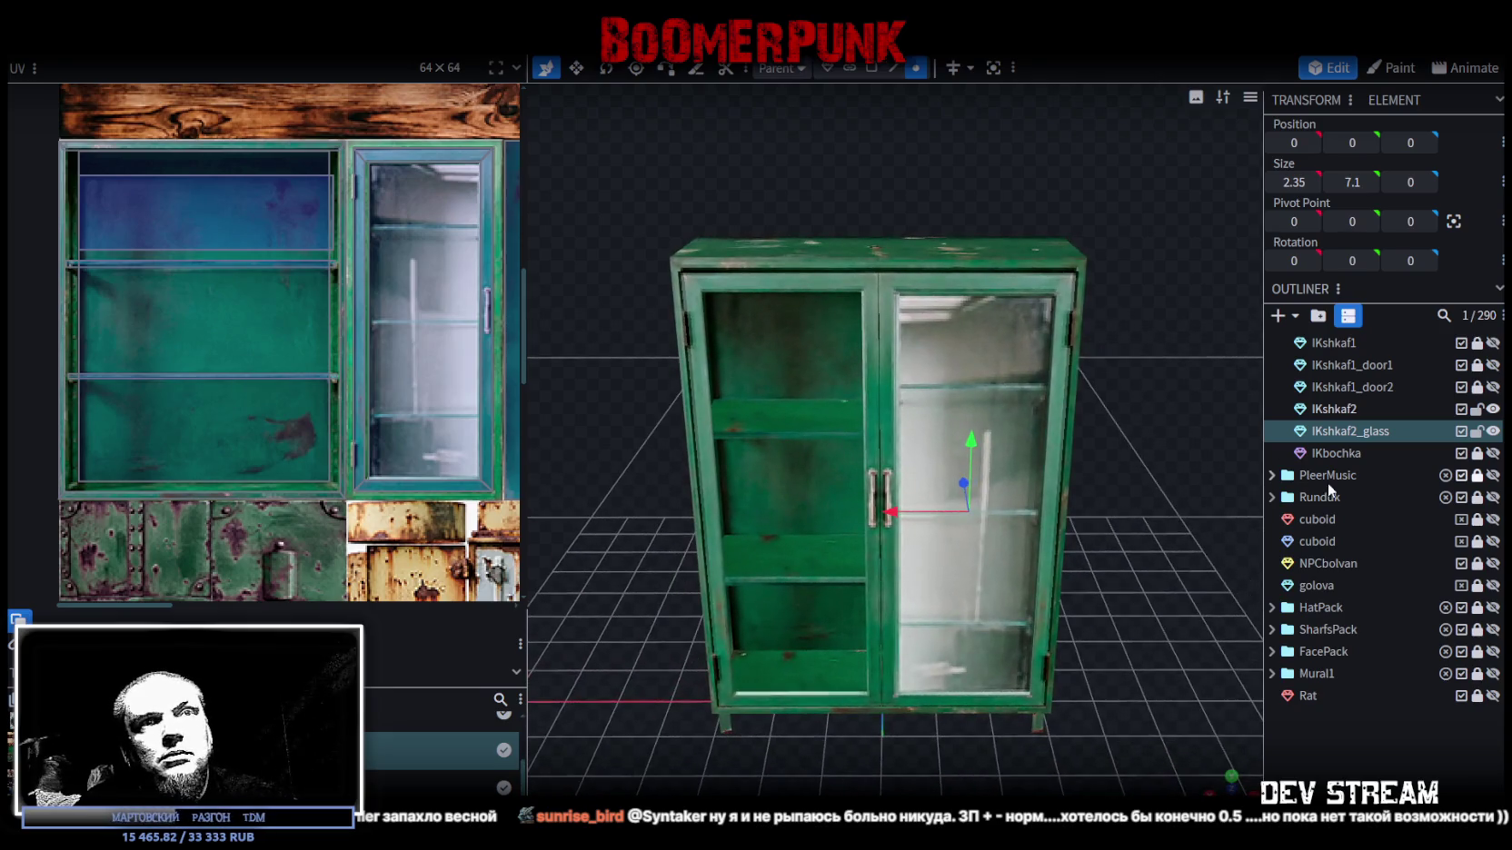
pyautogui.keyDown('ctrl'); pyautogui.click(1322, 406); pyautogui.keyUp('ctrl')
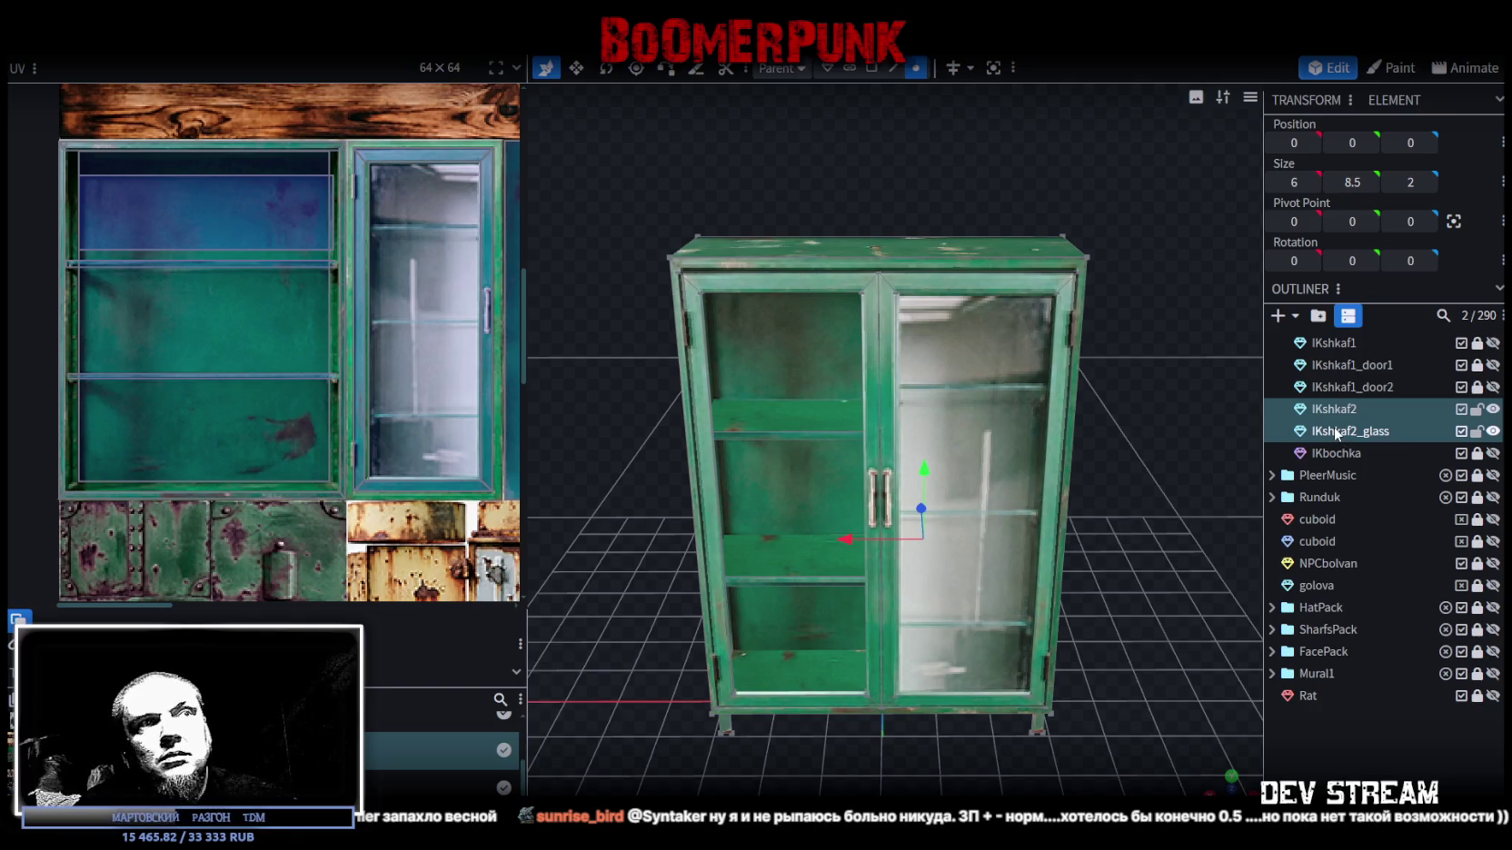
pyautogui.click(1372, 434)
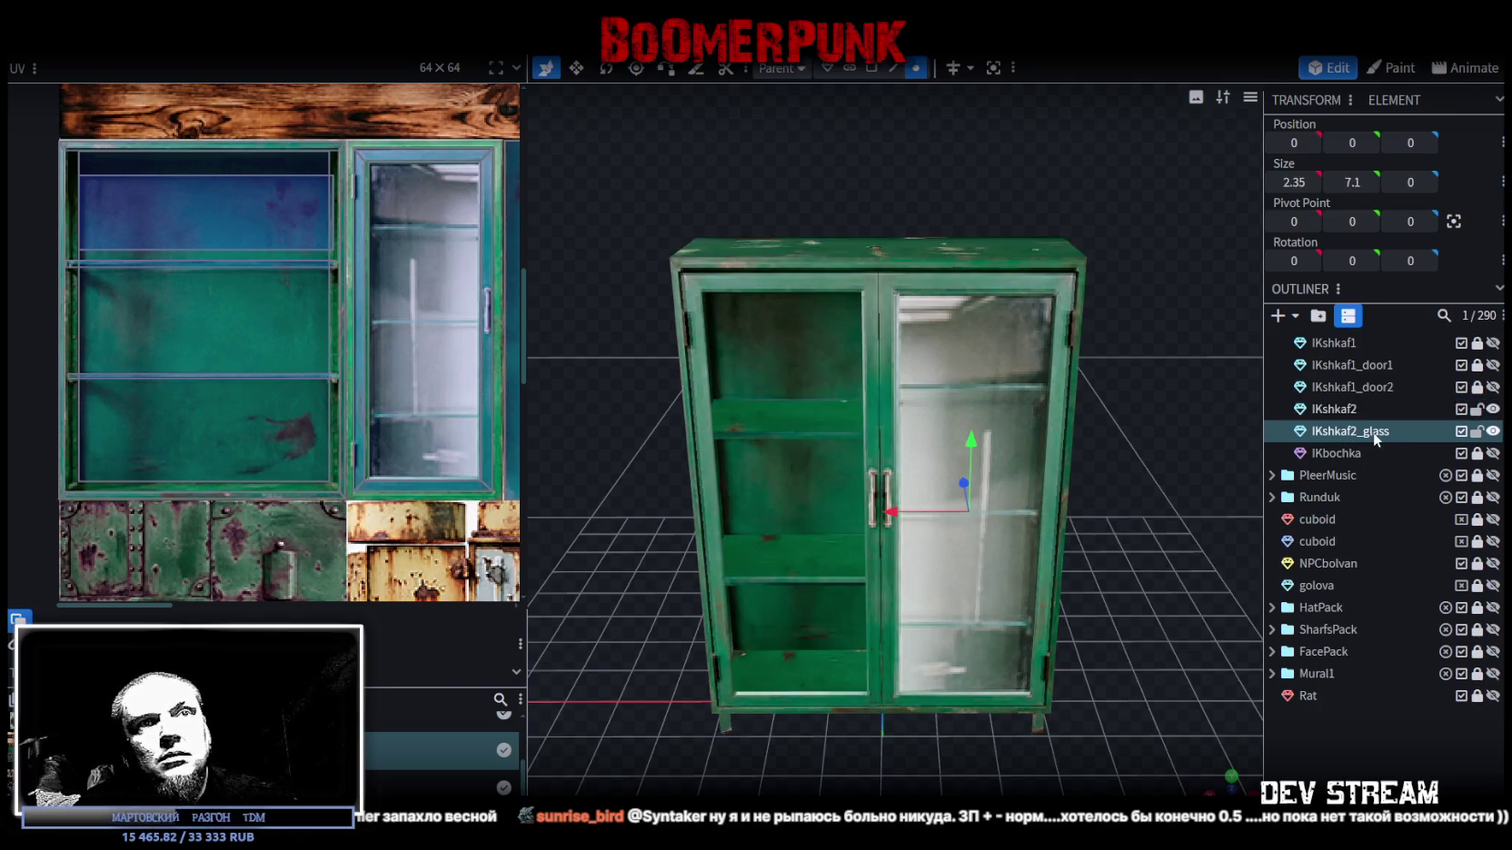
pyautogui.click(897, 70)
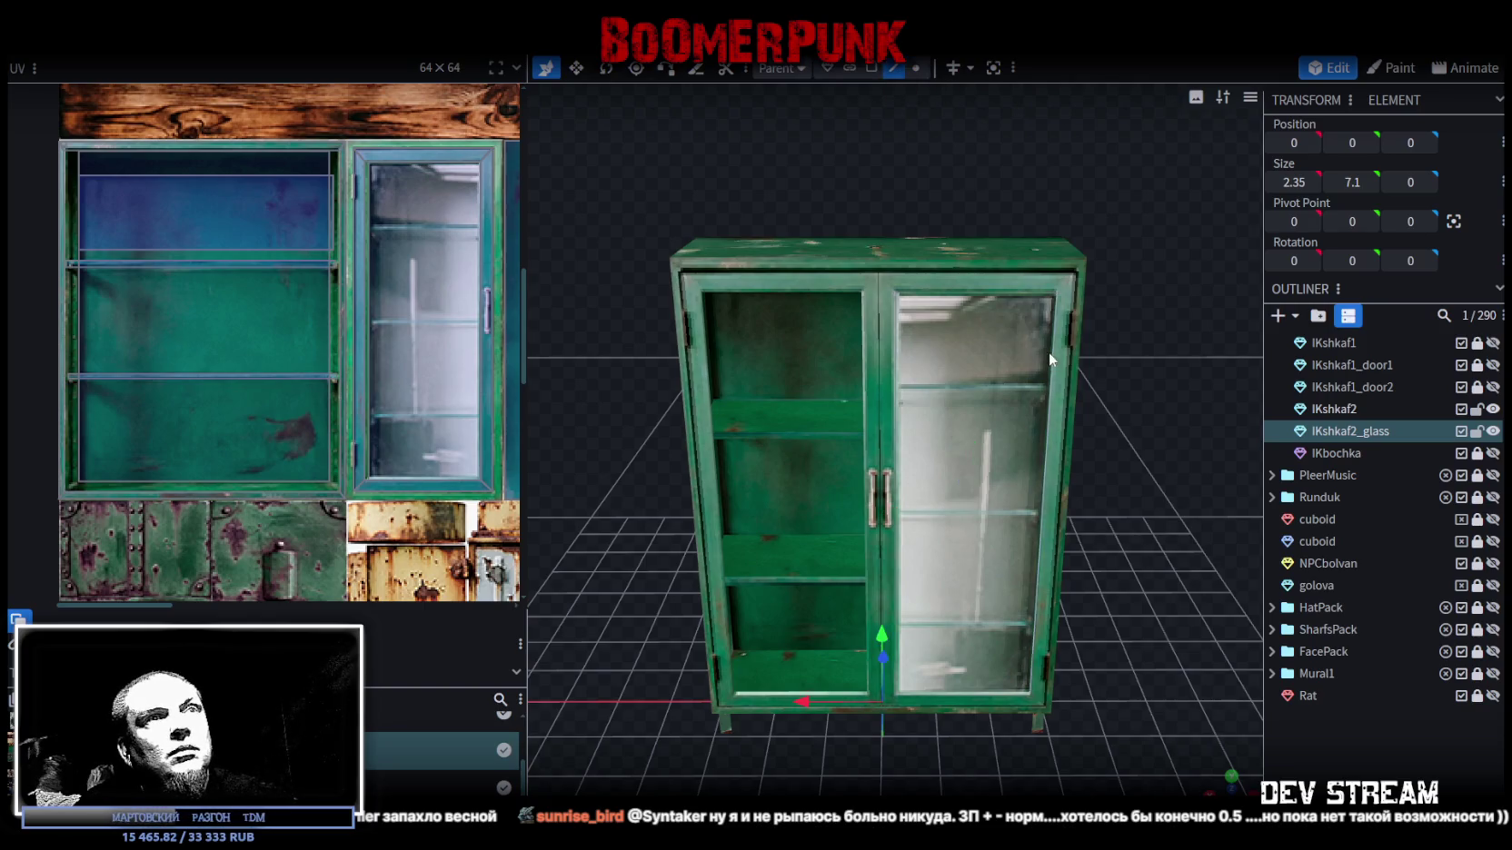
# - Hide the cabinet body and set the glass pane's Position X
pyautogui.click(1493, 410)
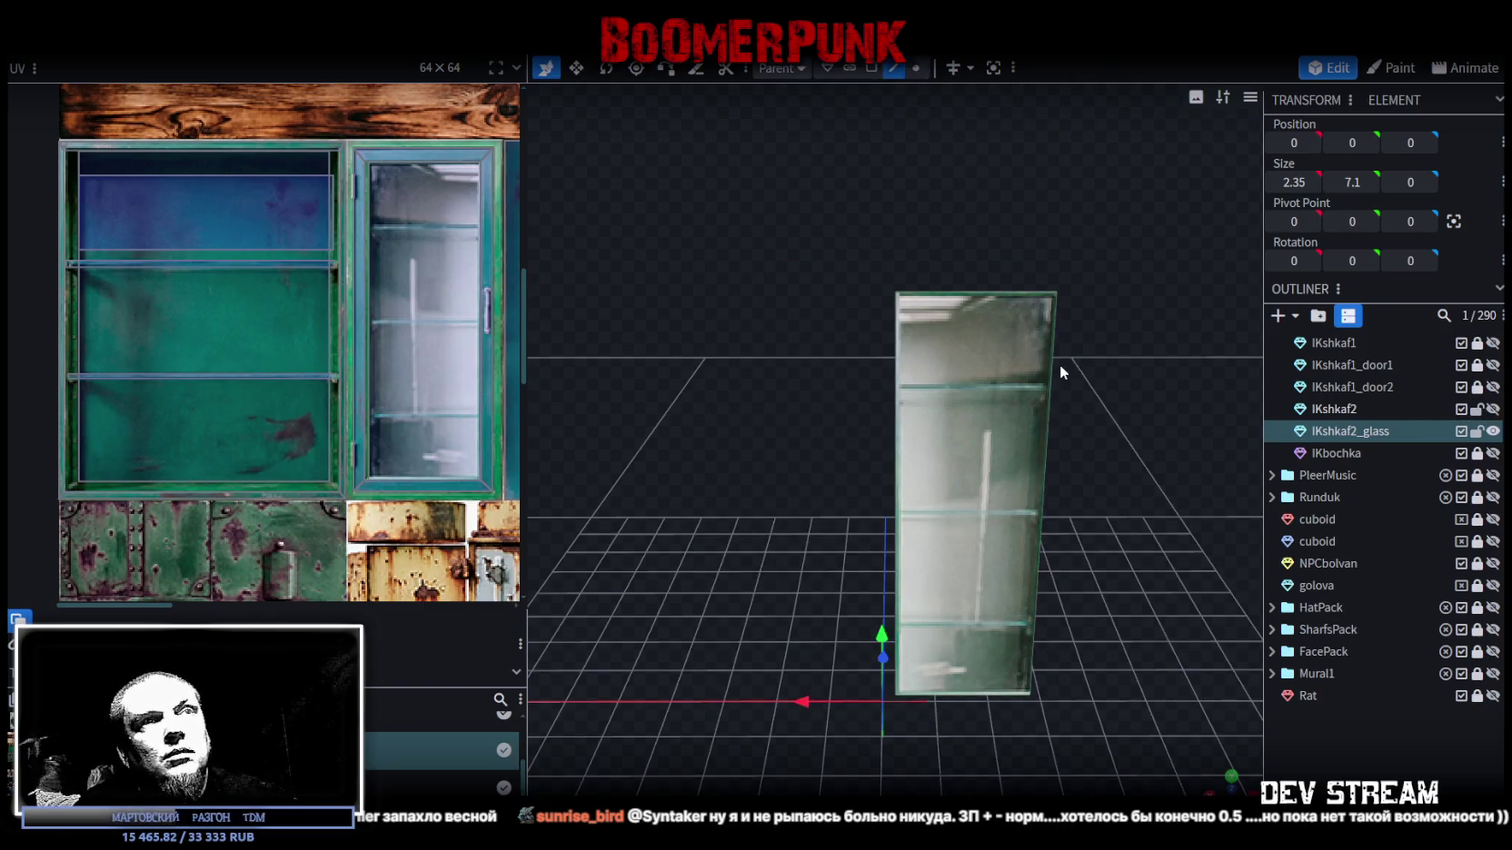
pyautogui.click(1054, 370)
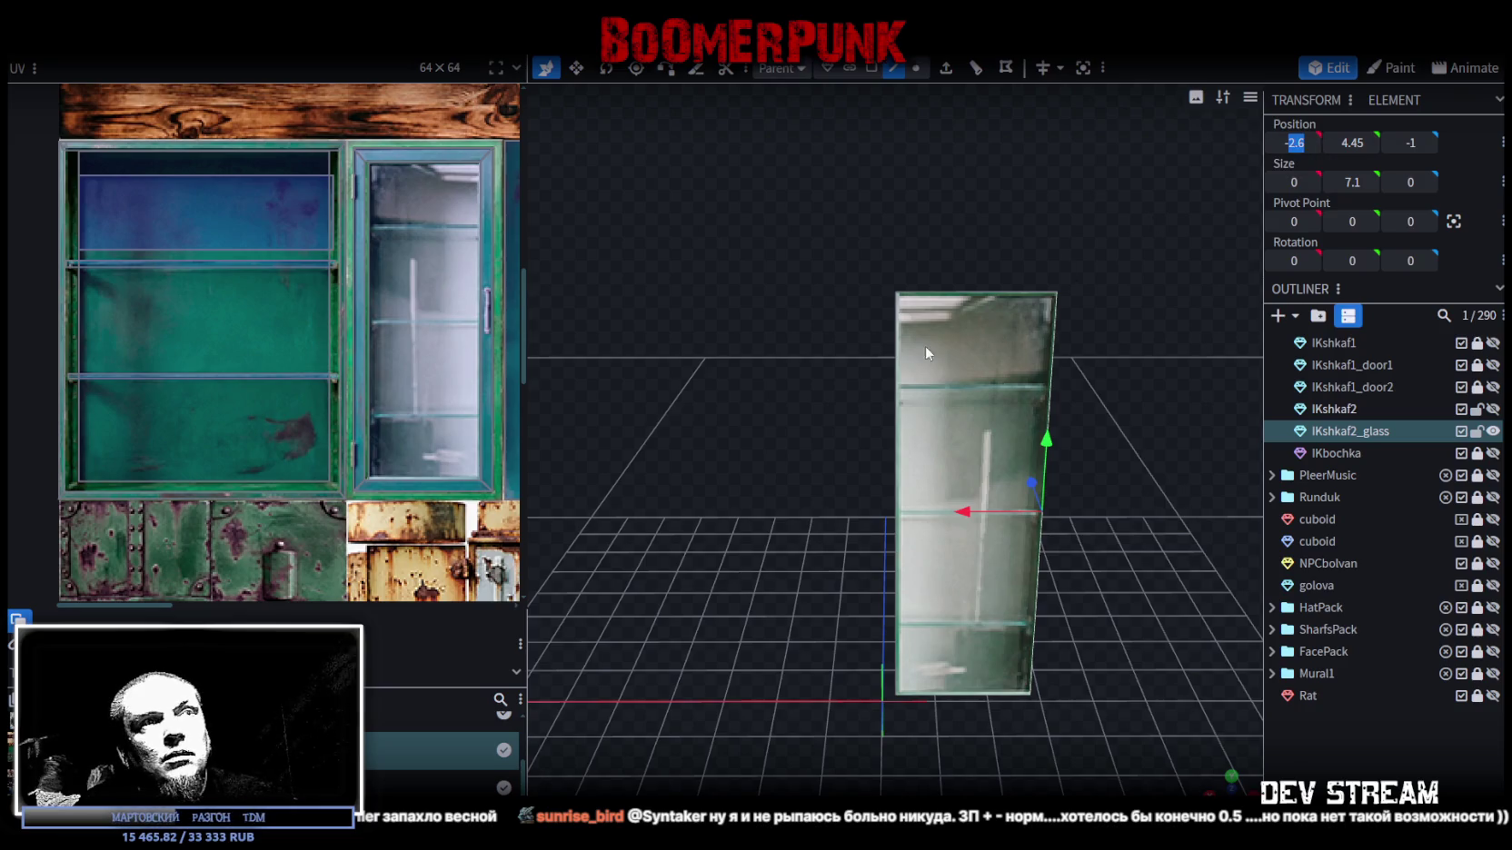
pyautogui.click(896, 360)
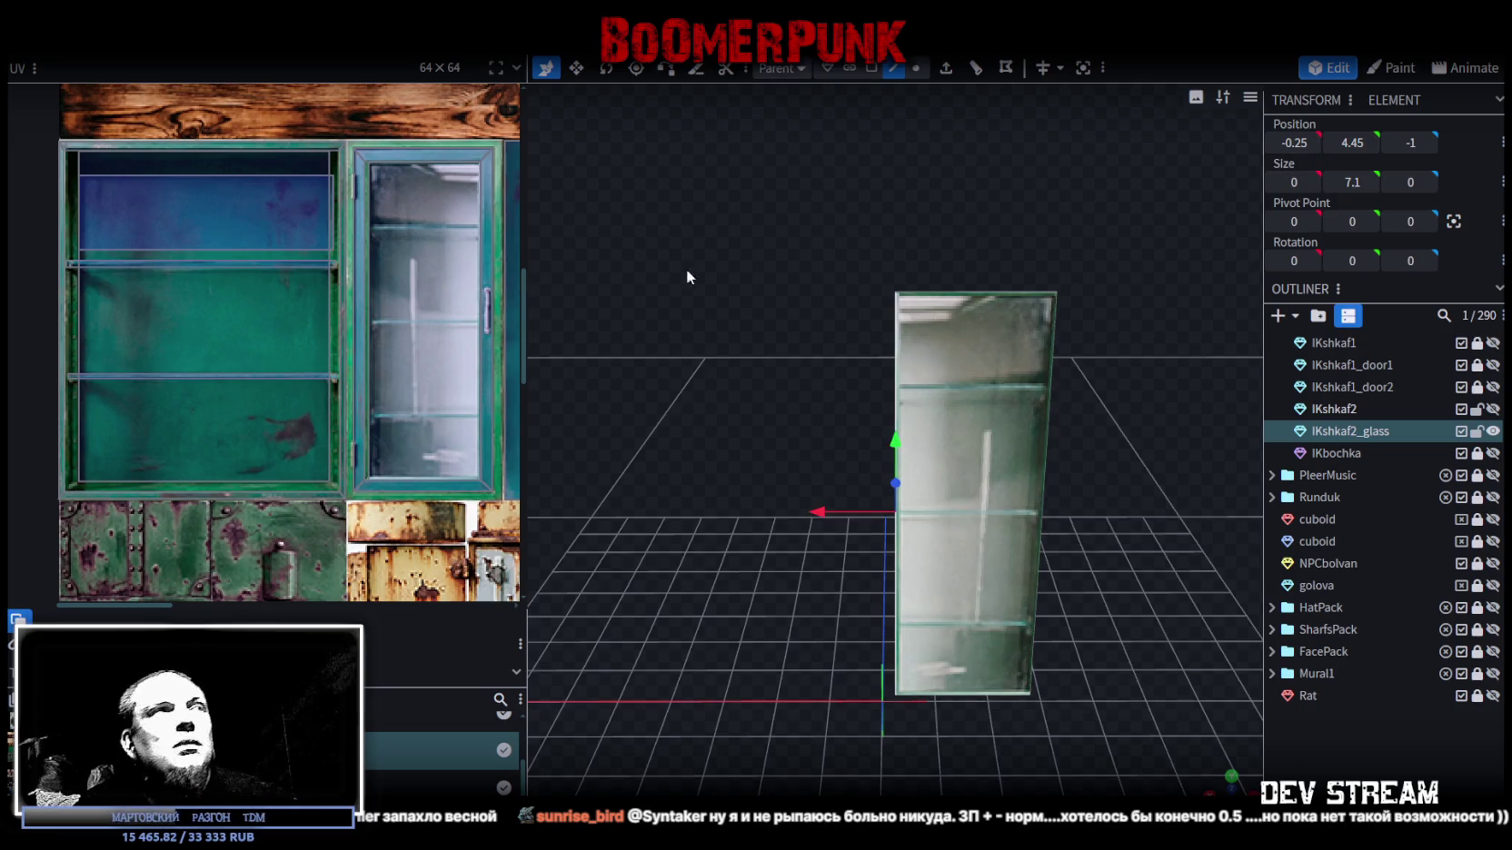
pyautogui.scroll(-2, 332, 285)
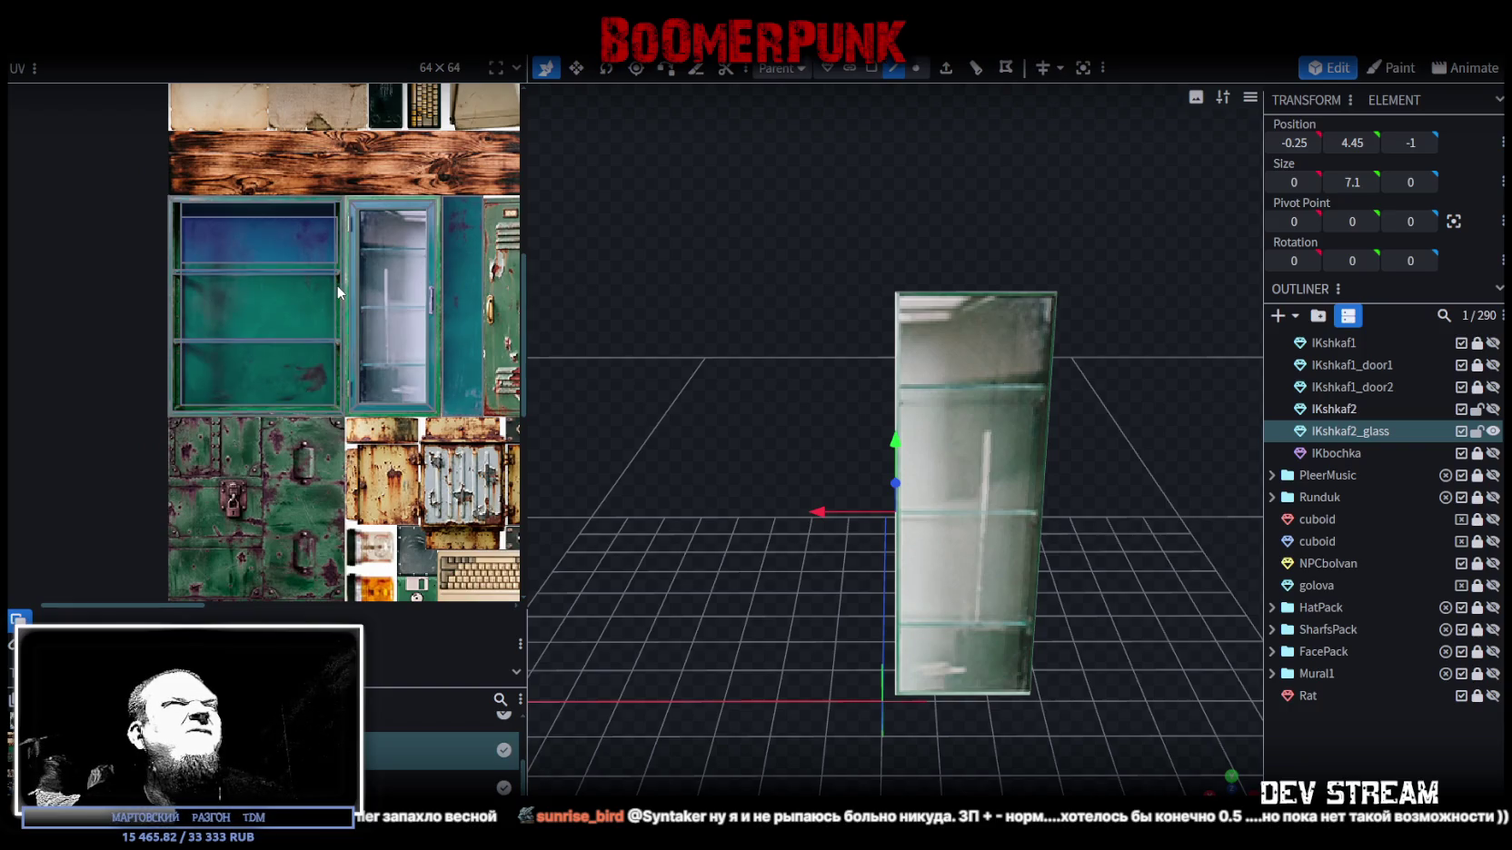
pyautogui.scroll(-3, 338, 284)
pyautogui.moveTo(366, 284)
pyautogui.mouseDown(button='middle')
pyautogui.moveTo(174, 278)
pyautogui.moveTo(270, 314)
pyautogui.mouseUp(button='middle')
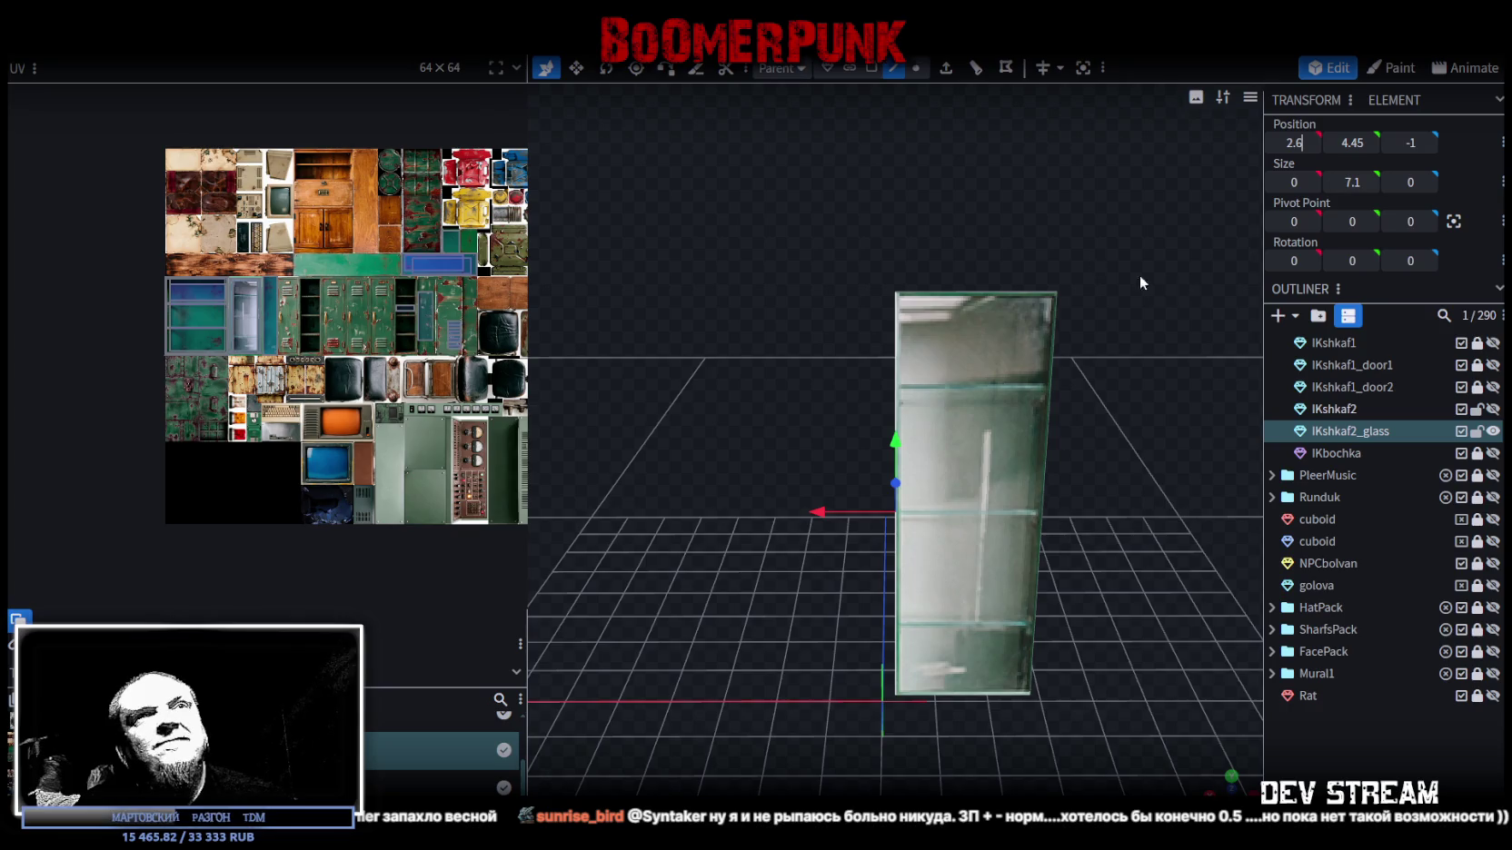
pyautogui.press('Return')
# - Select the glass pane's front face and map its UV onto the atlas's glass area
pyautogui.click(873, 69)
pyautogui.click(912, 405)
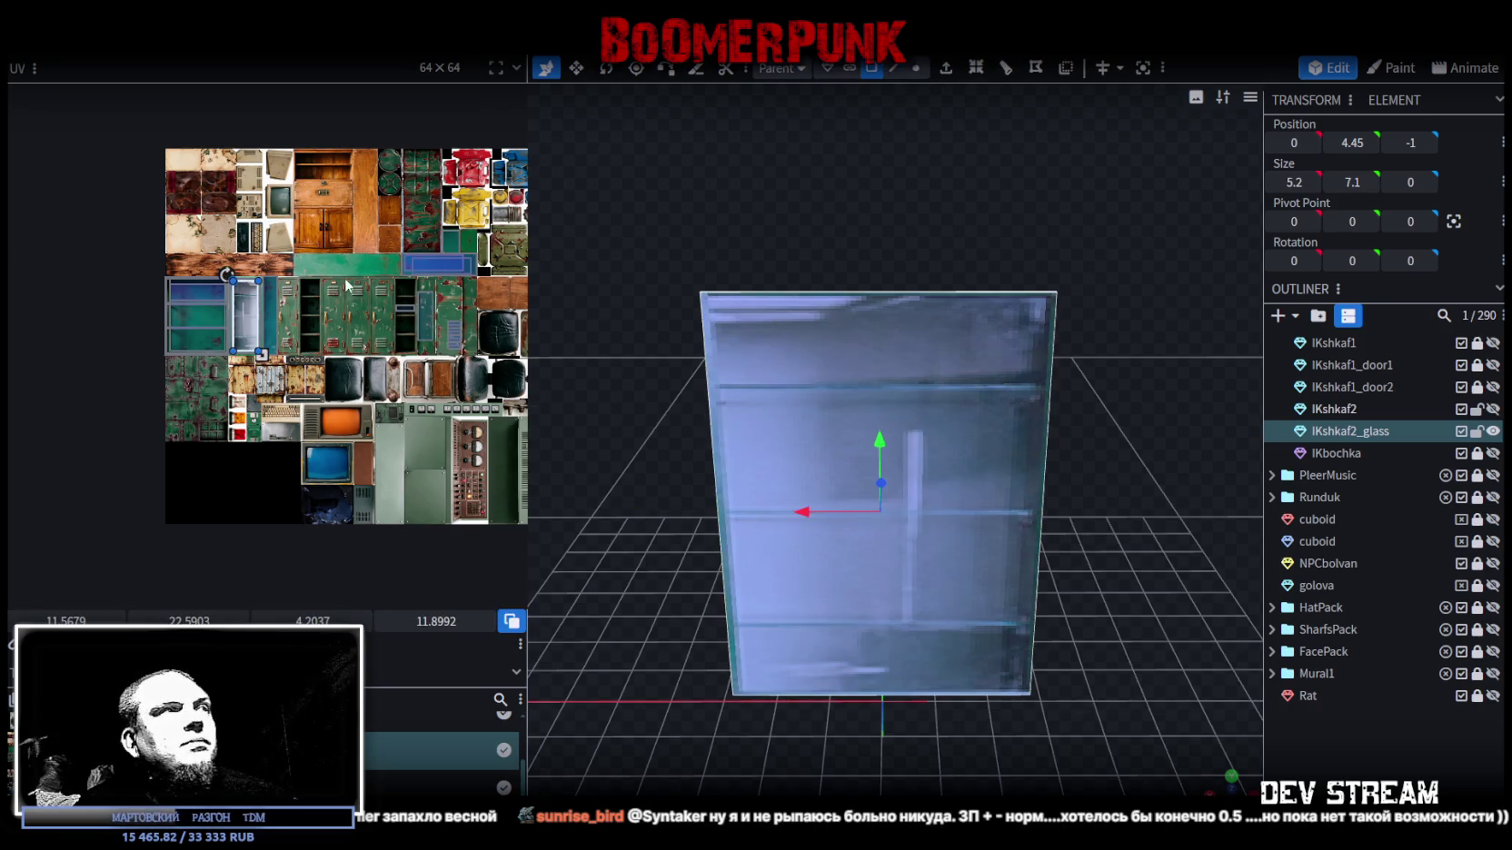
pyautogui.scroll(2, 129, 278)
pyautogui.moveTo(361, 368); pyautogui.dragTo(150, 170, button='middle')
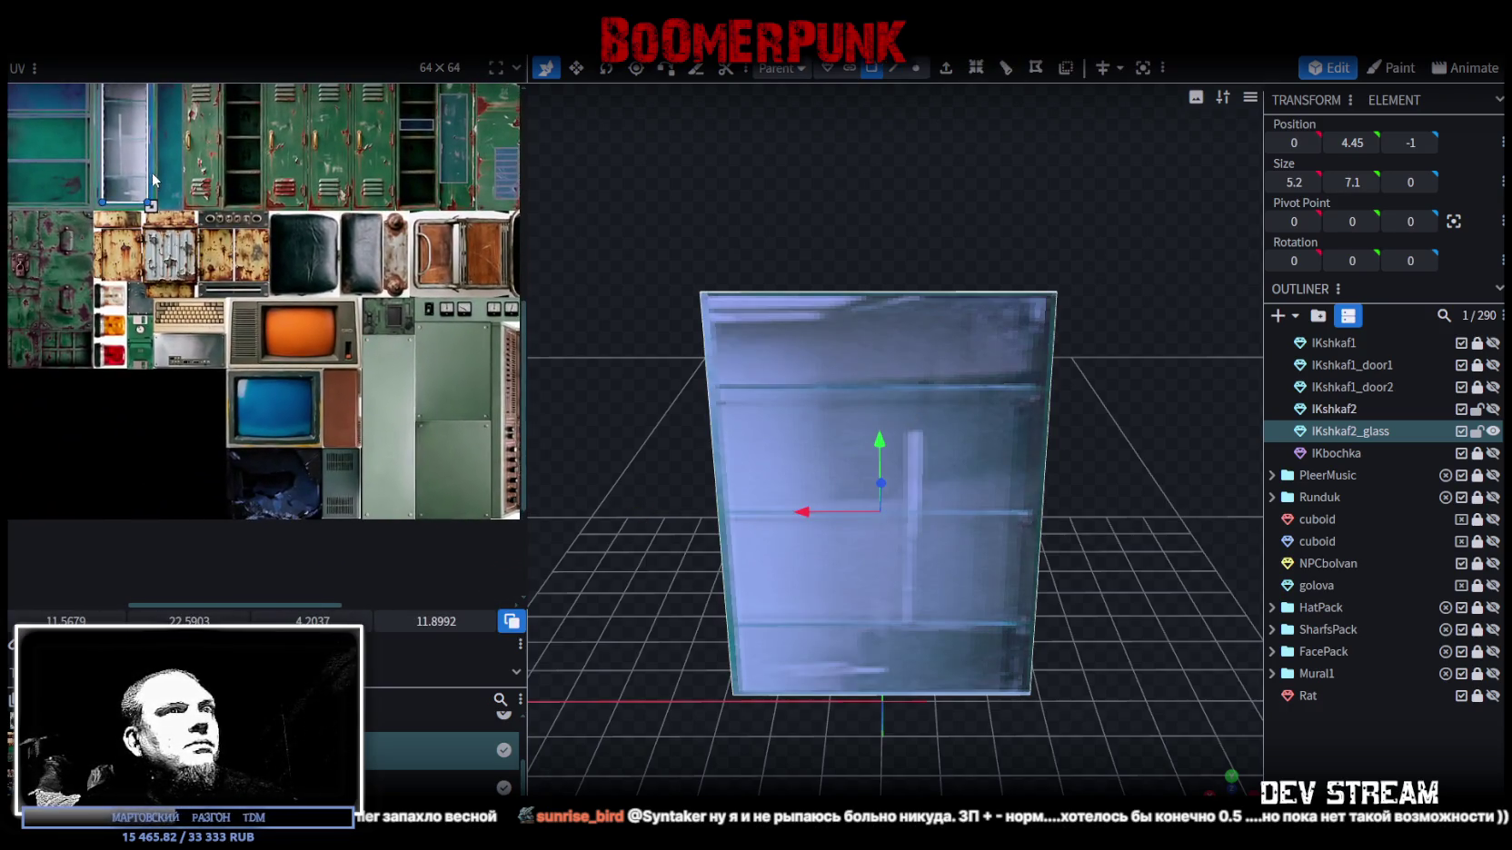
pyautogui.moveTo(854, 293); pyautogui.dragTo(865, 218)
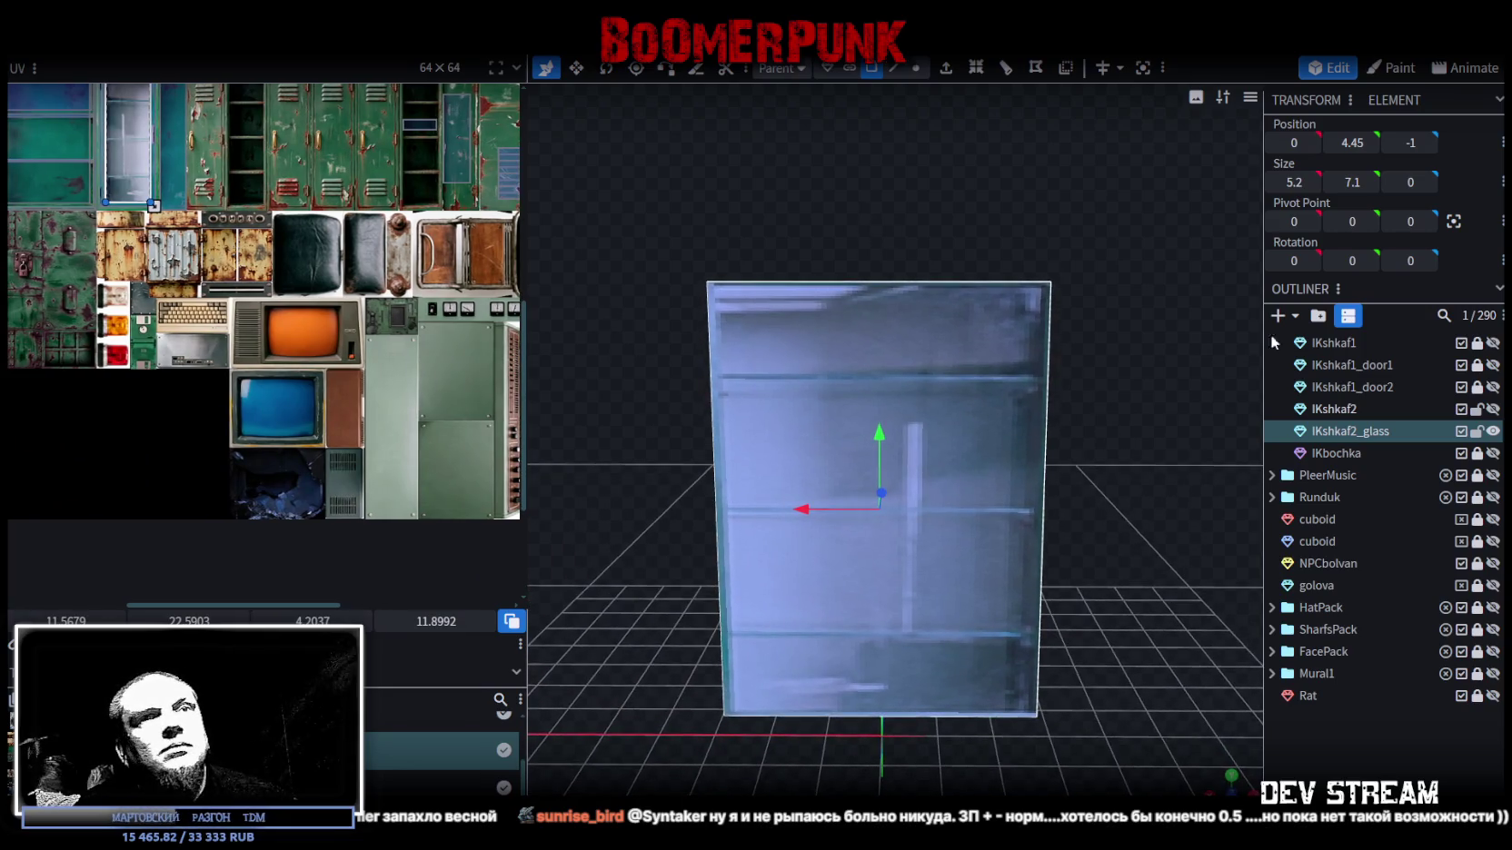
# - Show IKshkaf2 again and push the glass pane outward along Z to -0.95
pyautogui.click(1493, 409)
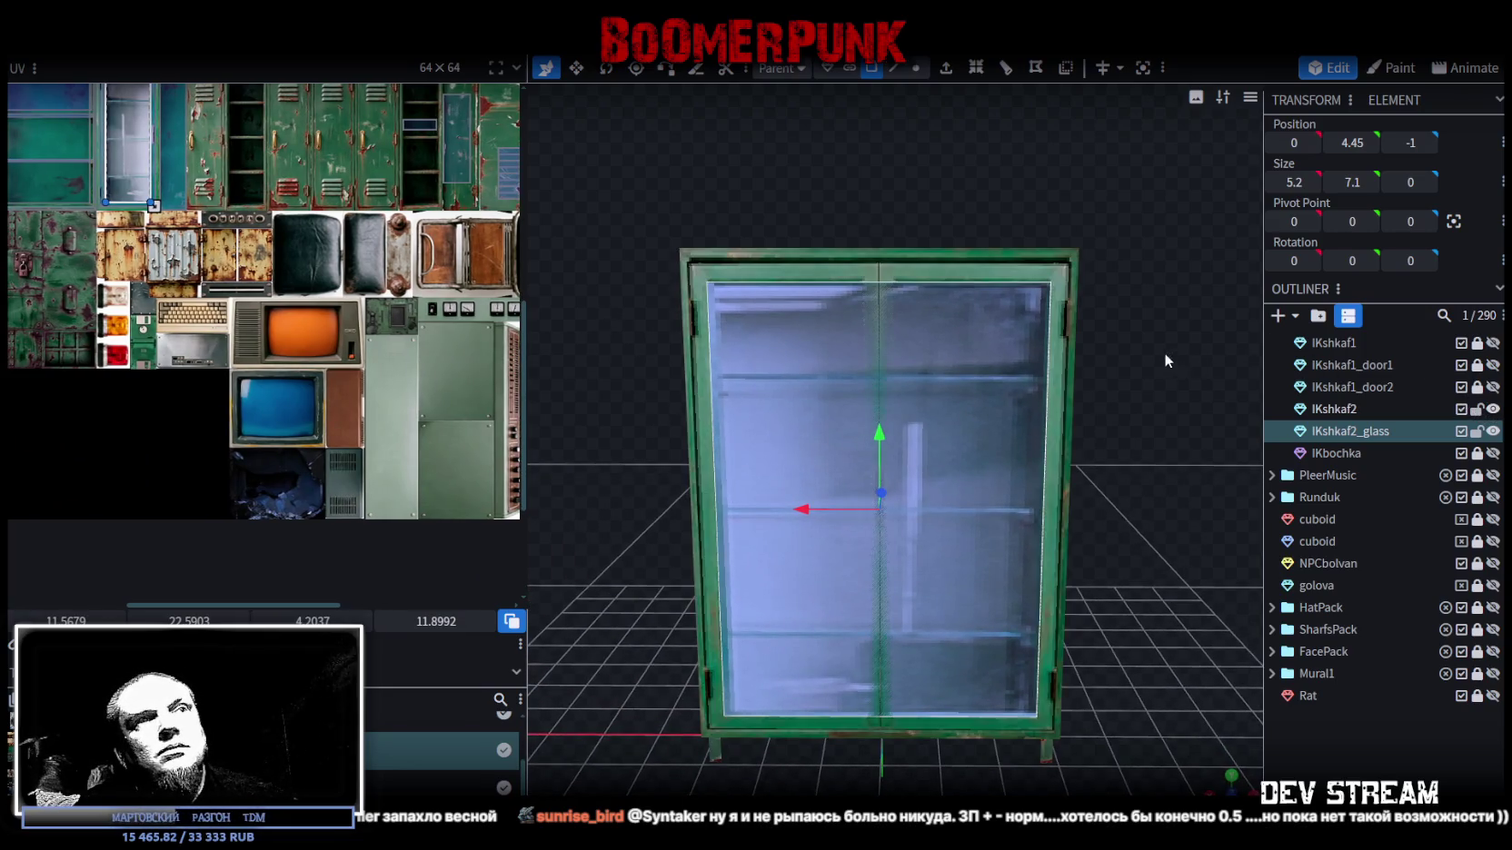
pyautogui.moveTo(1165, 355); pyautogui.dragTo(1005, 175)
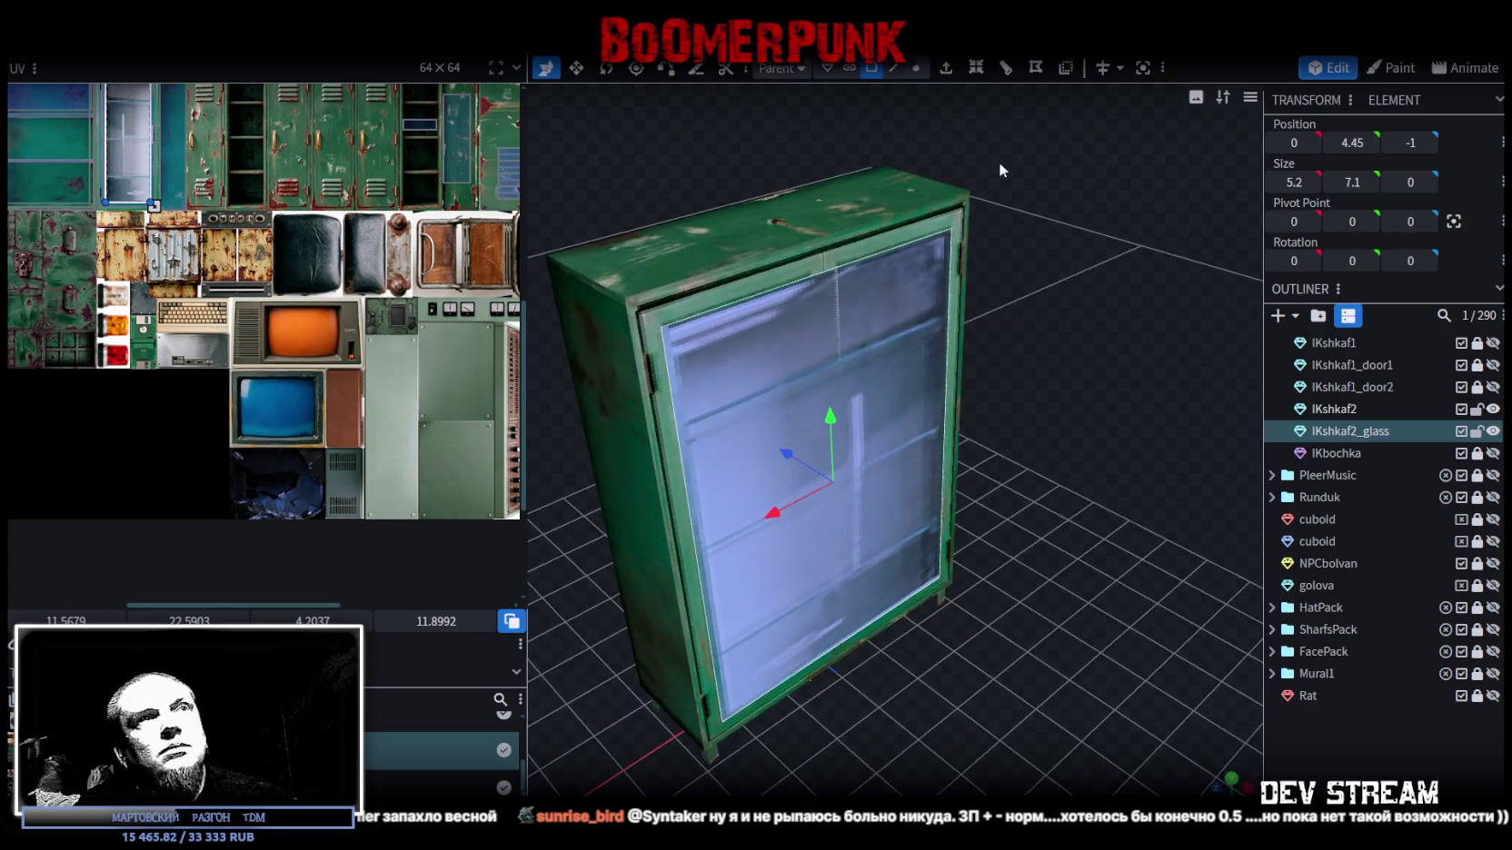
pyautogui.click(874, 71)
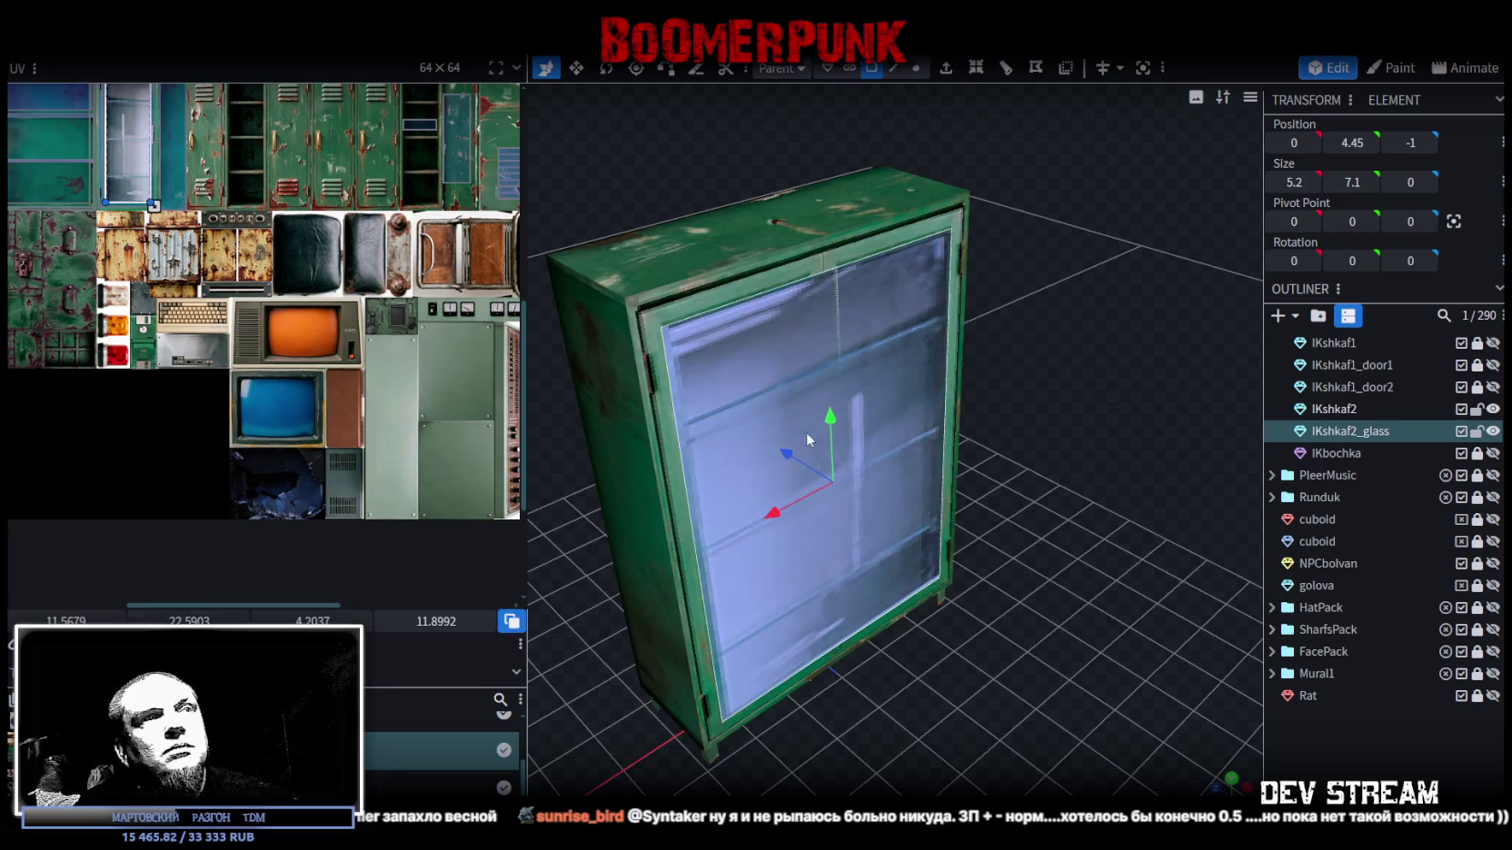
pyautogui.moveTo(783, 450)
pyautogui.mouseDown()
pyautogui.moveTo(790, 462)
pyautogui.moveTo(785, 446)
pyautogui.mouseUp()
pyautogui.moveTo(1148, 397); pyautogui.dragTo(969, 329)
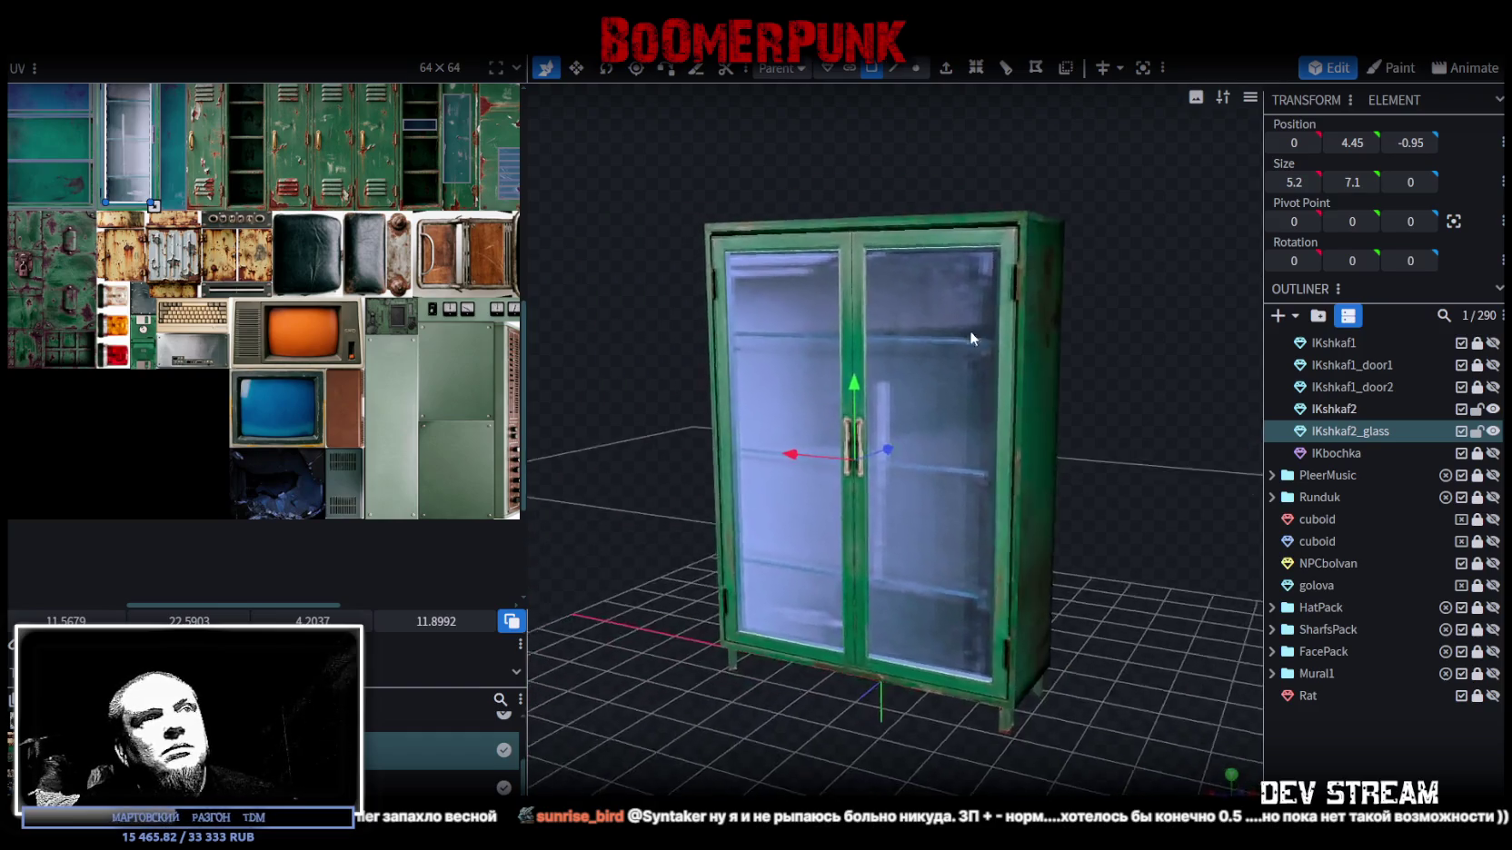
pyautogui.click(1168, 543)
pyautogui.moveTo(1165, 536); pyautogui.dragTo(1127, 437)
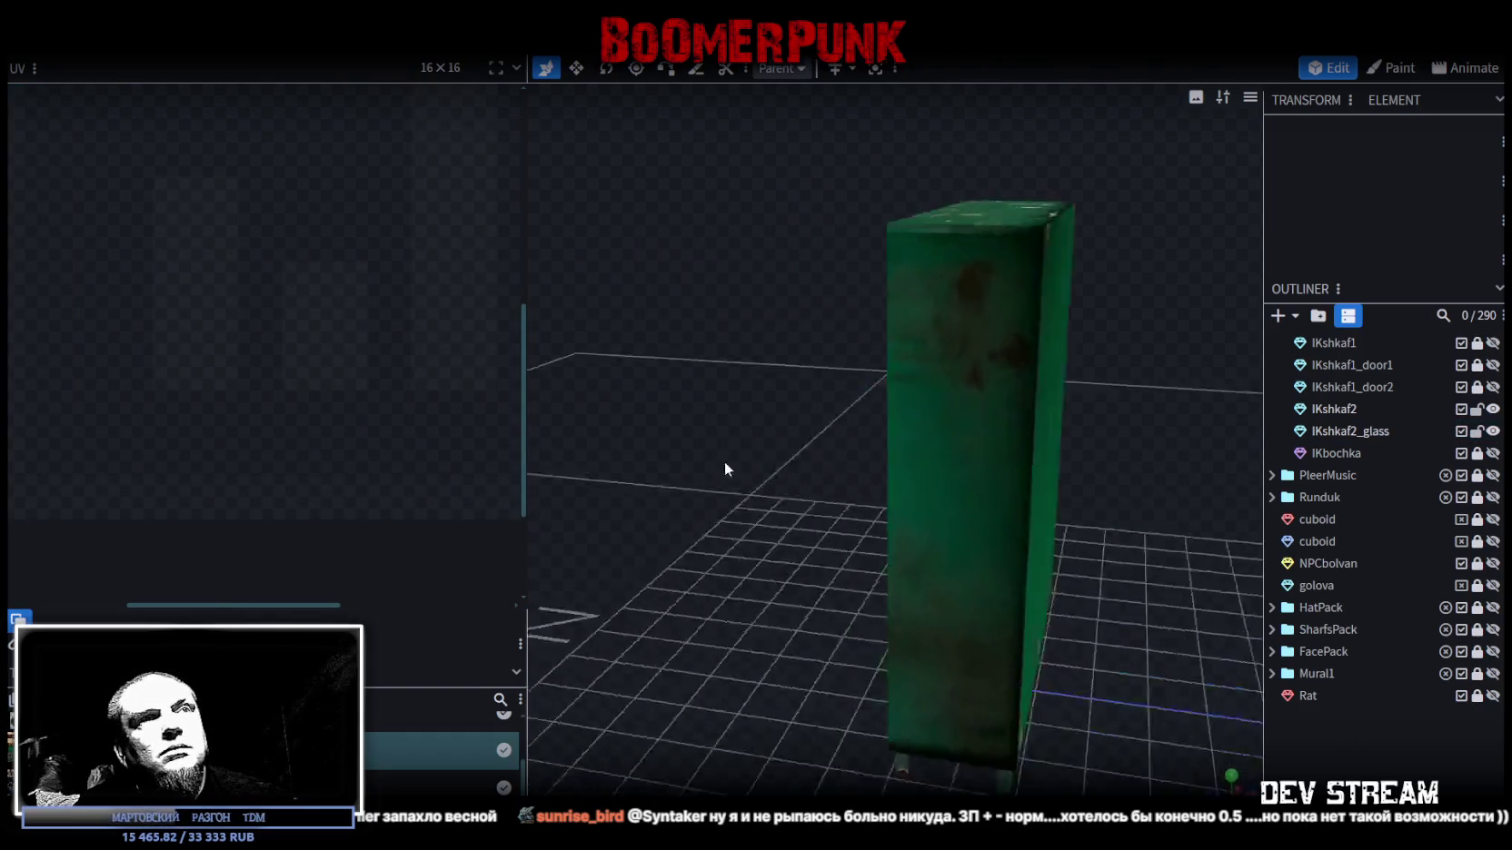
# - Hide IKshkaf2_glass and resize the bottom strip cube to Size X 5.2
pyautogui.scroll(-2, 1132, 450)
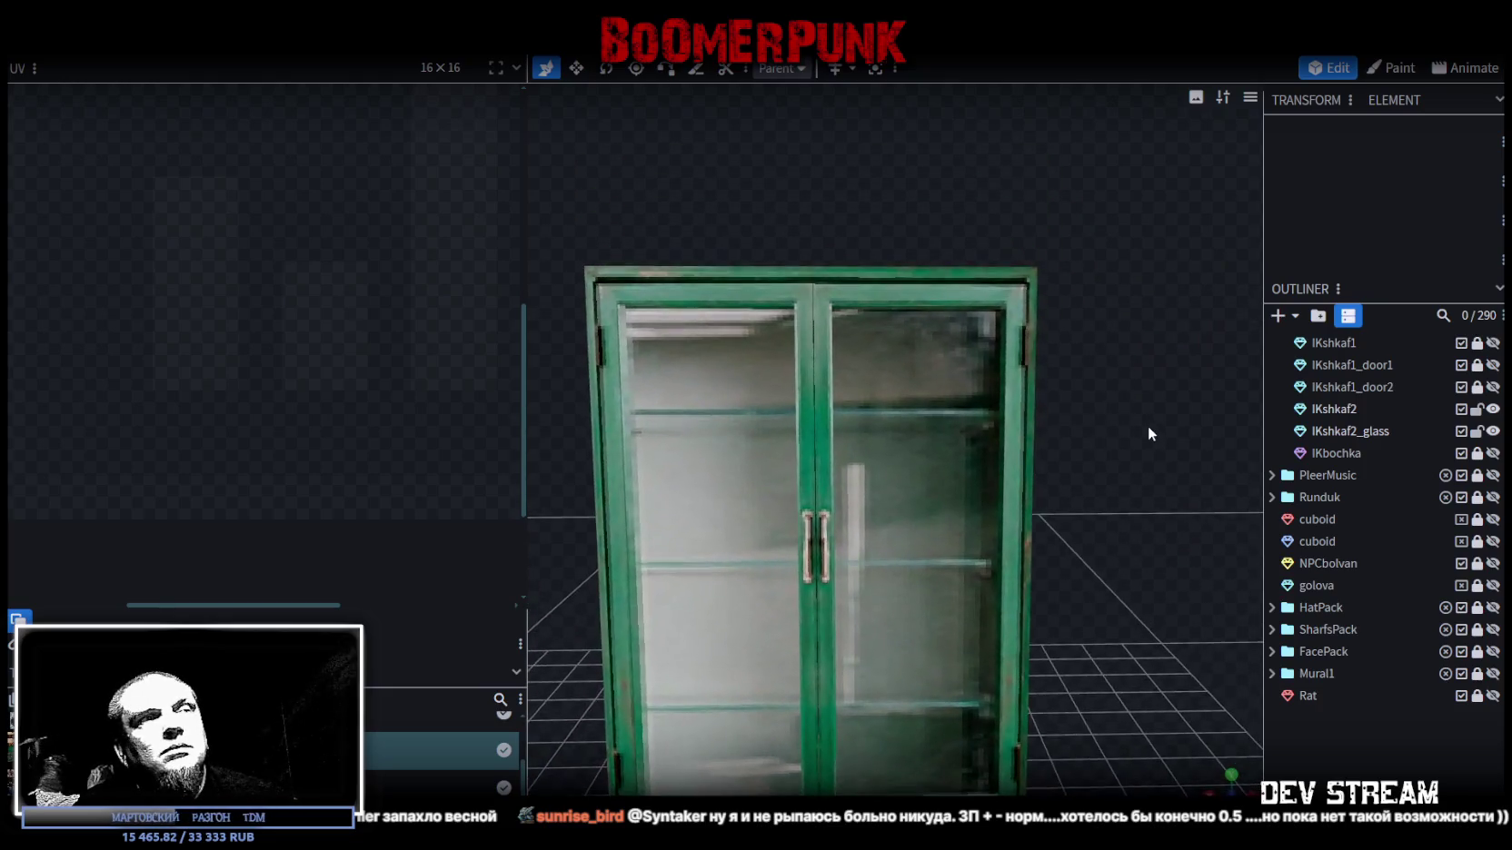
pyautogui.moveTo(1129, 438)
pyautogui.mouseDown()
pyautogui.moveTo(1092, 465)
pyautogui.moveTo(1024, 451)
pyautogui.moveTo(752, 473)
pyautogui.moveTo(842, 407)
pyautogui.moveTo(1131, 410)
pyautogui.moveTo(1163, 378)
pyautogui.moveTo(1093, 394)
pyautogui.moveTo(1075, 487)
pyautogui.moveTo(1145, 515)
pyautogui.moveTo(1012, 514)
pyautogui.moveTo(788, 445)
pyautogui.moveTo(771, 405)
pyautogui.moveTo(866, 407)
pyautogui.mouseUp()
pyautogui.scroll(4, 867, 407)
pyautogui.click(1492, 431)
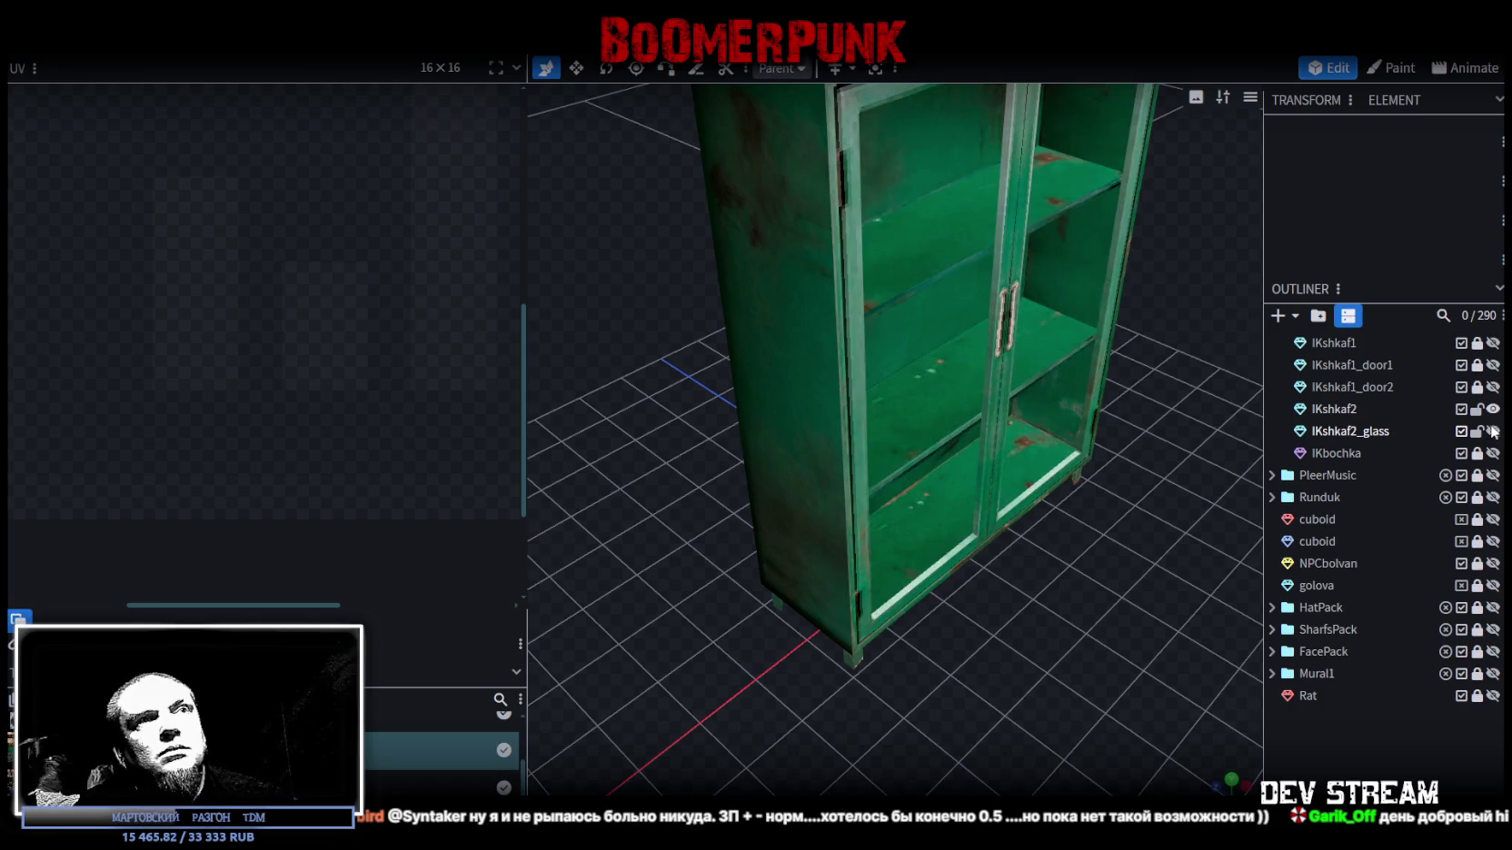
pyautogui.moveTo(1137, 517)
pyautogui.mouseDown()
pyautogui.moveTo(1081, 428)
pyautogui.moveTo(856, 451)
pyautogui.moveTo(832, 473)
pyautogui.moveTo(737, 410)
pyautogui.moveTo(1046, 452)
pyautogui.moveTo(894, 468)
pyautogui.mouseUp()
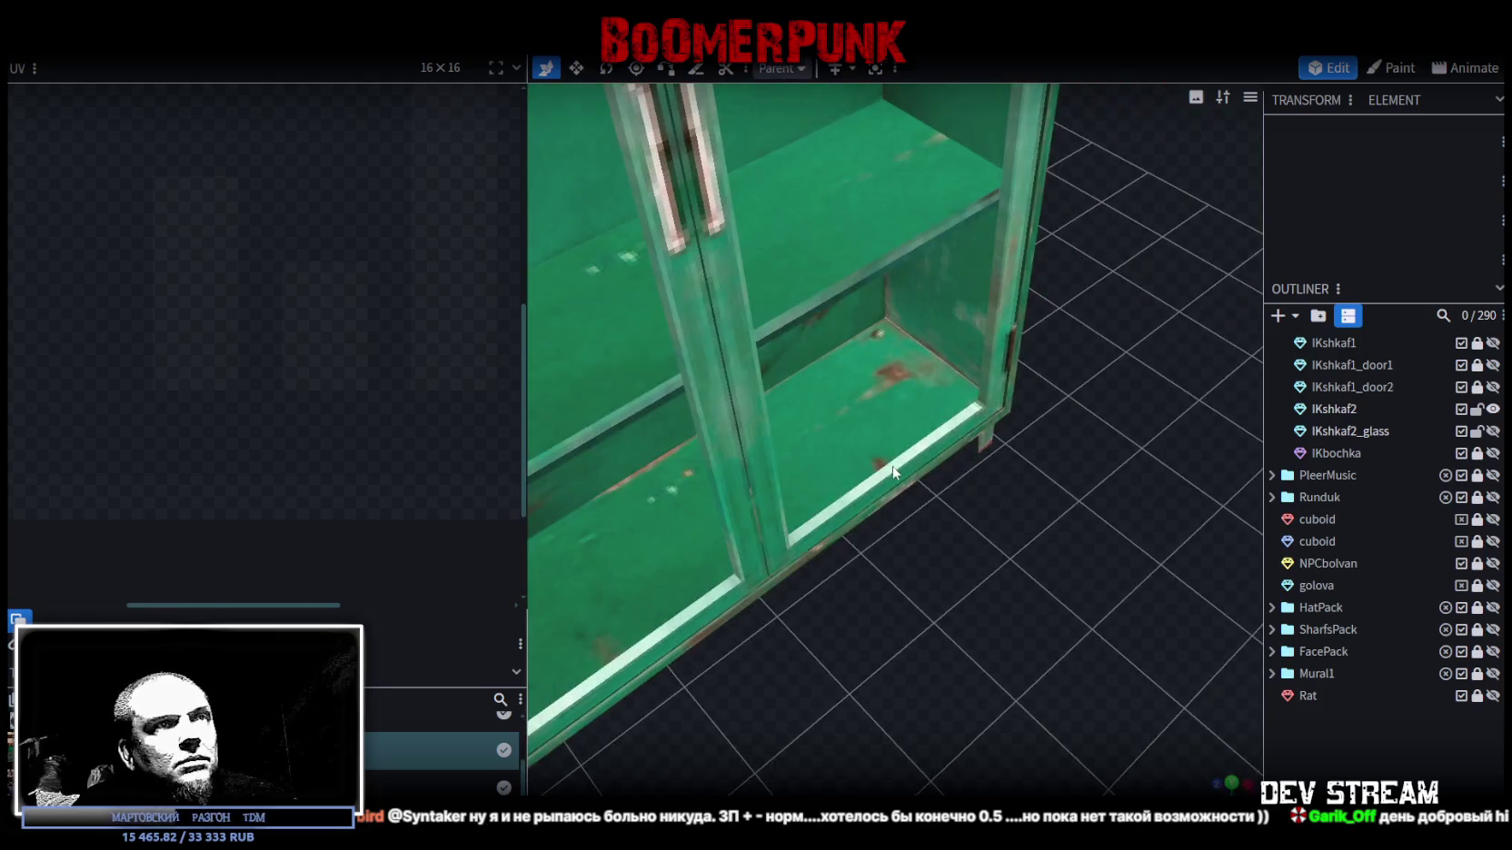
pyautogui.click(894, 468)
pyautogui.moveTo(676, 590); pyautogui.dragTo(690, 616)
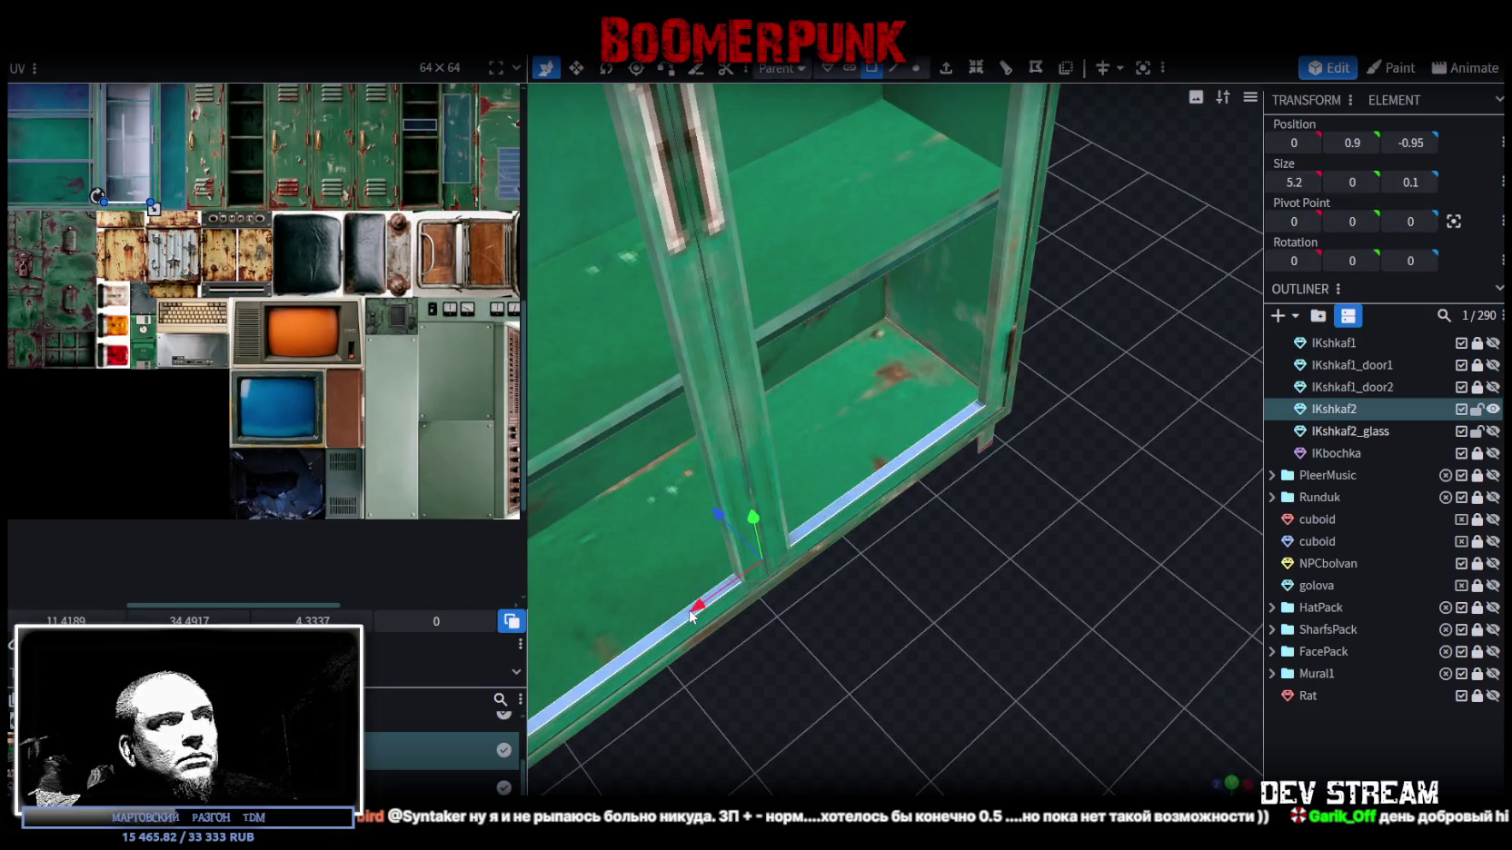
# - Drag the bottom strip's UV lower edge slightly down in the zoomed UV editor
pyautogui.scroll(3, 103, 135)
pyautogui.scroll(3, 129, 234)
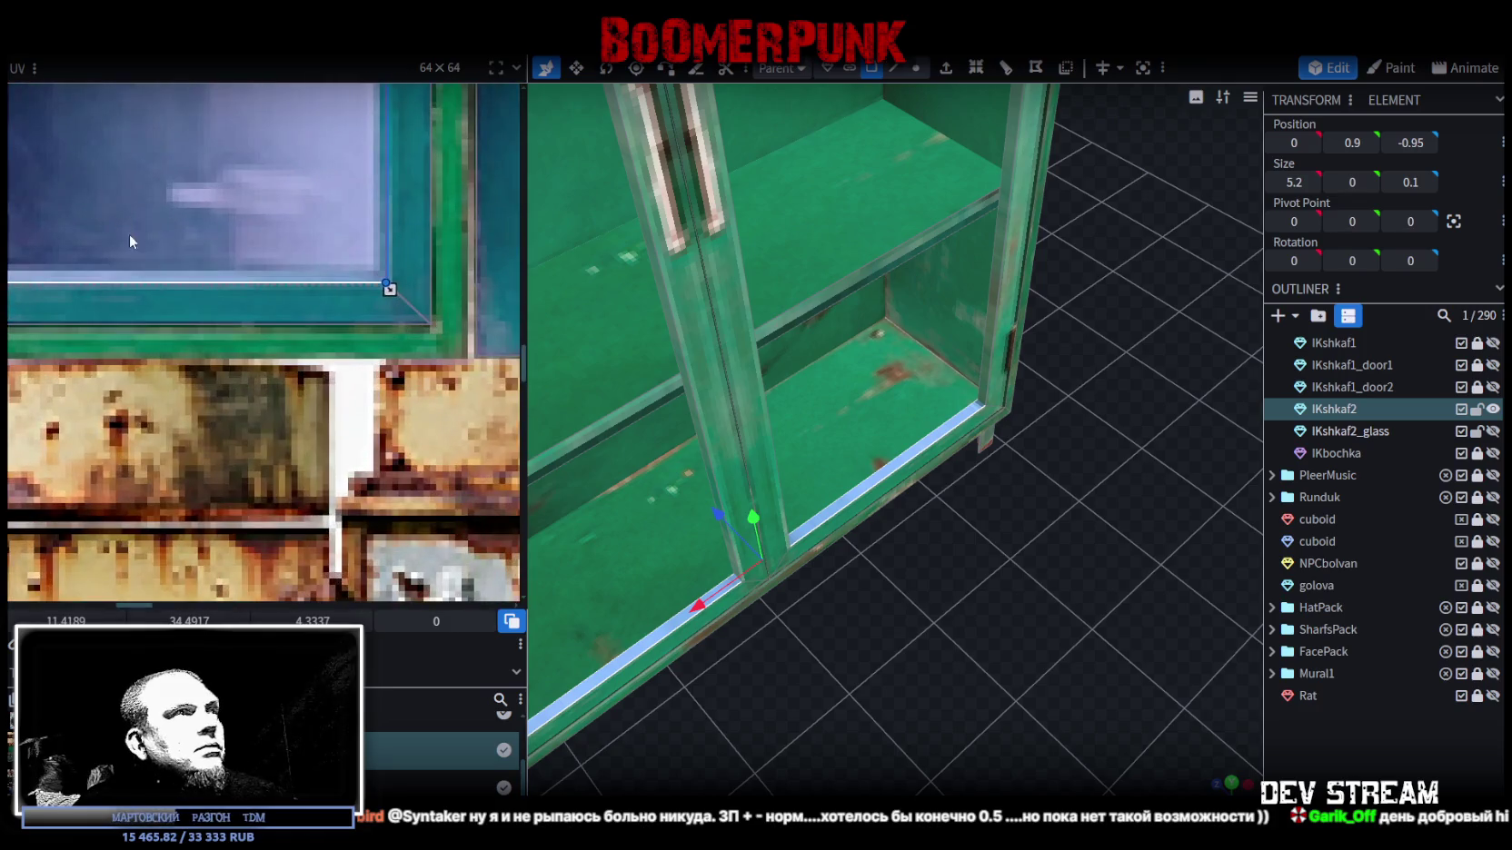
pyautogui.moveTo(389, 288); pyautogui.dragTo(389, 296)
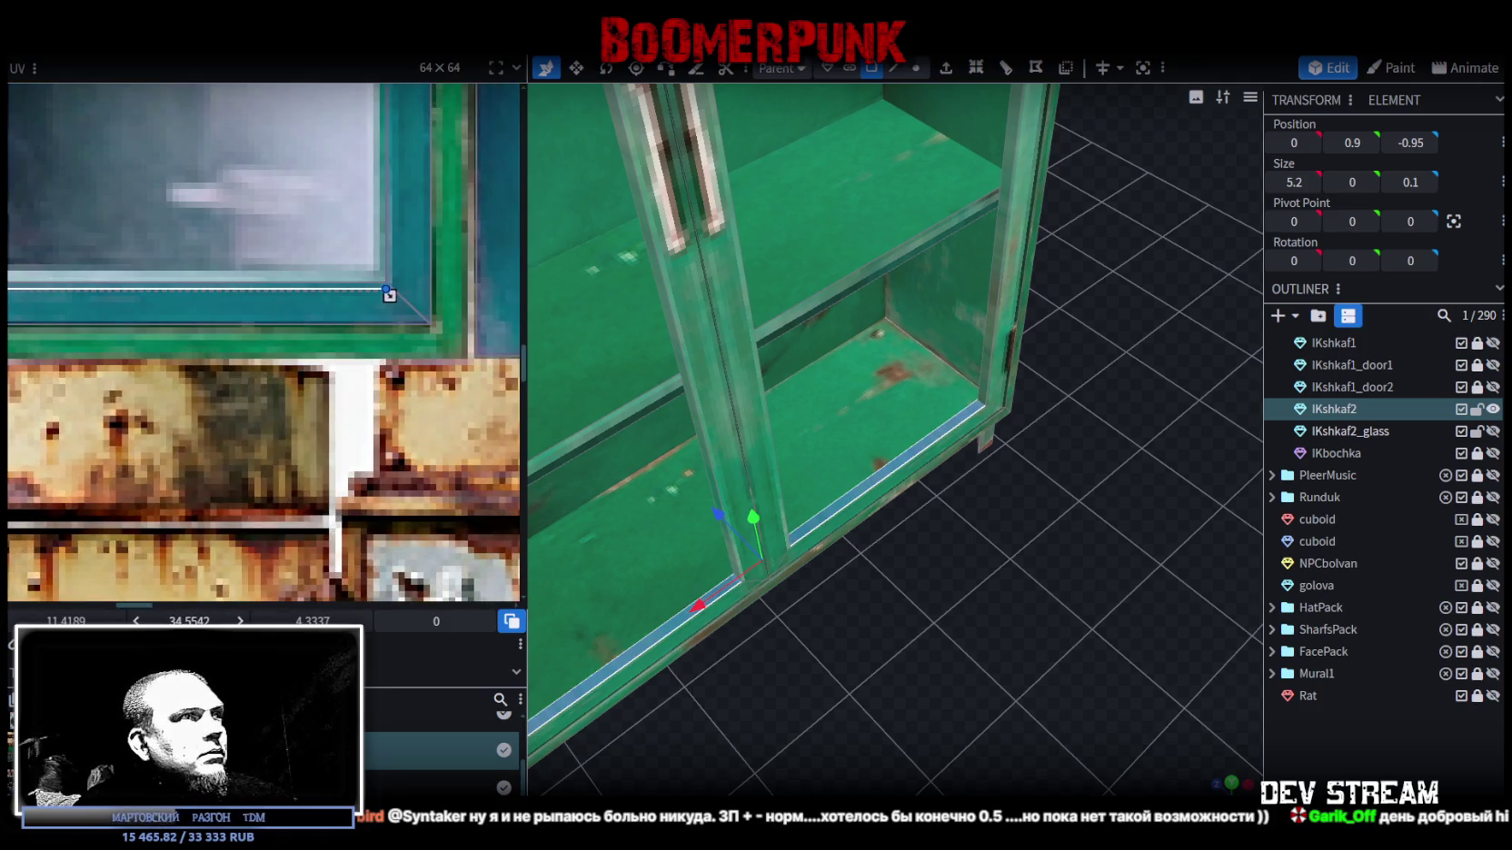
pyautogui.click(1324, 752)
# - Turn IKshkaf2_glass visibility back on and switch to the front orthographic view
pyautogui.moveTo(1067, 541)
pyautogui.mouseDown()
pyautogui.moveTo(1091, 354)
pyautogui.moveTo(963, 233)
pyautogui.moveTo(907, 247)
pyautogui.moveTo(1087, 354)
pyautogui.moveTo(1054, 402)
pyautogui.moveTo(1175, 473)
pyautogui.mouseUp()
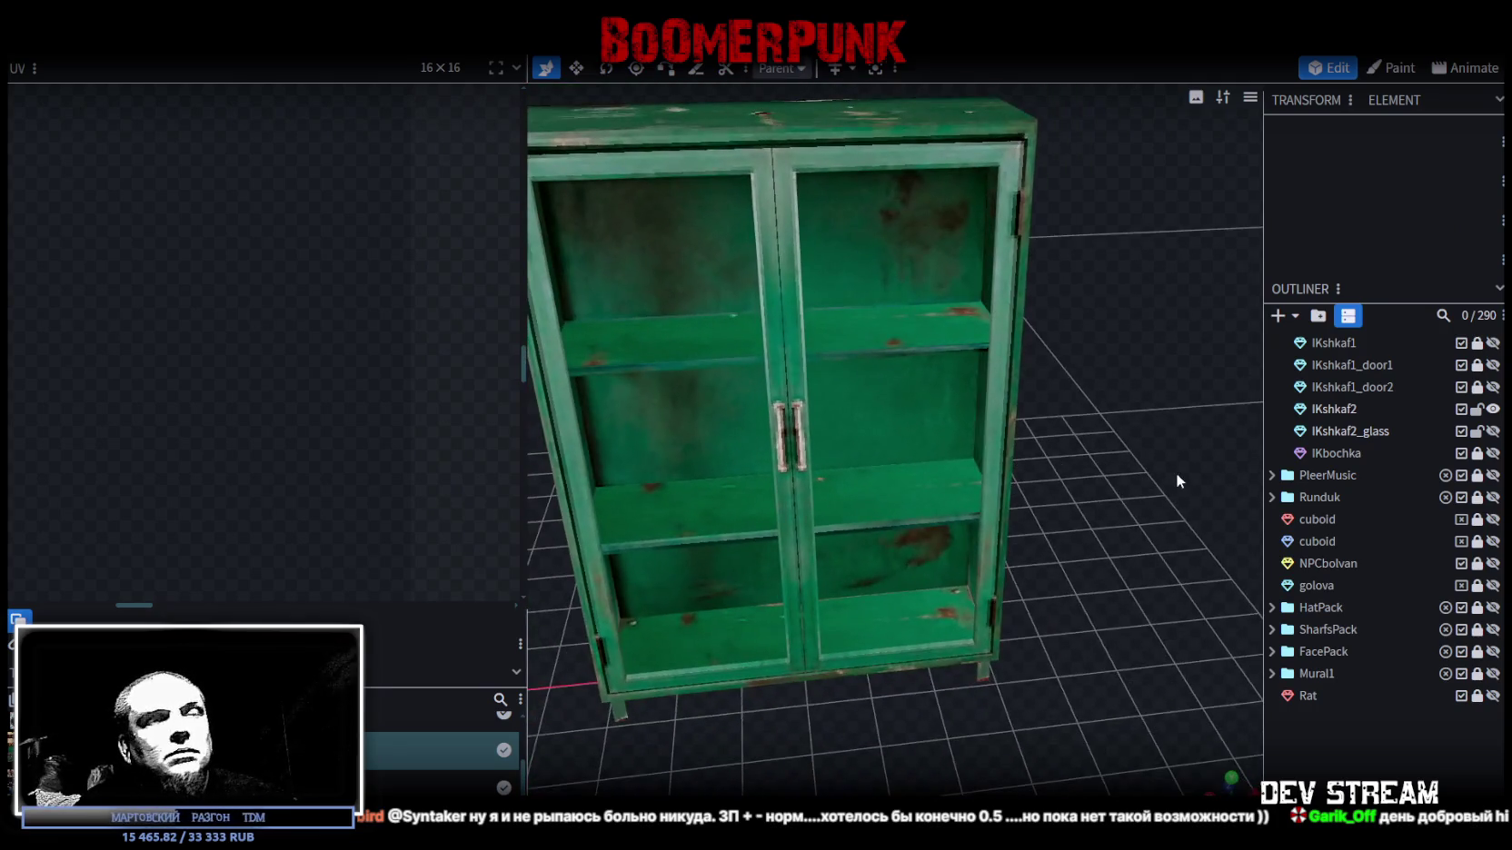
pyautogui.click(1491, 432)
pyautogui.scroll(-5, 1094, 562)
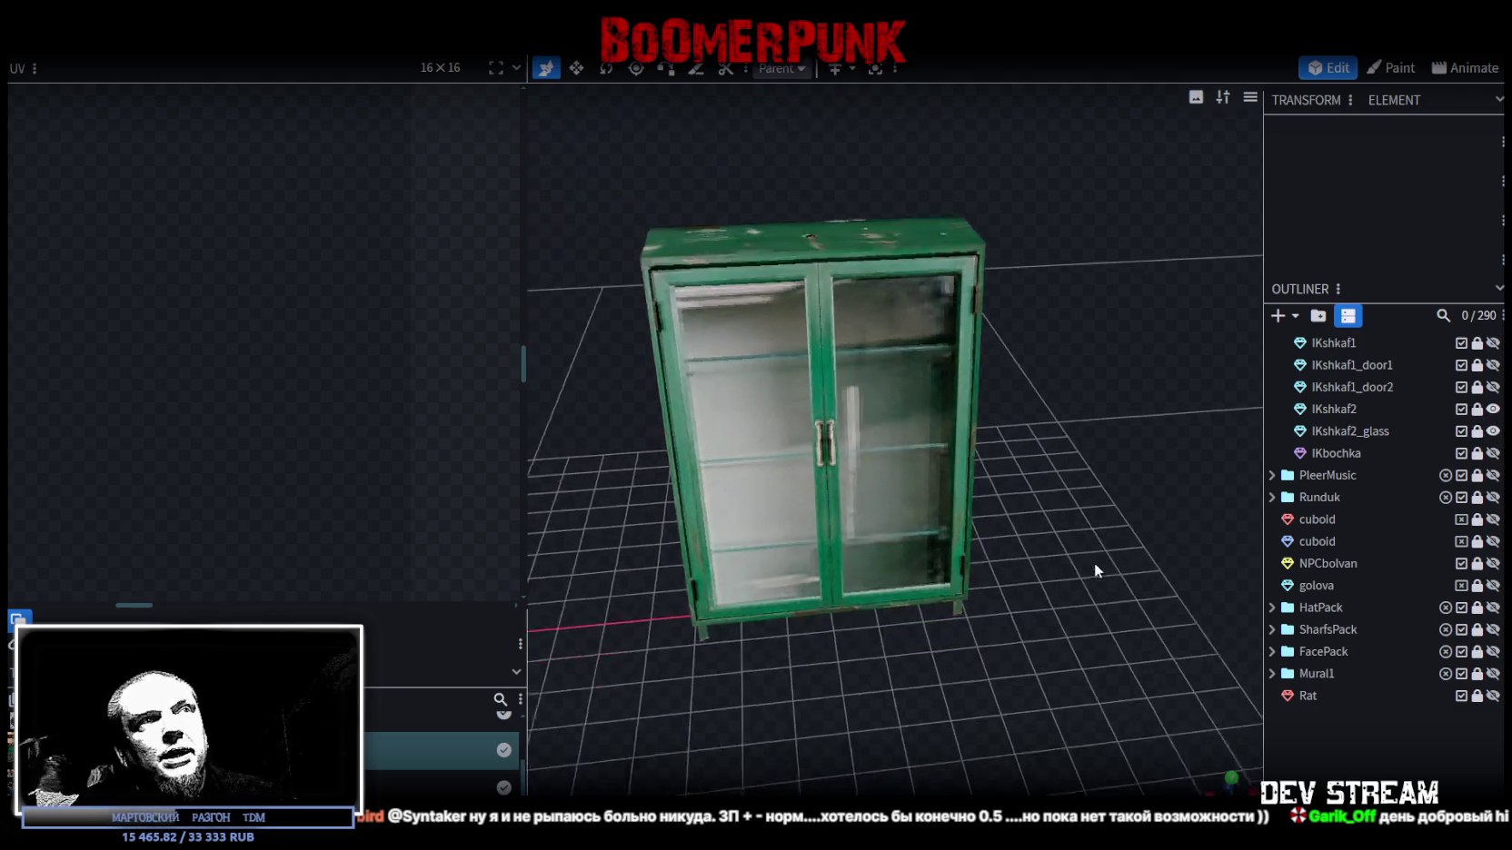
pyautogui.moveTo(1089, 572)
pyautogui.mouseDown()
pyautogui.moveTo(1082, 551)
pyautogui.moveTo(1141, 478)
pyautogui.mouseUp()
pyautogui.scroll(3, 997, 514)
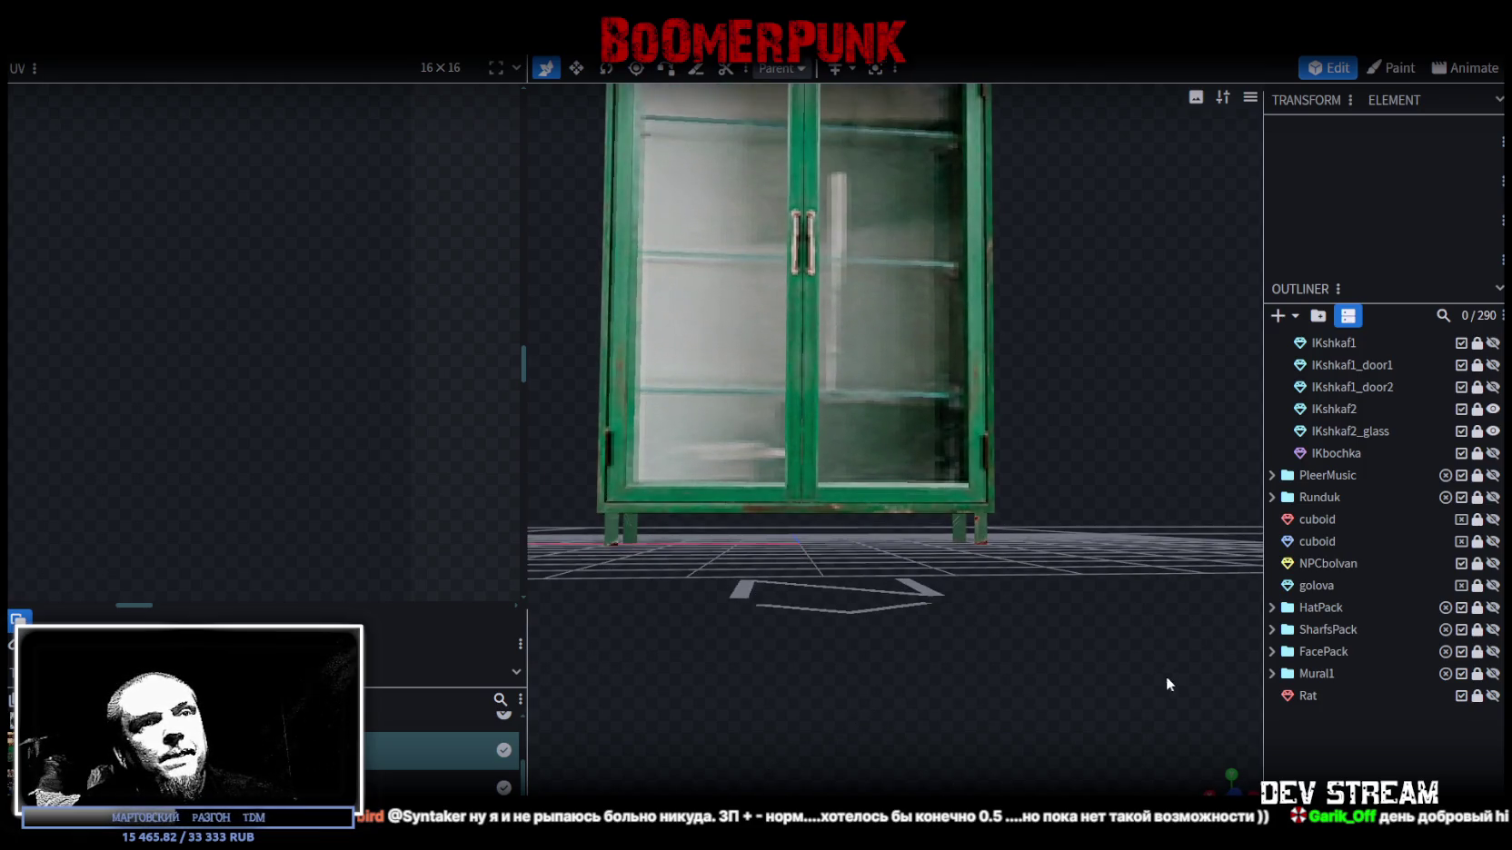
pyautogui.press('KP_1')
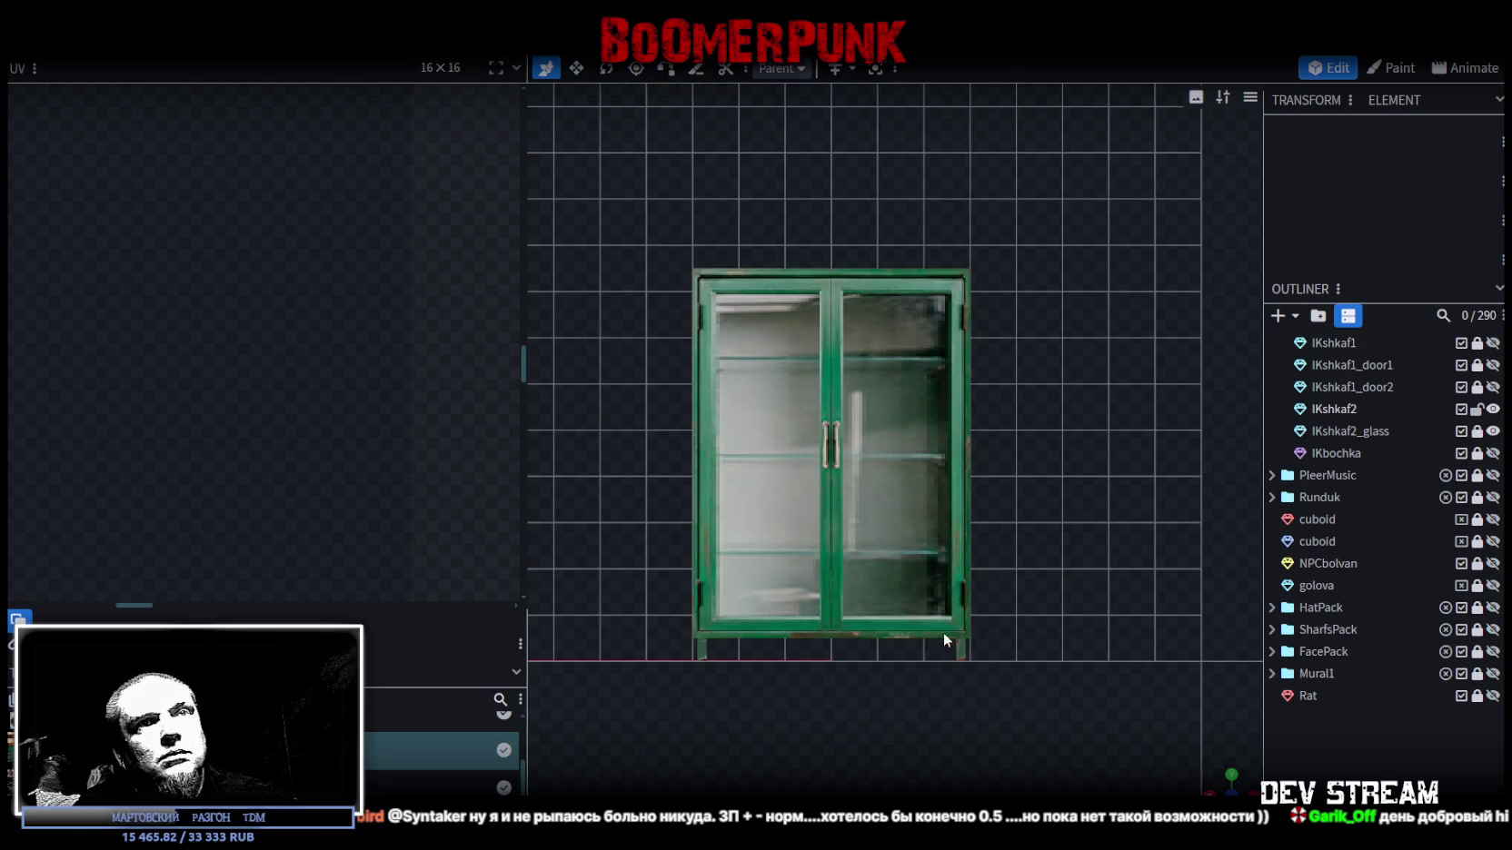
pyautogui.click(961, 646)
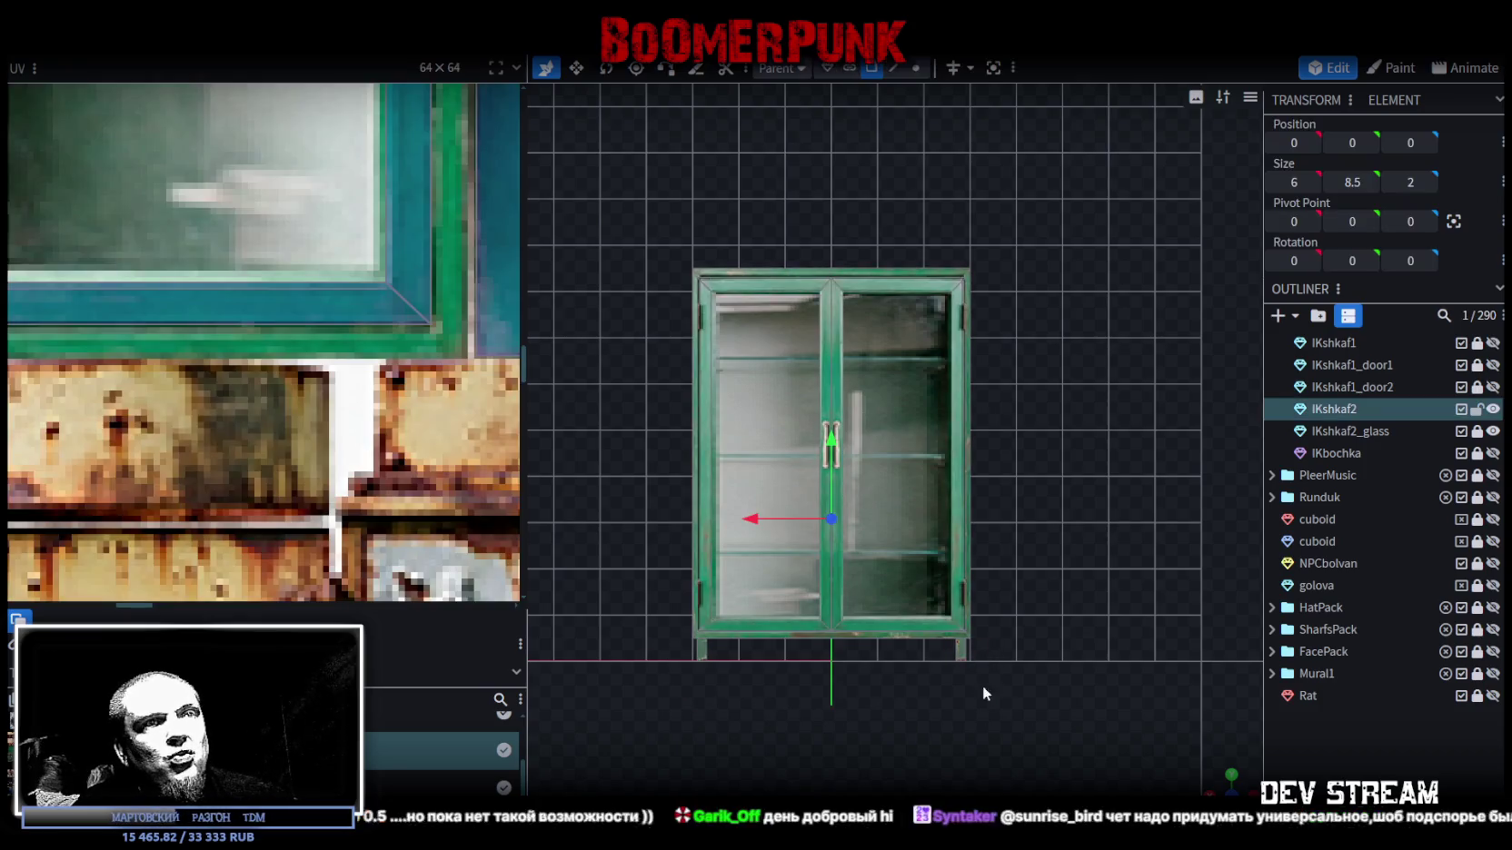
# - Select the cabinet's bottom base and move its UV island onto the rusty green panel
pyautogui.click(945, 651)
pyautogui.scroll(-4, 246, 366)
pyautogui.scroll(-2, 312, 445)
pyautogui.scroll(-2, 336, 413)
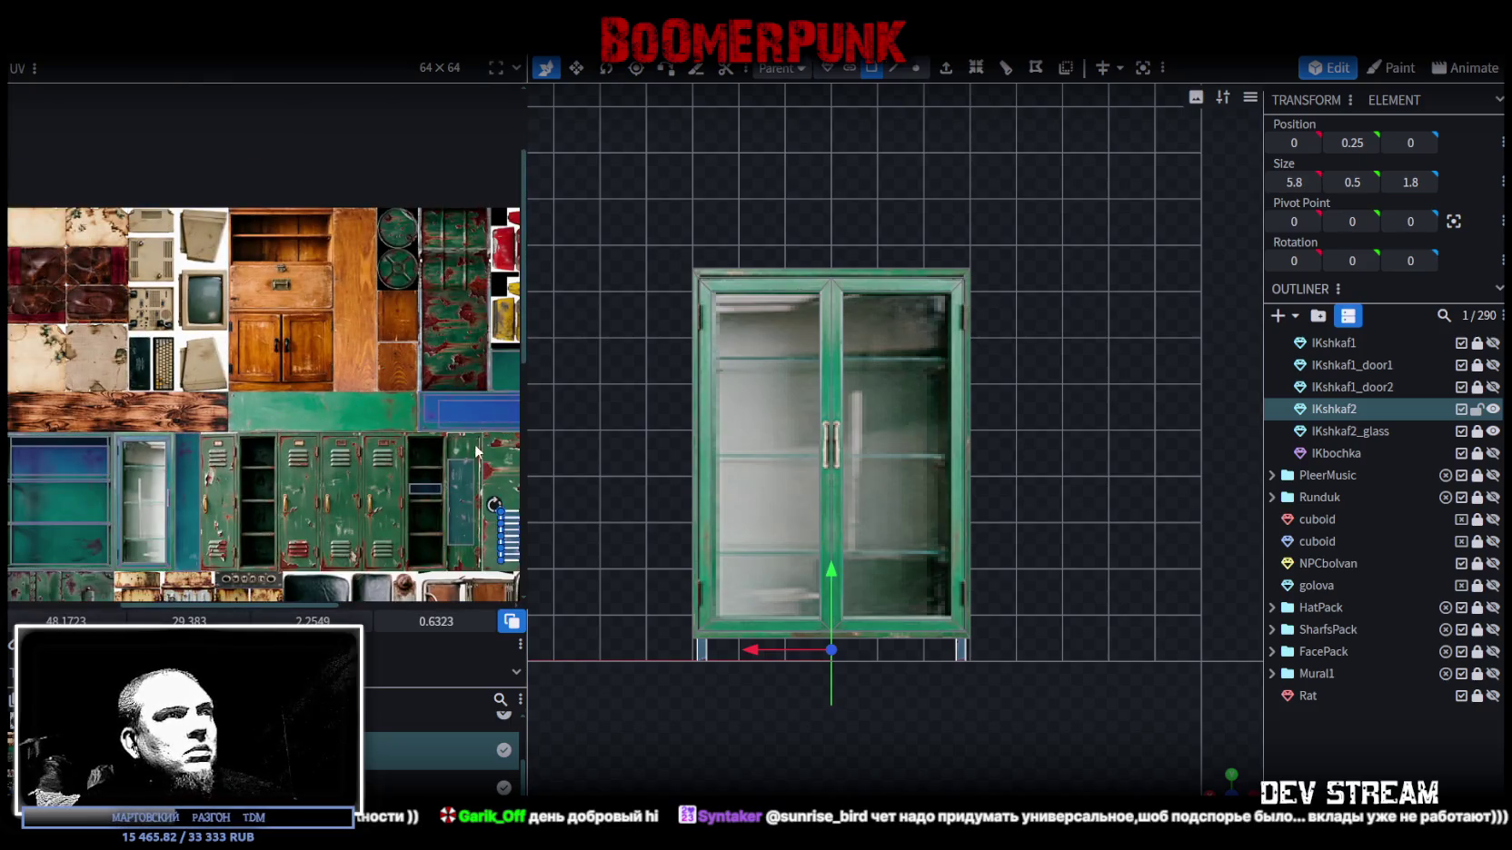
pyautogui.scroll(2, 476, 450)
pyautogui.scroll(2, 325, 386)
pyautogui.moveTo(311, 418); pyautogui.dragTo(225, 123)
# - Fine-tune the base's UV island further right on the rusty green panel
pyautogui.scroll(2, 304, 318)
pyautogui.scroll(2, 273, 327)
pyautogui.scroll(1, 218, 339)
pyautogui.moveTo(218, 338); pyautogui.dragTo(309, 342)
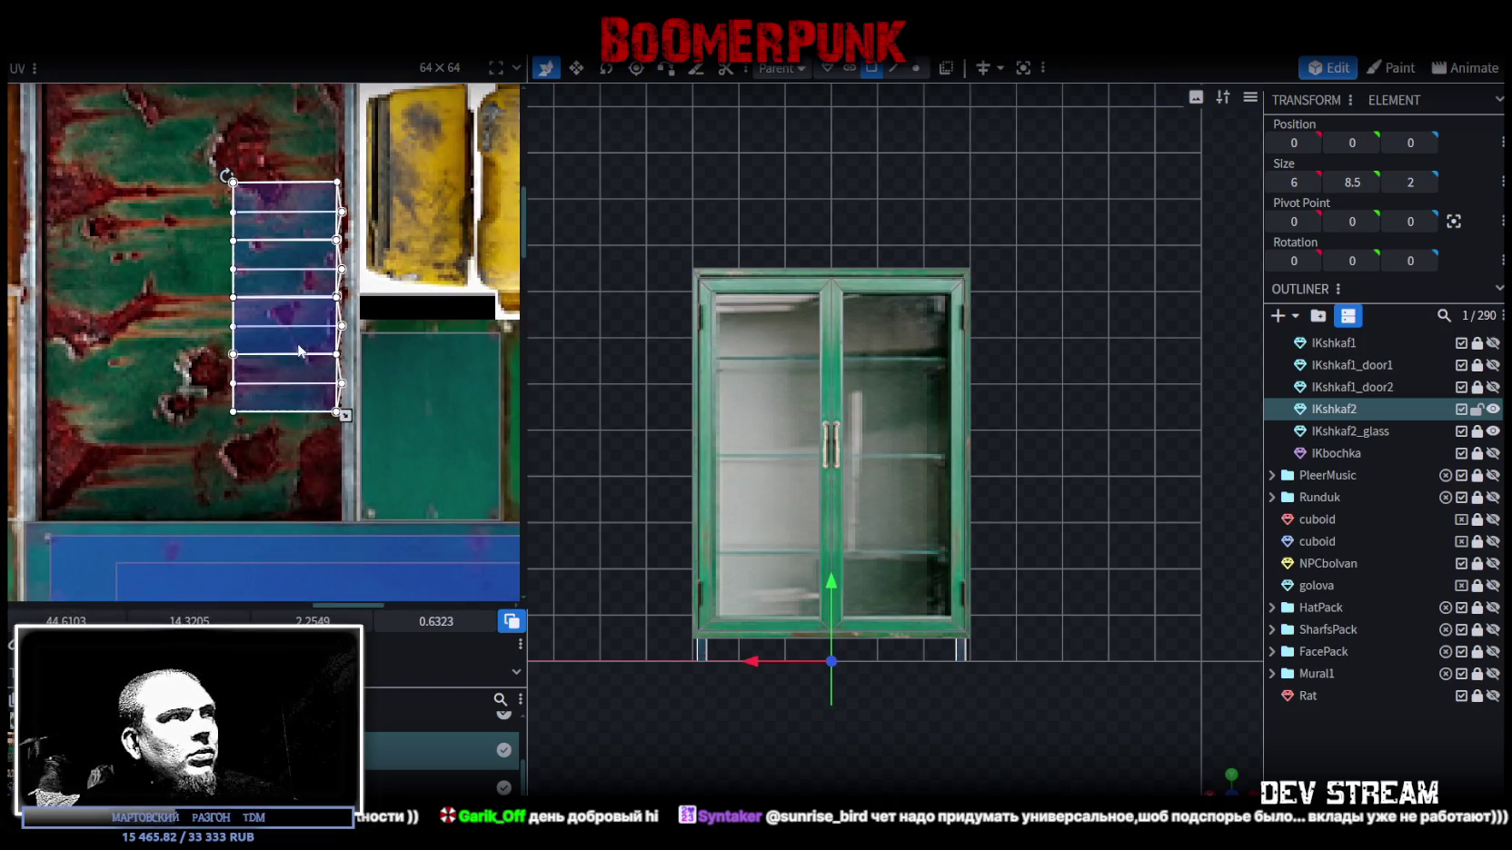
pyautogui.scroll(2, 300, 352)
pyautogui.scroll(2, 336, 364)
pyautogui.scroll(1, 336, 409)
pyautogui.moveTo(333, 409); pyautogui.dragTo(336, 409)
# - Deselect, reselect IKshkaf2 and orbit to check the finished cabinet from side and front
pyautogui.moveTo(1240, 788)
pyautogui.mouseDown()
pyautogui.moveTo(1234, 709)
pyautogui.moveTo(1039, 602)
pyautogui.moveTo(939, 613)
pyautogui.moveTo(1121, 641)
pyautogui.moveTo(1062, 625)
pyautogui.moveTo(944, 424)
pyautogui.mouseUp()
pyautogui.click(1233, 709)
pyautogui.click(944, 424)
pyautogui.moveTo(761, 158); pyautogui.dragTo(999, 186)
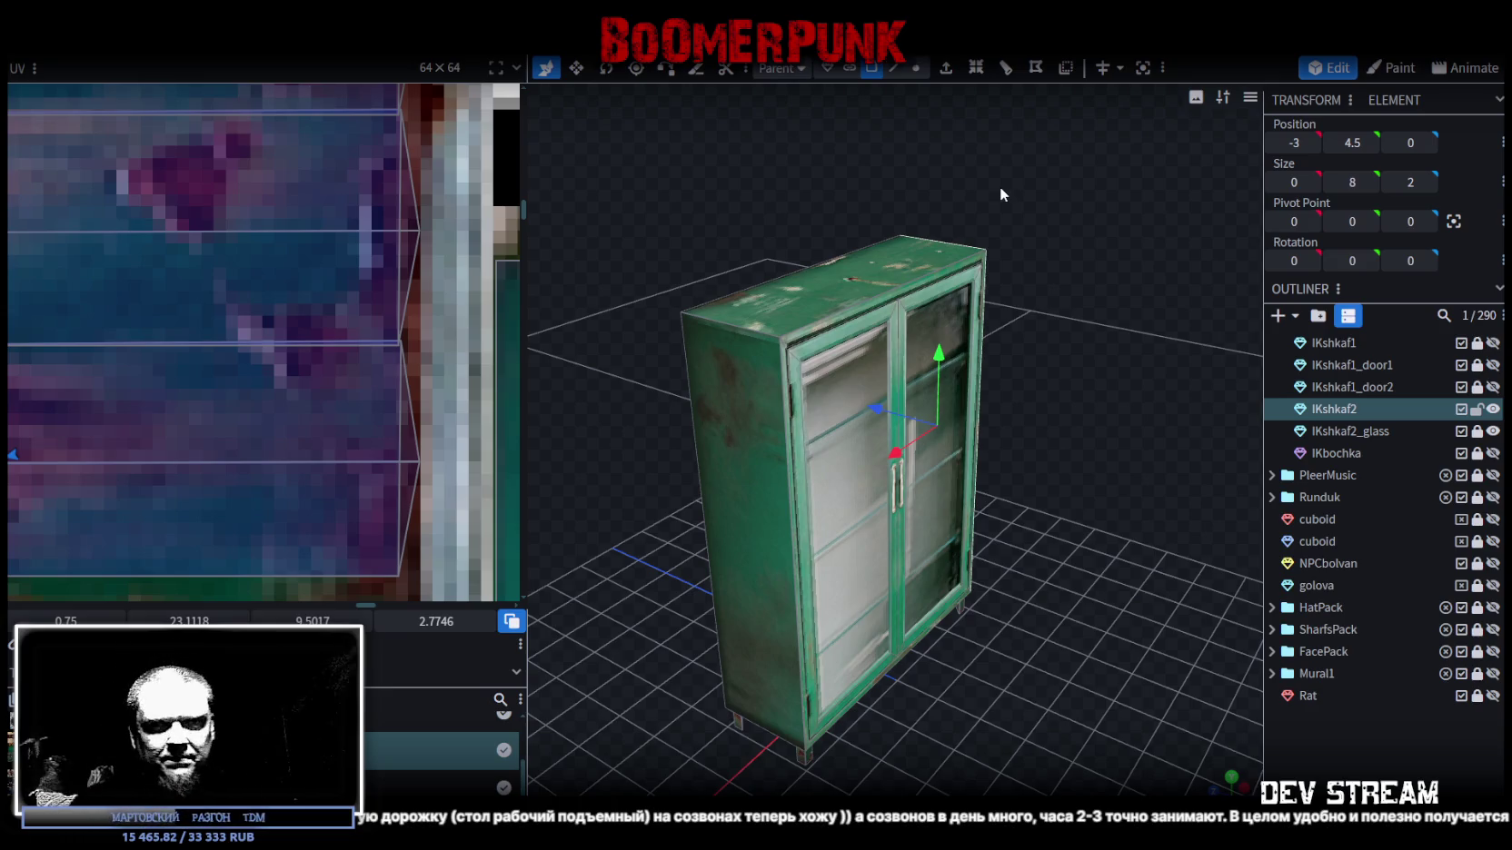
pyautogui.scroll(-3, 1025, 303)
pyautogui.moveTo(1025, 303); pyautogui.dragTo(932, 295)
pyautogui.scroll(3, 932, 294)
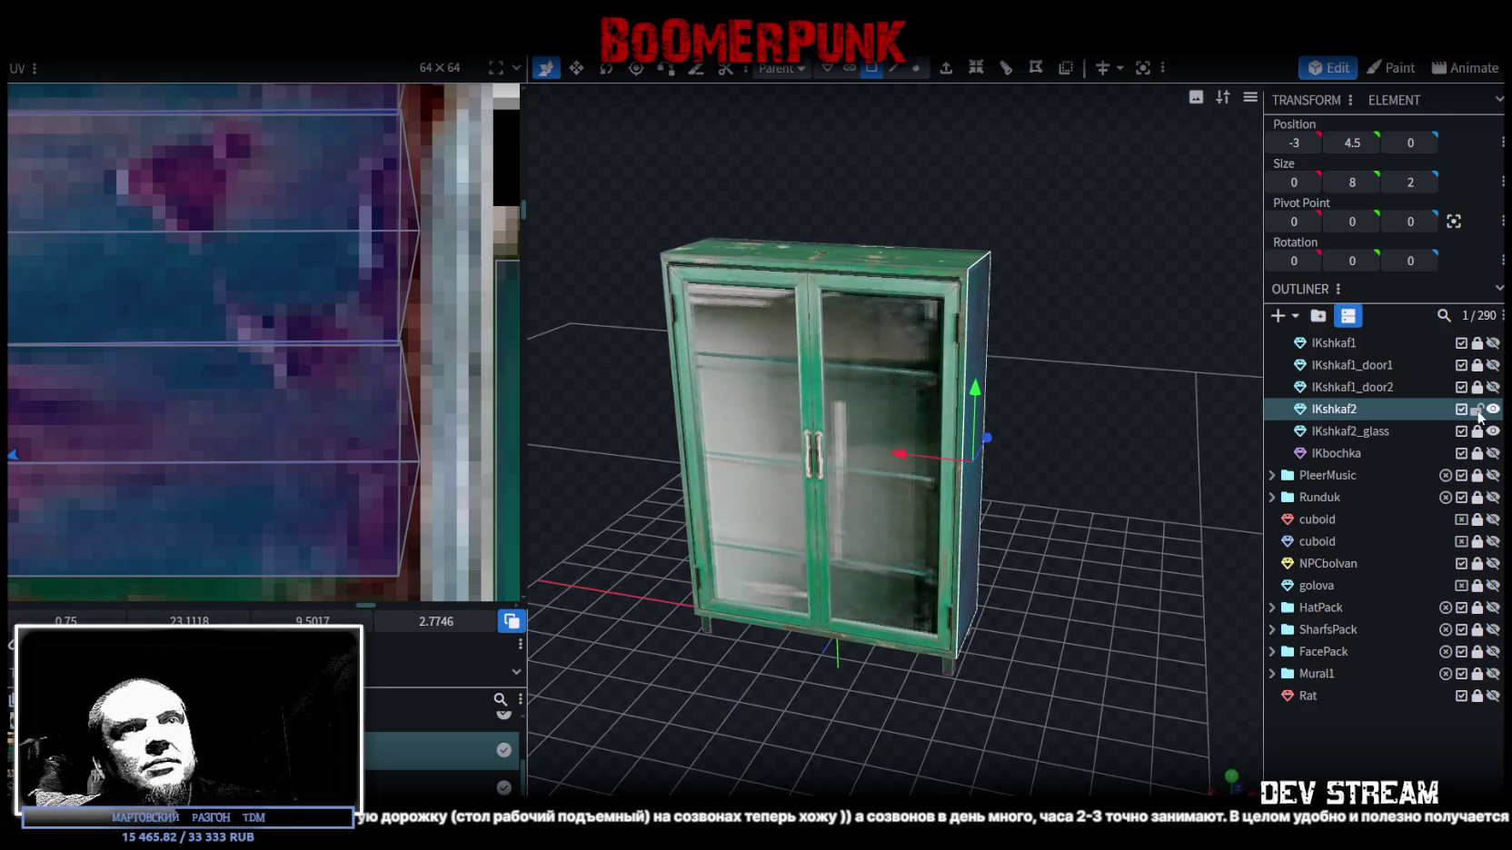
# - Hide IKshkaf2 and IKshkaf2_glass, briefly showing the IKbochka barrel before hiding it again
pyautogui.click(1493, 409)
pyautogui.click(1492, 430)
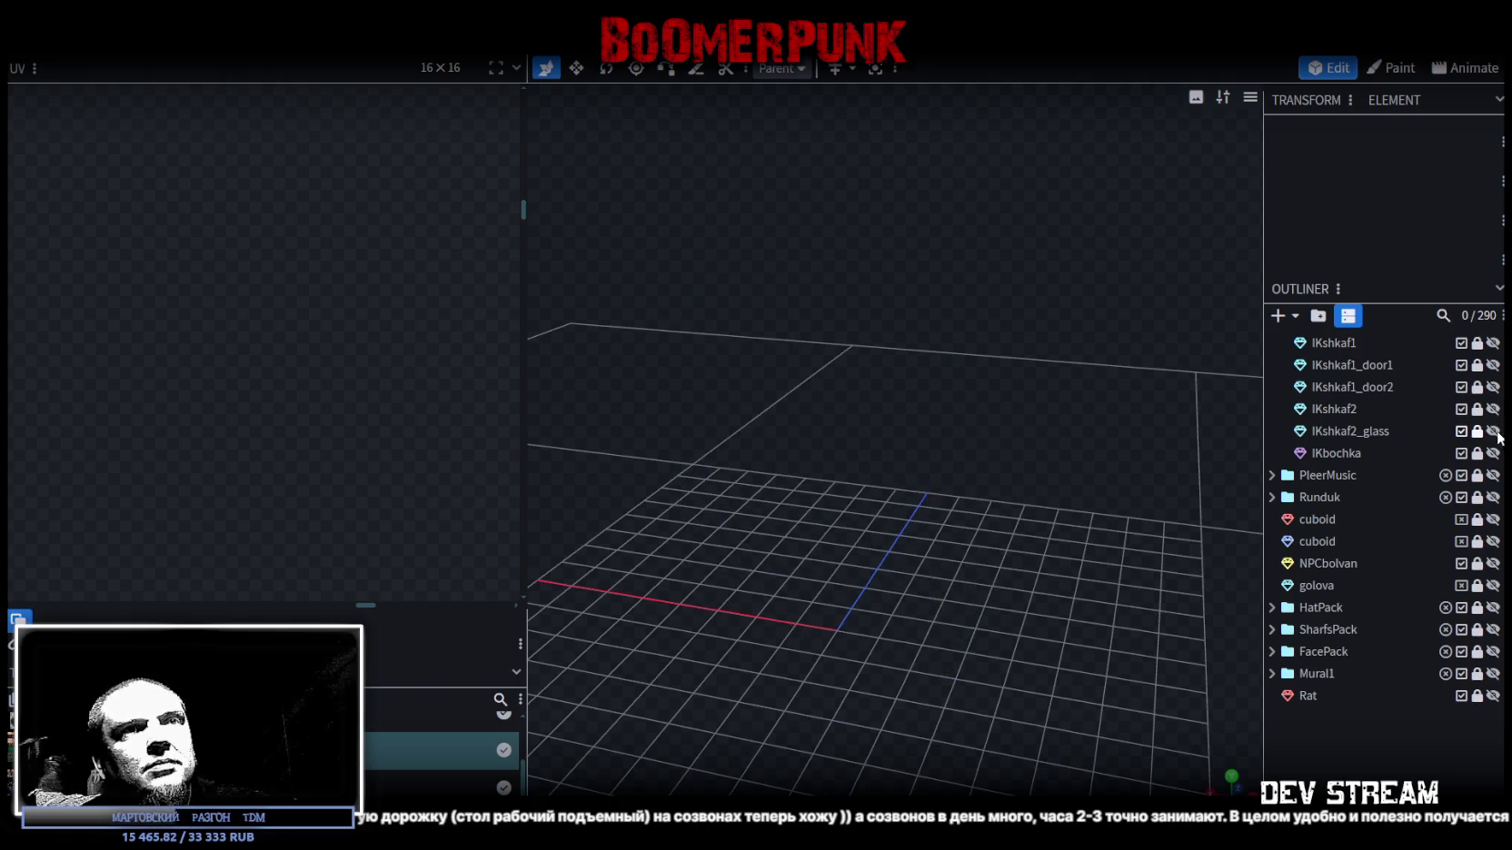
pyautogui.click(1493, 453)
pyautogui.moveTo(971, 502)
pyautogui.mouseDown()
pyautogui.moveTo(1104, 312)
pyautogui.moveTo(1093, 398)
pyautogui.moveTo(1083, 295)
pyautogui.moveTo(1061, 302)
pyautogui.moveTo(1040, 402)
pyautogui.moveTo(1052, 628)
pyautogui.moveTo(1051, 509)
pyautogui.moveTo(1094, 581)
pyautogui.mouseUp()
pyautogui.scroll(5, 1003, 410)
pyautogui.moveTo(1003, 411)
pyautogui.mouseDown()
pyautogui.moveTo(1153, 252)
pyautogui.moveTo(770, 349)
pyautogui.moveTo(1023, 341)
pyautogui.moveTo(844, 397)
pyautogui.moveTo(698, 351)
pyautogui.moveTo(1004, 611)
pyautogui.moveTo(938, 546)
pyautogui.moveTo(998, 552)
pyautogui.moveTo(1127, 507)
pyautogui.mouseUp()
pyautogui.scroll(-5, 802, 435)
pyautogui.click(1493, 452)
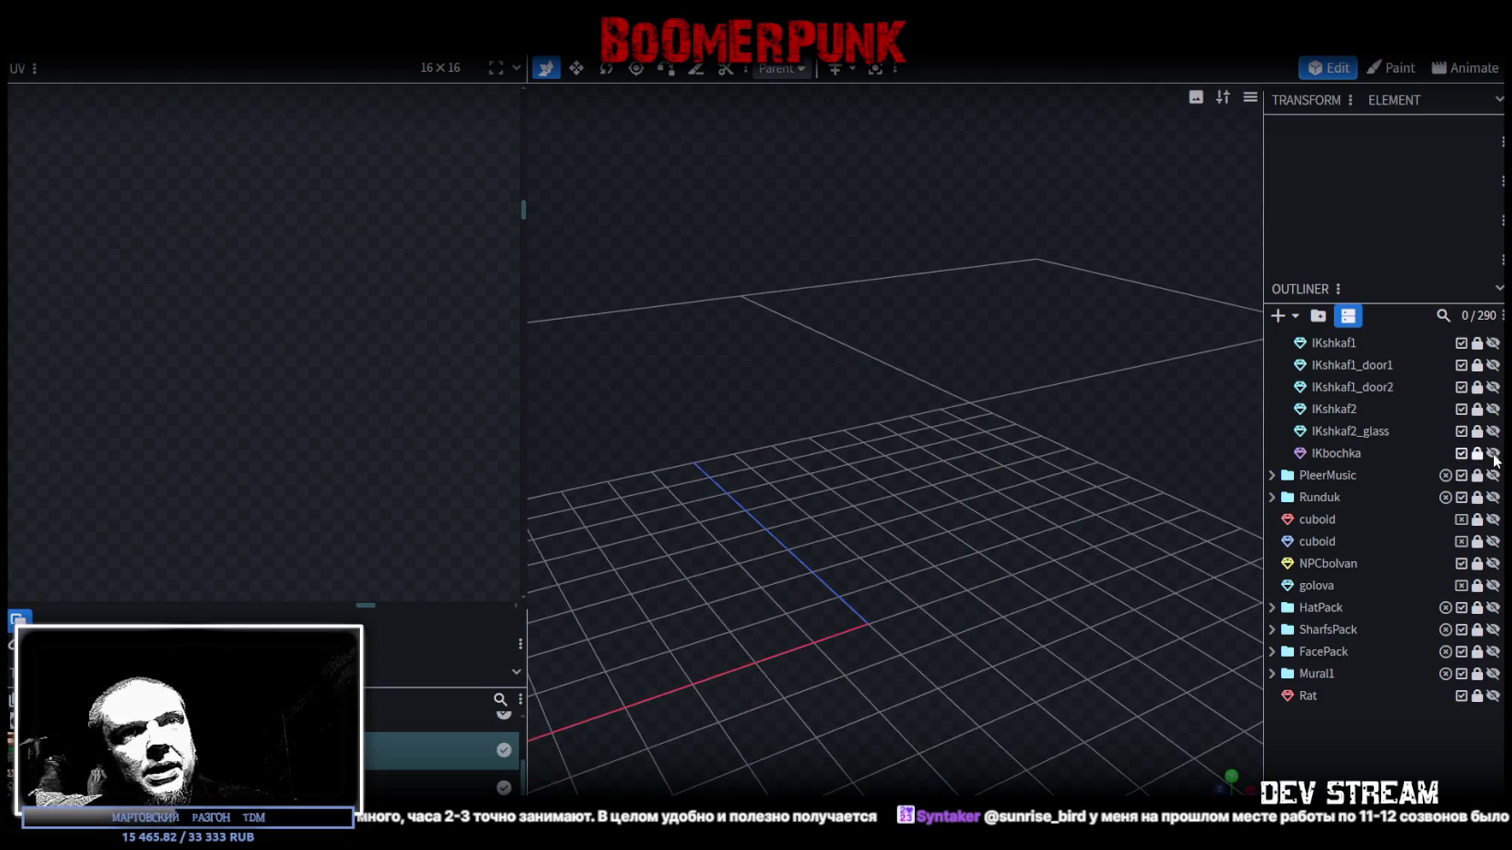
# - Select IKshkaf1 to inspect its texture mapping in the UV editor
pyautogui.click(1371, 349)
pyautogui.scroll(-3, 230, 337)
pyautogui.scroll(-3, 456, 408)
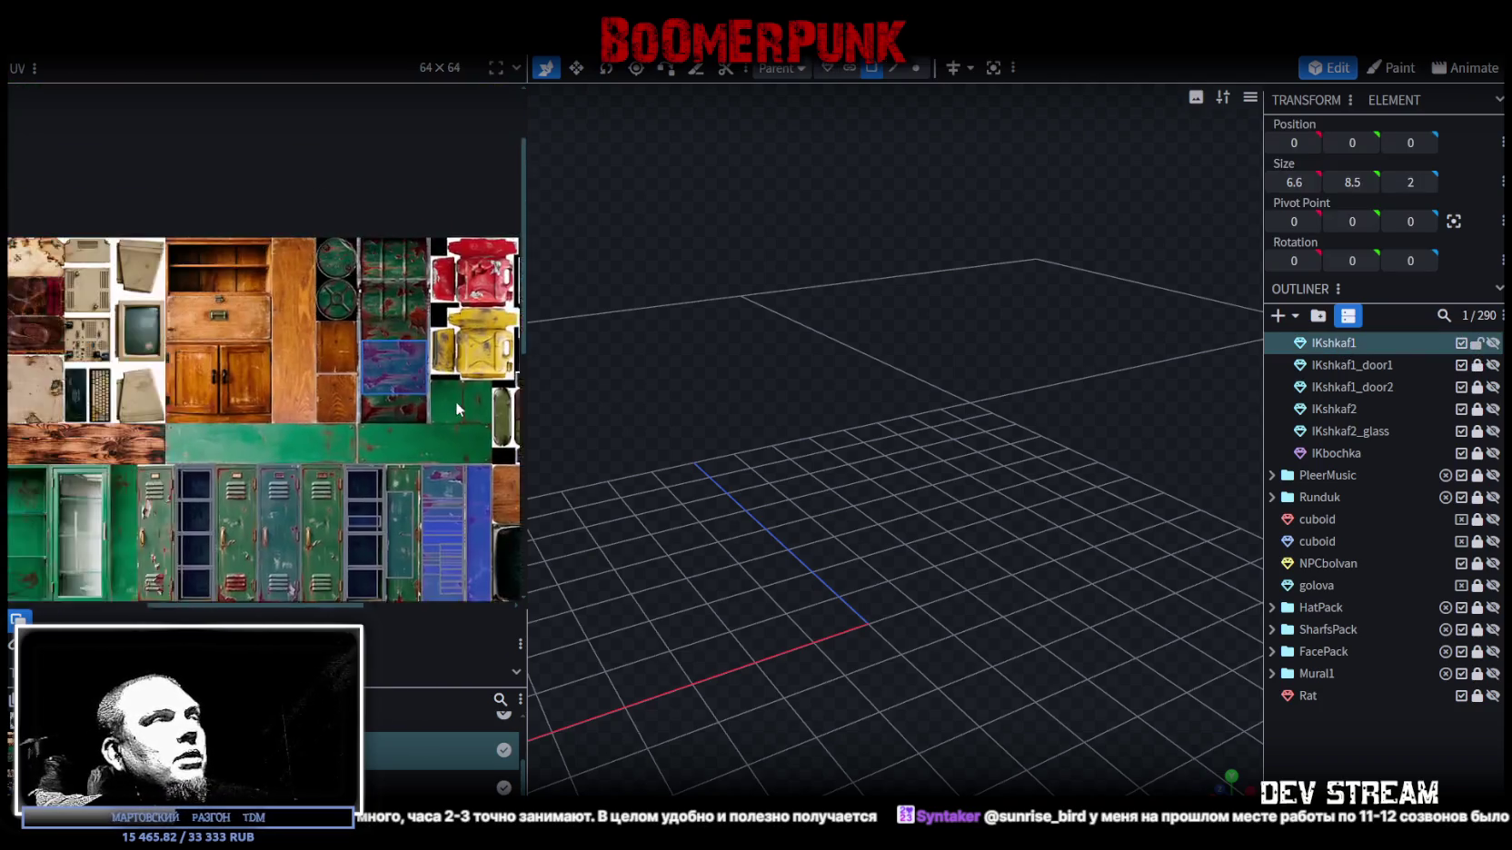
pyautogui.scroll(2, 233, 366)
pyautogui.scroll(2, 233, 366)
pyautogui.scroll(2, 233, 366)
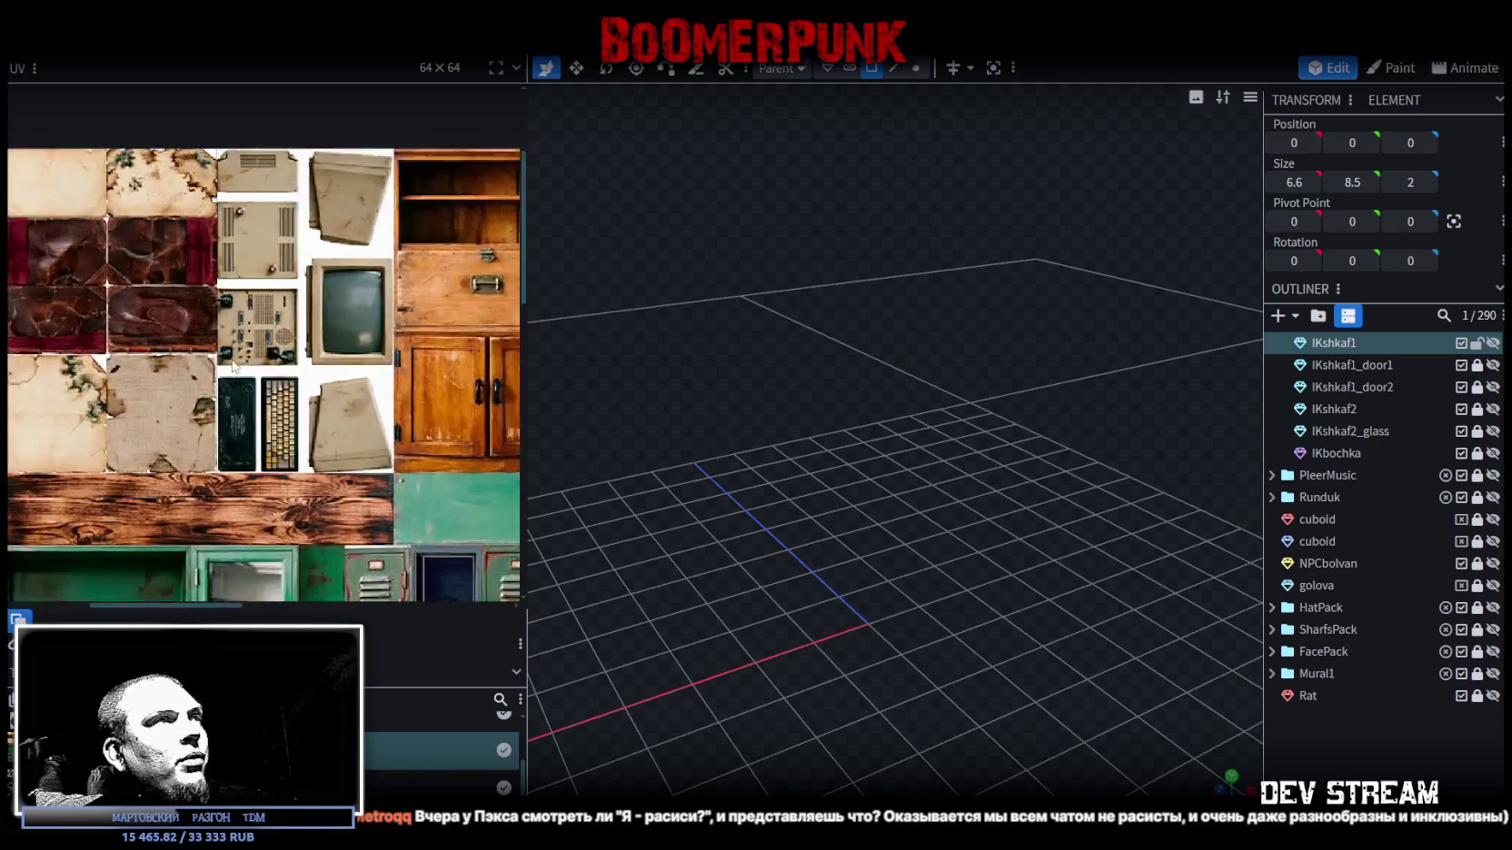
pyautogui.scroll(2, 232, 365)
pyautogui.scroll(2, 355, 387)
pyautogui.moveTo(544, 382); pyautogui.dragTo(1122, 532)
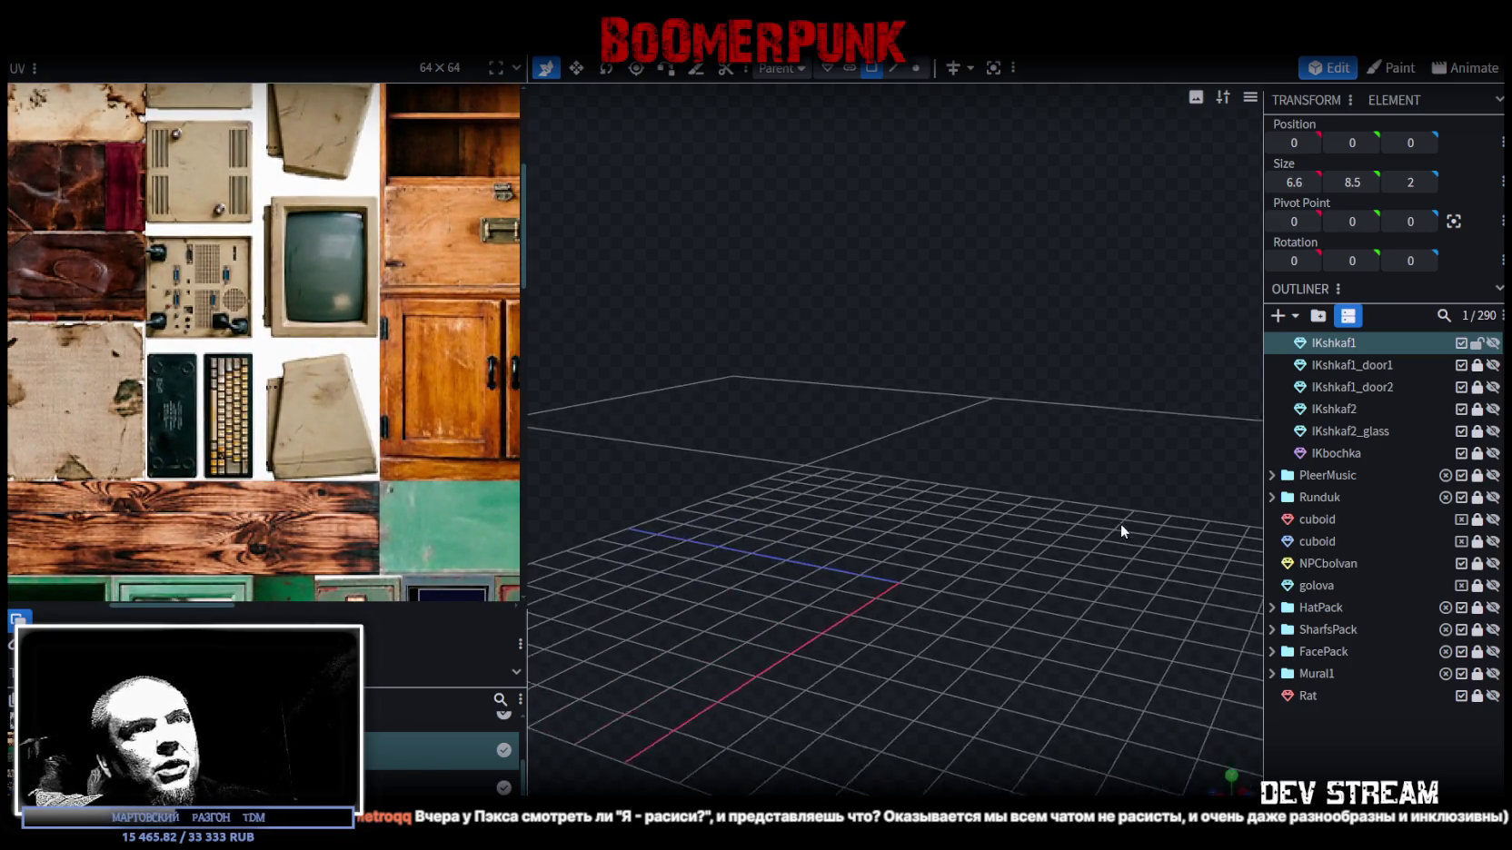
# - Narrow the texture panel to reveal the texture list, deselect, and look inside PropsPack4
pyautogui.moveTo(524, 238)
pyautogui.mouseDown()
pyautogui.moveTo(350, 238)
pyautogui.moveTo(371, 238)
pyautogui.mouseUp()
pyautogui.keyDown('ctrl'); pyautogui.click(1333, 342); pyautogui.keyUp('ctrl')
pyautogui.scroll(3, 1354, 577)
pyautogui.scroll(1, 1335, 568)
pyautogui.click(1271, 515)
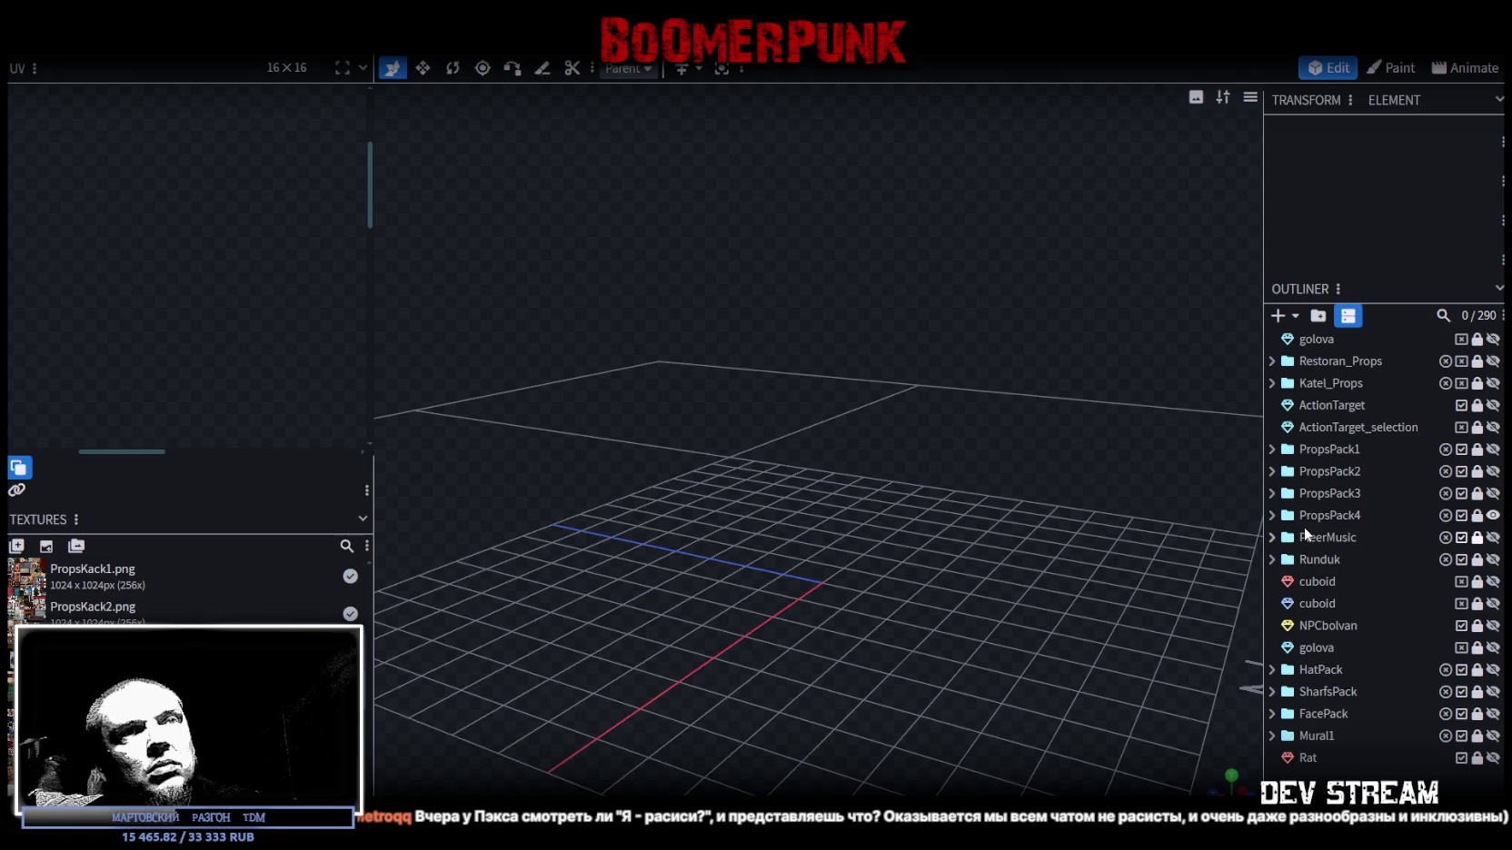
# - Save the .bbmodel, review the scene in Unity, then return to Blockbench
pyautogui.hotkey('ctrl', 's')
pyautogui.hotkey('alt', 'Tab')
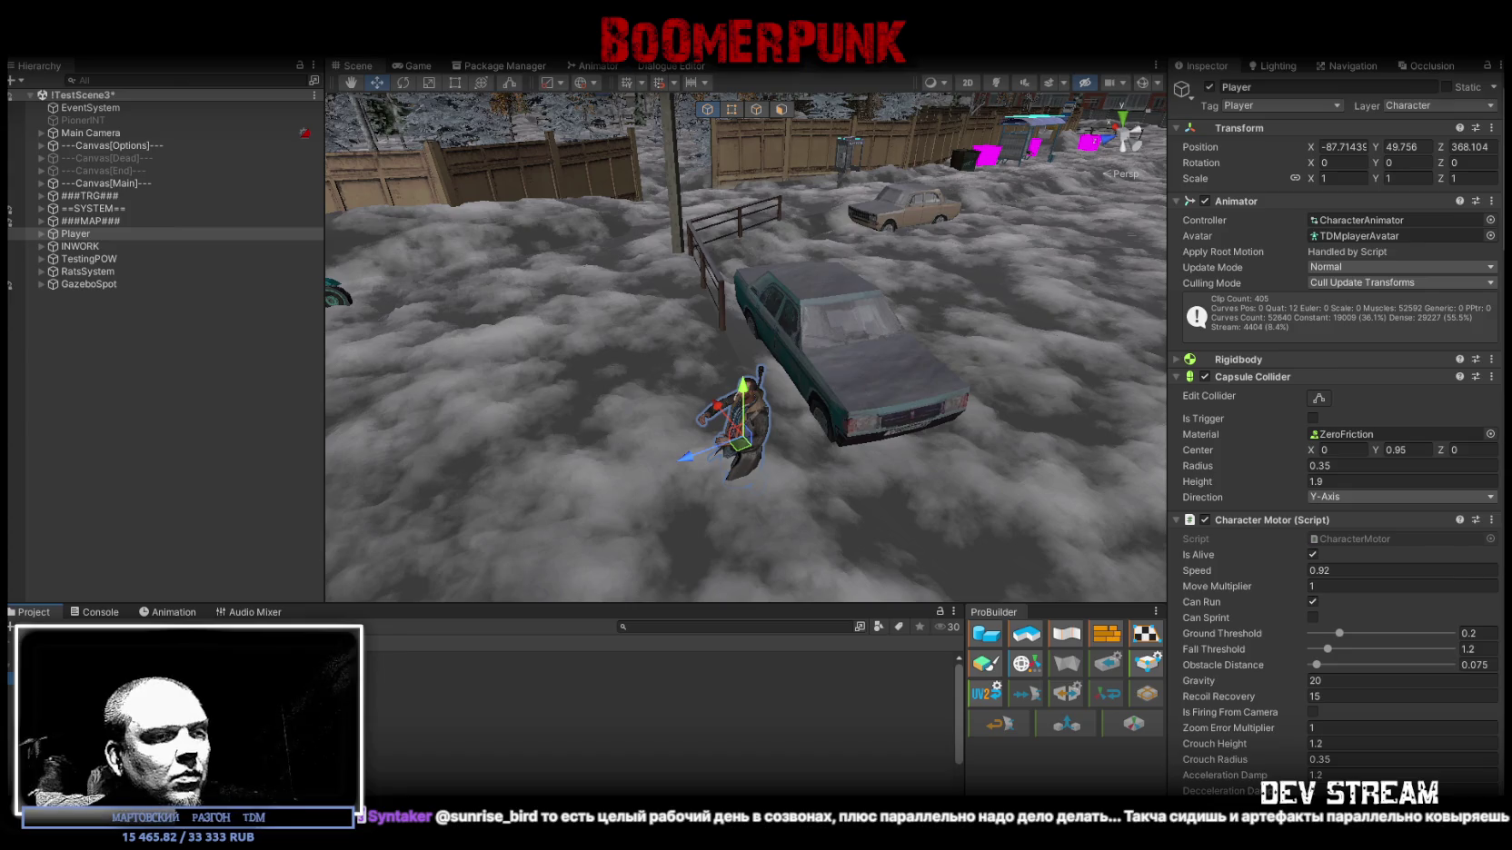
pyautogui.hotkey('alt', 'Tab')
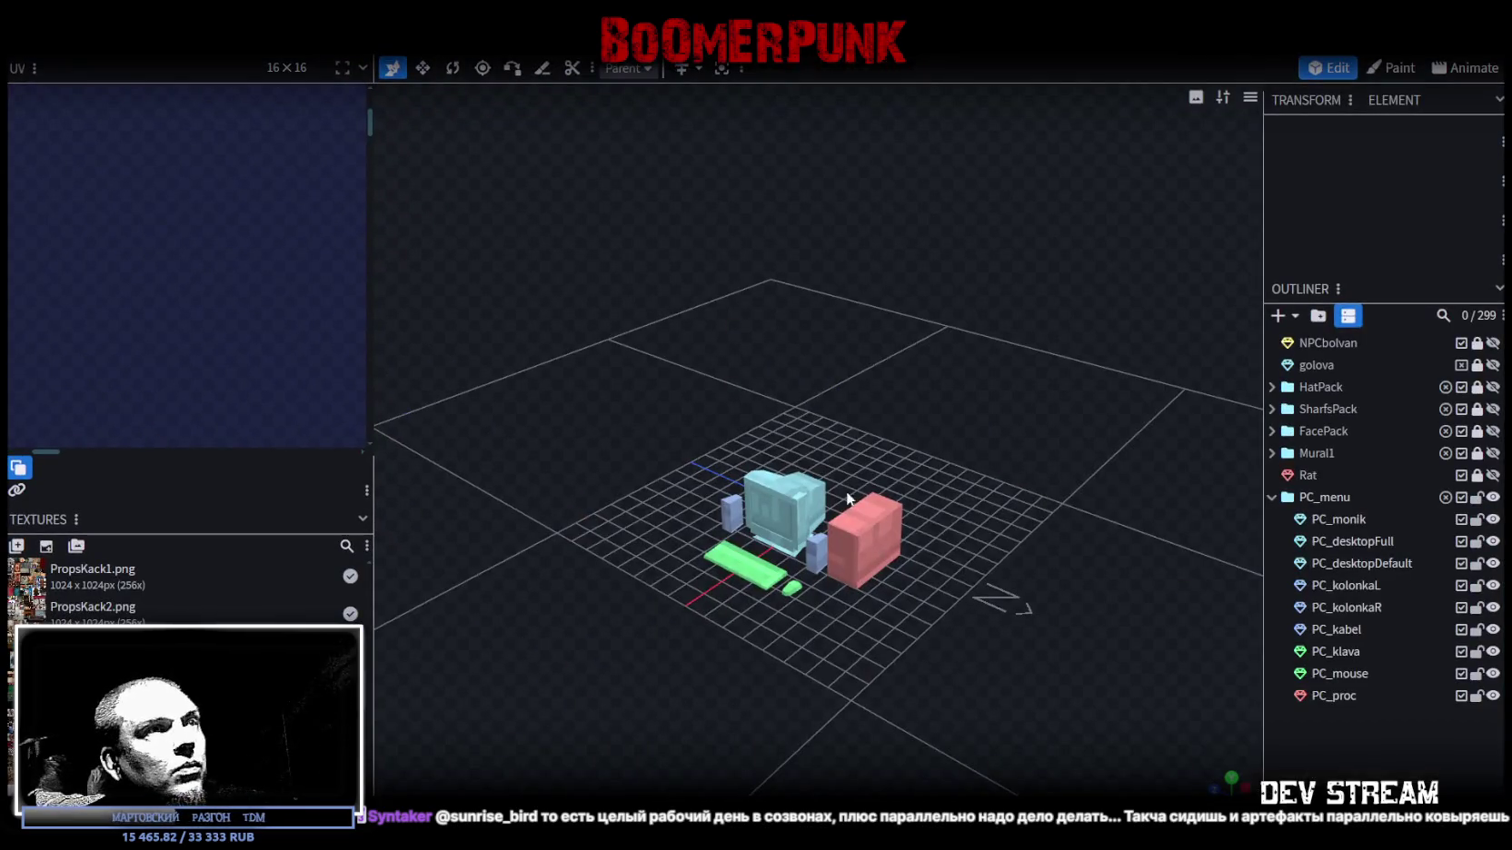
# - Apply the PropsKack4.png texture to all PC parts from PC_monik through PC_proc
pyautogui.moveTo(908, 577)
pyautogui.mouseDown()
pyautogui.moveTo(931, 603)
pyautogui.moveTo(1122, 669)
pyautogui.moveTo(1039, 644)
pyautogui.moveTo(908, 654)
pyautogui.moveTo(1044, 716)
pyautogui.moveTo(974, 674)
pyautogui.mouseUp()
pyautogui.click(843, 657)
pyautogui.click(1349, 519)
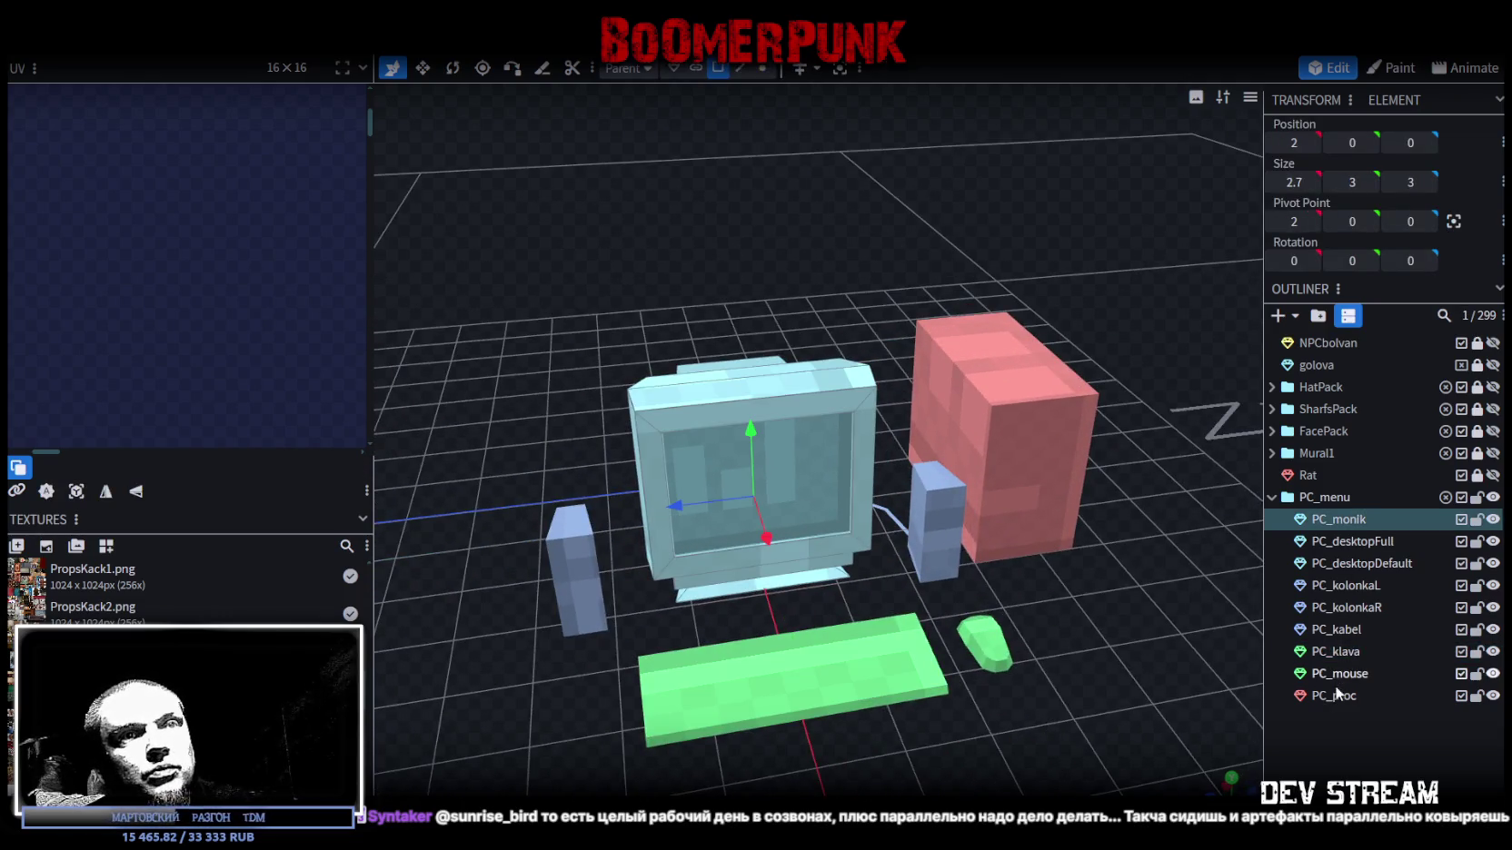
pyautogui.keyDown('shift'); pyautogui.click(1341, 691); pyautogui.keyUp('shift')
pyautogui.rightClick(1341, 627)
pyautogui.moveTo(1208, 536)
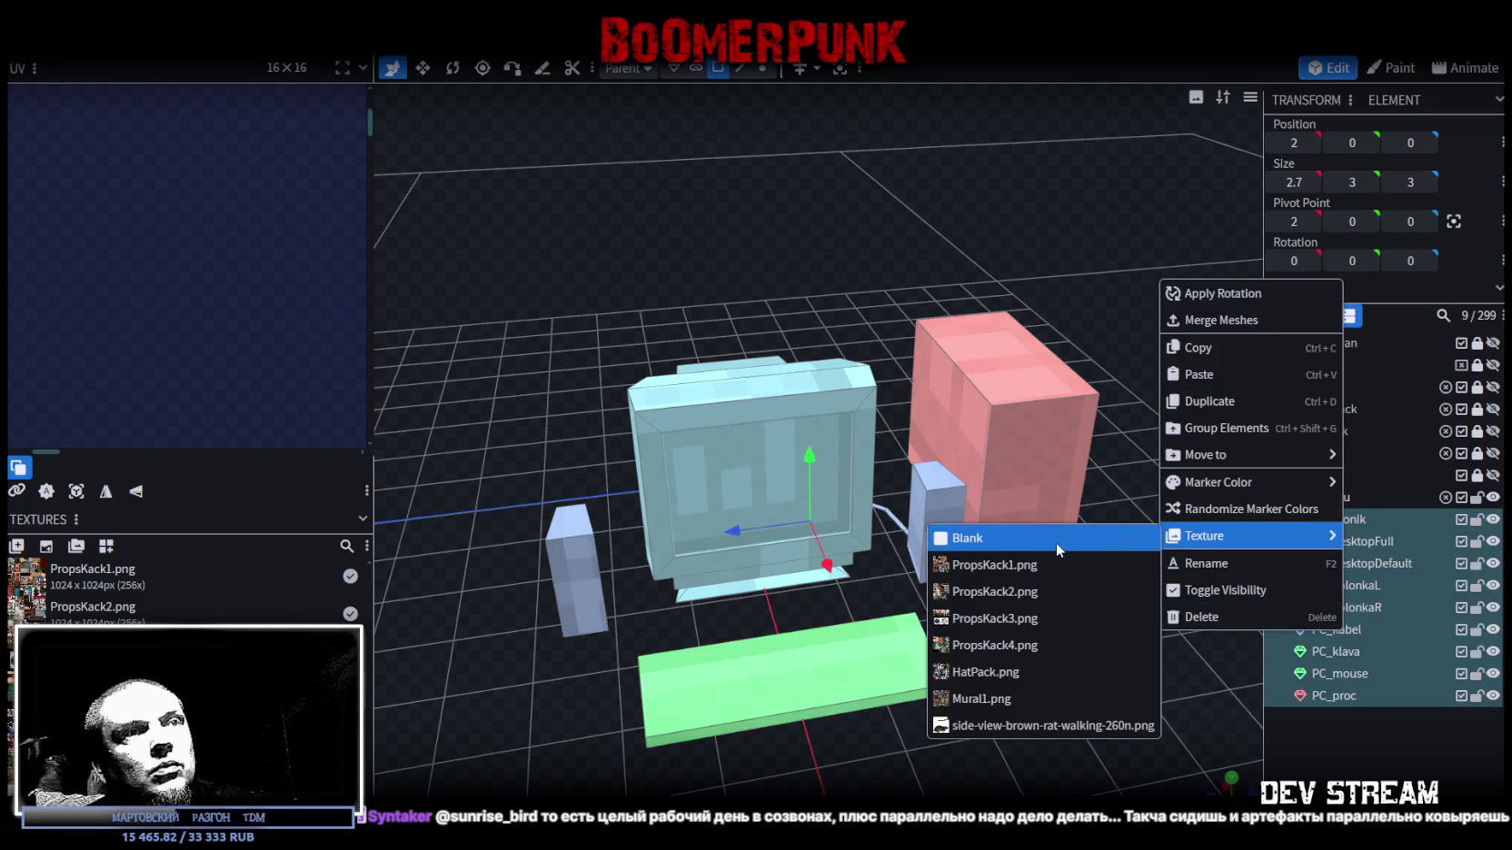
pyautogui.click(995, 645)
# - Turn the view toward the keyboard and select only PC_klava
pyautogui.scroll(-3, 210, 328)
pyautogui.scroll(1, 257, 354)
pyautogui.scroll(2, 234, 386)
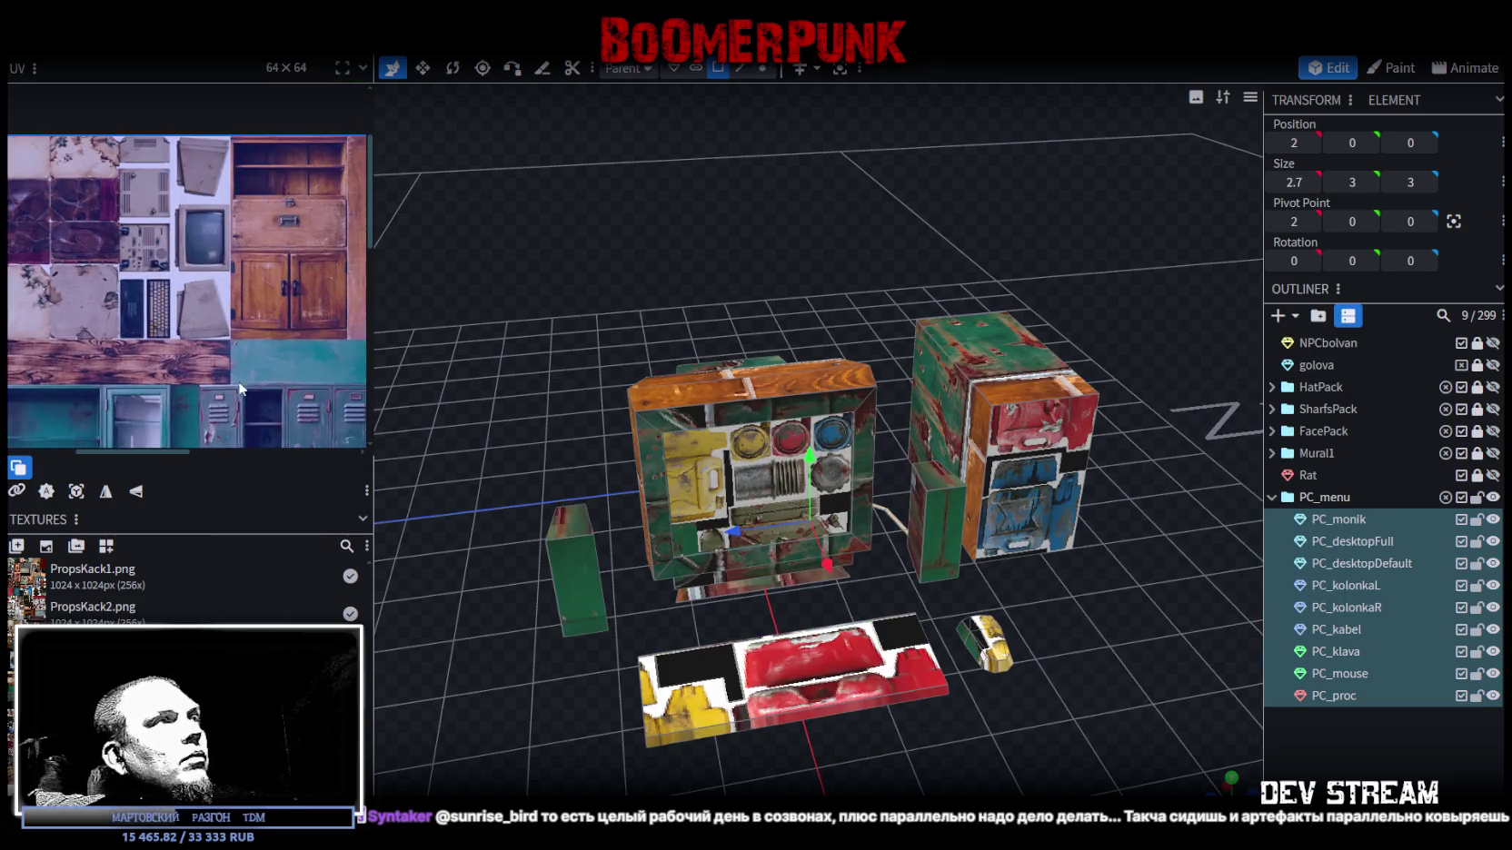
pyautogui.moveTo(817, 709); pyautogui.dragTo(873, 737)
pyautogui.click(781, 654)
# - Lock the other PC parts and select the PC_klava keyboard
pyautogui.moveTo(593, 714)
pyautogui.keyDown('ctrl'); pyautogui.mouseDown()
pyautogui.moveTo(934, 586)
pyautogui.moveTo(984, 766)
pyautogui.mouseUp(); pyautogui.keyUp('ctrl')
pyautogui.keyDown('ctrl'); pyautogui.moveTo(627, 681); pyautogui.dragTo(932, 510); pyautogui.keyUp('ctrl')
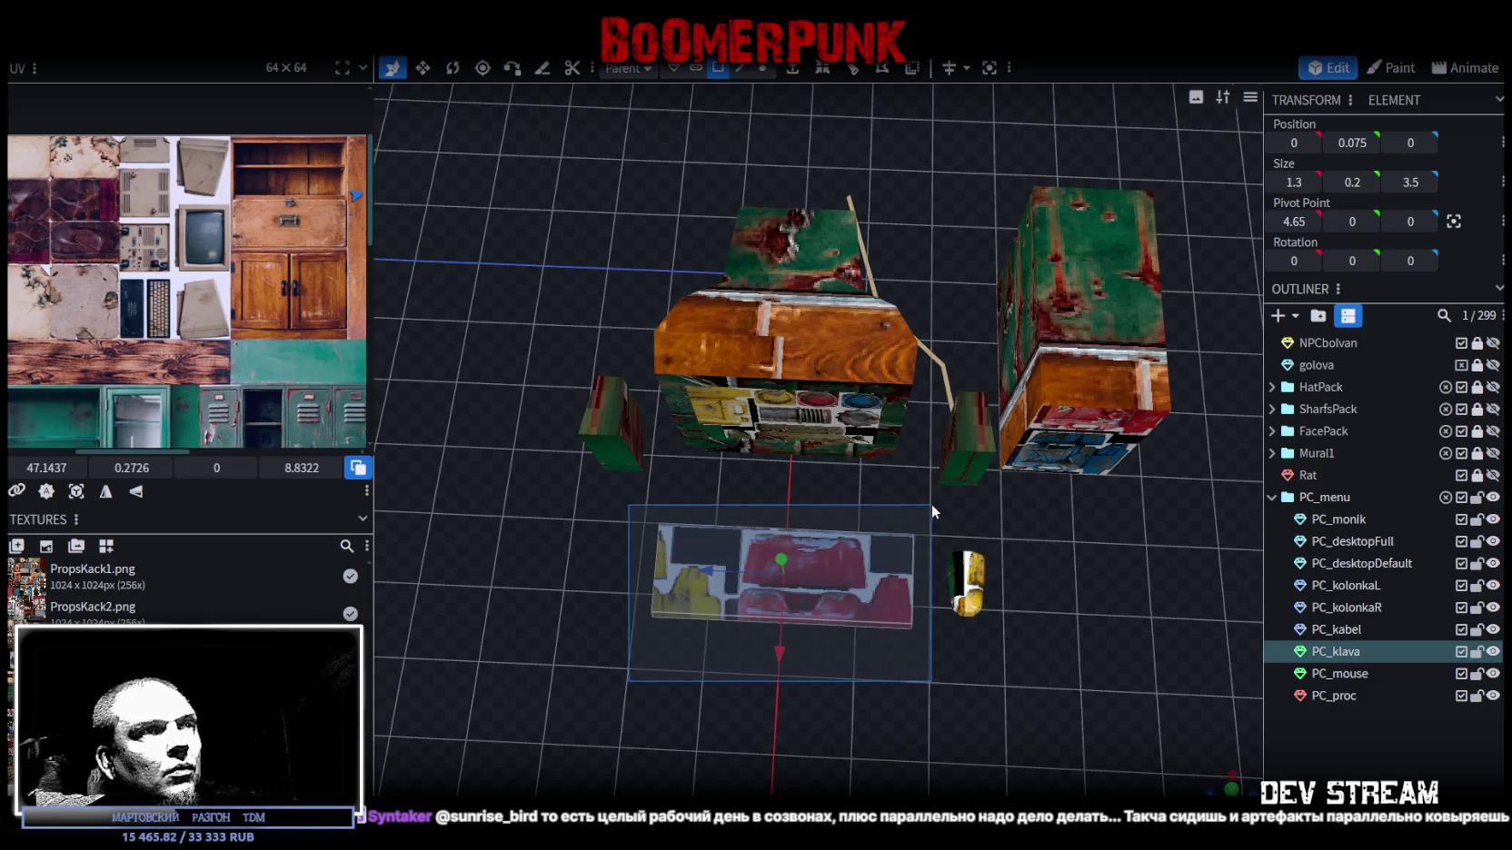
pyautogui.scroll(-2, 179, 312)
pyautogui.scroll(-2, 180, 312)
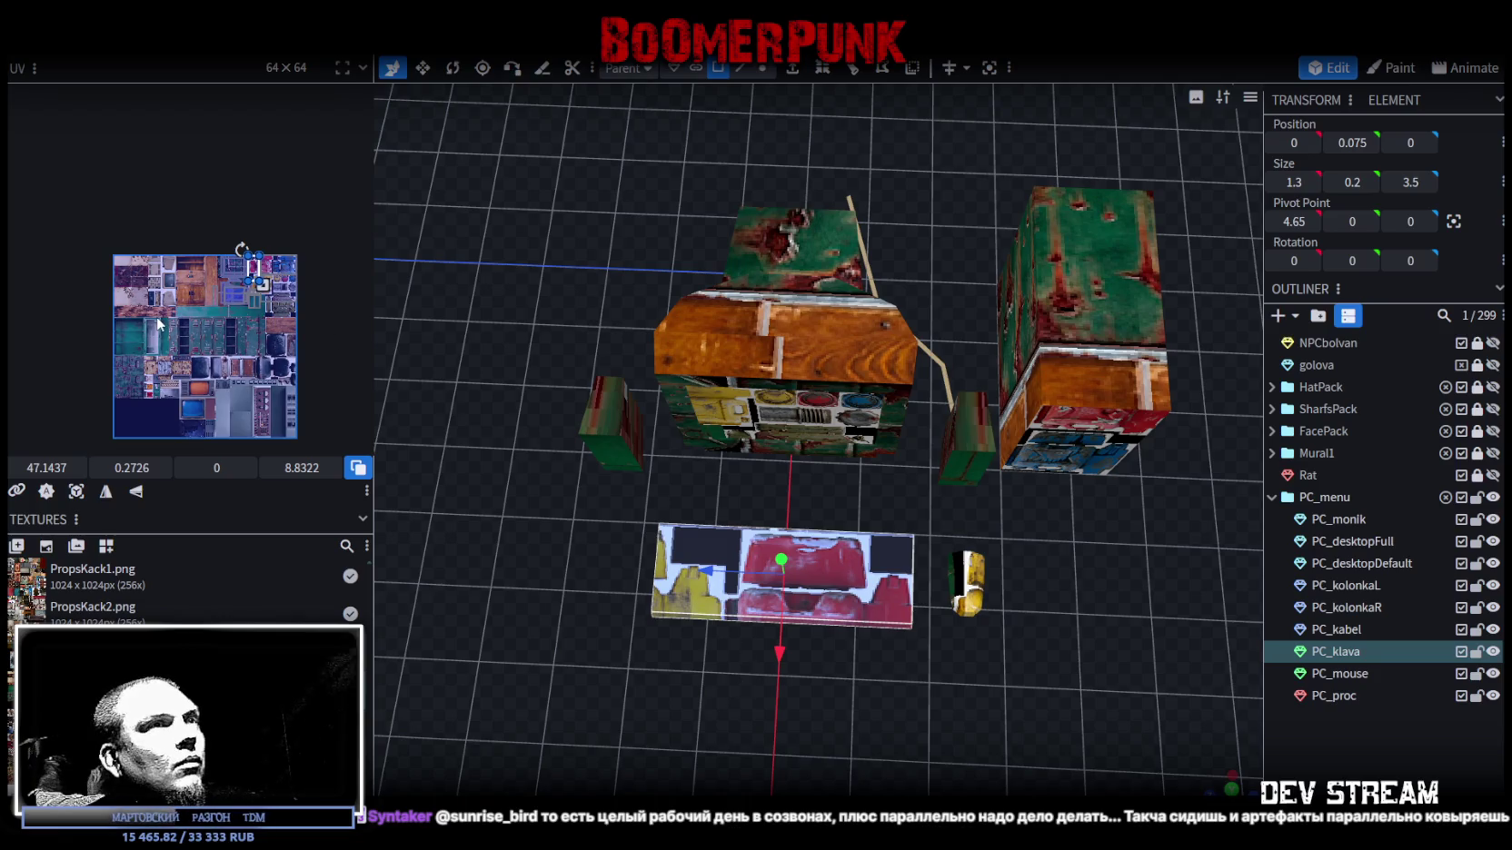
pyautogui.click(1477, 497)
pyautogui.click(1477, 651)
pyautogui.click(1332, 651)
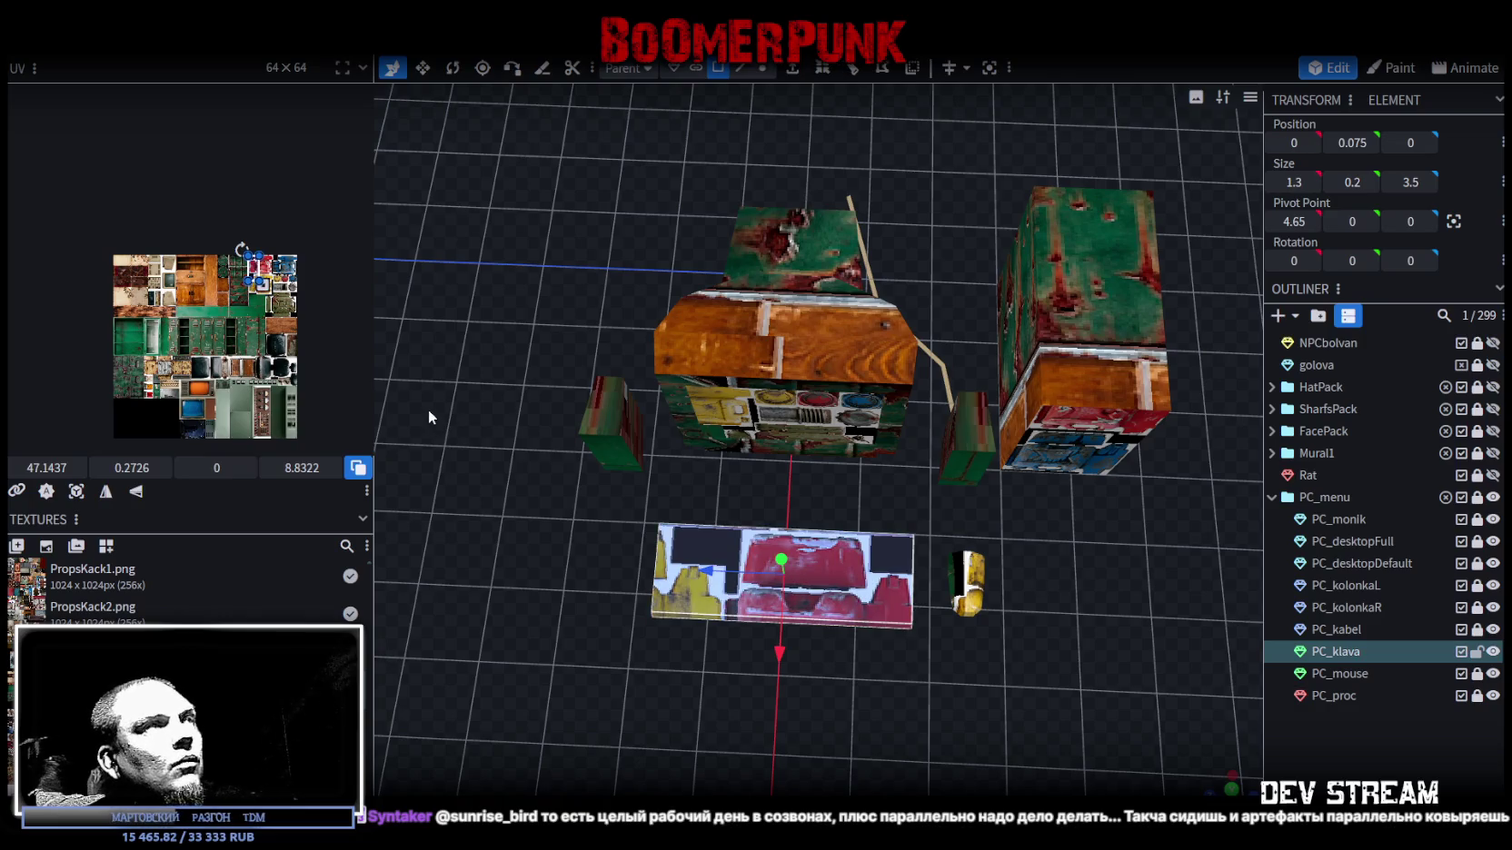
# - Move the keyboard's UV box onto the keyboard tile of the atlas
pyautogui.scroll(3, 236, 263)
pyautogui.moveTo(273, 264); pyautogui.dragTo(76, 374)
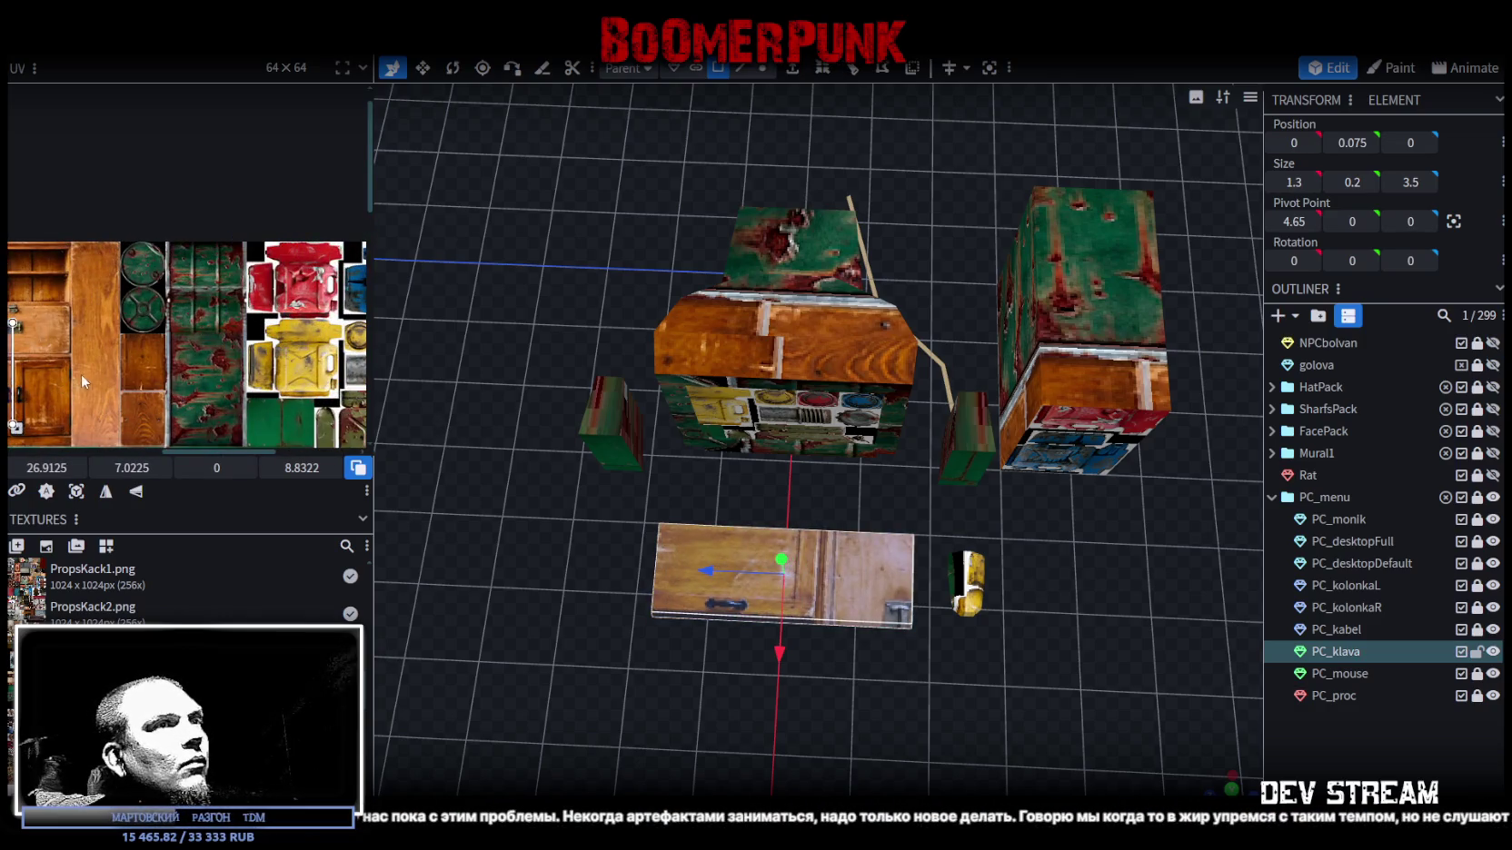
pyautogui.scroll(2, 336, 334)
pyautogui.moveTo(236, 342); pyautogui.dragTo(133, 390)
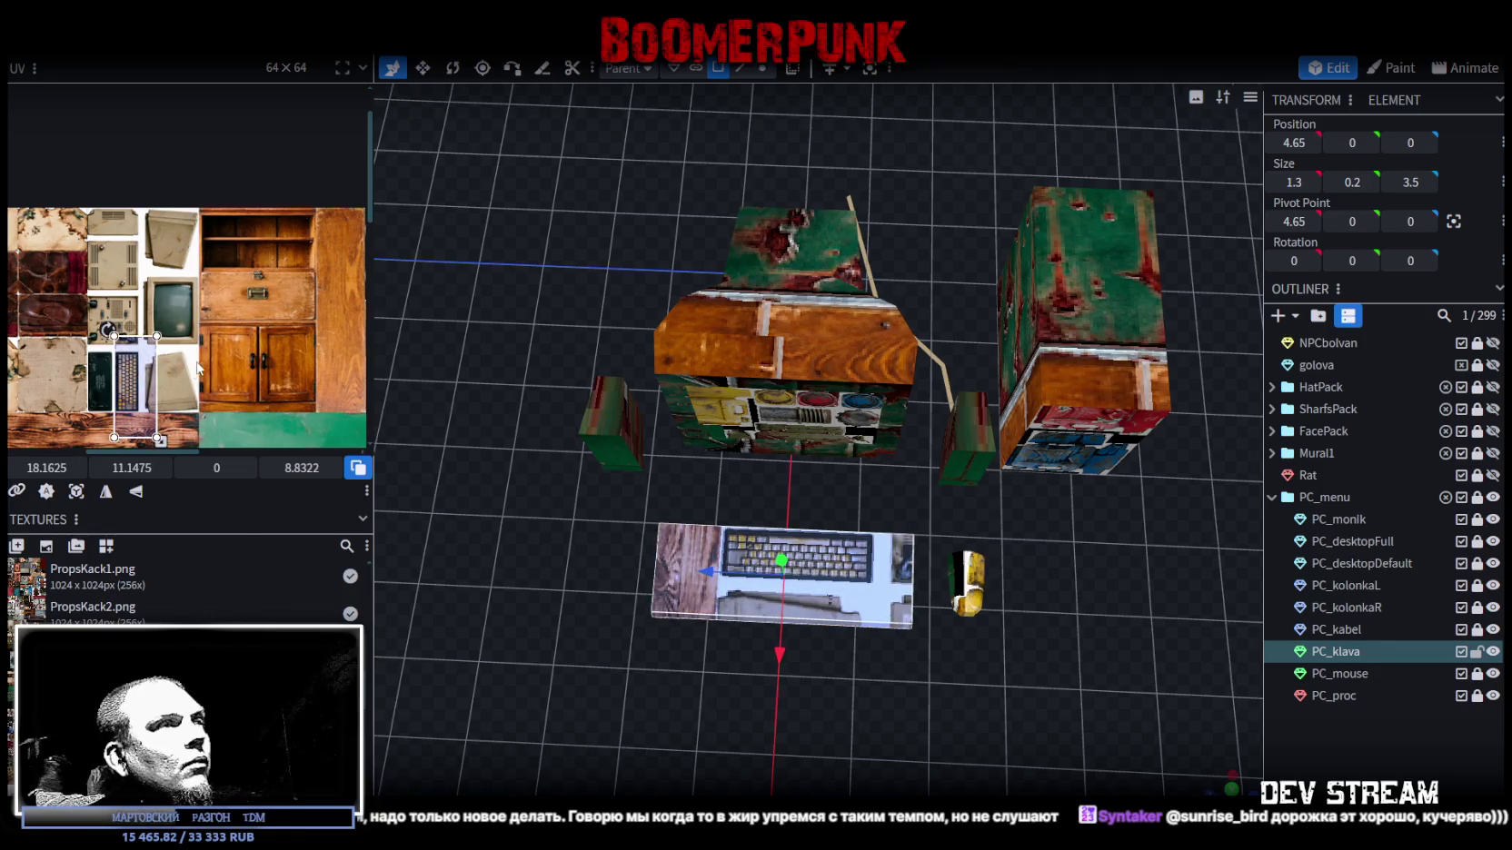
pyautogui.moveTo(103, 316); pyautogui.dragTo(207, 250, button='middle')
pyautogui.scroll(3, 207, 250)
pyautogui.scroll(2, 239, 323)
pyautogui.moveTo(198, 305)
pyautogui.mouseDown()
pyautogui.moveTo(165, 345)
pyautogui.moveTo(196, 340)
pyautogui.mouseUp()
# - Shrink and fine-tune the UV box to fit the keyboard image's edges
pyautogui.scroll(3, 182, 364)
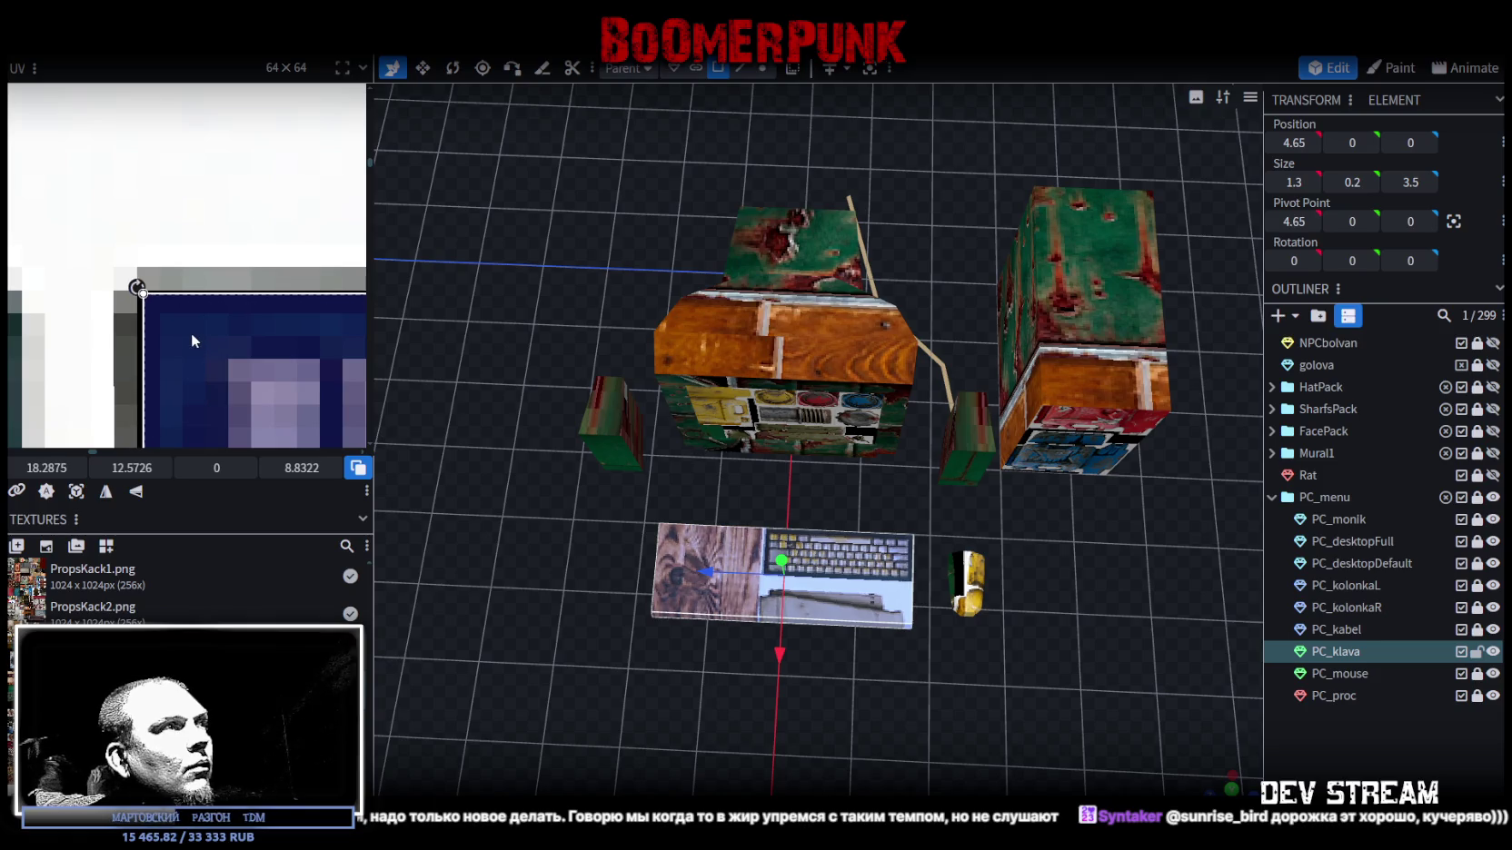
pyautogui.scroll(-3, 188, 337)
pyautogui.scroll(-3, 186, 333)
pyautogui.scroll(-2, 218, 345)
pyautogui.scroll(-1, 267, 360)
pyautogui.moveTo(249, 393); pyautogui.dragTo(232, 345)
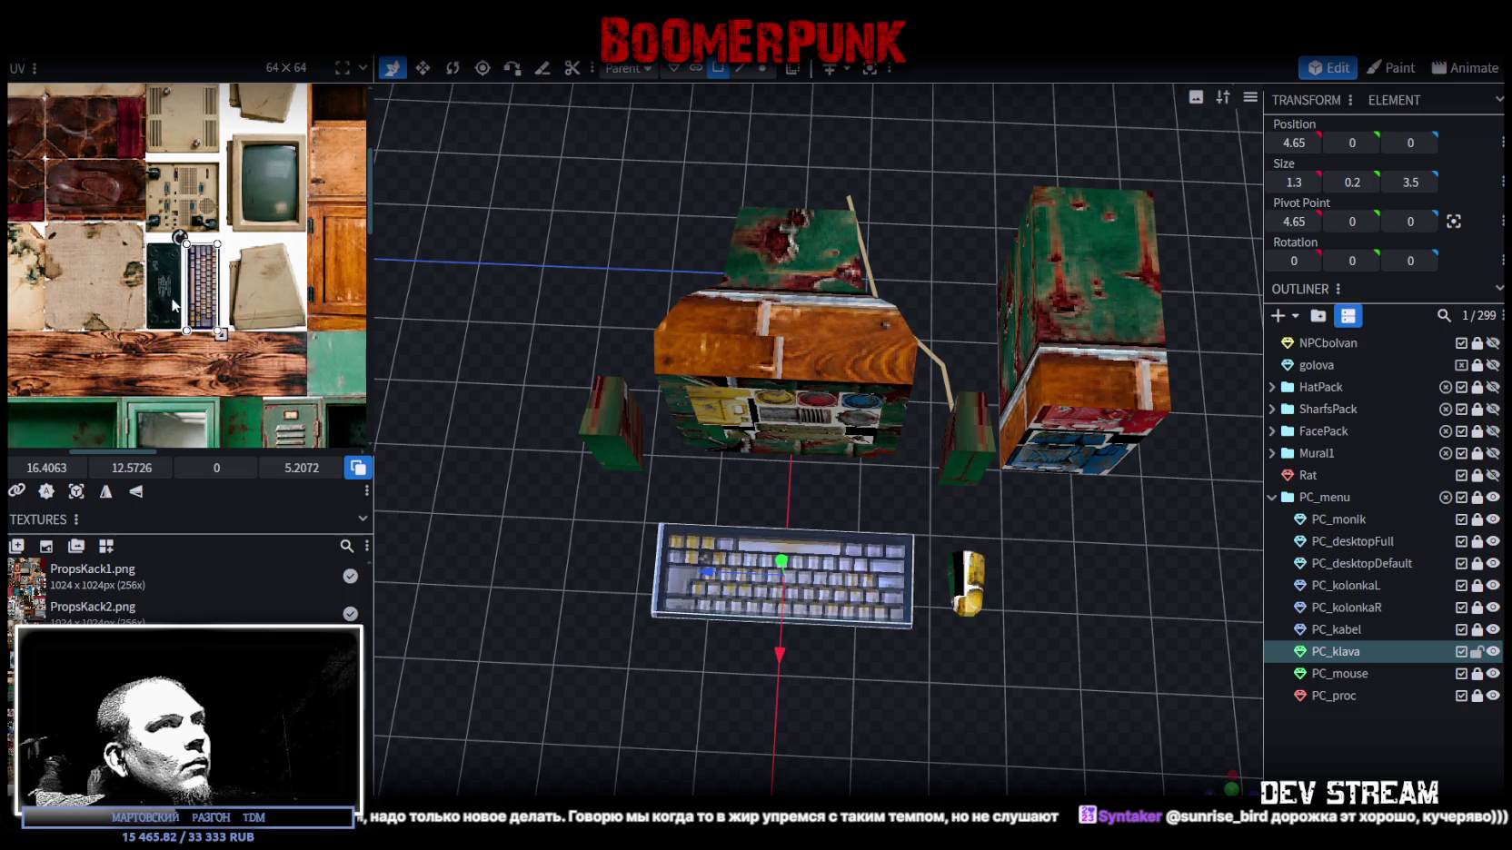
pyautogui.scroll(4, 231, 334)
pyautogui.scroll(2, 228, 332)
pyautogui.scroll(2, 216, 313)
pyautogui.moveTo(258, 340); pyautogui.dragTo(272, 337)
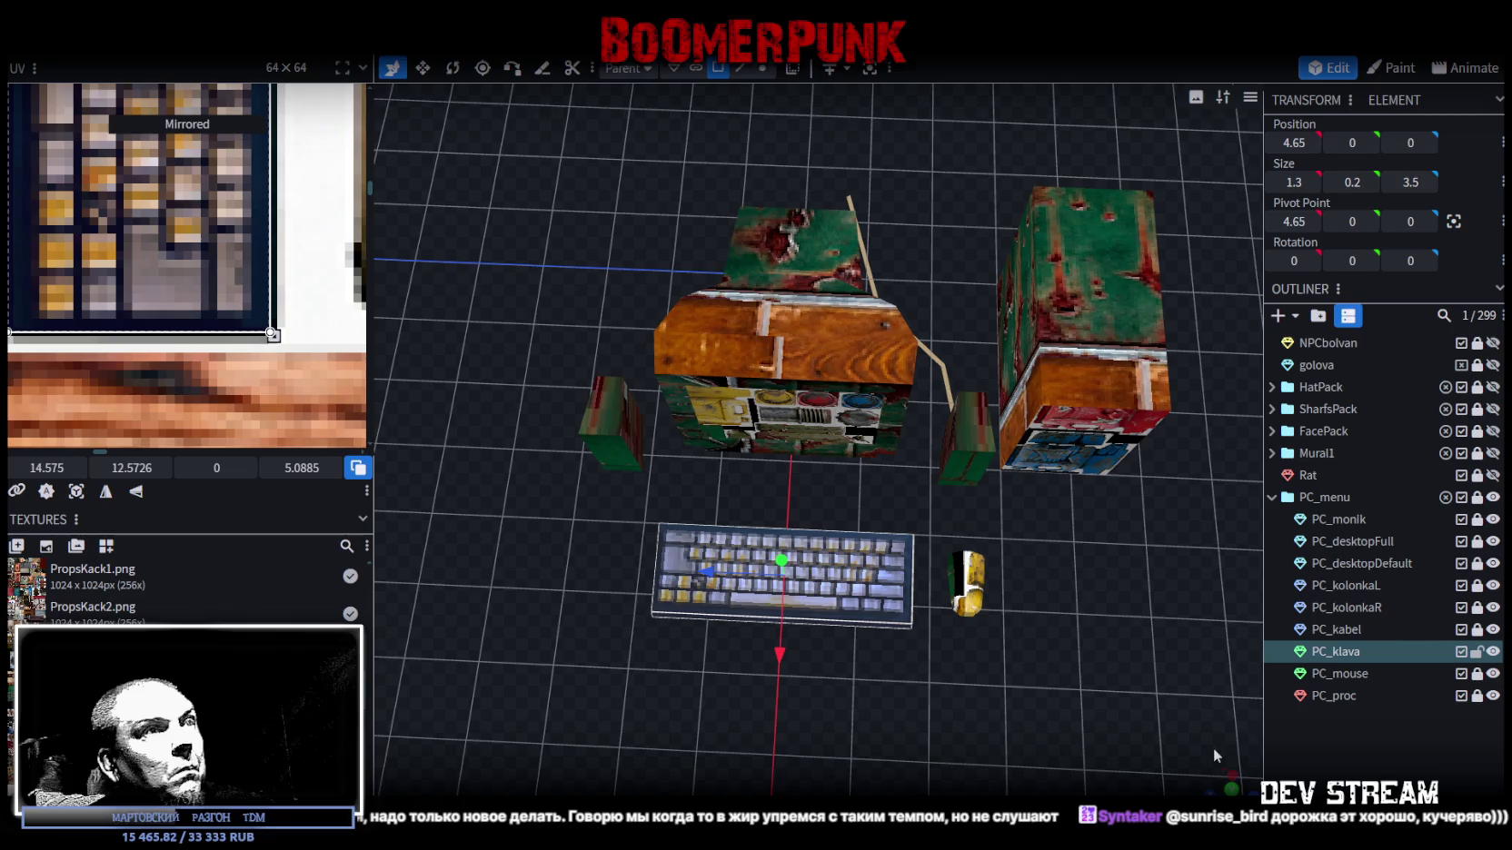
# - Inspect the textured keyboard from below and above, then reselect it at an angled view
pyautogui.moveTo(917, 763); pyautogui.dragTo(937, 637)
pyautogui.moveTo(850, 454)
pyautogui.mouseDown()
pyautogui.moveTo(740, 654)
pyautogui.moveTo(836, 698)
pyautogui.moveTo(983, 709)
pyautogui.moveTo(924, 622)
pyautogui.moveTo(1170, 682)
pyautogui.moveTo(969, 673)
pyautogui.moveTo(815, 569)
pyautogui.moveTo(688, 602)
pyautogui.moveTo(748, 643)
pyautogui.moveTo(817, 564)
pyautogui.mouseUp()
pyautogui.click(1170, 682)
pyautogui.click(818, 564)
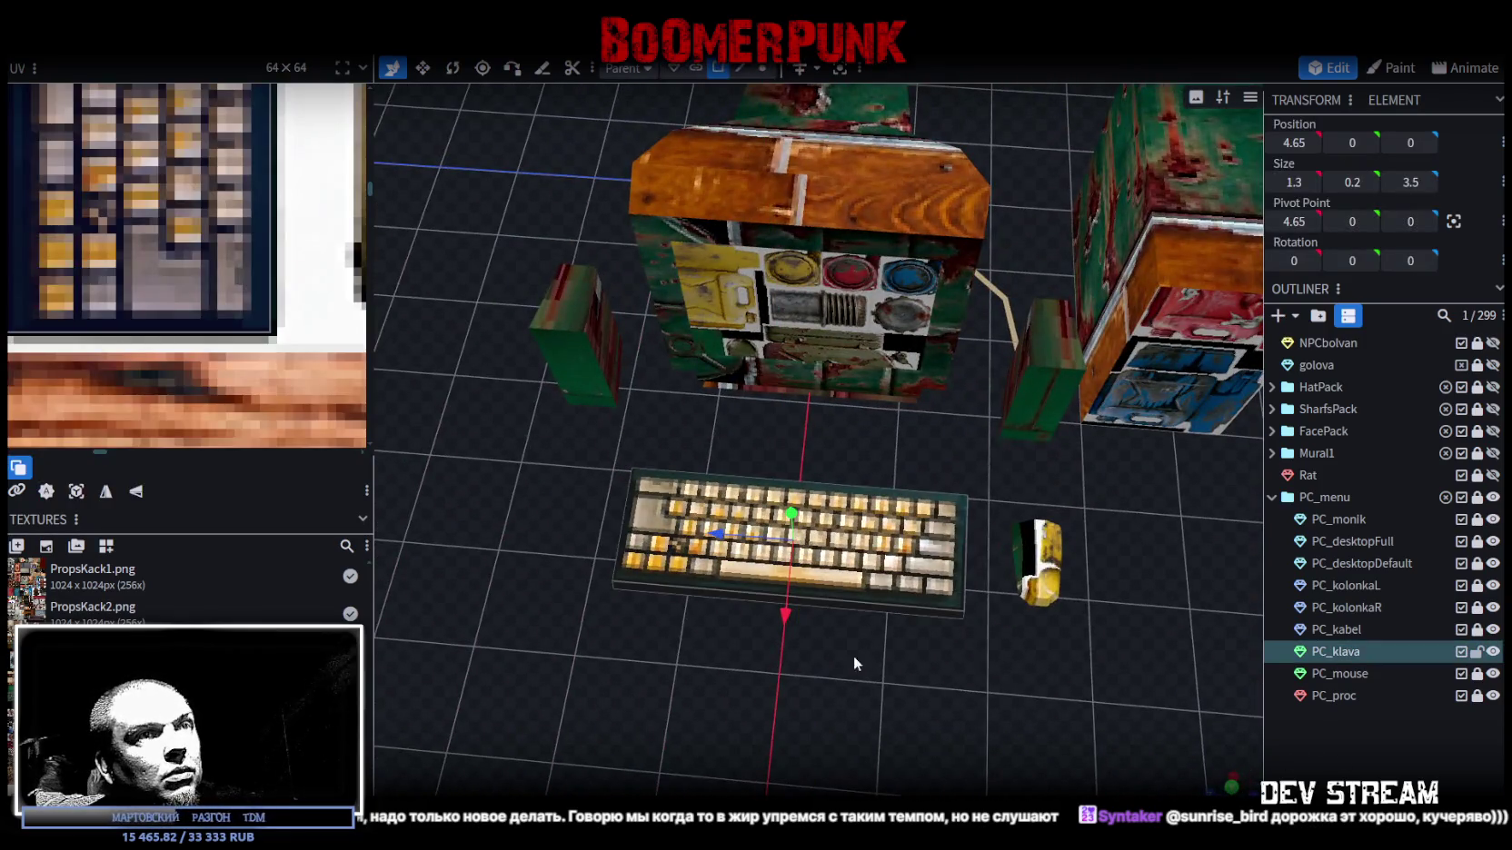
pyautogui.moveTo(853, 656); pyautogui.dragTo(1027, 665)
pyautogui.scroll(-3, 274, 379)
pyautogui.scroll(-3, 275, 379)
pyautogui.scroll(-2, 277, 377)
pyautogui.scroll(-2, 283, 373)
pyautogui.moveTo(535, 480)
pyautogui.mouseDown()
pyautogui.moveTo(623, 412)
pyautogui.moveTo(548, 475)
pyautogui.moveTo(1197, 549)
pyautogui.mouseUp()
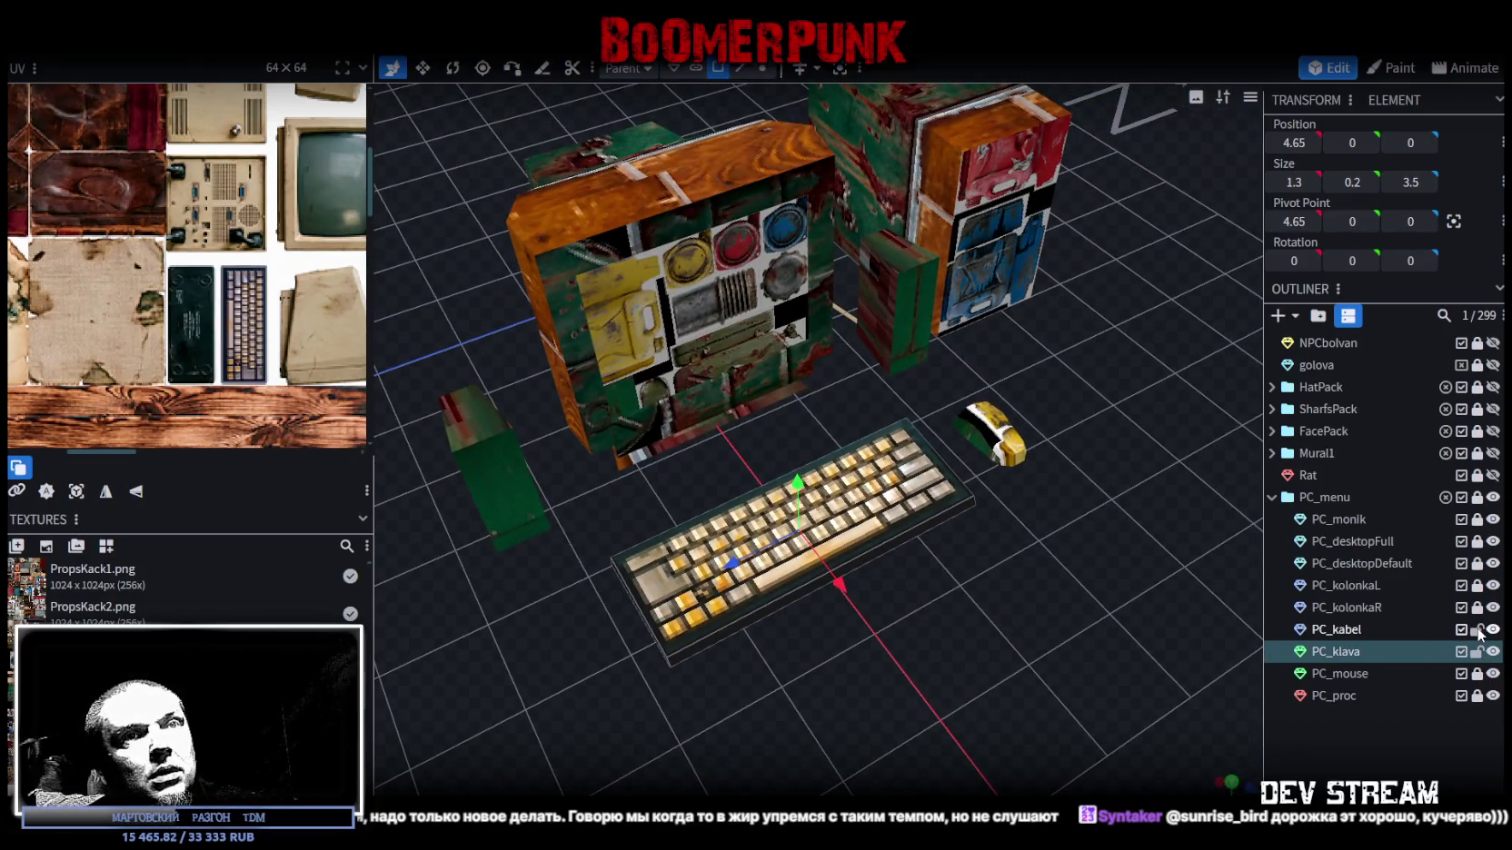
# - Delete the cable, left speaker and right speaker from the PC set
pyautogui.click(1336, 630)
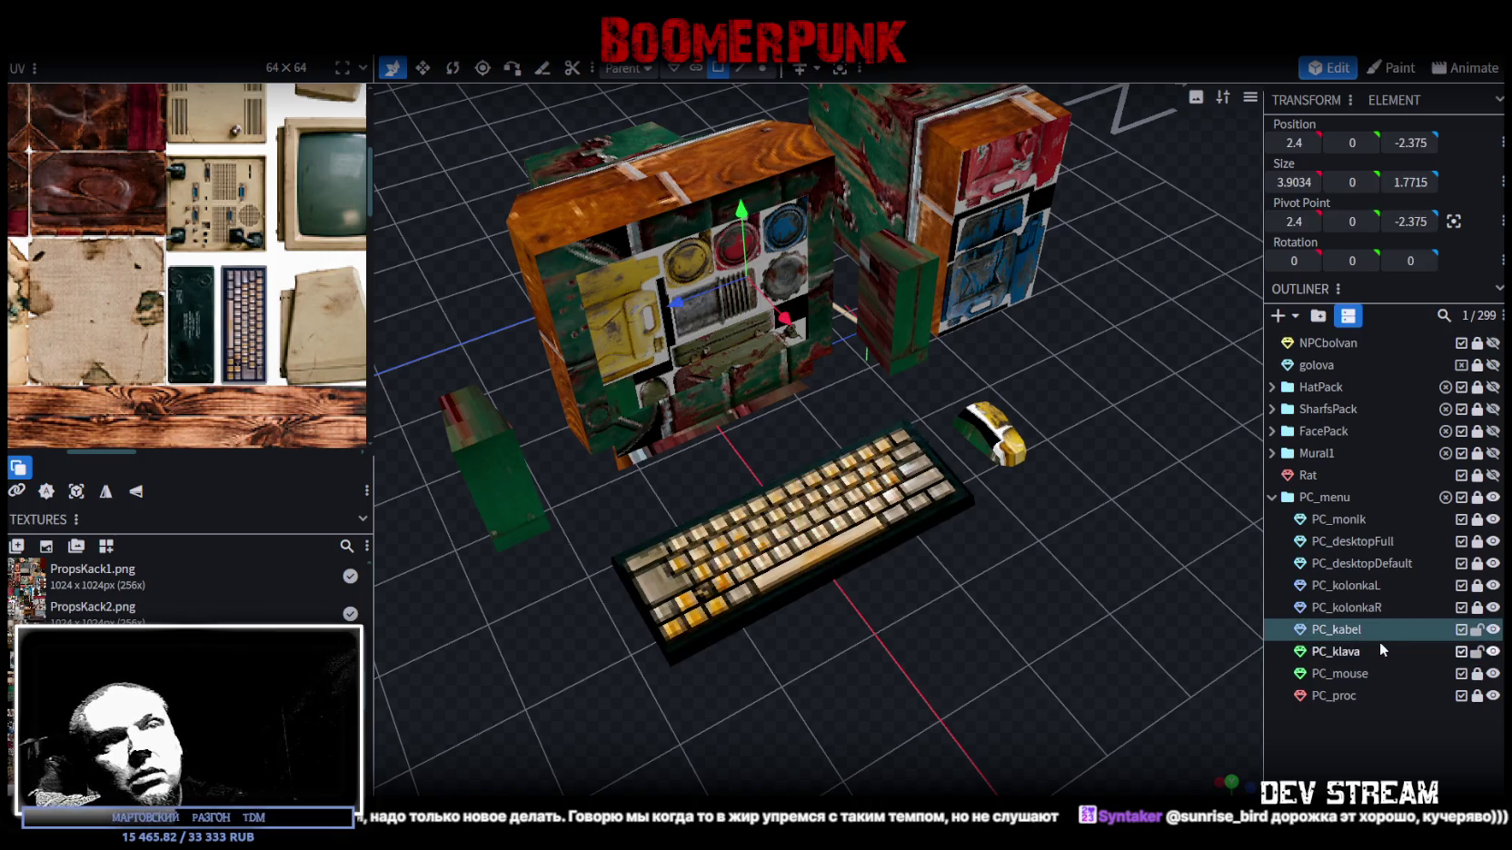
pyautogui.press('Delete')
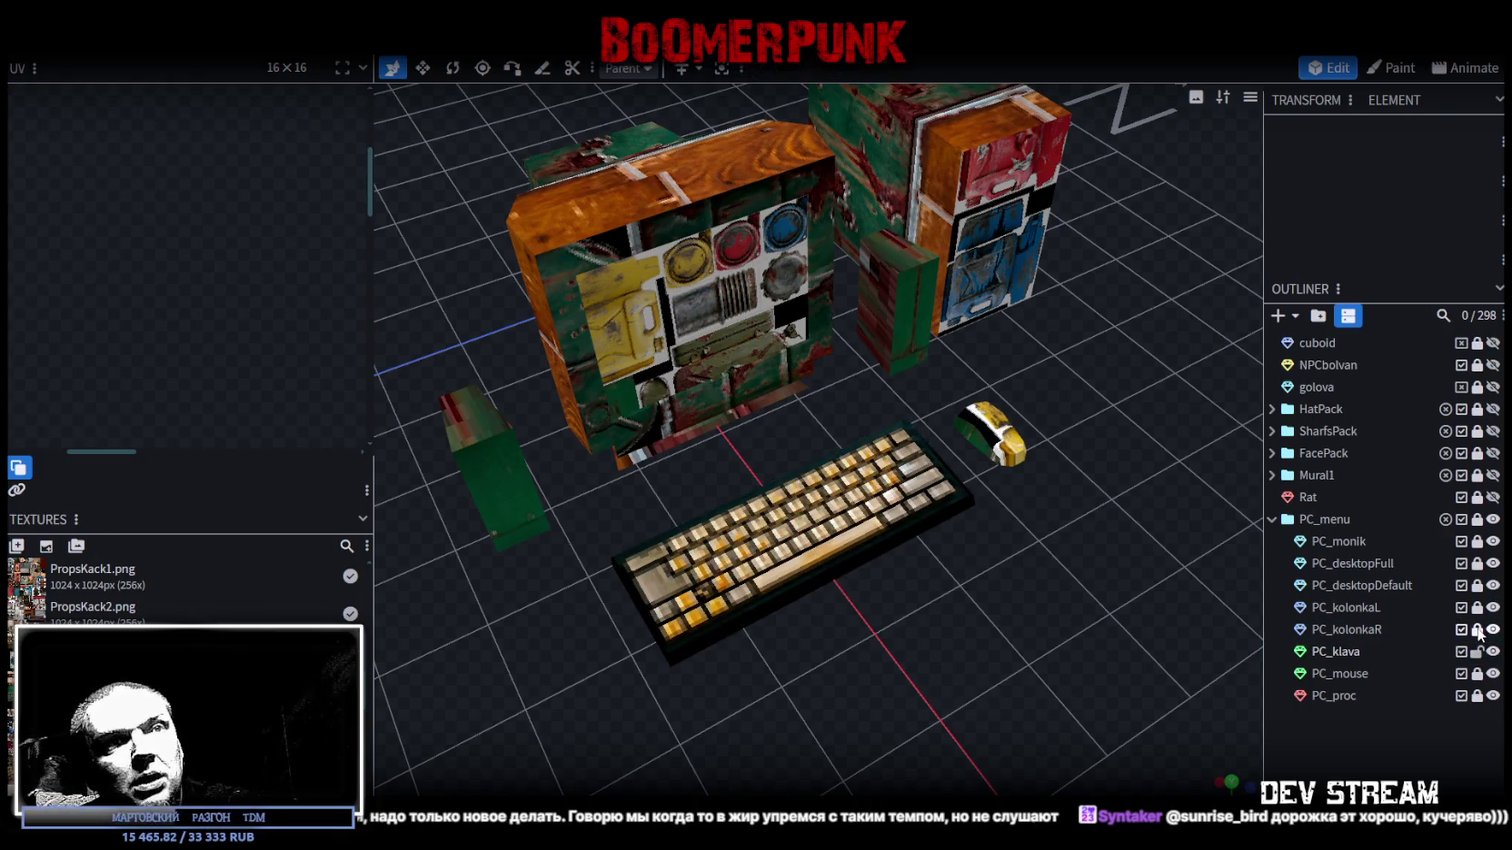
pyautogui.click(1363, 608)
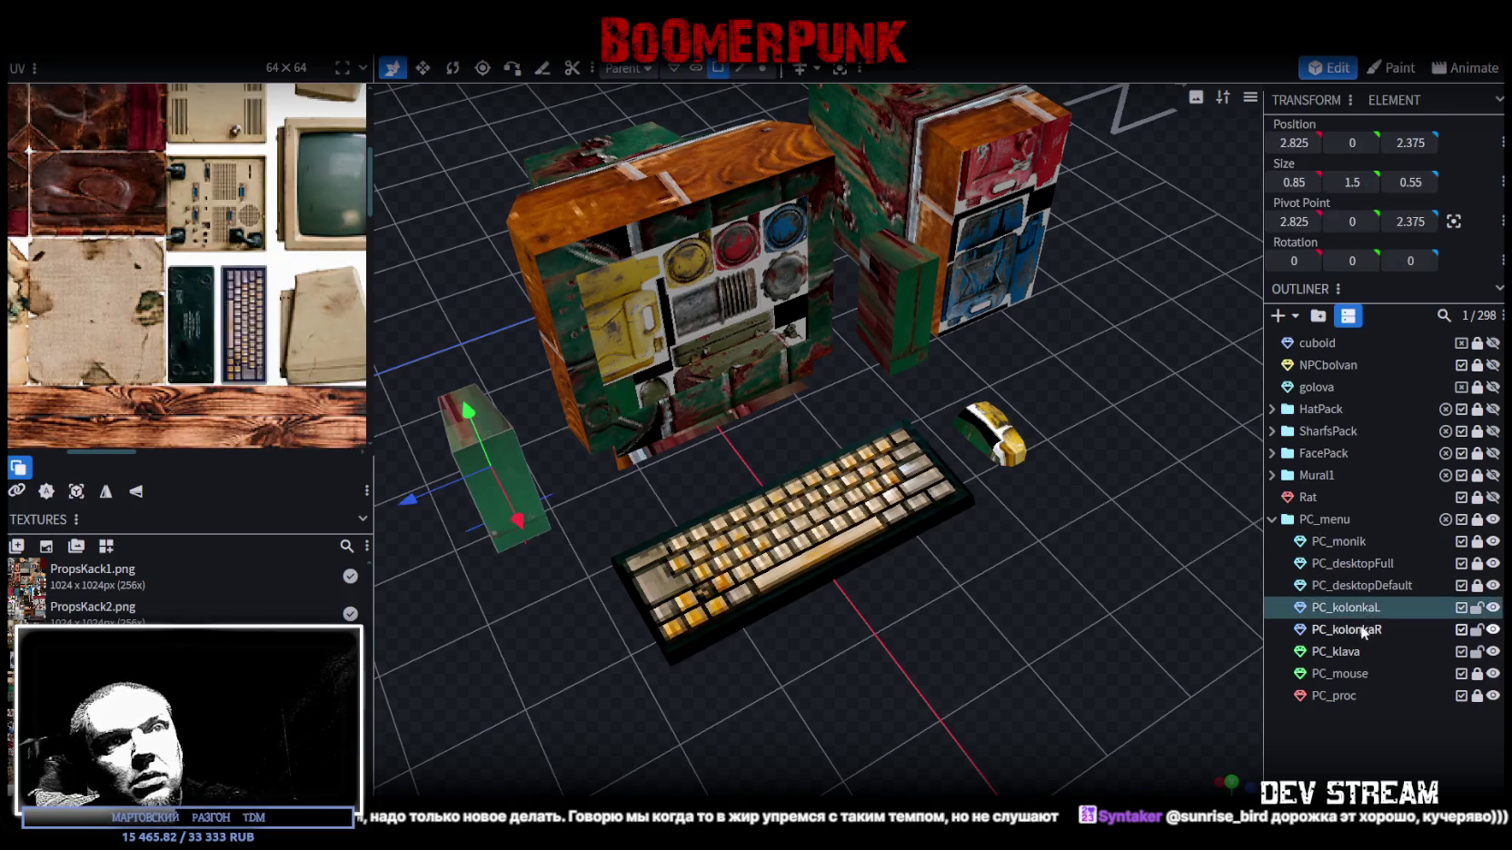
pyautogui.press('Delete')
pyautogui.click(1359, 627)
pyautogui.press('Delete')
# - Hide PC_desktopDefault and check PC_desktopFull's visibility toggle
pyautogui.click(1492, 629)
pyautogui.click(1495, 630)
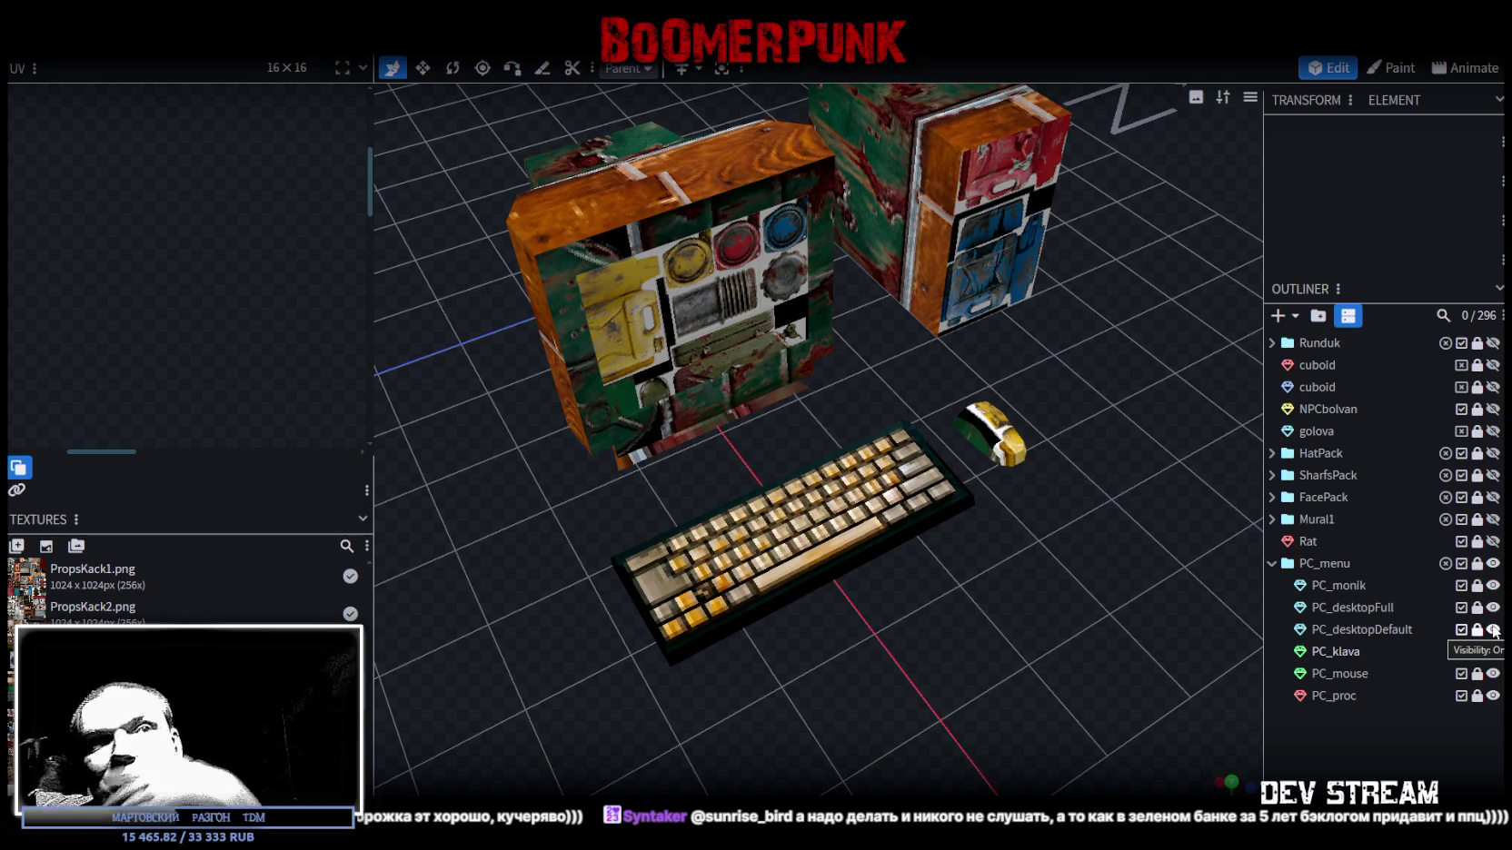
pyautogui.click(1491, 628)
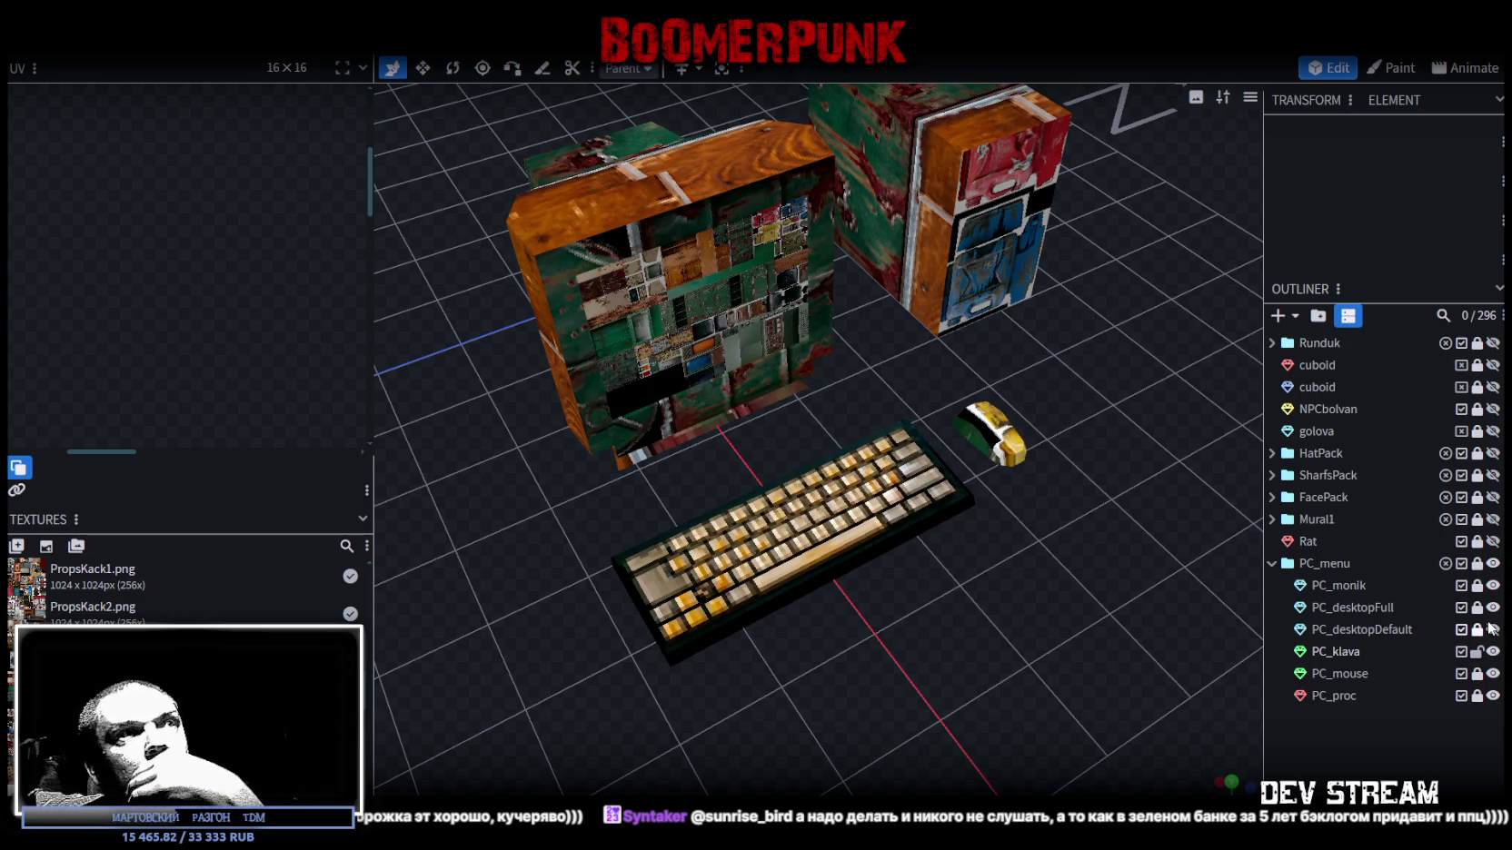
pyautogui.click(1492, 629)
pyautogui.click(1492, 629)
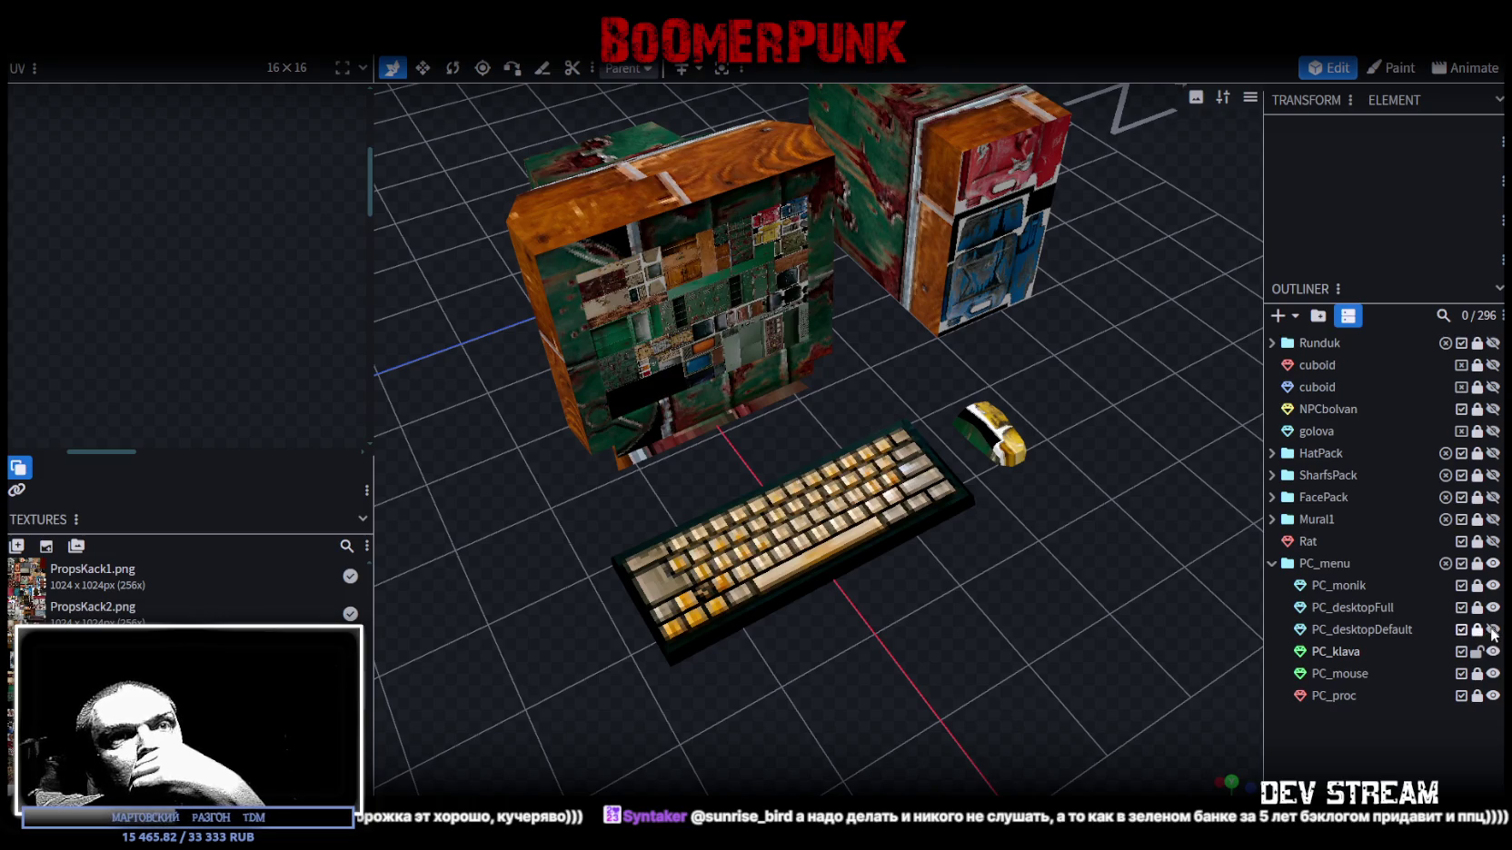
pyautogui.click(1493, 608)
pyautogui.click(1493, 608)
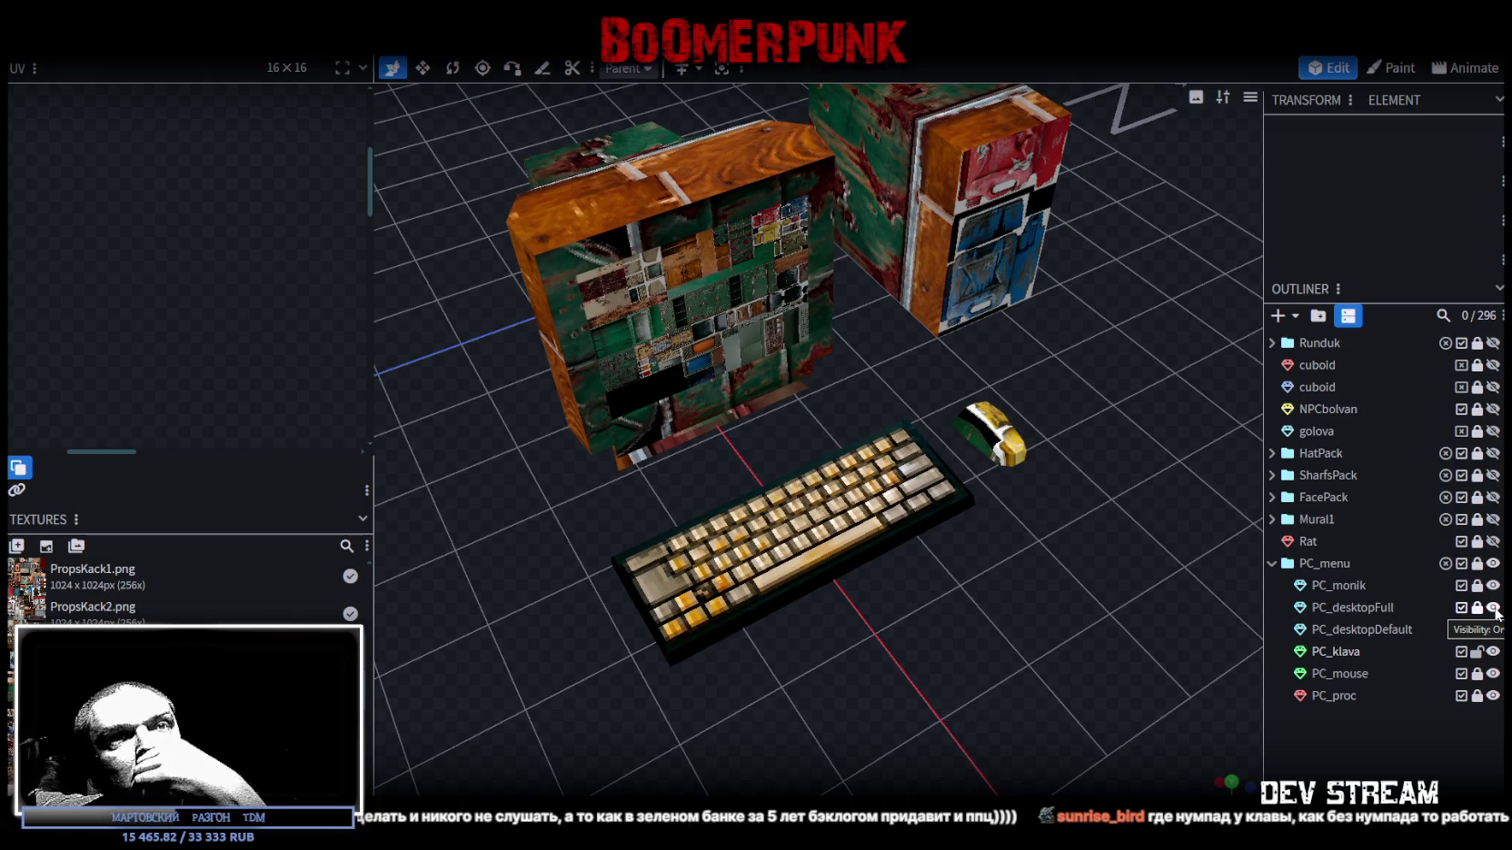
pyautogui.doubleClick(1493, 608)
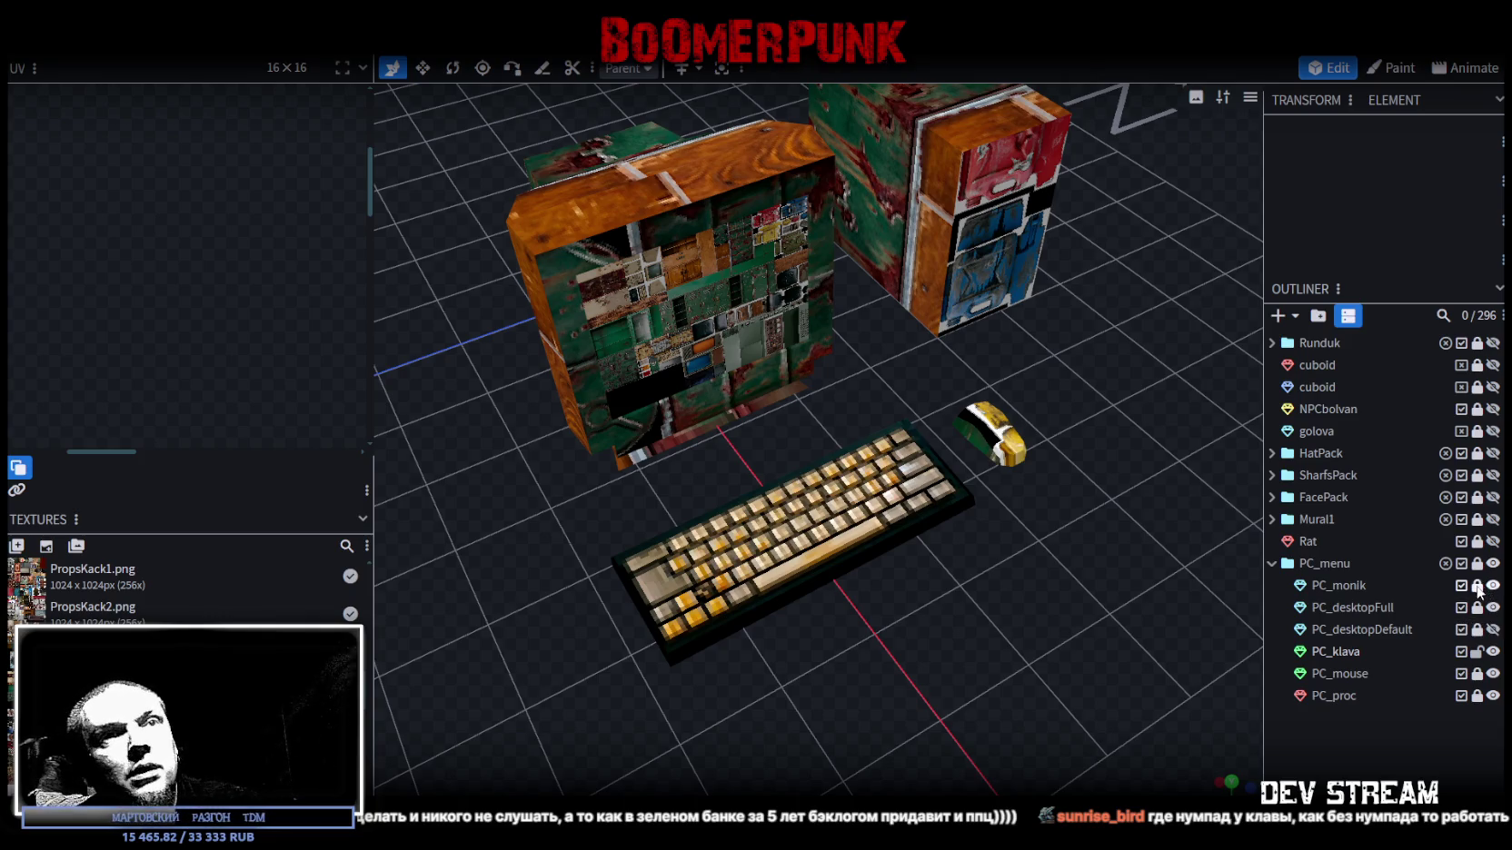
# - Move the monitor casing's UVs onto the light worn beige tile of the atlas
pyautogui.doubleClick(1315, 588)
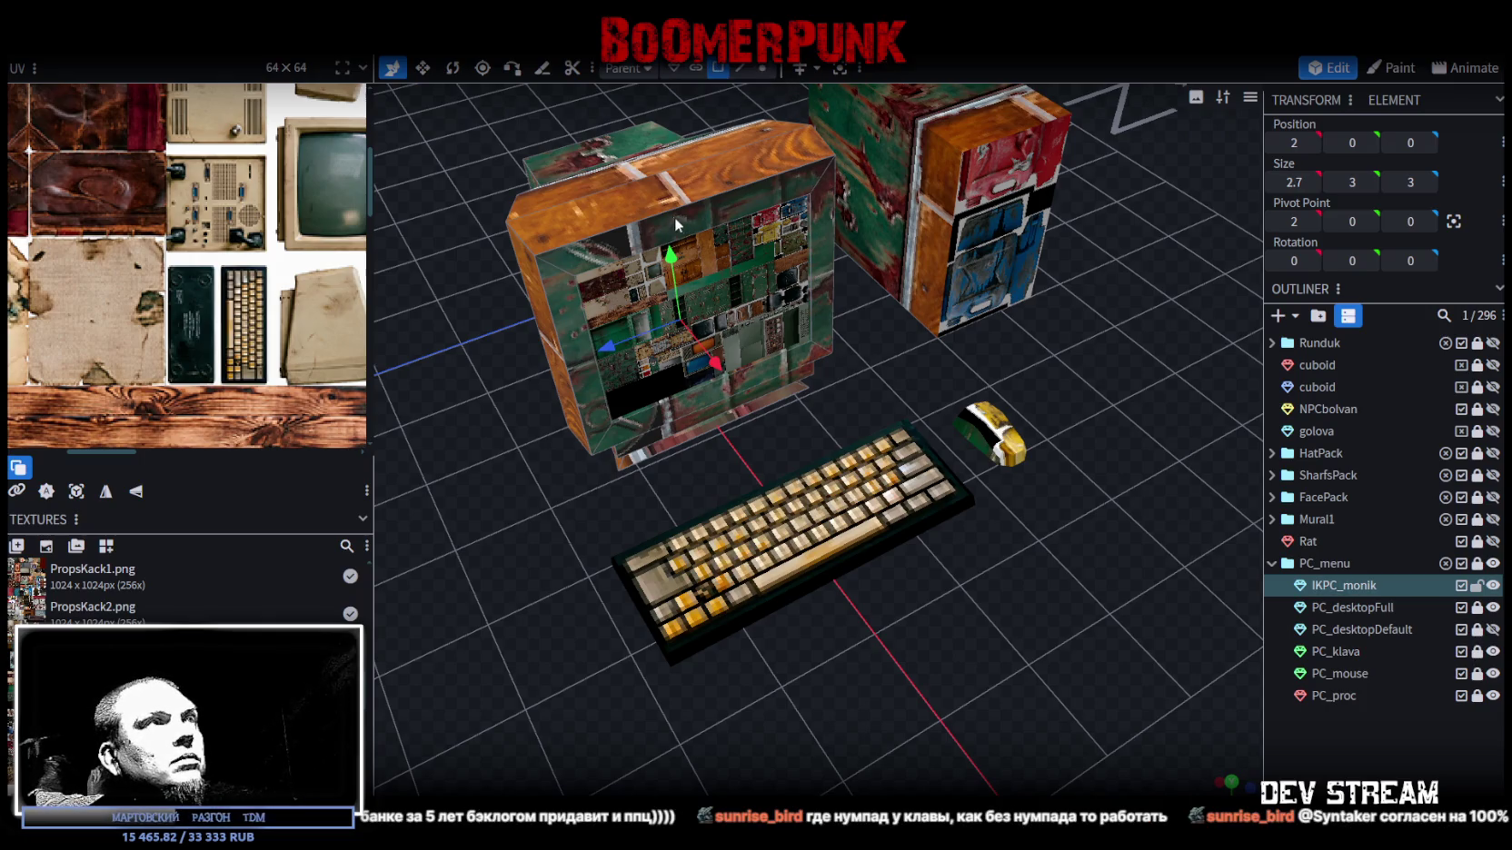
pyautogui.click(690, 291)
pyautogui.moveTo(211, 182)
pyautogui.mouseDown()
pyautogui.moveTo(268, 198)
pyautogui.moveTo(86, 182)
pyautogui.mouseUp()
pyautogui.moveTo(549, 484)
pyautogui.mouseDown()
pyautogui.moveTo(548, 362)
pyautogui.moveTo(606, 495)
pyautogui.moveTo(580, 423)
pyautogui.mouseUp()
pyautogui.scroll(2, 78, 337)
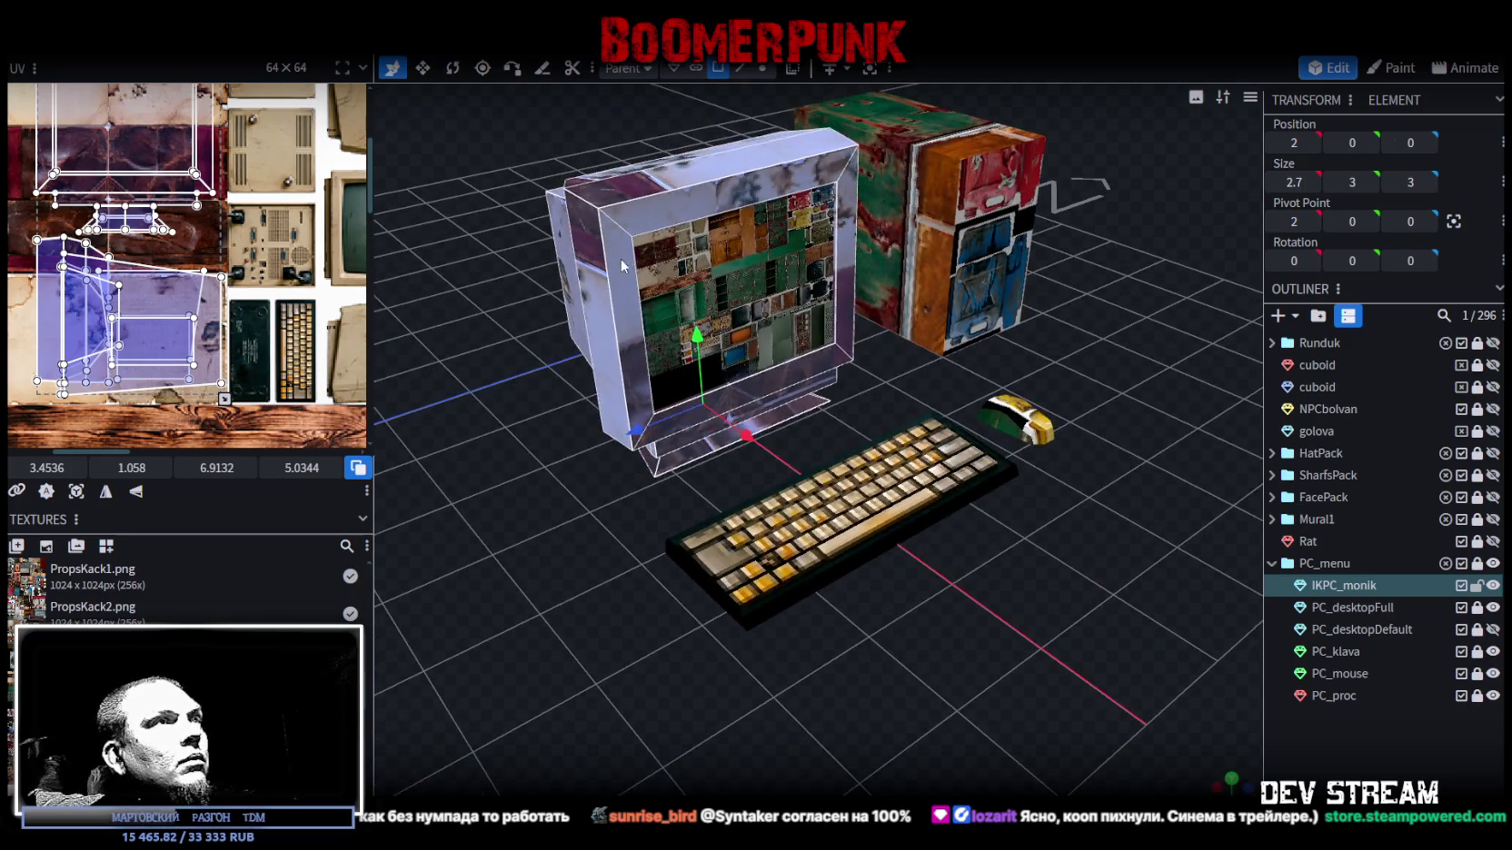
pyautogui.click(662, 217)
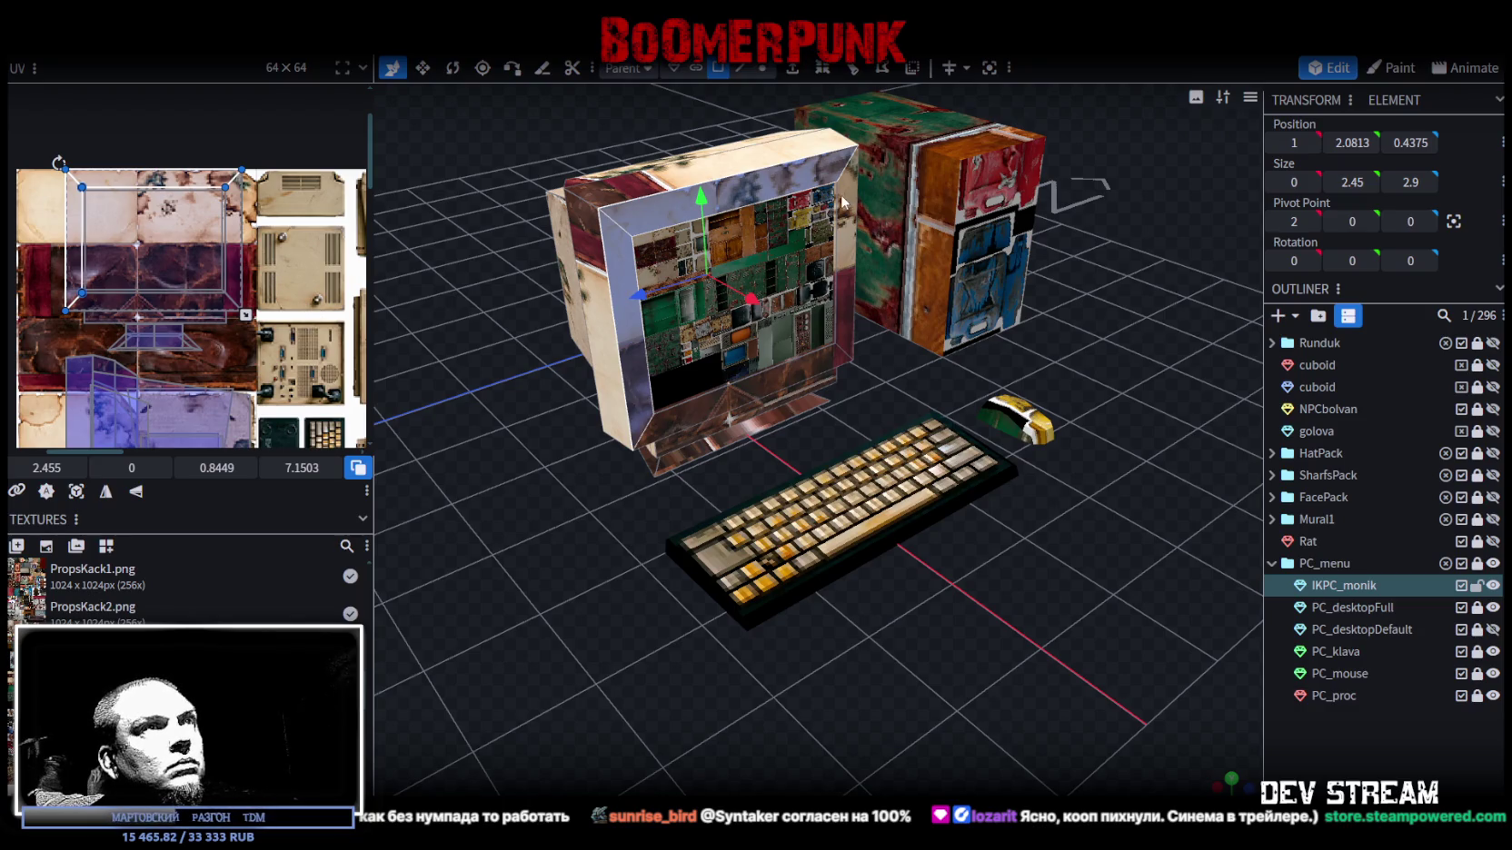
# - Undo an accidental size change and hide the PC_desktopFull screen
pyautogui.moveTo(841, 202)
pyautogui.mouseDown()
pyautogui.moveTo(577, 540)
pyautogui.moveTo(709, 593)
pyautogui.moveTo(648, 570)
pyautogui.mouseUp()
pyautogui.scroll(3, 710, 592)
pyautogui.hotkey('ctrl', 'z')
pyautogui.moveTo(792, 495)
pyautogui.mouseDown()
pyautogui.moveTo(729, 499)
pyautogui.moveTo(798, 534)
pyautogui.moveTo(984, 515)
pyautogui.mouseUp()
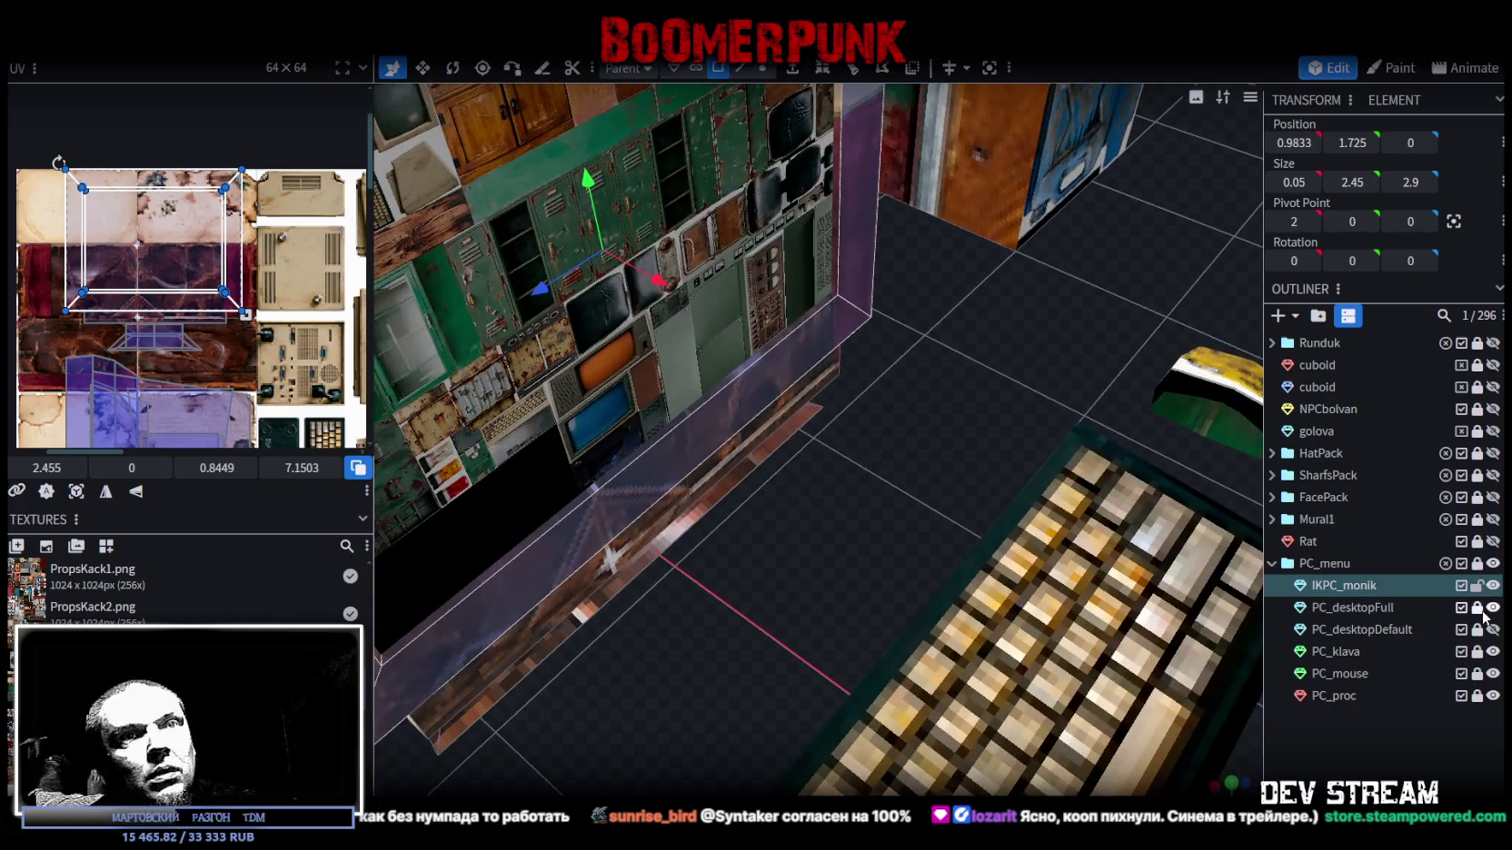
pyautogui.click(1493, 607)
# - Move the monitor front face's UV area onto the atlas's monitor screen image
pyautogui.moveTo(1090, 582)
pyautogui.mouseDown()
pyautogui.moveTo(876, 549)
pyautogui.moveTo(897, 437)
pyautogui.moveTo(856, 302)
pyautogui.moveTo(971, 574)
pyautogui.moveTo(898, 316)
pyautogui.mouseUp()
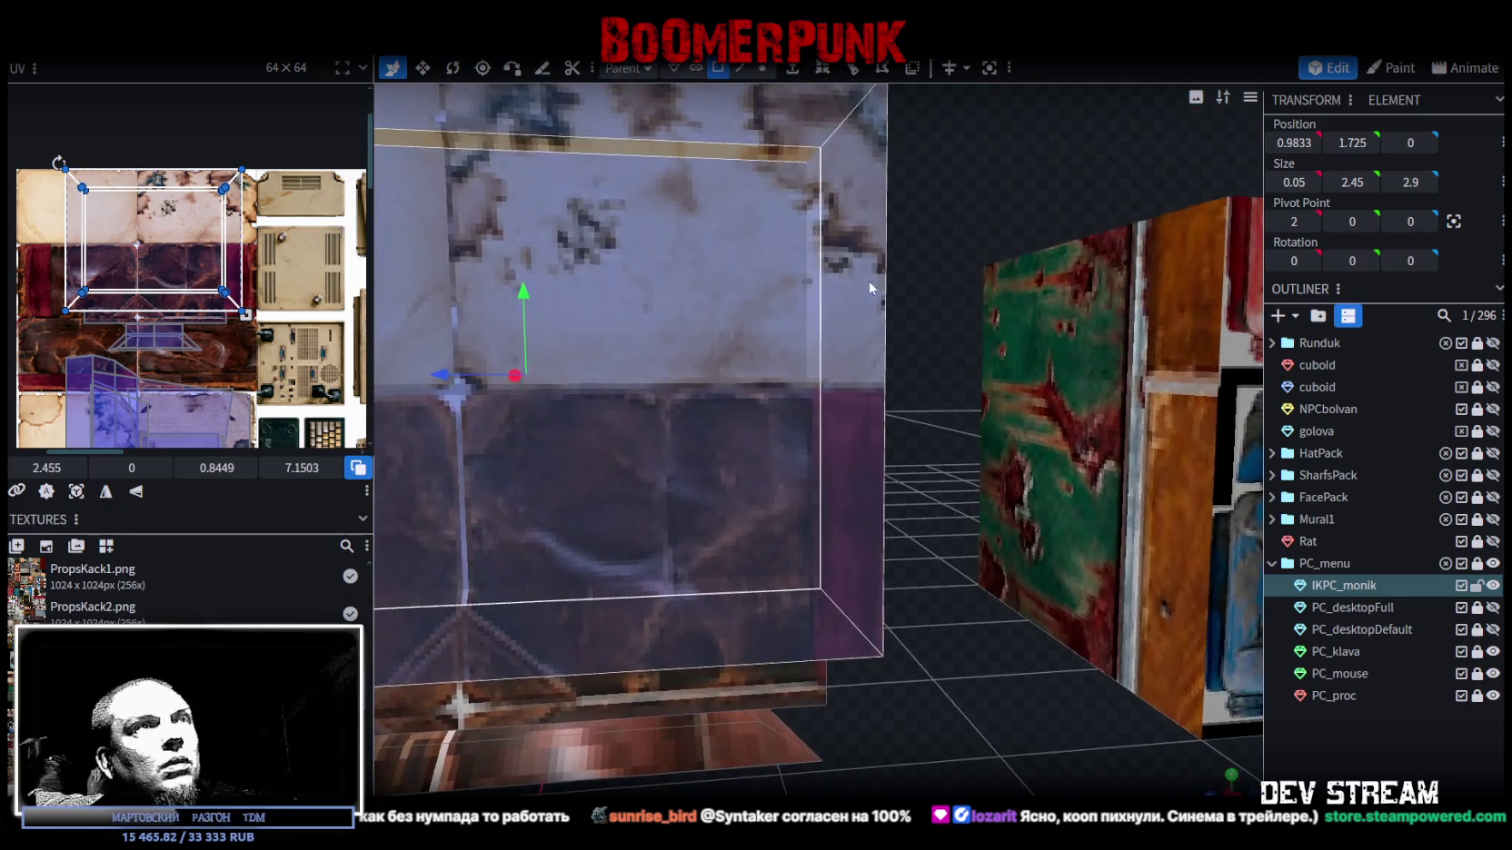
pyautogui.moveTo(648, 415)
pyautogui.mouseDown()
pyautogui.moveTo(949, 363)
pyautogui.moveTo(498, 342)
pyautogui.moveTo(664, 325)
pyautogui.moveTo(532, 338)
pyautogui.moveTo(662, 396)
pyautogui.moveTo(742, 378)
pyautogui.moveTo(783, 333)
pyautogui.moveTo(625, 369)
pyautogui.mouseUp()
pyautogui.scroll(-1, 57, 256)
pyautogui.scroll(-1, 56, 256)
pyautogui.scroll(-1, 56, 257)
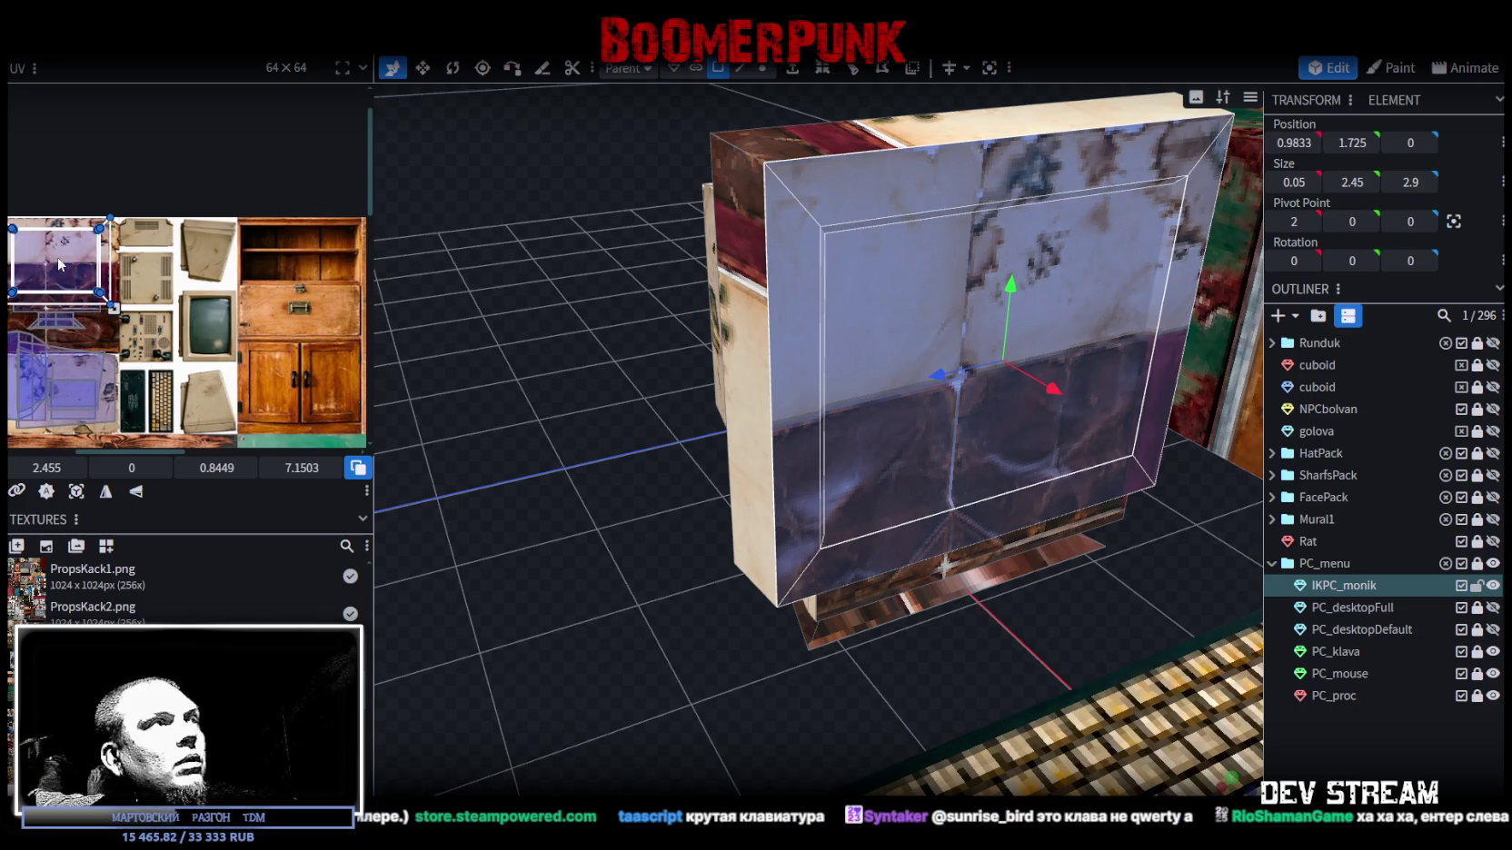
pyautogui.moveTo(56, 256); pyautogui.dragTo(204, 324)
pyautogui.rightClick(203, 318)
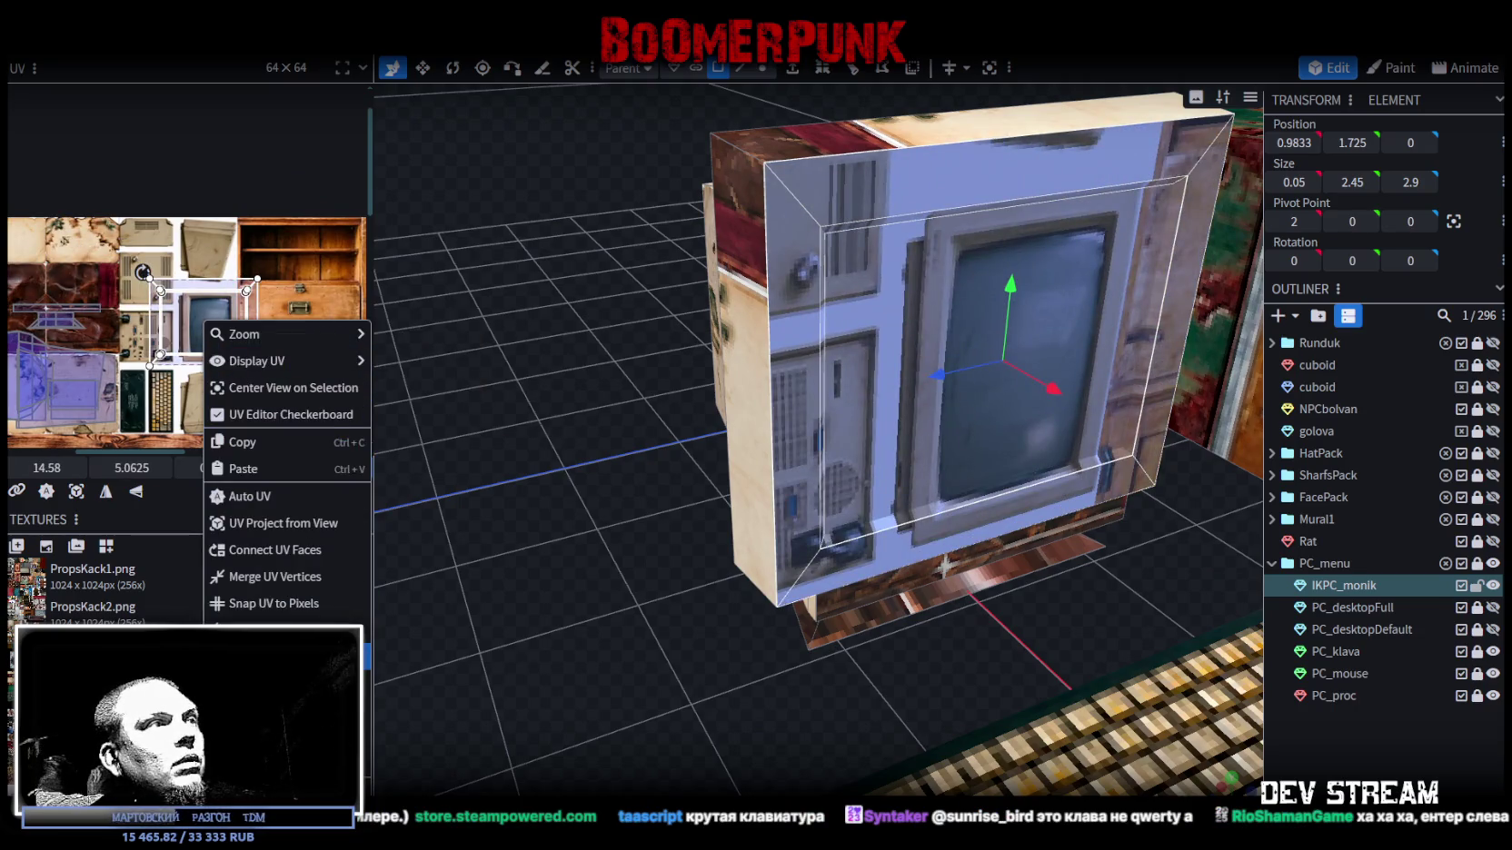
# - Center and position the screen UV area over the atlas's monitor screen image
pyautogui.click(186, 291)
pyautogui.scroll(2, 188, 304)
pyautogui.moveTo(188, 304); pyautogui.dragTo(233, 351)
pyautogui.scroll(2, 180, 310)
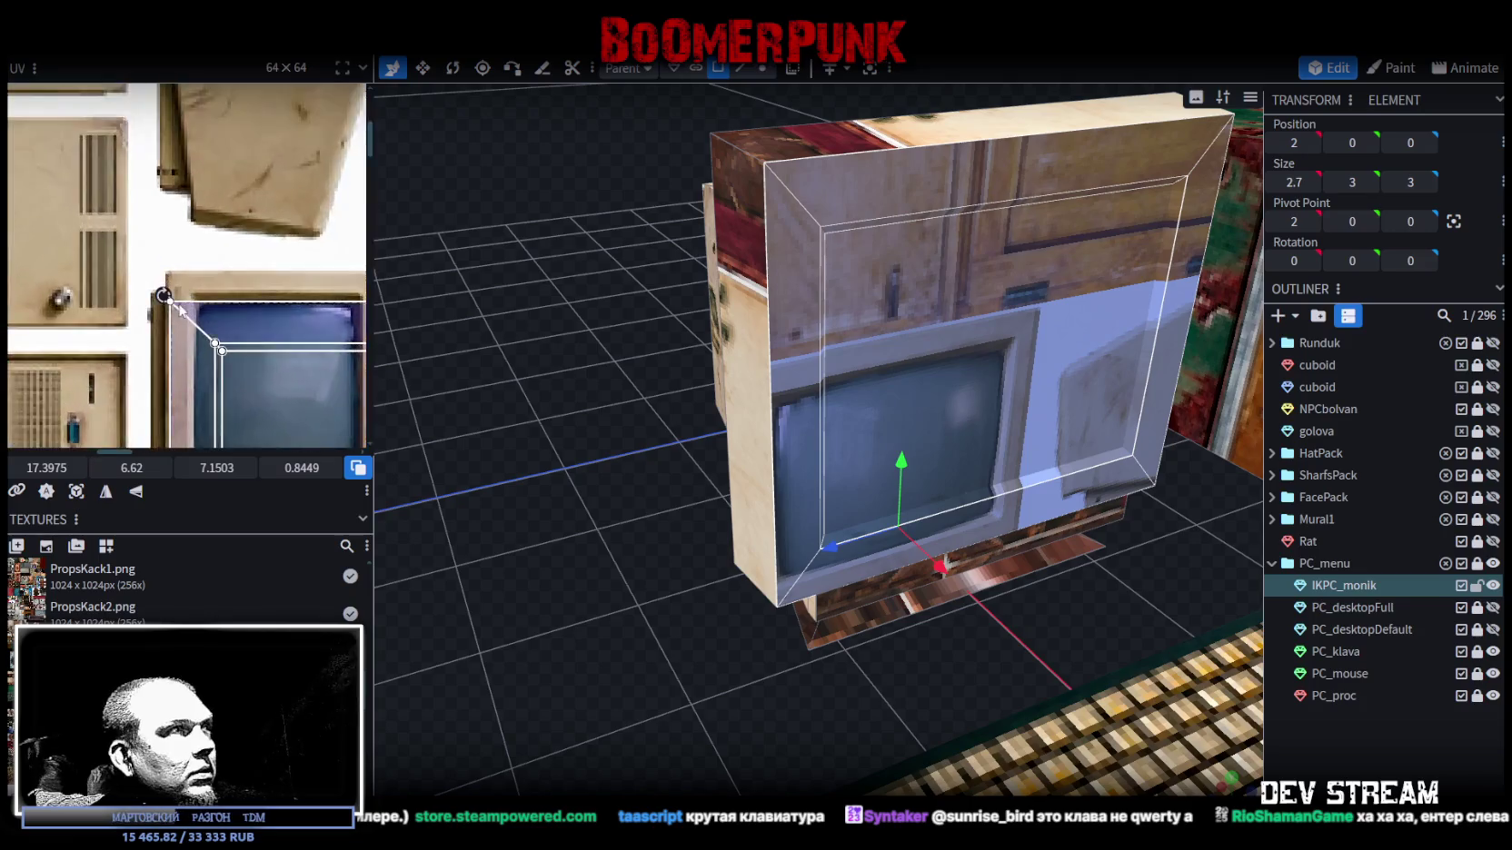
pyautogui.scroll(2, 181, 311)
pyautogui.moveTo(201, 302); pyautogui.dragTo(198, 245)
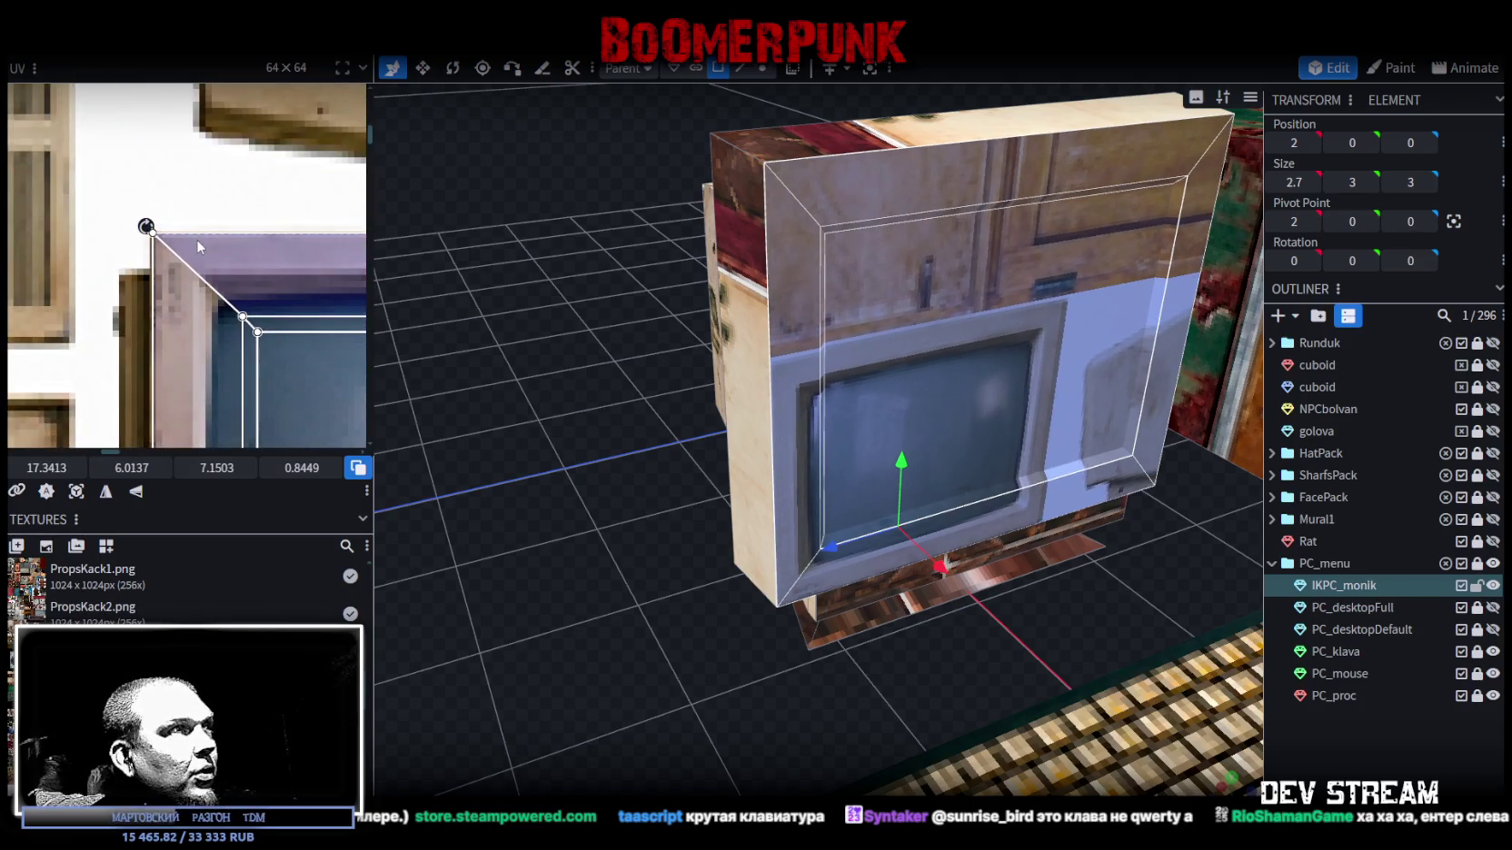
pyautogui.scroll(2, 159, 237)
pyautogui.moveTo(159, 237); pyautogui.dragTo(206, 286)
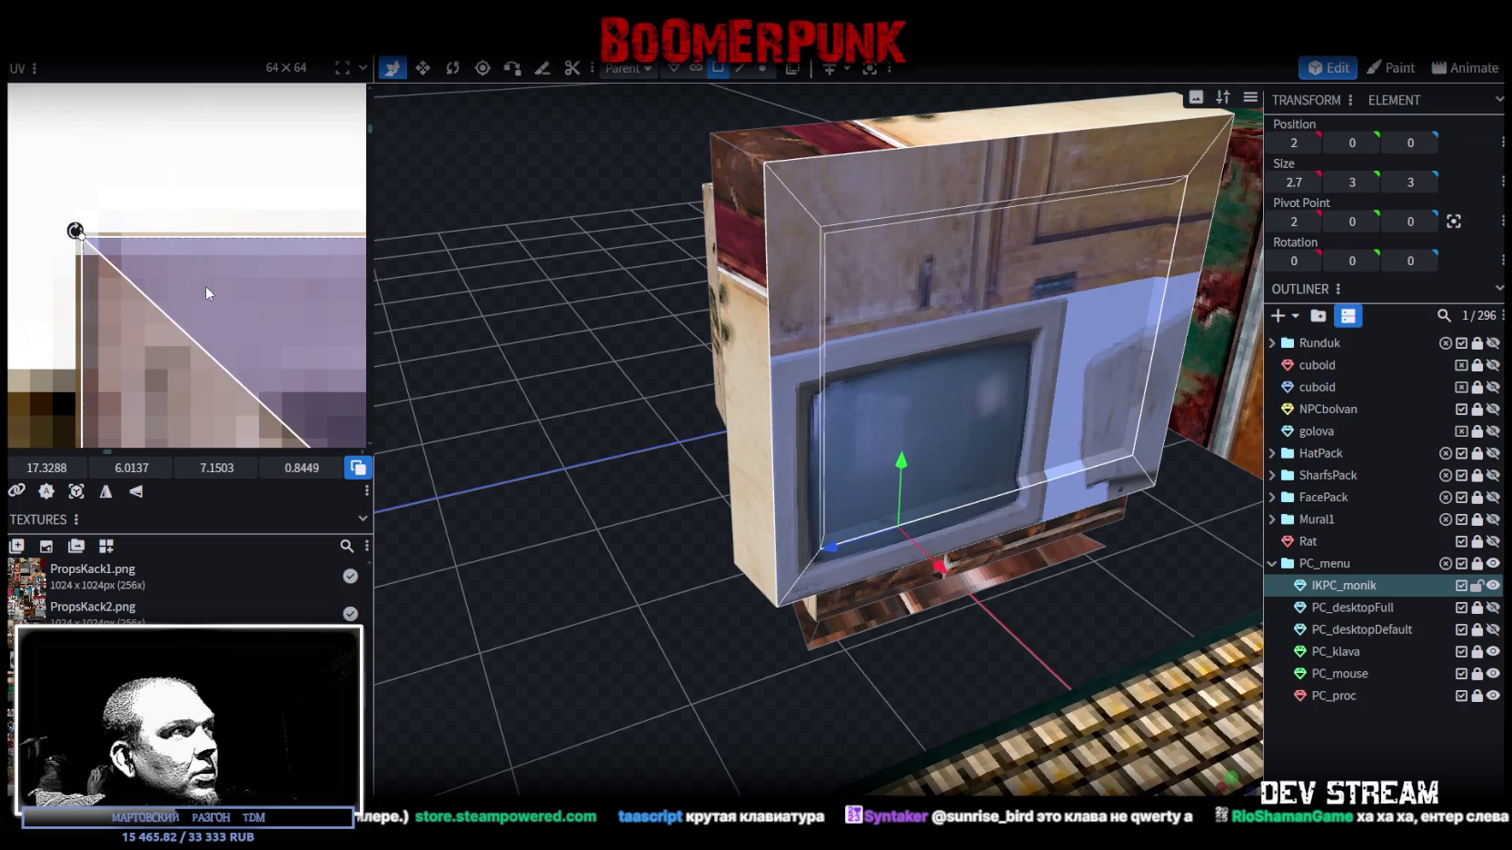
pyautogui.scroll(-2, 202, 287)
pyautogui.scroll(-5, 193, 291)
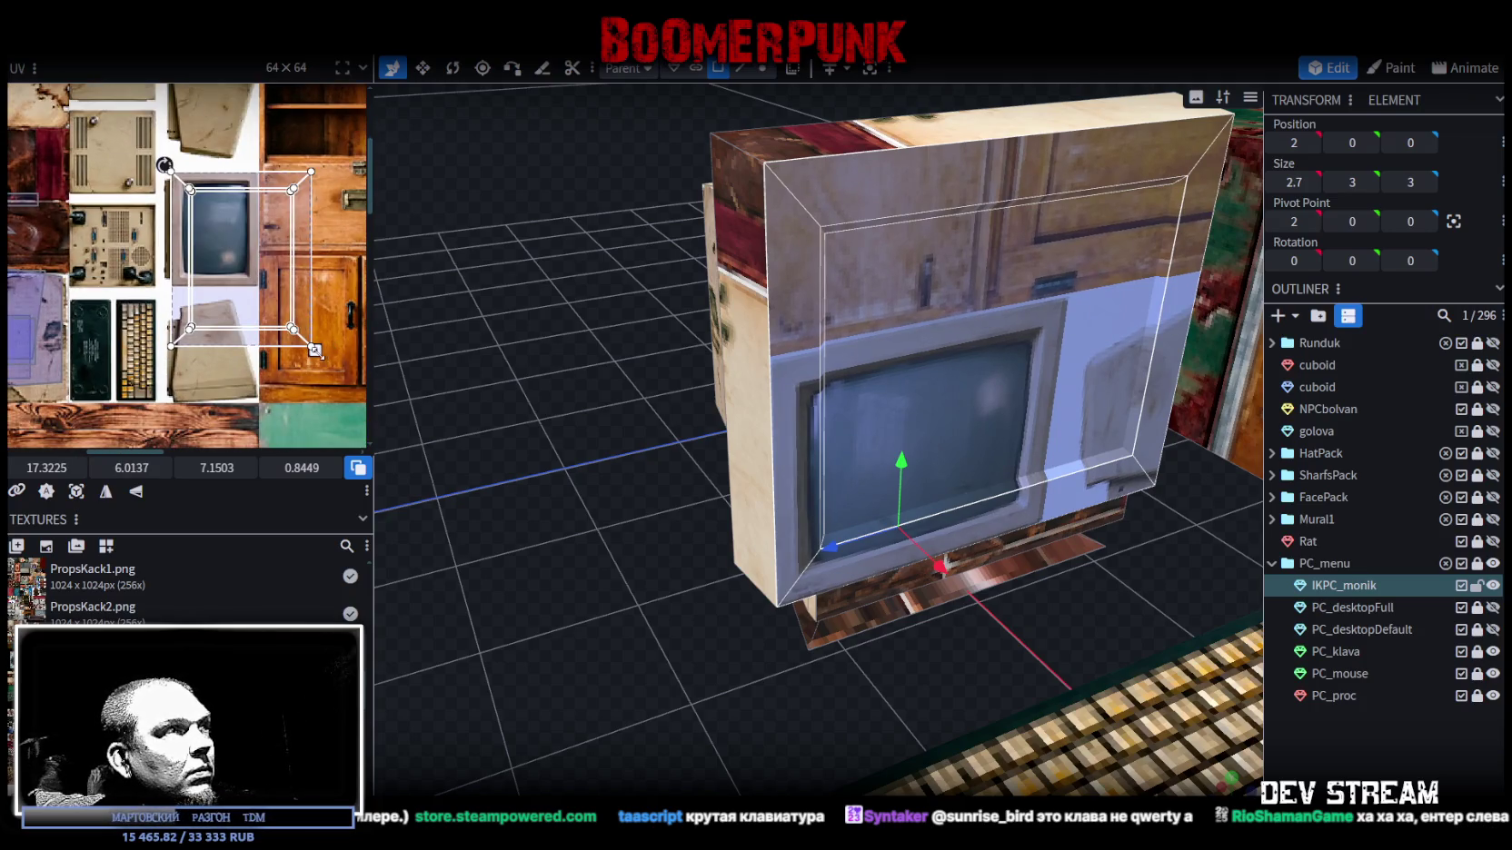
# - Shrink the UV area and fit the bezel corner to the frame edge
pyautogui.moveTo(314, 350); pyautogui.dragTo(266, 307)
pyautogui.scroll(3, 266, 307)
pyautogui.scroll(3, 247, 287)
pyautogui.scroll(2, 300, 318)
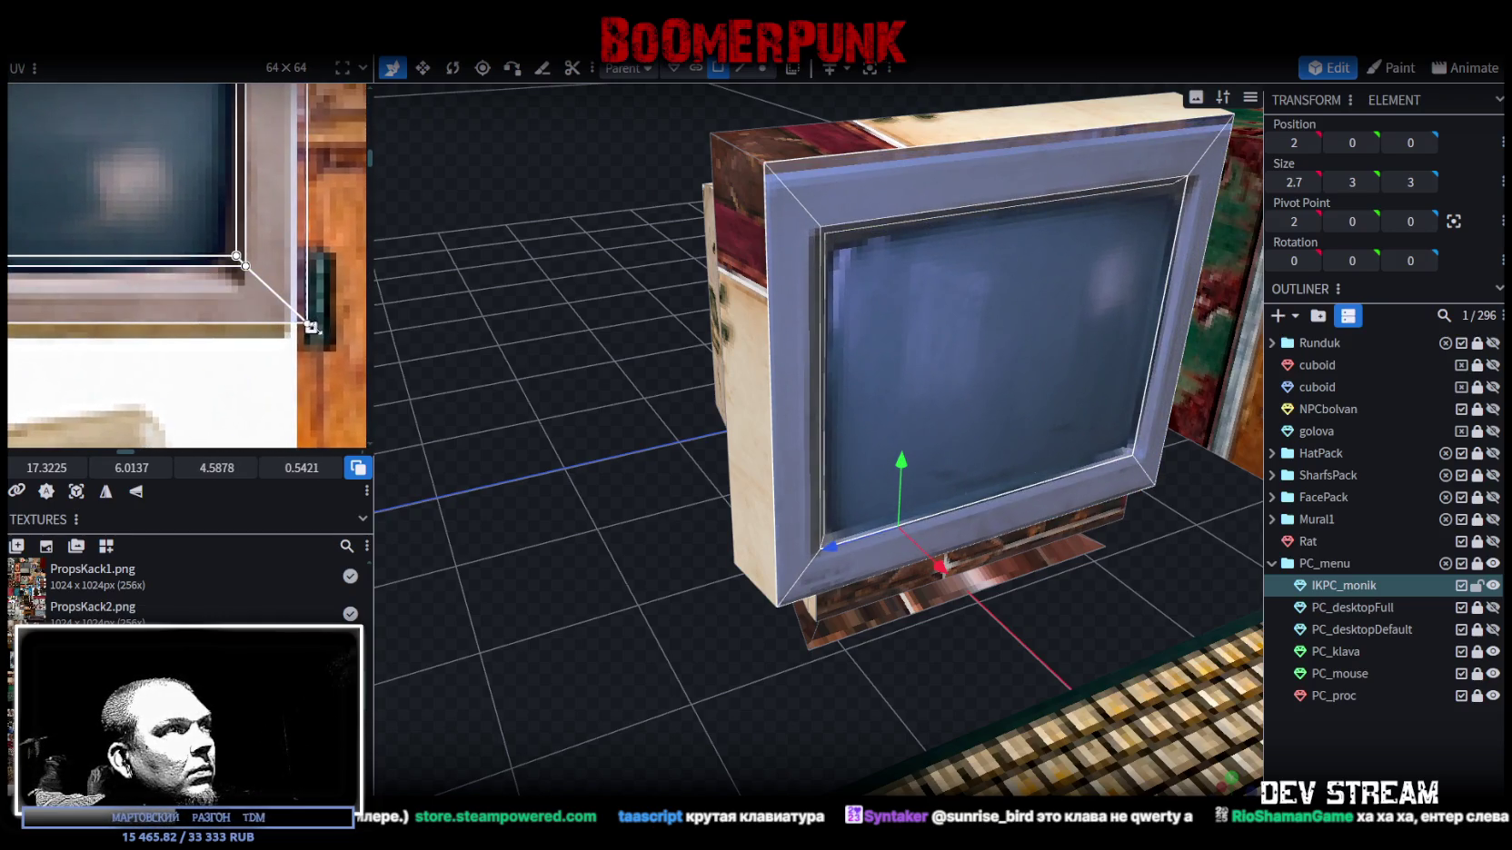
pyautogui.moveTo(311, 328); pyautogui.dragTo(284, 337)
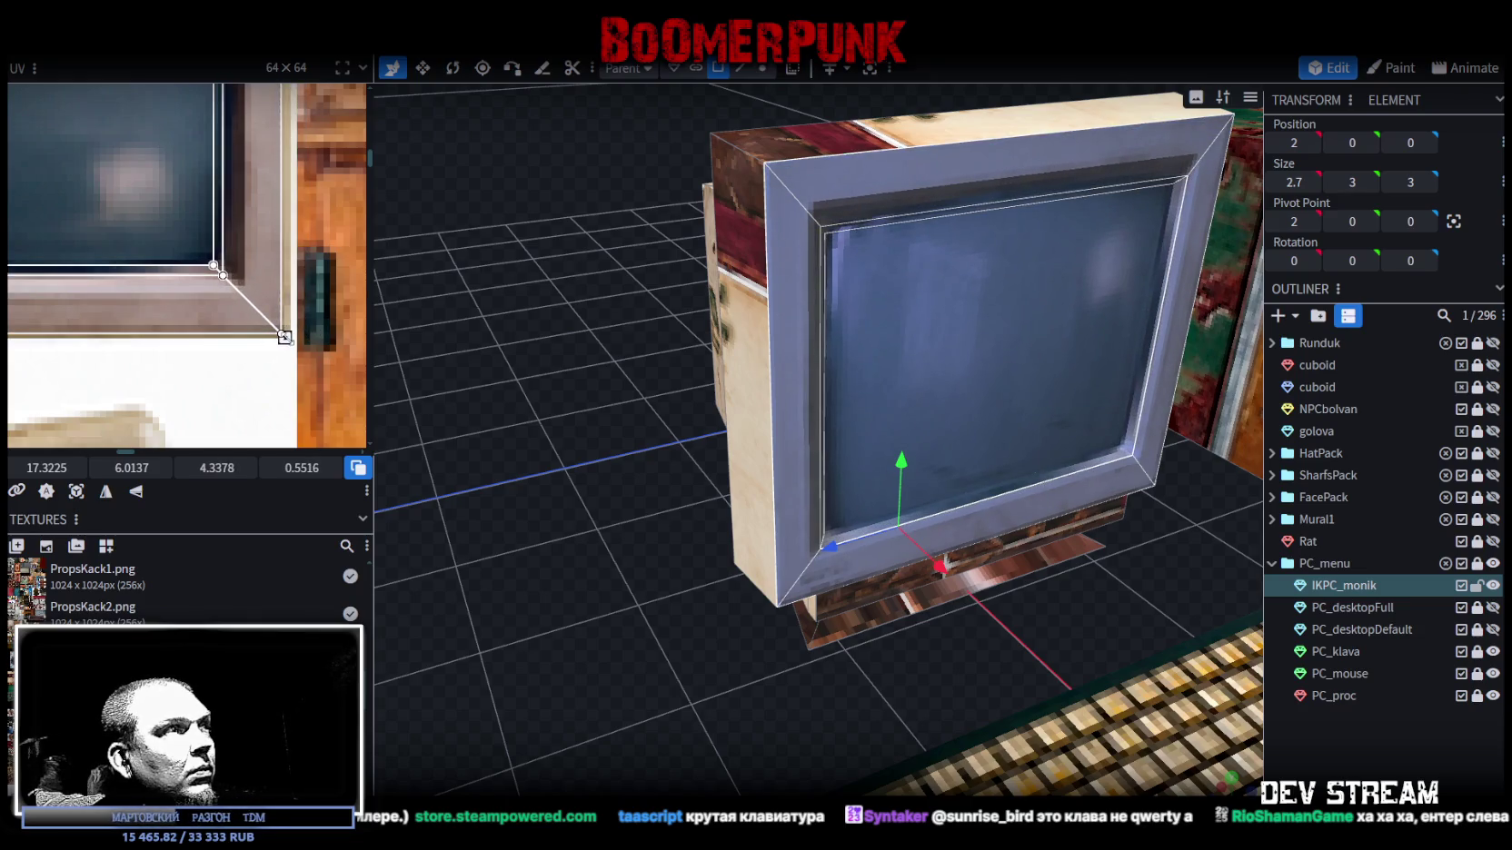
pyautogui.moveTo(285, 337); pyautogui.dragTo(292, 338)
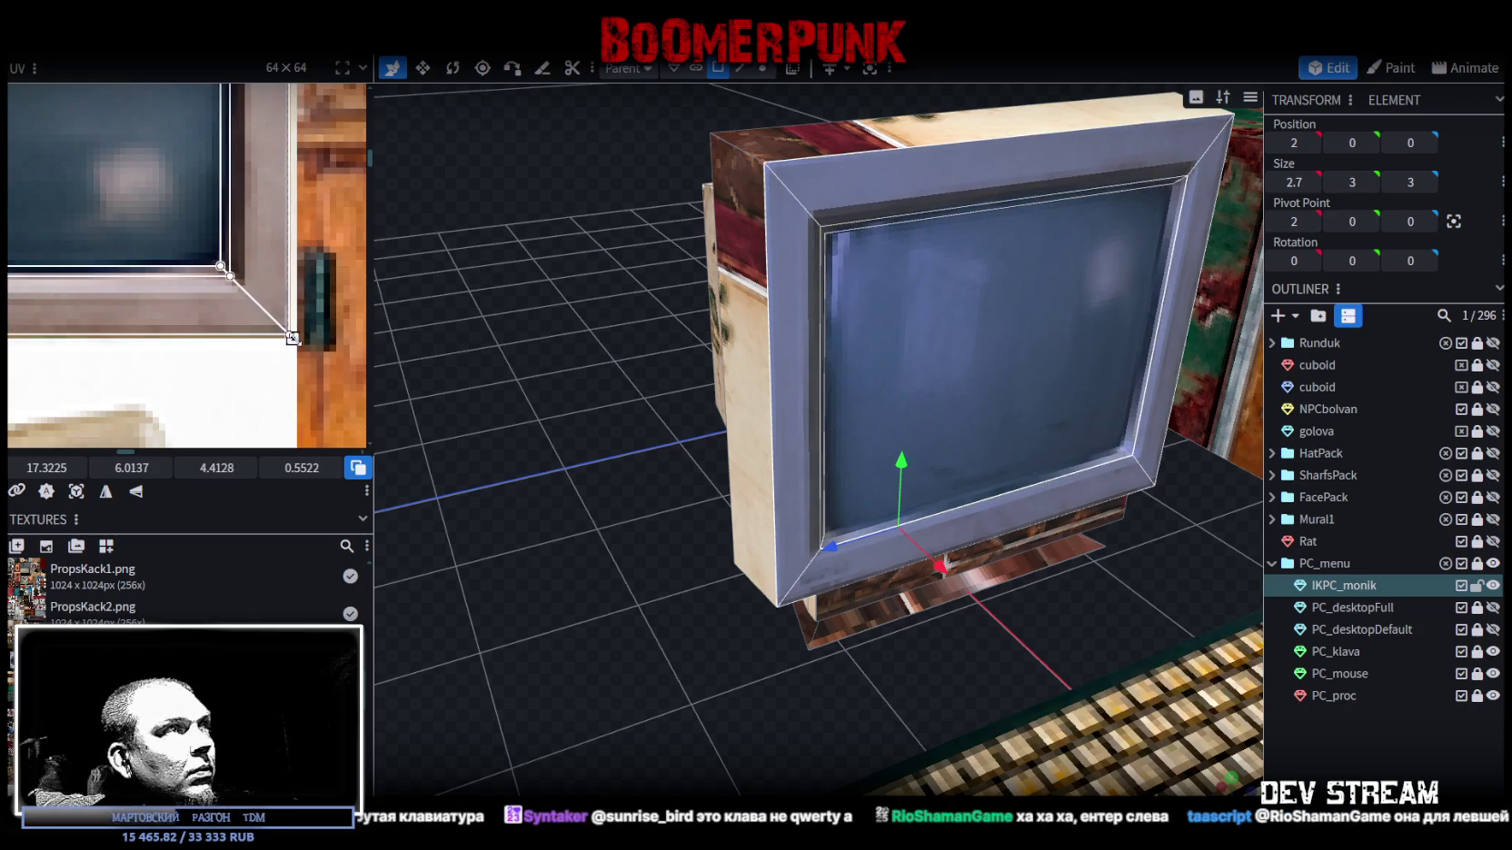
pyautogui.scroll(-3, 293, 338)
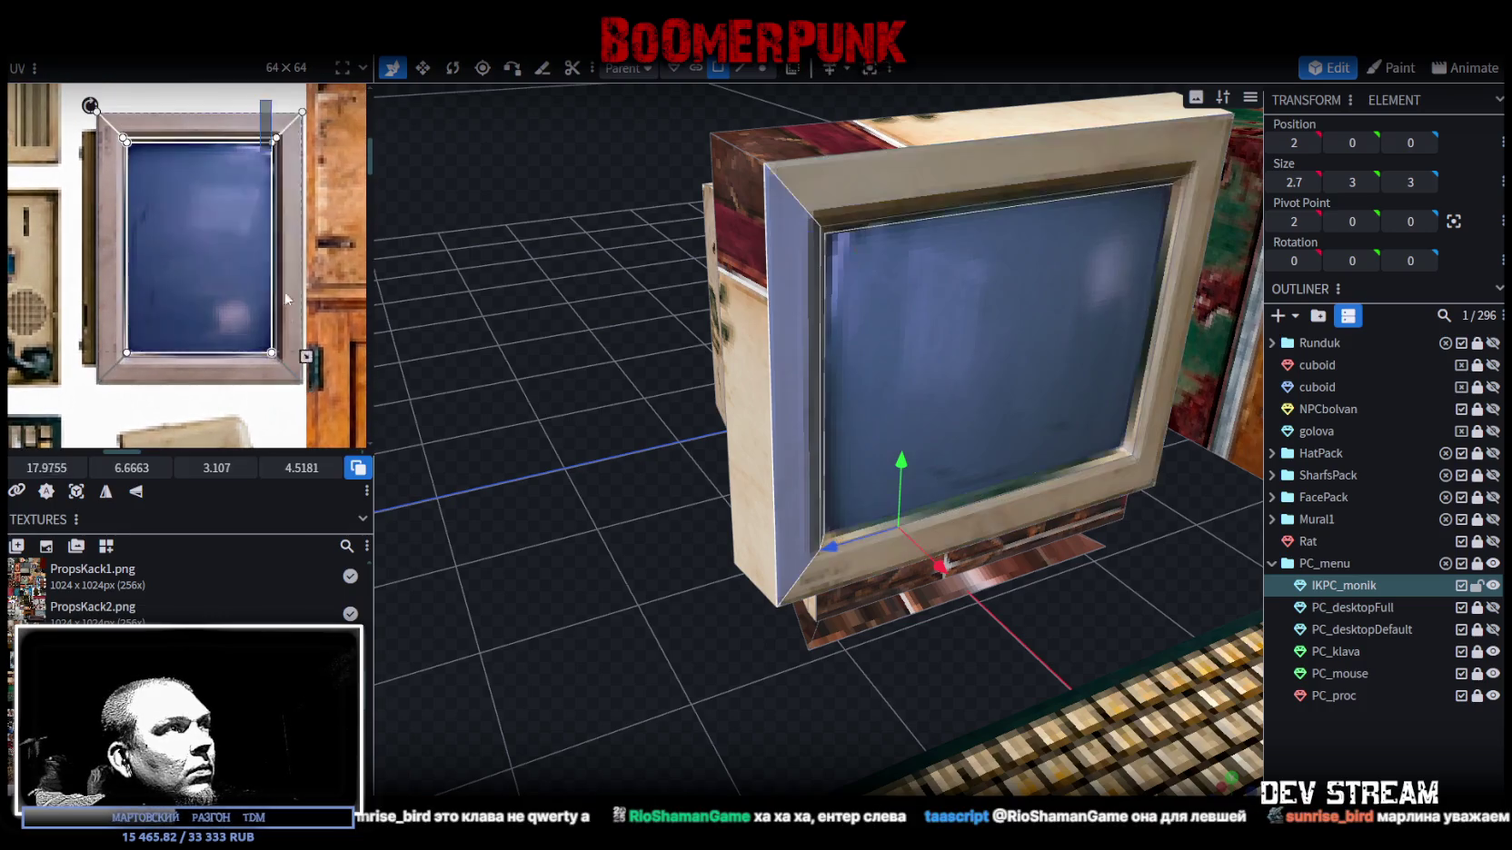
# - Align the top bezel strip's UV and extend the lower bezel strip to match the frame
pyautogui.click(271, 352)
pyautogui.scroll(2, 268, 343)
pyautogui.scroll(2, 269, 342)
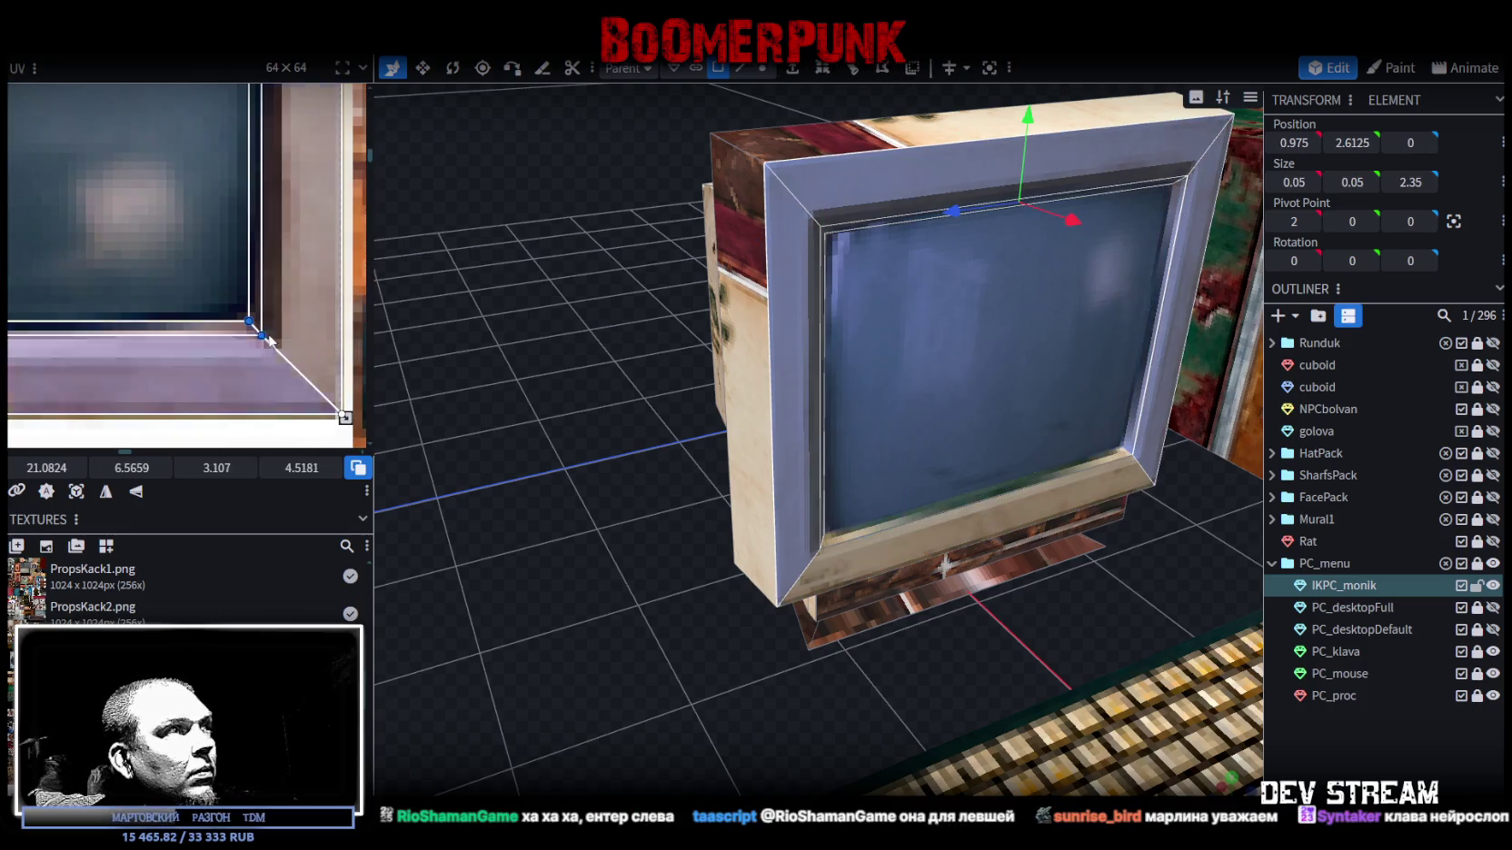
pyautogui.moveTo(270, 340); pyautogui.dragTo(279, 334)
pyautogui.scroll(-2, 275, 335)
pyautogui.scroll(2, 289, 320)
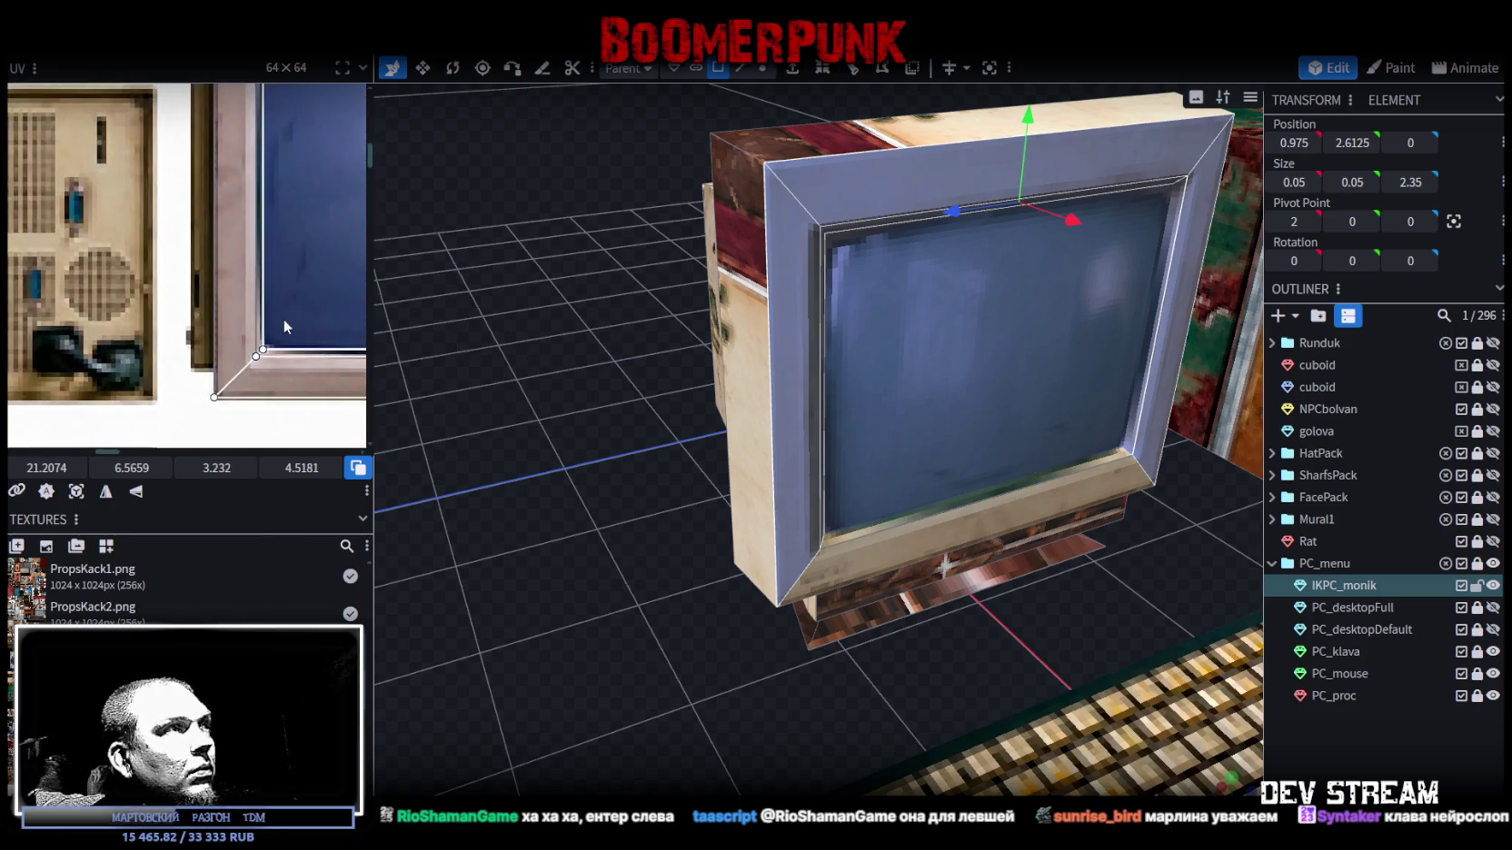
pyautogui.scroll(-3, 215, 300)
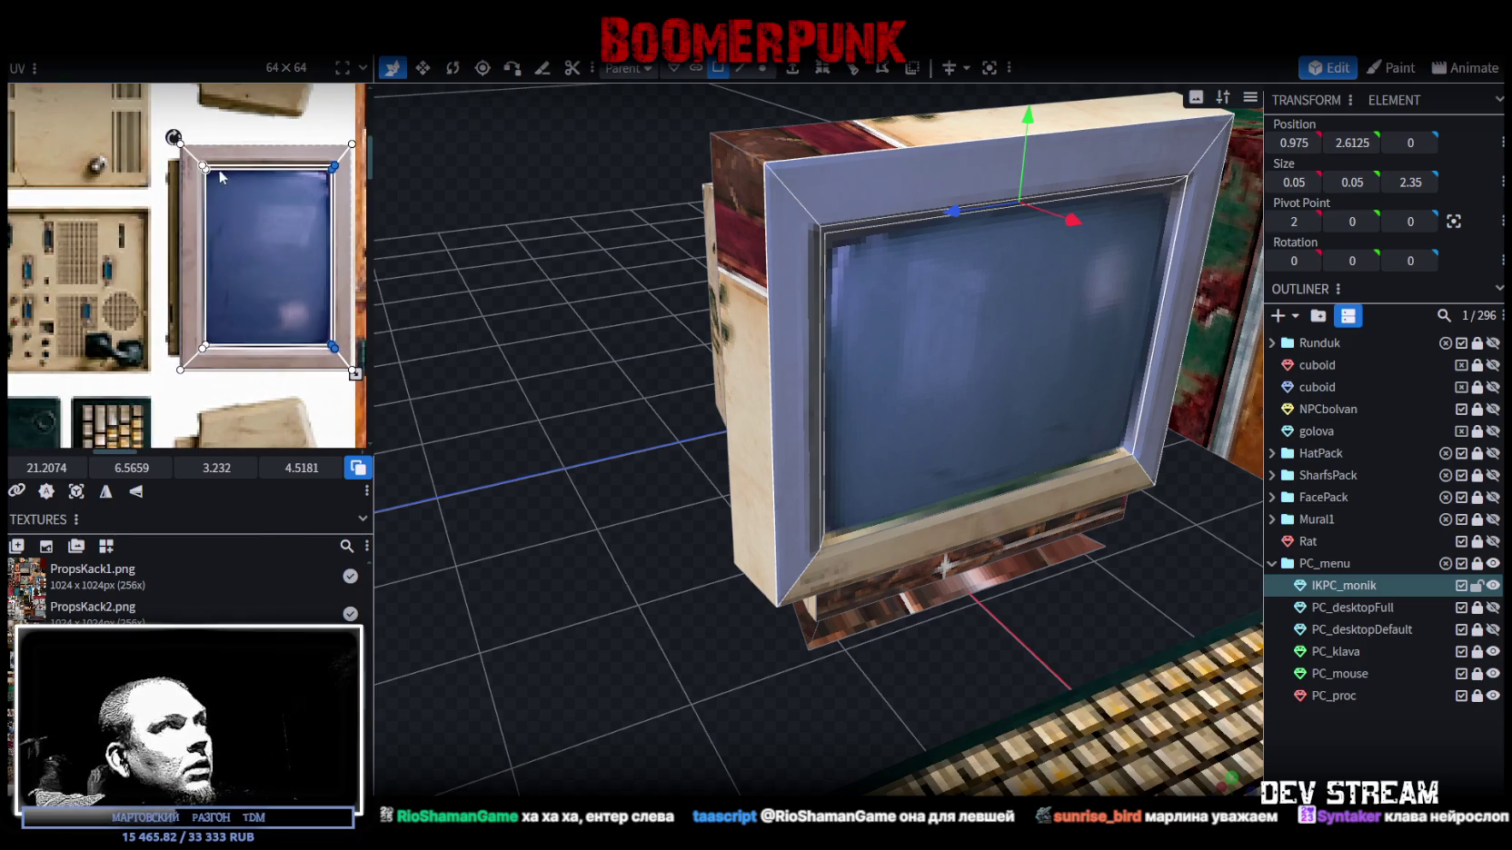
pyautogui.click(197, 364)
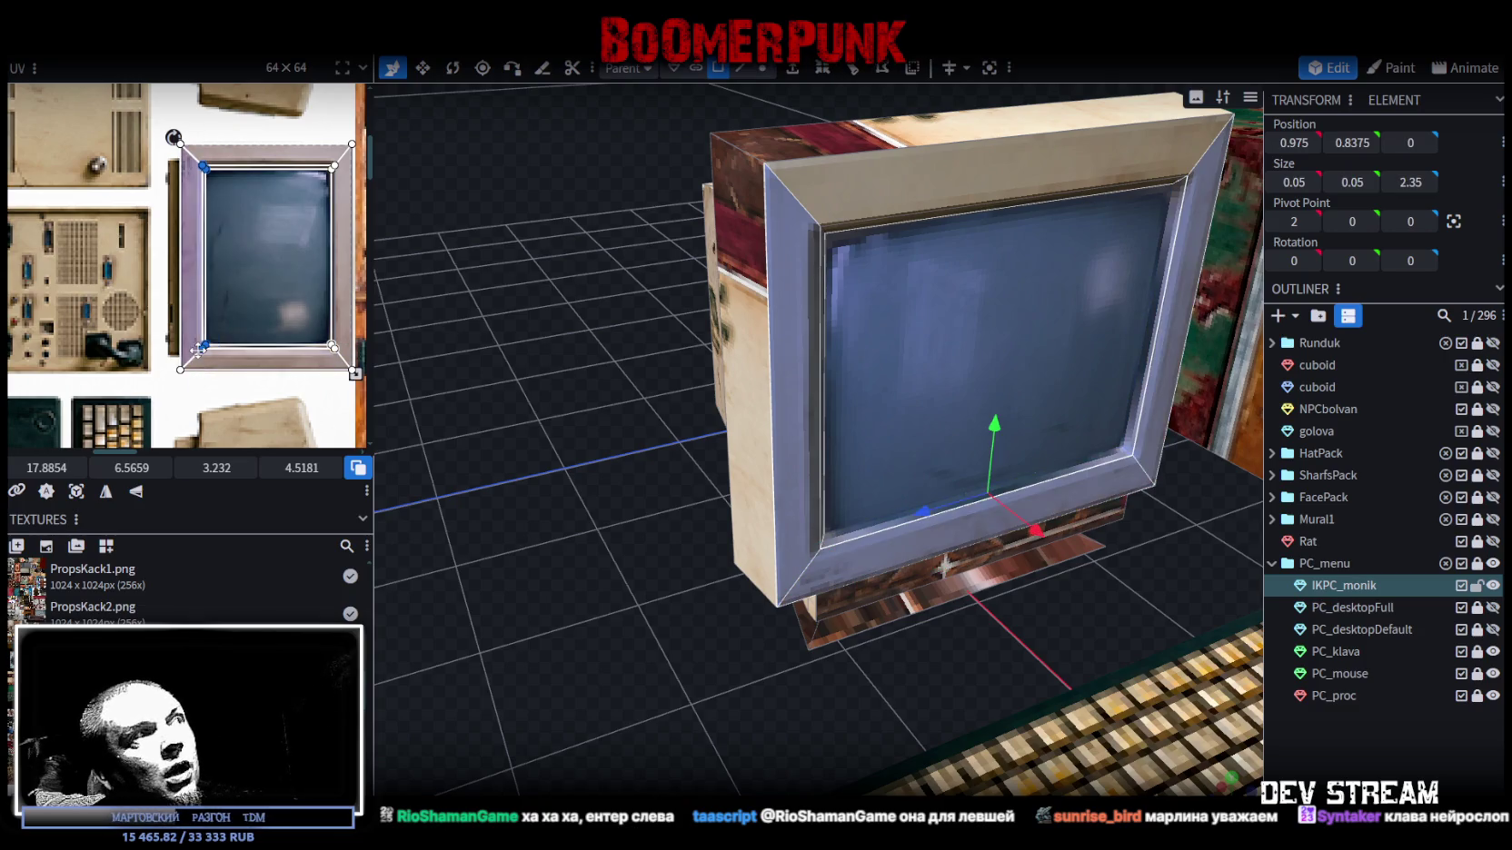
pyautogui.scroll(3, 198, 355)
pyautogui.scroll(1, 201, 341)
pyautogui.scroll(1, 208, 337)
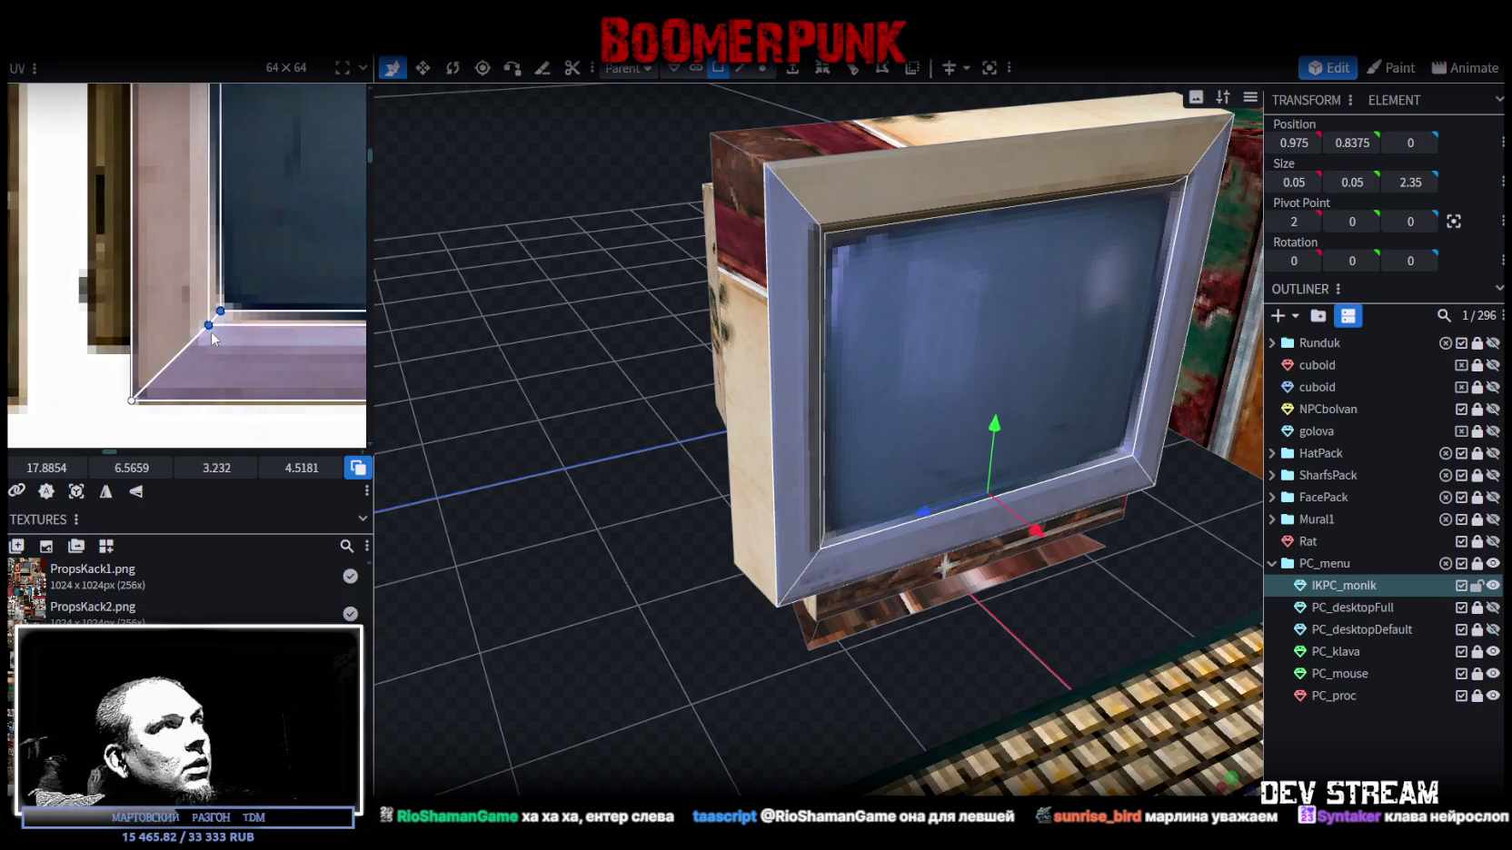
pyautogui.moveTo(207, 325); pyautogui.dragTo(207, 330)
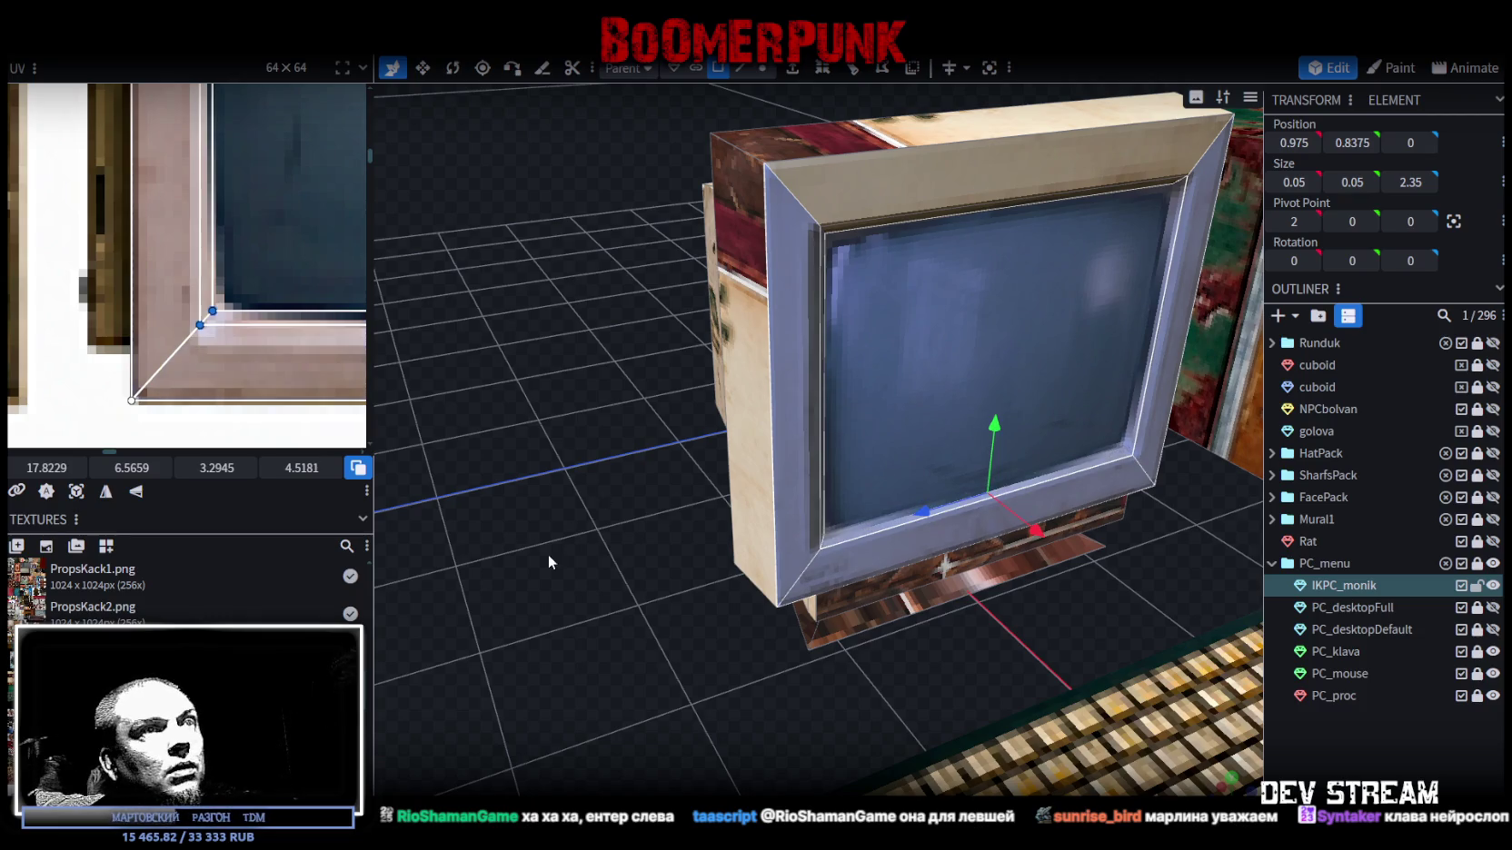
# - Orbit to view the monitor's bezel from the front, then zoom out to the case
pyautogui.moveTo(548, 555); pyautogui.dragTo(505, 518)
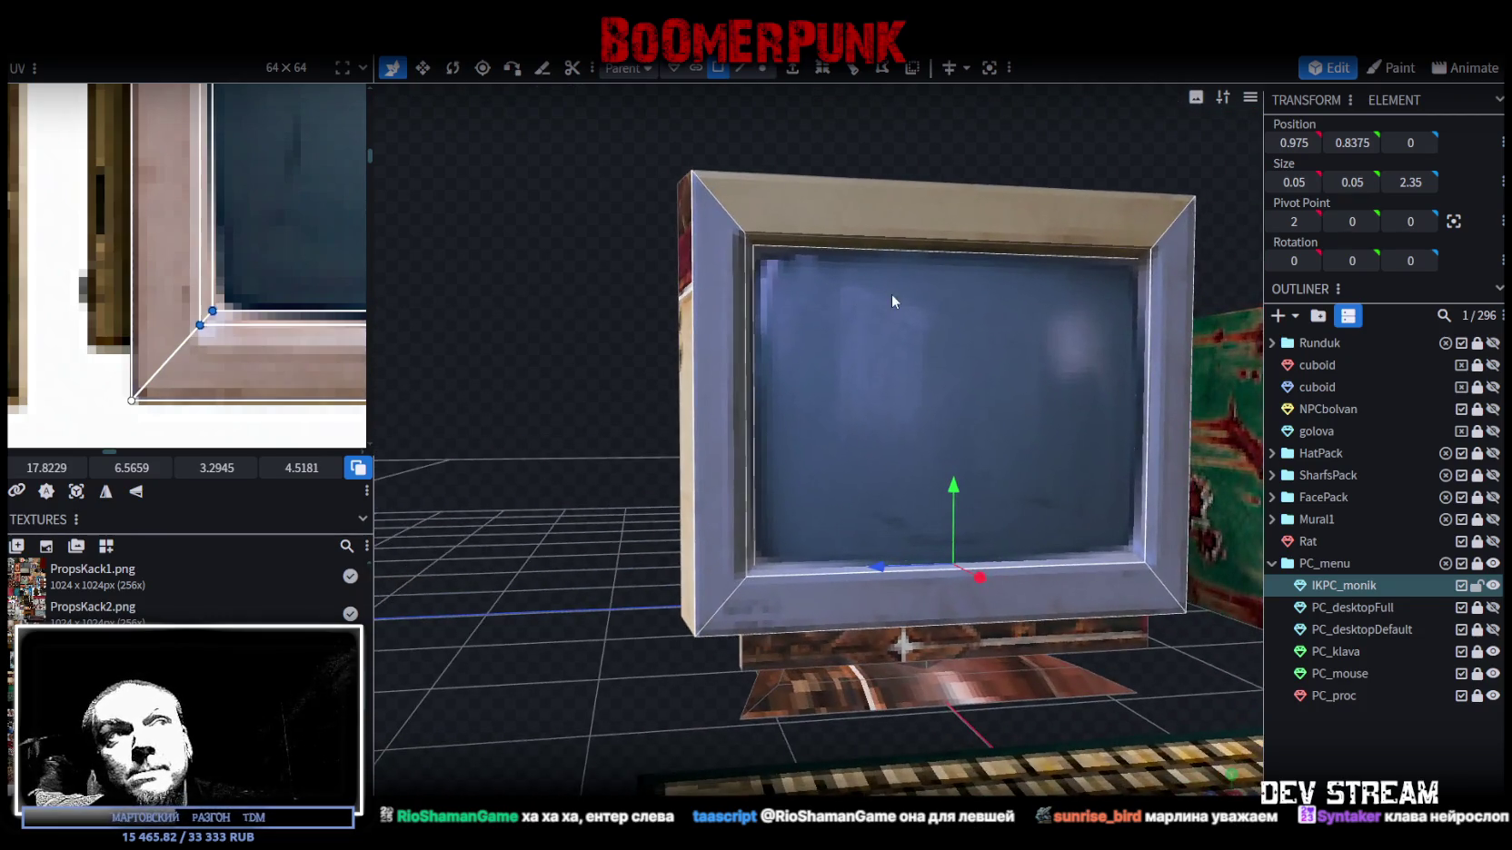
pyautogui.moveTo(869, 242); pyautogui.dragTo(821, 311)
pyautogui.scroll(2, 938, 260)
pyautogui.scroll(2, 898, 247)
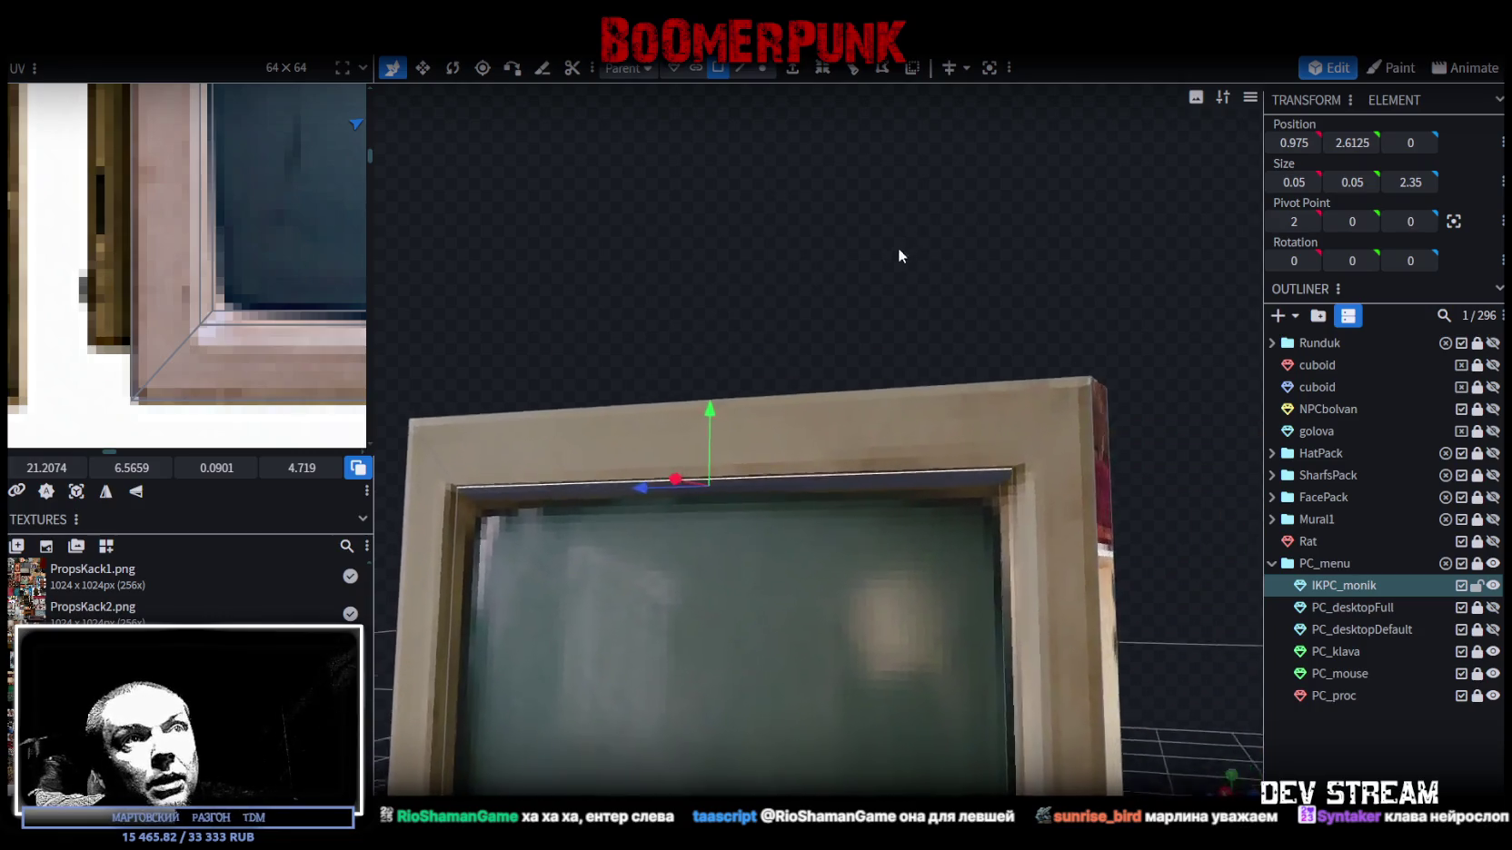
pyautogui.scroll(1, 895, 251)
pyautogui.moveTo(691, 421); pyautogui.dragTo(690, 386)
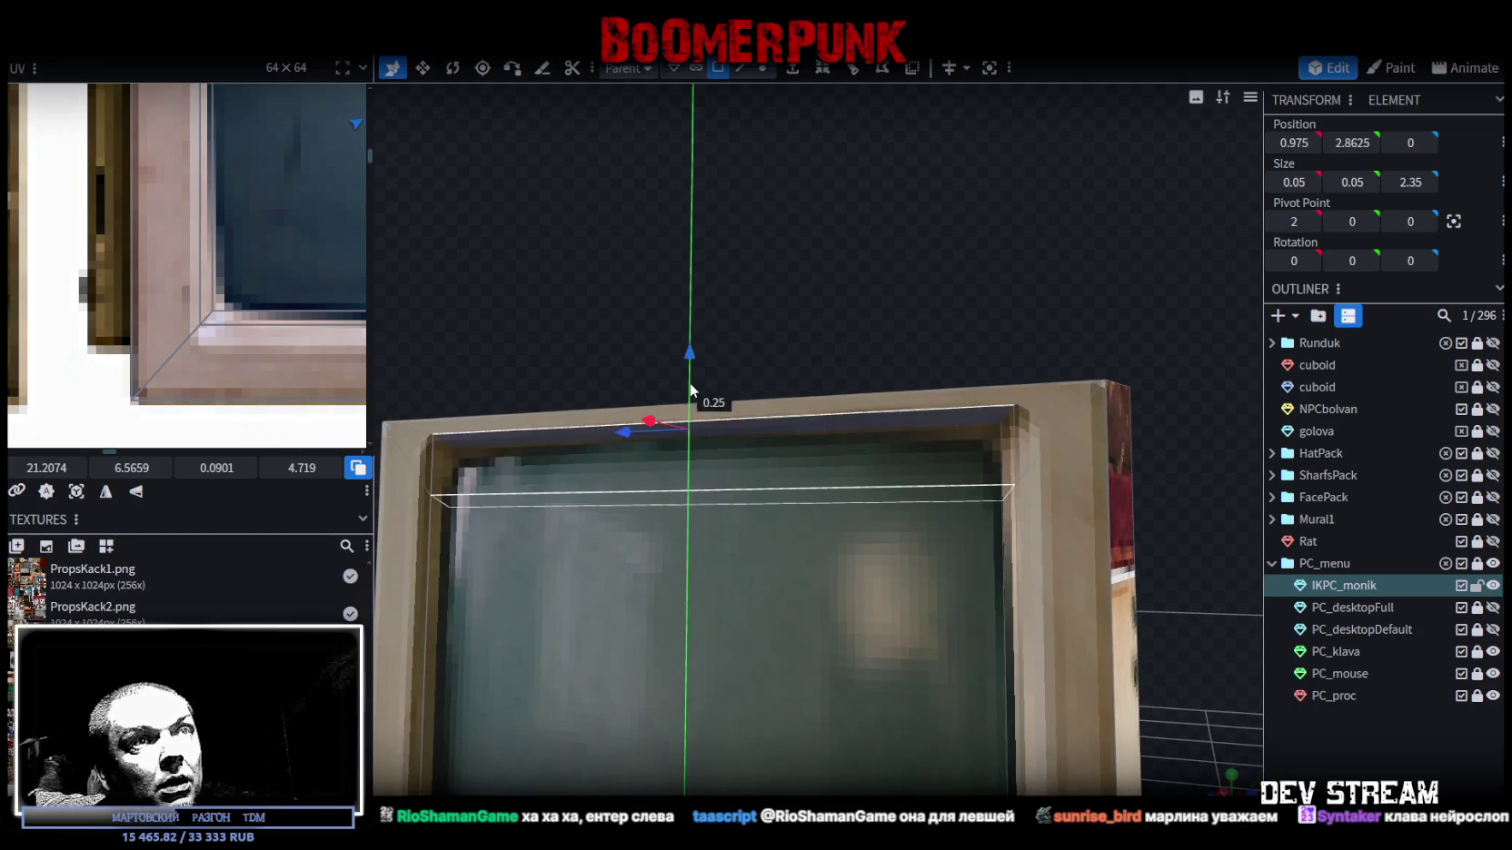
pyautogui.scroll(-5, 704, 363)
pyautogui.moveTo(856, 495)
pyautogui.mouseDown()
pyautogui.moveTo(963, 345)
pyautogui.moveTo(667, 374)
pyautogui.moveTo(697, 355)
pyautogui.mouseUp()
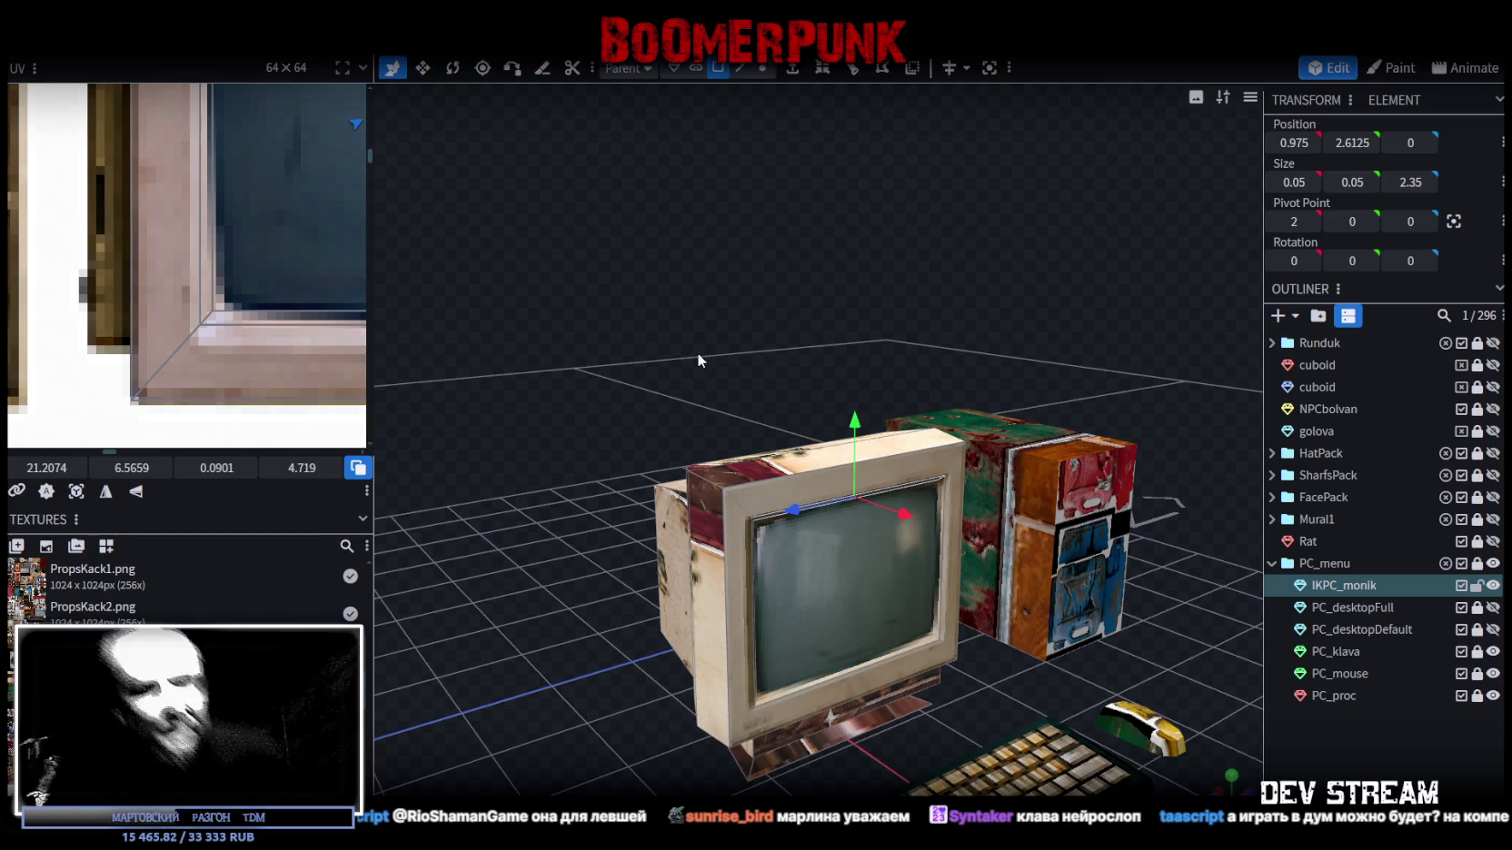
# - Mirror the PC_klava keyboard's UV texture and clear the selection
pyautogui.moveTo(720, 347); pyautogui.dragTo(755, 345)
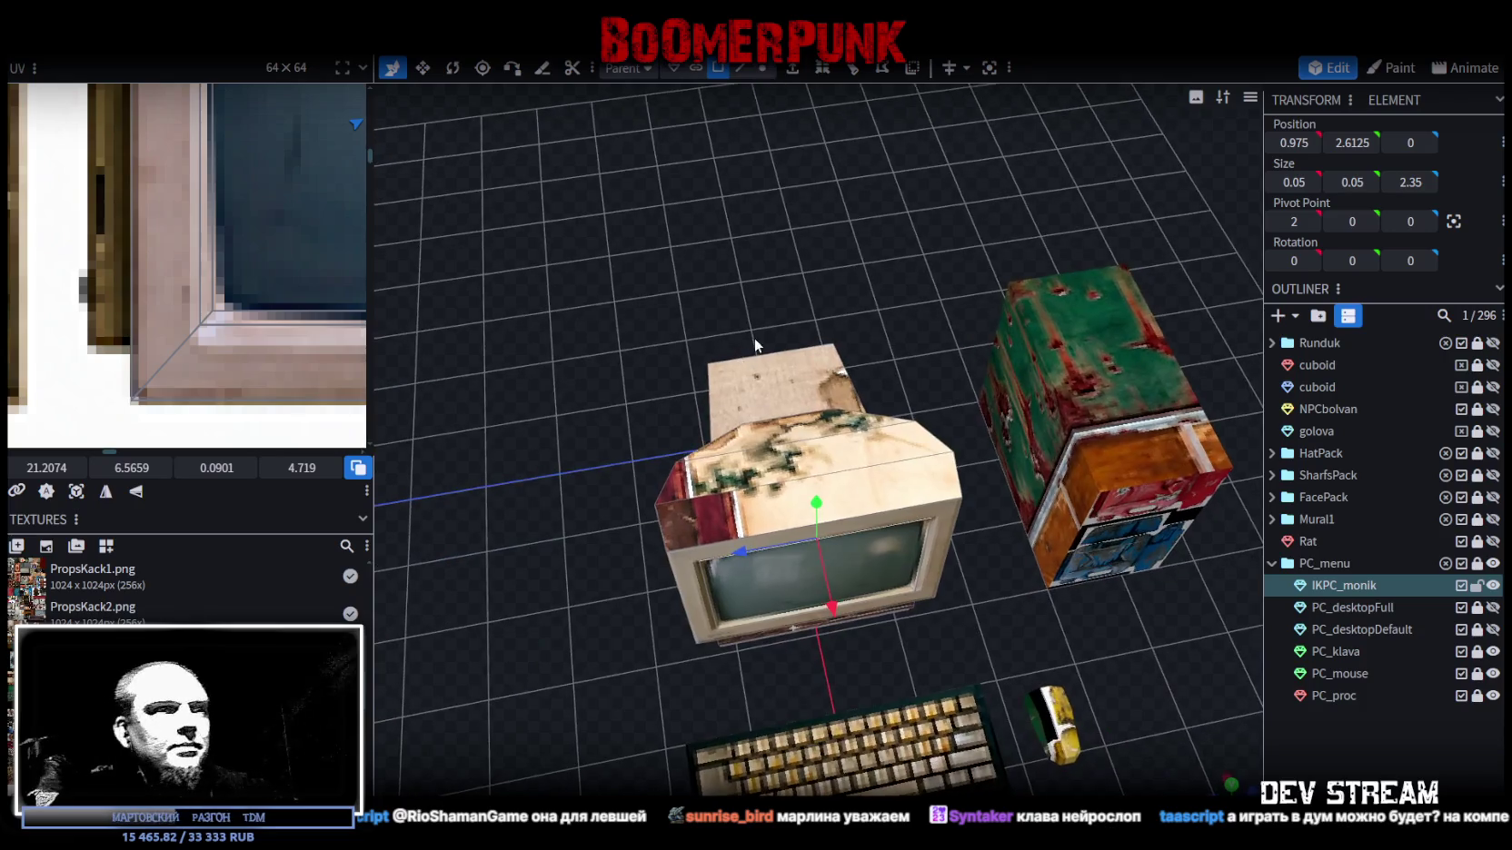
pyautogui.moveTo(841, 398); pyautogui.dragTo(788, 756)
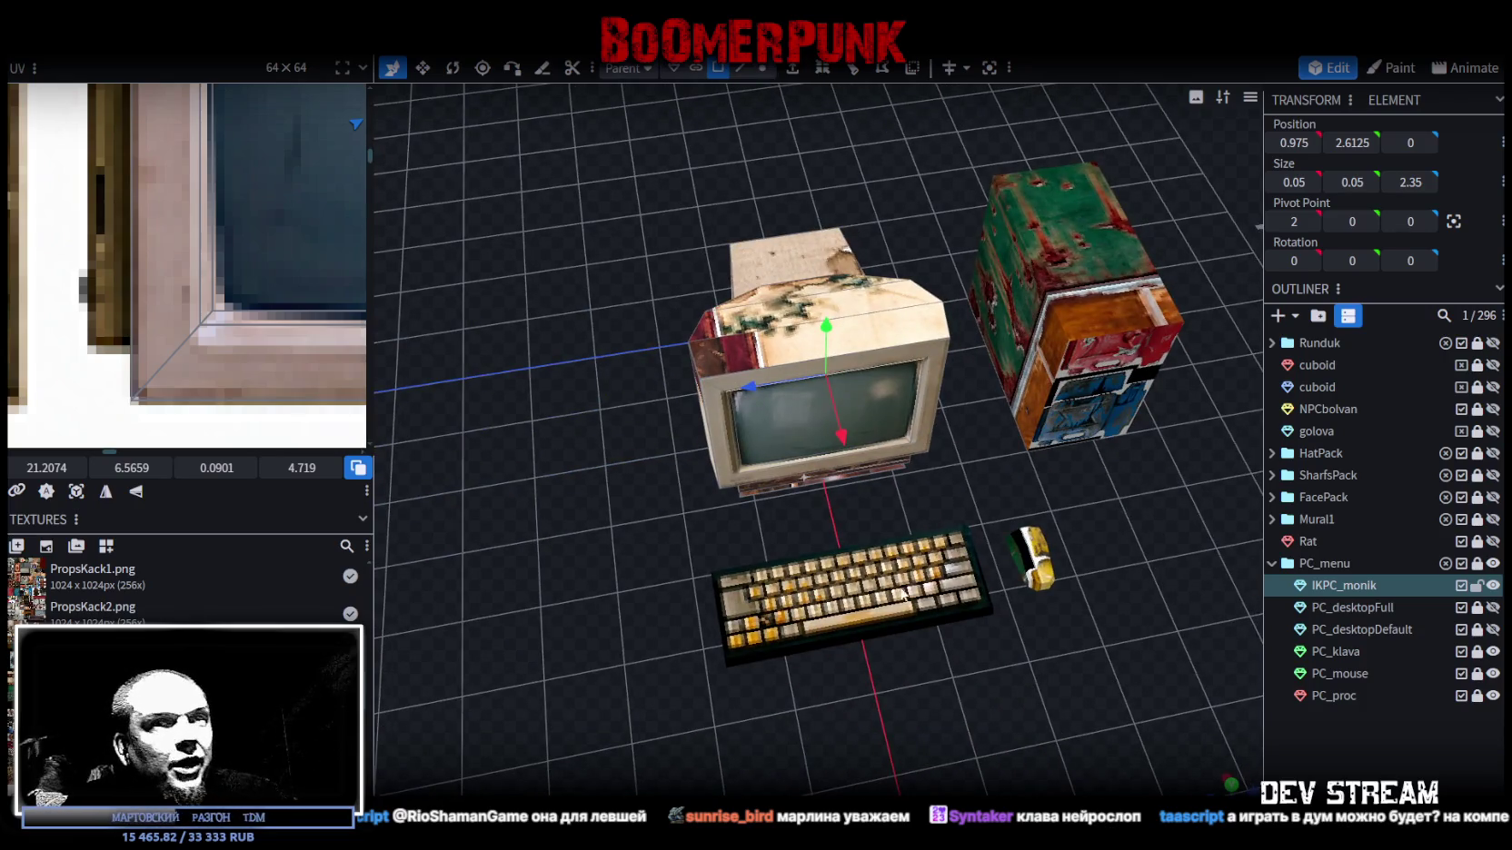
pyautogui.click(1339, 652)
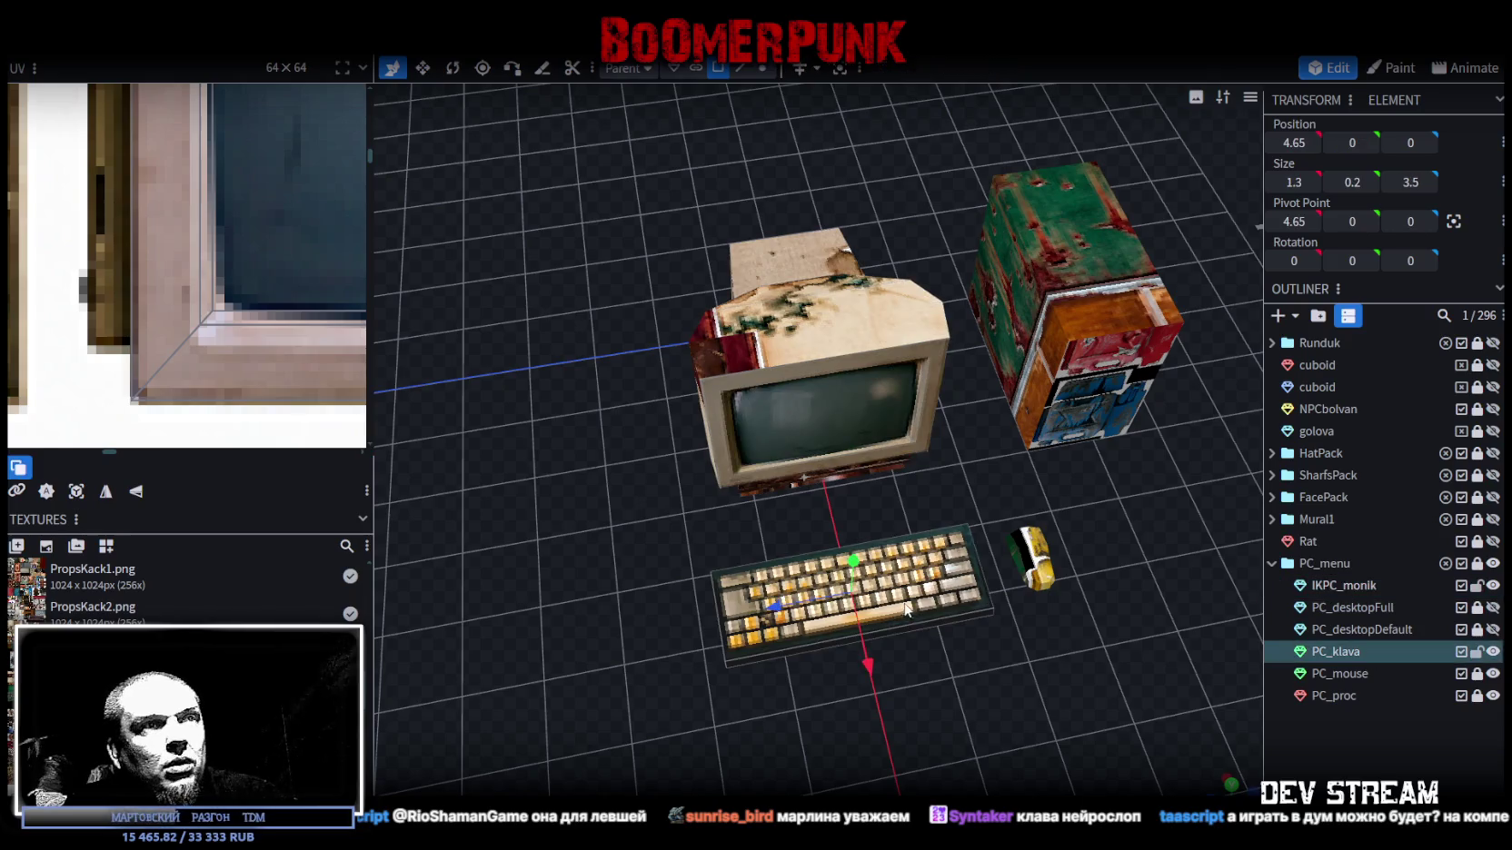
pyautogui.click(137, 493)
pyautogui.click(1353, 706)
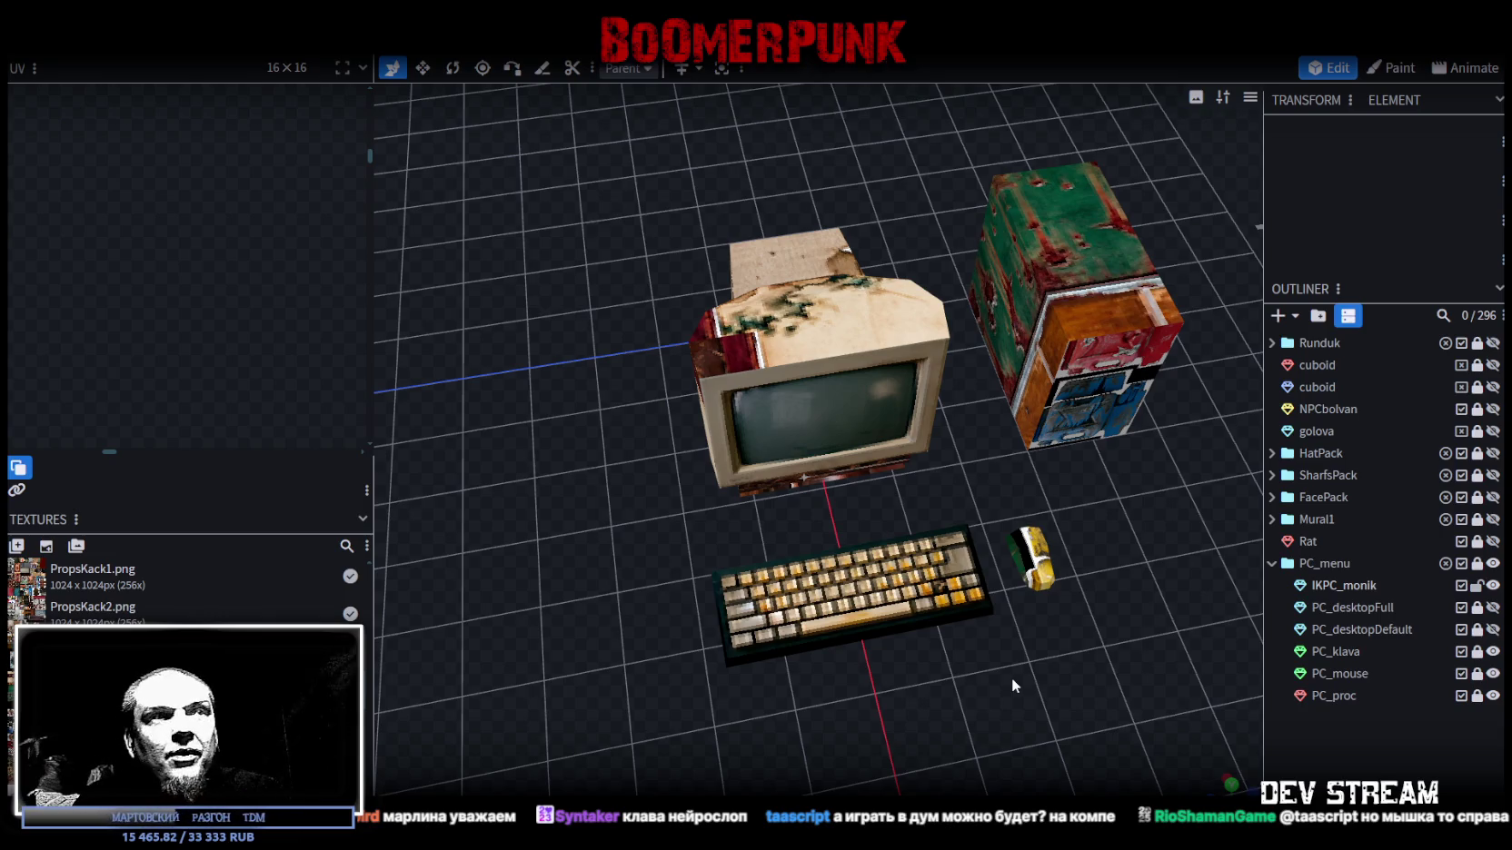
# - Orbit around the desk set and select the IKPC_monik monitor
pyautogui.moveTo(1012, 678); pyautogui.dragTo(966, 708)
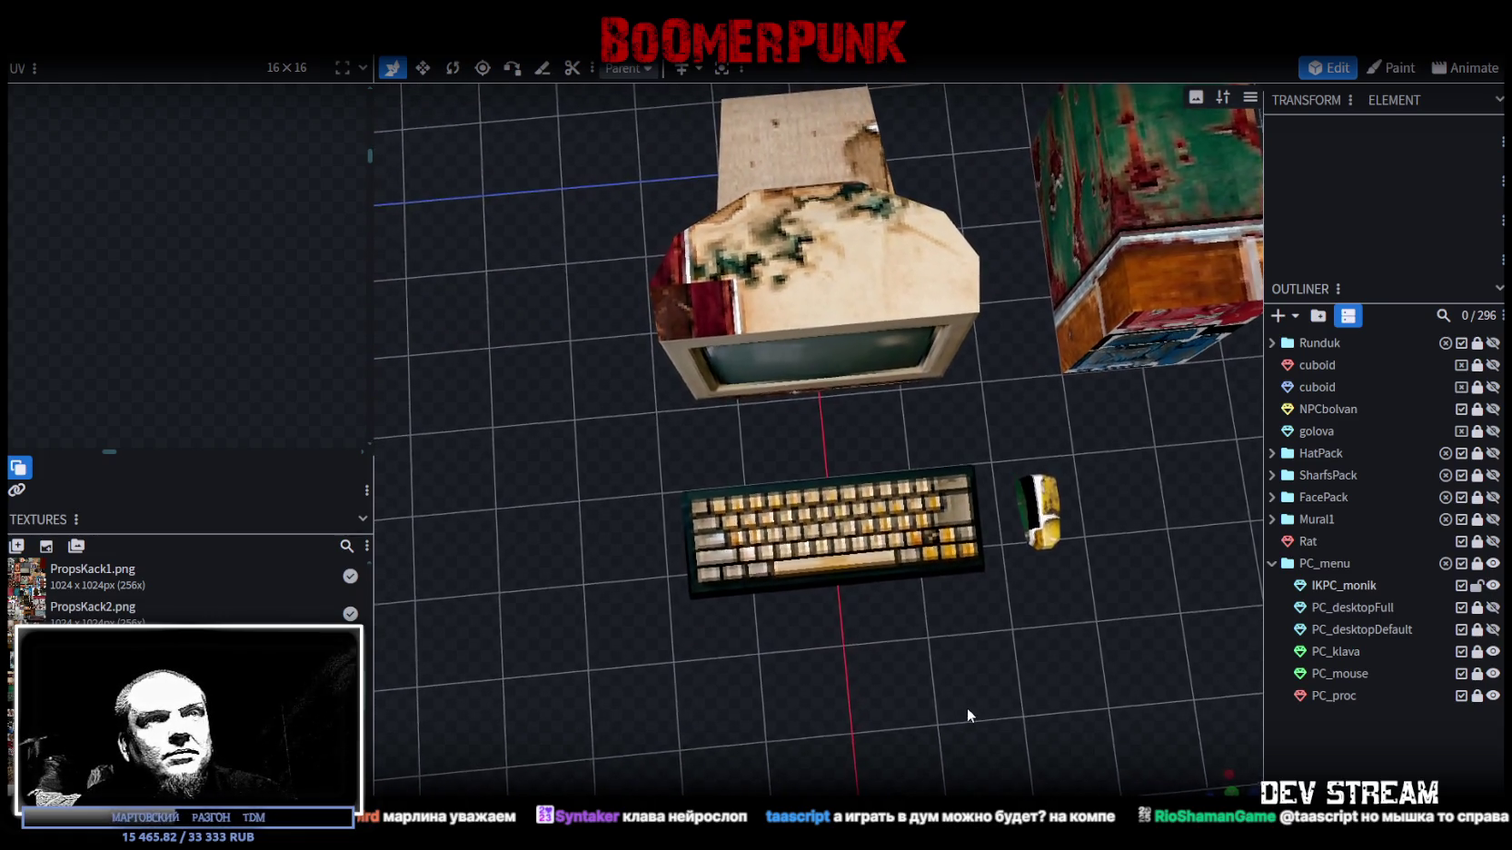
pyautogui.scroll(-3, 999, 663)
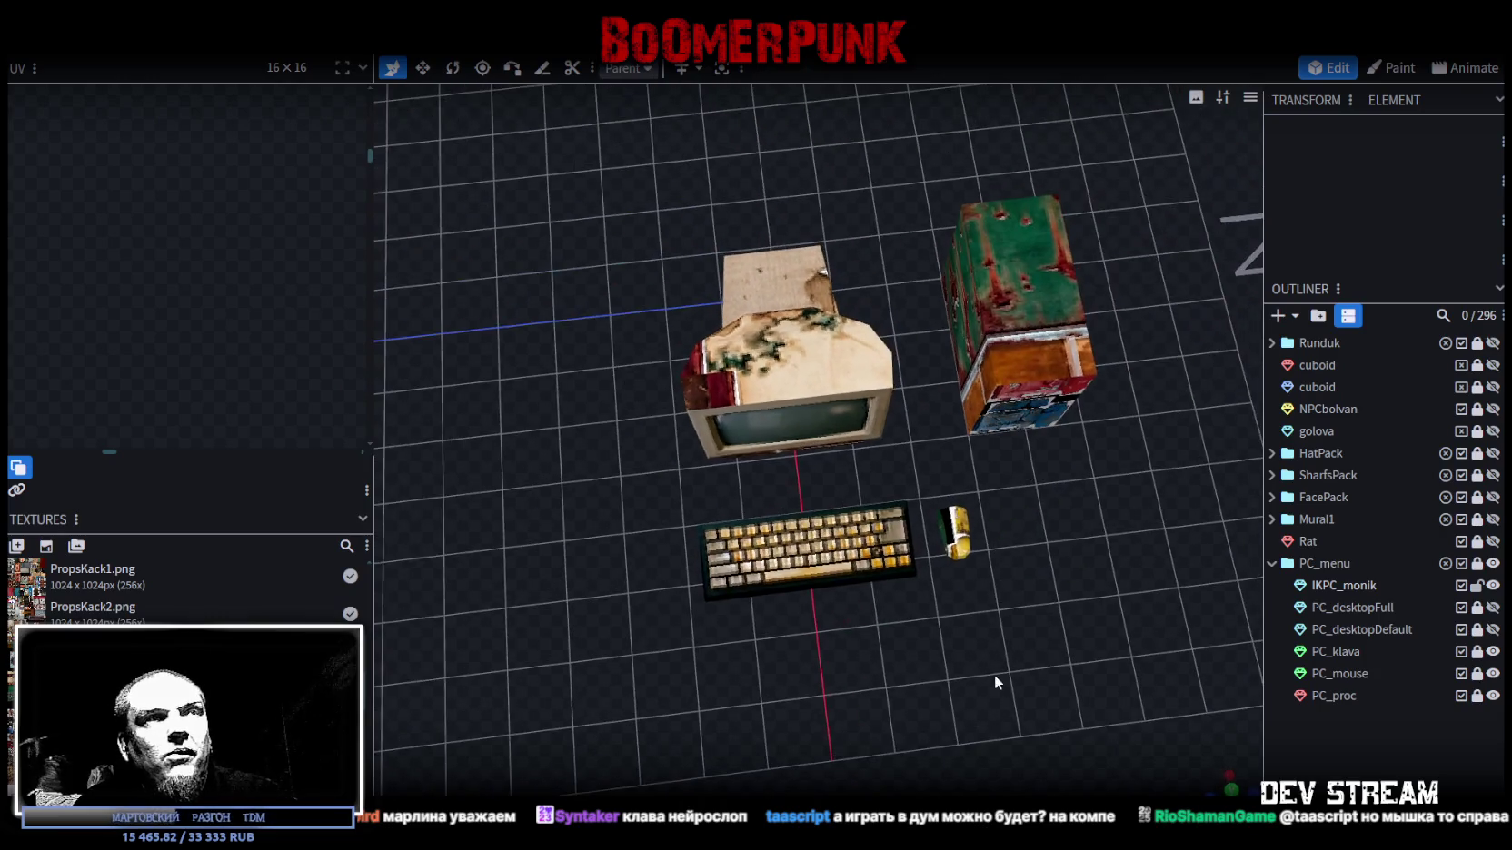
pyautogui.moveTo(963, 687); pyautogui.dragTo(800, 509)
pyautogui.click(733, 381)
# - Select the monitor's base plate, move its UV to another atlas area and rotate it
pyautogui.moveTo(633, 605)
pyautogui.mouseDown()
pyautogui.moveTo(698, 476)
pyautogui.moveTo(698, 637)
pyautogui.mouseUp()
pyautogui.scroll(3, 697, 637)
pyautogui.scroll(3, 687, 623)
pyautogui.click(750, 581)
pyautogui.moveTo(709, 622); pyautogui.dragTo(670, 709)
pyautogui.scroll(-3, 142, 423)
pyautogui.scroll(-2, 141, 426)
pyautogui.scroll(2, 198, 325)
pyautogui.scroll(-2, 198, 325)
pyautogui.moveTo(145, 322); pyautogui.dragTo(313, 298)
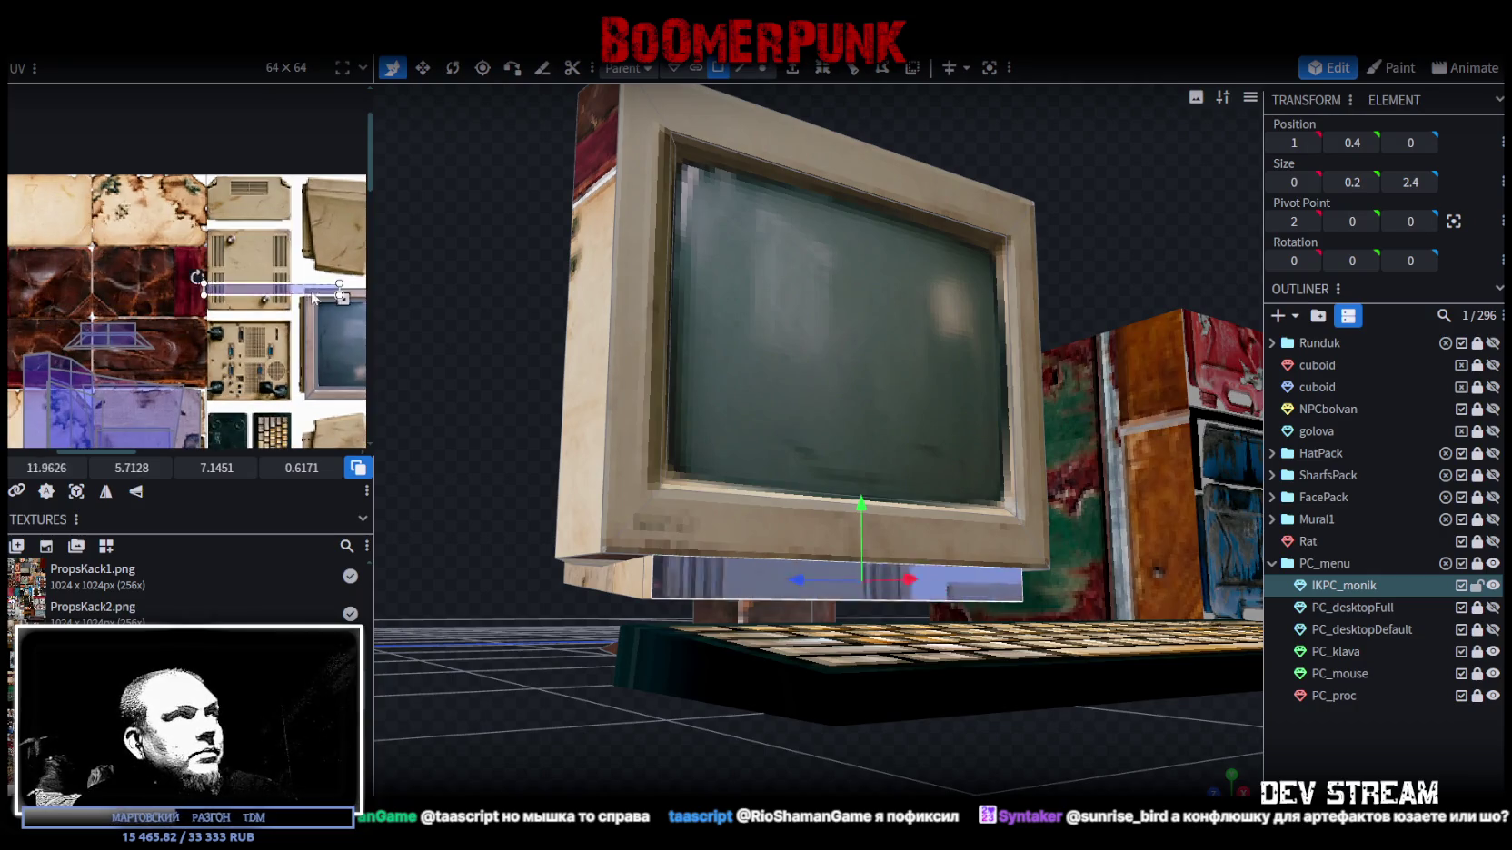
pyautogui.rightClick(316, 338)
pyautogui.click(375, 614)
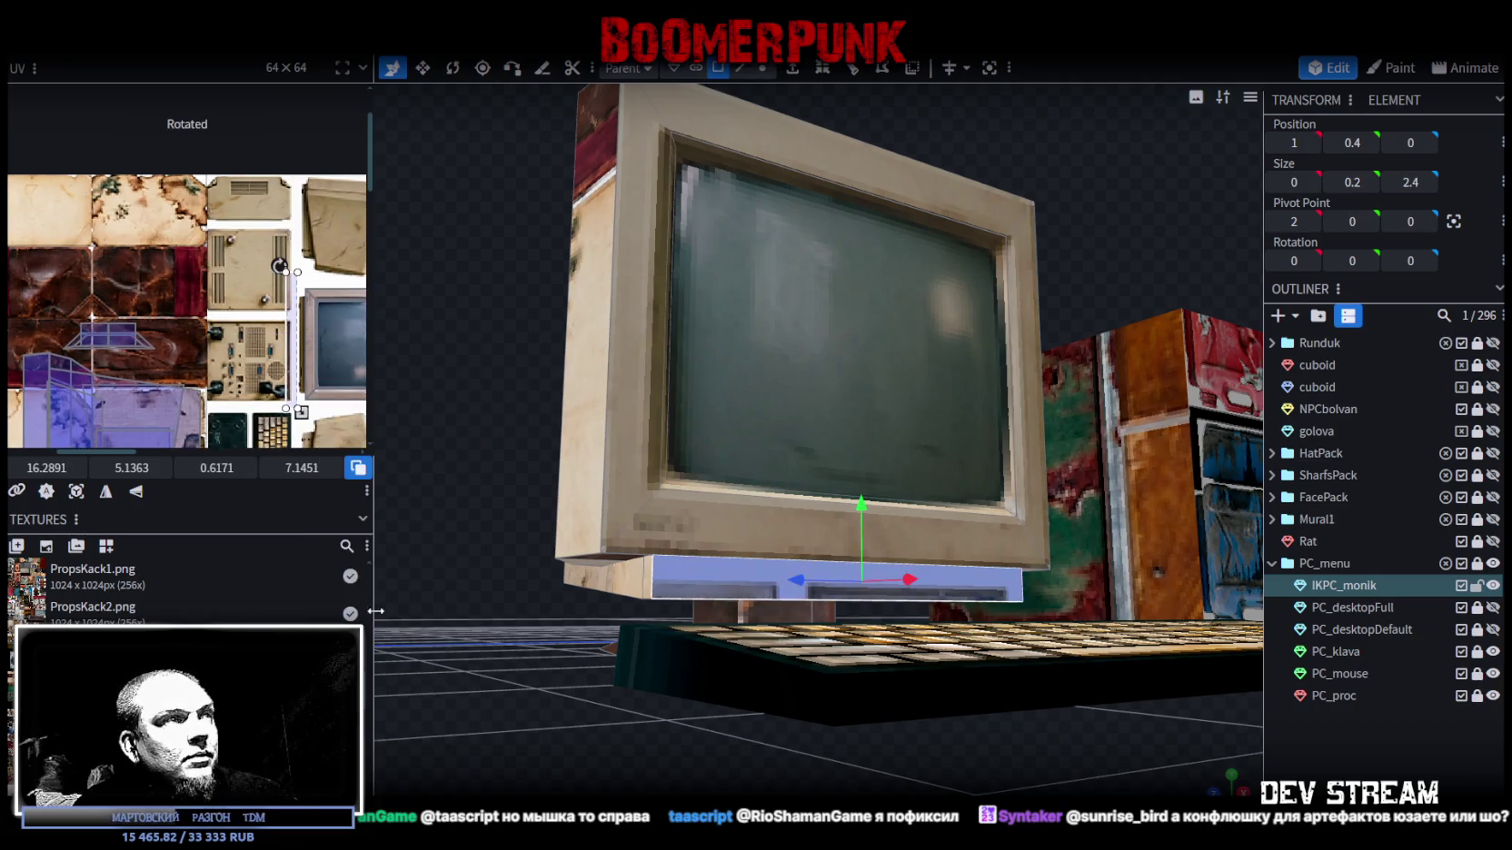
# - Place the base plate UV on the grey strip and shrink it to a thin band
pyautogui.scroll(3, 277, 302)
pyautogui.moveTo(277, 302)
pyautogui.mouseDown()
pyautogui.moveTo(296, 300)
pyautogui.moveTo(272, 286)
pyautogui.mouseUp()
pyautogui.scroll(2, 293, 293)
pyautogui.scroll(-1, 277, 309)
pyautogui.scroll(-1, 284, 336)
pyautogui.scroll(-1, 291, 369)
pyautogui.scroll(-2, 320, 336)
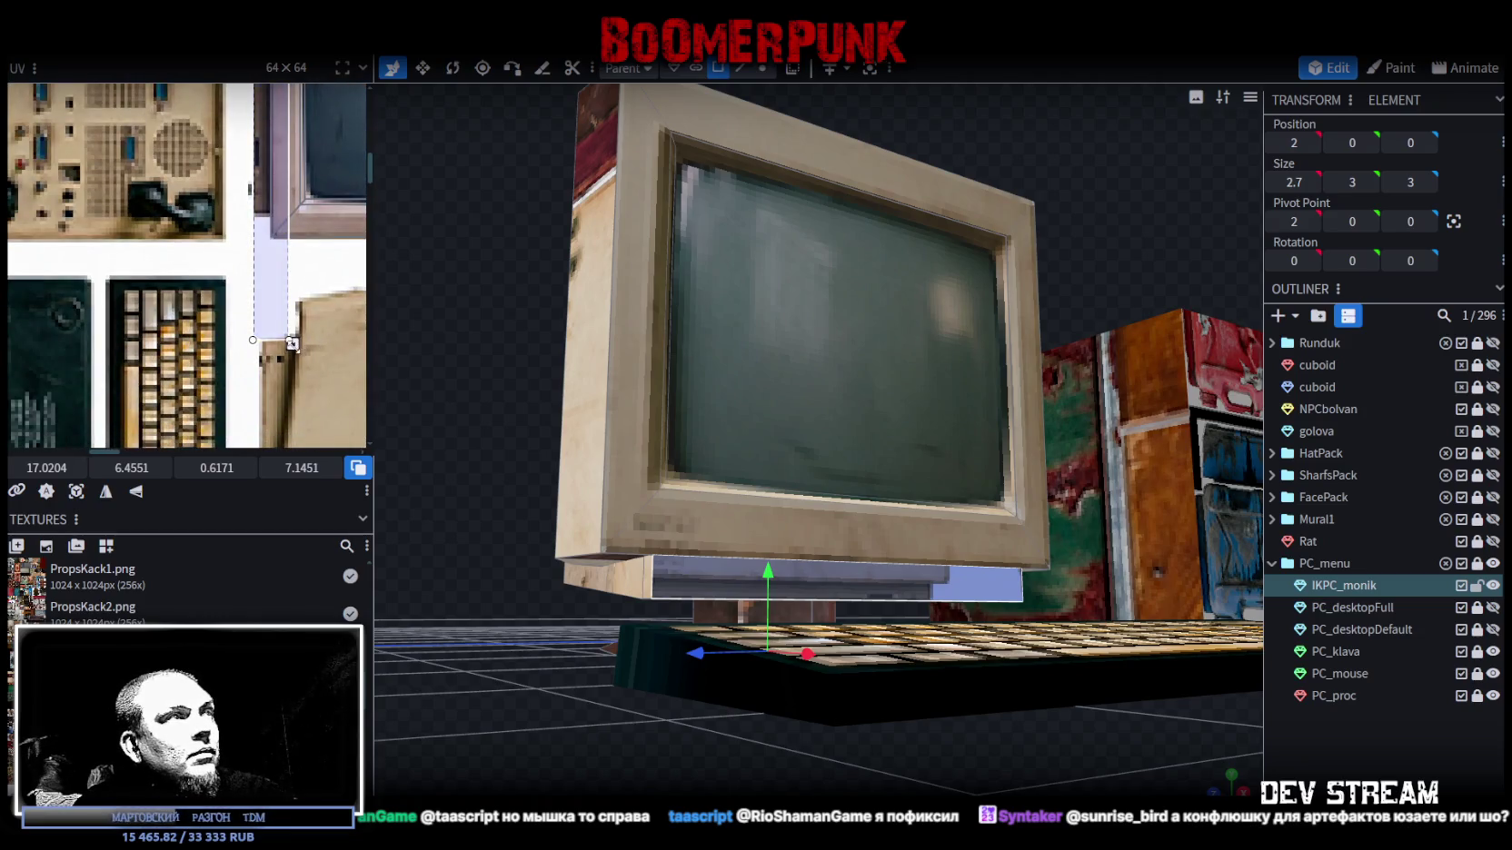
pyautogui.moveTo(292, 343); pyautogui.dragTo(281, 215)
pyautogui.scroll(2, 273, 232)
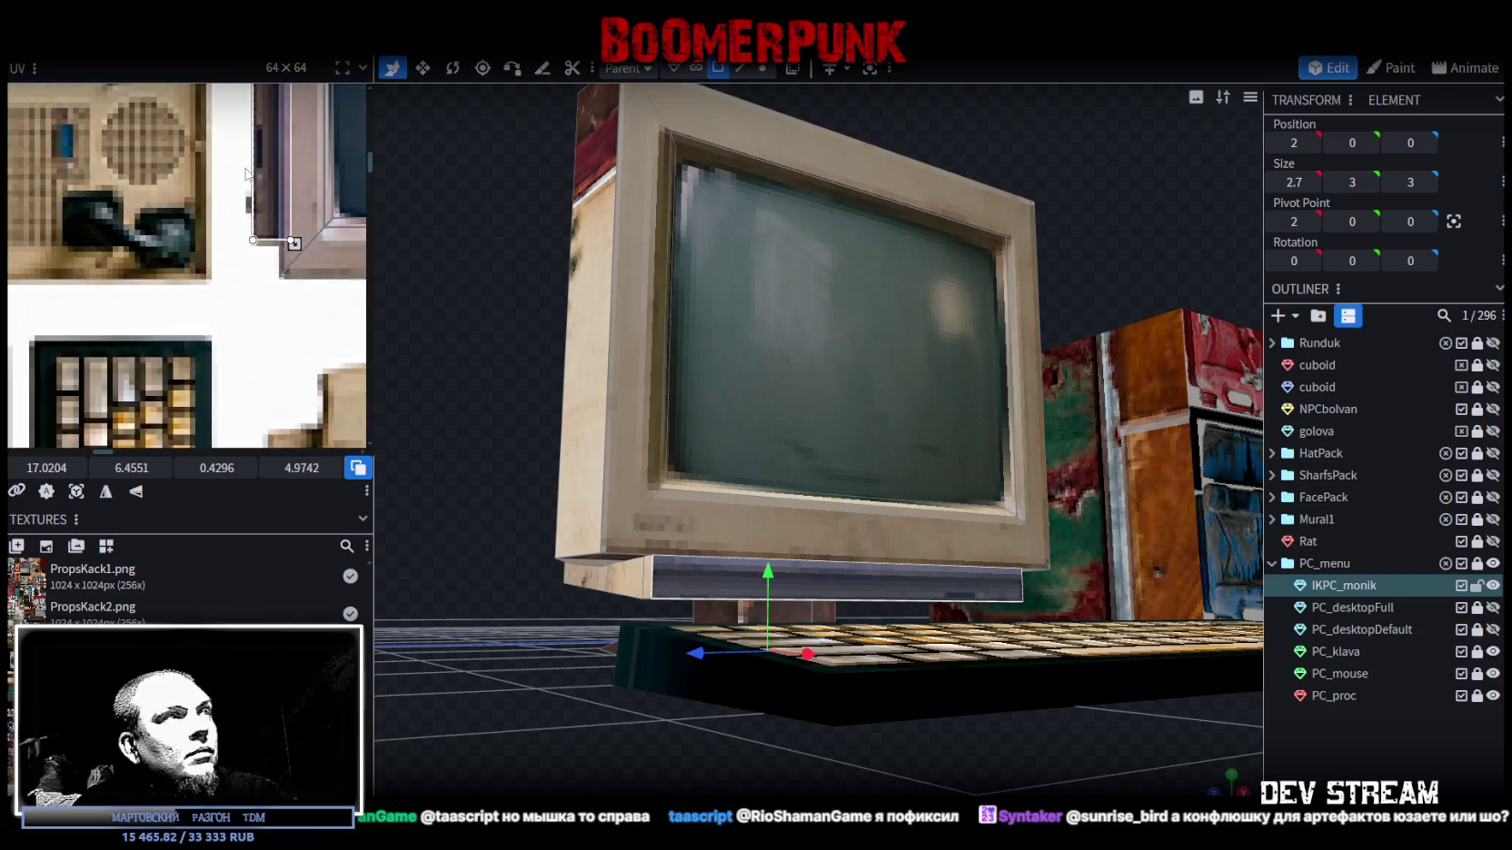
pyautogui.scroll(2, 318, 268)
pyautogui.moveTo(327, 278); pyautogui.dragTo(315, 277)
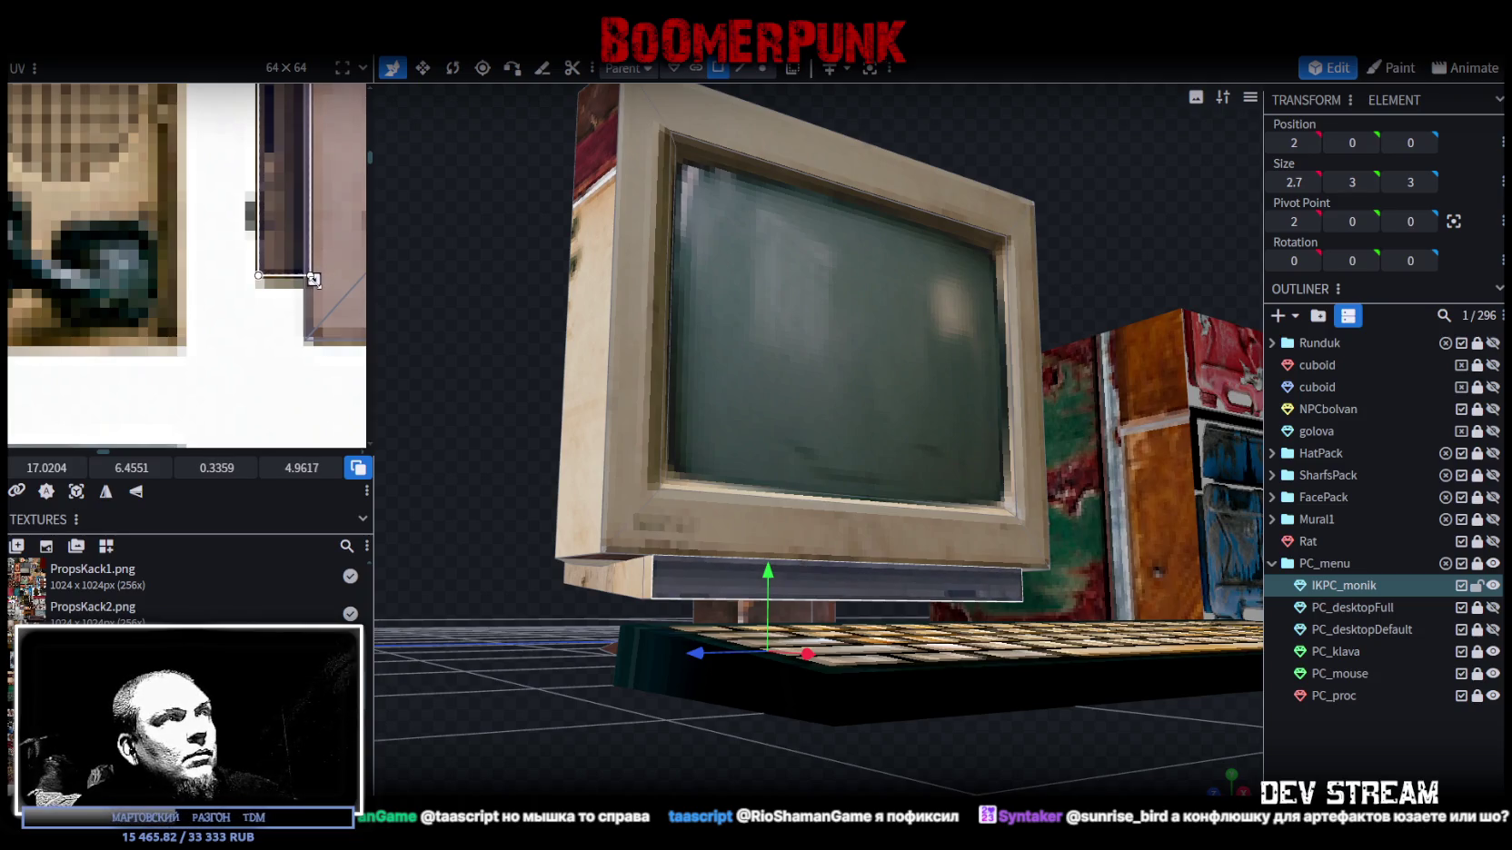
# - Deselect and orbit around the computer to inspect the retextured base plate
pyautogui.click(1241, 759)
pyautogui.scroll(-5, 618, 678)
pyautogui.moveTo(618, 678)
pyautogui.mouseDown()
pyautogui.moveTo(700, 690)
pyautogui.moveTo(705, 718)
pyautogui.moveTo(785, 650)
pyautogui.moveTo(761, 600)
pyautogui.moveTo(737, 758)
pyautogui.moveTo(806, 353)
pyautogui.mouseUp()
pyautogui.scroll(3, 800, 634)
pyautogui.scroll(-3, 728, 666)
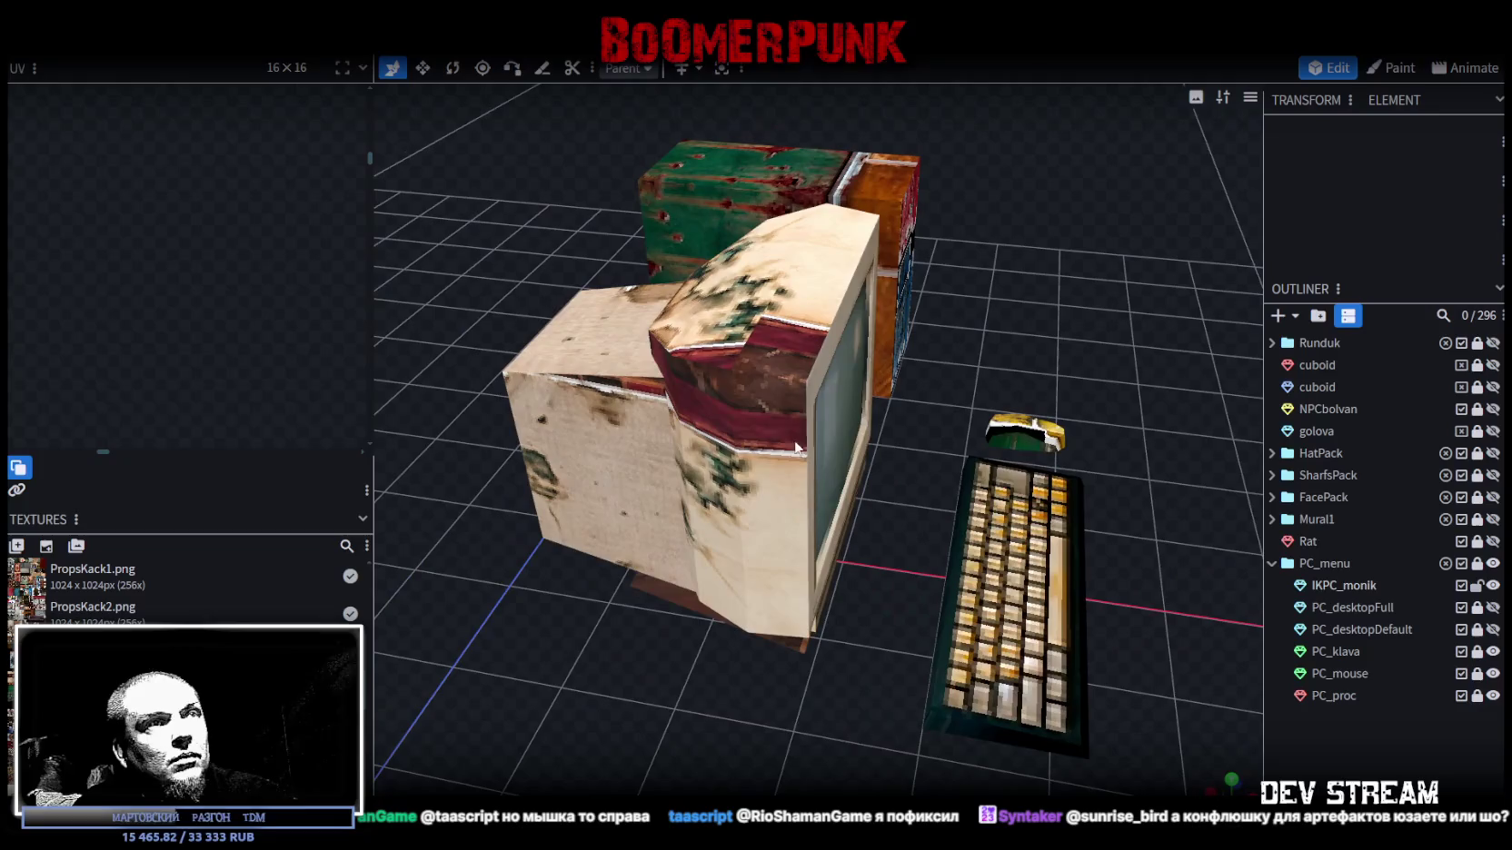
# - Select the IKPC_monik monitor's top housing part and orbit closer around the model
pyautogui.click(806, 353)
pyautogui.click(768, 263)
pyautogui.scroll(-3, 230, 322)
pyautogui.scroll(-2, 199, 300)
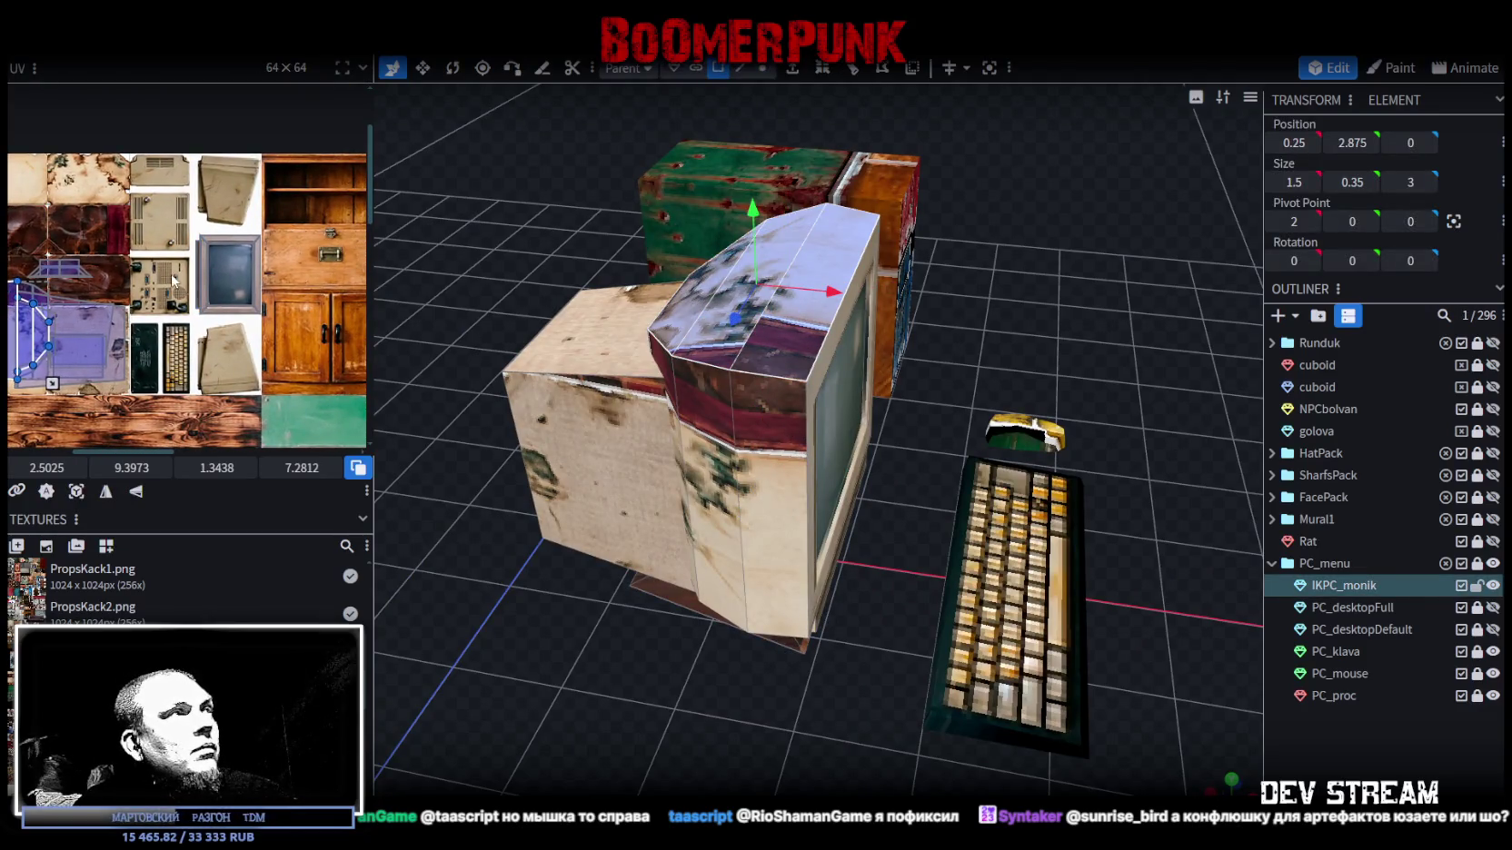
pyautogui.moveTo(63, 297); pyautogui.dragTo(202, 343, button='middle')
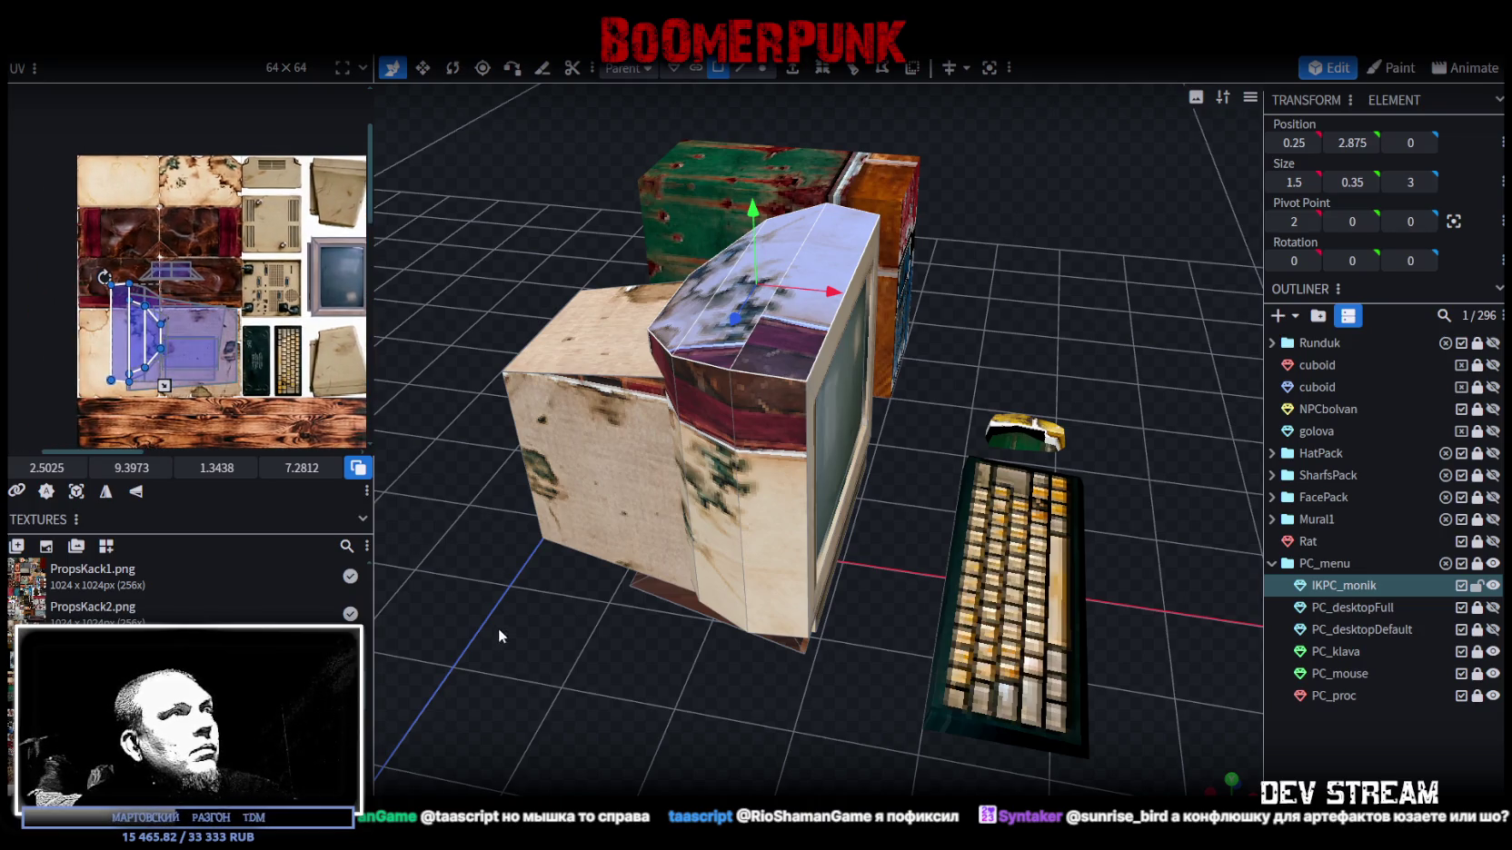
pyautogui.moveTo(489, 623); pyautogui.dragTo(231, 412)
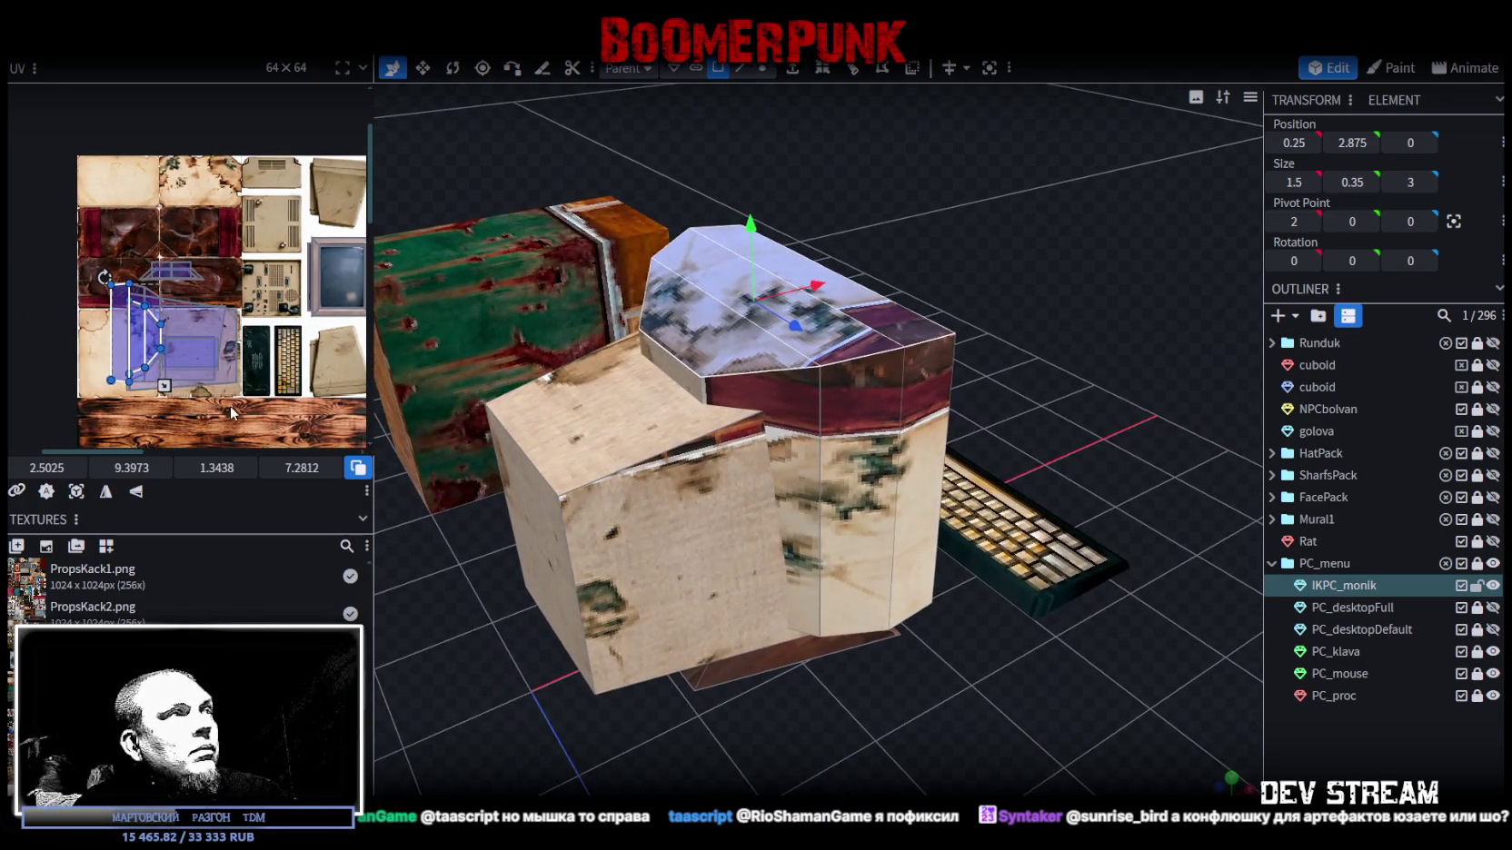
pyautogui.scroll(3, 231, 406)
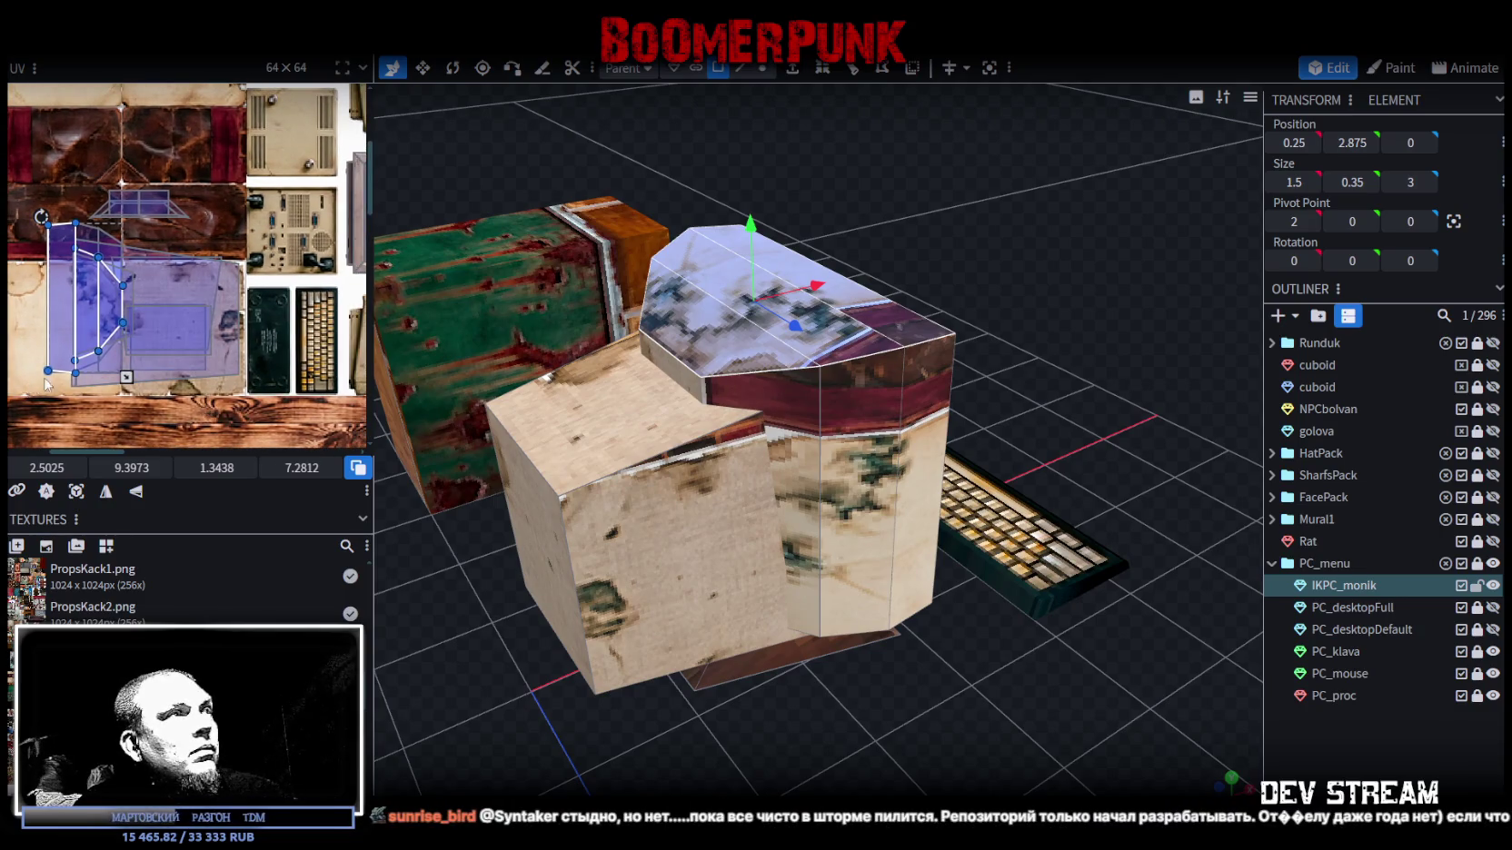
pyautogui.scroll(-3, 343, 387)
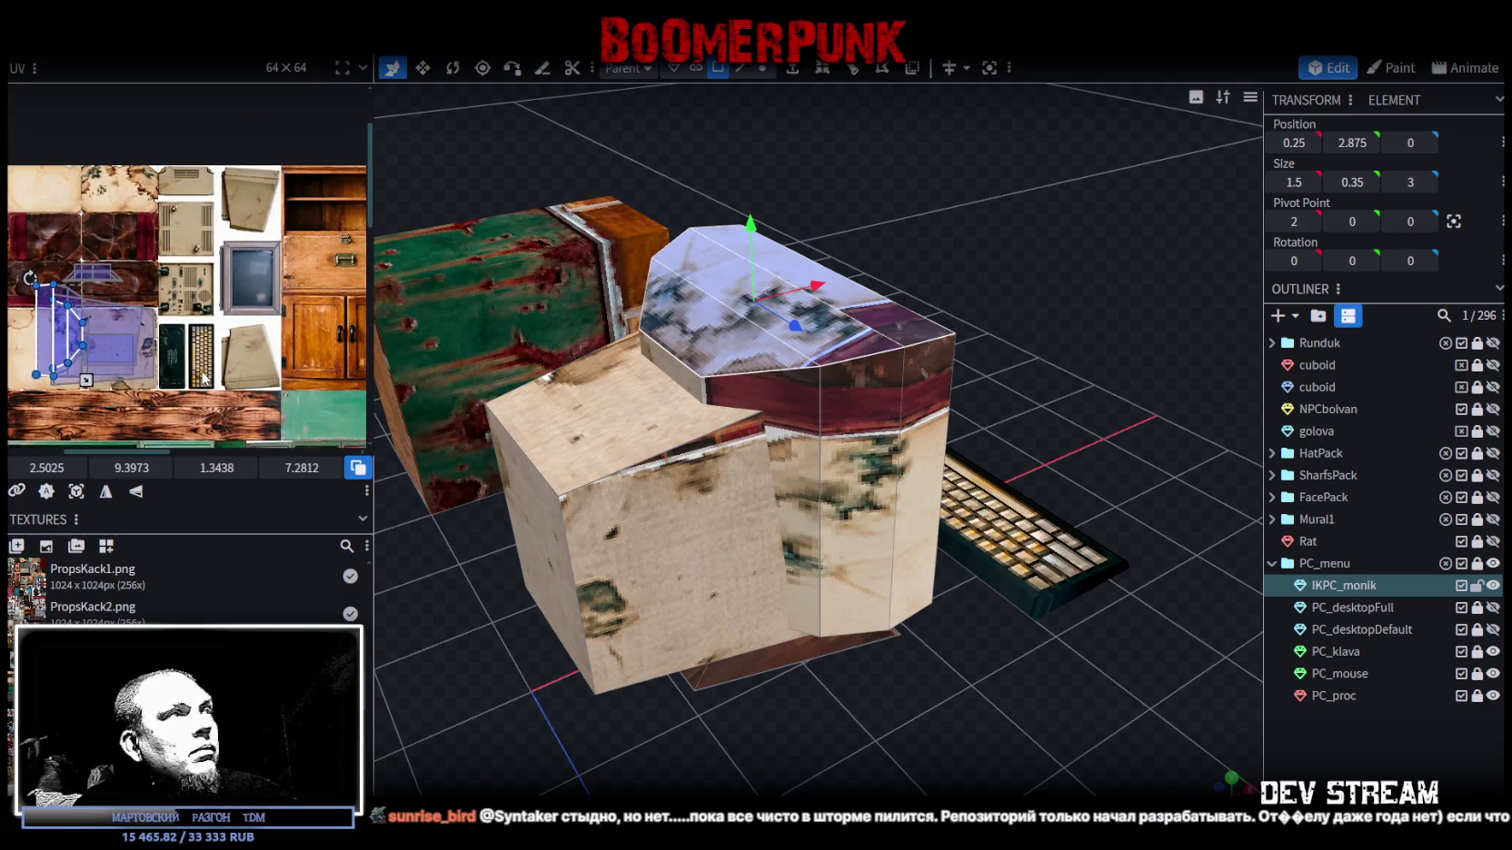
pyautogui.scroll(1, 57, 354)
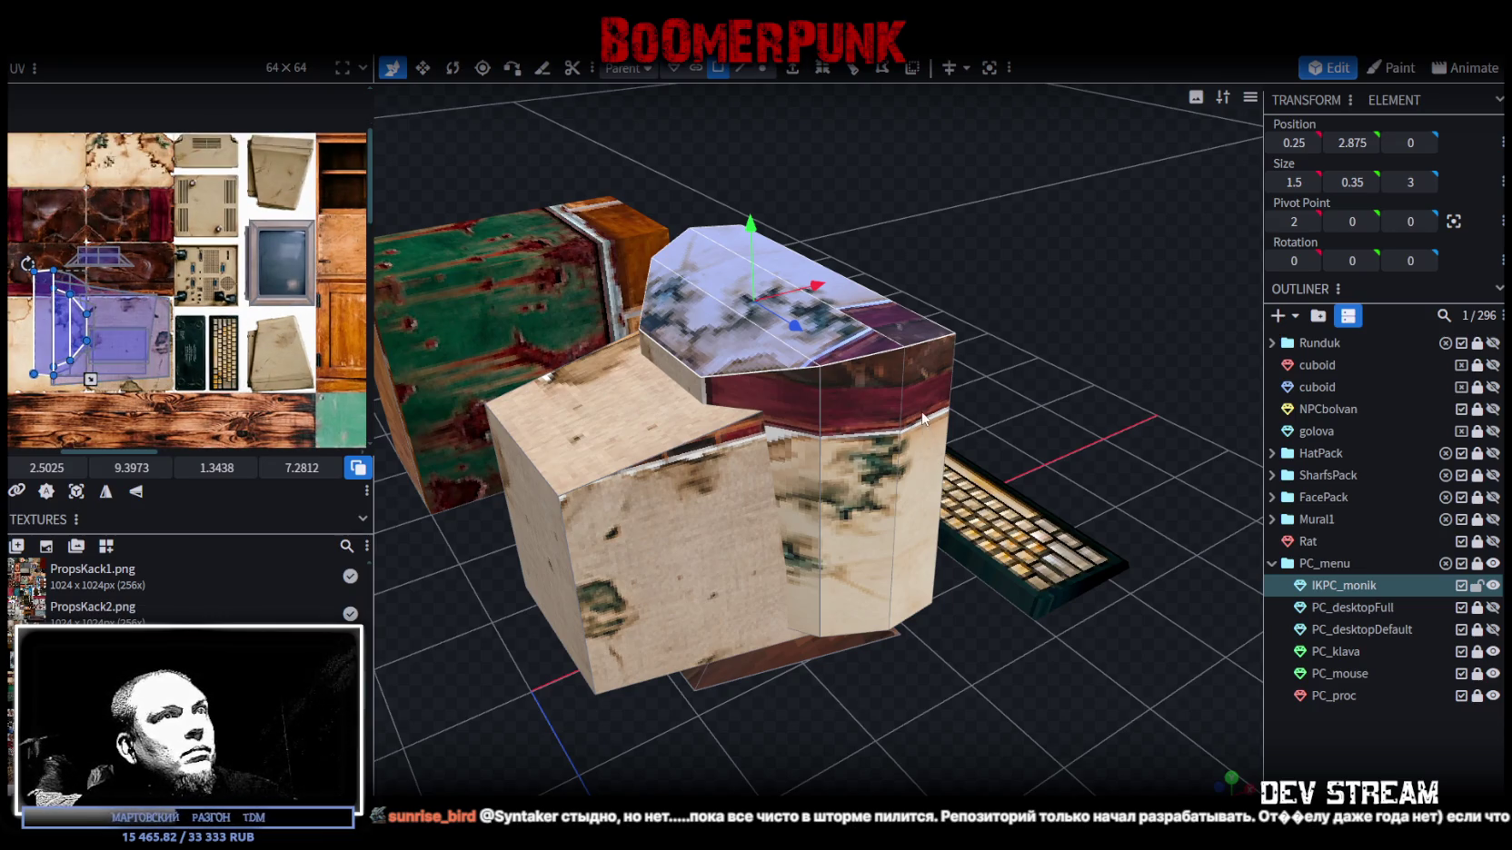
# - Select the monitor's lower body block together with the front cube and middle section
pyautogui.click(845, 416)
pyautogui.keyDown('shift'); pyautogui.click(767, 441); pyautogui.keyUp('shift')
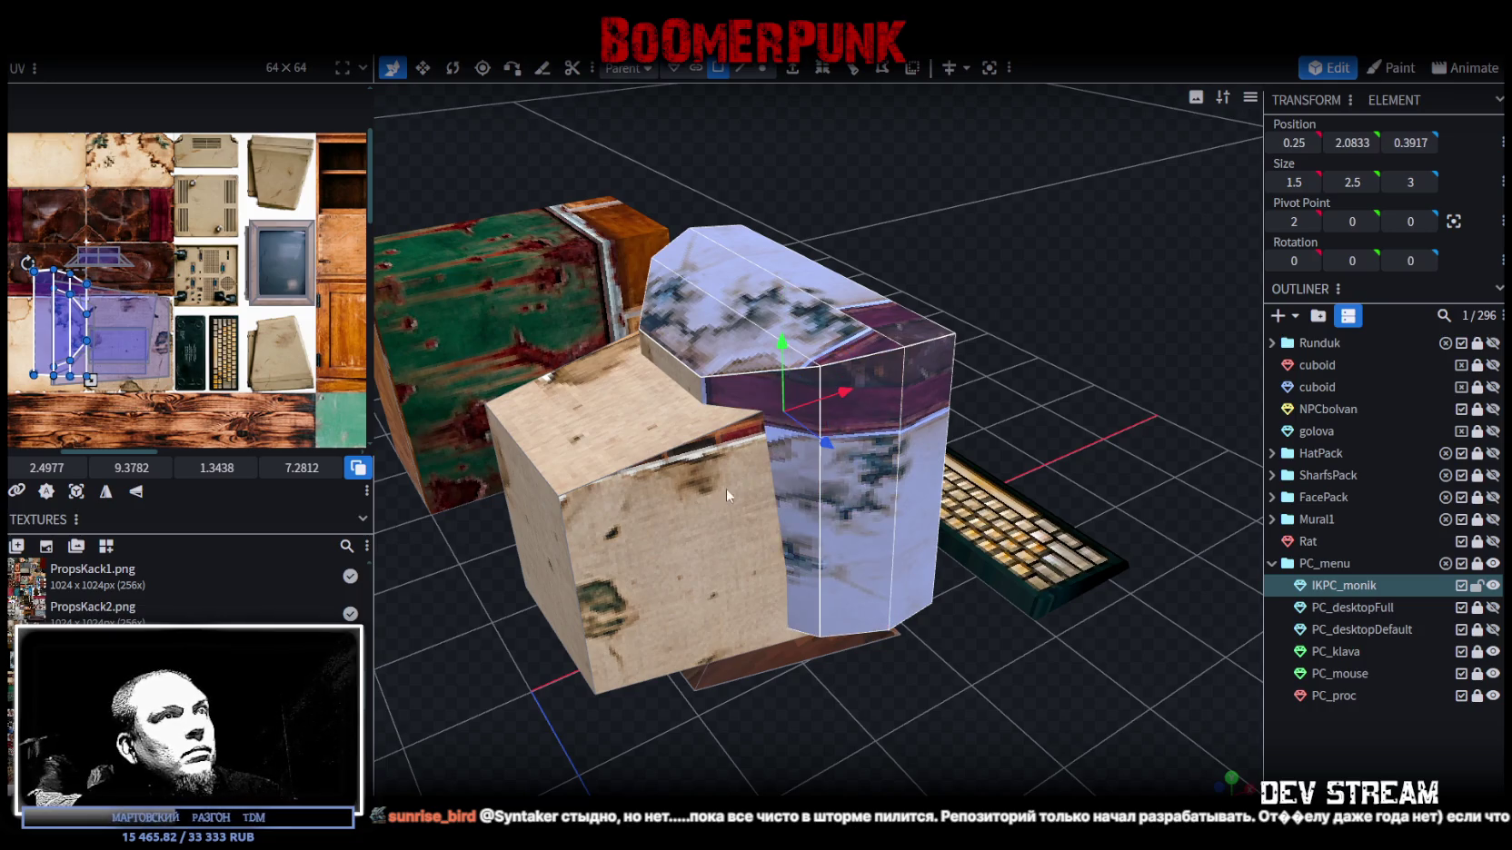
pyautogui.keyDown('shift'); pyautogui.click(712, 498); pyautogui.keyUp('shift')
pyautogui.keyDown('shift'); pyautogui.click(634, 412); pyautogui.keyUp('shift')
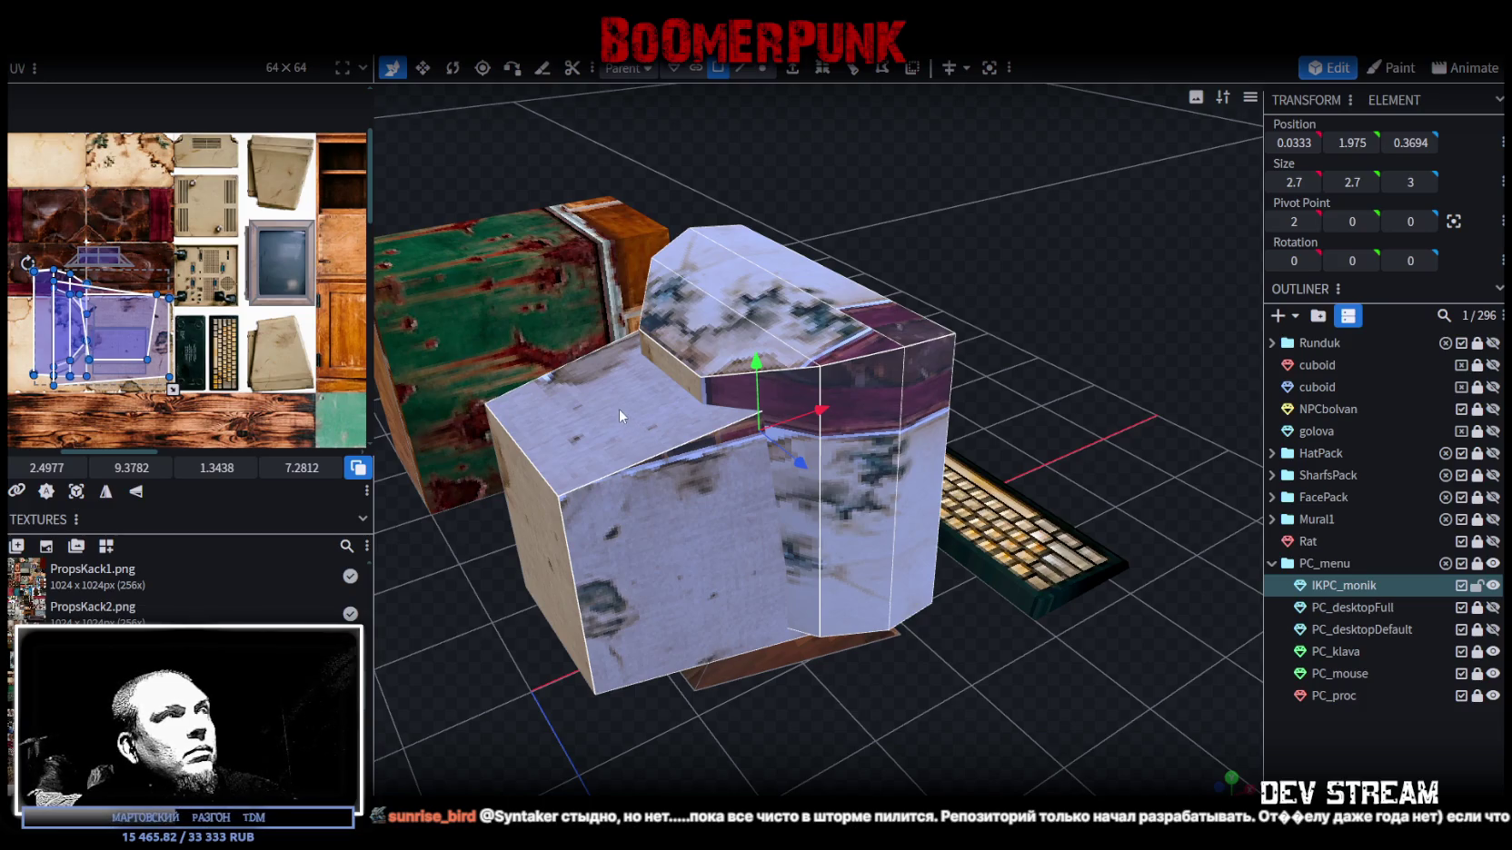
pyautogui.keyDown('shift'); pyautogui.click(619, 407); pyautogui.keyUp('shift')
# - Pick faces on the monitor's side and underside and drag their UV onto the monitor image
pyautogui.moveTo(950, 723); pyautogui.dragTo(954, 666)
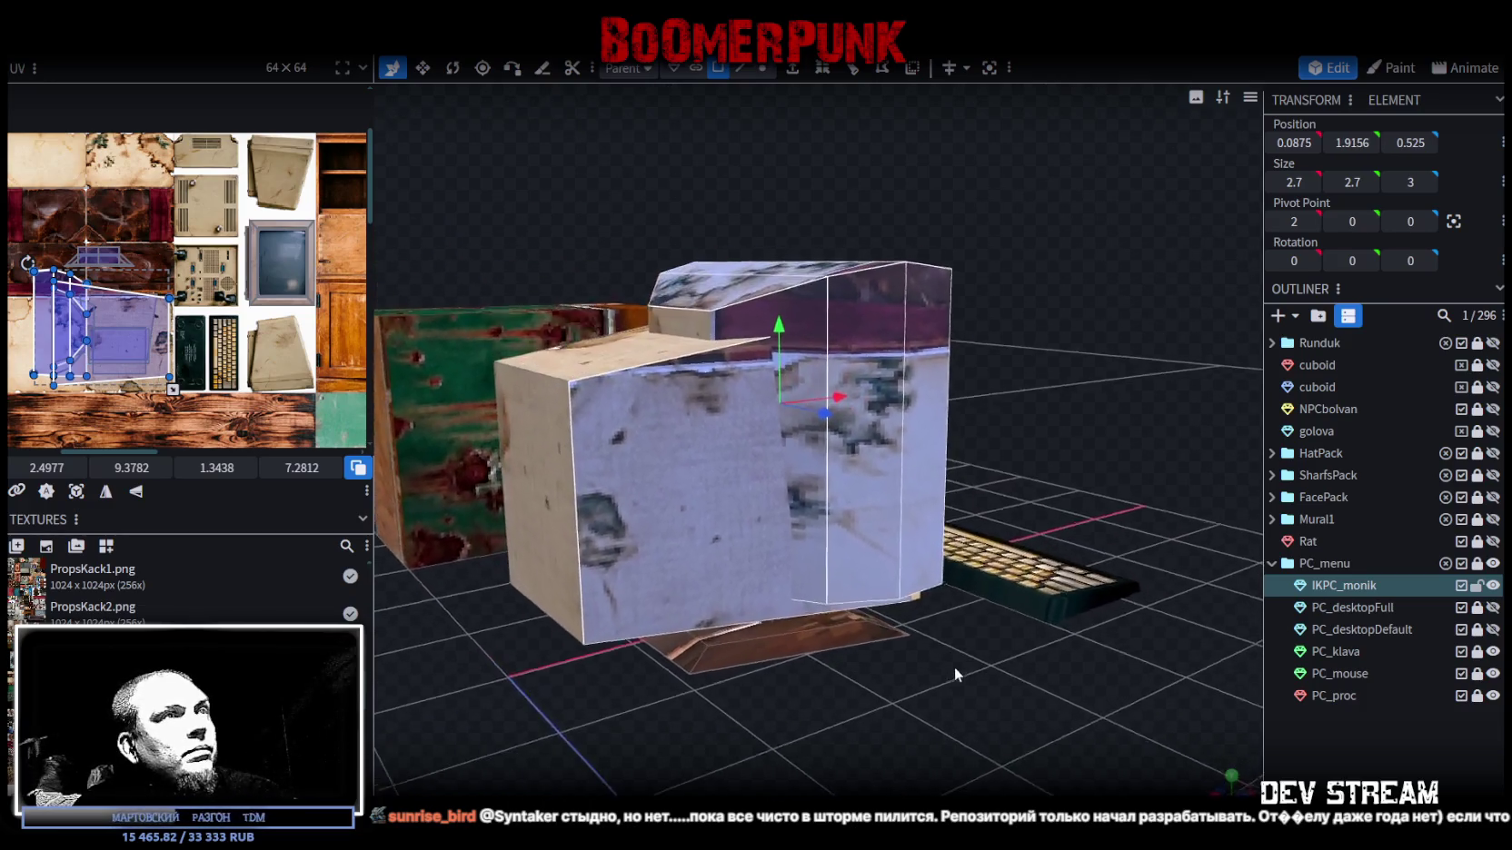
pyautogui.keyDown('shift'); pyautogui.click(692, 333); pyautogui.keyUp('shift')
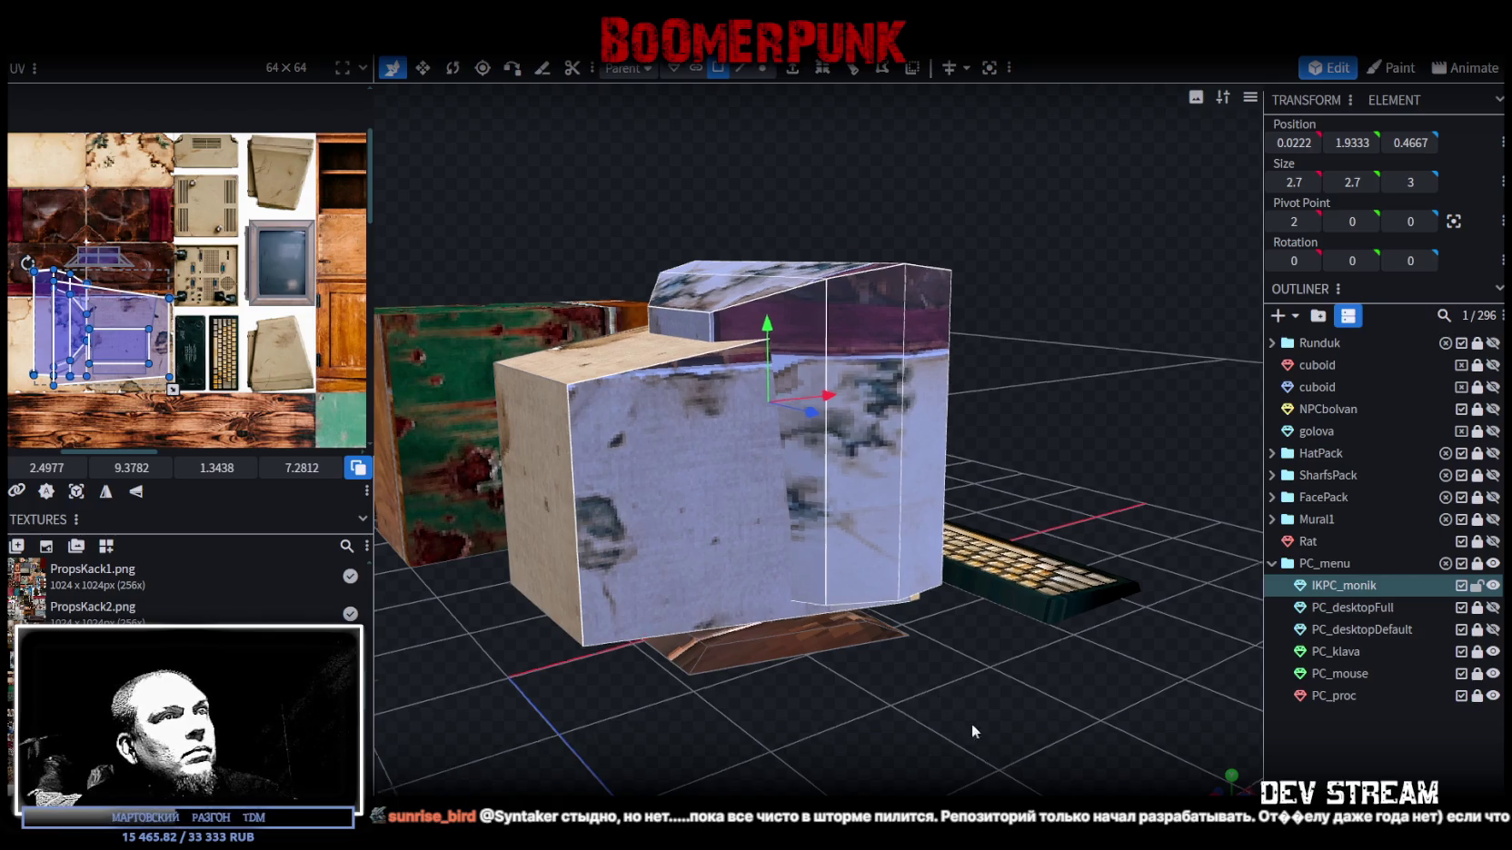
pyautogui.moveTo(694, 335); pyautogui.dragTo(837, 511)
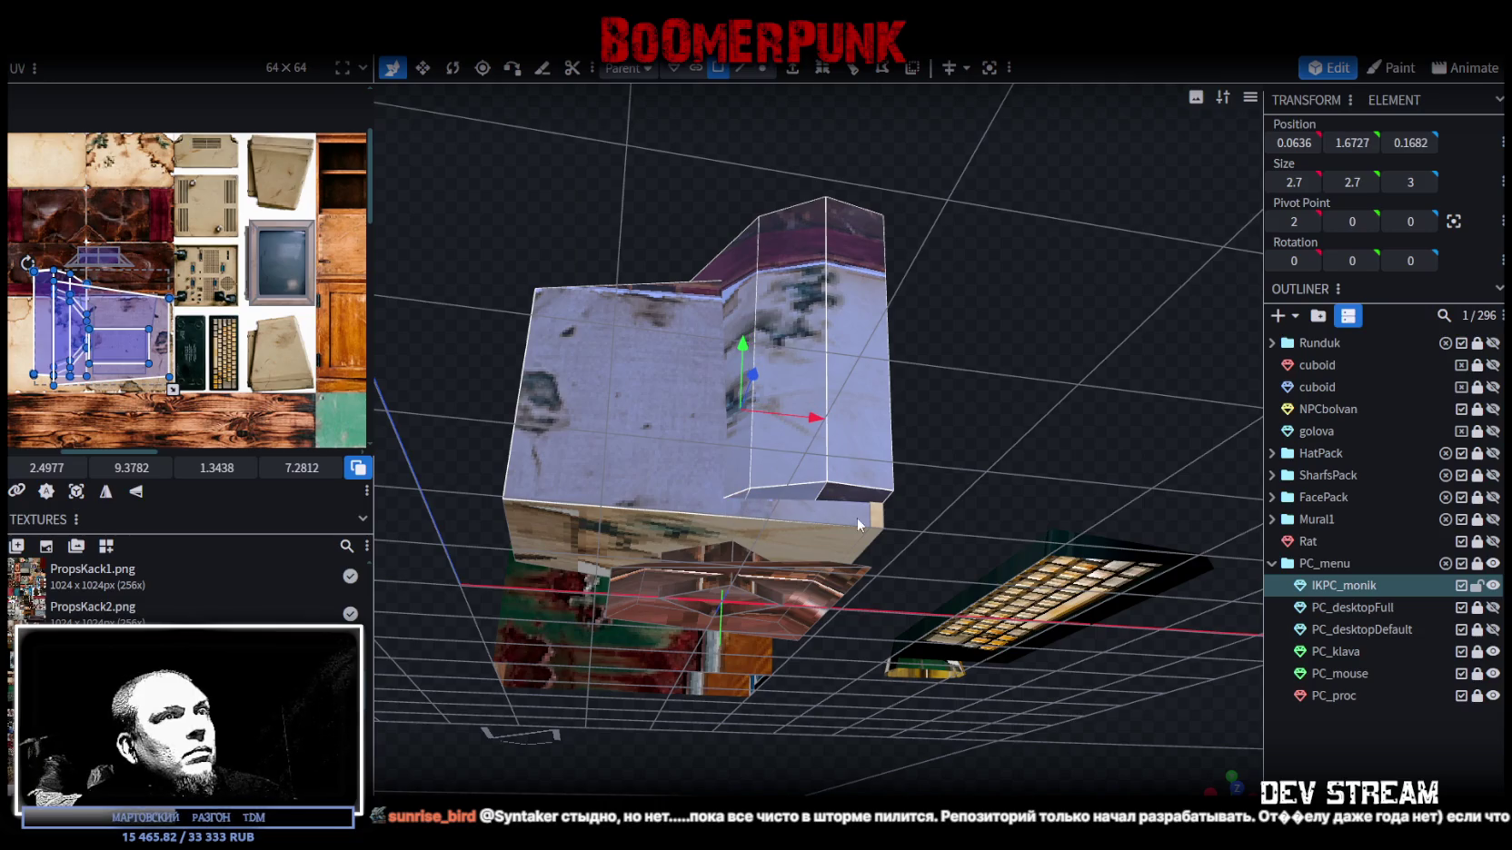
pyautogui.click(752, 539)
pyautogui.moveTo(751, 539)
pyautogui.mouseDown()
pyautogui.moveTo(803, 520)
pyautogui.moveTo(904, 708)
pyautogui.mouseUp()
pyautogui.moveTo(532, 624)
pyautogui.mouseDown()
pyautogui.moveTo(755, 667)
pyautogui.moveTo(696, 562)
pyautogui.mouseUp()
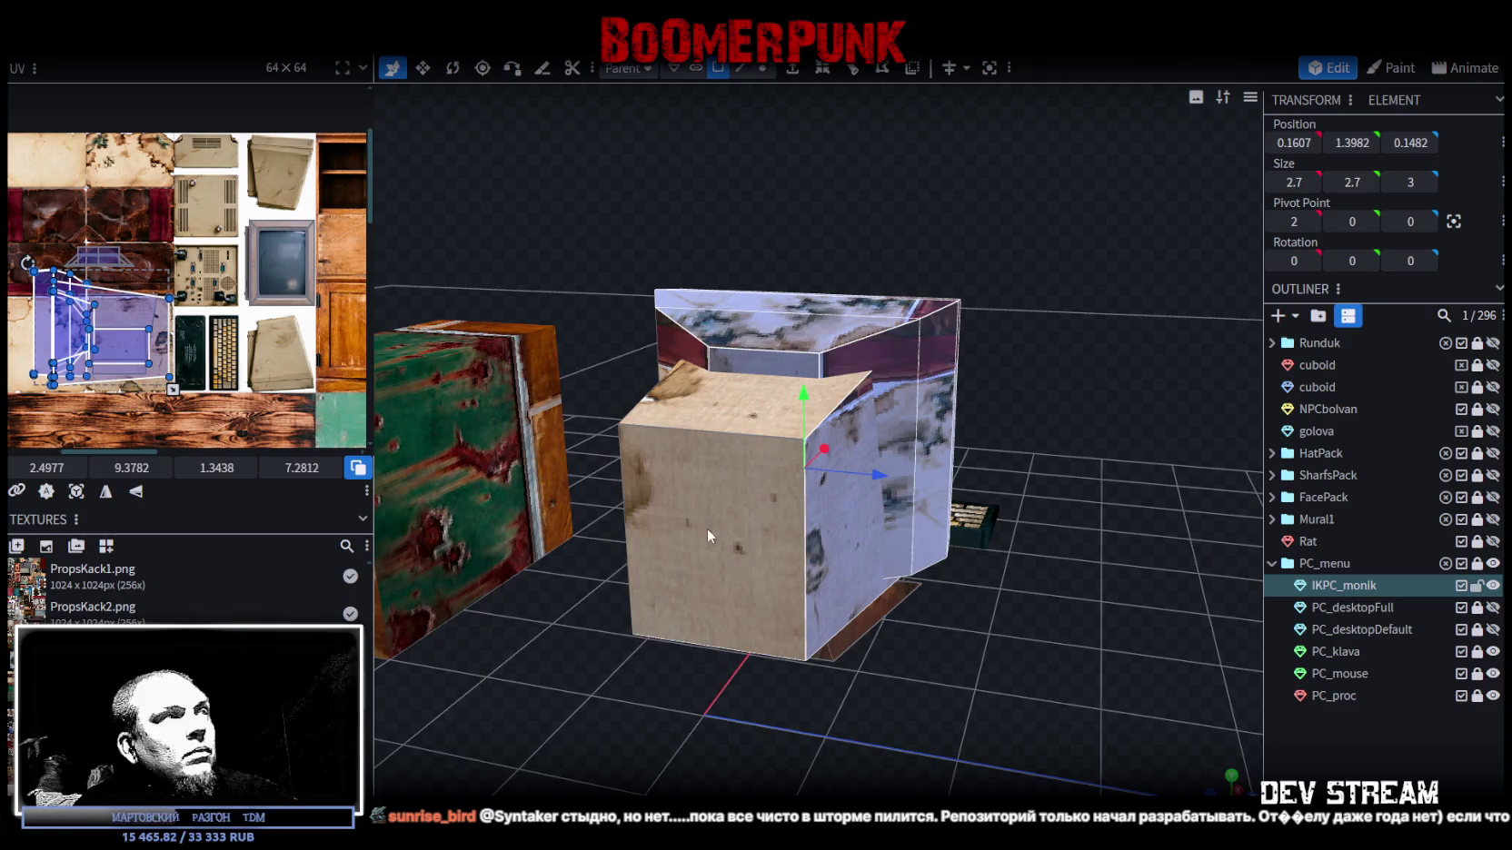
pyautogui.moveTo(61, 322)
pyautogui.mouseDown()
pyautogui.moveTo(204, 300)
pyautogui.moveTo(219, 284)
pyautogui.mouseUp()
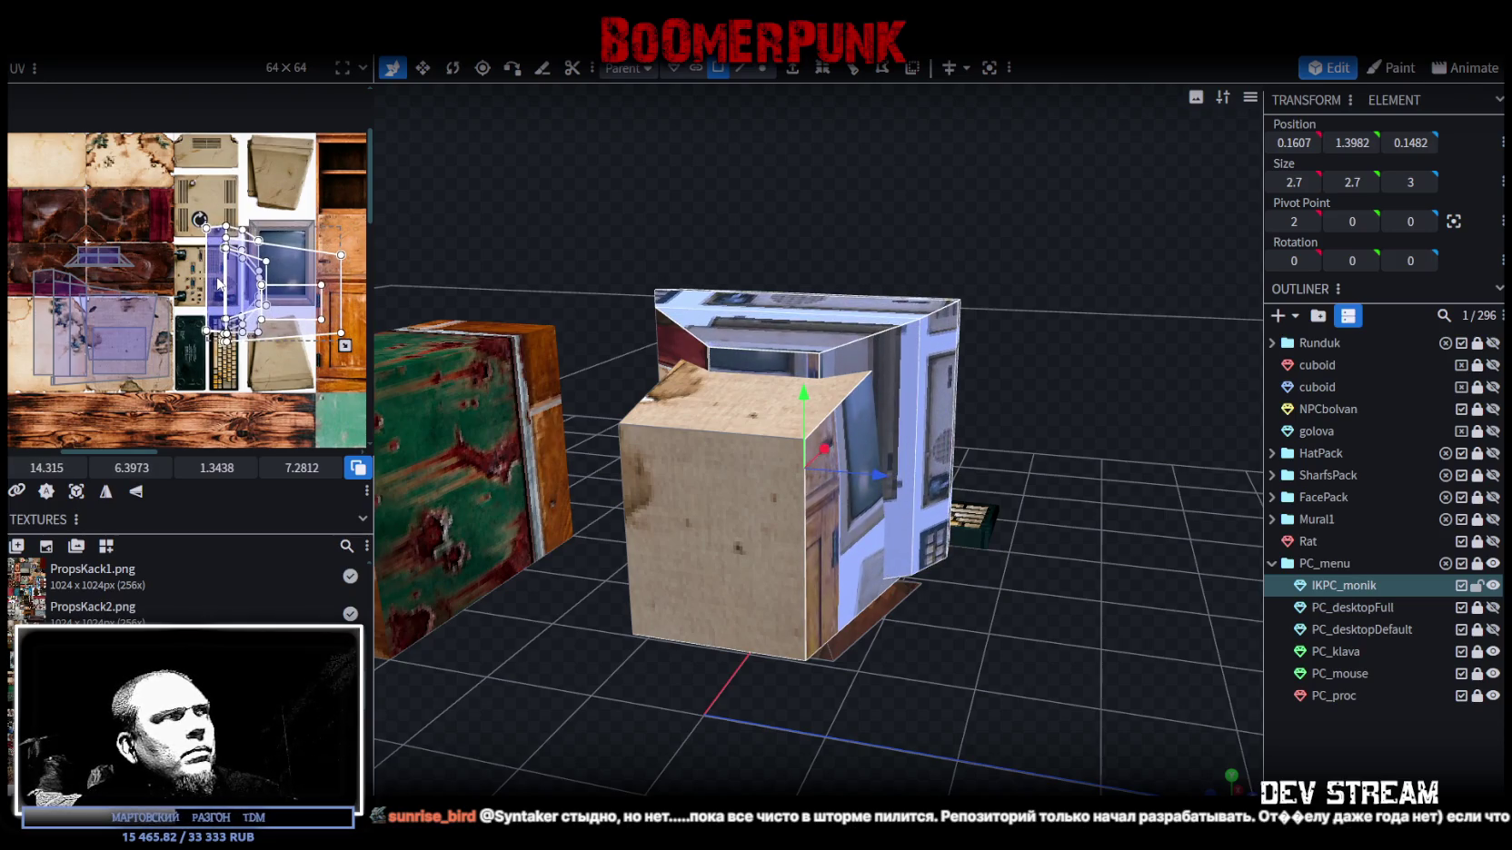
pyautogui.rightClick(219, 284)
# - Rotate the face's UV mapping and select the monitor's rear casing part
pyautogui.click(299, 560)
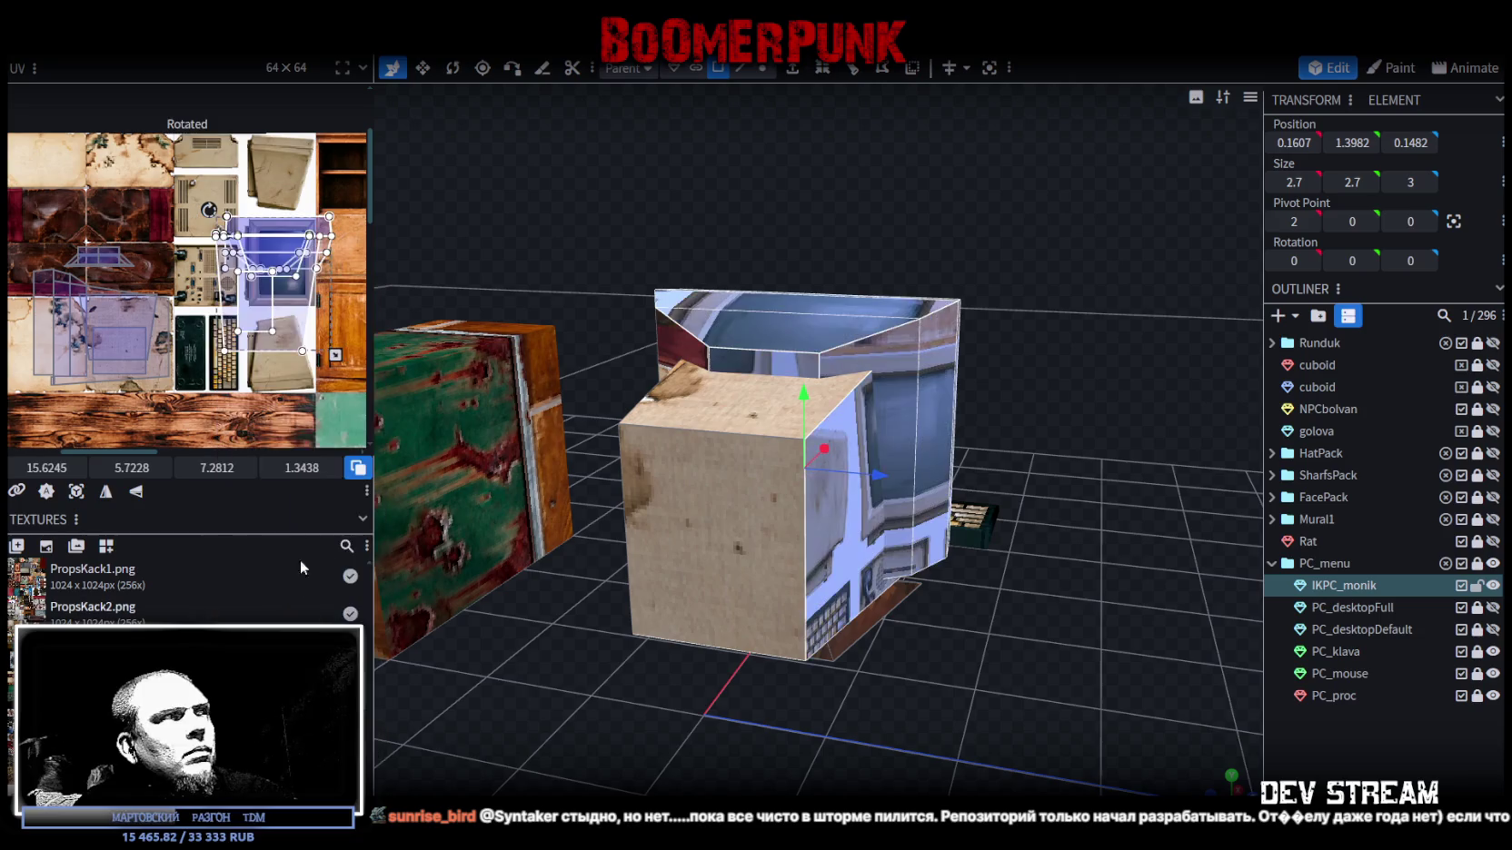
pyautogui.click(288, 238)
pyautogui.scroll(3, 264, 250)
pyautogui.scroll(2, 210, 341)
pyautogui.scroll(-2, 209, 340)
pyautogui.scroll(-1, 150, 229)
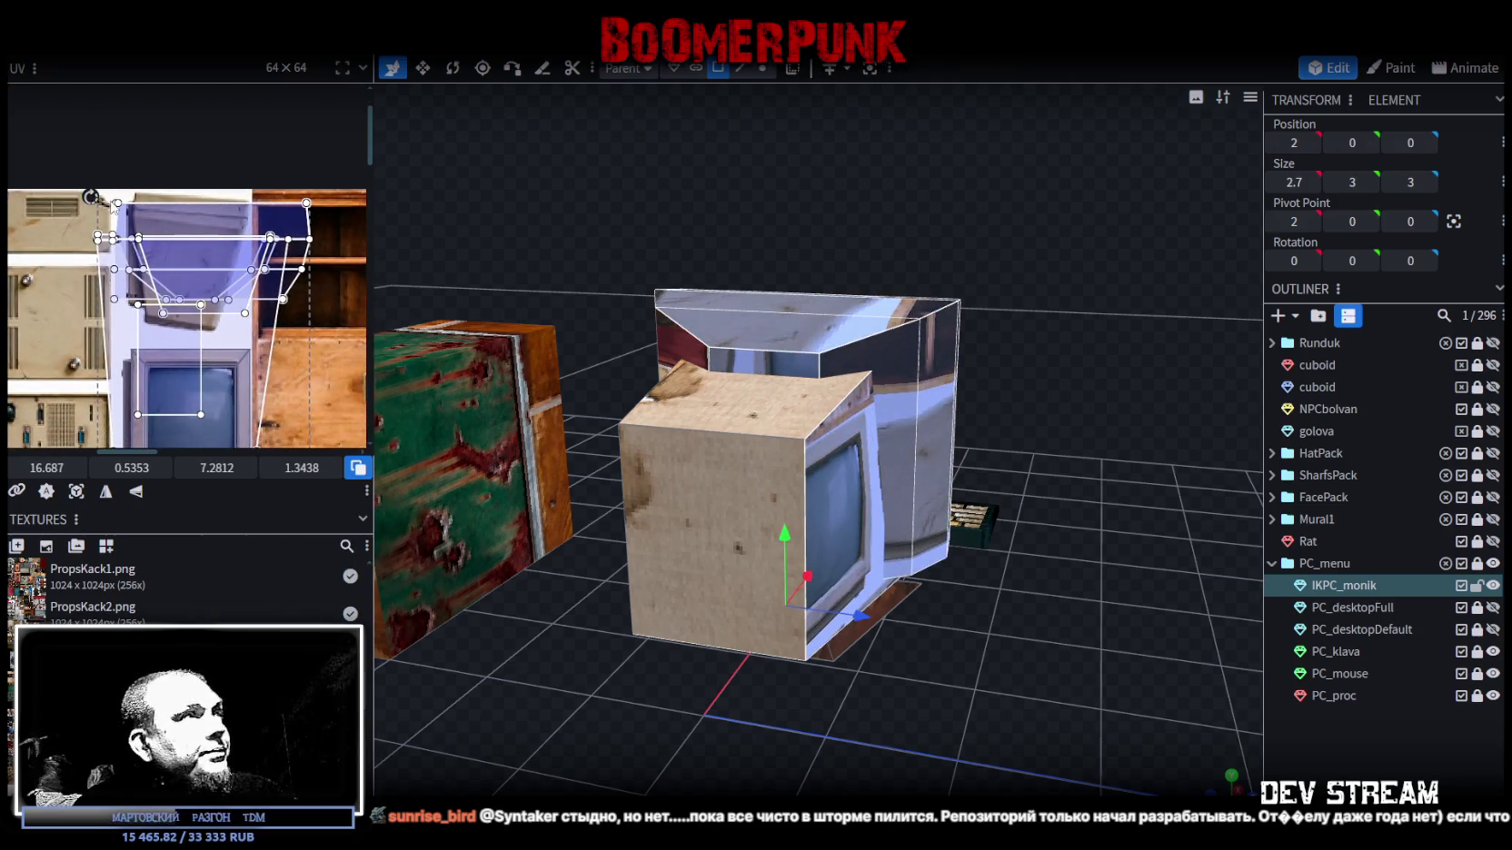
pyautogui.scroll(-1, 272, 391)
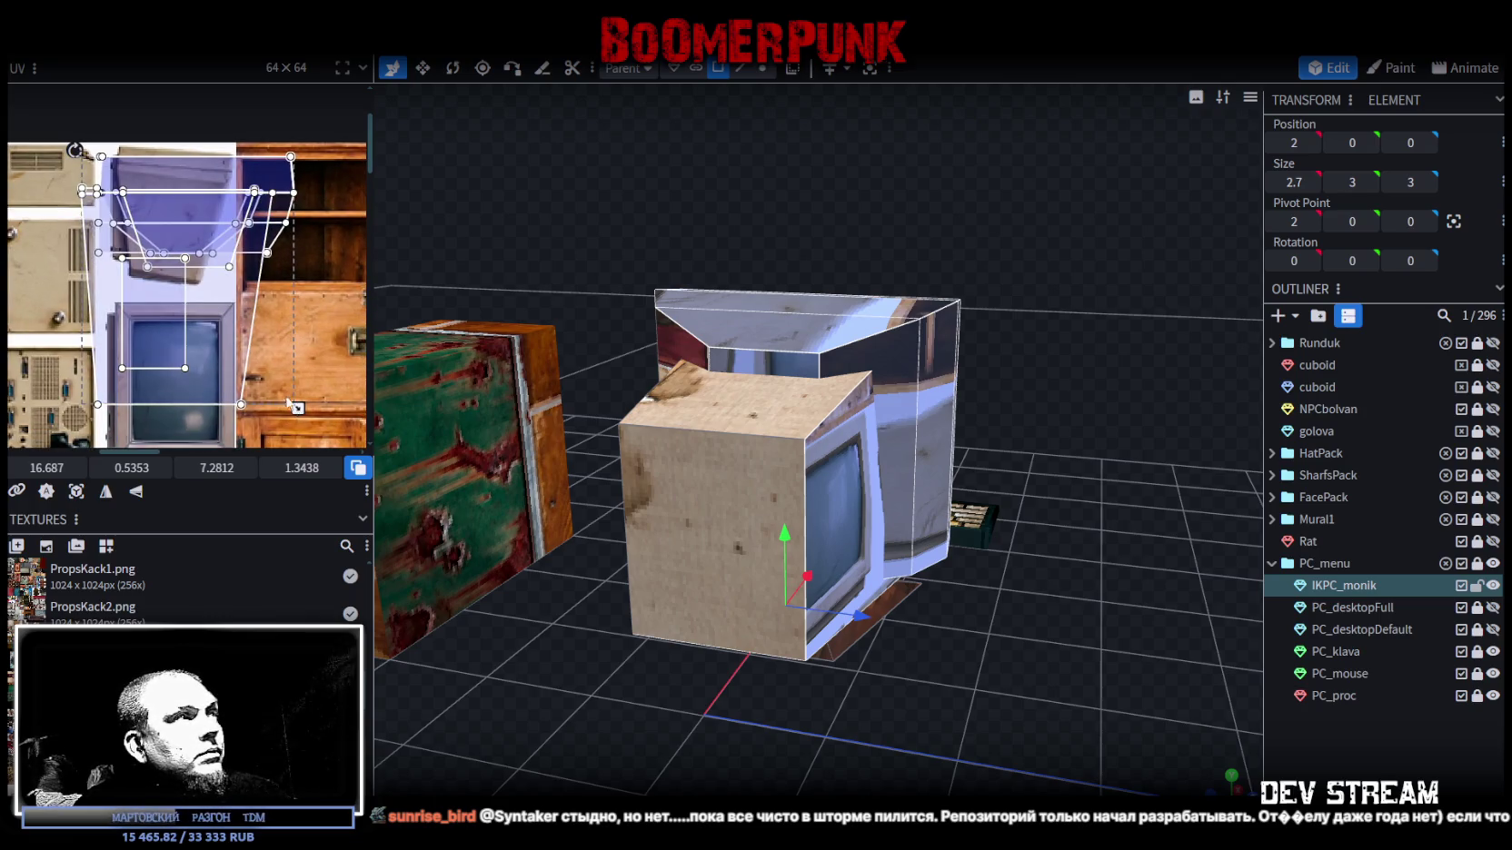
# - Scale the rear casing UV down and position it over the beige casing image
pyautogui.moveTo(296, 408)
pyautogui.mouseDown()
pyautogui.moveTo(203, 298)
pyautogui.moveTo(106, 130)
pyautogui.moveTo(101, 144)
pyautogui.mouseUp()
pyautogui.scroll(2, 182, 273)
pyautogui.scroll(1, 169, 258)
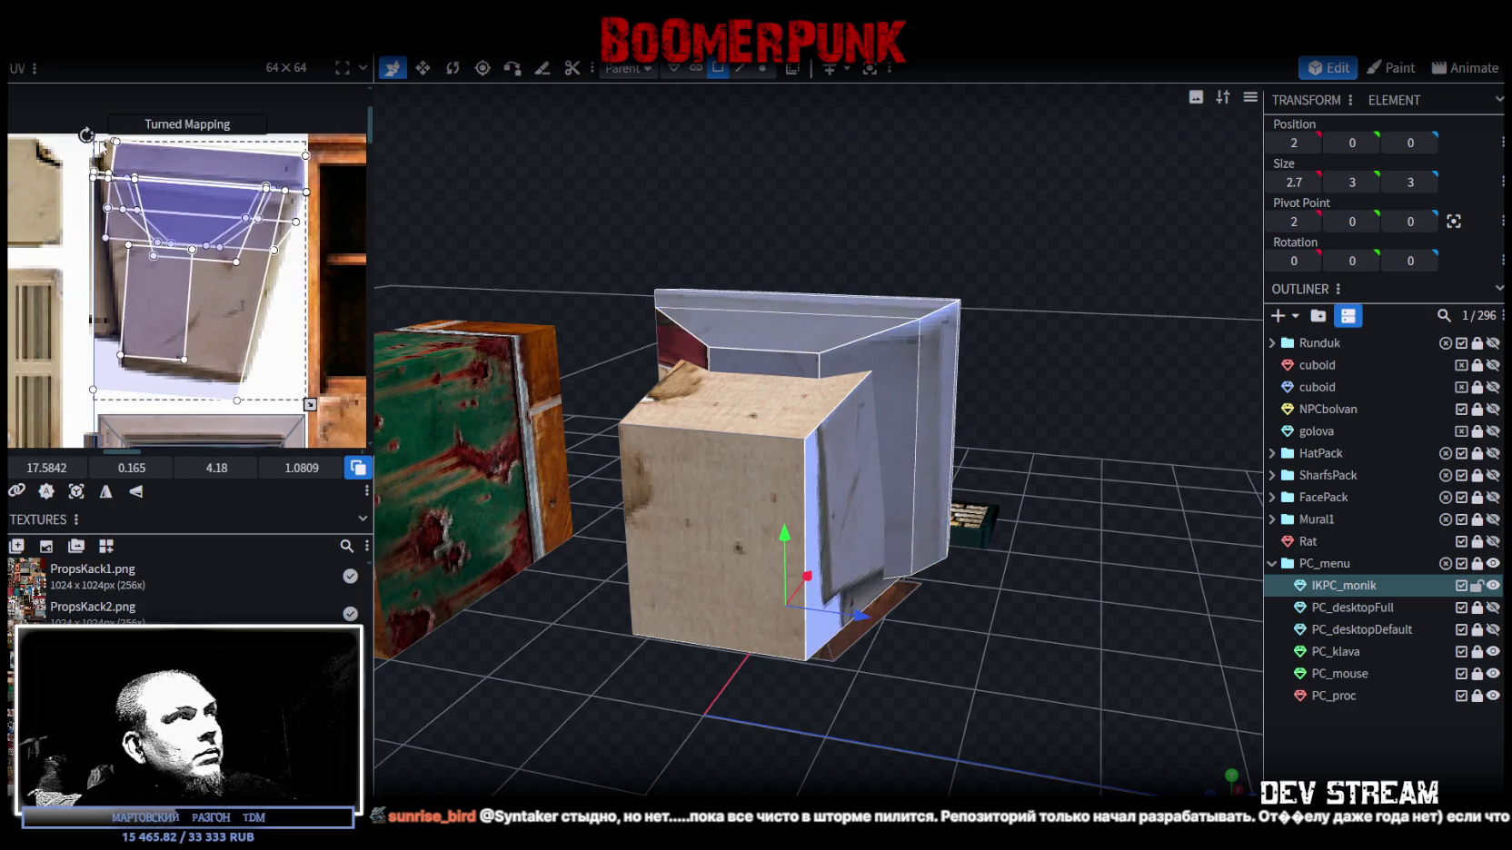
pyautogui.moveTo(207, 317); pyautogui.dragTo(193, 302, button='middle')
pyautogui.moveTo(297, 389); pyautogui.dragTo(272, 382)
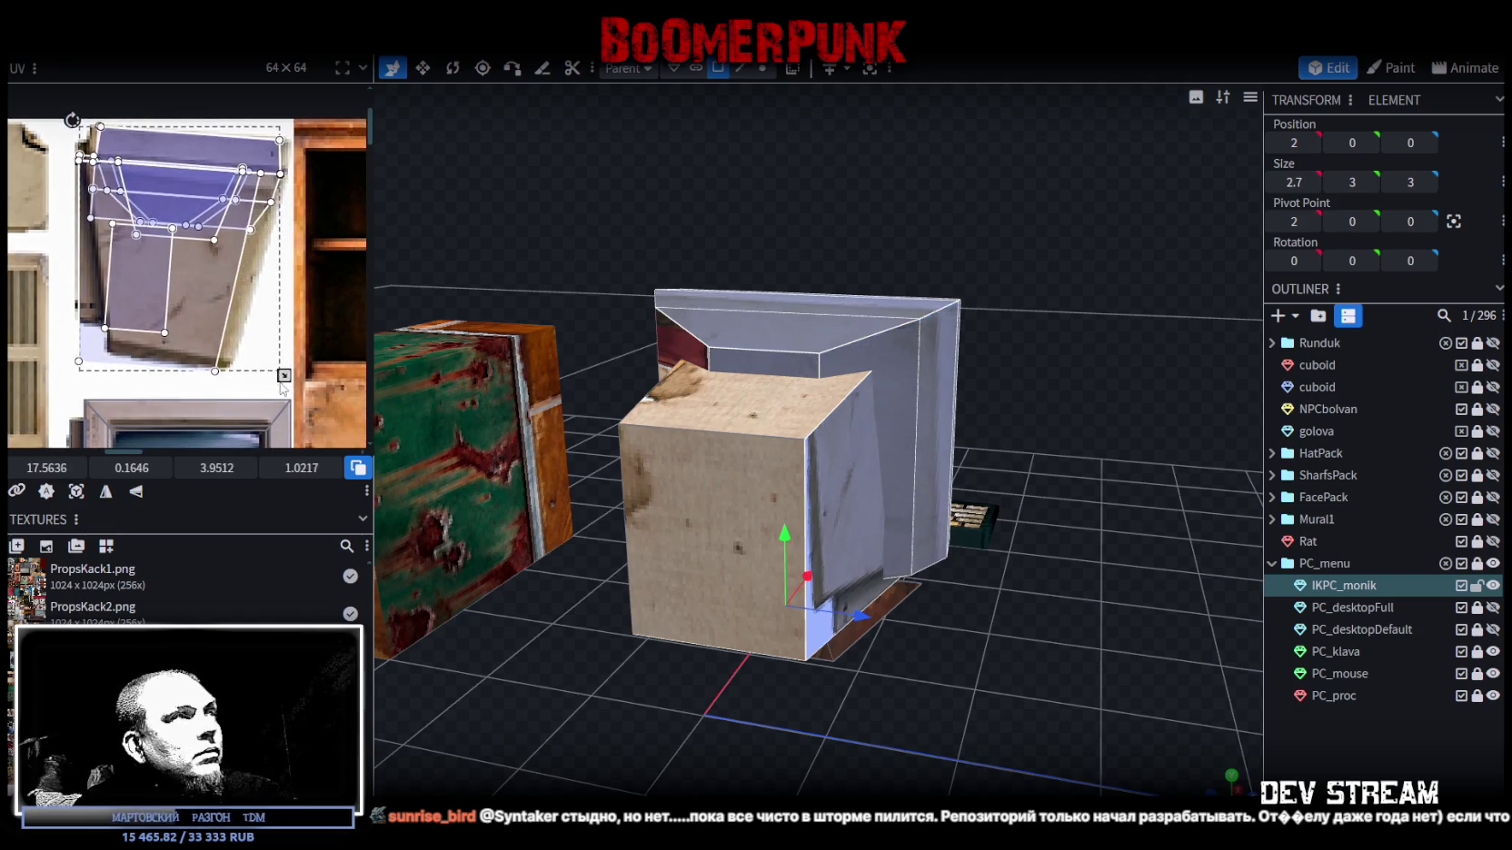
pyautogui.moveTo(140, 159); pyautogui.dragTo(155, 161)
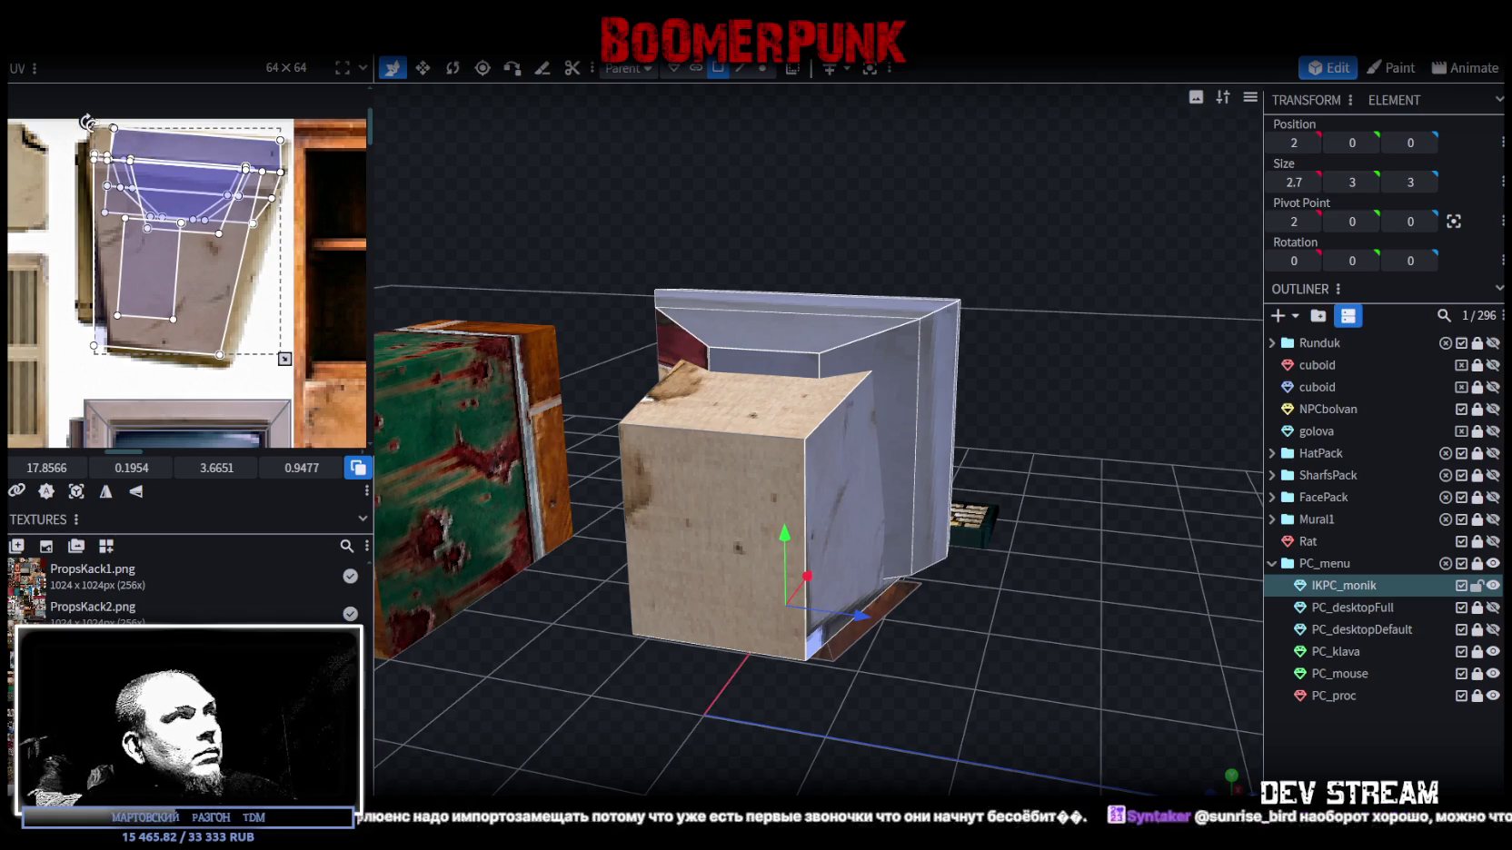
pyautogui.moveTo(86, 122); pyautogui.dragTo(88, 125)
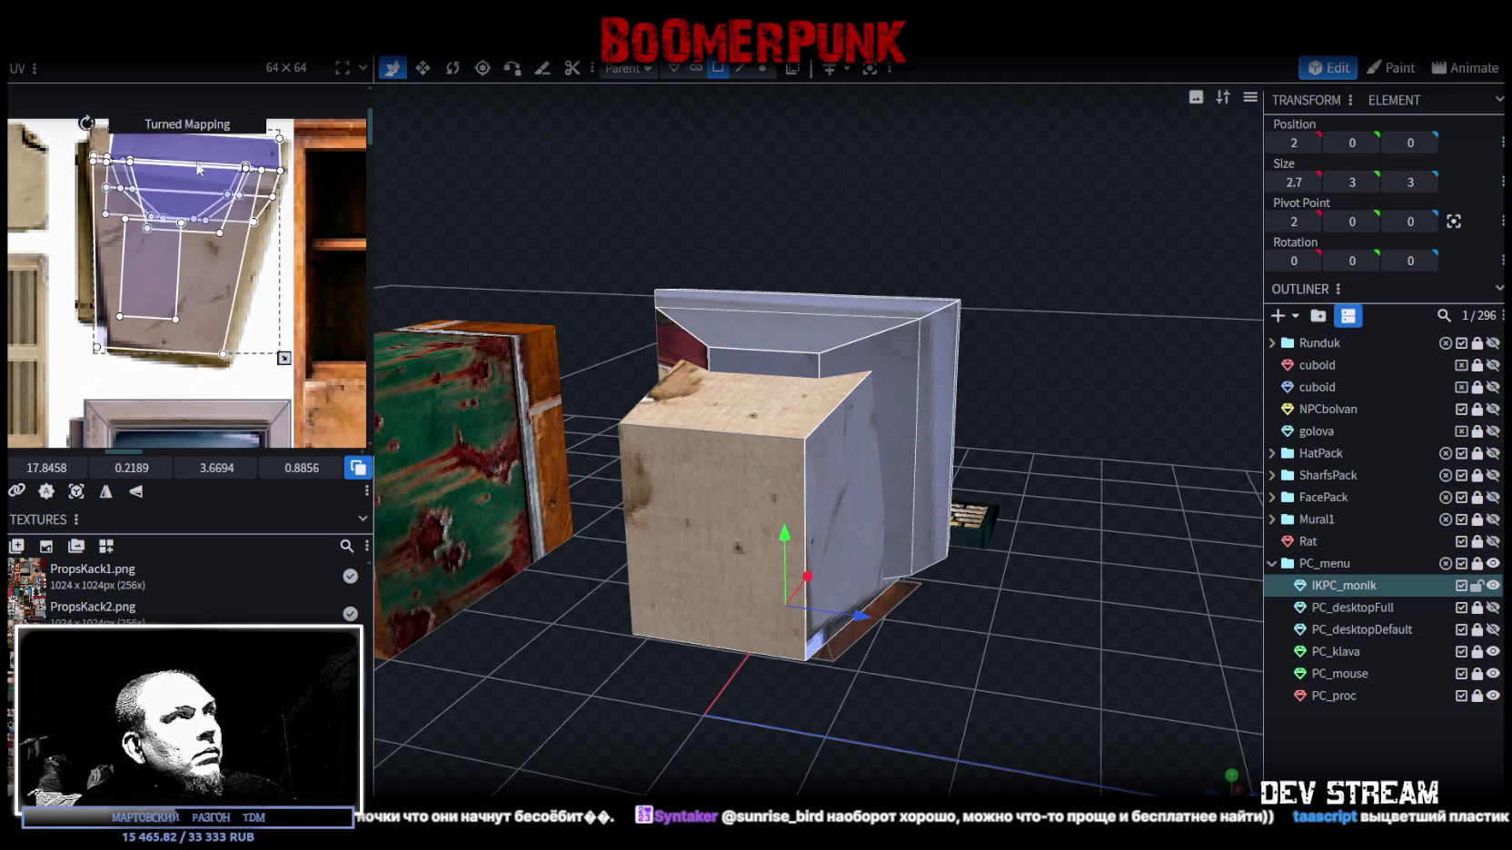
pyautogui.moveTo(228, 160); pyautogui.dragTo(222, 158)
# - Check the textured monitor, then shift the casing UV left and enlarge it
pyautogui.moveTo(1020, 569); pyautogui.dragTo(917, 634)
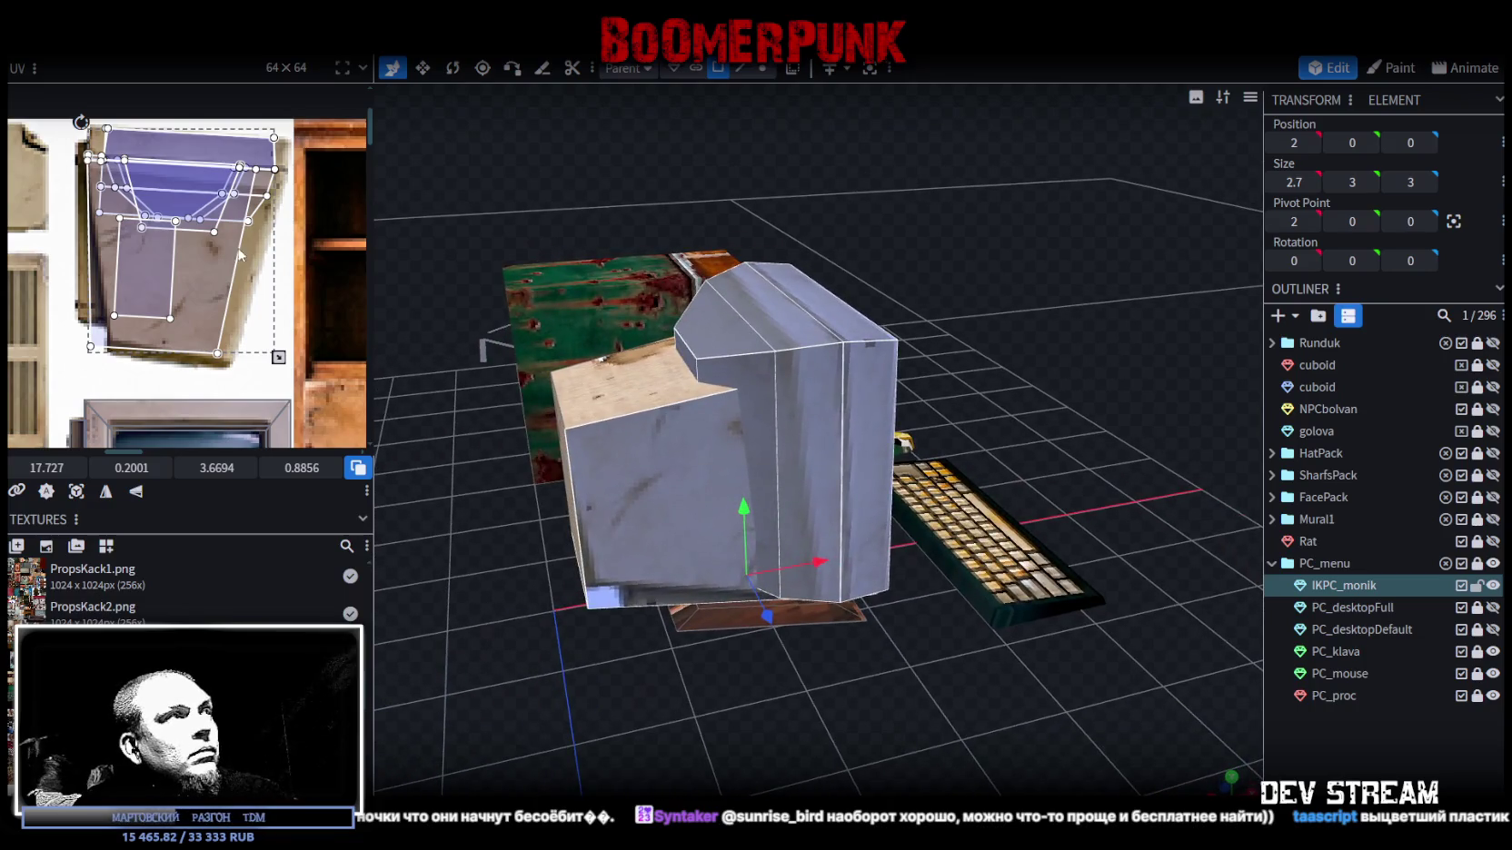
pyautogui.moveTo(593, 509); pyautogui.dragTo(744, 714)
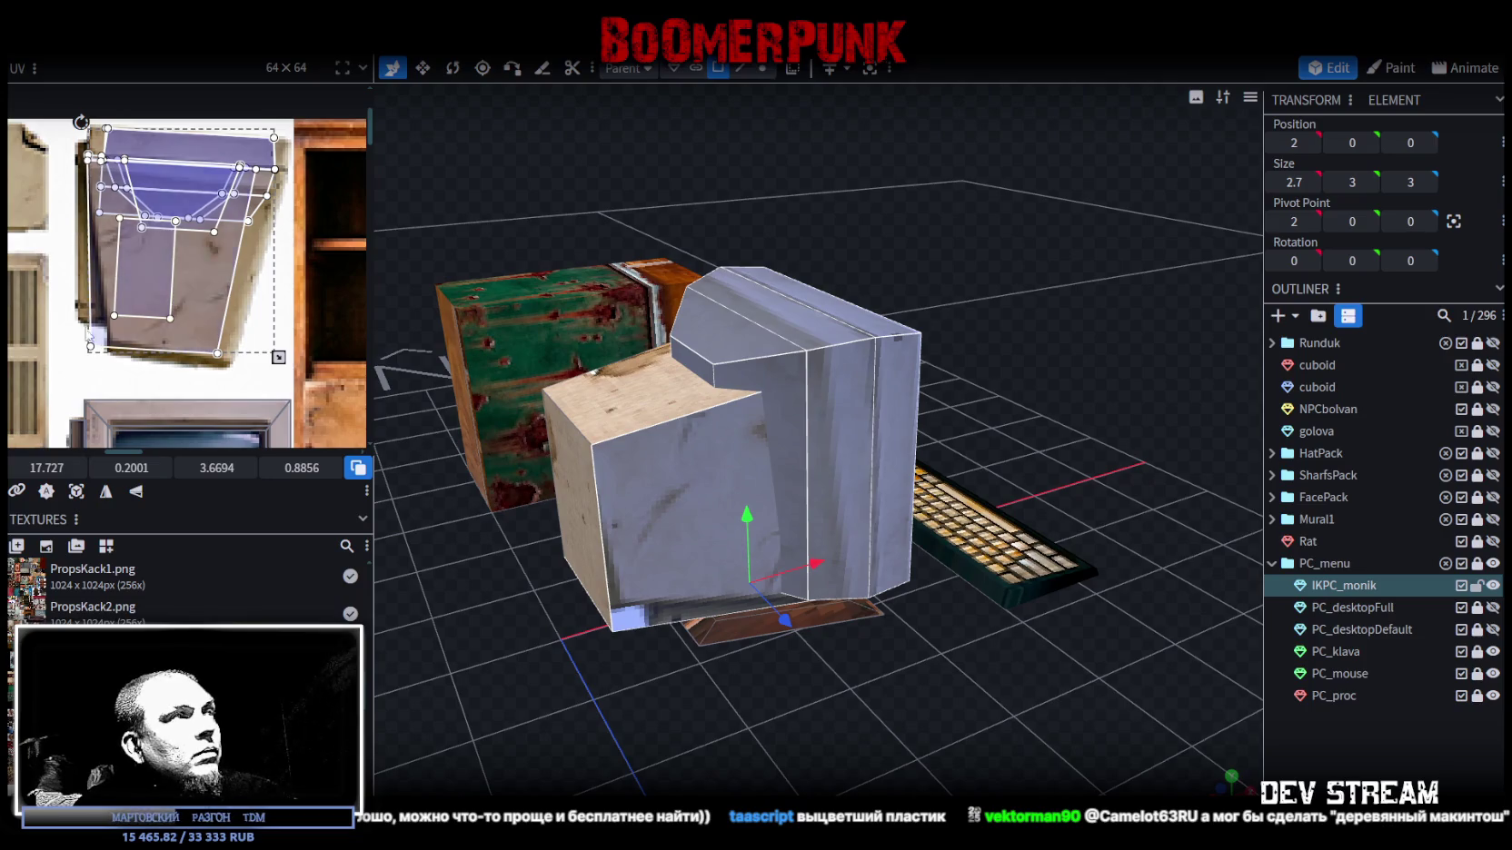
pyautogui.scroll(1, 127, 374)
pyautogui.scroll(2, 163, 368)
pyautogui.scroll(1, 227, 363)
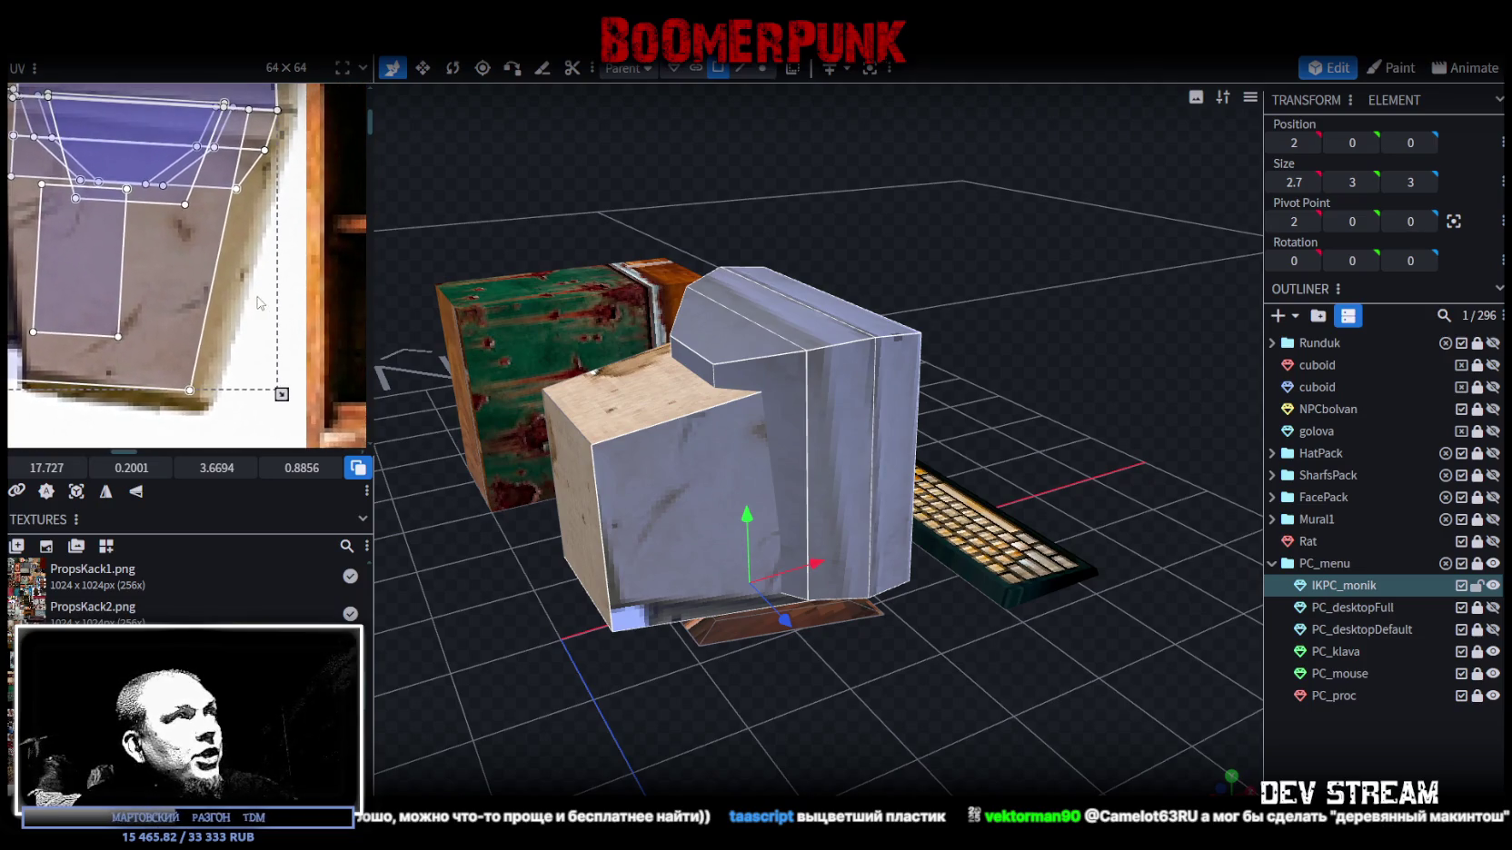
pyautogui.scroll(2, 214, 273)
pyautogui.moveTo(212, 273); pyautogui.dragTo(271, 217, button='middle')
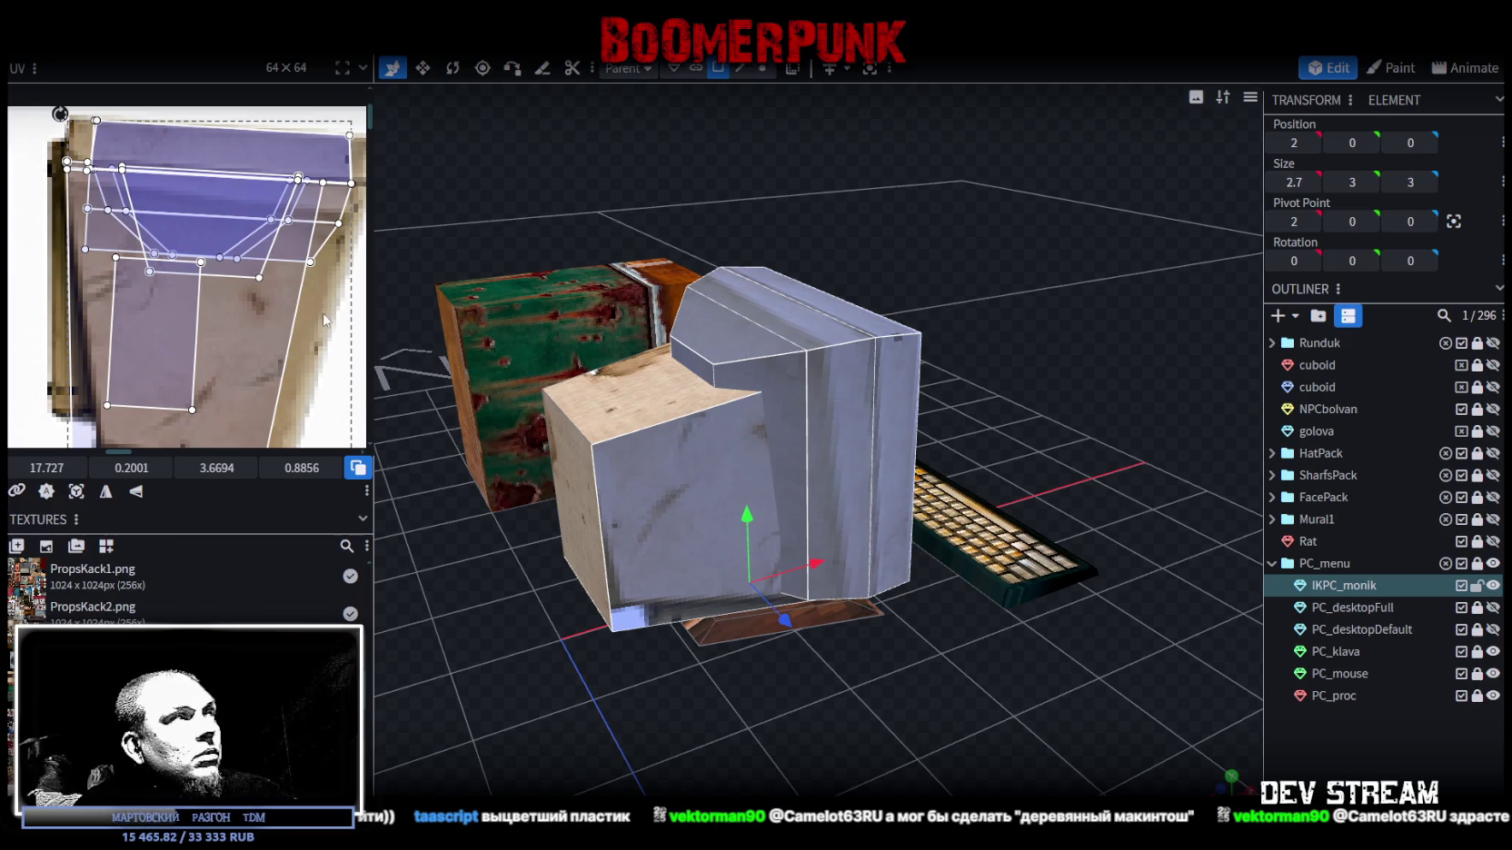
pyautogui.moveTo(271, 217); pyautogui.dragTo(232, 309)
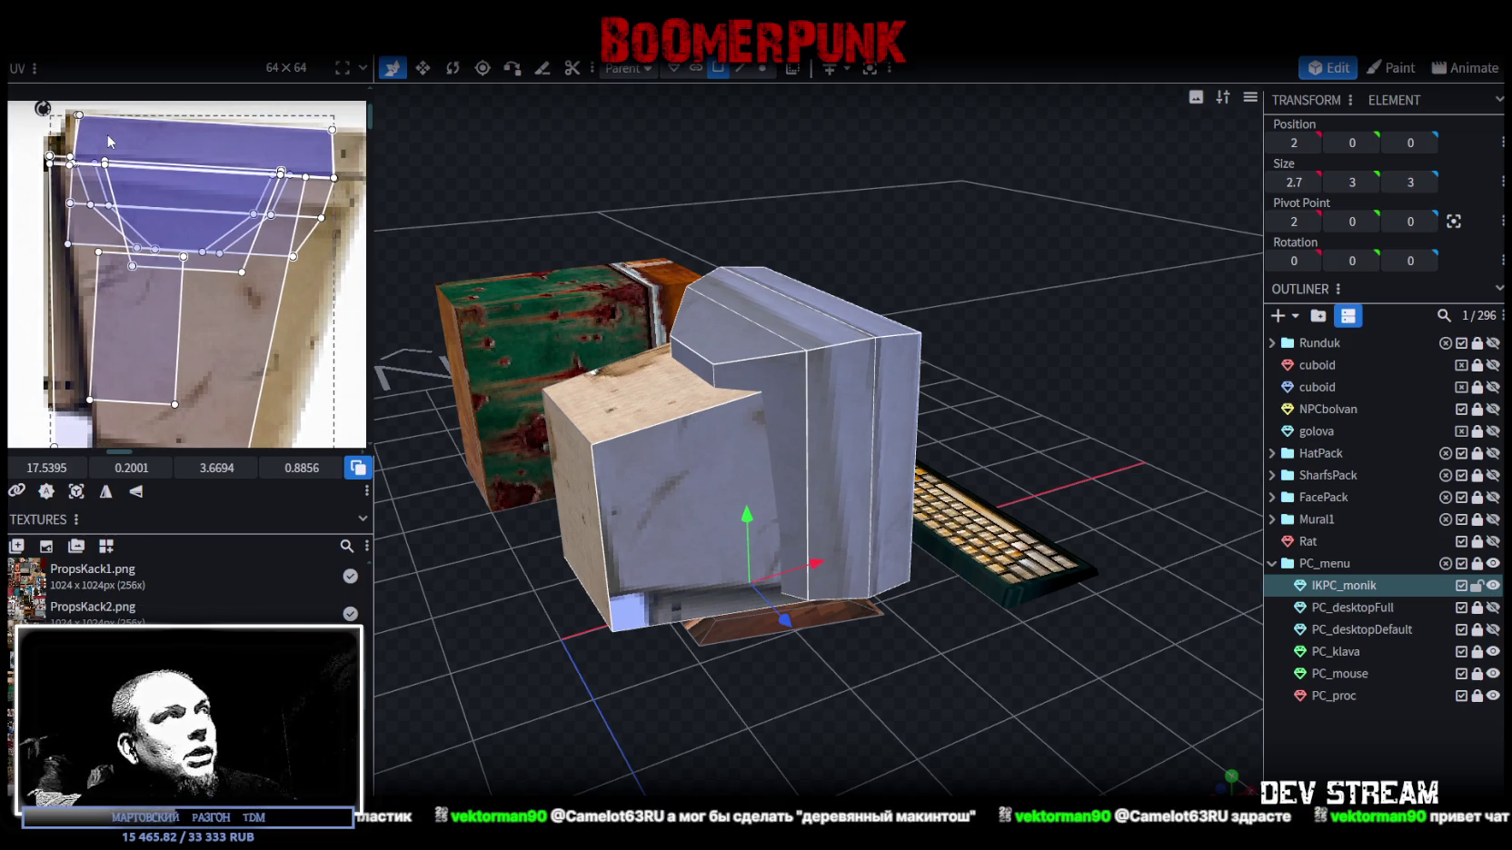
pyautogui.scroll(-3, 216, 265)
pyautogui.moveTo(279, 347); pyautogui.dragTo(297, 366)
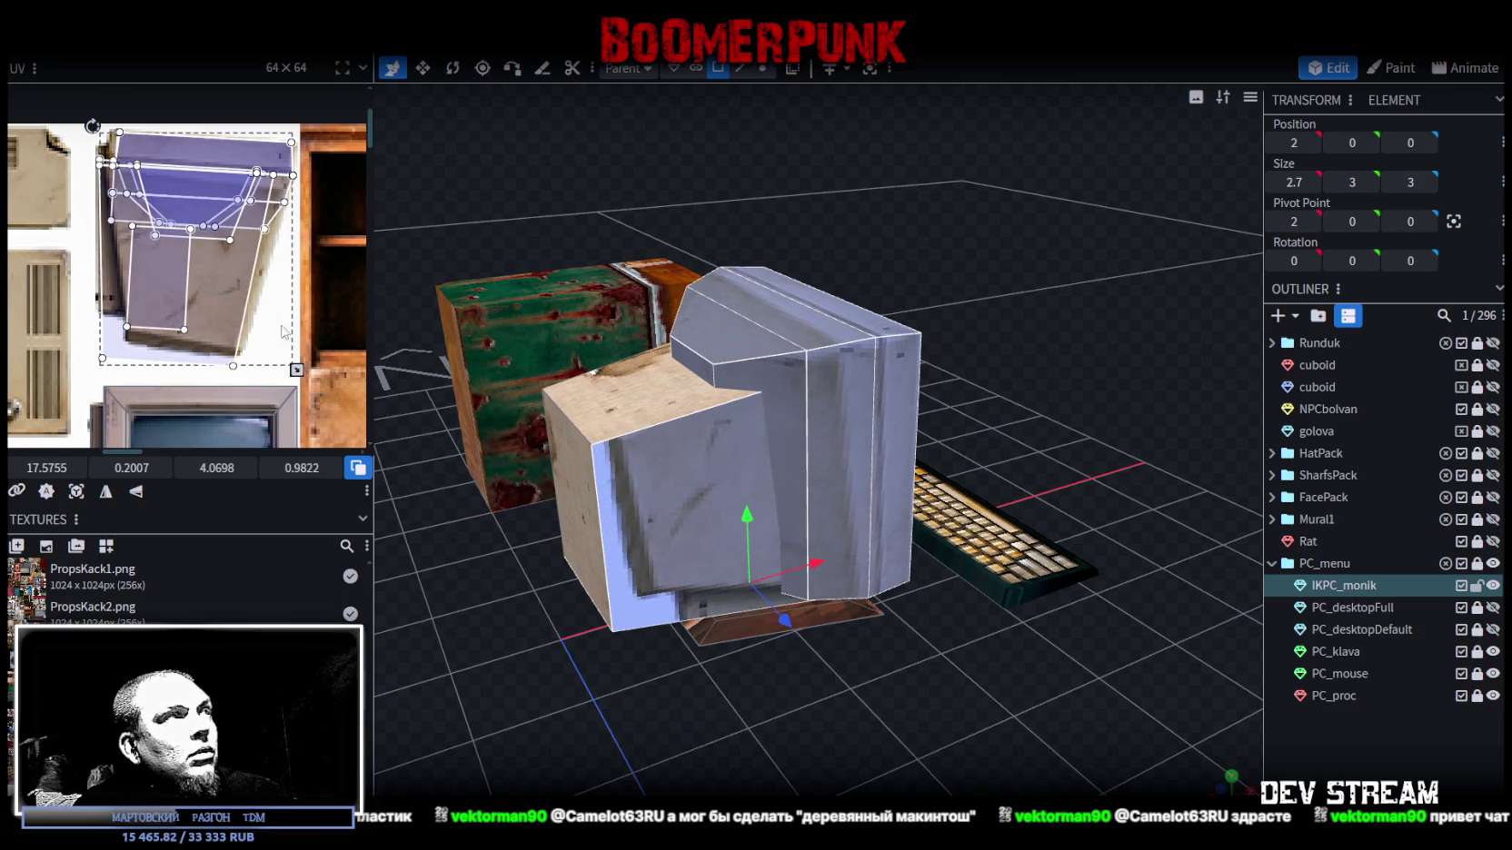
# - Nudge the casing UV slightly right and down on the beige image
pyautogui.scroll(3, 143, 136)
pyautogui.scroll(2, 124, 182)
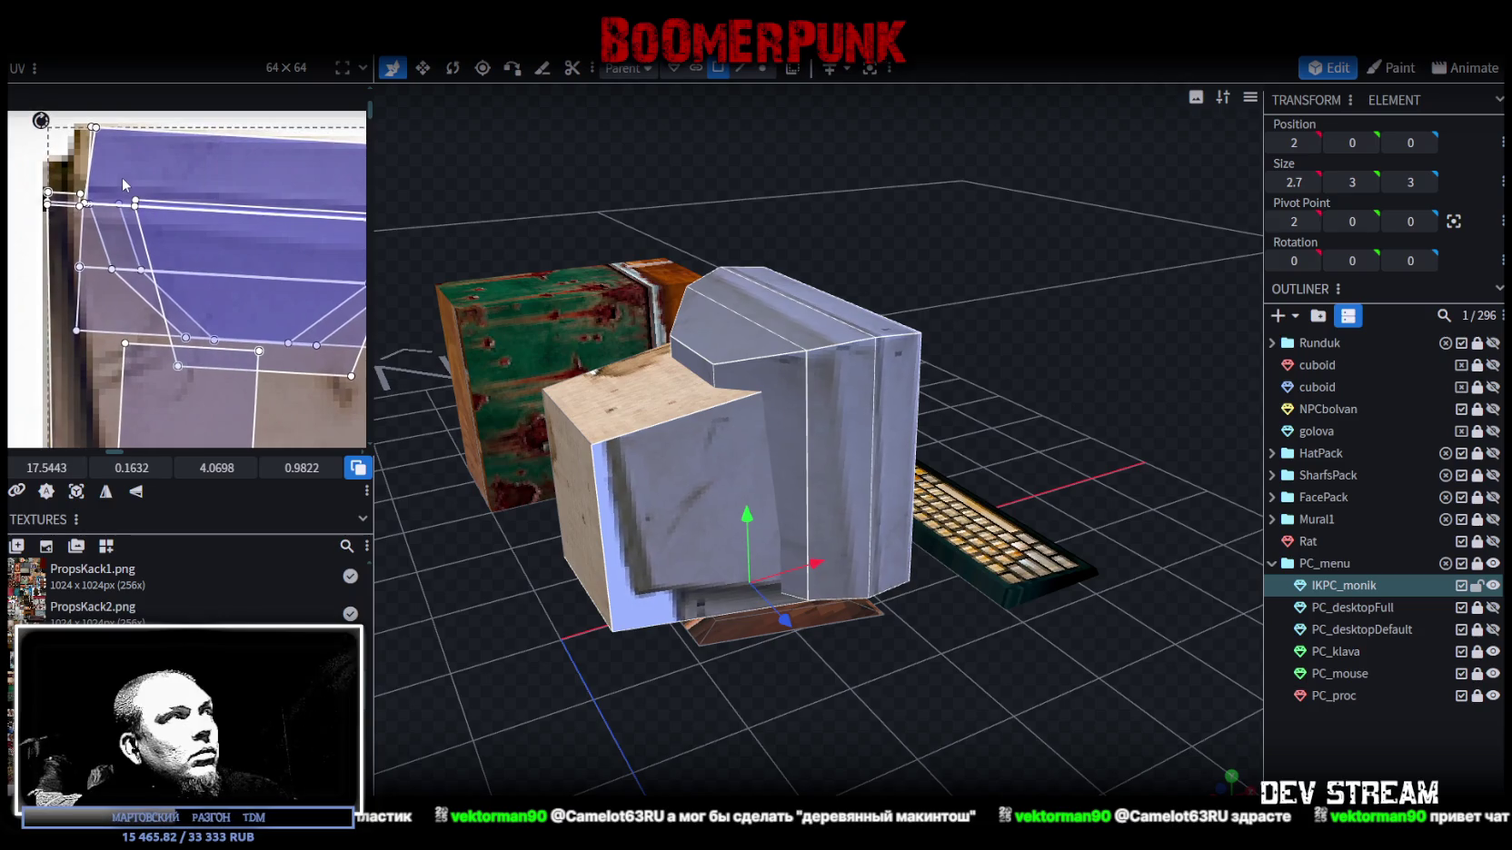
pyautogui.moveTo(122, 177); pyautogui.dragTo(136, 177)
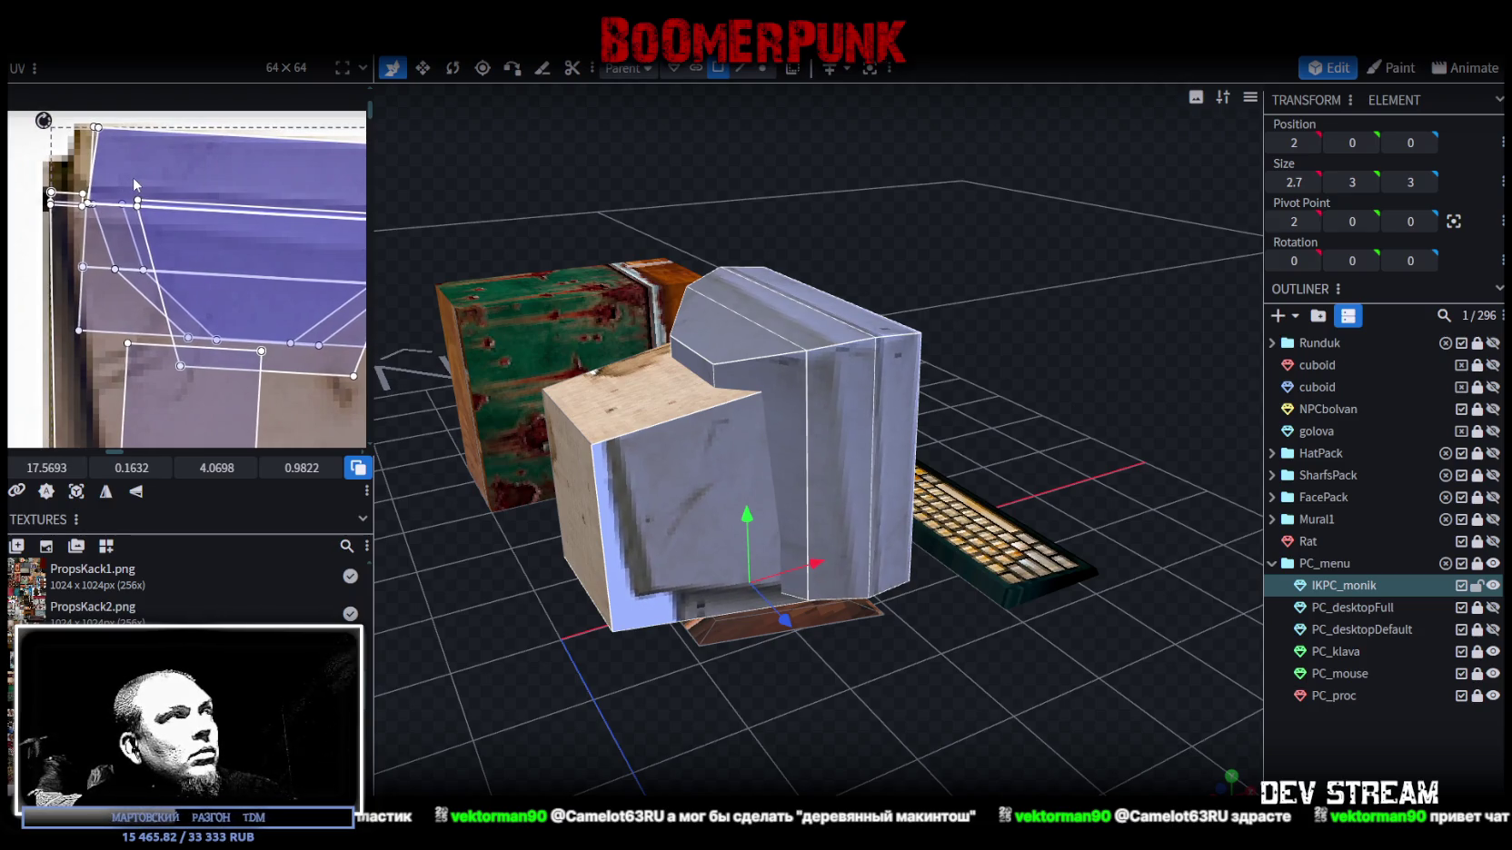
pyautogui.scroll(-1, 136, 182)
pyautogui.scroll(2, 139, 184)
pyautogui.scroll(2, 127, 185)
pyautogui.moveTo(113, 182); pyautogui.dragTo(99, 181)
pyautogui.scroll(-1, 116, 194)
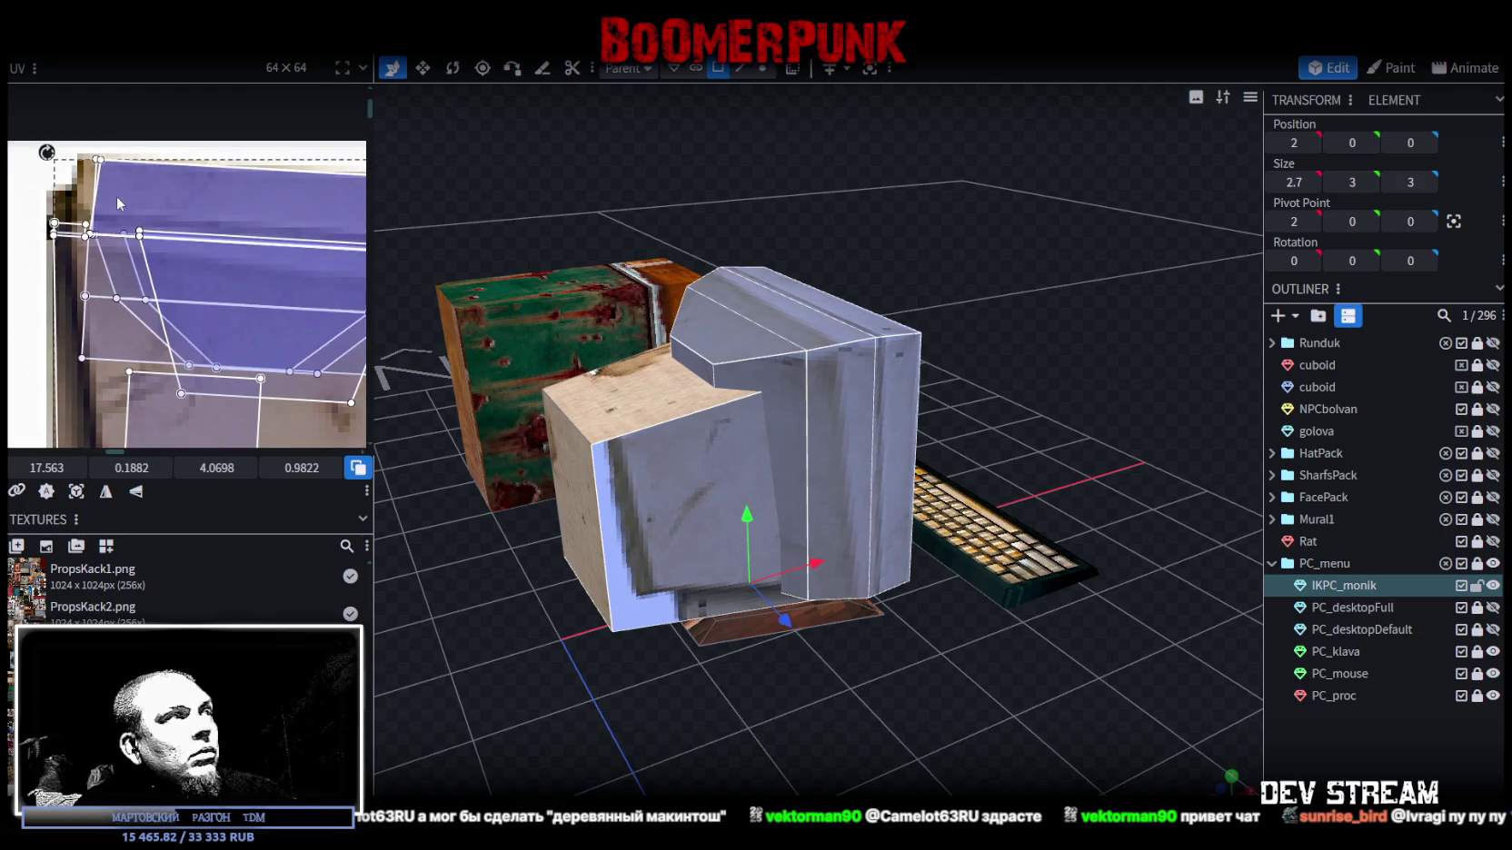
pyautogui.scroll(-2, 221, 200)
pyautogui.scroll(1, 212, 168)
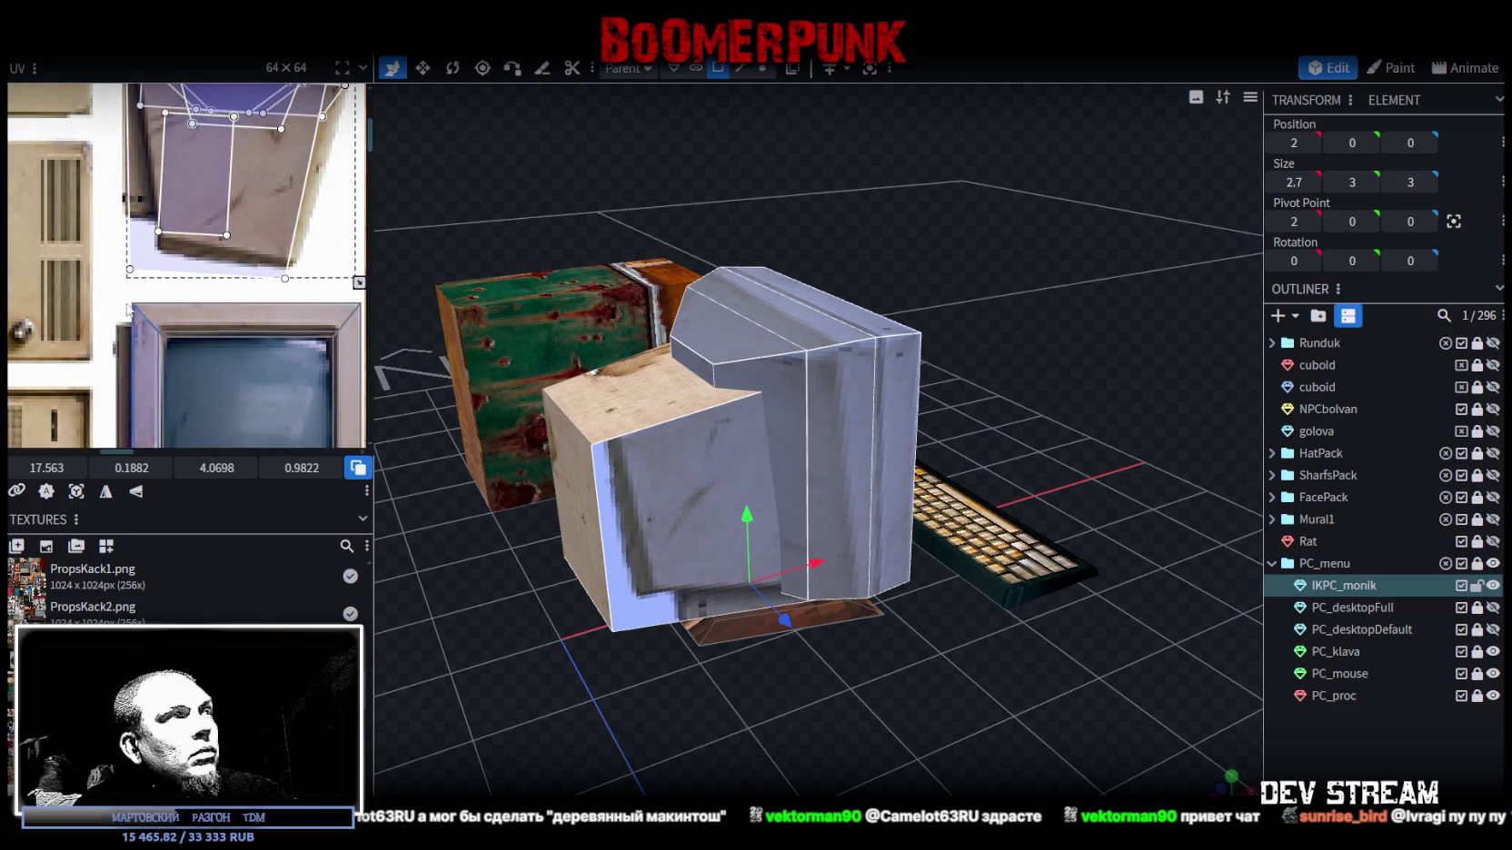
# - Taper the casing UV by moving its lower-left and bottom-right corners, then deselect
pyautogui.moveTo(109, 268); pyautogui.dragTo(149, 281)
pyautogui.scroll(1, 143, 286)
pyautogui.scroll(1, 137, 308)
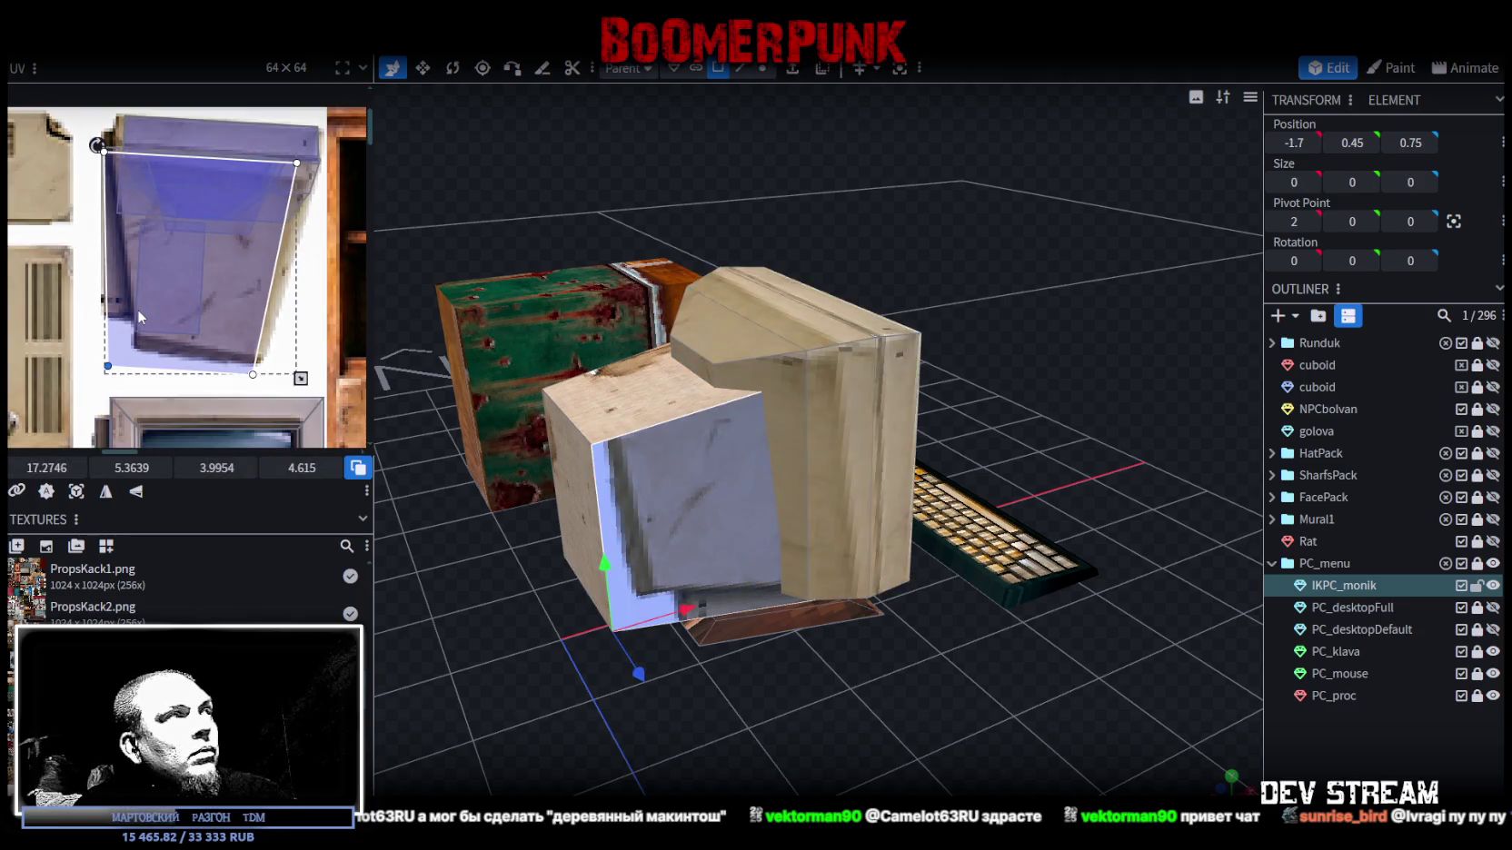
pyautogui.scroll(1, 128, 318)
pyautogui.moveTo(104, 376); pyautogui.dragTo(147, 335)
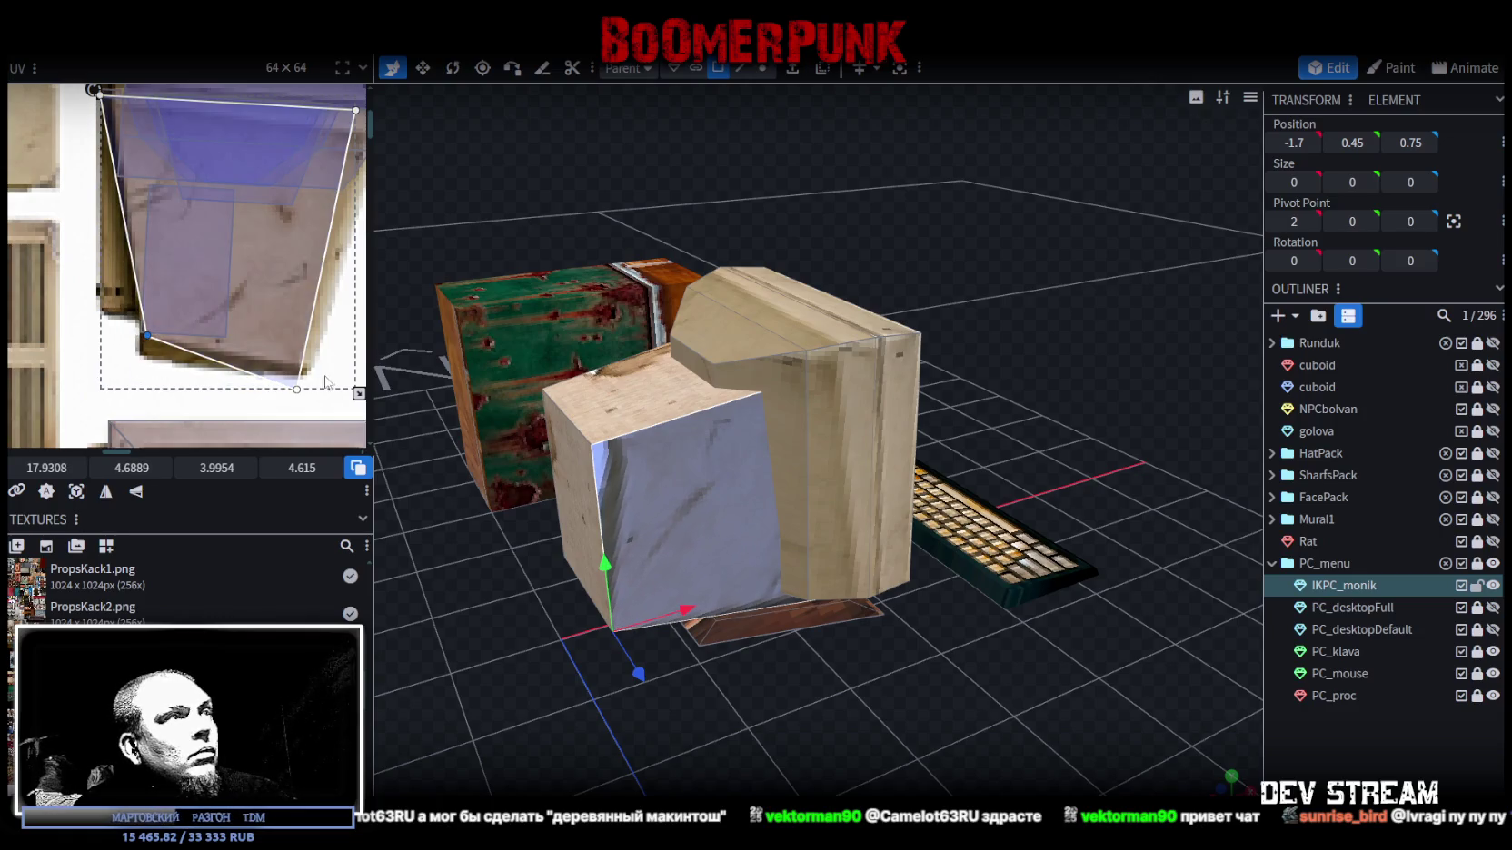
pyautogui.moveTo(296, 391); pyautogui.dragTo(307, 361)
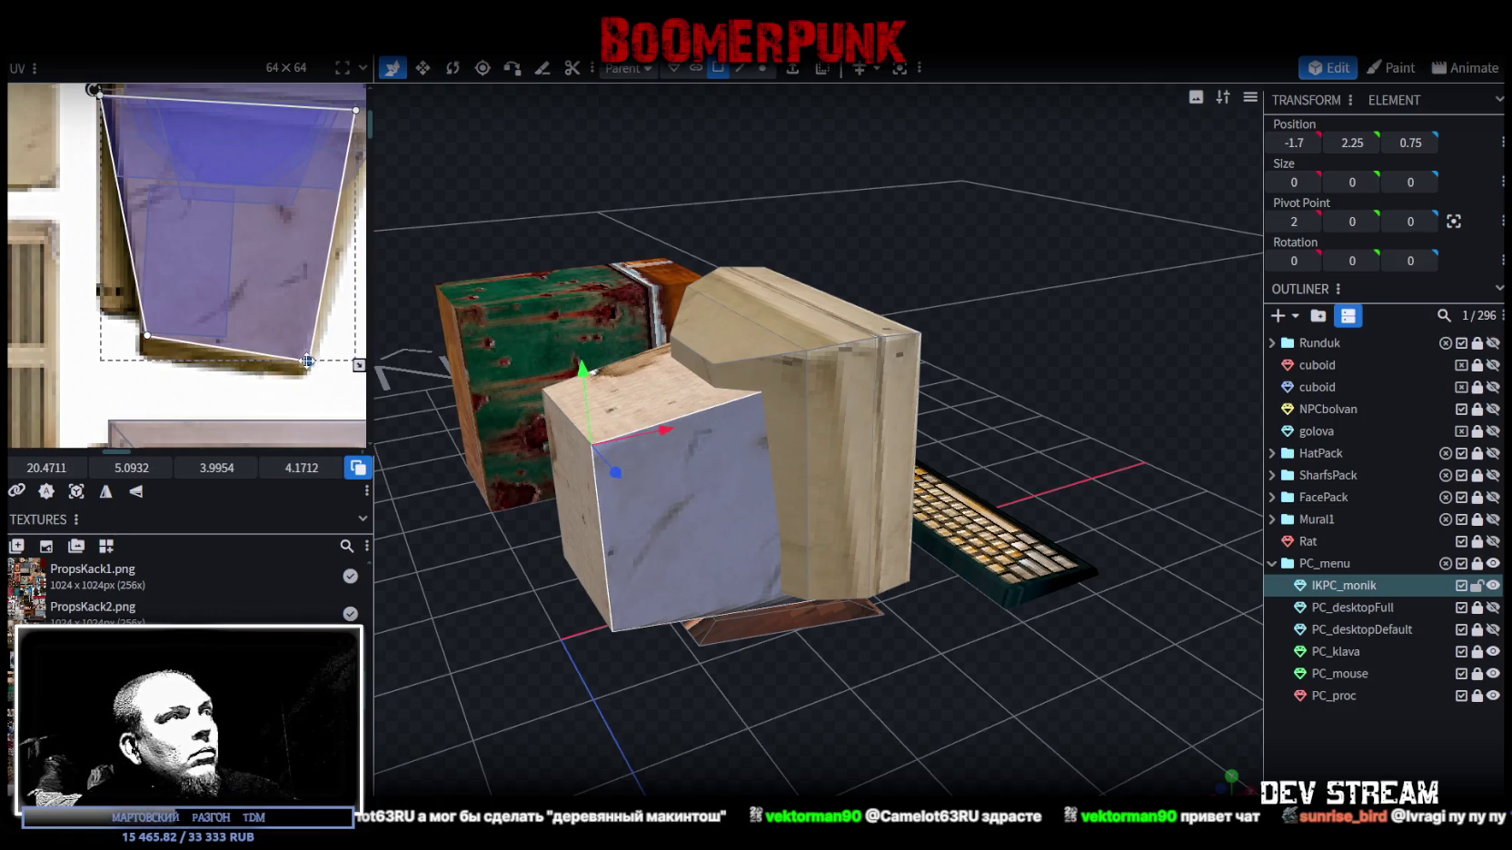
pyautogui.scroll(-2, 291, 354)
pyautogui.scroll(-2, 272, 346)
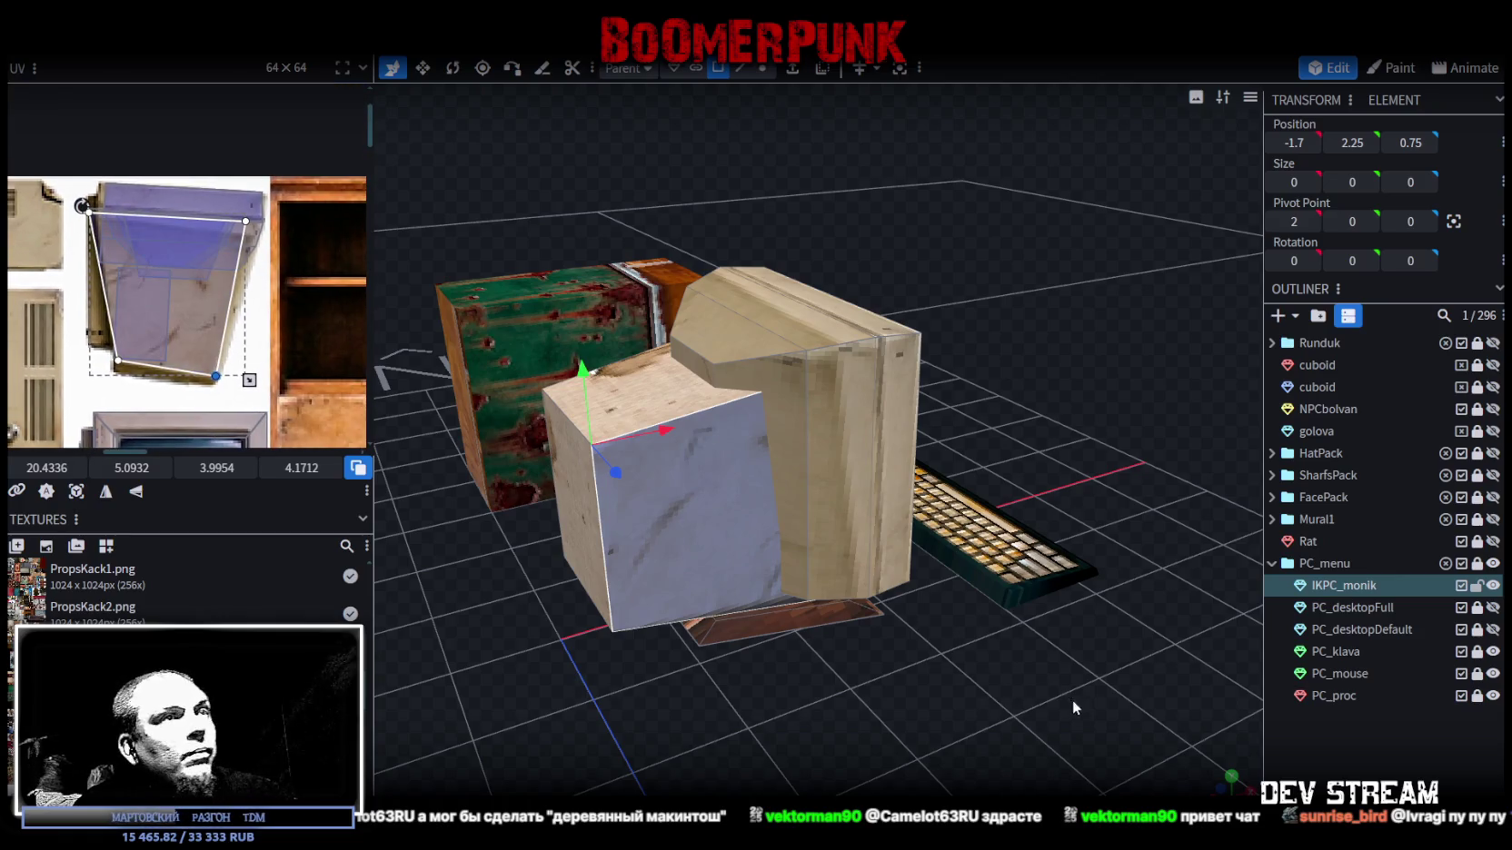
pyautogui.click(626, 690)
# - Select the monitor's front cube IKPC_monik and orbit to a new angle
pyautogui.moveTo(627, 691)
pyautogui.mouseDown()
pyautogui.moveTo(942, 701)
pyautogui.moveTo(691, 710)
pyautogui.moveTo(871, 633)
pyautogui.moveTo(841, 613)
pyautogui.moveTo(831, 576)
pyautogui.moveTo(802, 598)
pyautogui.moveTo(836, 627)
pyautogui.moveTo(785, 662)
pyautogui.moveTo(786, 690)
pyautogui.moveTo(904, 660)
pyautogui.moveTo(979, 668)
pyautogui.moveTo(806, 522)
pyautogui.mouseUp()
pyautogui.click(806, 523)
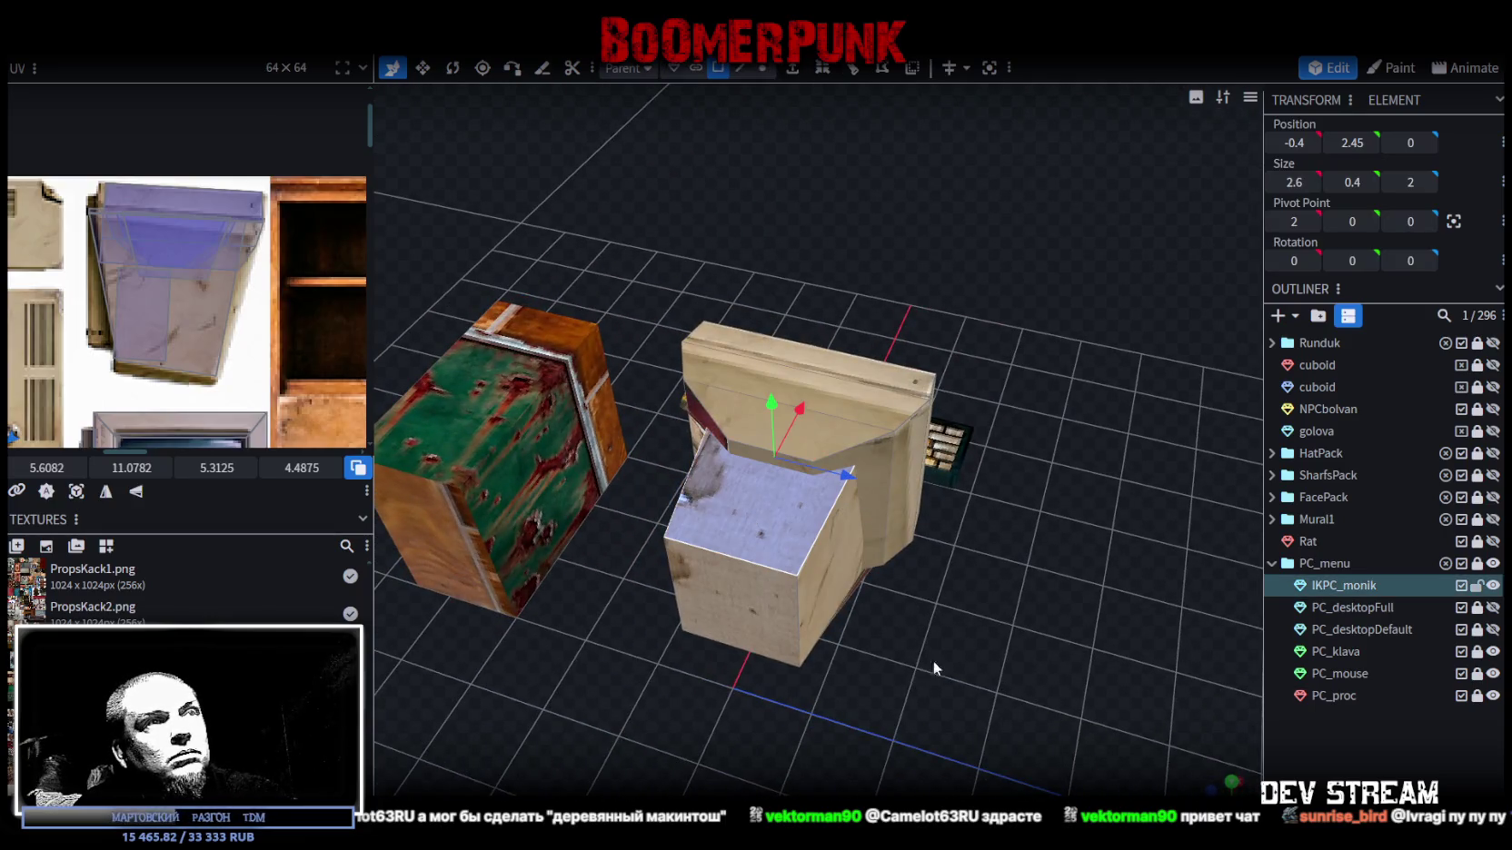
pyautogui.moveTo(930, 669); pyautogui.dragTo(509, 429)
pyautogui.scroll(-3, 200, 309)
pyautogui.scroll(3, 217, 300)
pyautogui.scroll(1, 216, 301)
# - Select all the cube's UV faces and move them onto the beige case area, undoing a stray shift
pyautogui.moveTo(67, 251); pyautogui.dragTo(280, 423)
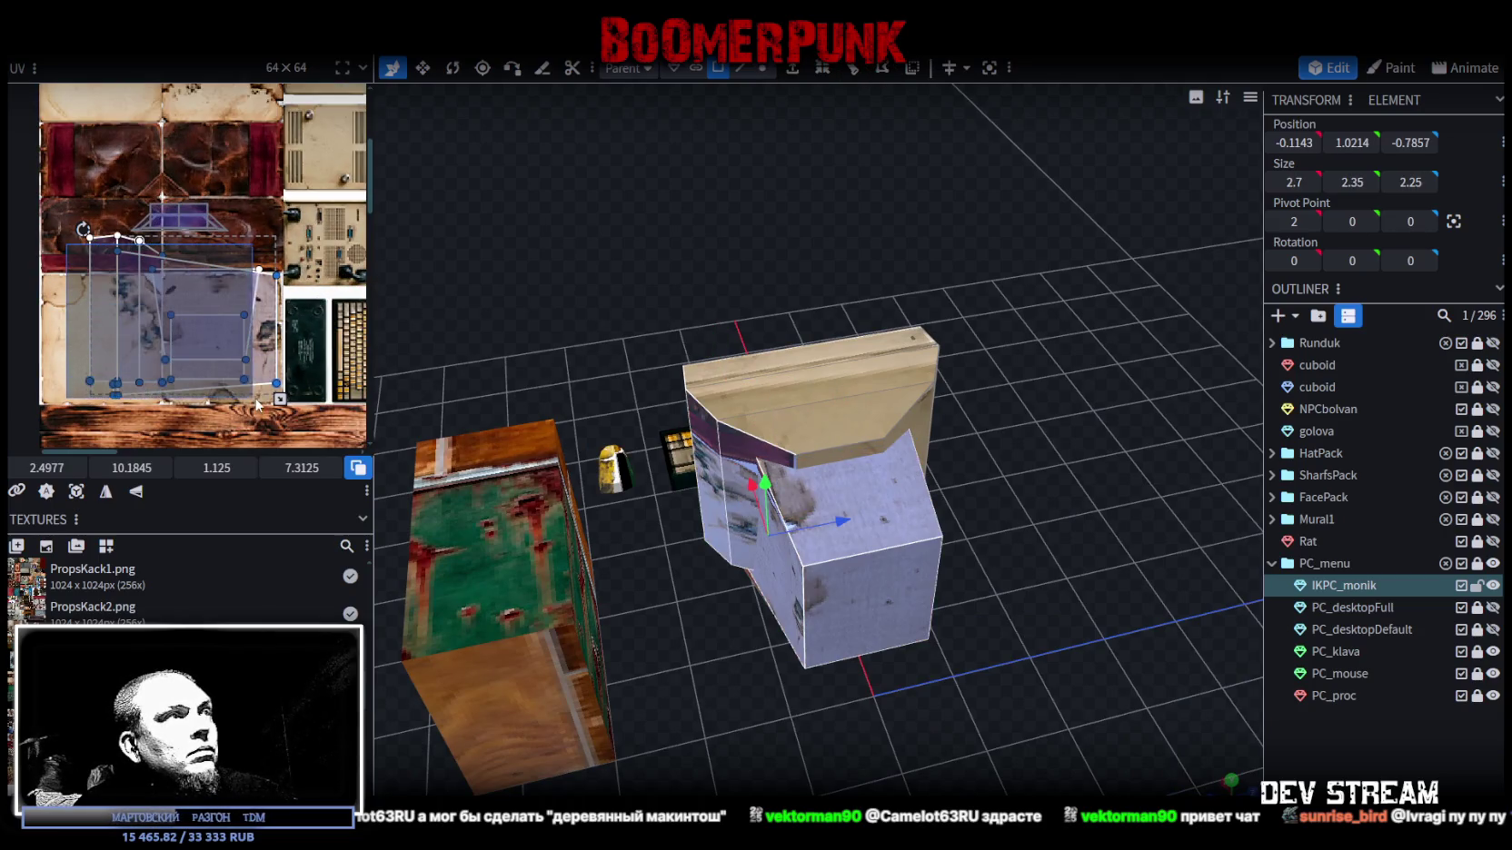
pyautogui.moveTo(281, 419); pyautogui.dragTo(39, 256, button='middle')
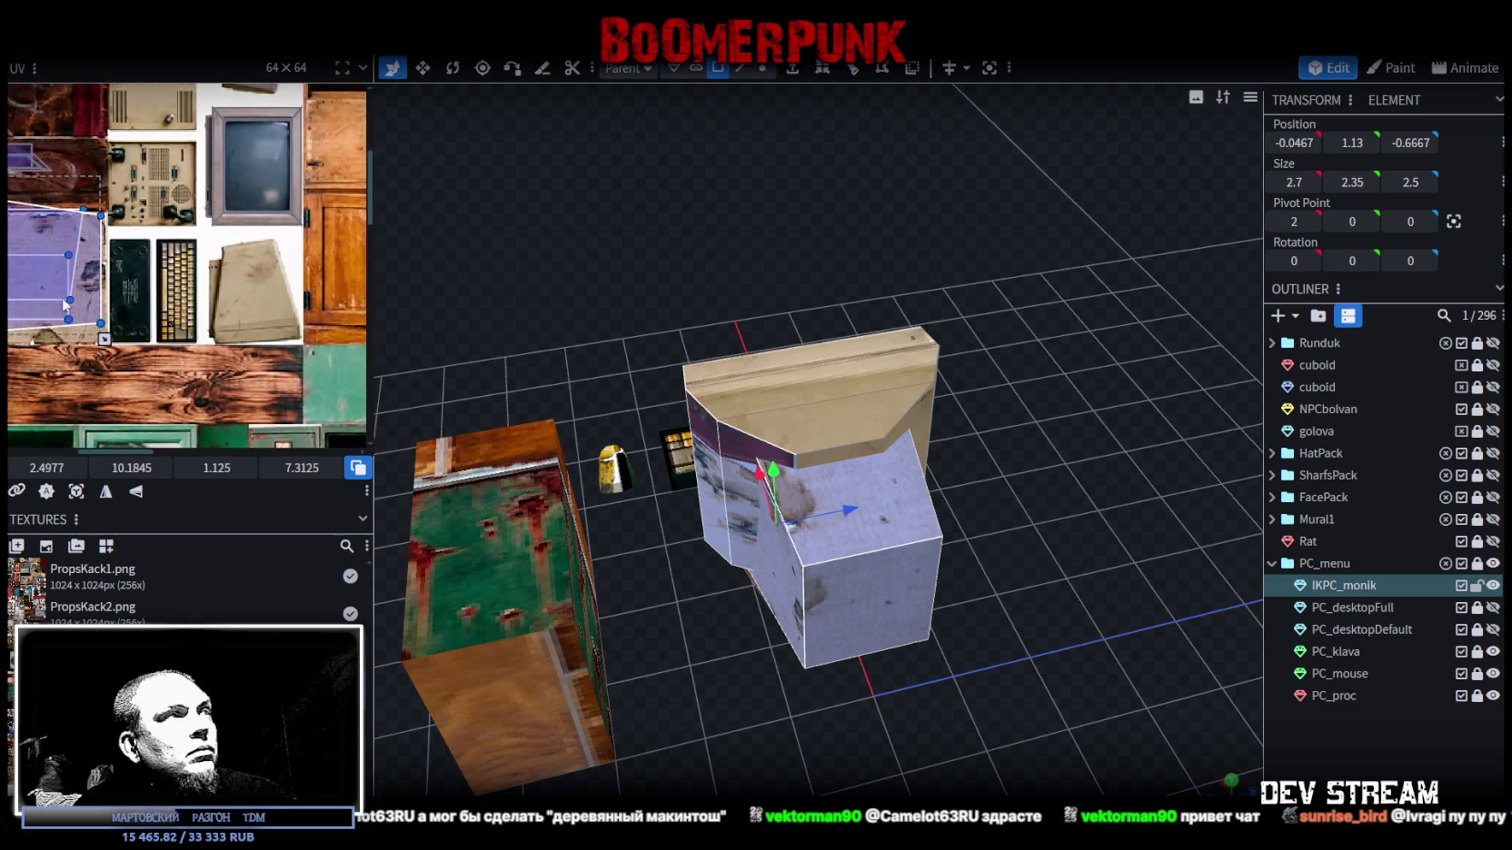
pyautogui.moveTo(39, 255); pyautogui.dragTo(238, 246)
pyautogui.moveTo(781, 600)
pyautogui.mouseDown()
pyautogui.moveTo(804, 532)
pyautogui.moveTo(711, 611)
pyautogui.mouseUp()
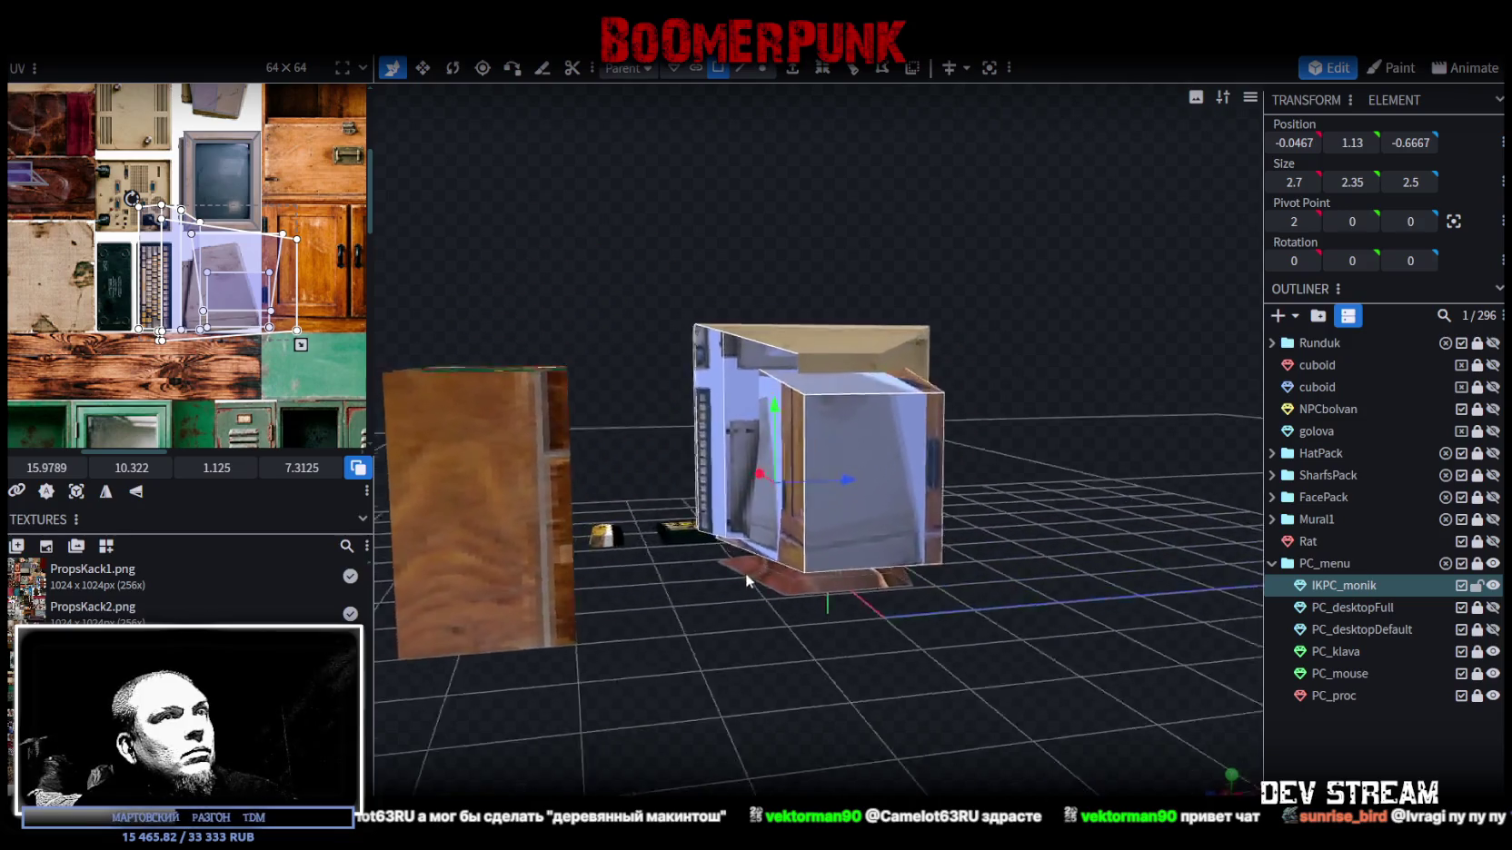
pyautogui.hotkey('ctrl', 'z')
pyautogui.hotkey('ctrl', 'z')
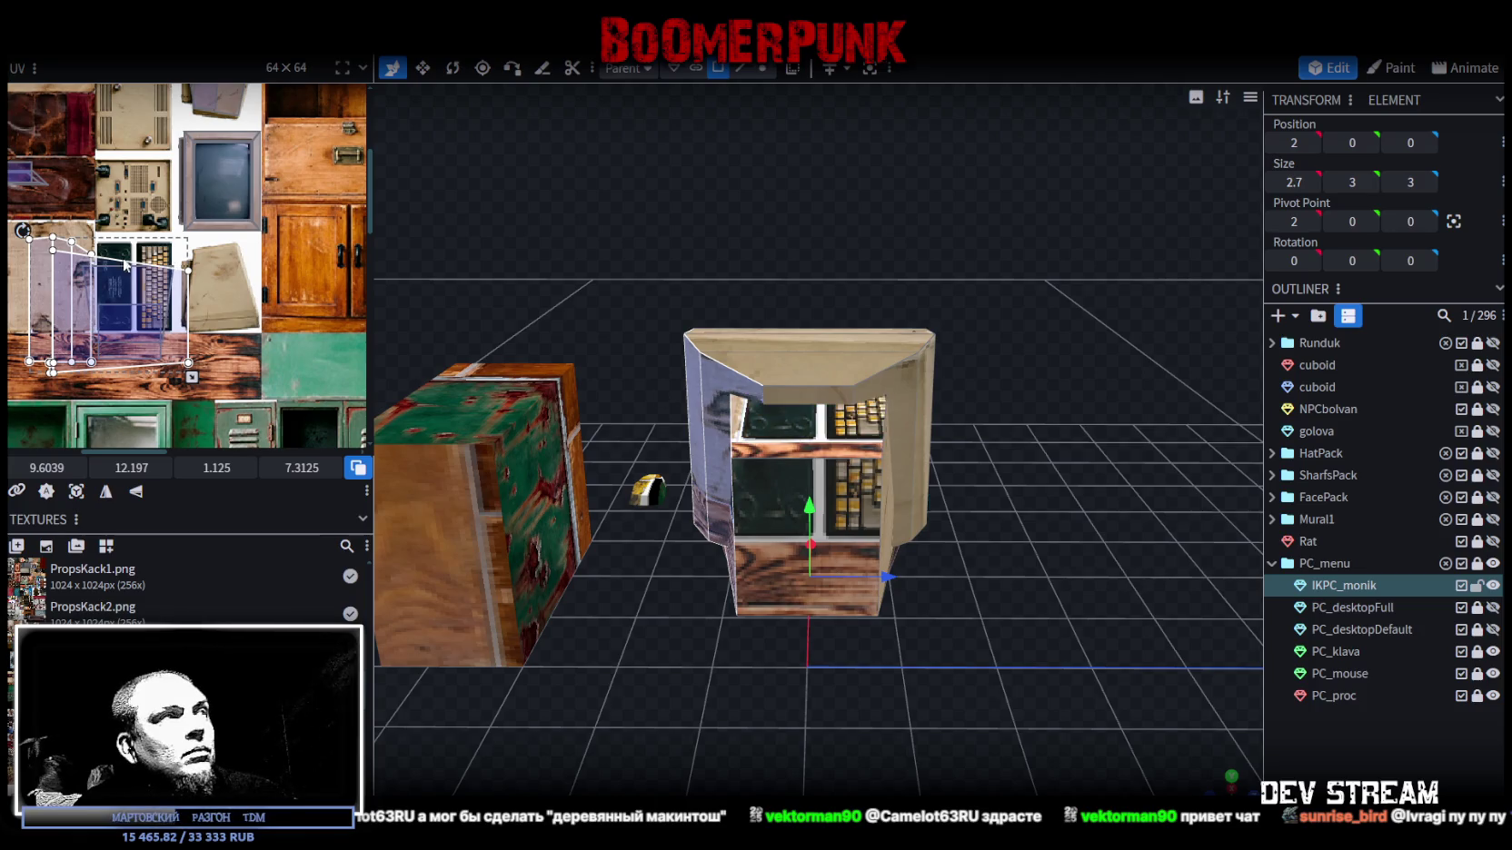
pyautogui.moveTo(154, 352)
pyautogui.mouseDown()
pyautogui.moveTo(256, 327)
pyautogui.moveTo(274, 291)
pyautogui.mouseUp()
pyautogui.scroll(1, 256, 327)
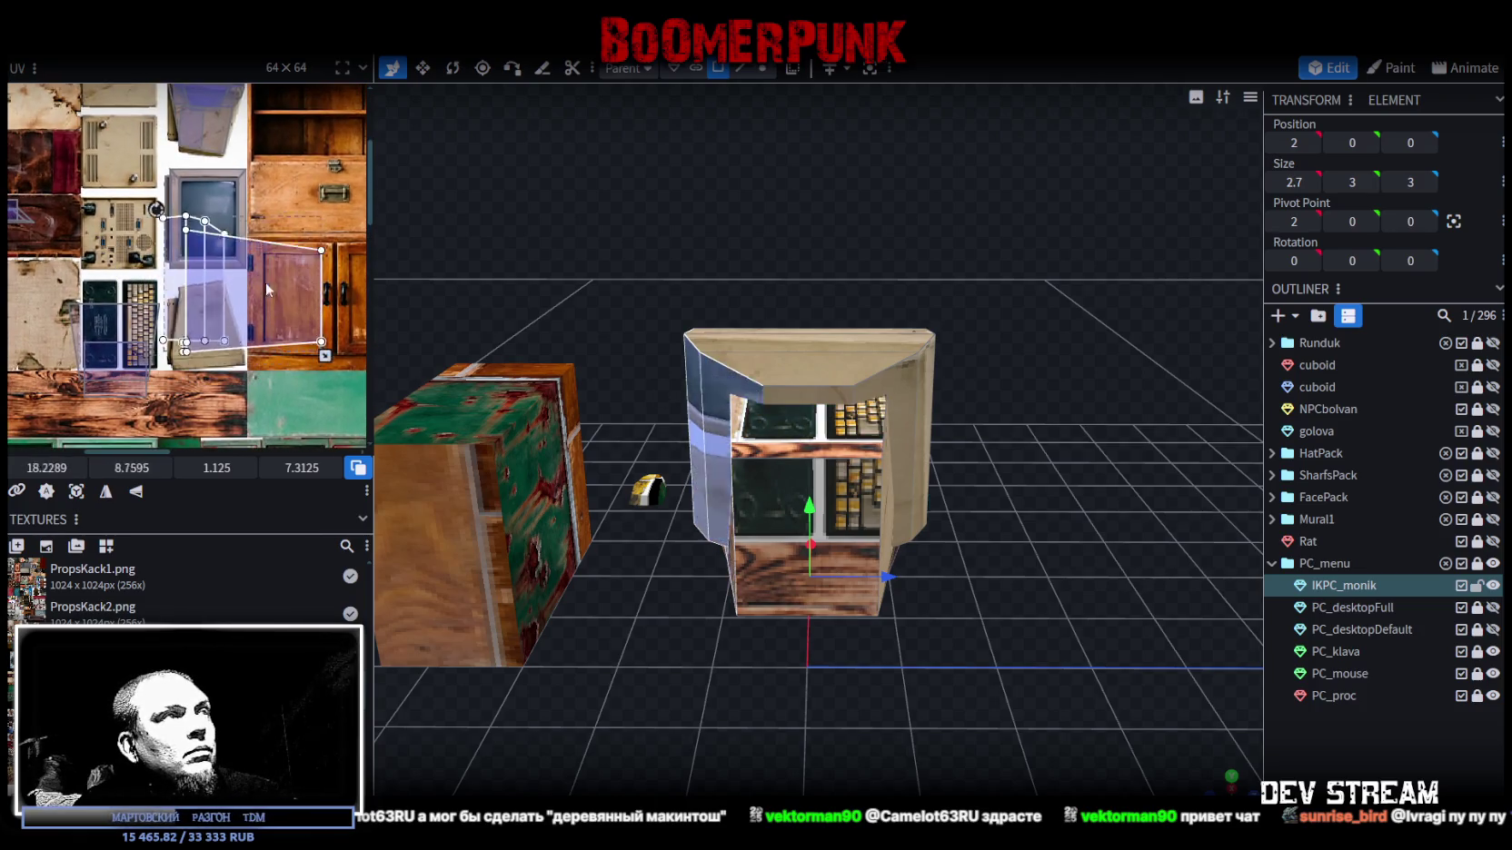
# - Rotate the face UV by 90° and mirror it on X, undoing a mistaken move
pyautogui.rightClick(259, 312)
pyautogui.click(291, 620)
pyautogui.click(123, 489)
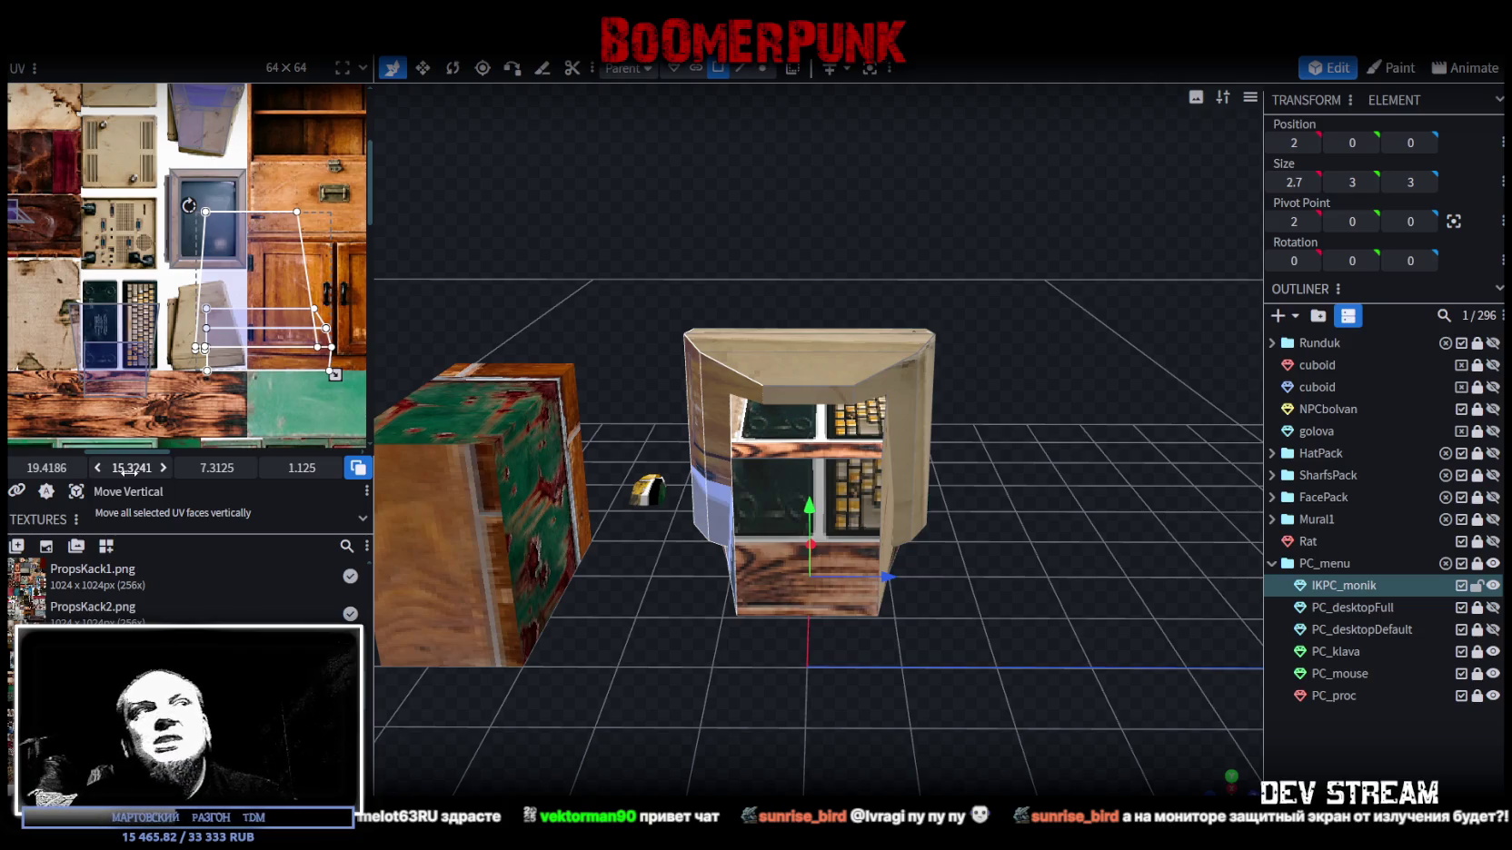
pyautogui.scroll(-2, 170, 268)
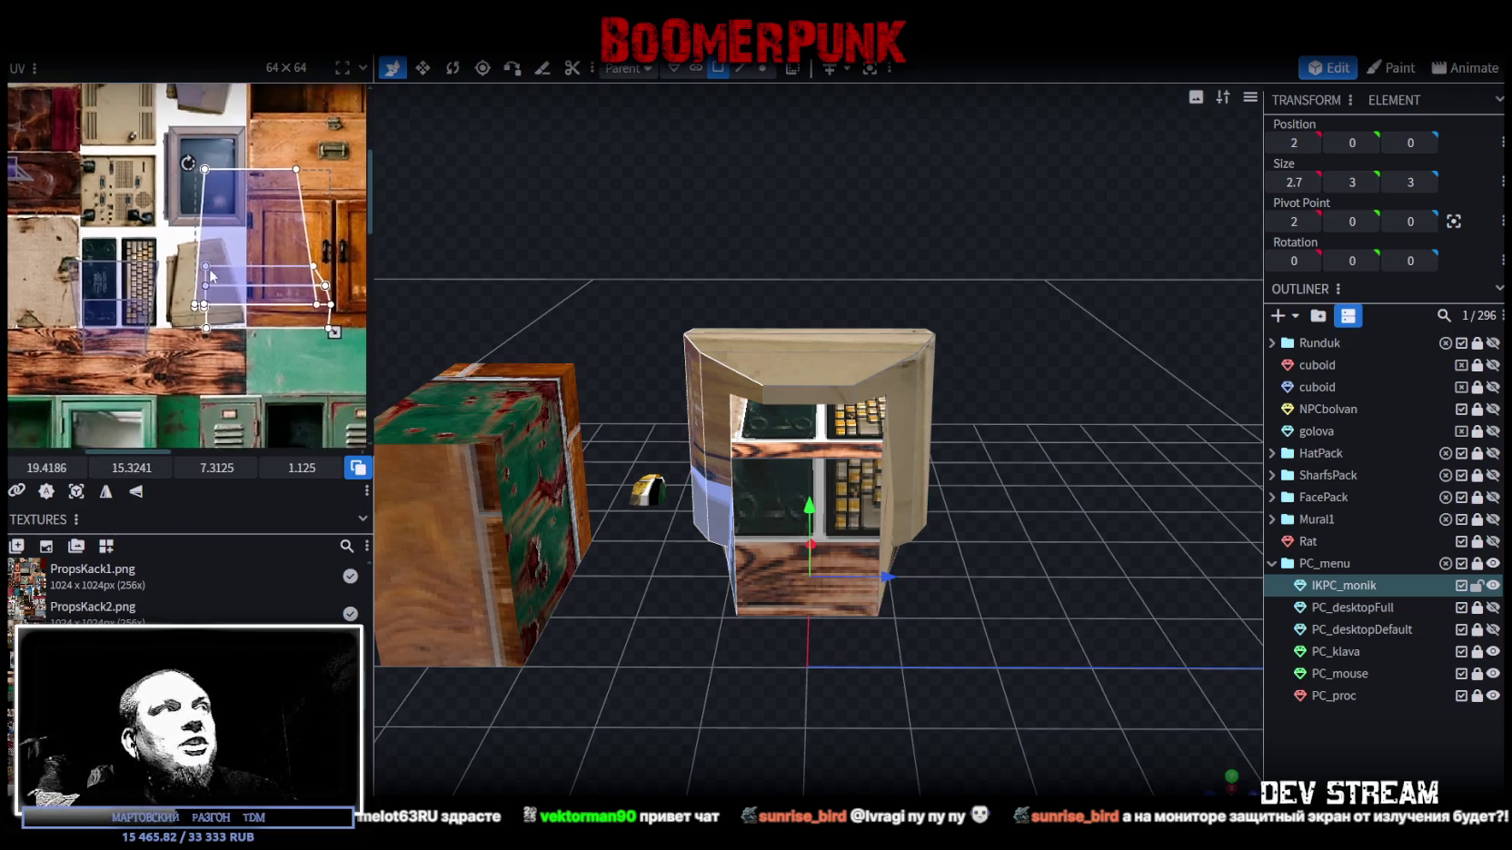
pyautogui.moveTo(105, 238); pyautogui.dragTo(128, 295)
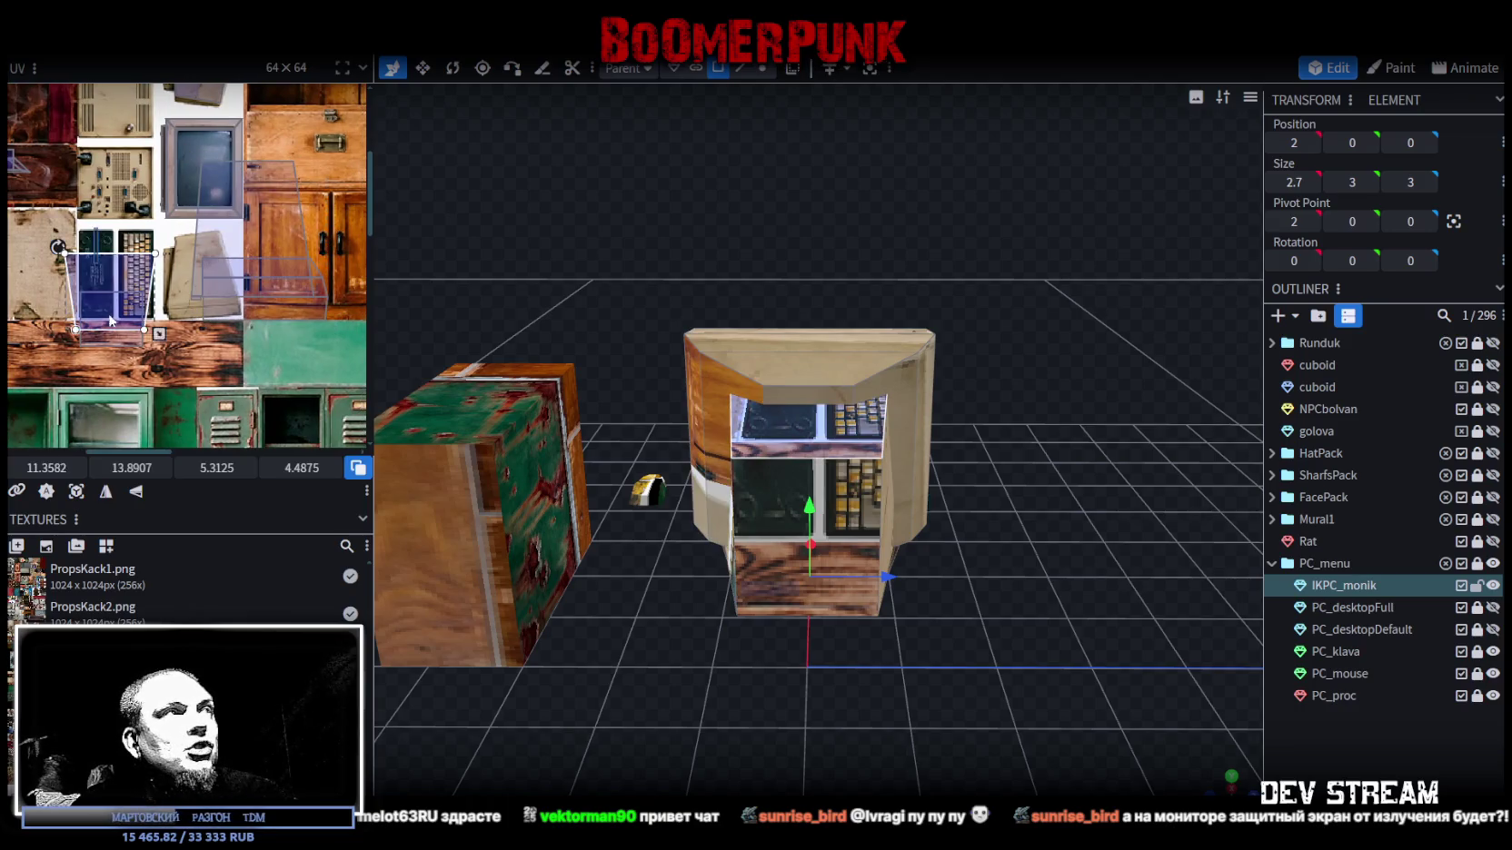
pyautogui.keyDown('shift'); pyautogui.hscroll(2, 128, 295); pyautogui.keyUp('shift')
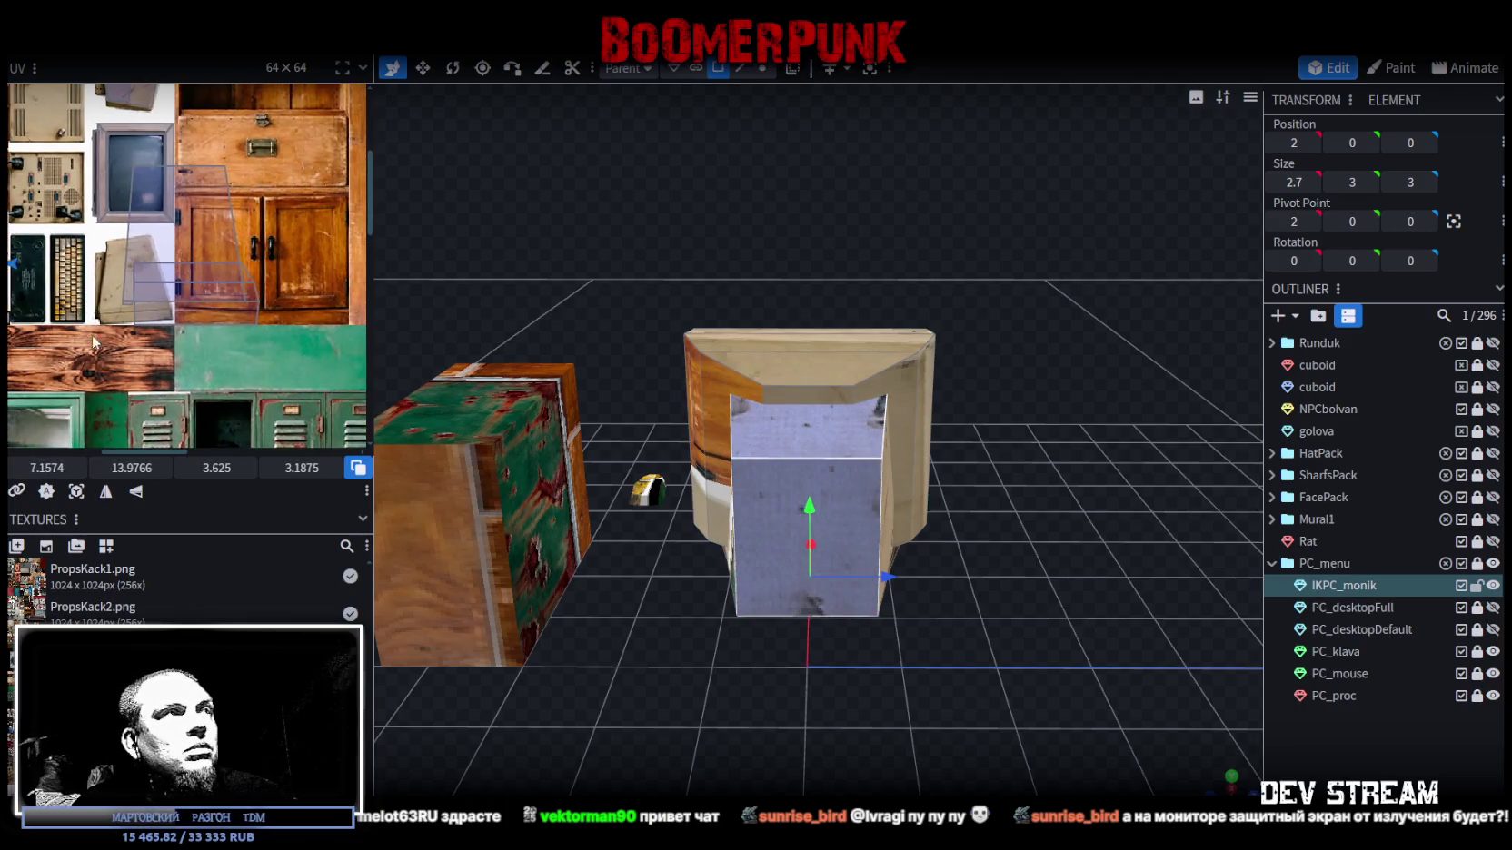
pyautogui.hotkey('ctrl', 'z')
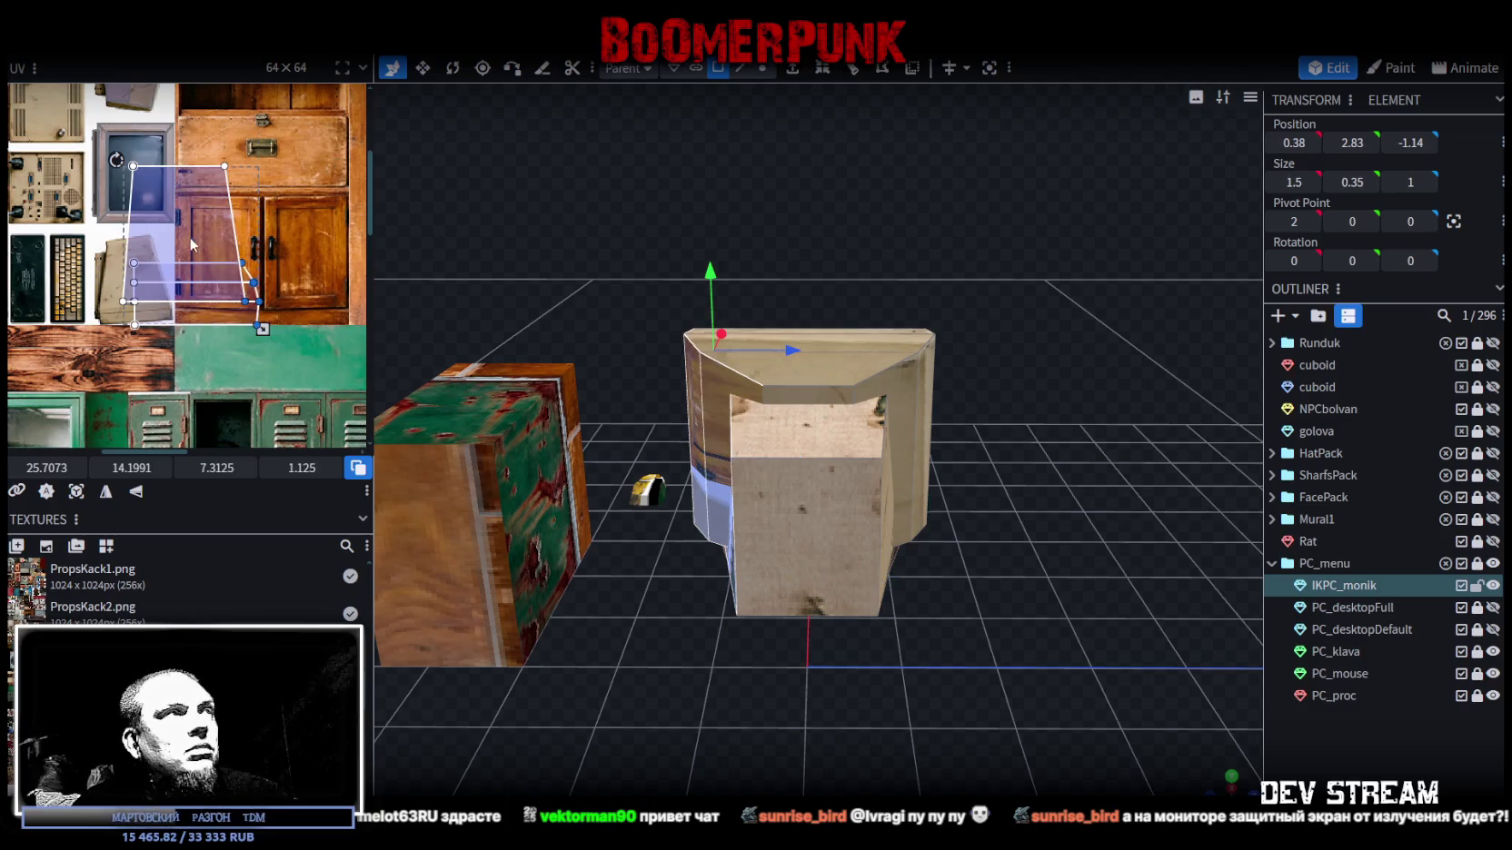
# - Shrink the monitor top piece's face UV onto the beige case texture and select small faces
pyautogui.click(198, 272)
pyautogui.scroll(-1, 252, 316)
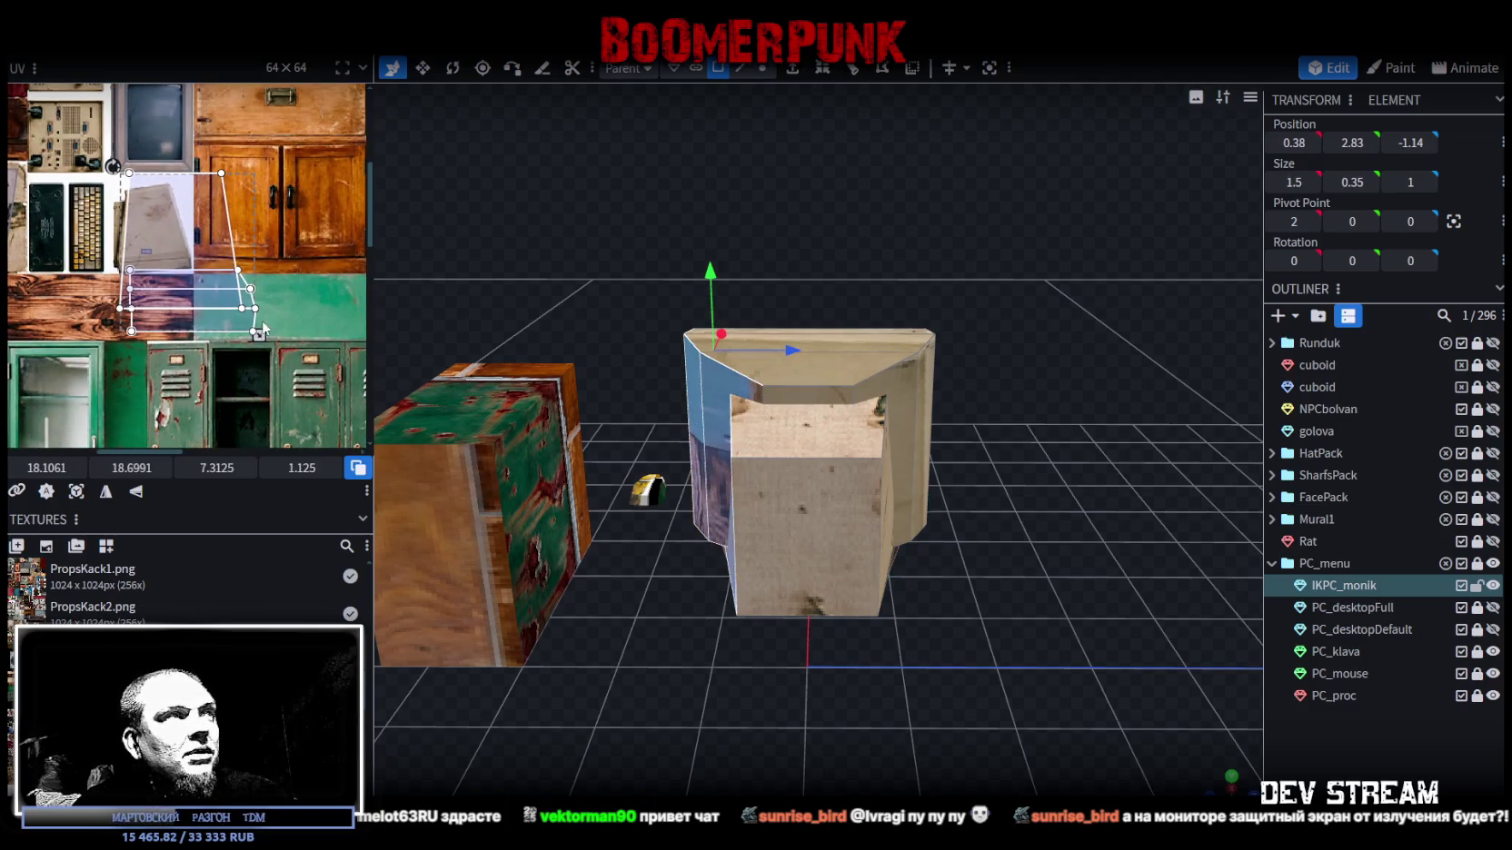
pyautogui.moveTo(259, 334); pyautogui.dragTo(209, 292)
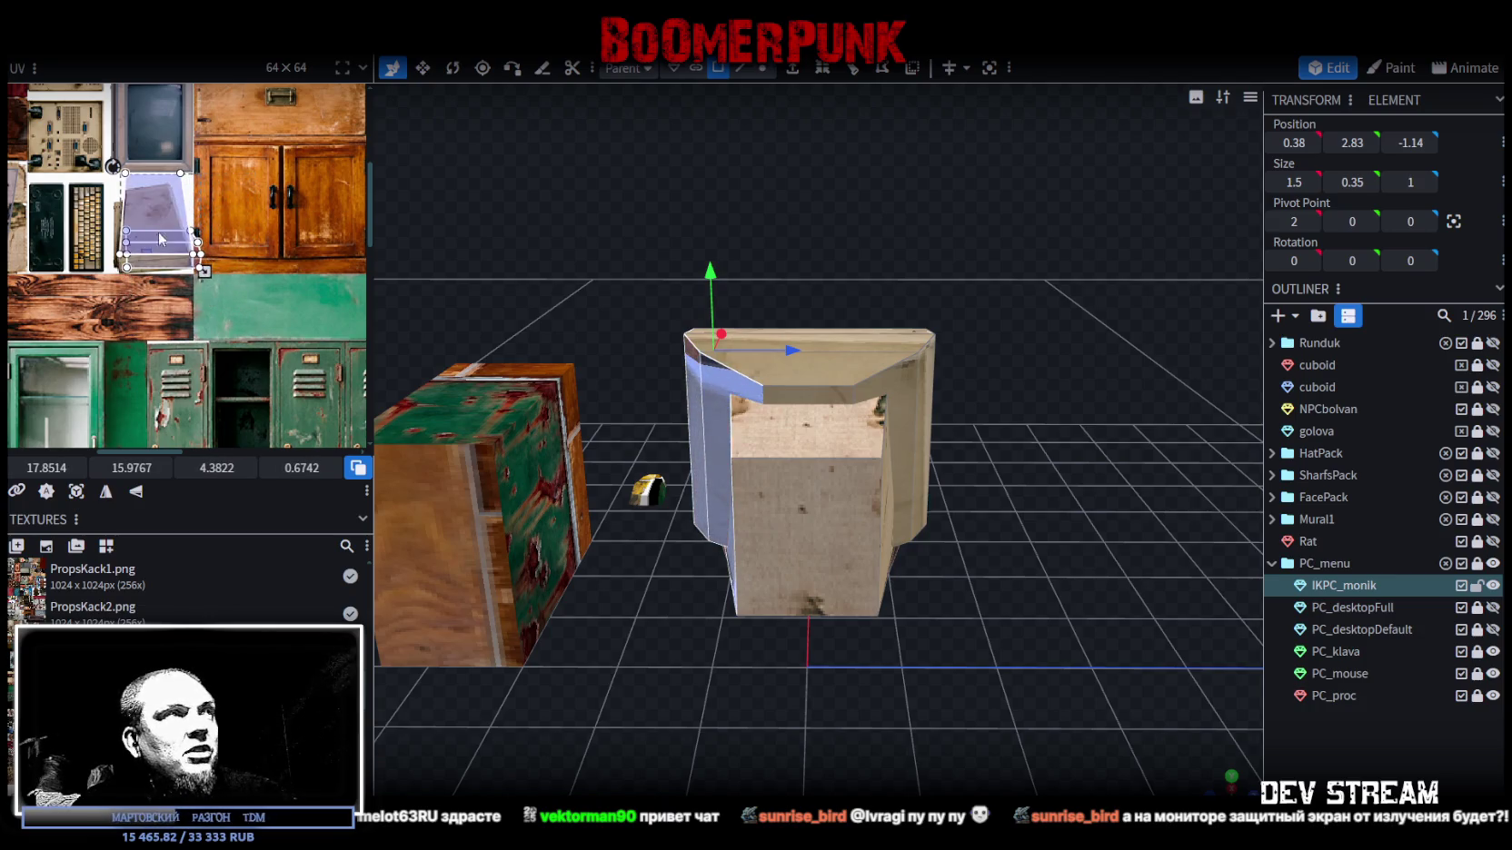
pyautogui.scroll(3, 158, 232)
pyautogui.click(147, 219)
pyautogui.click(127, 293)
pyautogui.moveTo(636, 473)
pyautogui.mouseDown()
pyautogui.moveTo(775, 557)
pyautogui.moveTo(235, 254)
pyautogui.mouseUp()
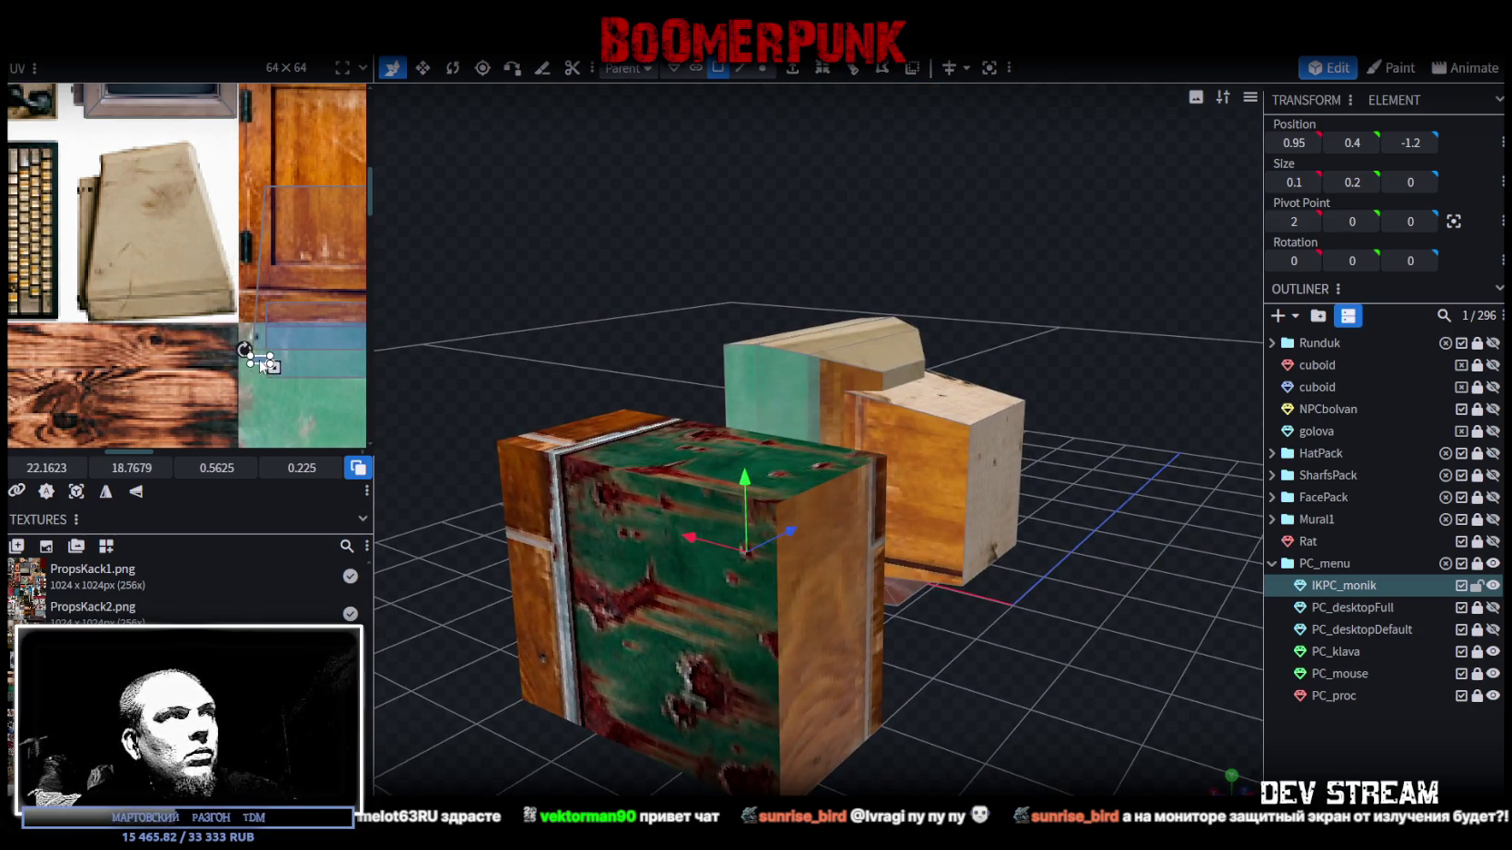
# - Nudge and shrink the small rear-box face mapping into place on the case texture
pyautogui.scroll(5, 250, 345)
pyautogui.moveTo(223, 322); pyautogui.dragTo(222, 312)
pyautogui.moveTo(315, 355); pyautogui.dragTo(292, 354)
pyautogui.moveTo(209, 311)
pyautogui.mouseDown()
pyautogui.moveTo(203, 325)
pyautogui.moveTo(210, 313)
pyautogui.mouseUp()
pyautogui.scroll(-3, 203, 316)
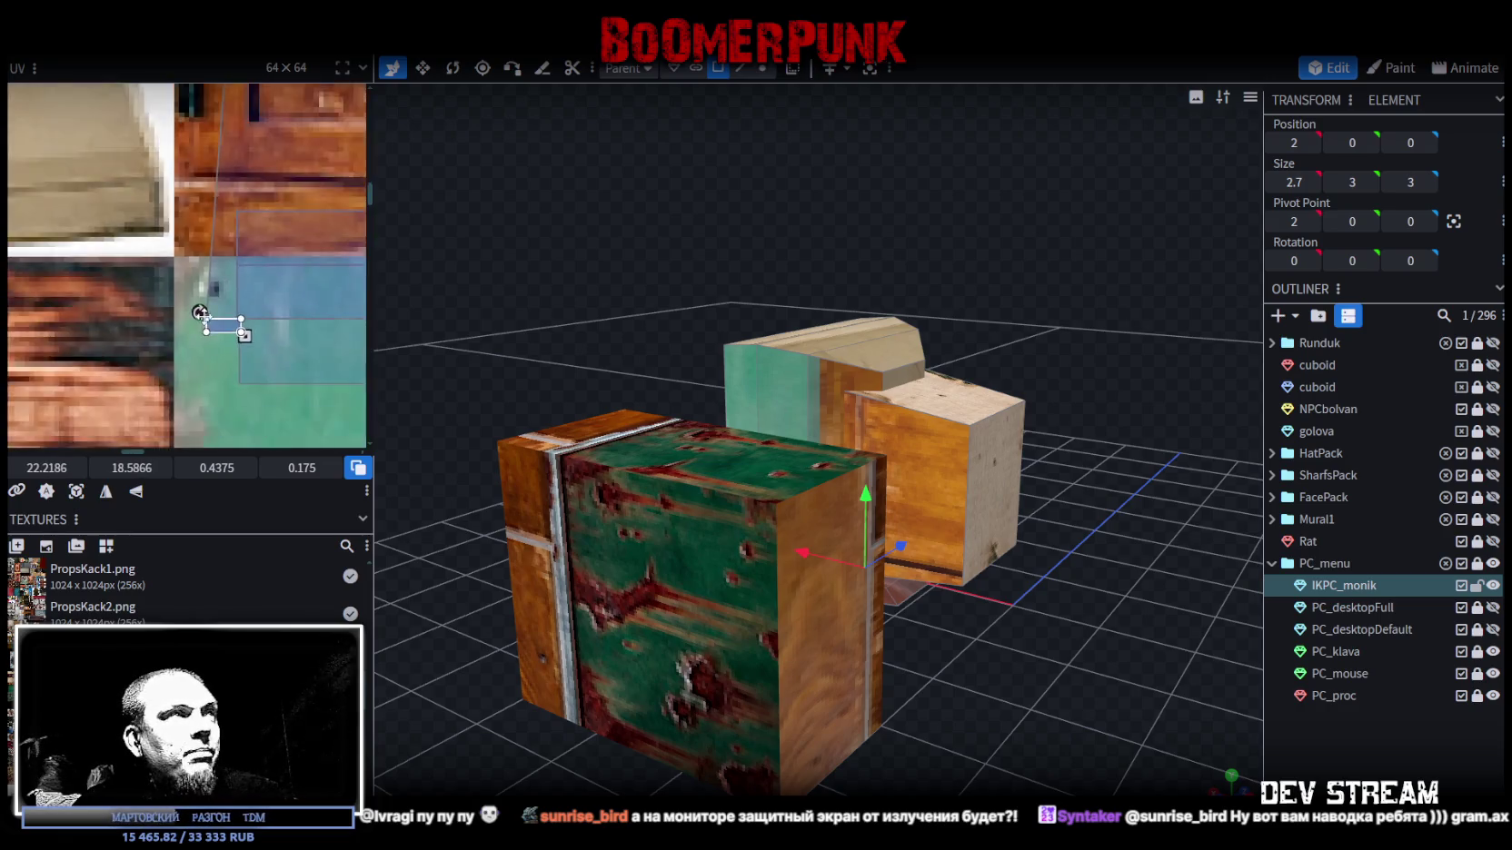
pyautogui.scroll(-2, 201, 313)
# - Move the remaining rear box faces onto the beige case texture, tilting and shrinking them
pyautogui.hotkey('ctrl', 'a')
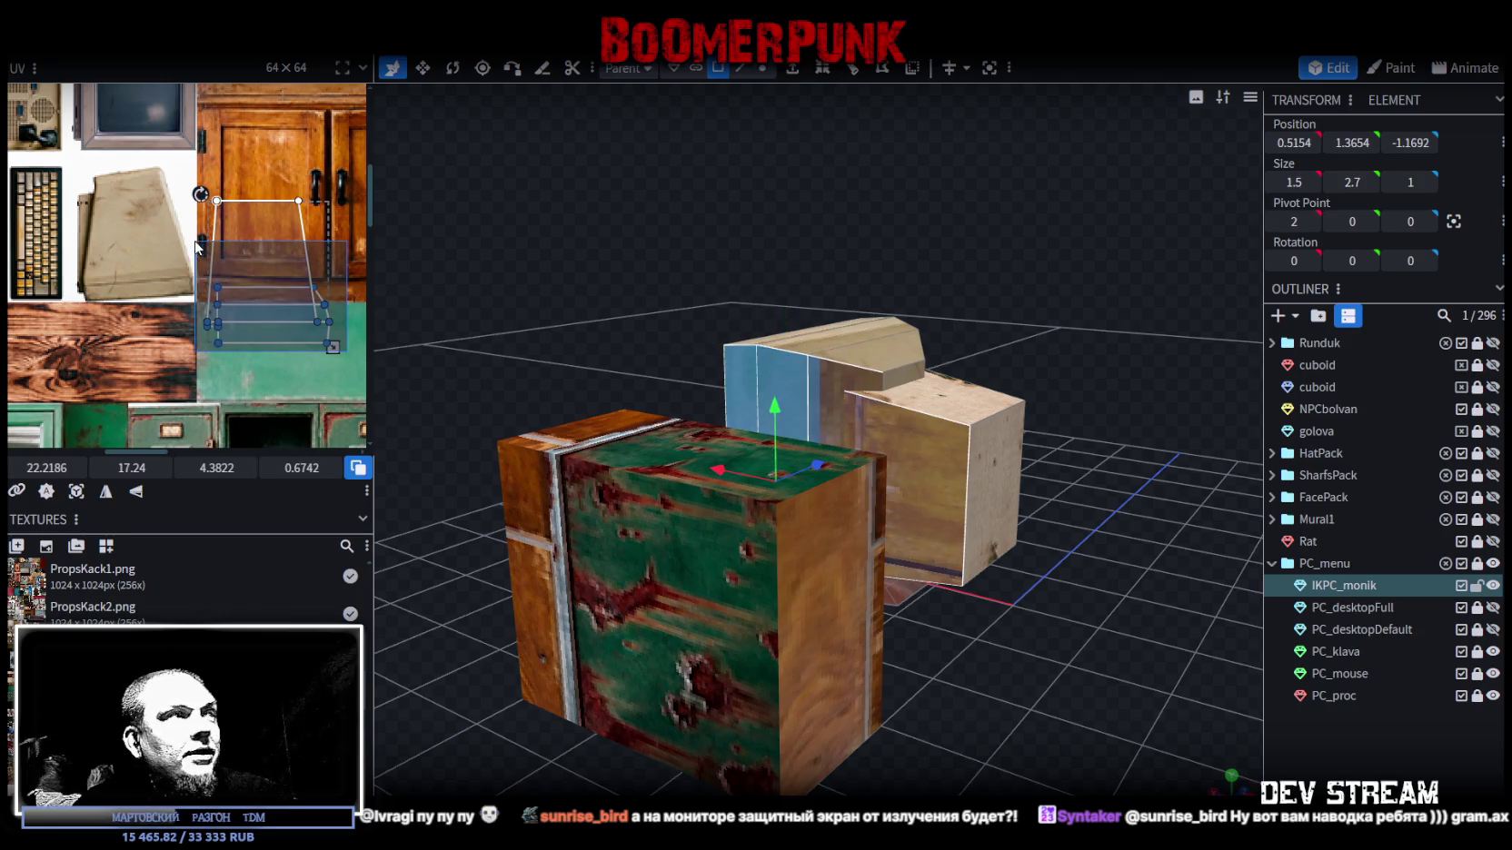
pyautogui.moveTo(255, 240); pyautogui.dragTo(152, 223)
pyautogui.scroll(2, 122, 205)
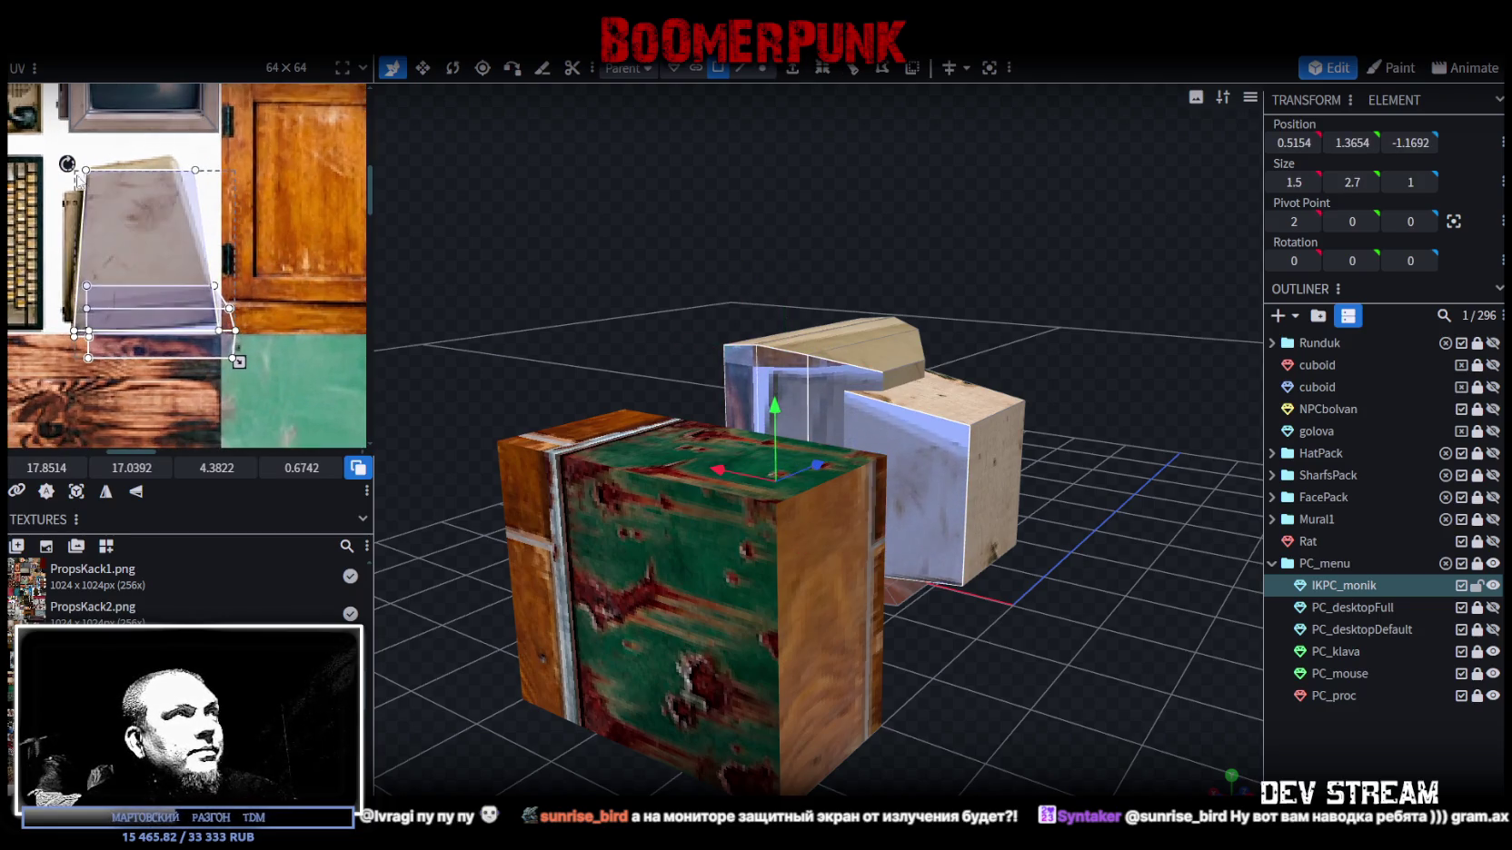
pyautogui.moveTo(68, 158)
pyautogui.mouseDown()
pyautogui.moveTo(51, 178)
pyautogui.moveTo(68, 163)
pyautogui.mouseUp()
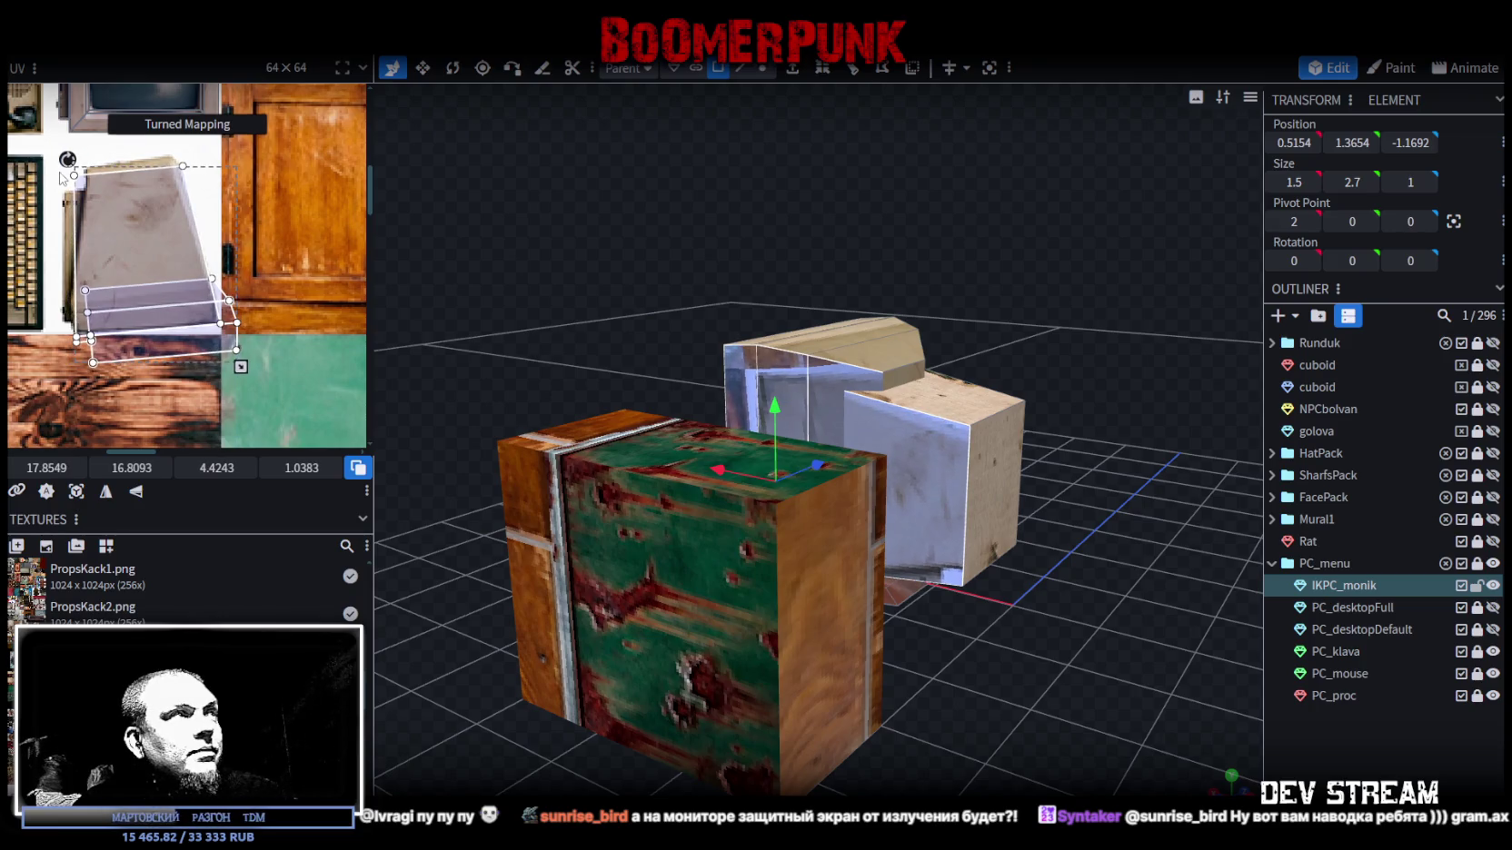
pyautogui.moveTo(241, 366); pyautogui.dragTo(221, 353)
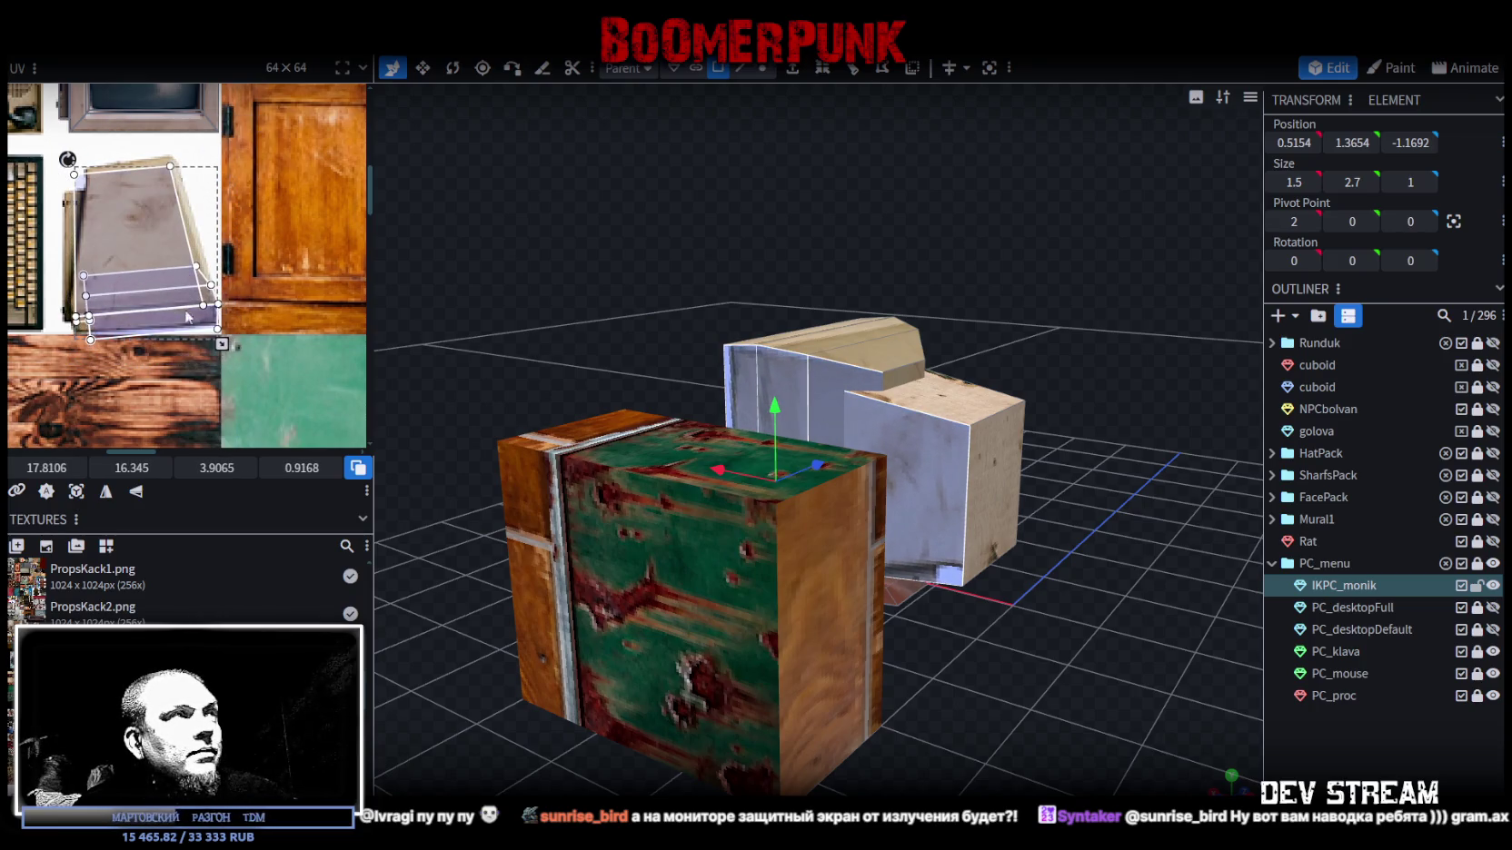
# - Rotate the large rear face mapping slightly clockwise, shrink it, and shift it left and down
pyautogui.click(124, 231)
pyautogui.scroll(3, 124, 229)
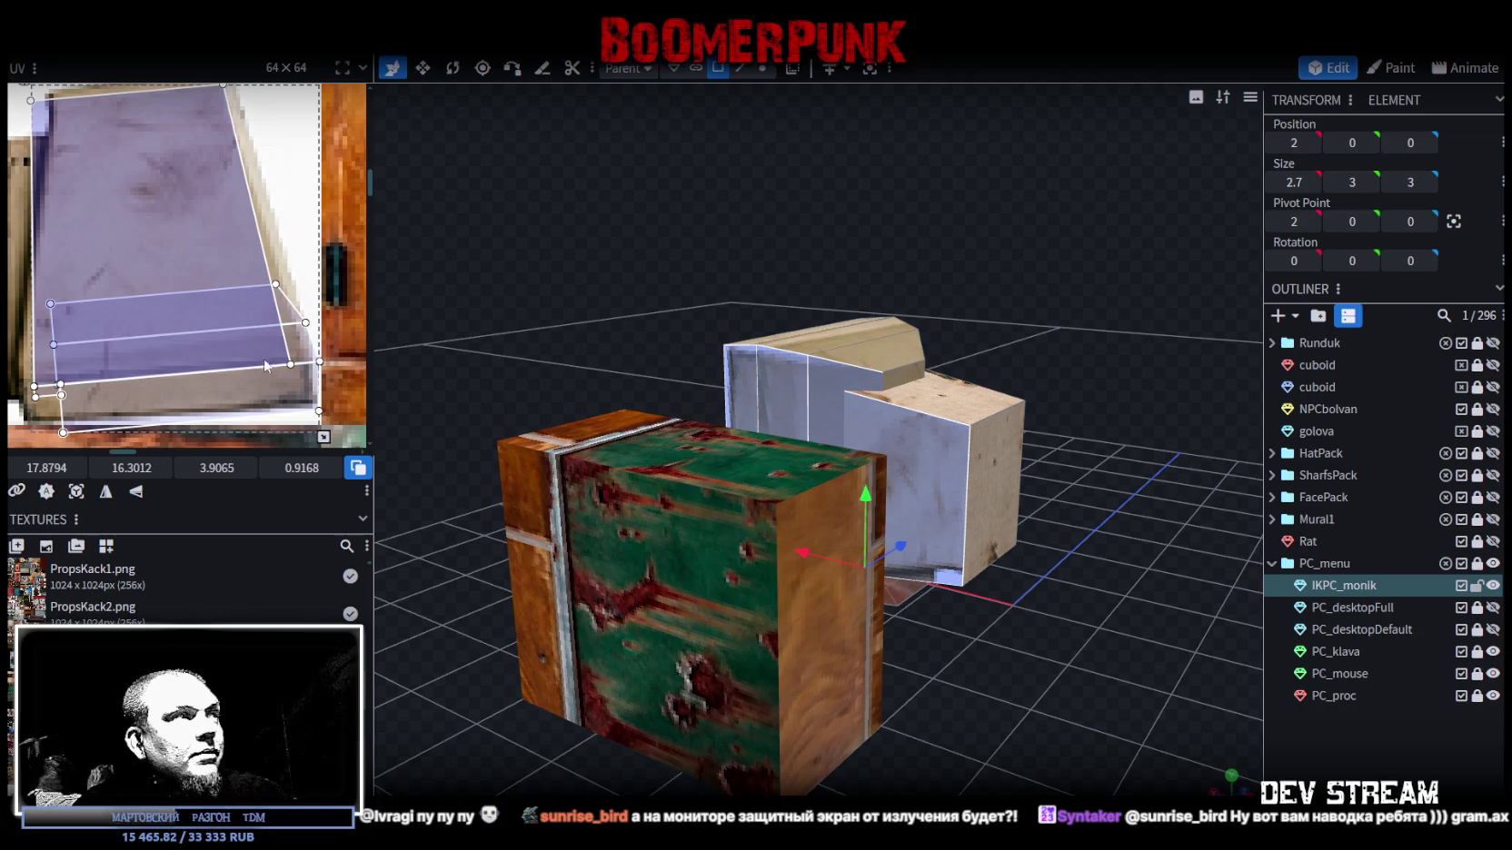
pyautogui.scroll(-2, 208, 276)
pyautogui.moveTo(78, 130); pyautogui.dragTo(91, 126)
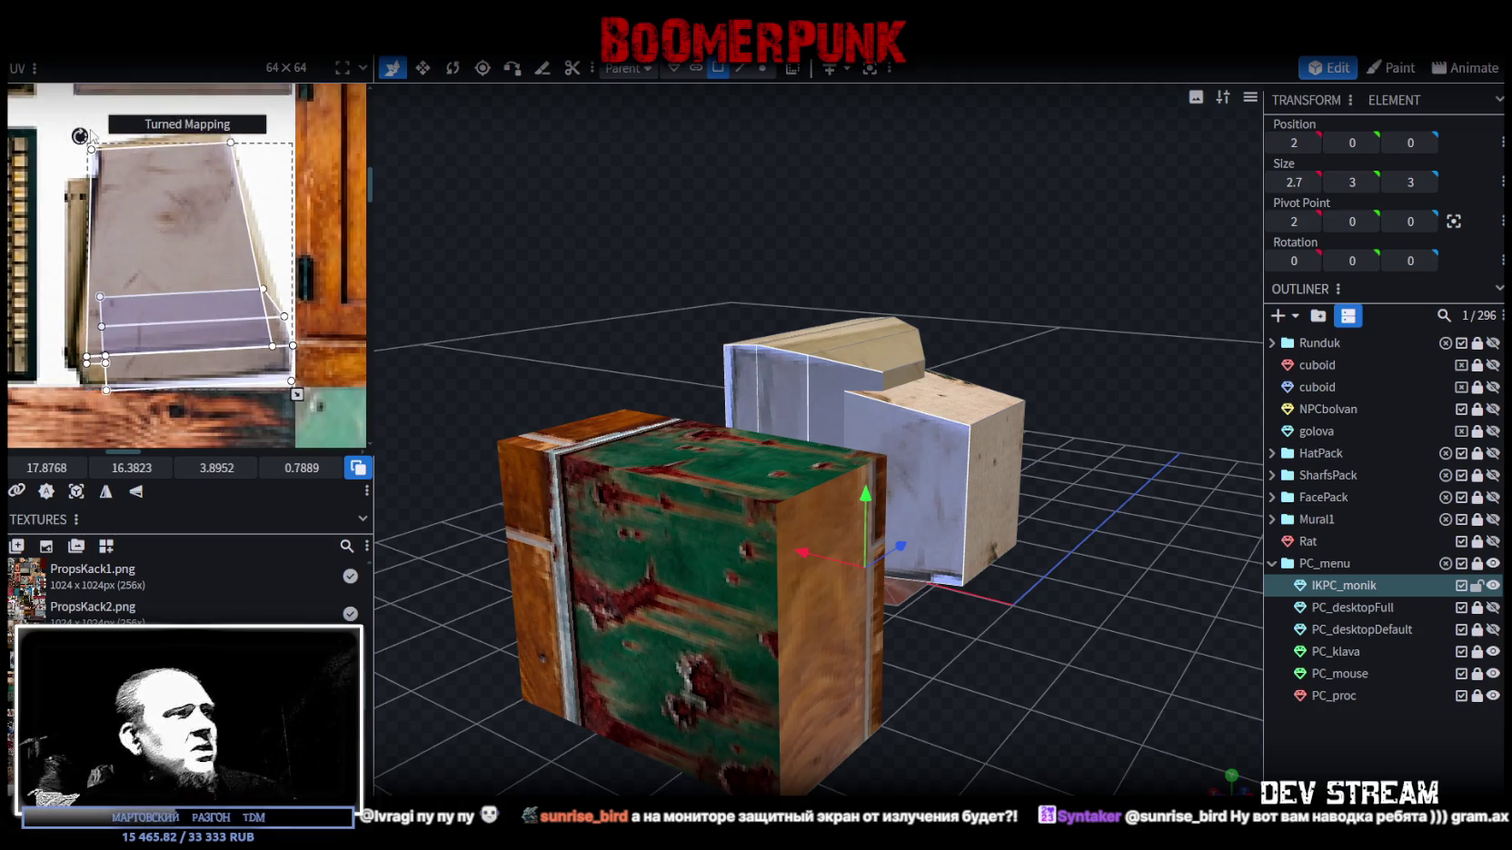
pyautogui.moveTo(304, 393); pyautogui.dragTo(276, 385)
pyautogui.moveTo(194, 356); pyautogui.dragTo(177, 366)
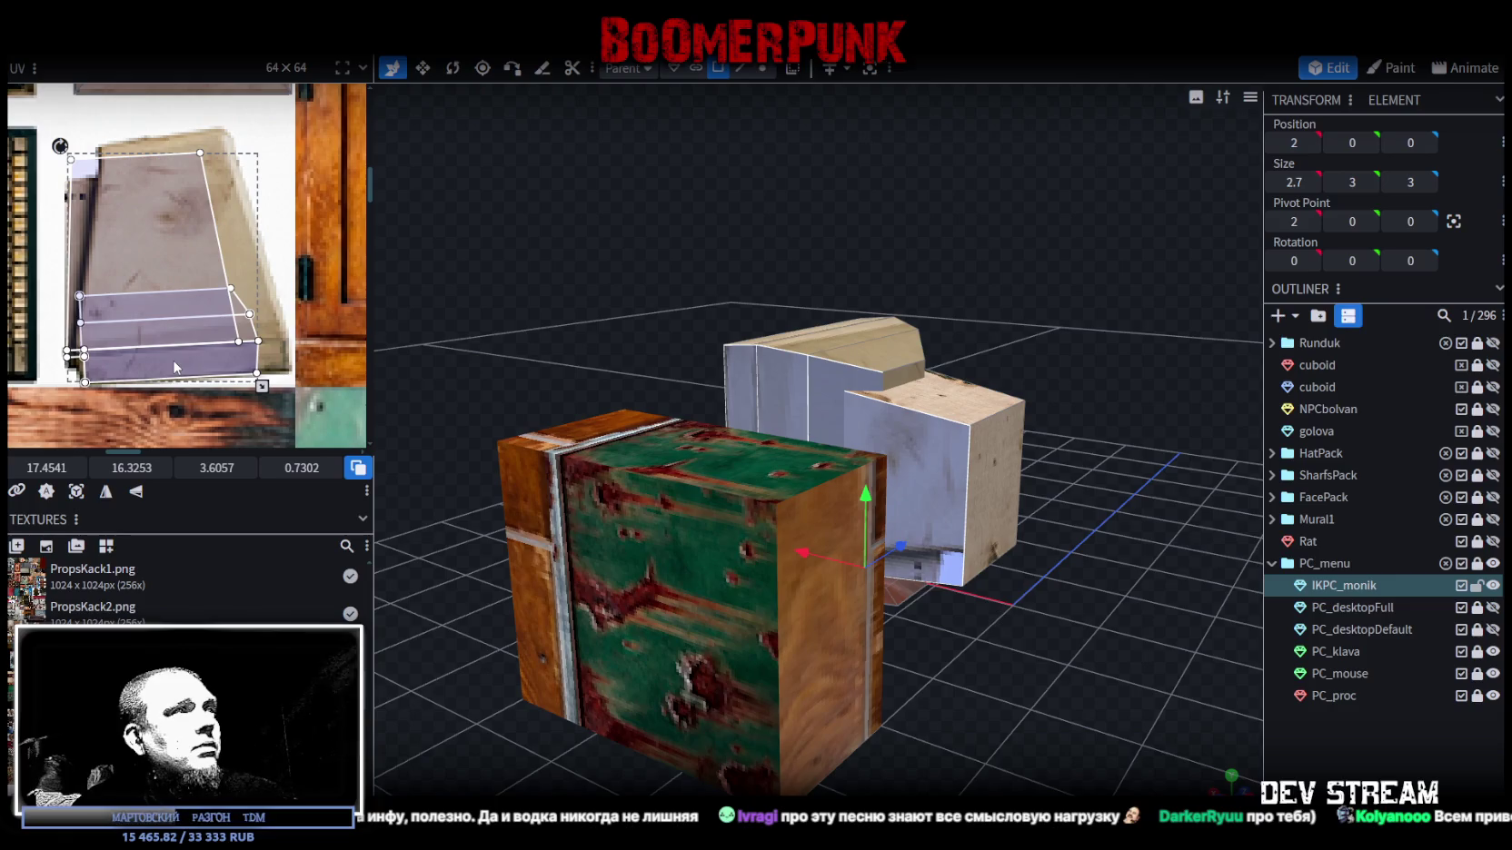
# - Fine-tune the large rear face mapping's size and position, then view the boxes from below
pyautogui.scroll(1, 254, 384)
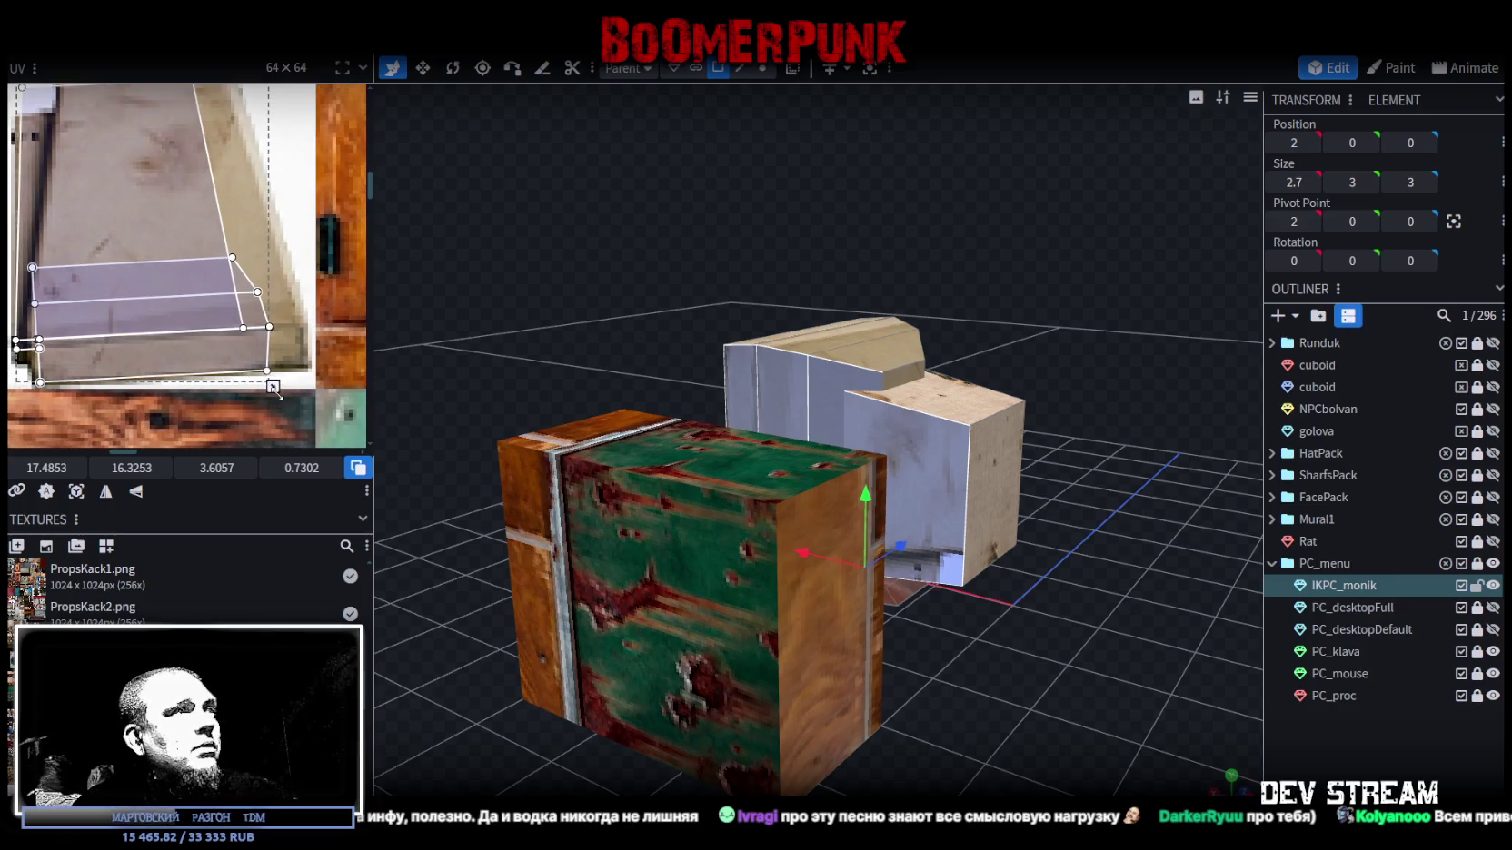
pyautogui.moveTo(273, 387); pyautogui.dragTo(305, 398)
pyautogui.moveTo(258, 354); pyautogui.dragTo(254, 345)
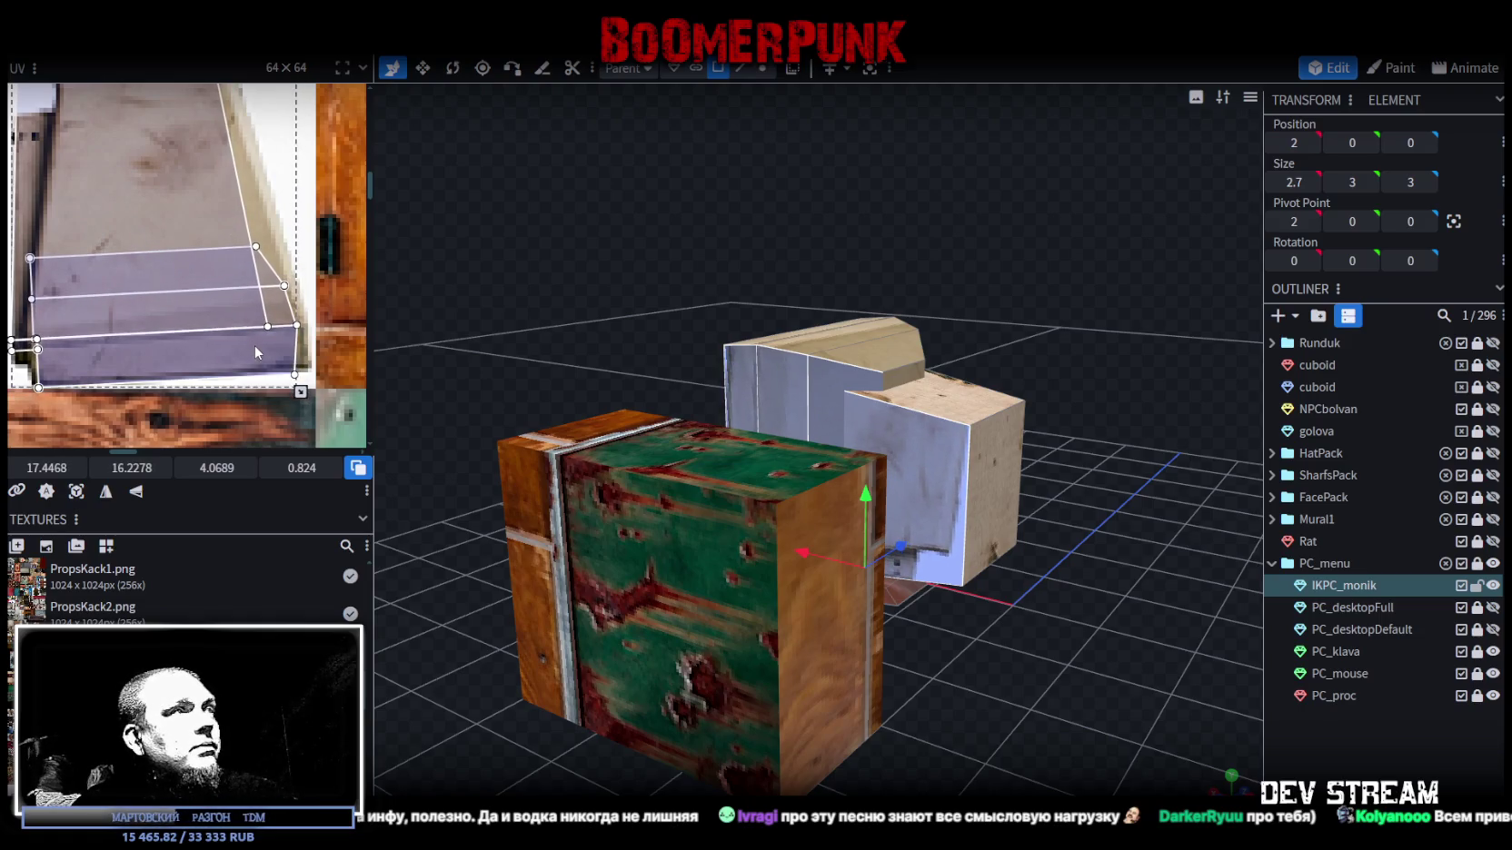
pyautogui.moveTo(301, 392); pyautogui.dragTo(292, 383)
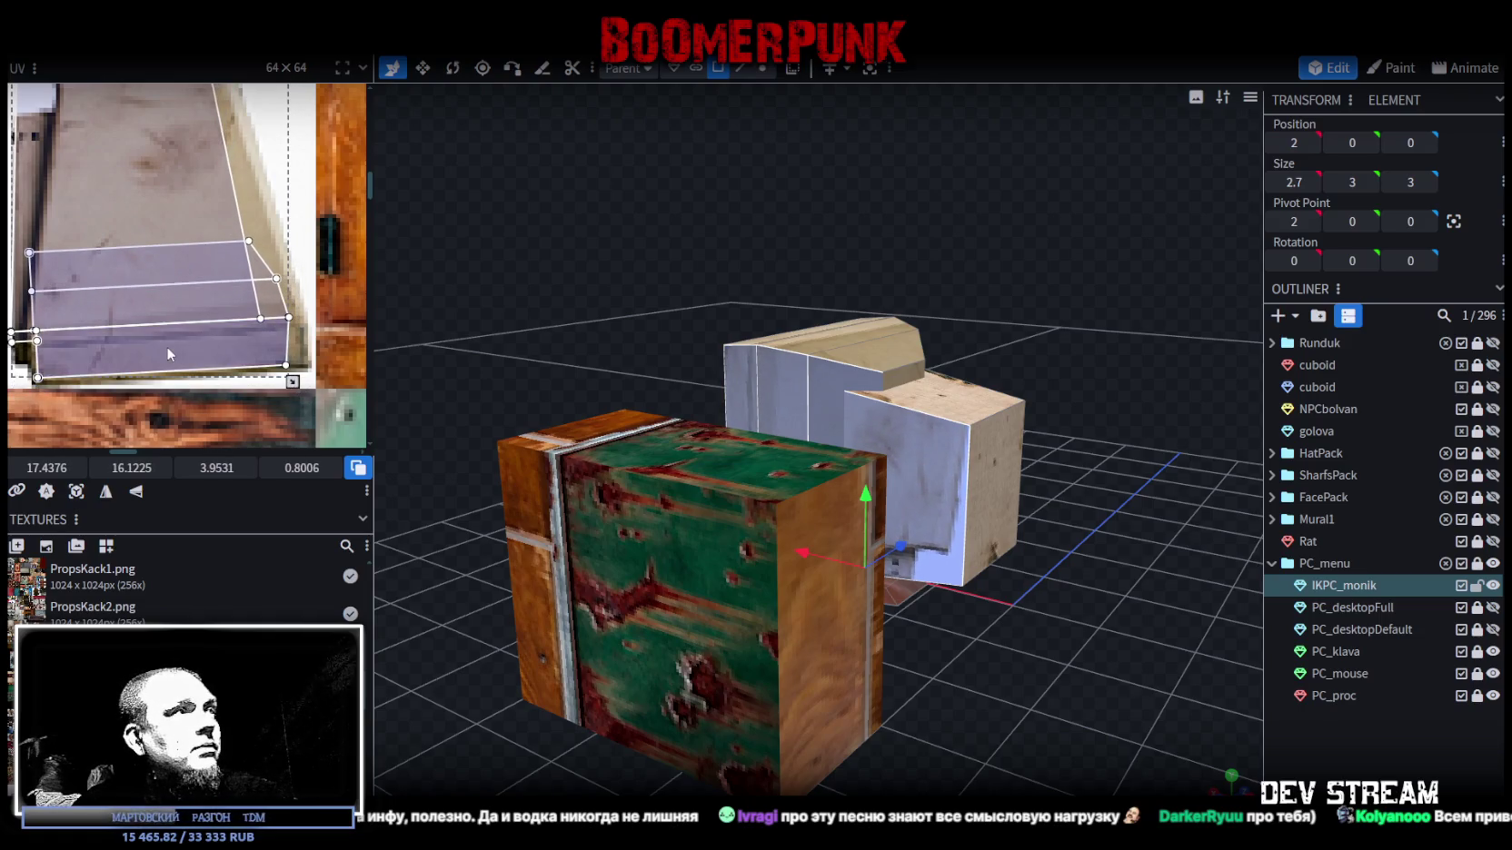
pyautogui.moveTo(166, 346); pyautogui.dragTo(171, 351)
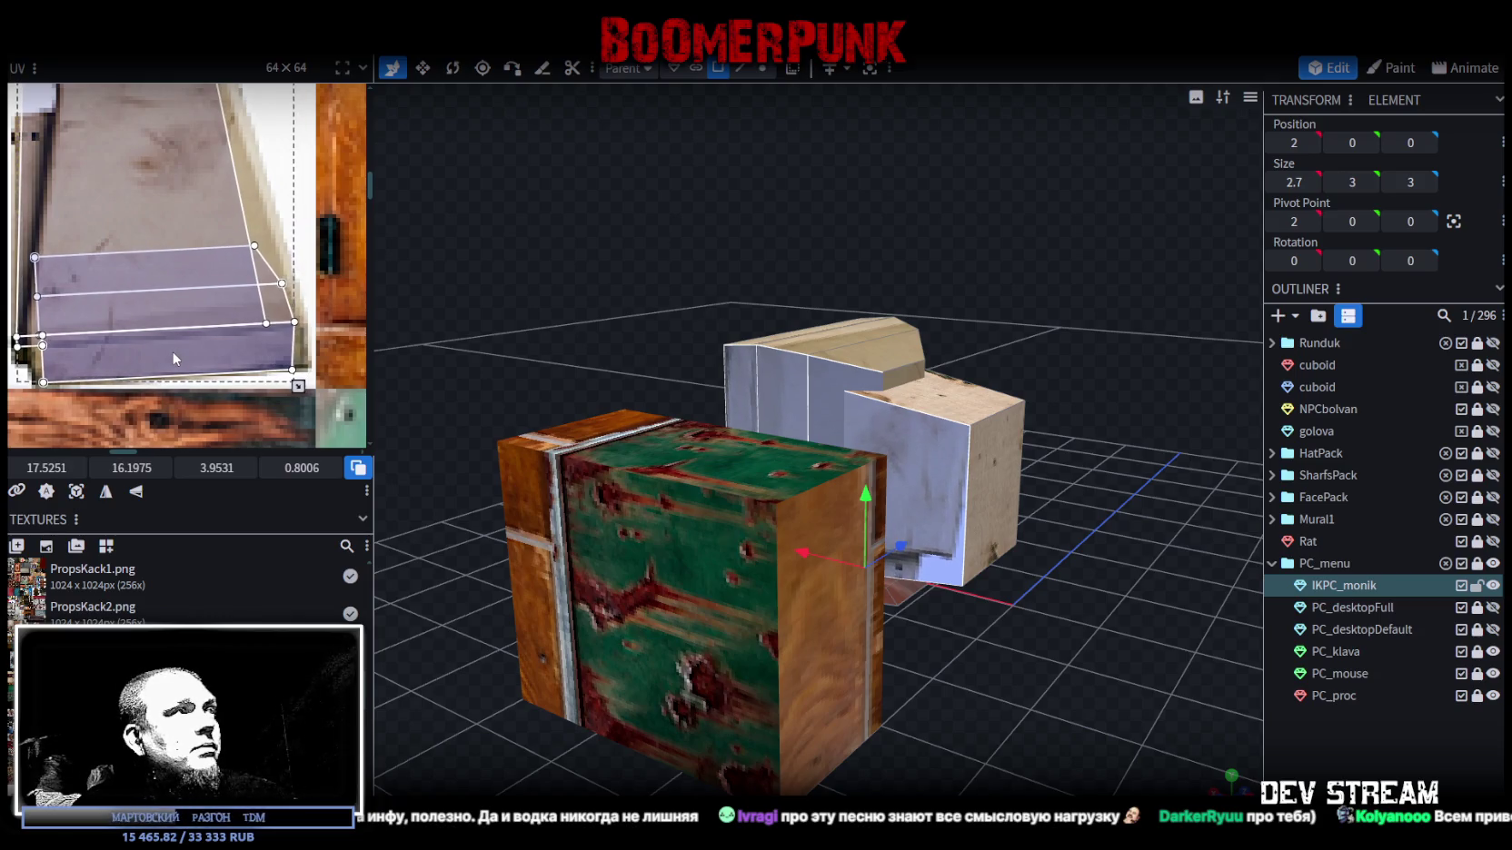
pyautogui.scroll(-3, 154, 347)
pyautogui.scroll(-2, 160, 362)
pyautogui.moveTo(970, 605)
pyautogui.mouseDown()
pyautogui.moveTo(1043, 672)
pyautogui.moveTo(1000, 618)
pyautogui.mouseUp()
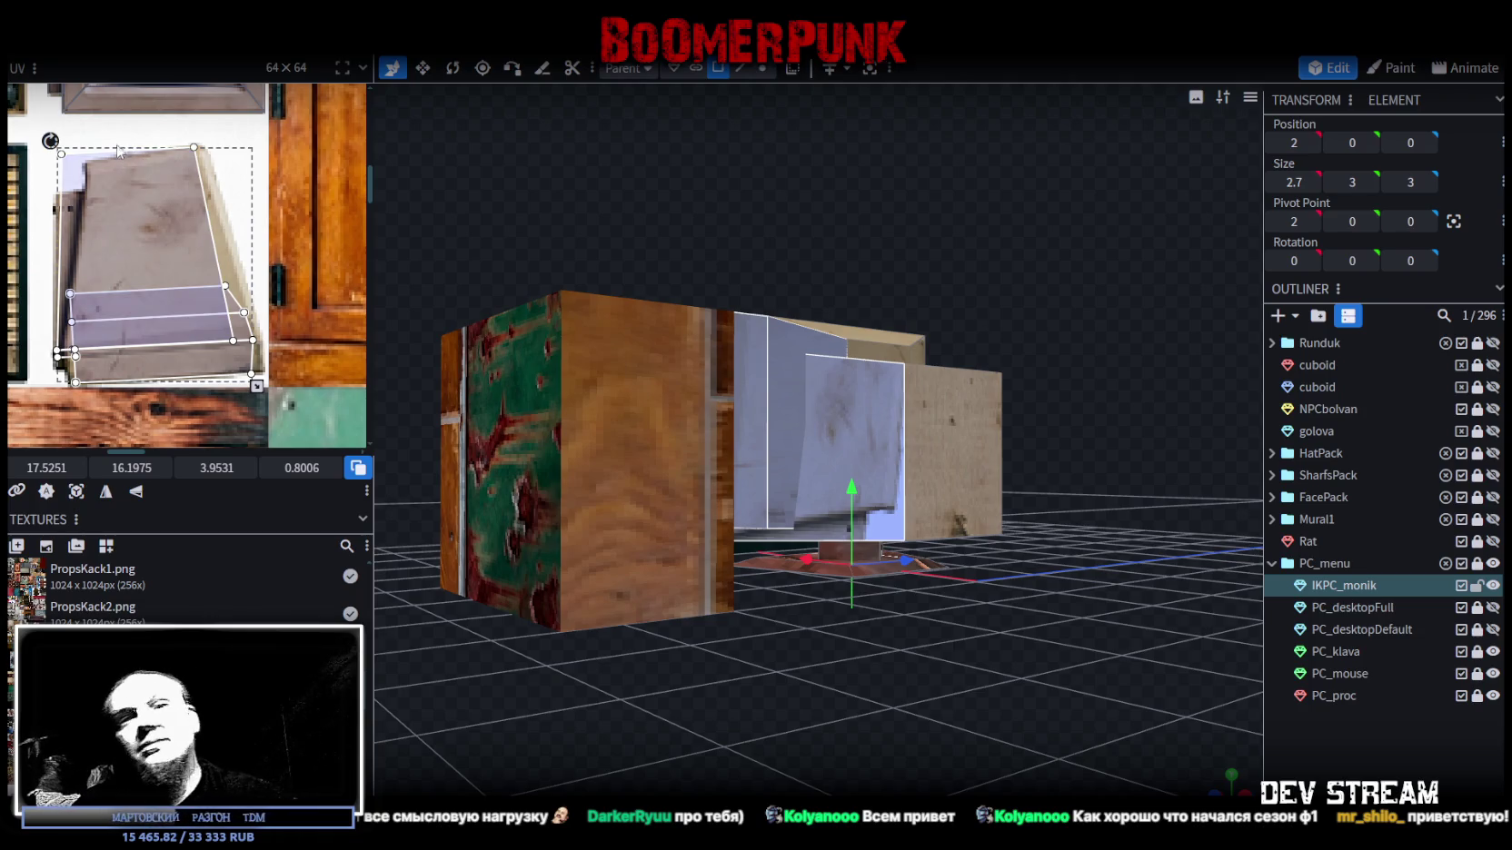
# - Select the rear piece's faces in the atlas and nudge the upper face mapping slightly
pyautogui.scroll(2, 199, 345)
pyautogui.scroll(2, 199, 345)
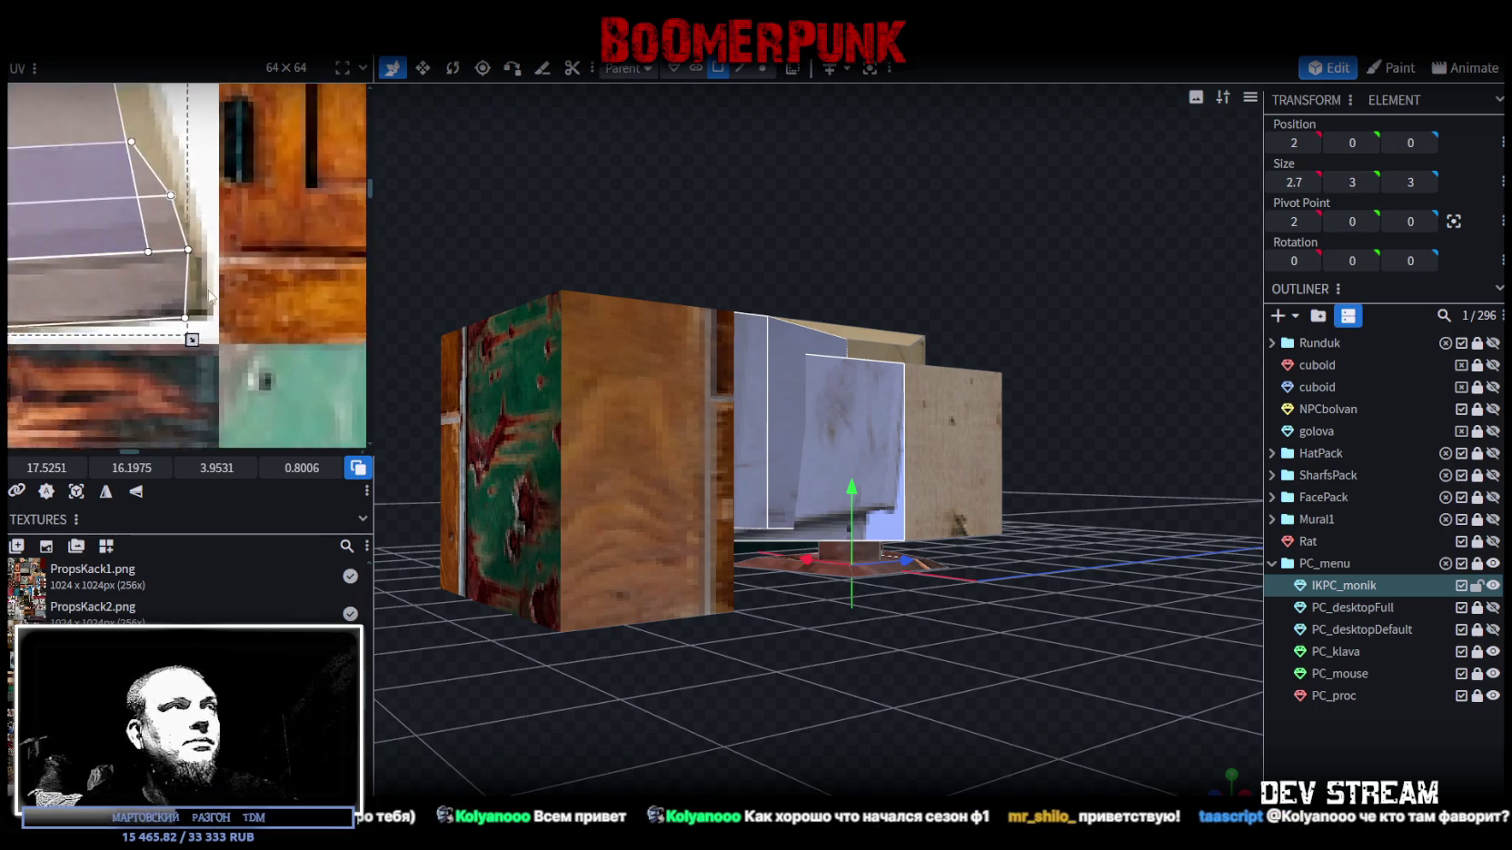
pyautogui.scroll(1, 199, 345)
pyautogui.click(199, 345)
pyautogui.moveTo(9, 91); pyautogui.dragTo(201, 353)
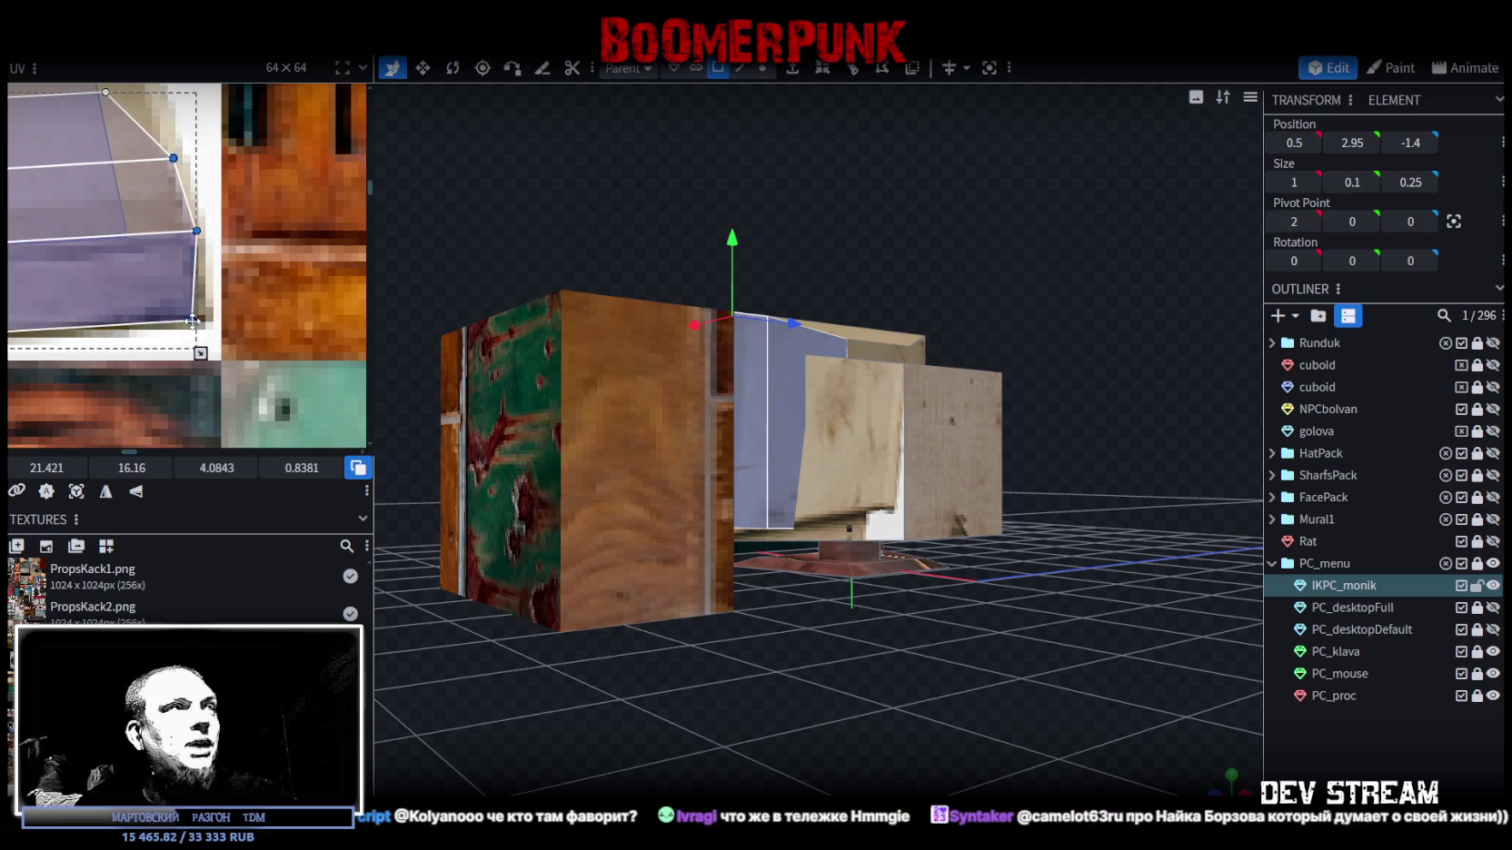
pyautogui.click(184, 241)
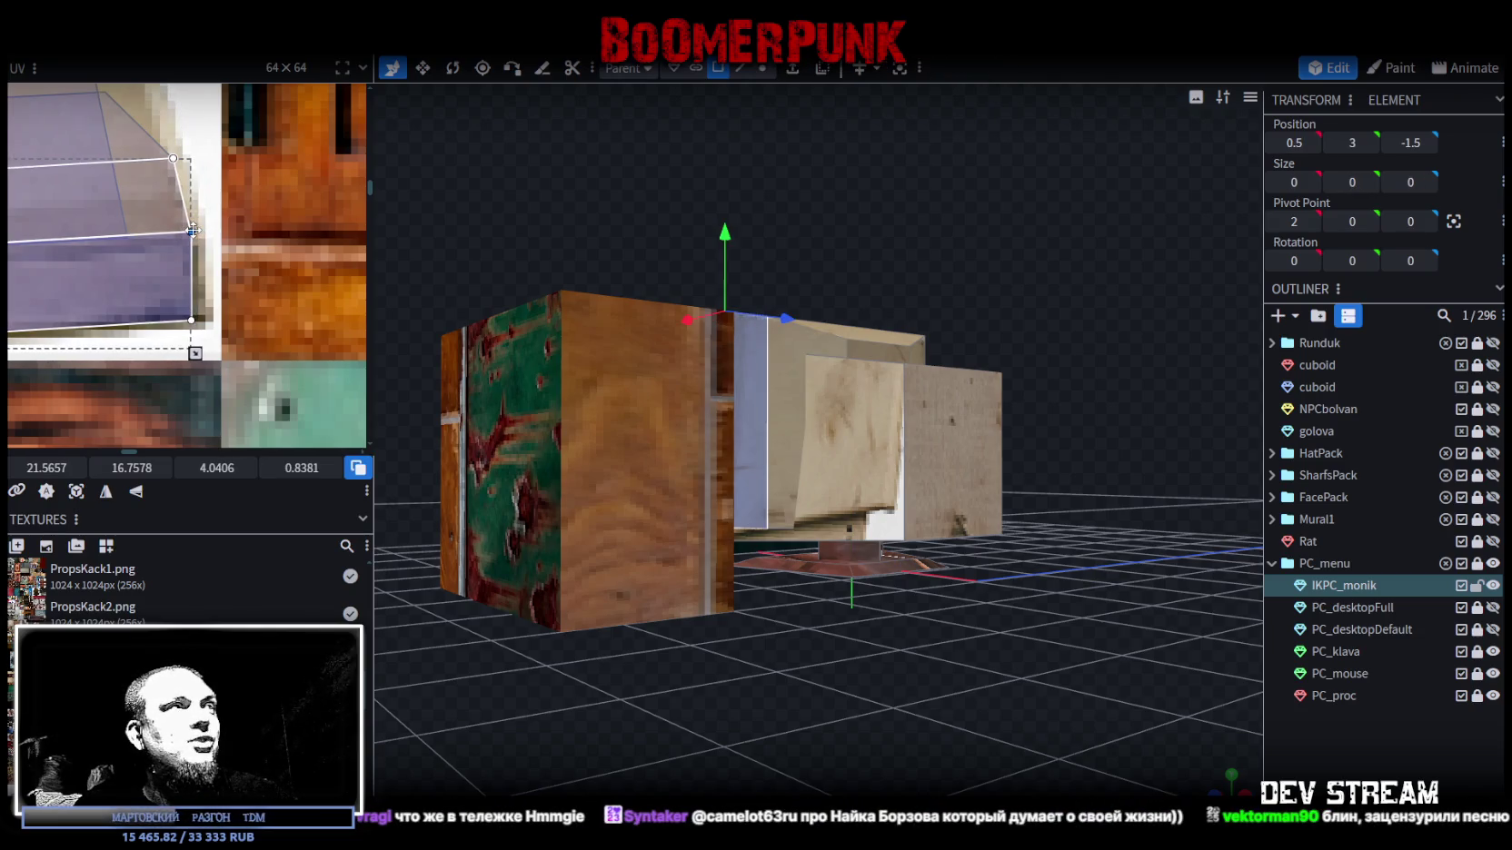
pyautogui.click(174, 162)
pyautogui.moveTo(174, 159); pyautogui.dragTo(172, 160)
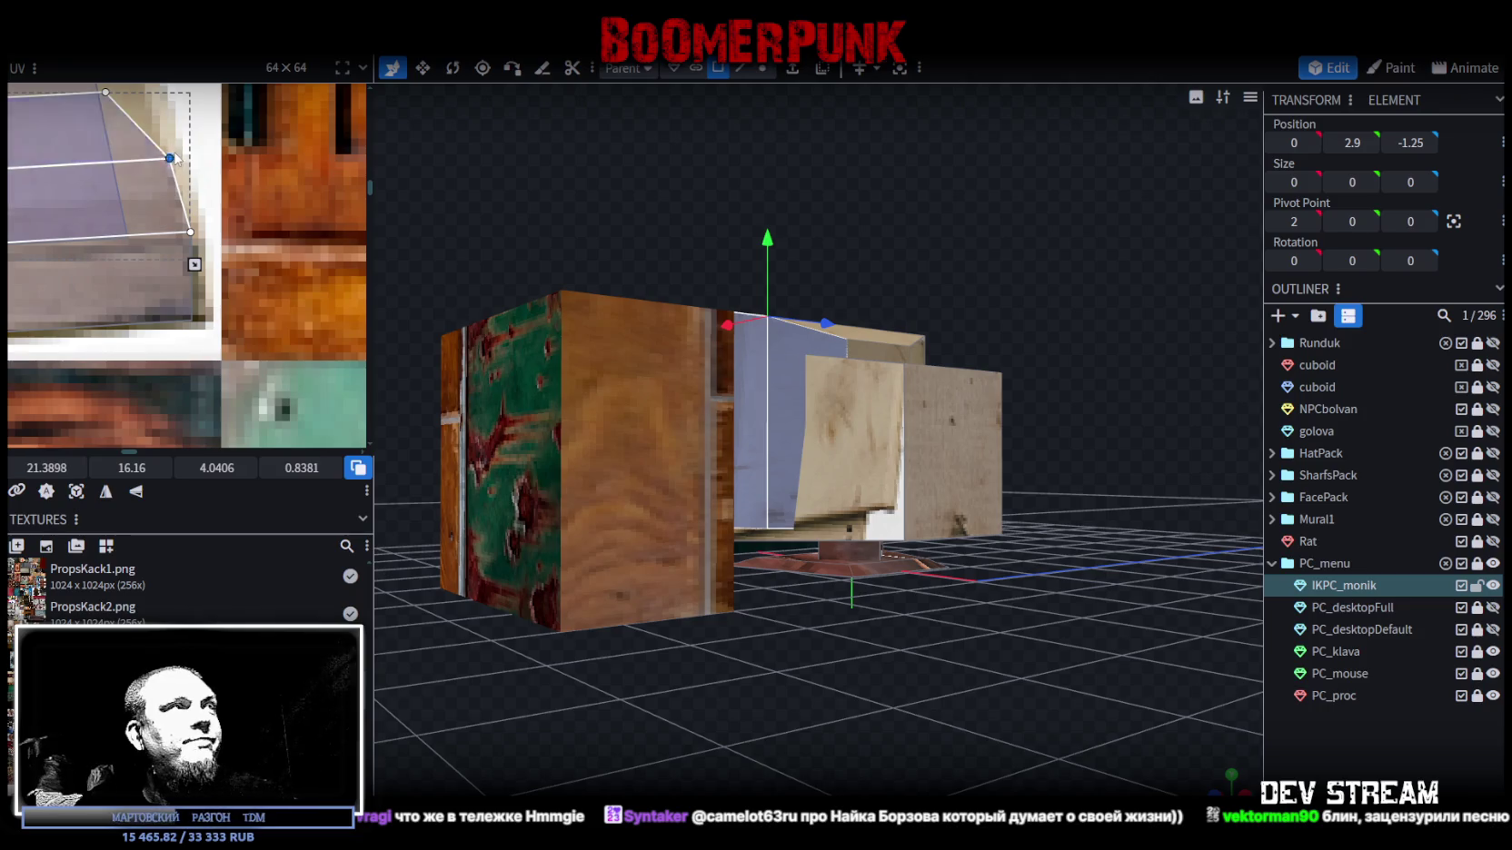
pyautogui.scroll(-4, 174, 160)
# - Drag a corner of the big upper face mapping to reshape it, then view the monitor and keyboard
pyautogui.click(196, 153)
pyautogui.scroll(3, 195, 153)
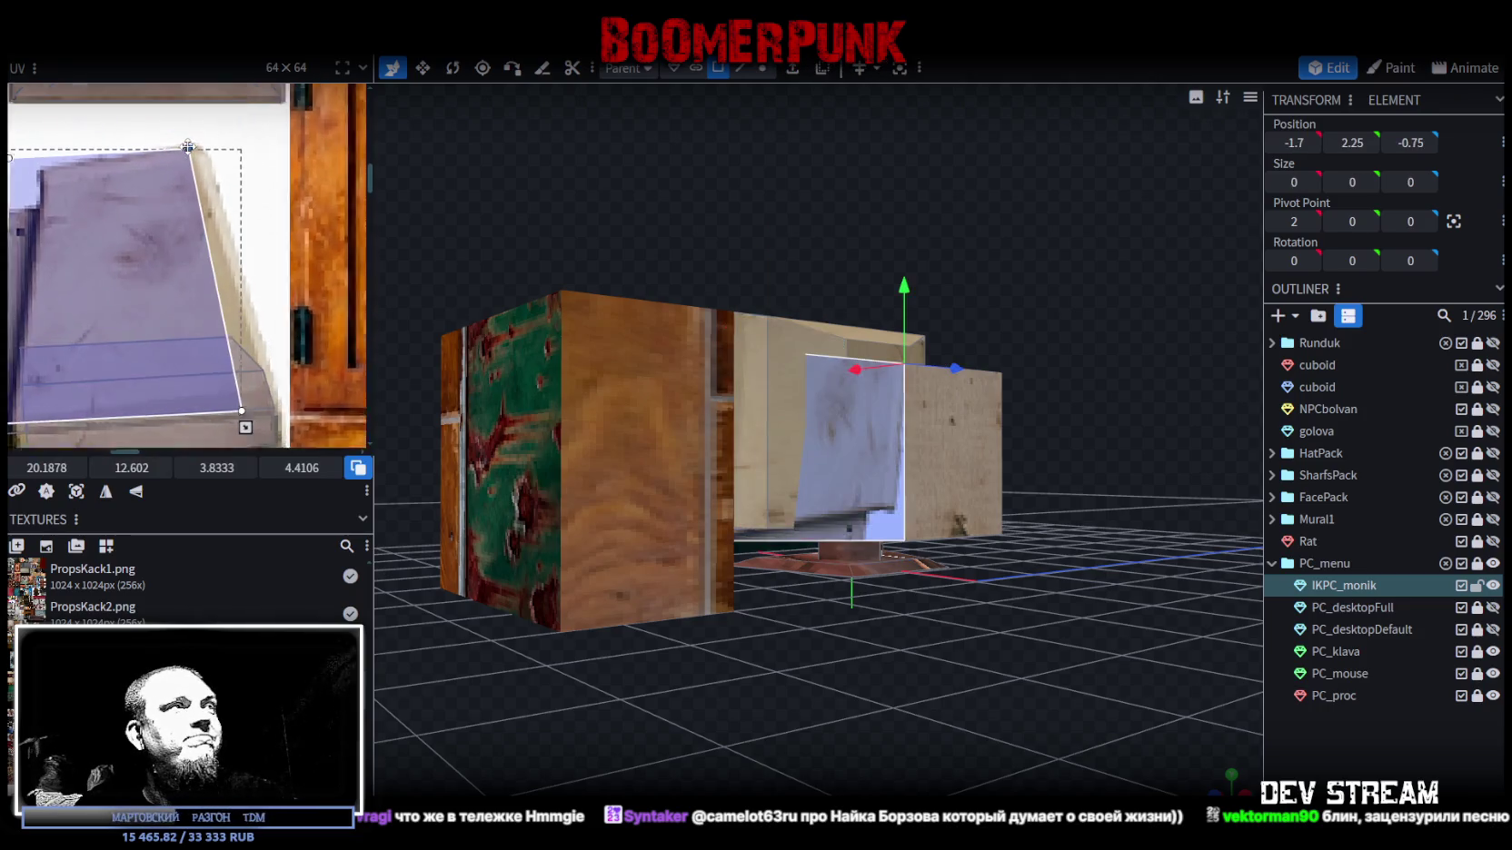
pyautogui.hscroll(-3, 141, 136)
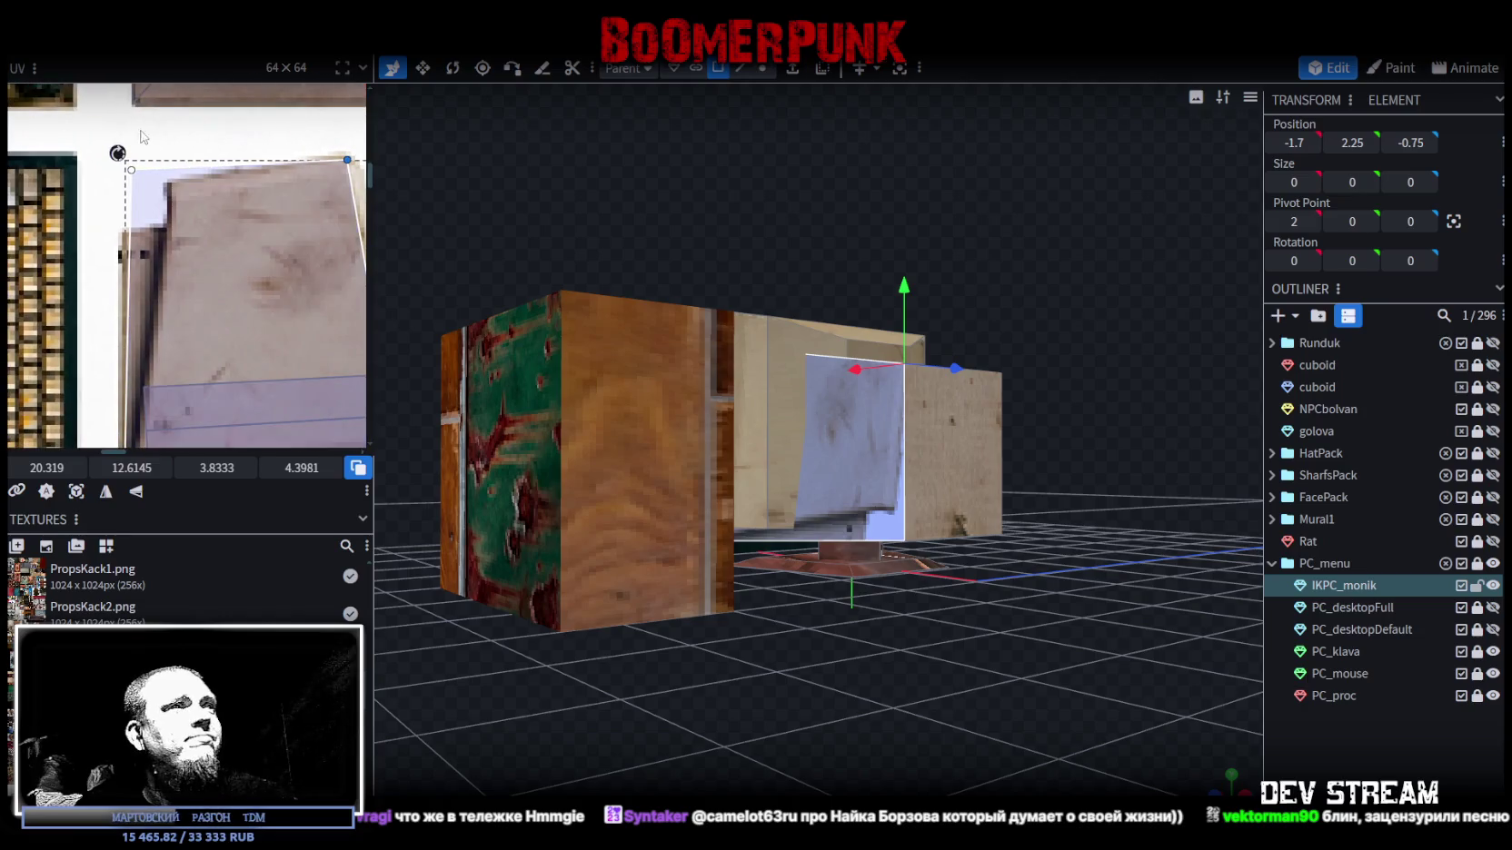
pyautogui.click(132, 170)
pyautogui.moveTo(140, 177); pyautogui.dragTo(179, 182)
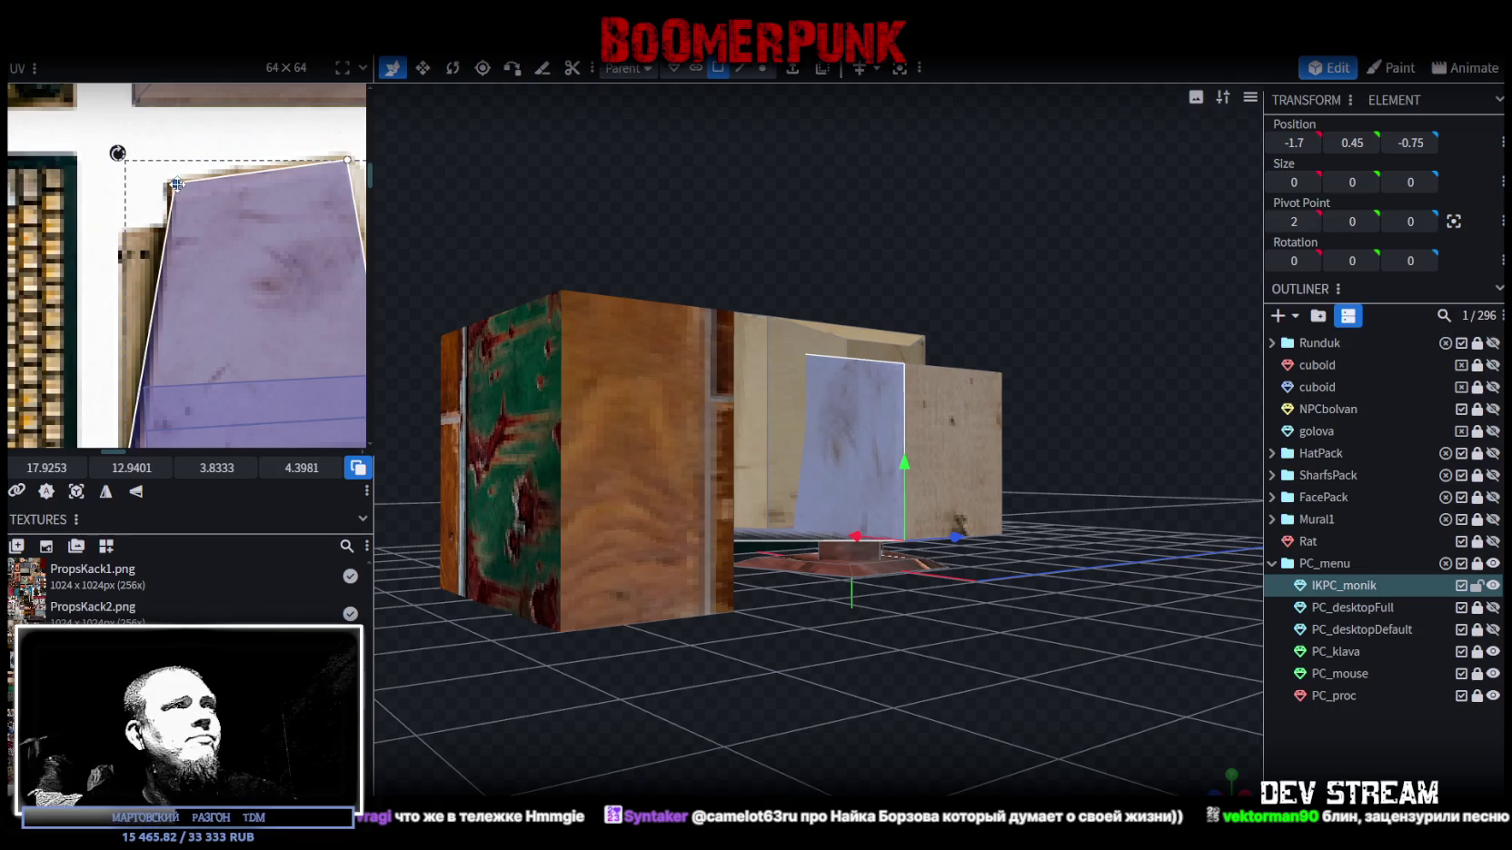
pyautogui.scroll(-3, 179, 182)
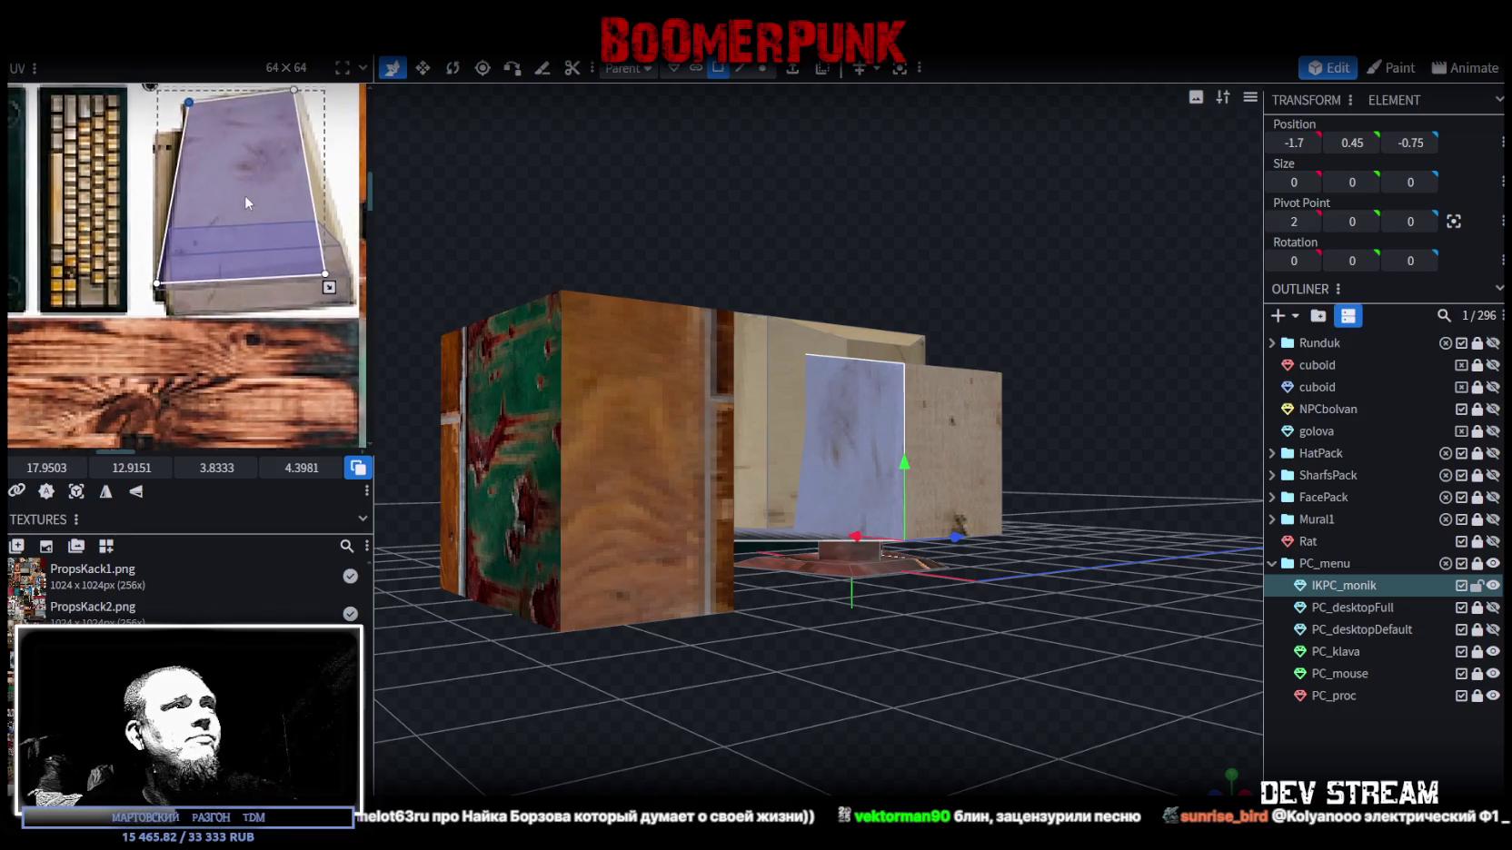
pyautogui.scroll(-1, 209, 209)
pyautogui.click(939, 674)
pyautogui.moveTo(939, 674); pyautogui.dragTo(1098, 670)
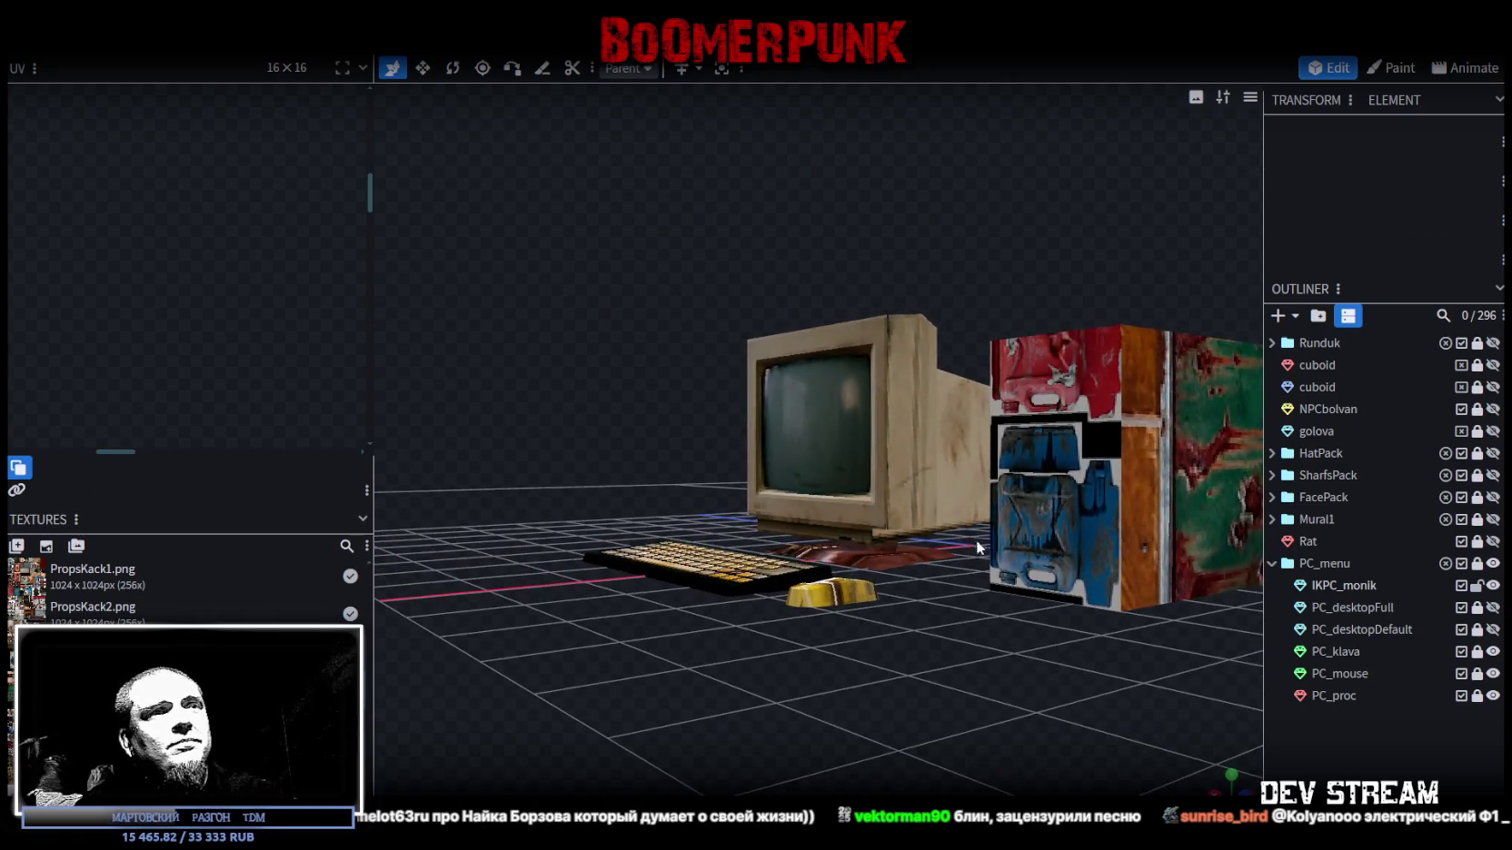
# - Reshape one monitor base face's texture area from wide to a tall strip
pyautogui.click(879, 541)
pyautogui.click(880, 538)
pyautogui.scroll(5, 198, 328)
pyautogui.click(205, 261)
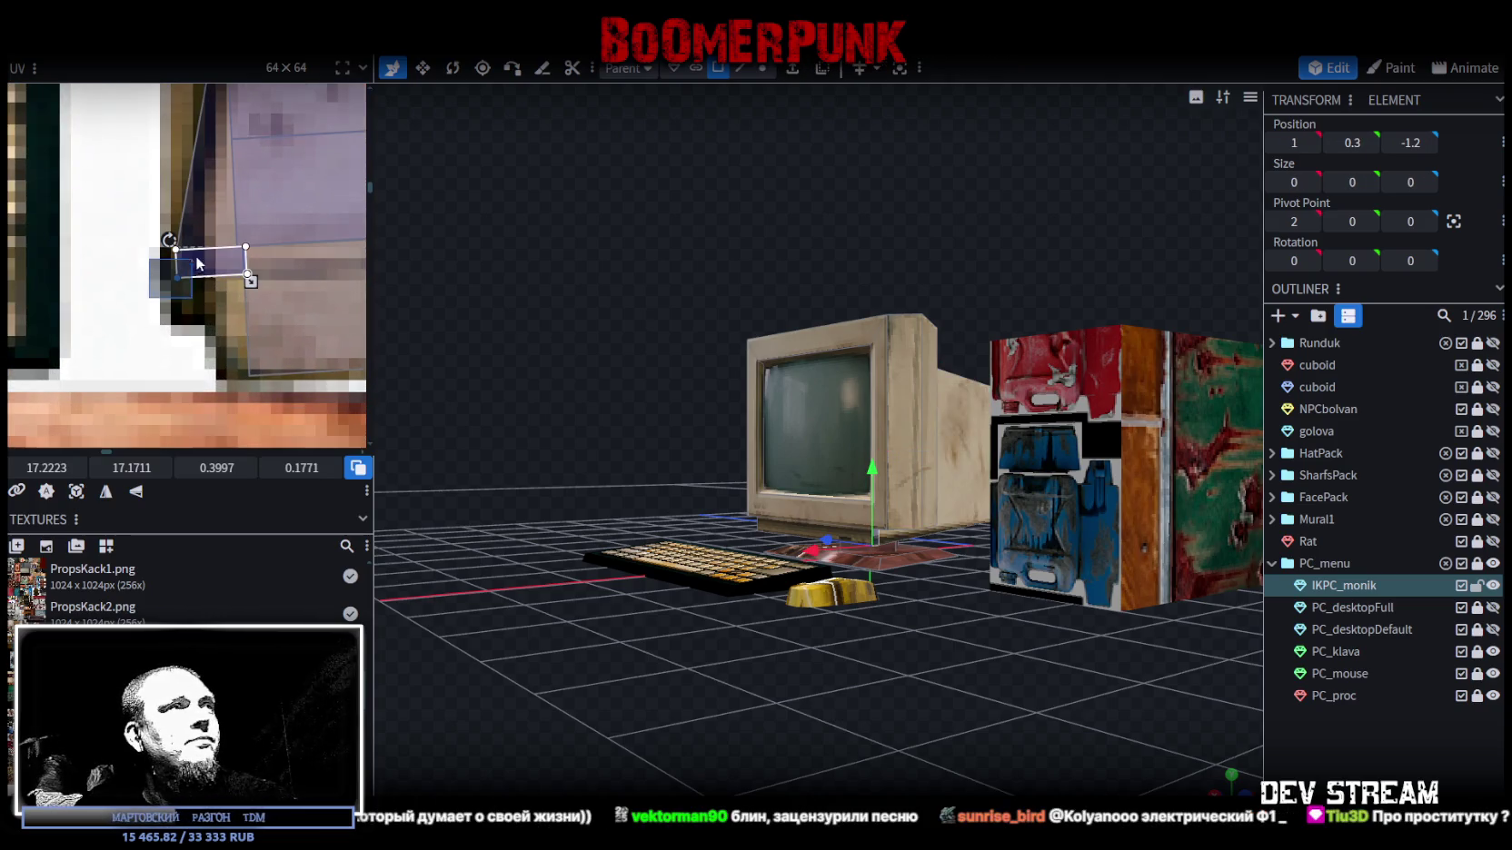
pyautogui.moveTo(250, 282); pyautogui.dragTo(215, 318)
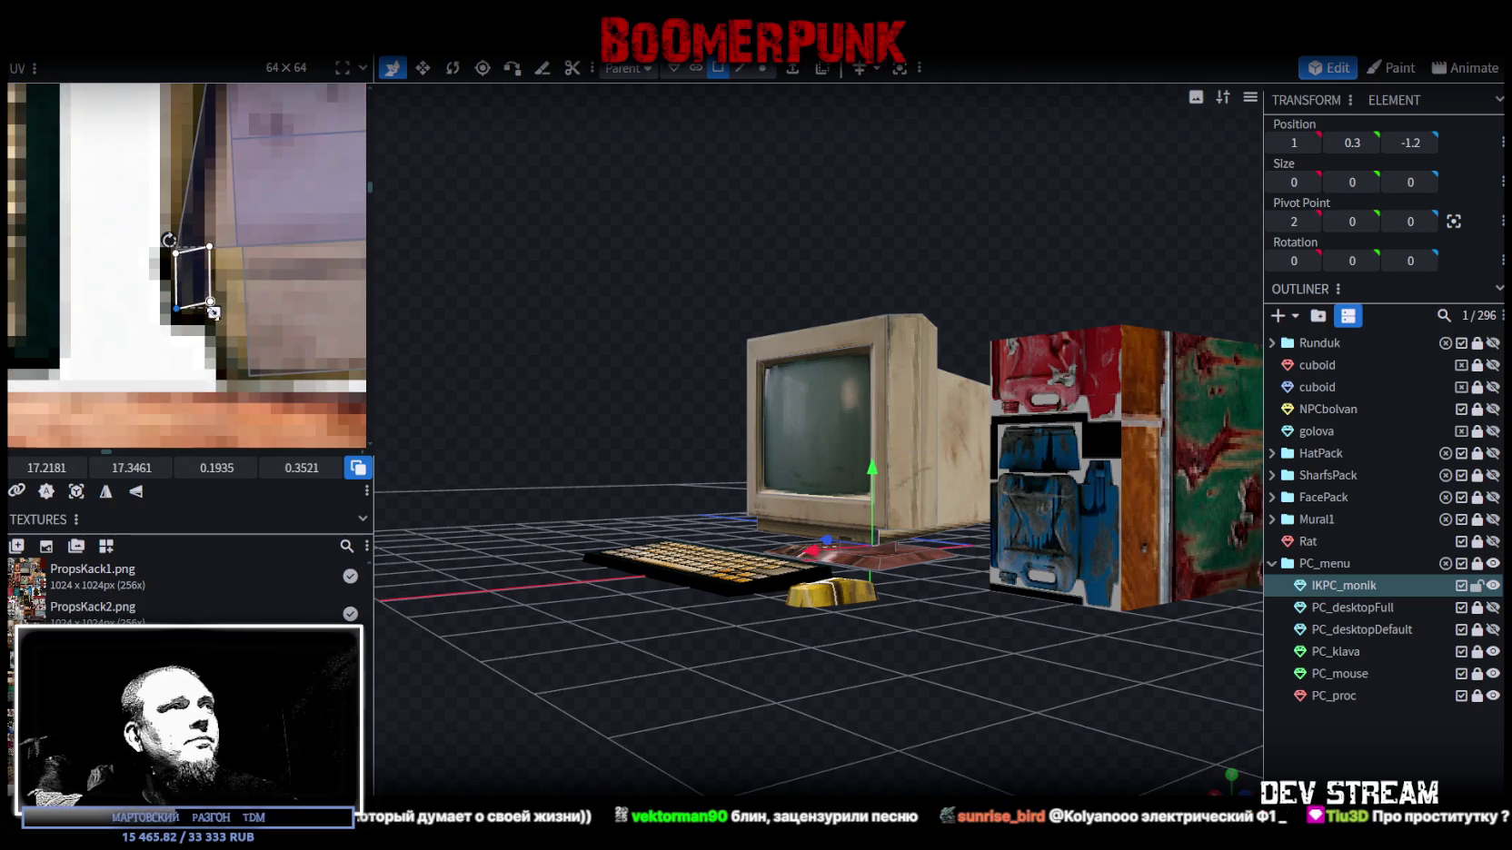
# - Stretch a second base face's texture area into a tall, narrow strip
pyautogui.click(1425, 754)
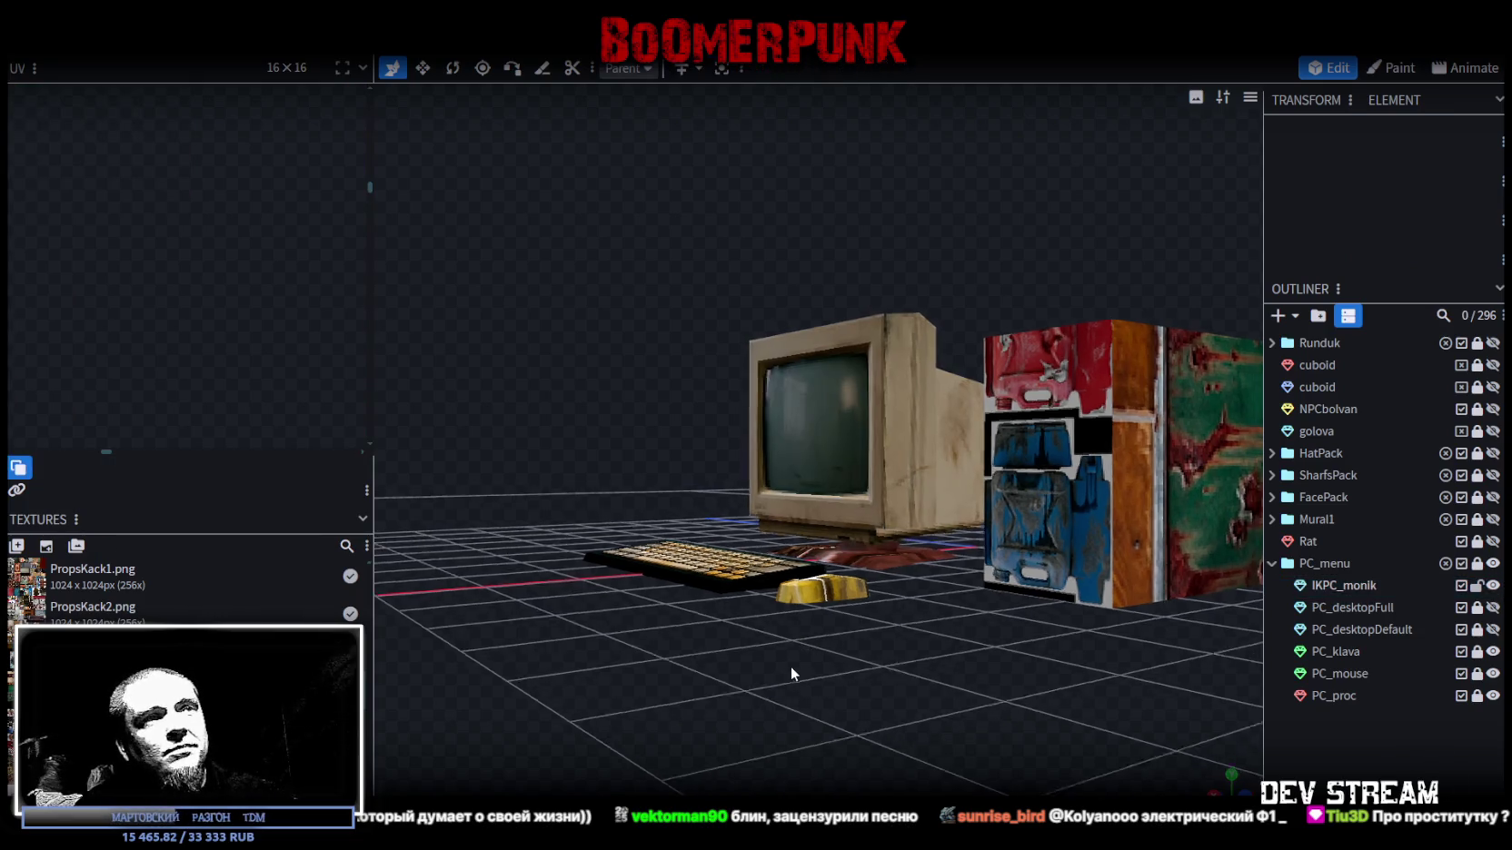
pyautogui.moveTo(791, 666); pyautogui.dragTo(866, 534)
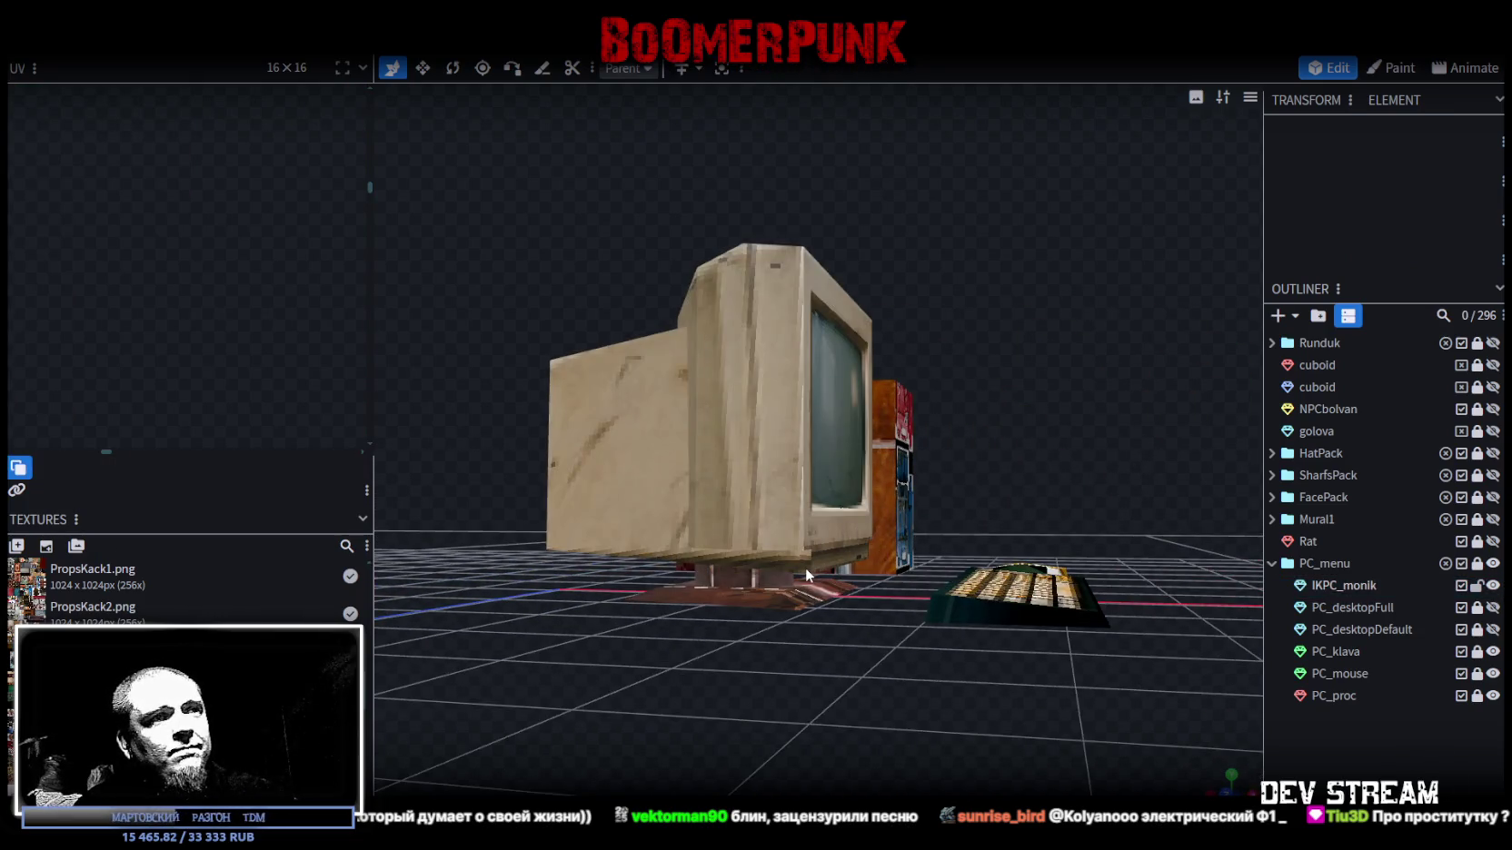
pyautogui.click(805, 567)
pyautogui.scroll(-2, 350, 269)
pyautogui.scroll(-2, 257, 247)
pyautogui.scroll(2, 258, 247)
pyautogui.scroll(2, 193, 209)
pyautogui.scroll(2, 216, 261)
pyautogui.scroll(2, 192, 287)
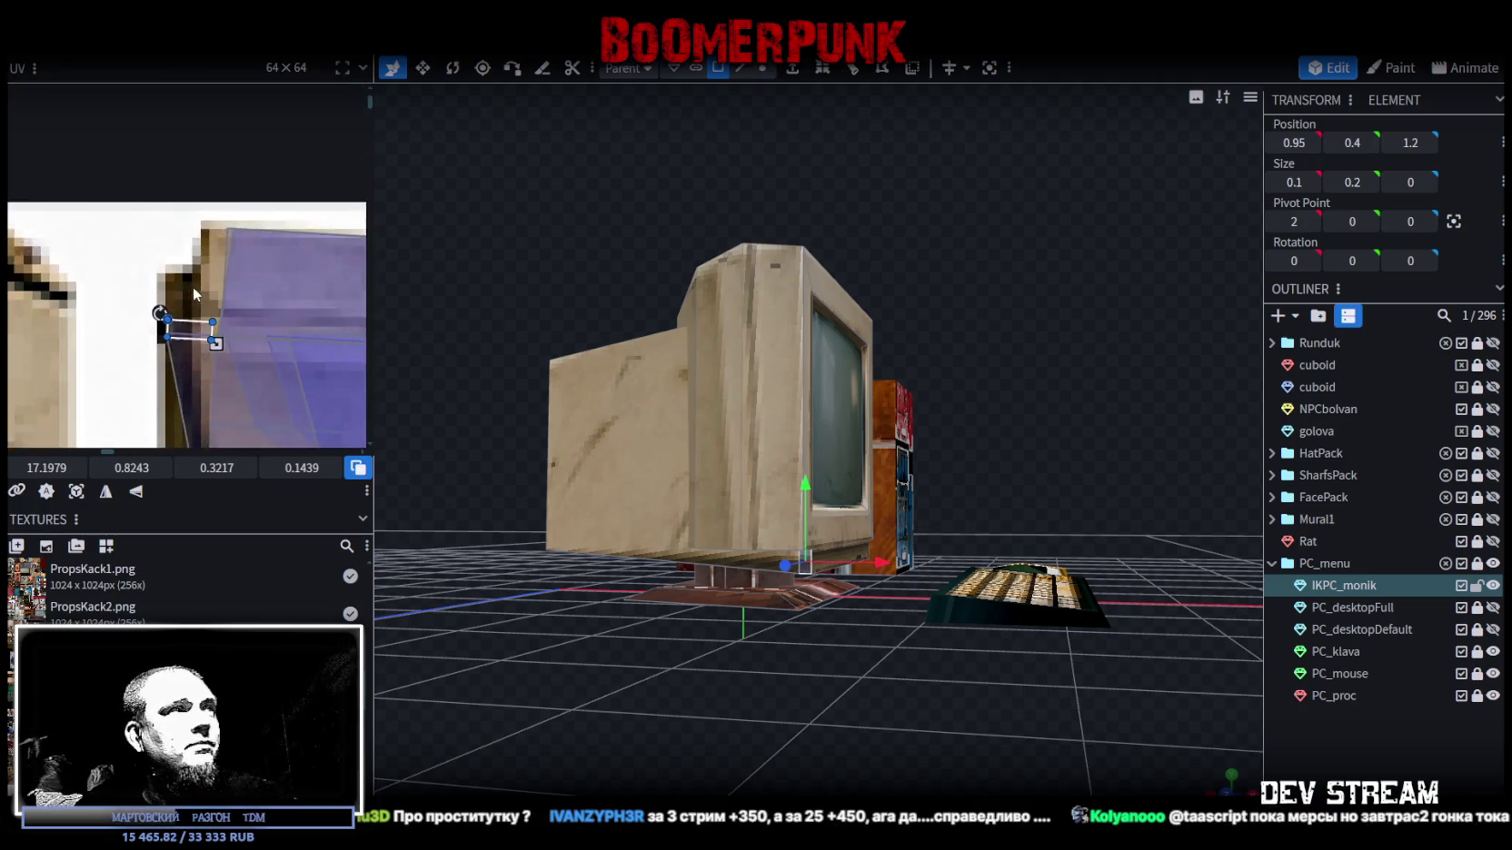
pyautogui.scroll(2, 222, 332)
pyautogui.moveTo(229, 352); pyautogui.dragTo(200, 374)
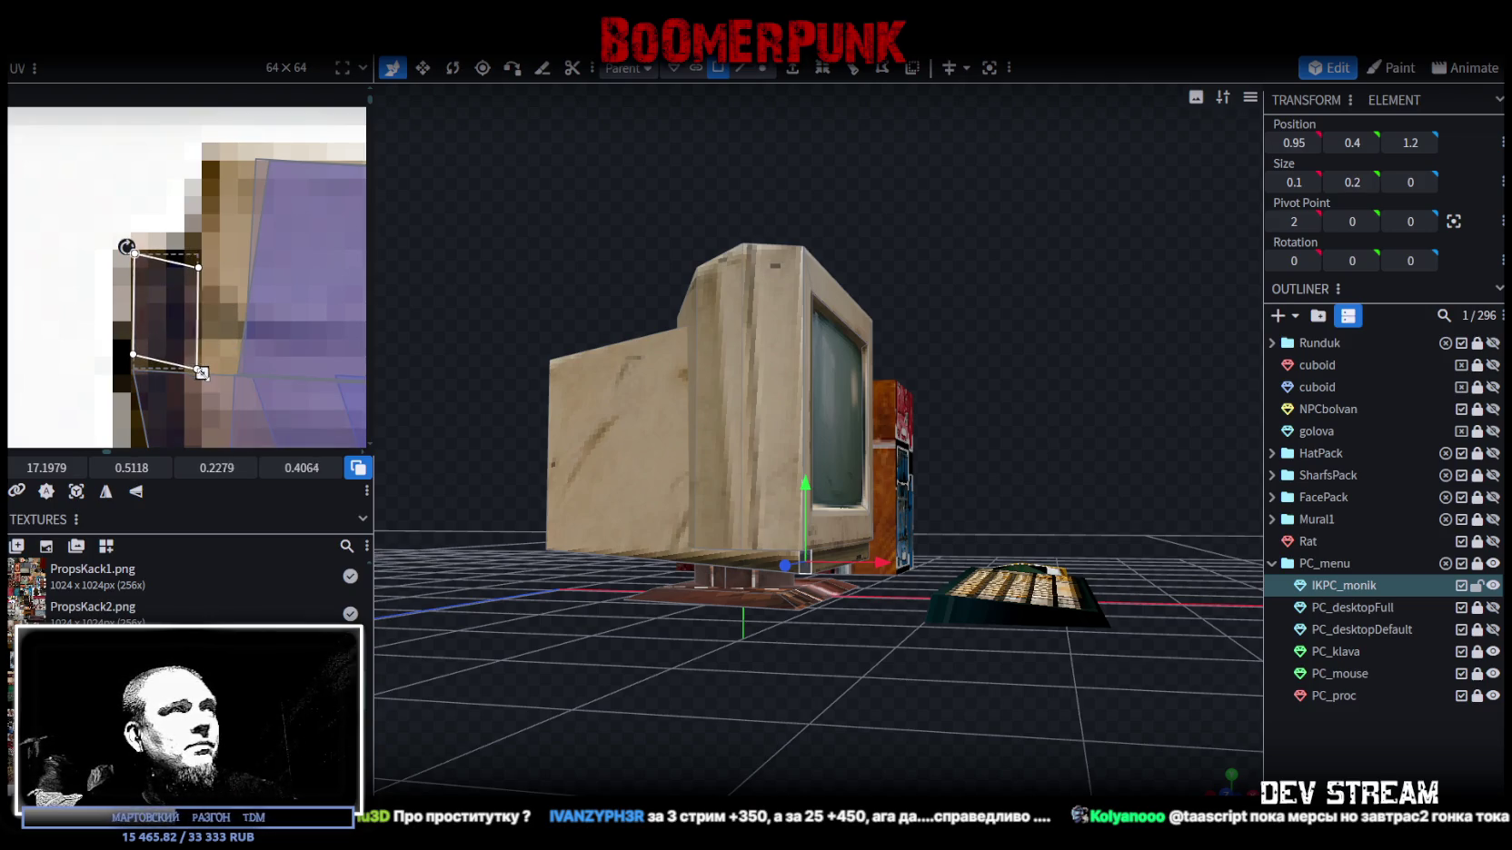
# - Deselect and orbit around to look at the monitor's back
pyautogui.click(904, 634)
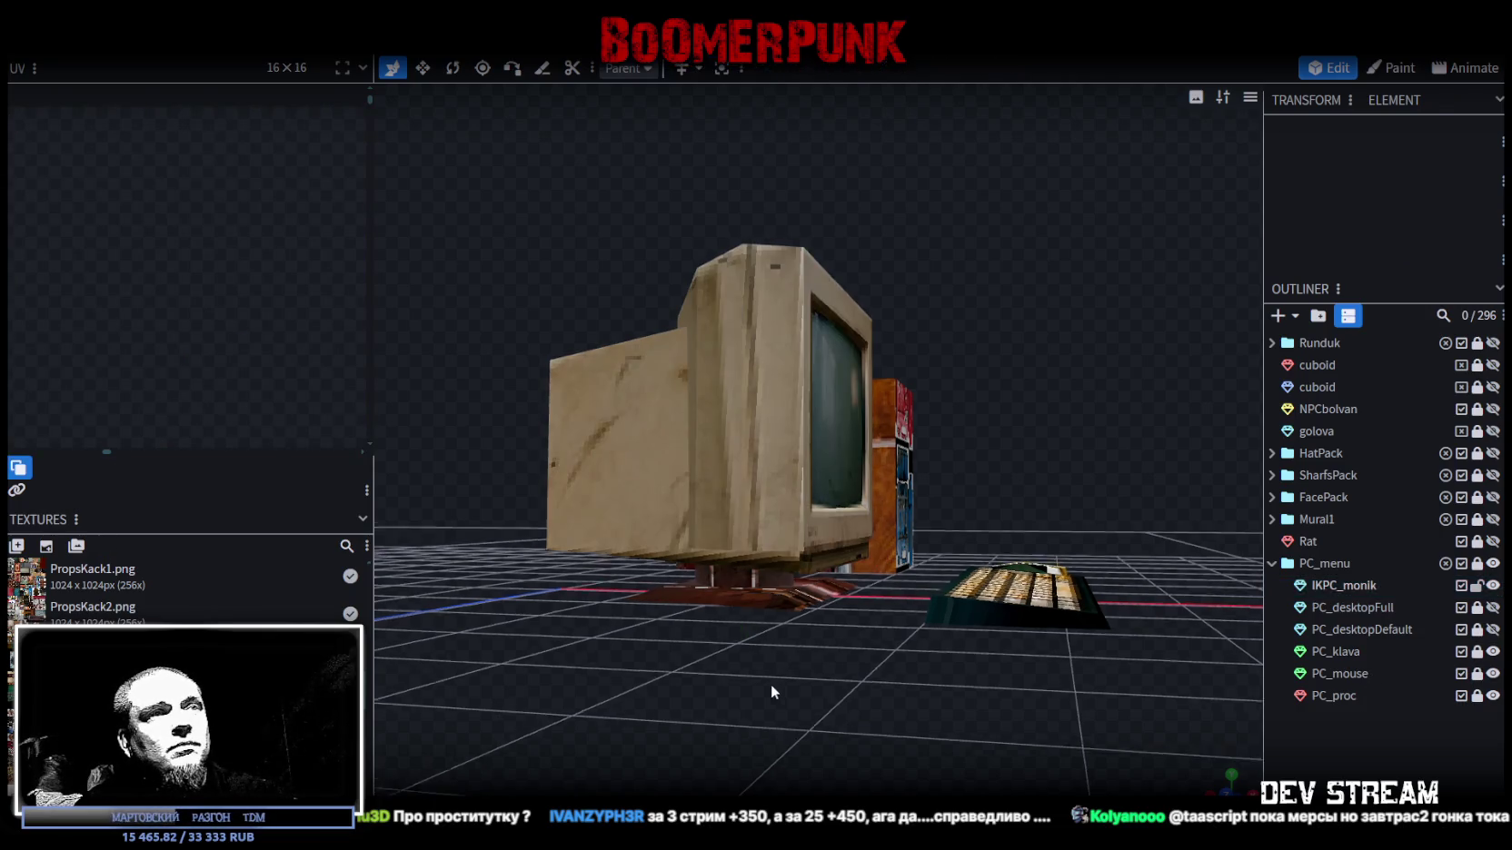
pyautogui.moveTo(770, 684); pyautogui.dragTo(541, 692)
pyautogui.moveTo(1057, 275); pyautogui.dragTo(714, 351)
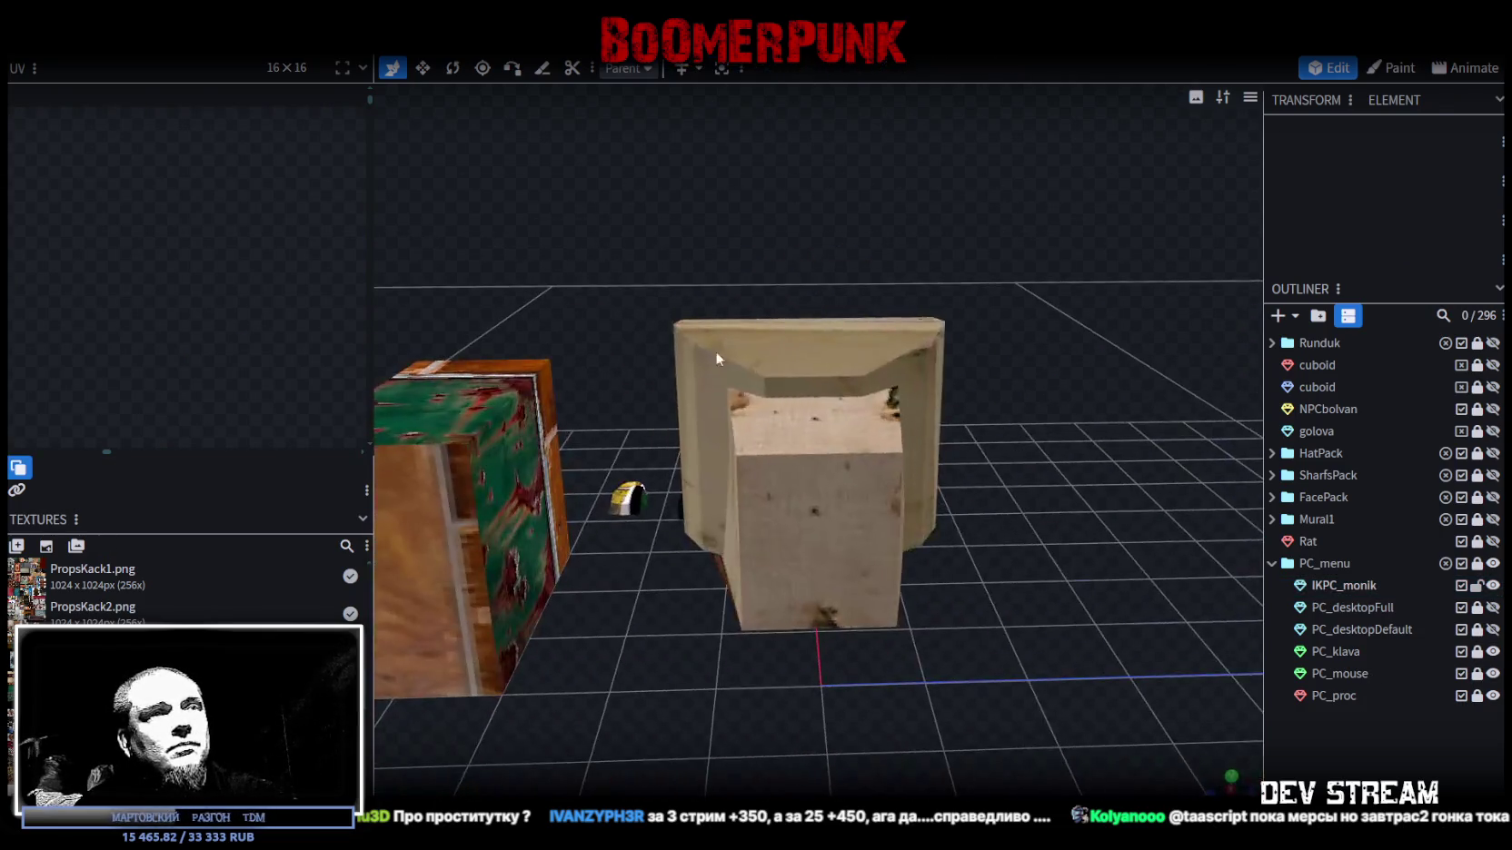
# - Move the rear housing's top face mapping onto the atlas's vent panel
pyautogui.click(810, 434)
pyautogui.click(867, 432)
pyautogui.scroll(-2, 227, 326)
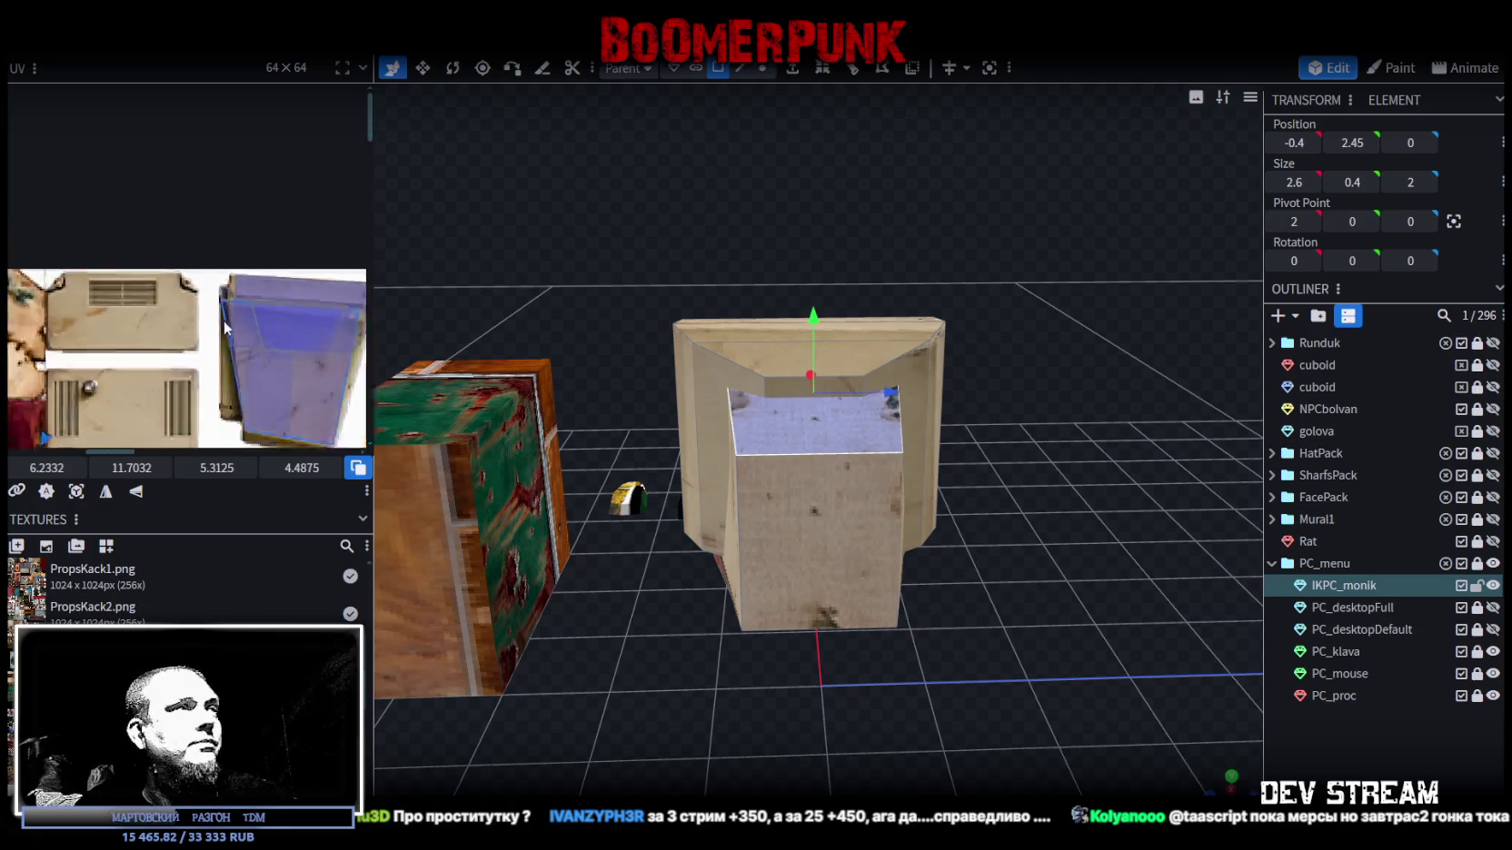
pyautogui.scroll(-2, 137, 363)
pyautogui.scroll(-2, 72, 381)
pyautogui.moveTo(73, 381); pyautogui.dragTo(173, 255, button='middle')
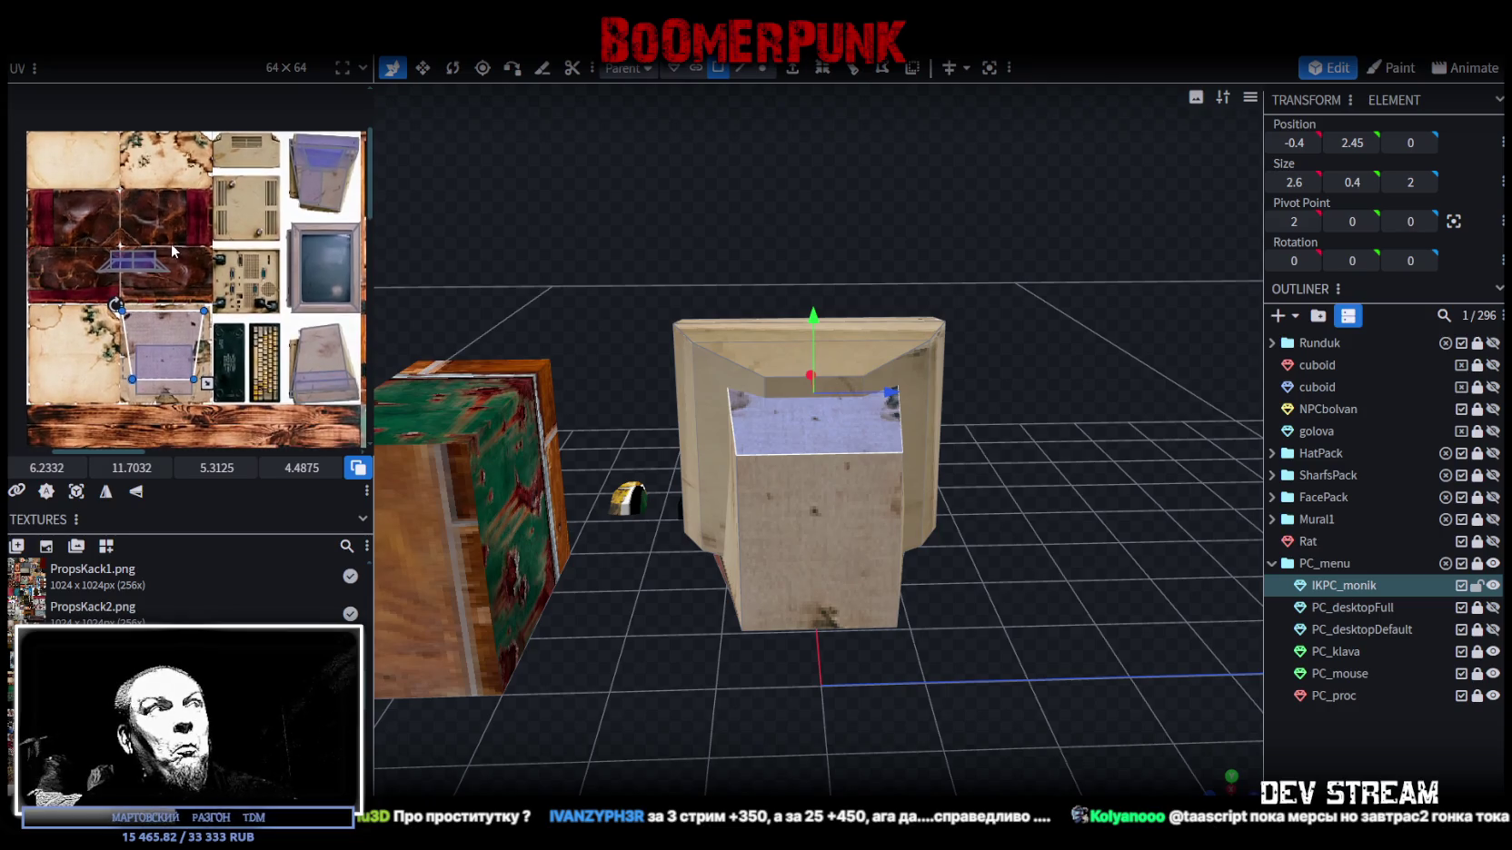
pyautogui.moveTo(173, 255); pyautogui.dragTo(141, 241, button='middle')
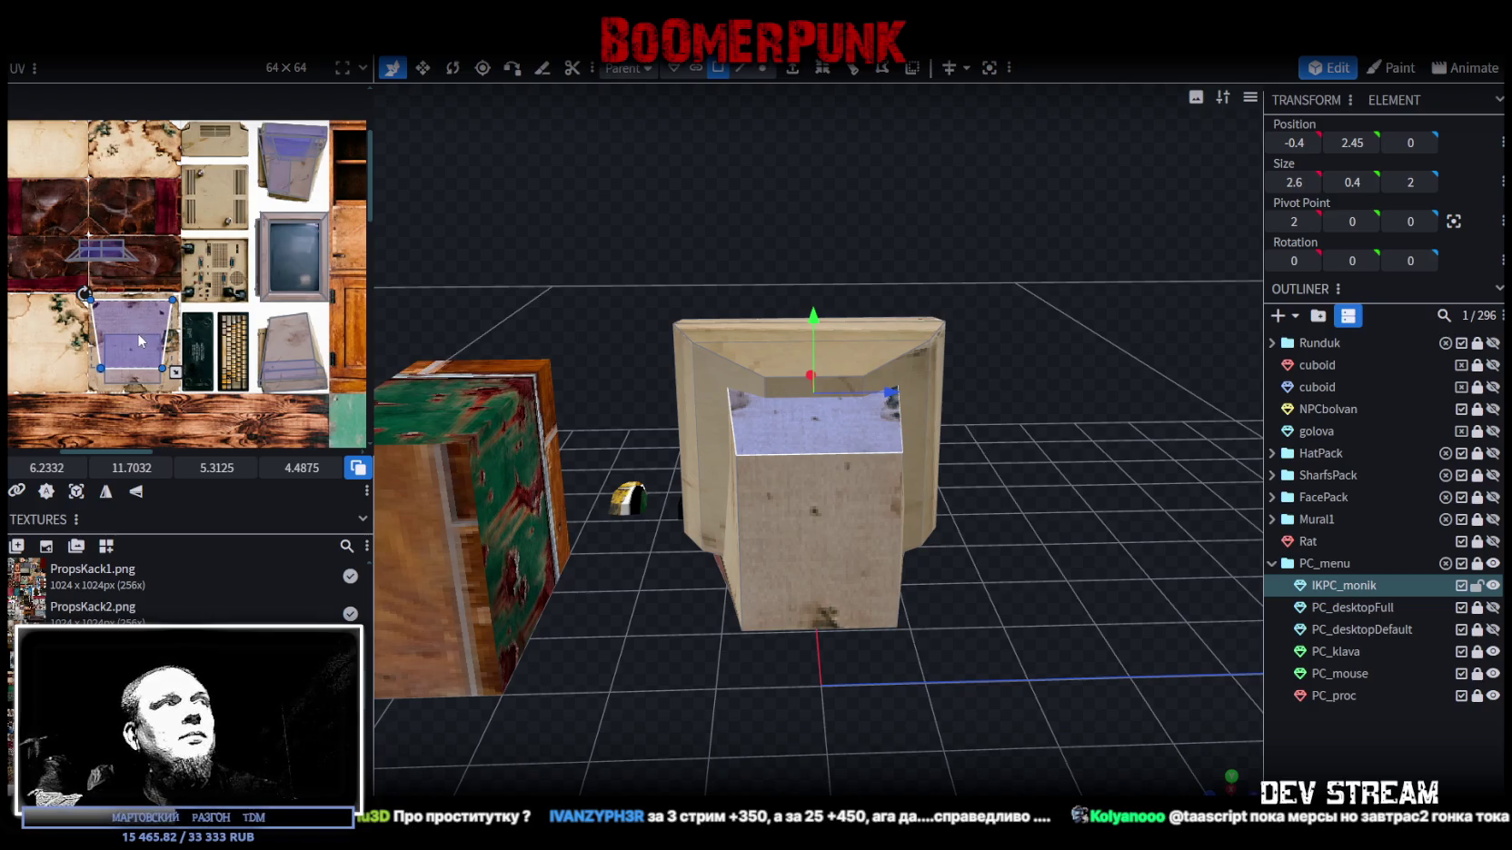
pyautogui.moveTo(138, 333); pyautogui.dragTo(237, 170)
# - Mirror the top face's UV vertically and resize and align it to fit the grille
pyautogui.scroll(2, 217, 162)
pyautogui.scroll(2, 231, 153)
pyautogui.scroll(2, 236, 193)
pyautogui.click(136, 492)
pyautogui.moveTo(173, 234); pyautogui.dragTo(172, 216)
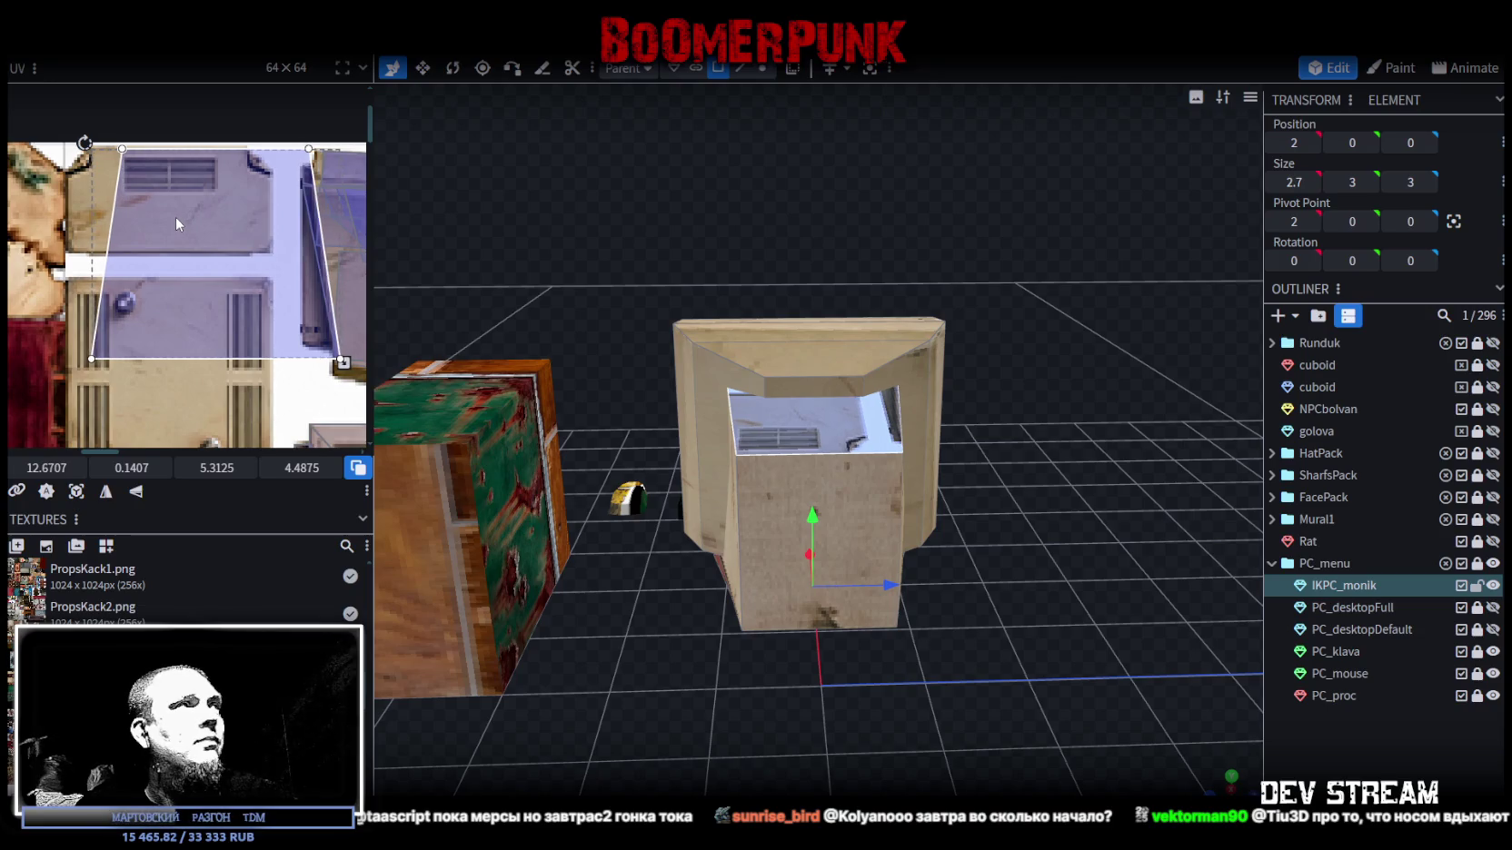
pyautogui.moveTo(339, 364); pyautogui.dragTo(211, 253)
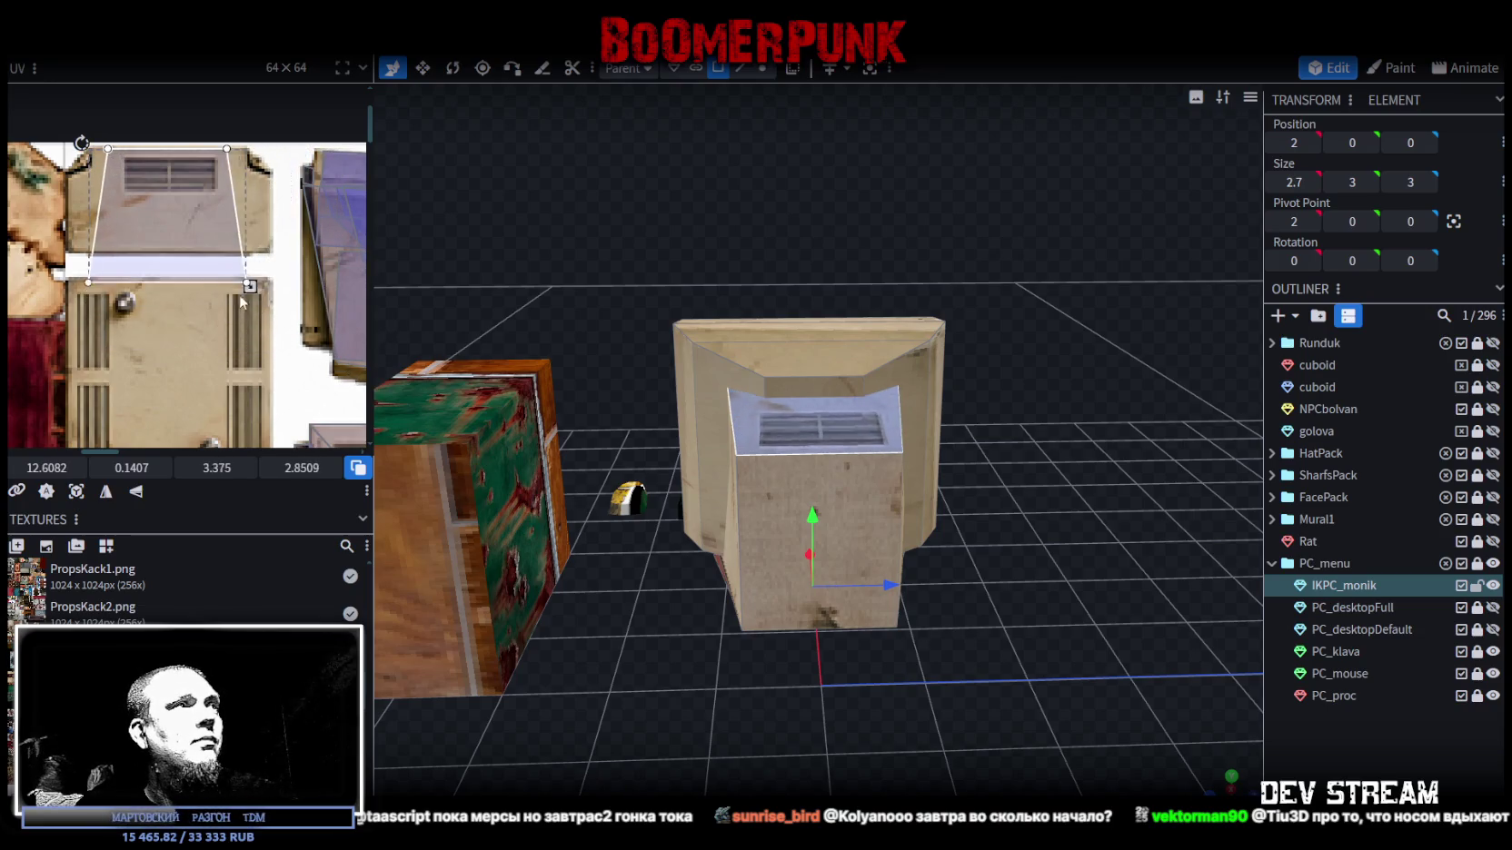
pyautogui.scroll(1, 201, 217)
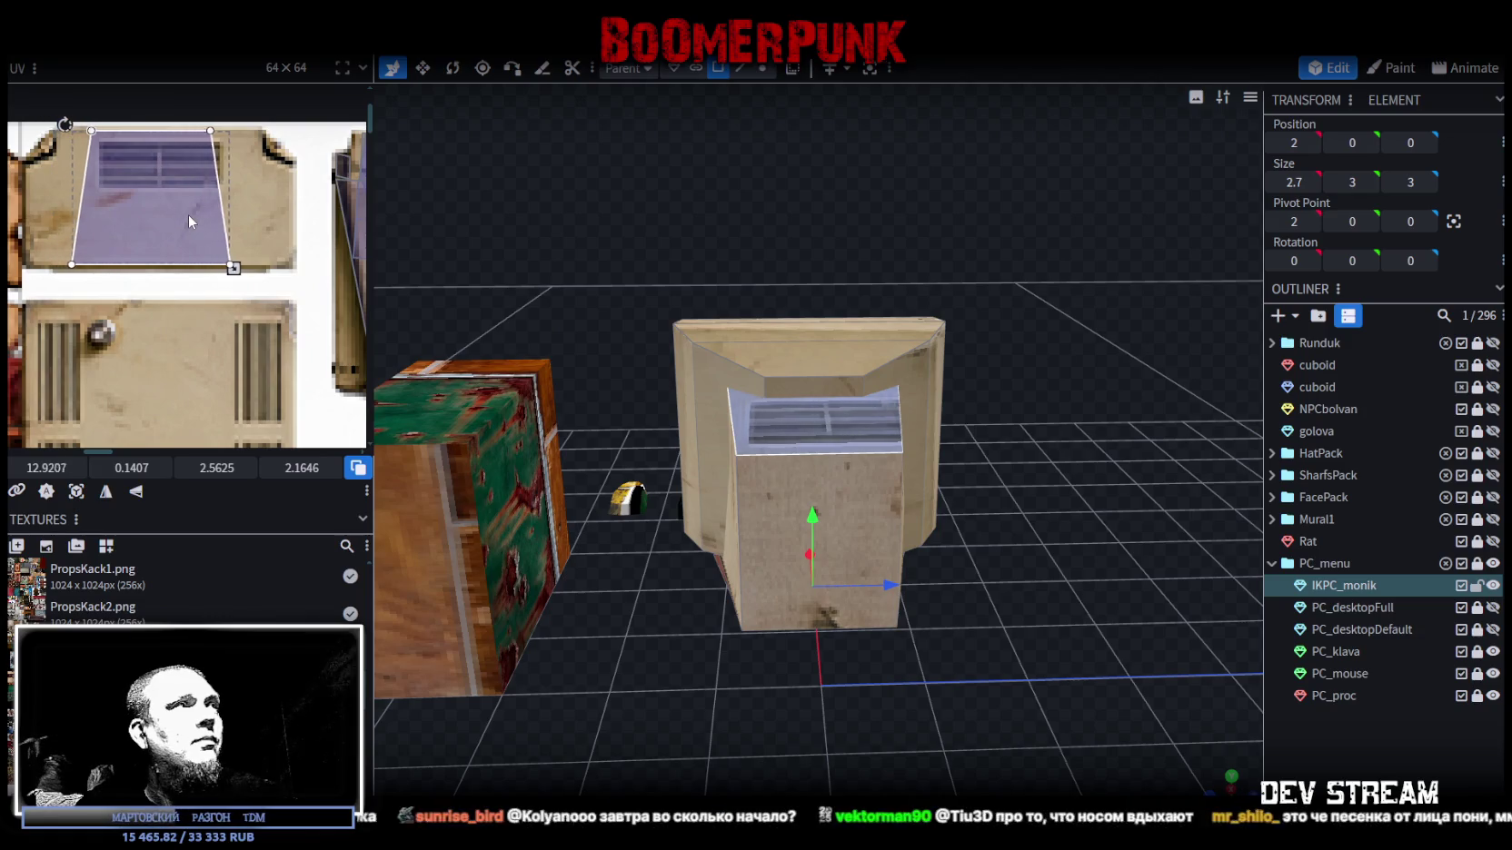
pyautogui.moveTo(188, 215); pyautogui.dragTo(212, 215)
pyautogui.moveTo(238, 268)
pyautogui.mouseDown()
pyautogui.moveTo(276, 268)
pyautogui.moveTo(226, 259)
pyautogui.mouseUp()
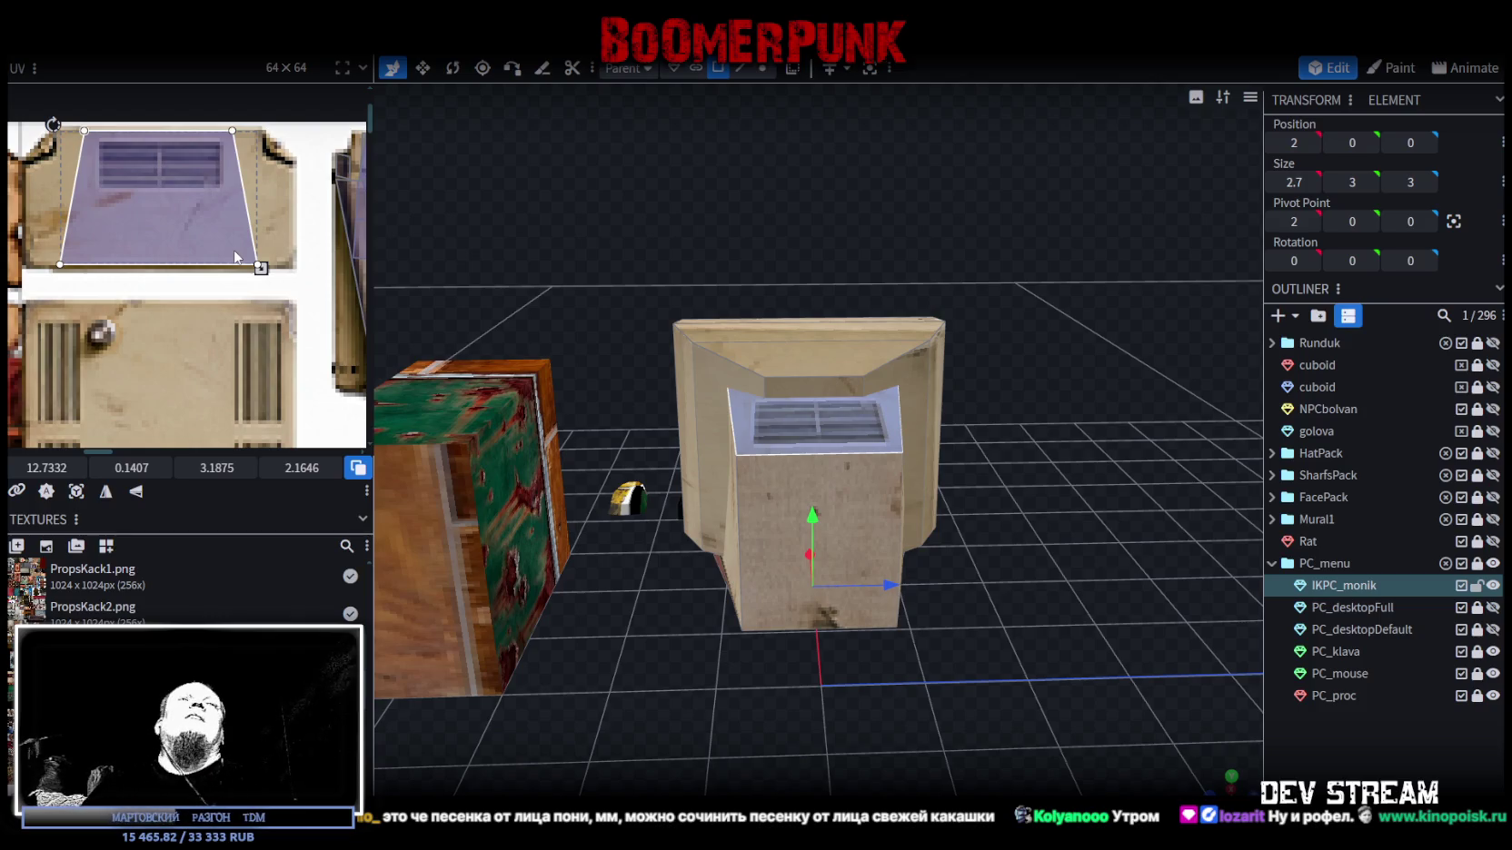
pyautogui.moveTo(1072, 493); pyautogui.dragTo(903, 604)
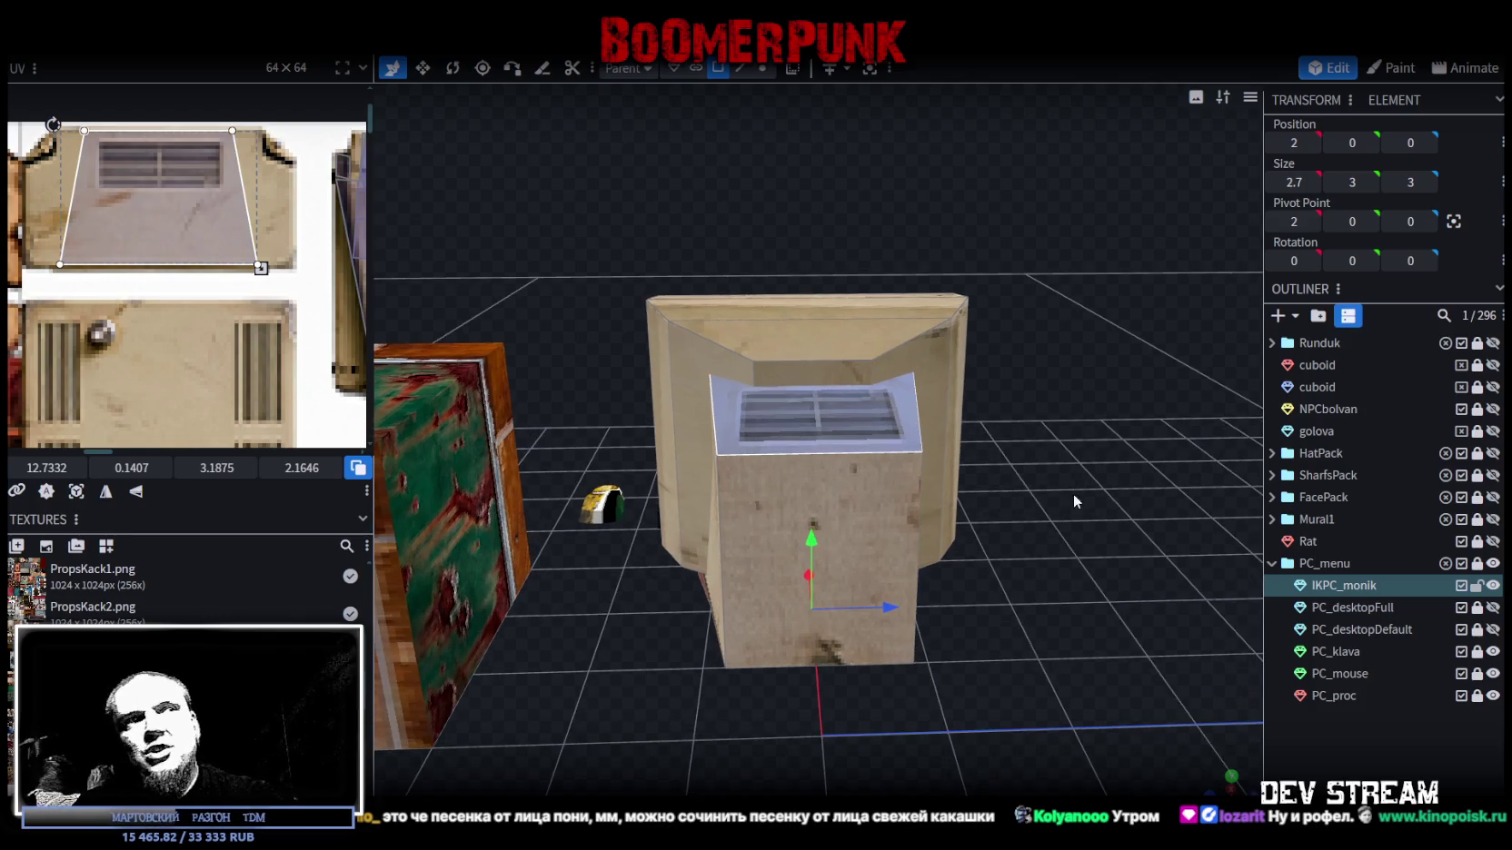
# - Move the rear housing's side face mapping over the screwed vent panel
pyautogui.click(614, 457)
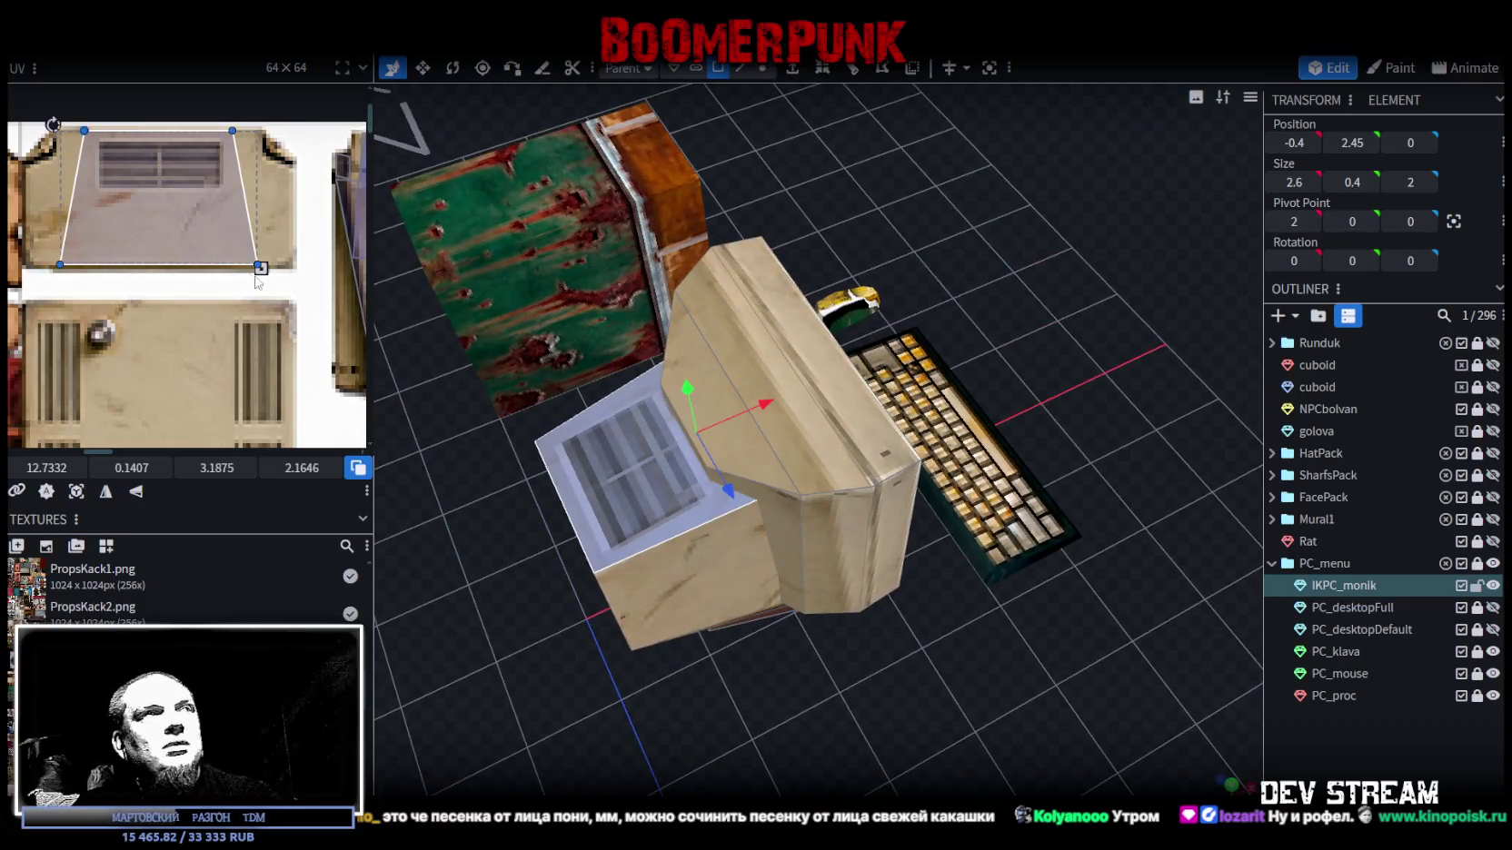
pyautogui.scroll(-2, 245, 276)
pyautogui.moveTo(771, 467); pyautogui.dragTo(906, 611)
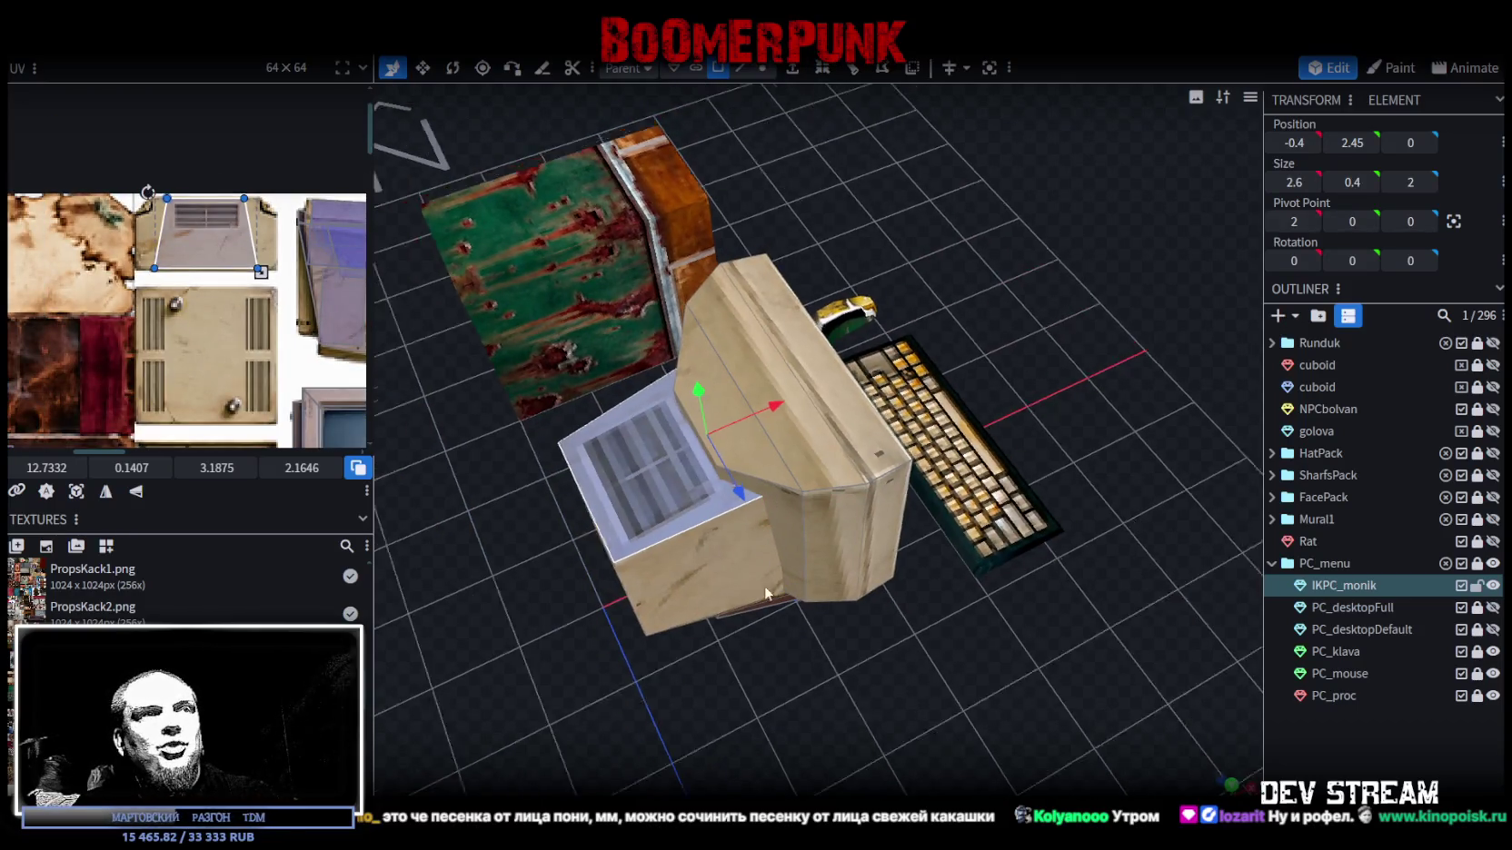
pyautogui.click(744, 547)
pyautogui.scroll(-2, 218, 333)
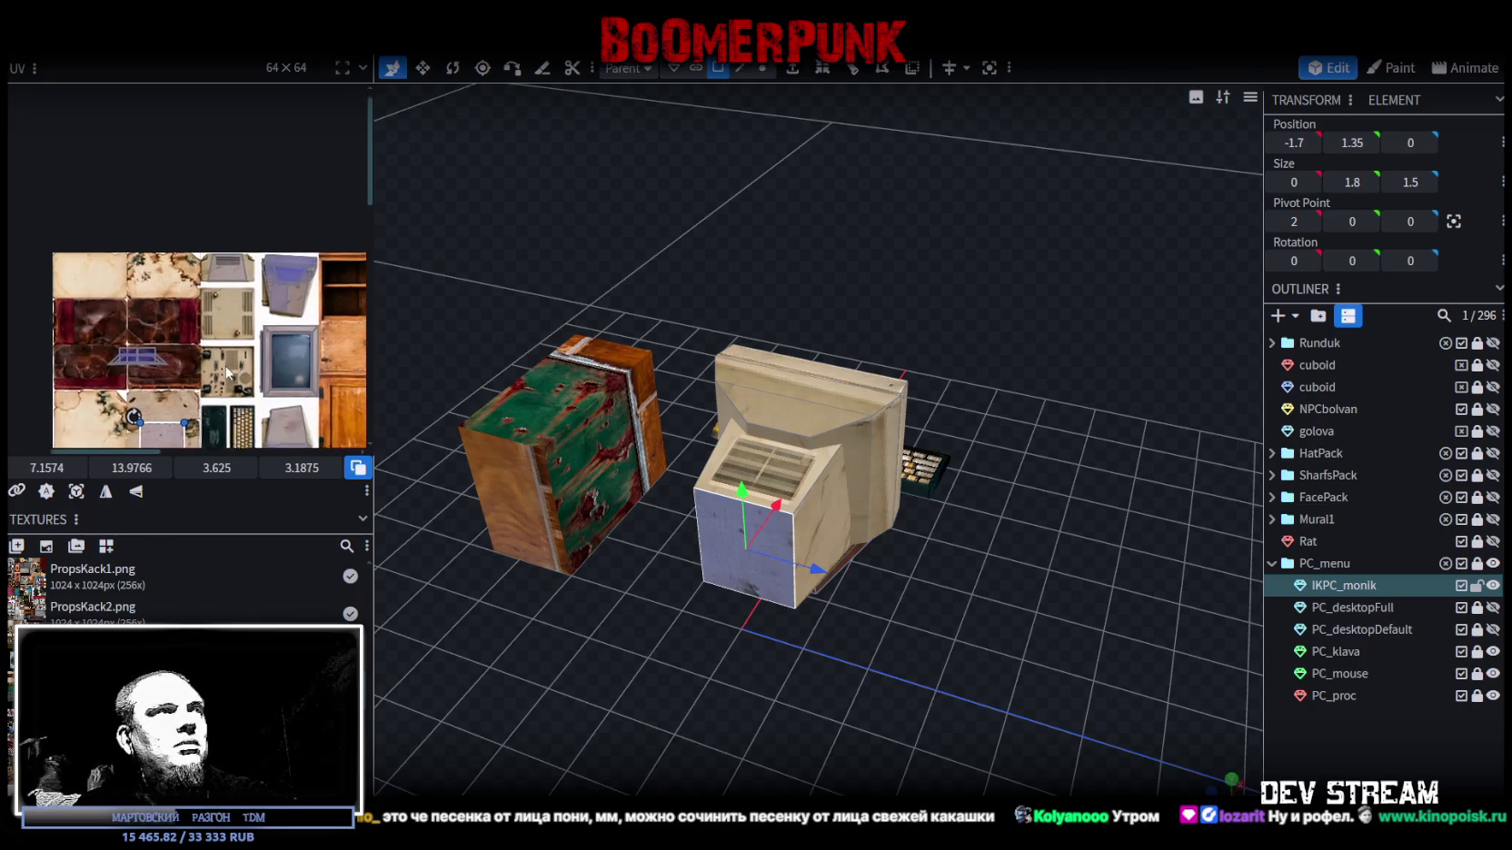
pyautogui.moveTo(164, 386); pyautogui.dragTo(231, 273)
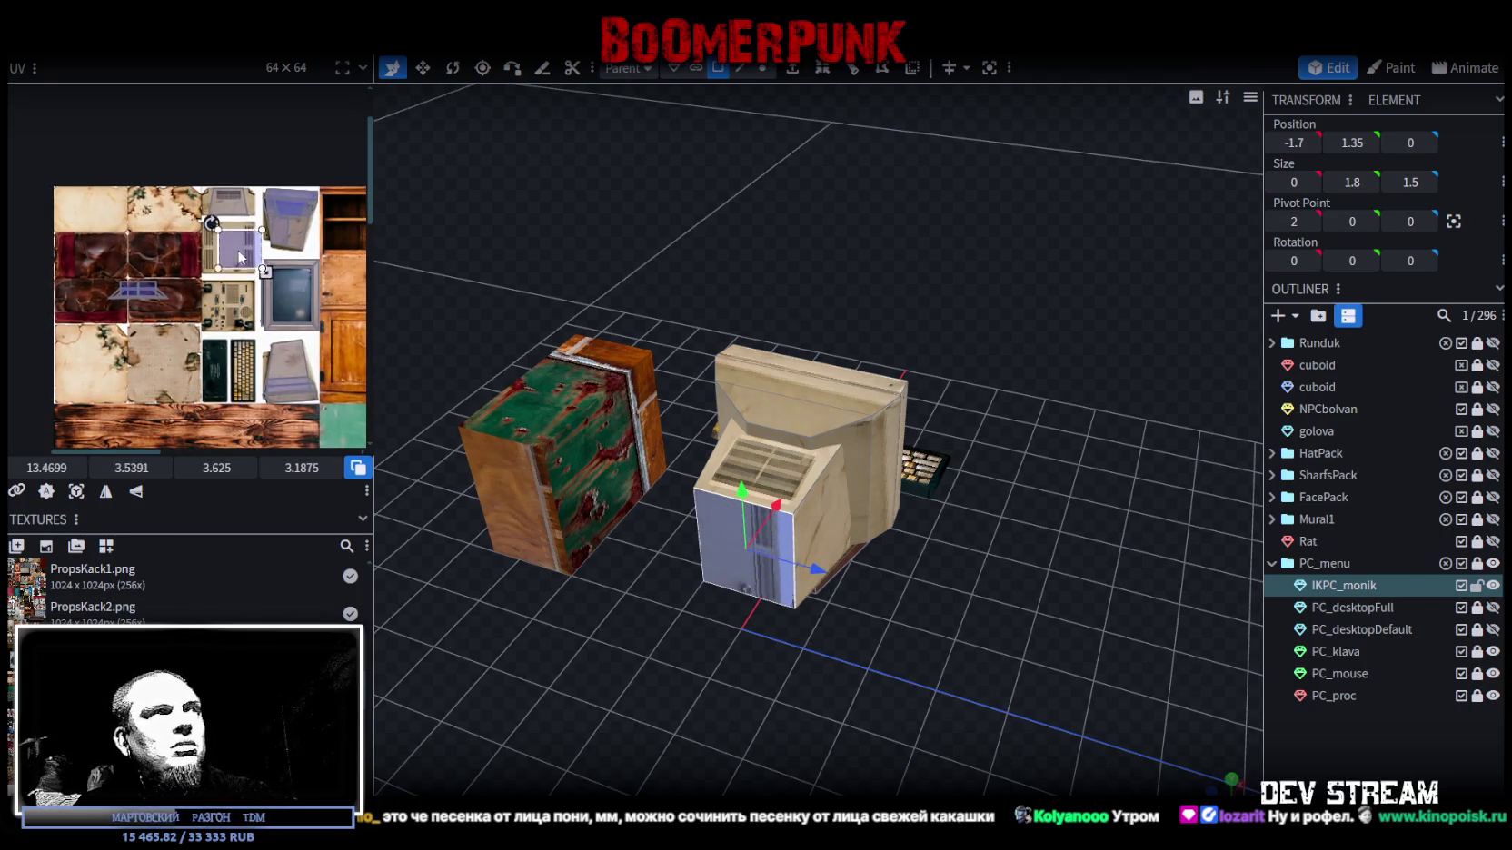
pyautogui.scroll(2, 220, 236)
pyautogui.scroll(3, 189, 229)
pyautogui.moveTo(147, 207); pyautogui.dragTo(135, 194)
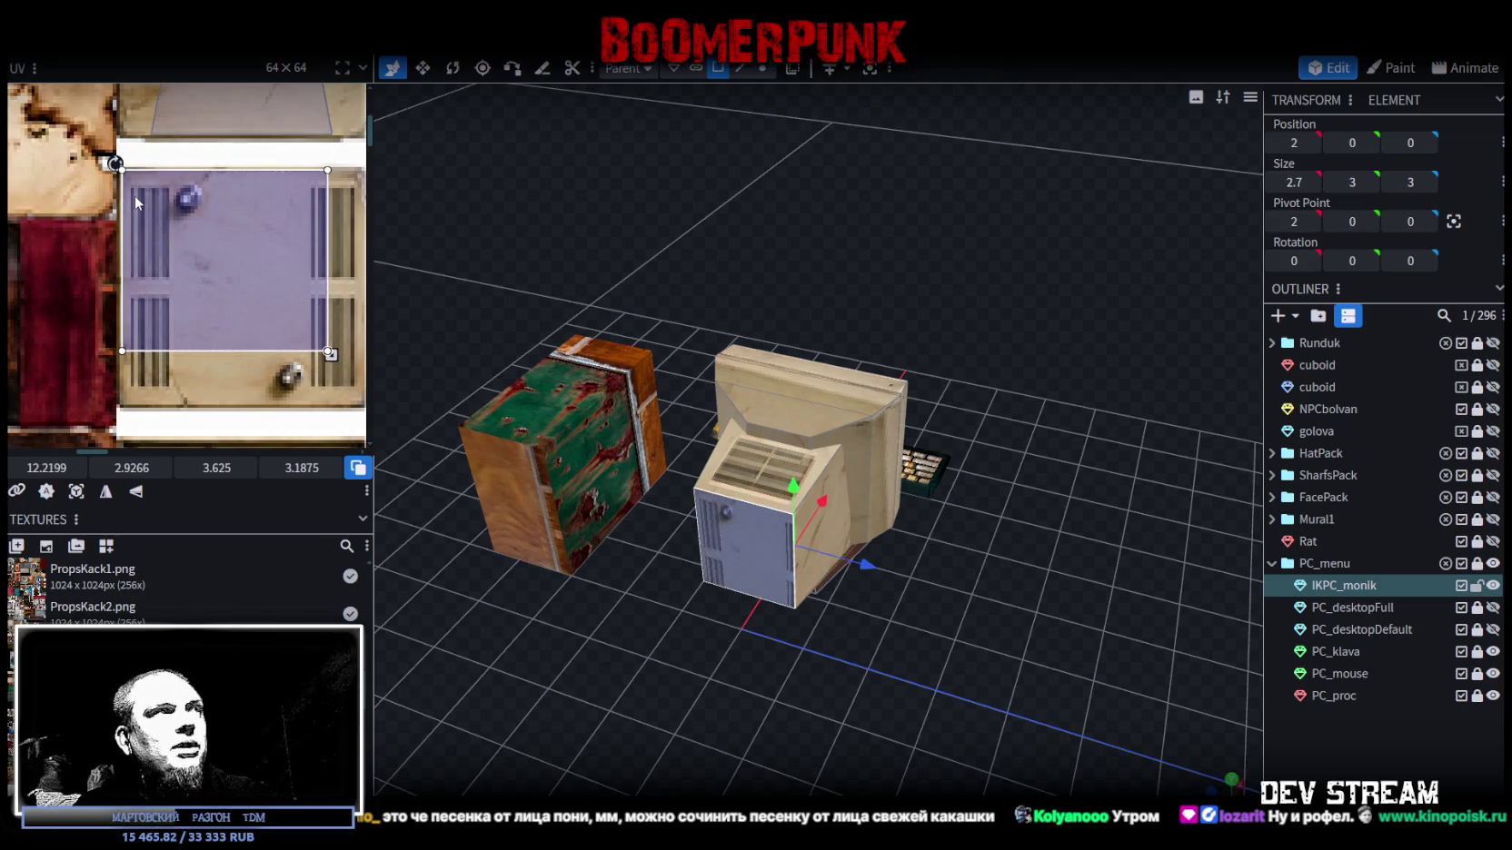
pyautogui.moveTo(135, 194); pyautogui.dragTo(228, 289, button='middle')
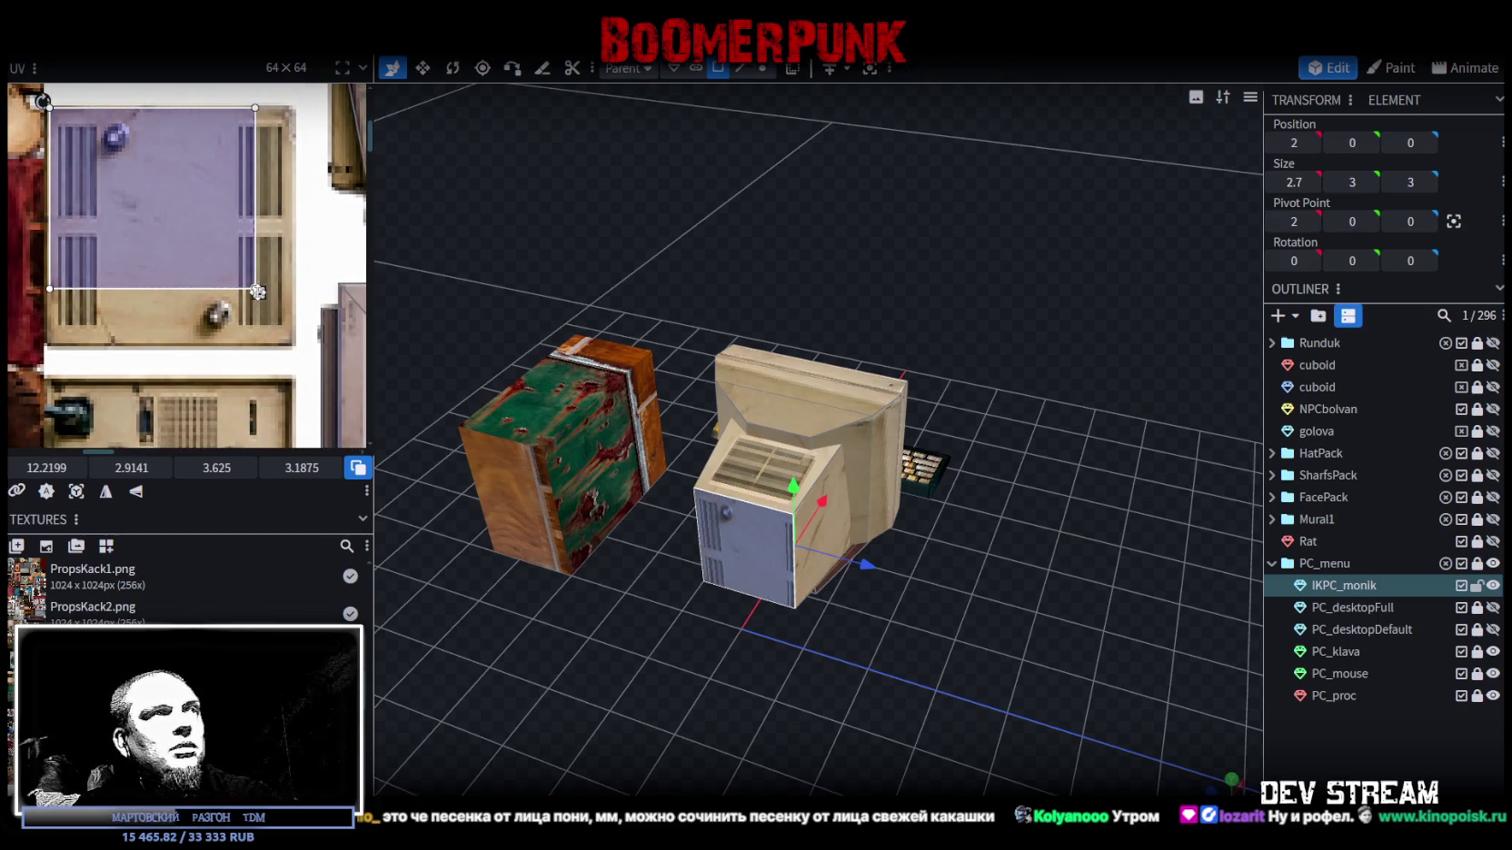
pyautogui.moveTo(256, 289); pyautogui.dragTo(268, 300)
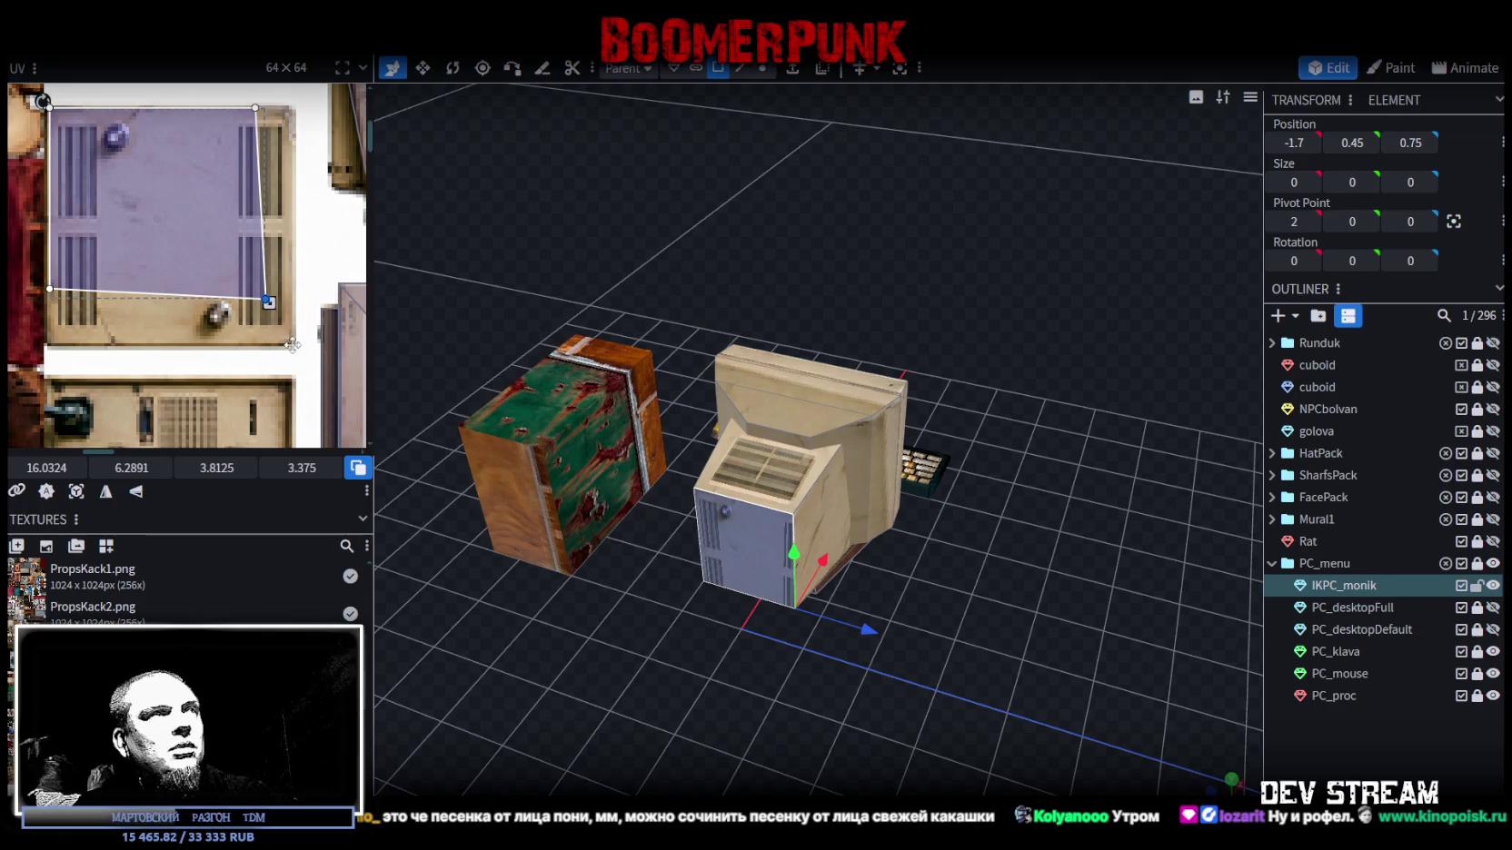
# - Undo the skewed corner, enlarge the mapping over the panel, and apply Rotate UV
pyautogui.hotkey('ctrl', 'z')
pyautogui.moveTo(258, 283); pyautogui.dragTo(286, 342)
pyautogui.scroll(3, 282, 284)
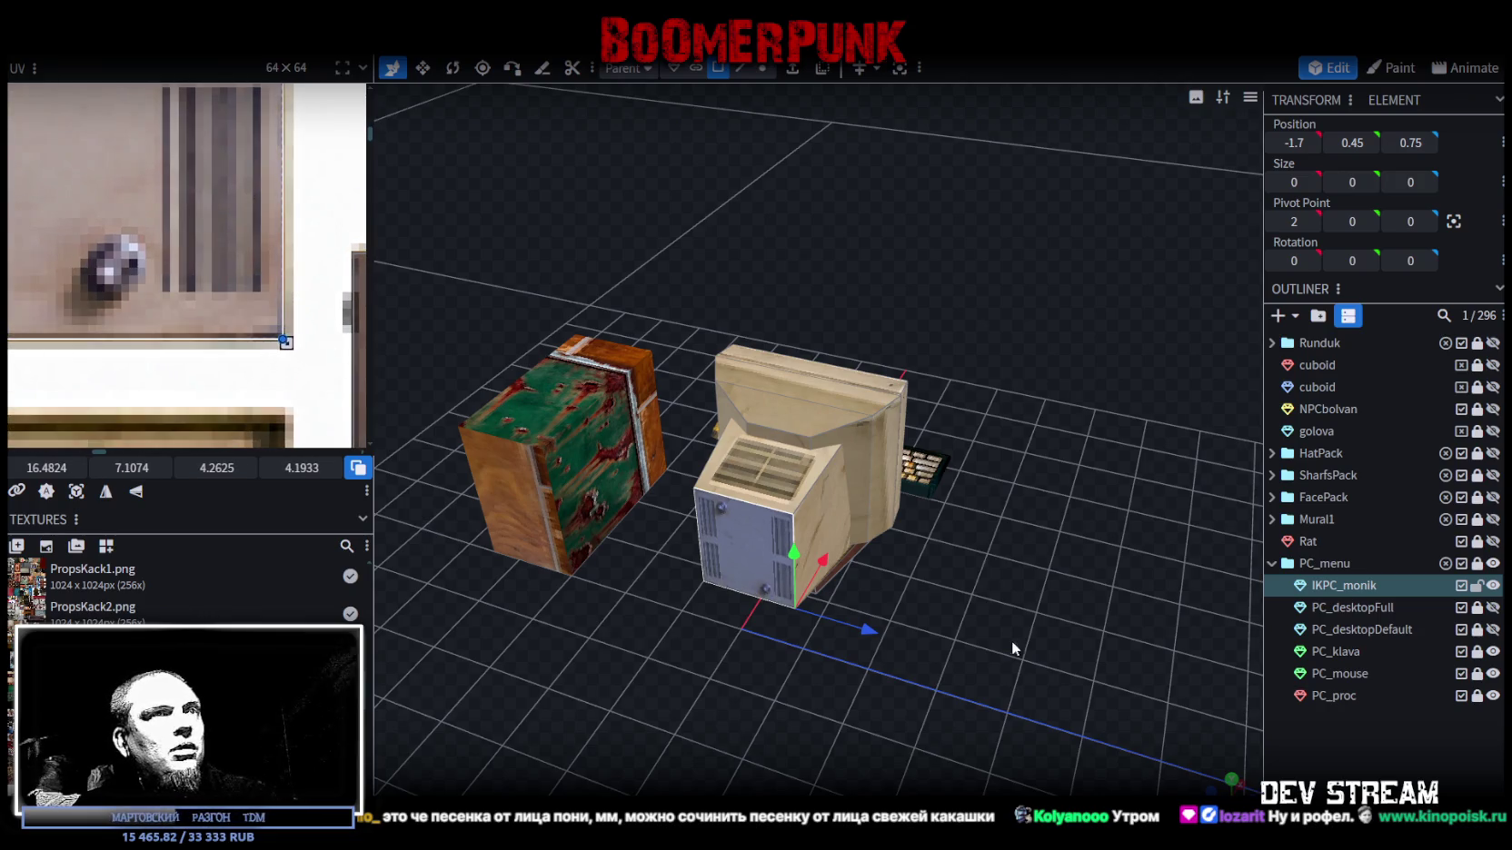
pyautogui.moveTo(1007, 645); pyautogui.dragTo(918, 636)
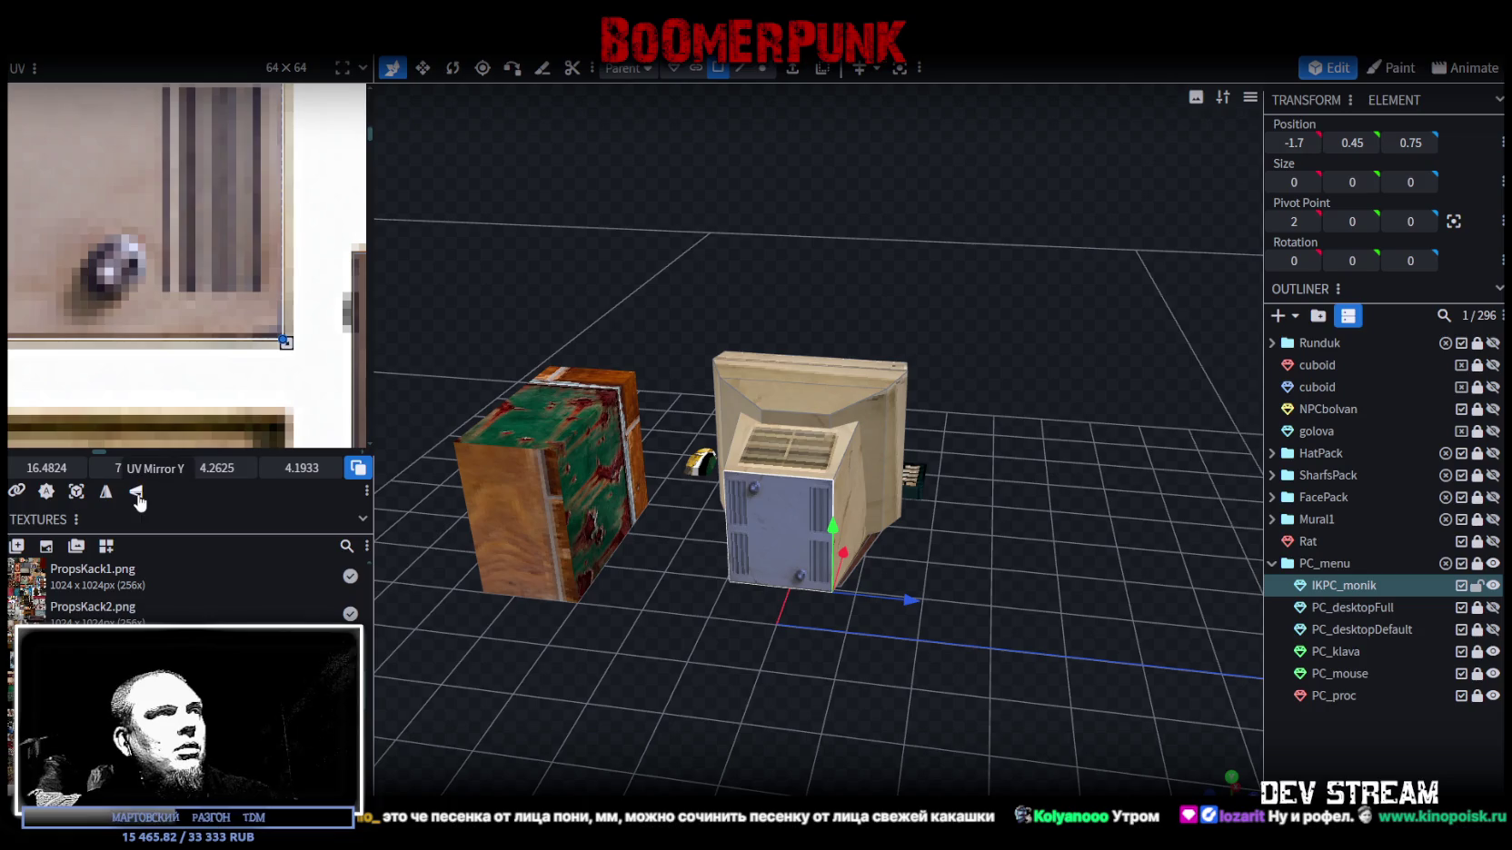
pyautogui.rightClick(167, 258)
pyautogui.click(240, 518)
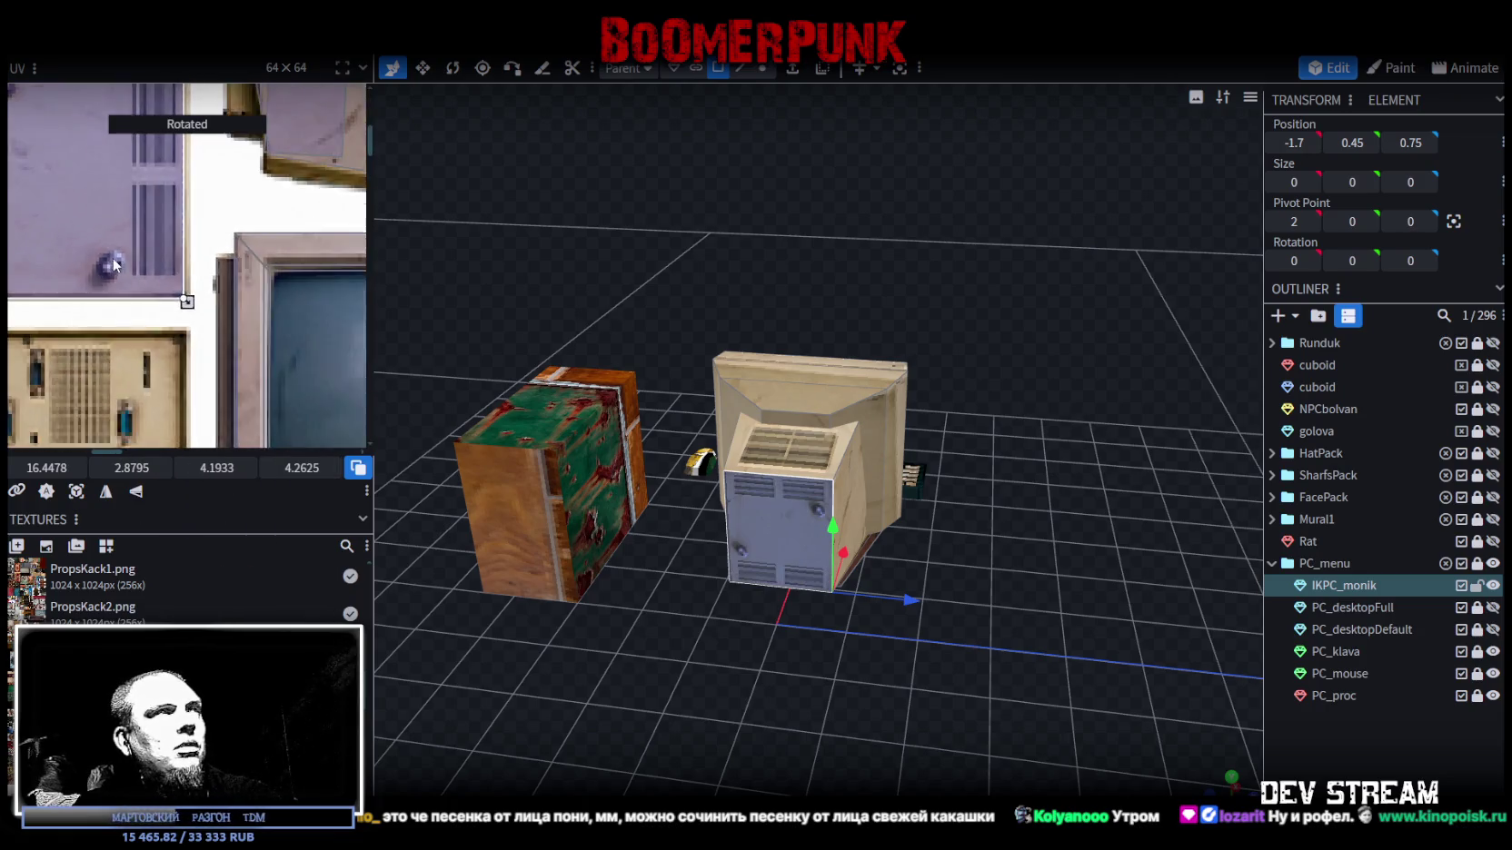
pyautogui.scroll(-2, 115, 264)
pyautogui.click(1345, 746)
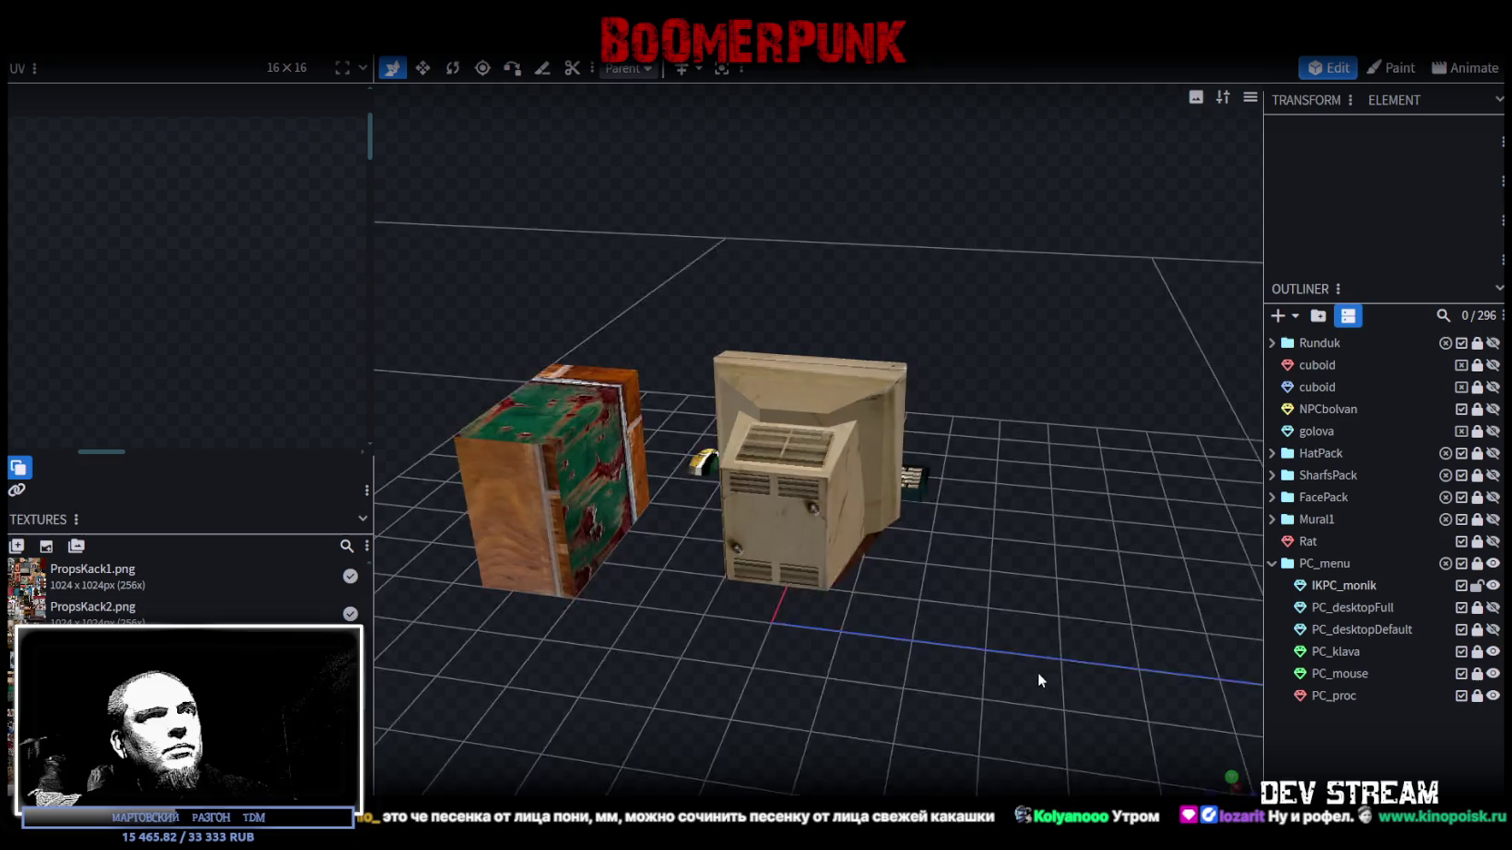